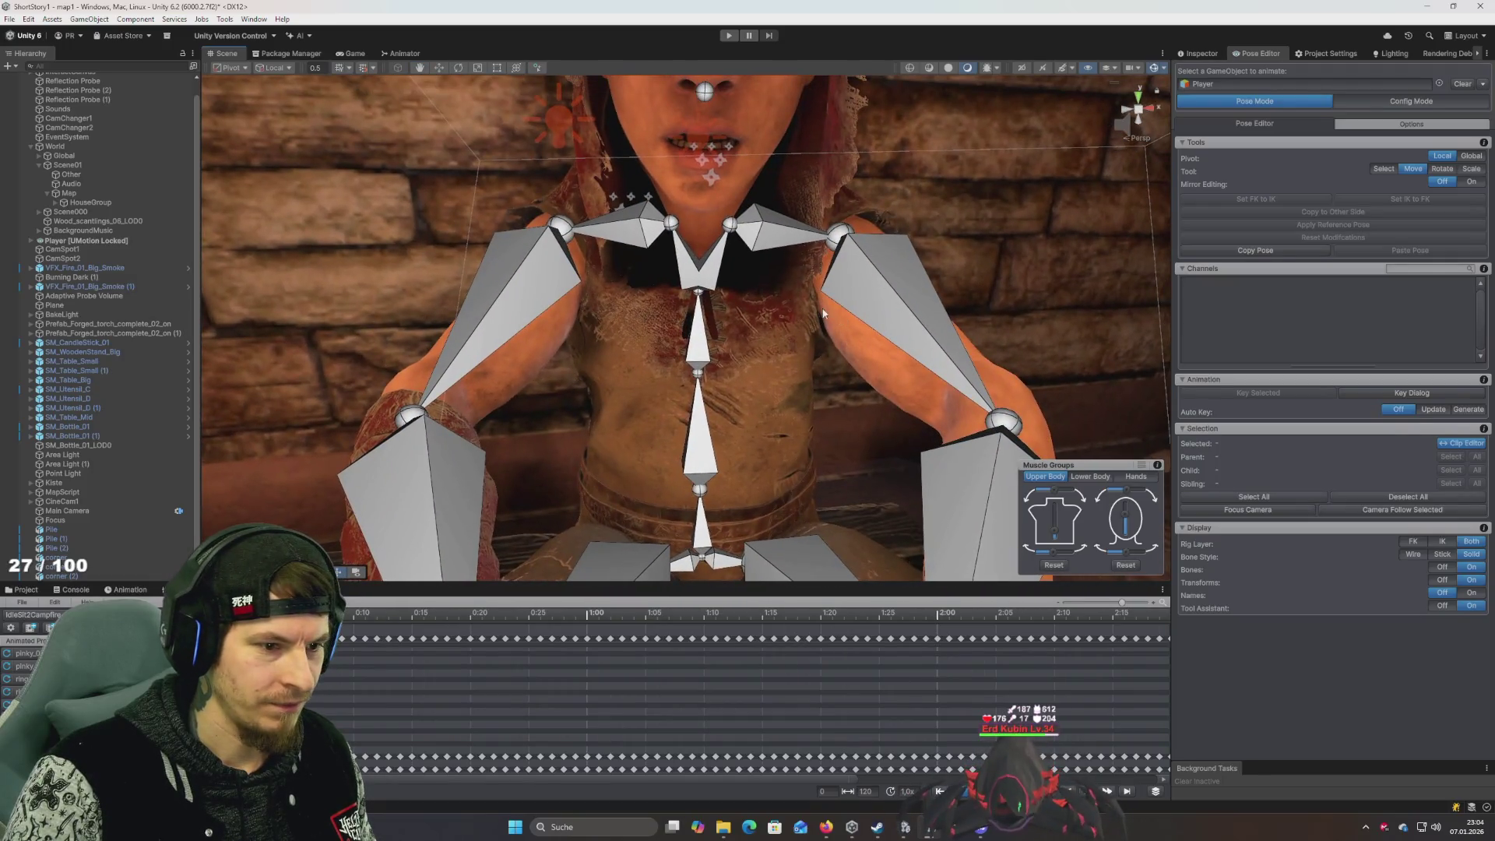
Select the head bone with the Rotate tool and frame the view on her face
scroll(811, 269, down, 5)
click(670, 226)
key(f)
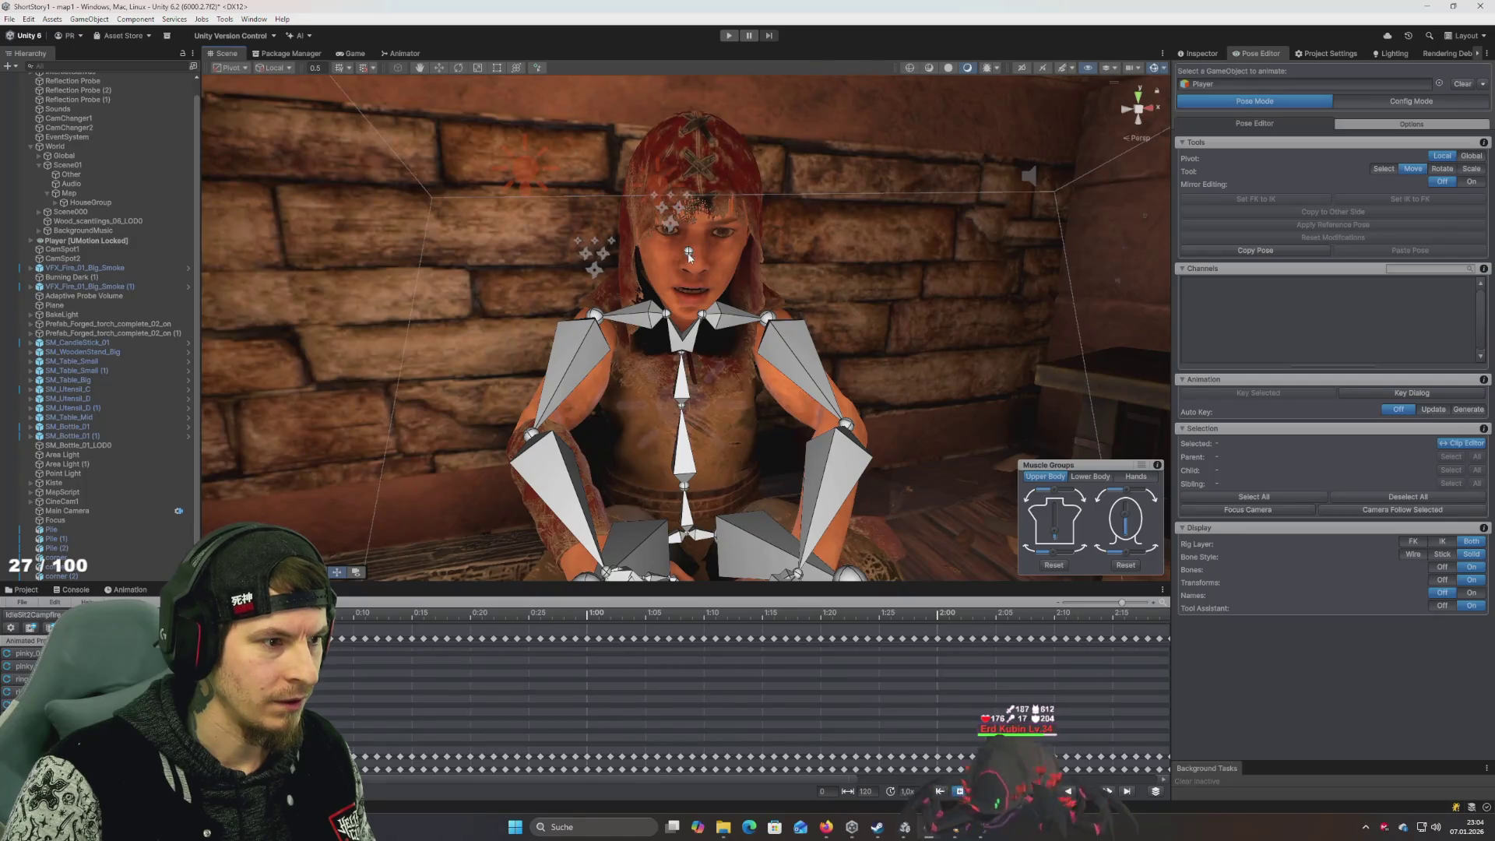
key(e)
mouse_move(951, 431)
mouse_down()
mouse_move(935, 392)
mouse_move(1084, 467)
mouse_up()
Toggle rotation entry between relative and absolute and check the pose editor settings
click(1126, 457)
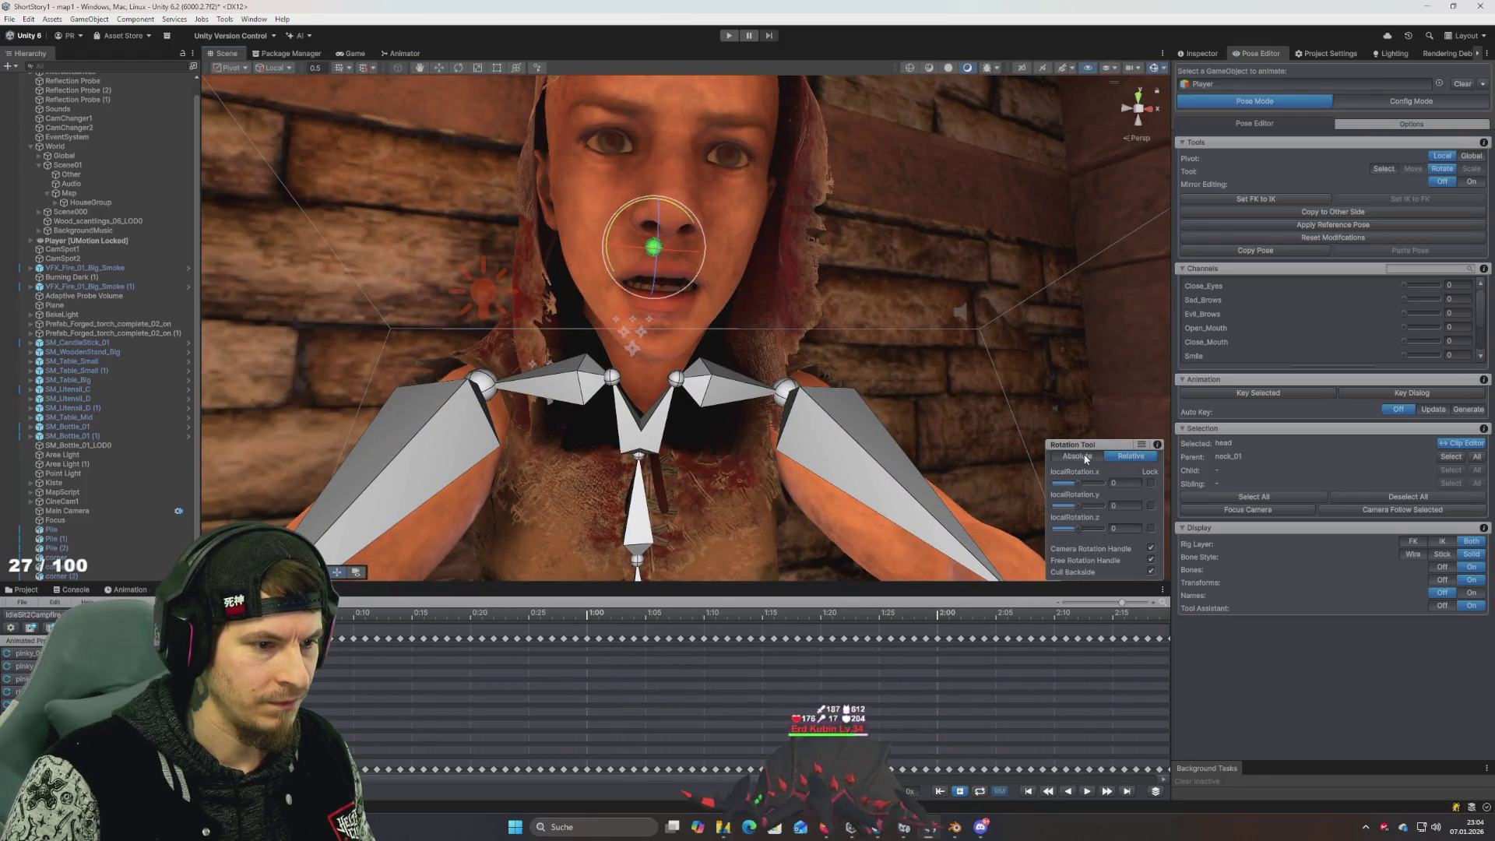
click(1086, 458)
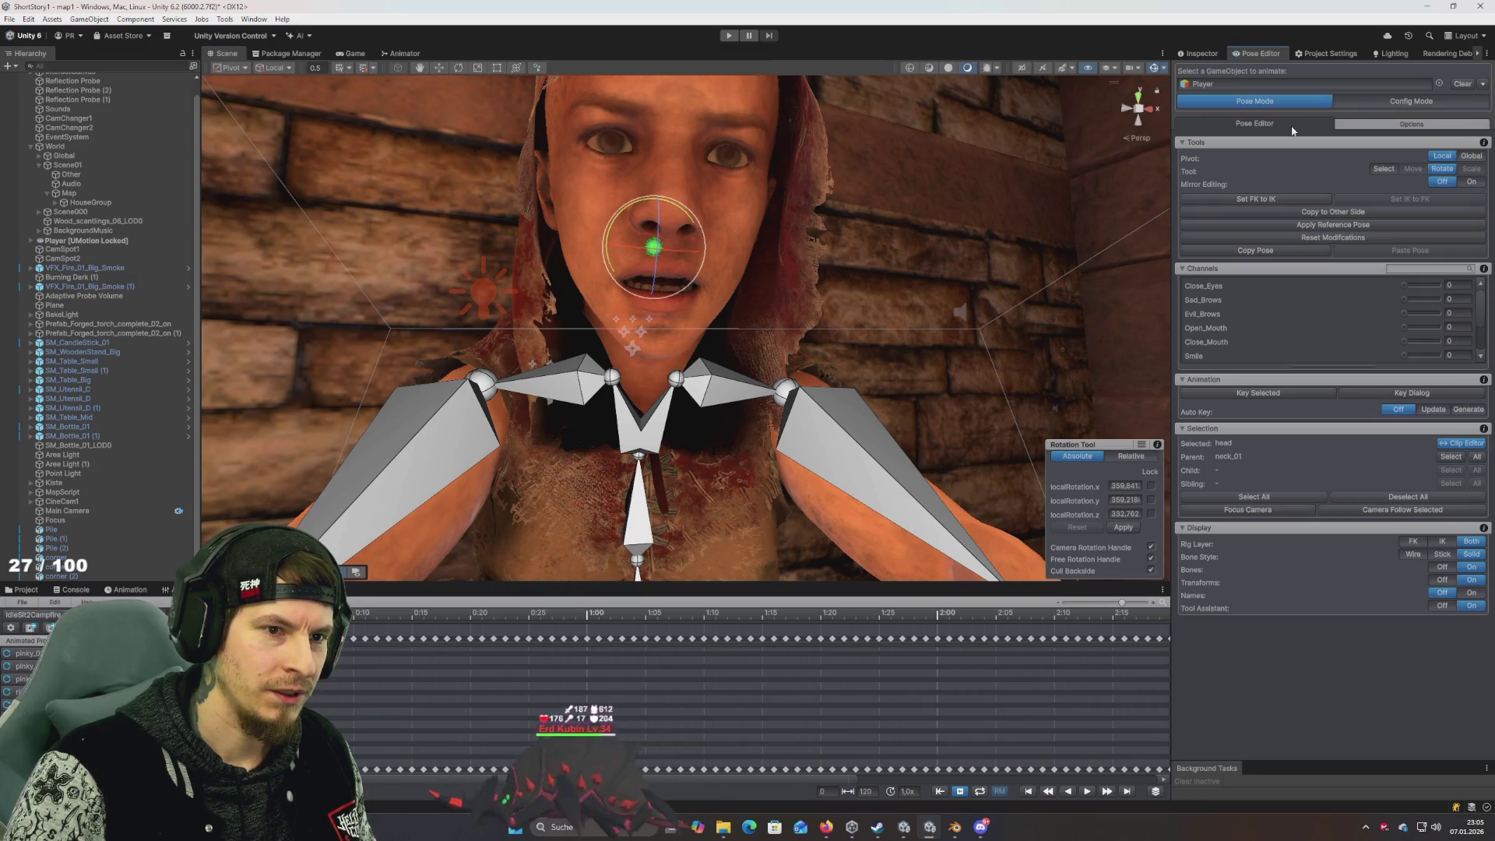
click(1394, 125)
click(1255, 124)
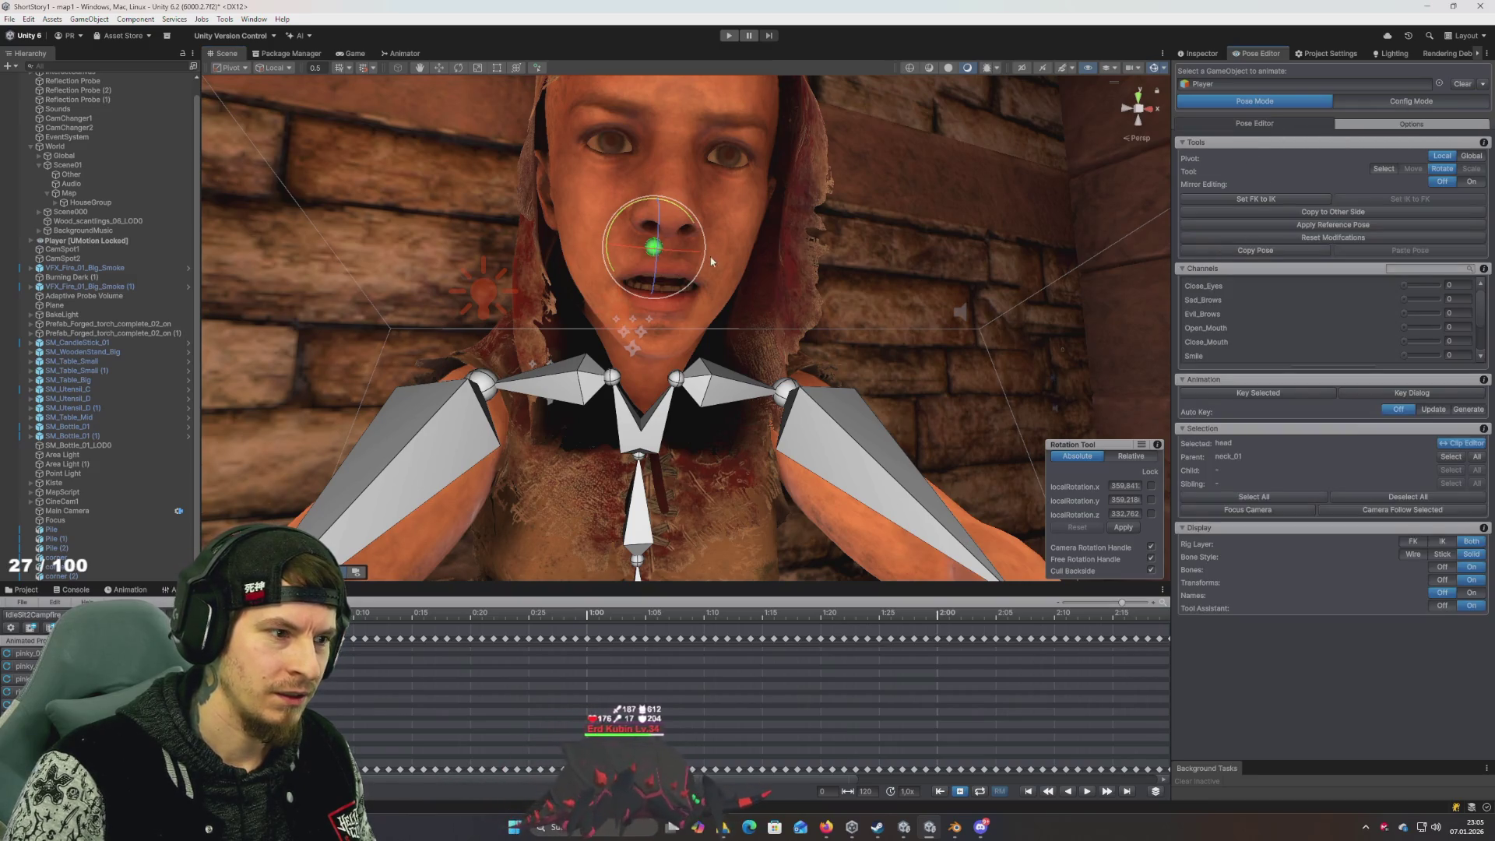
Orbit to see the eyes and drag the Close_Eyes slider from 0 up to 100
drag(672, 303, 734, 305)
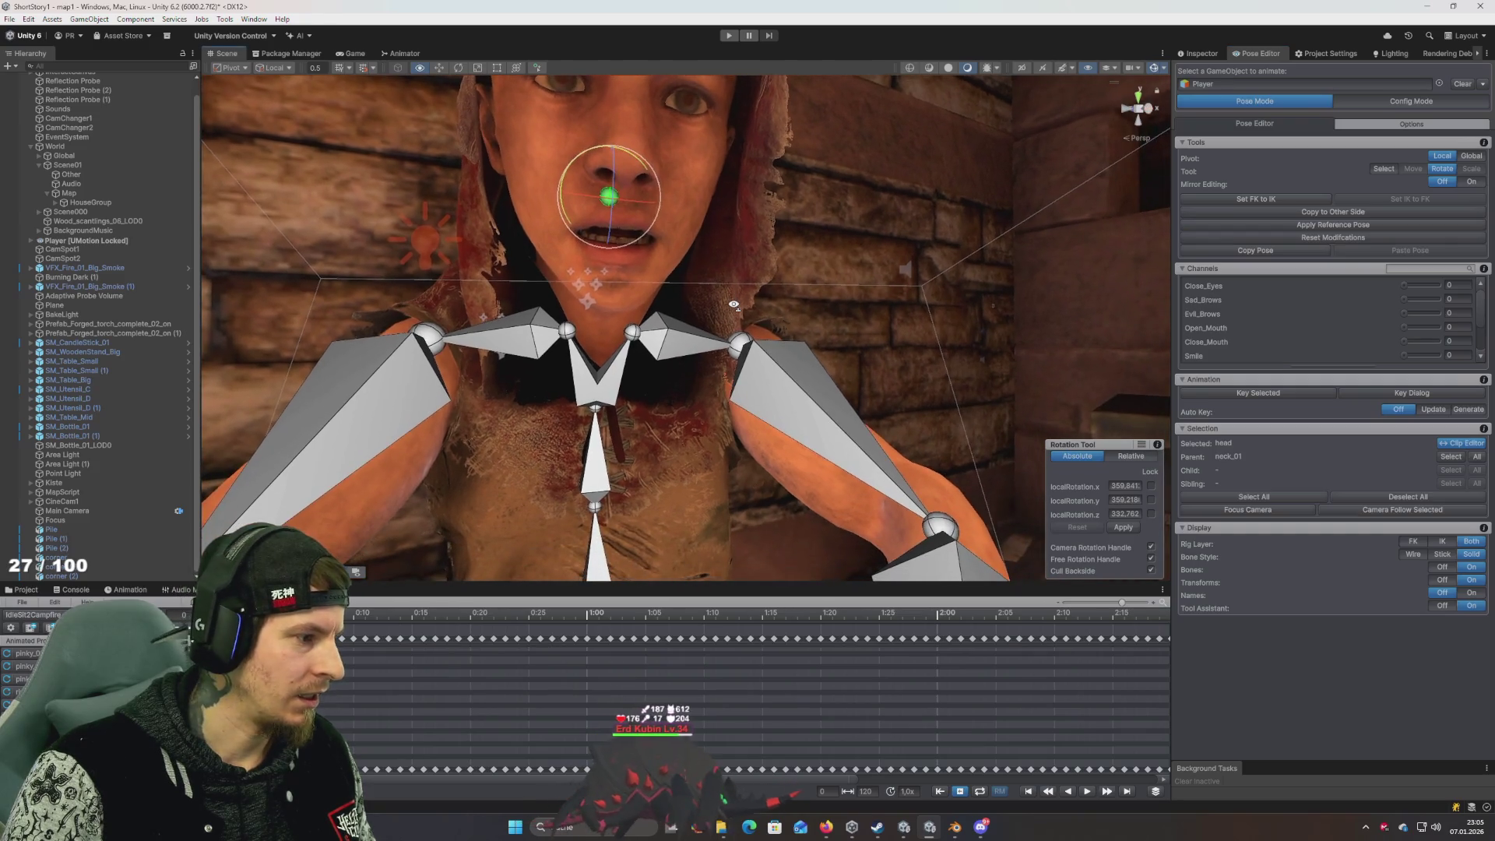
scroll(734, 304, down, 5)
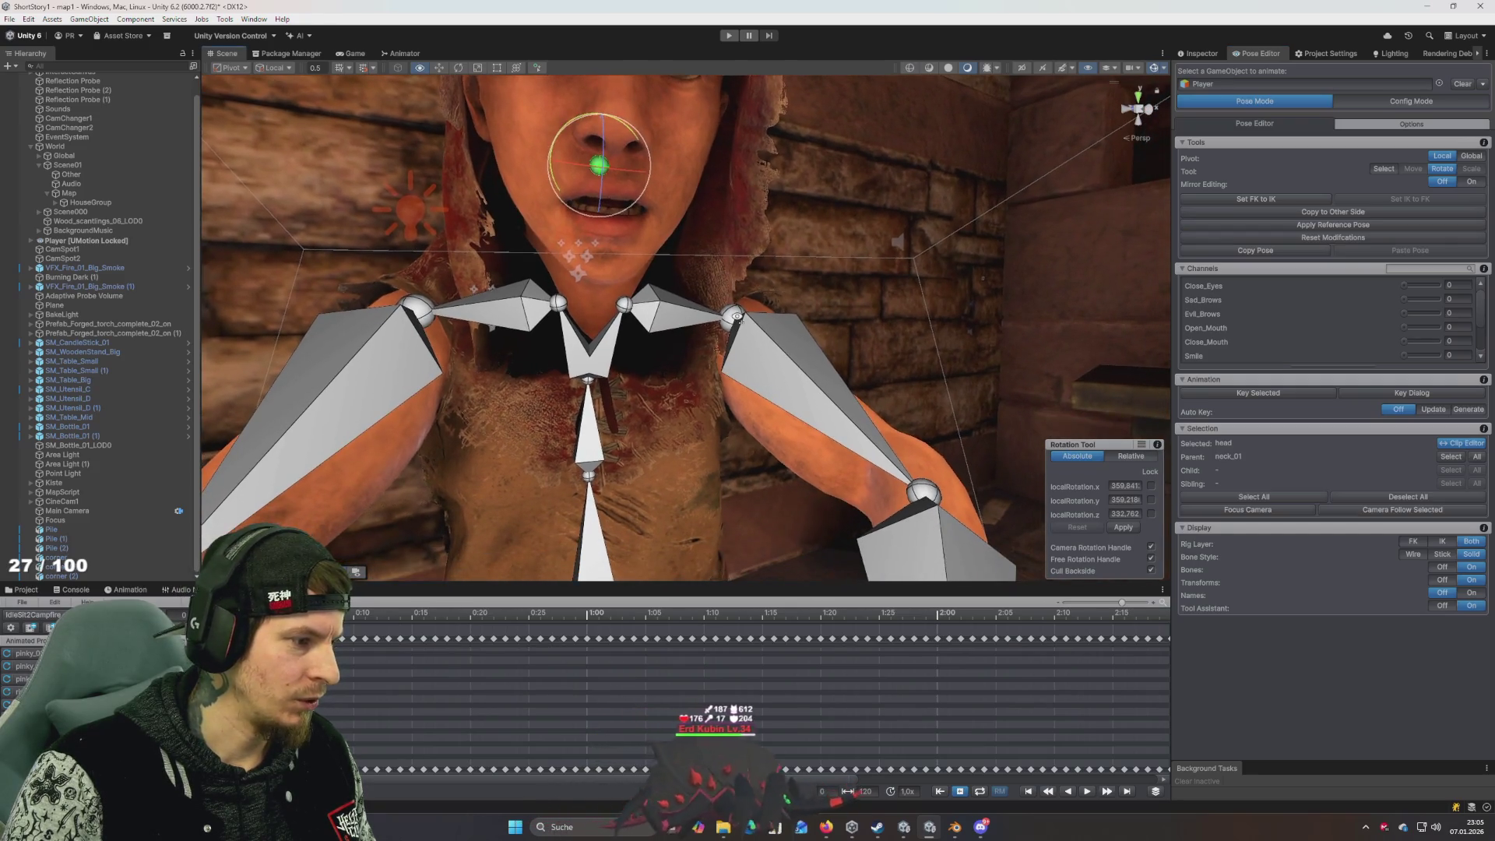
scroll(737, 317, up, 5)
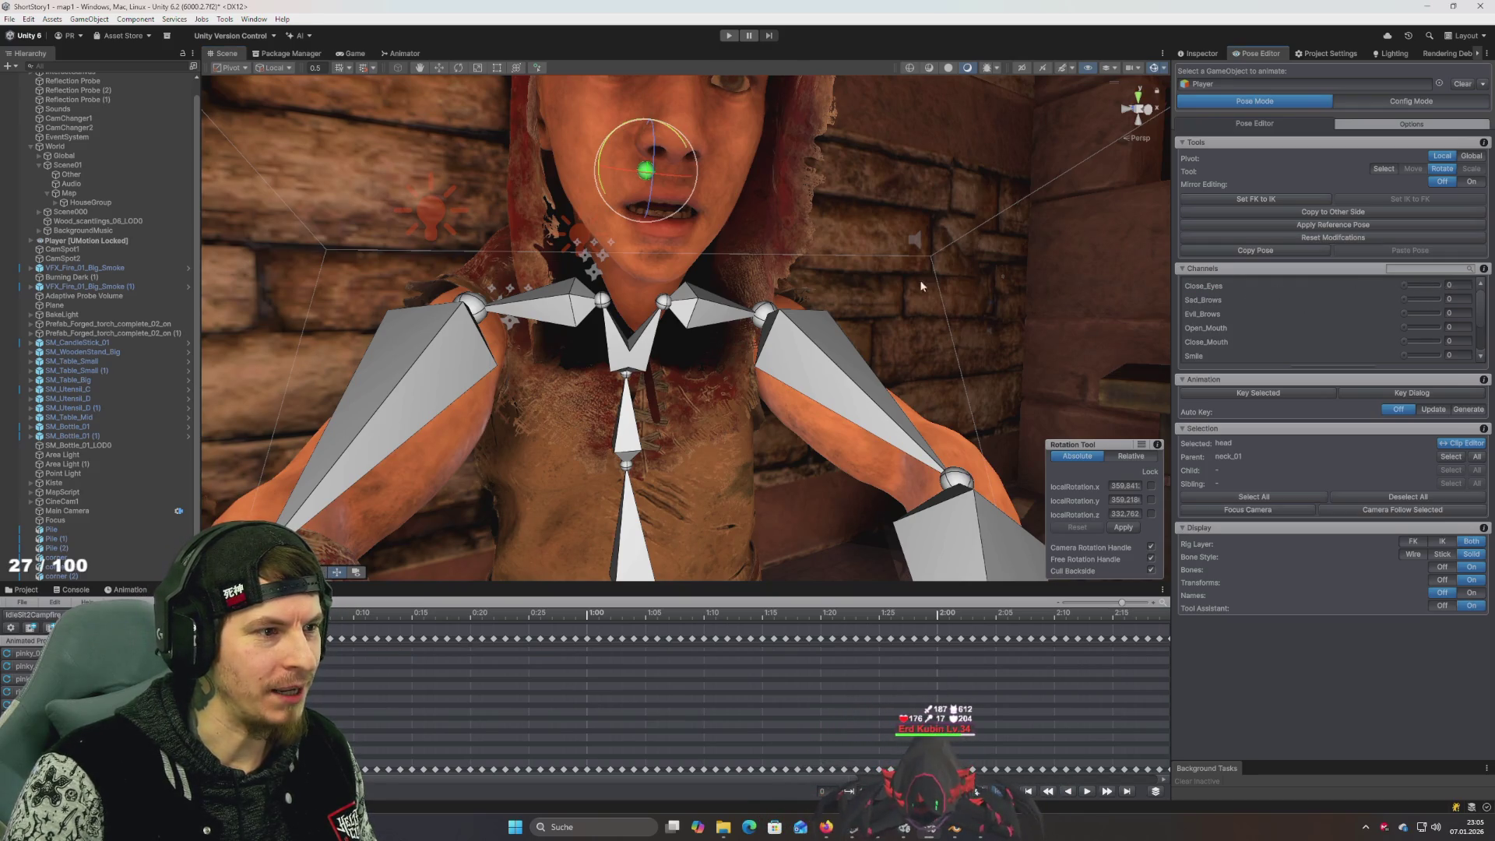
drag(921, 286, 832, 235)
drag(1422, 289, 1360, 291)
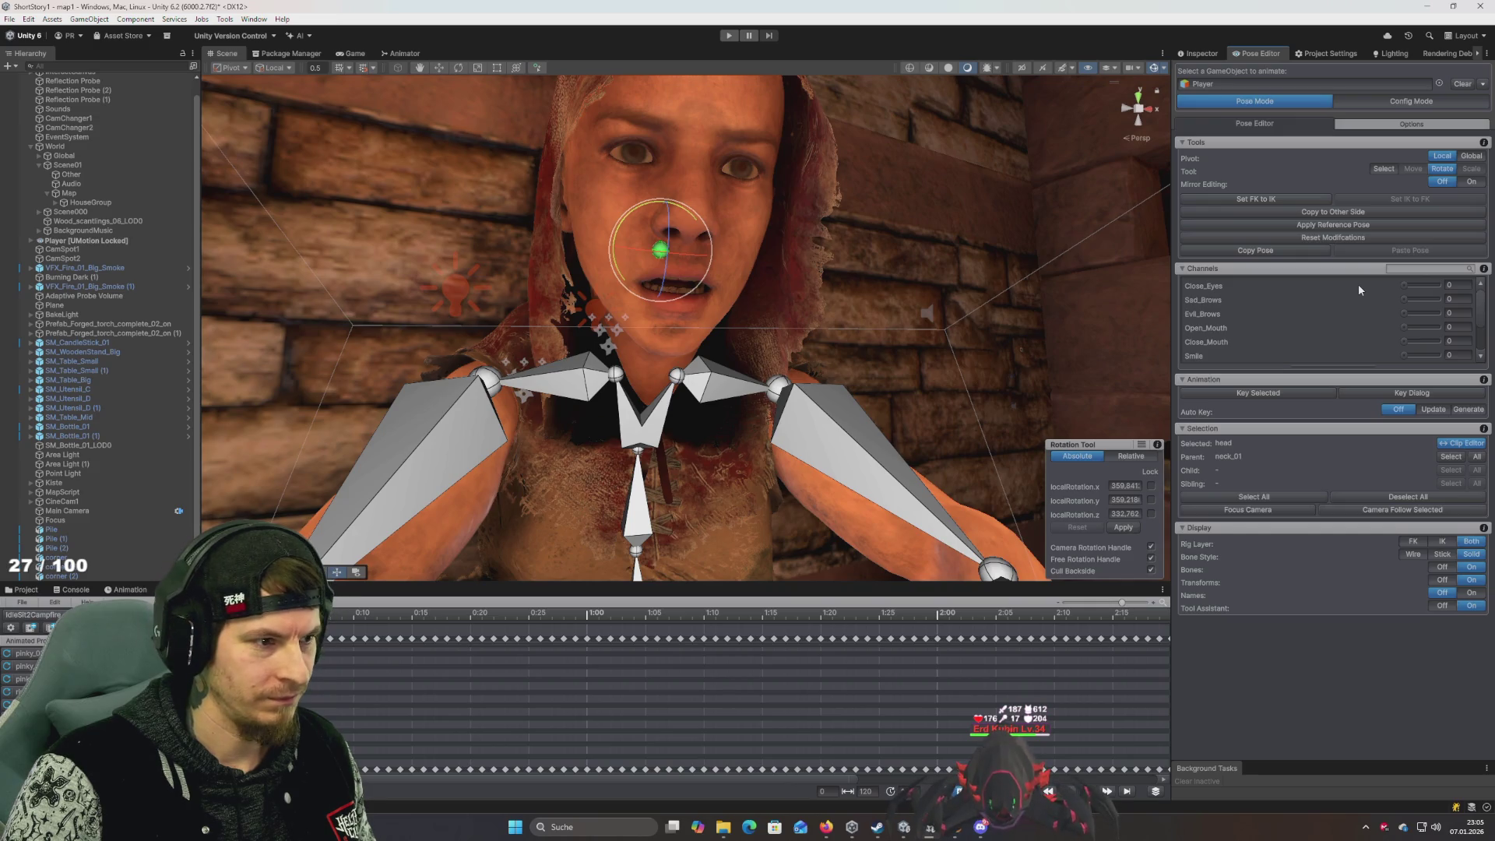
mouse_move(1360, 289)
mouse_down()
mouse_move(1435, 293)
mouse_move(1363, 296)
mouse_up()
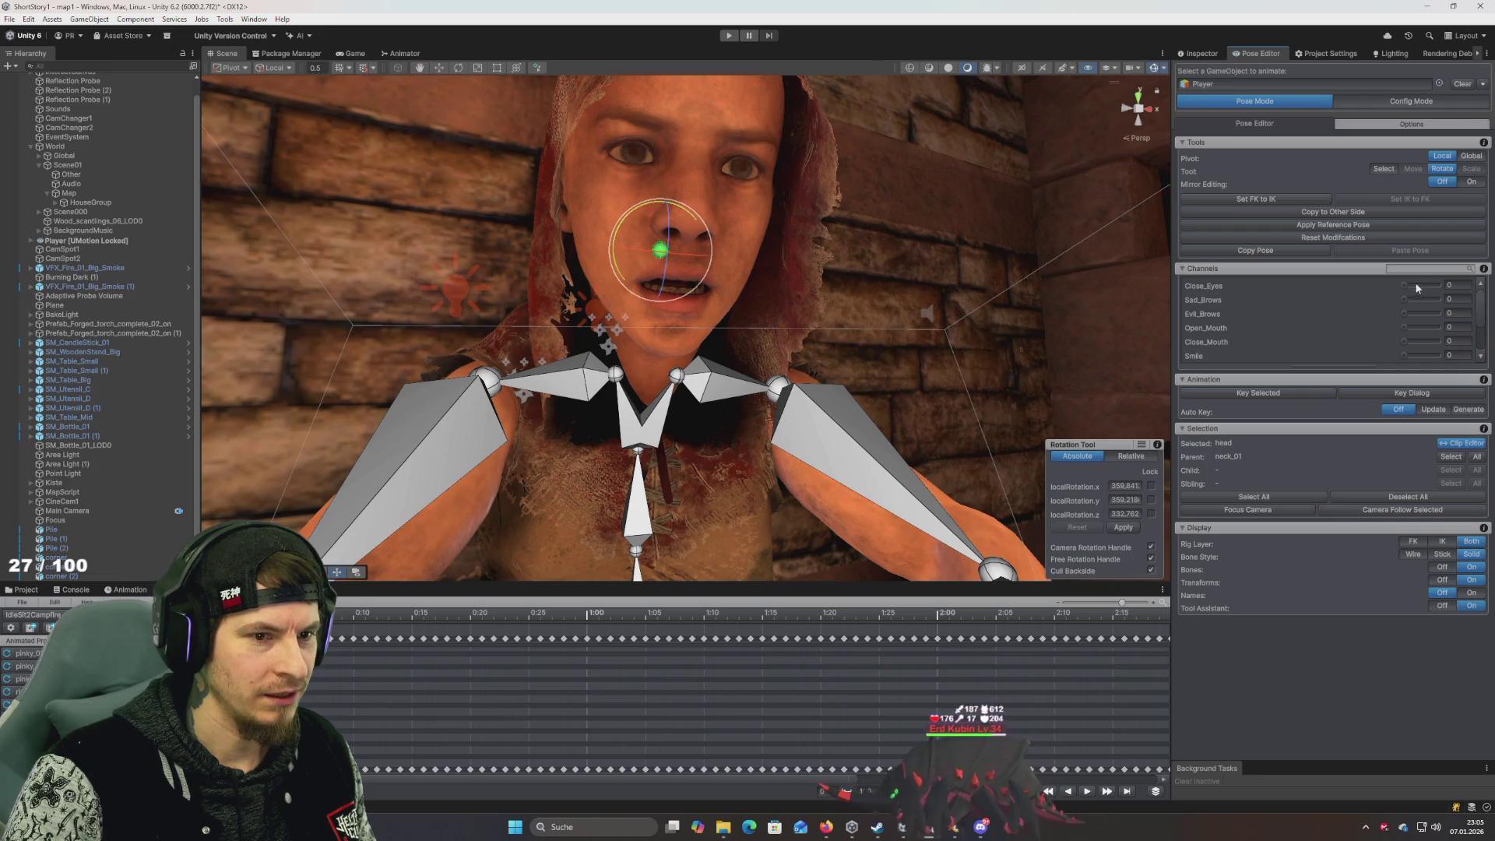
drag(1410, 290, 1479, 293)
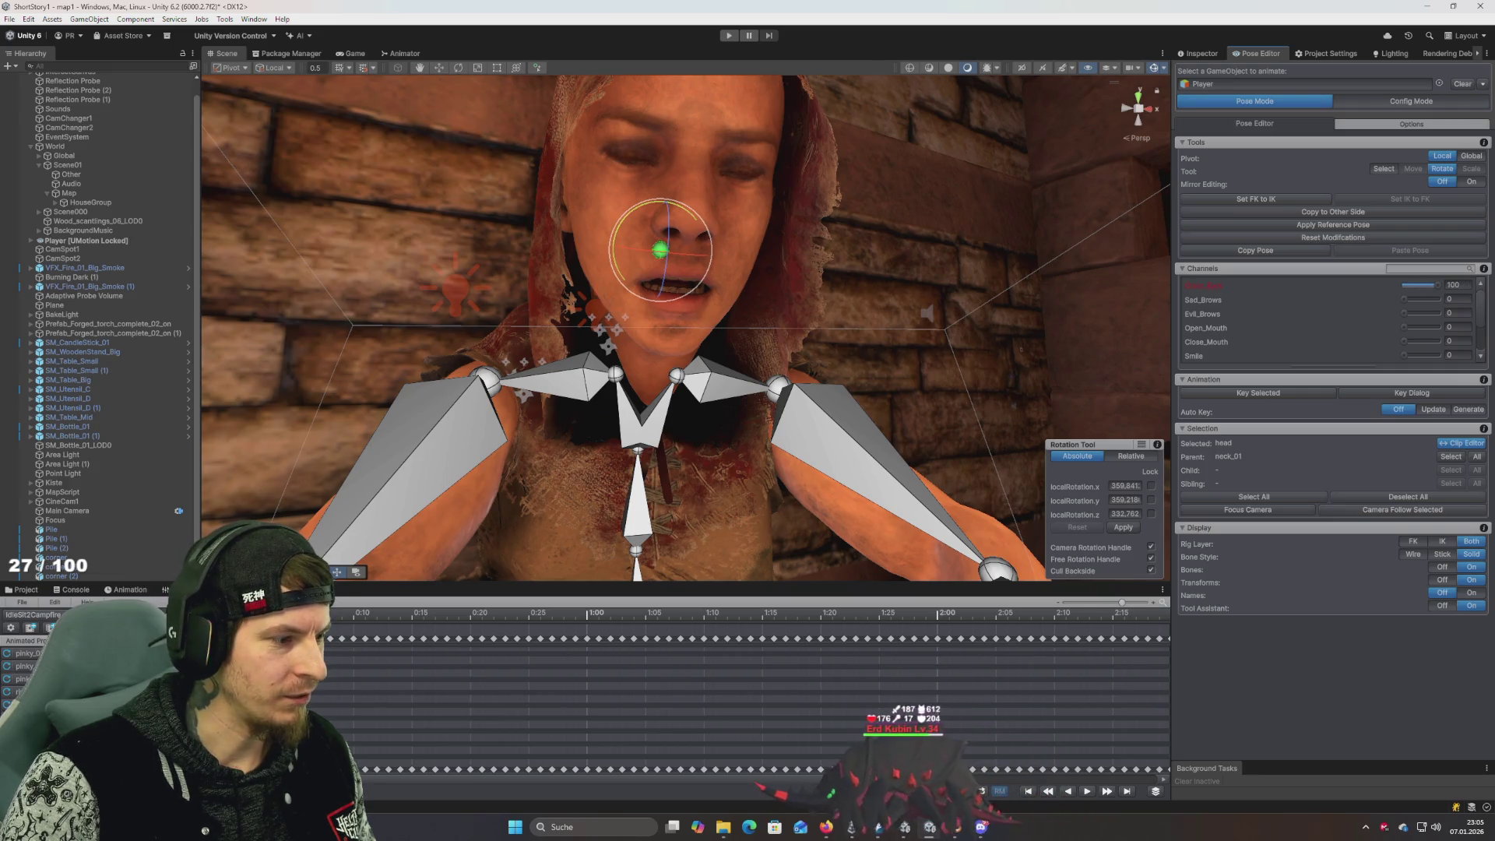
Step frames forward and back to about 0:26, keeping the closed-eyes modifications each time
key(period)
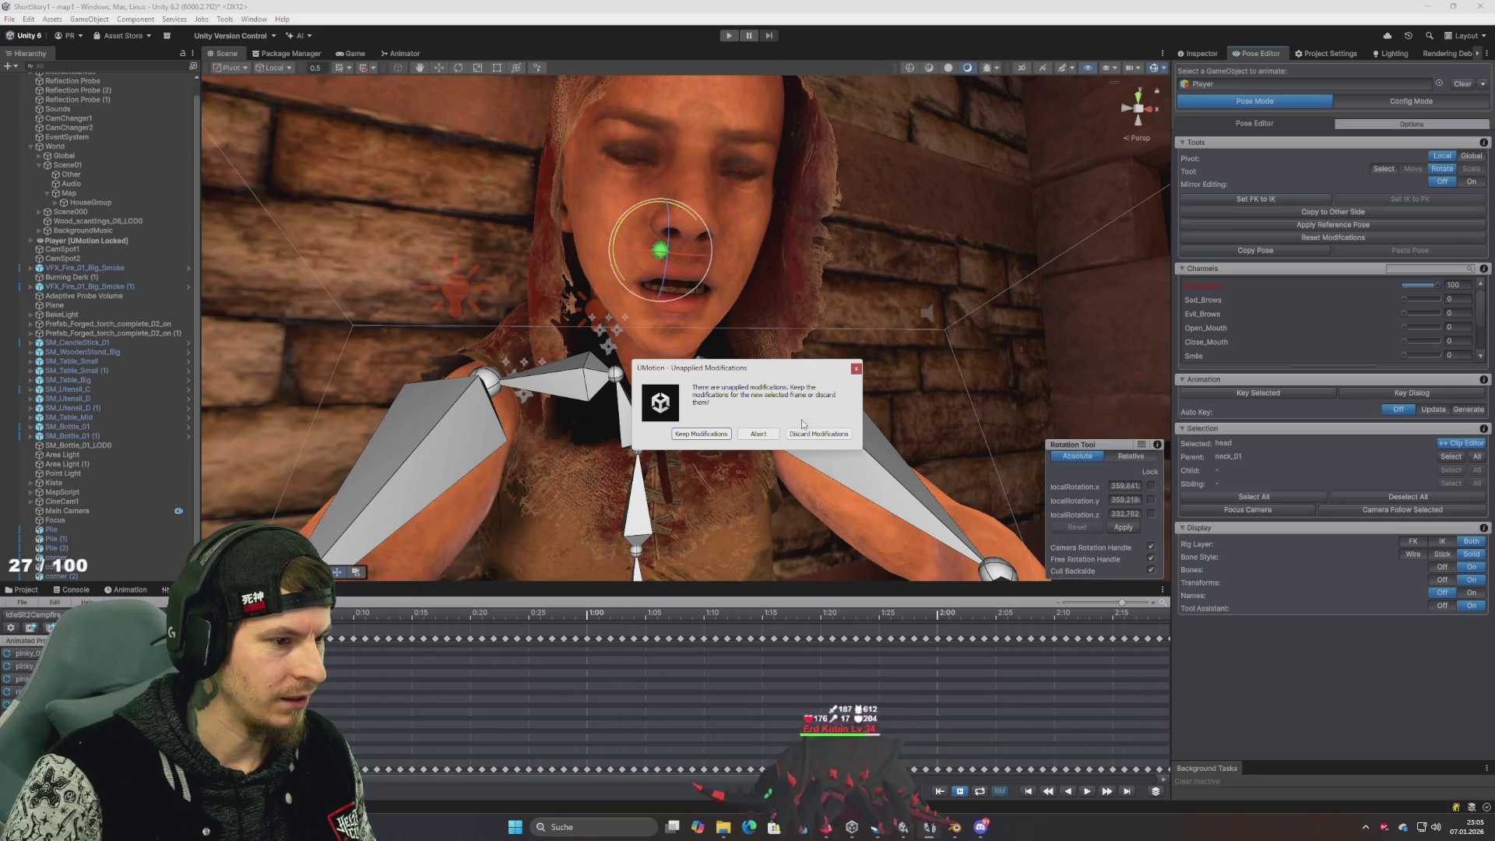
click(699, 434)
key(period)
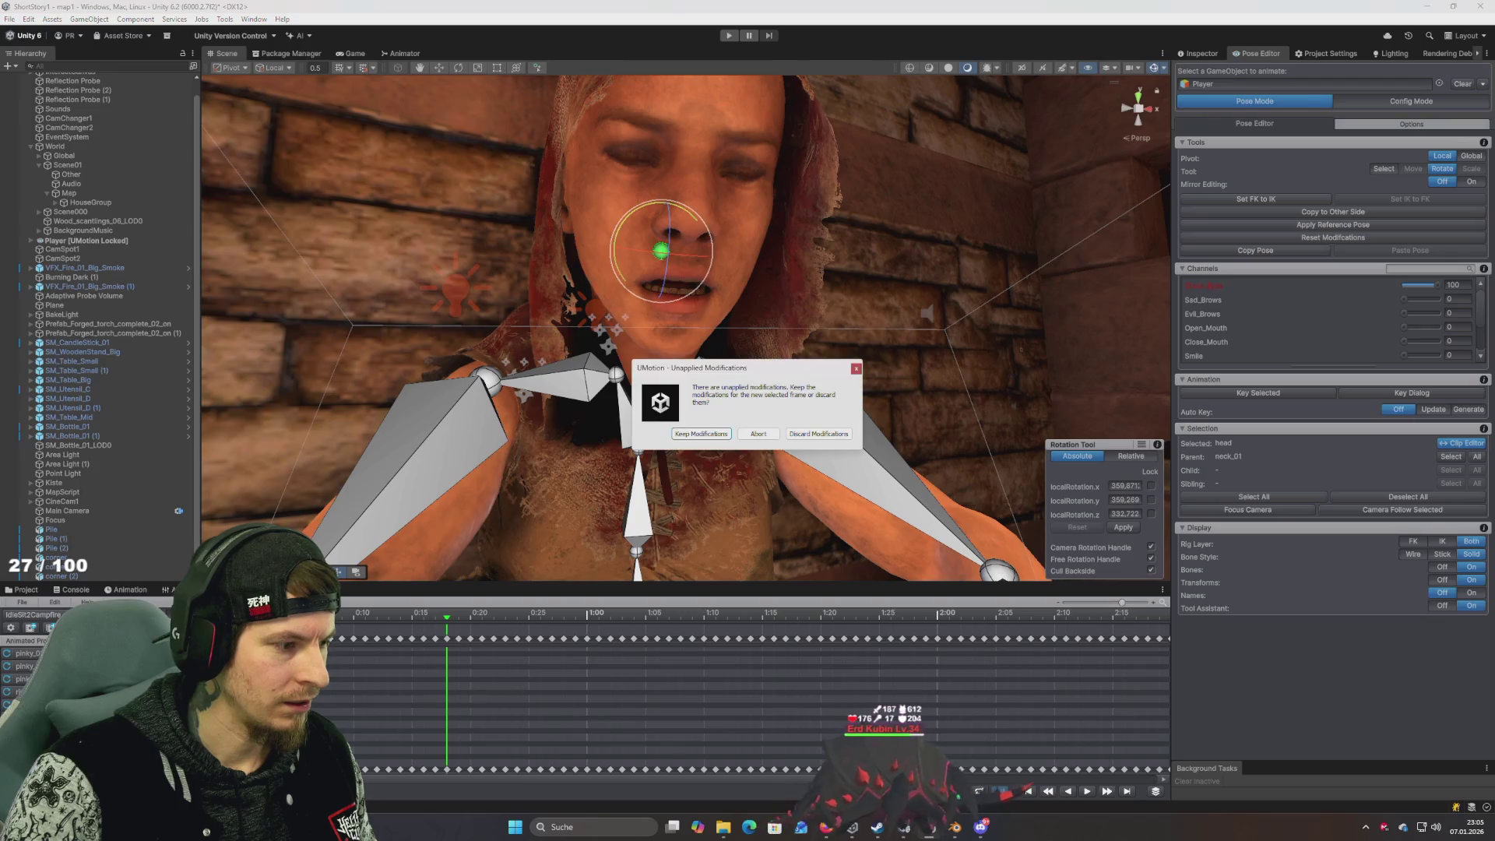
click(701, 433)
key(comma)
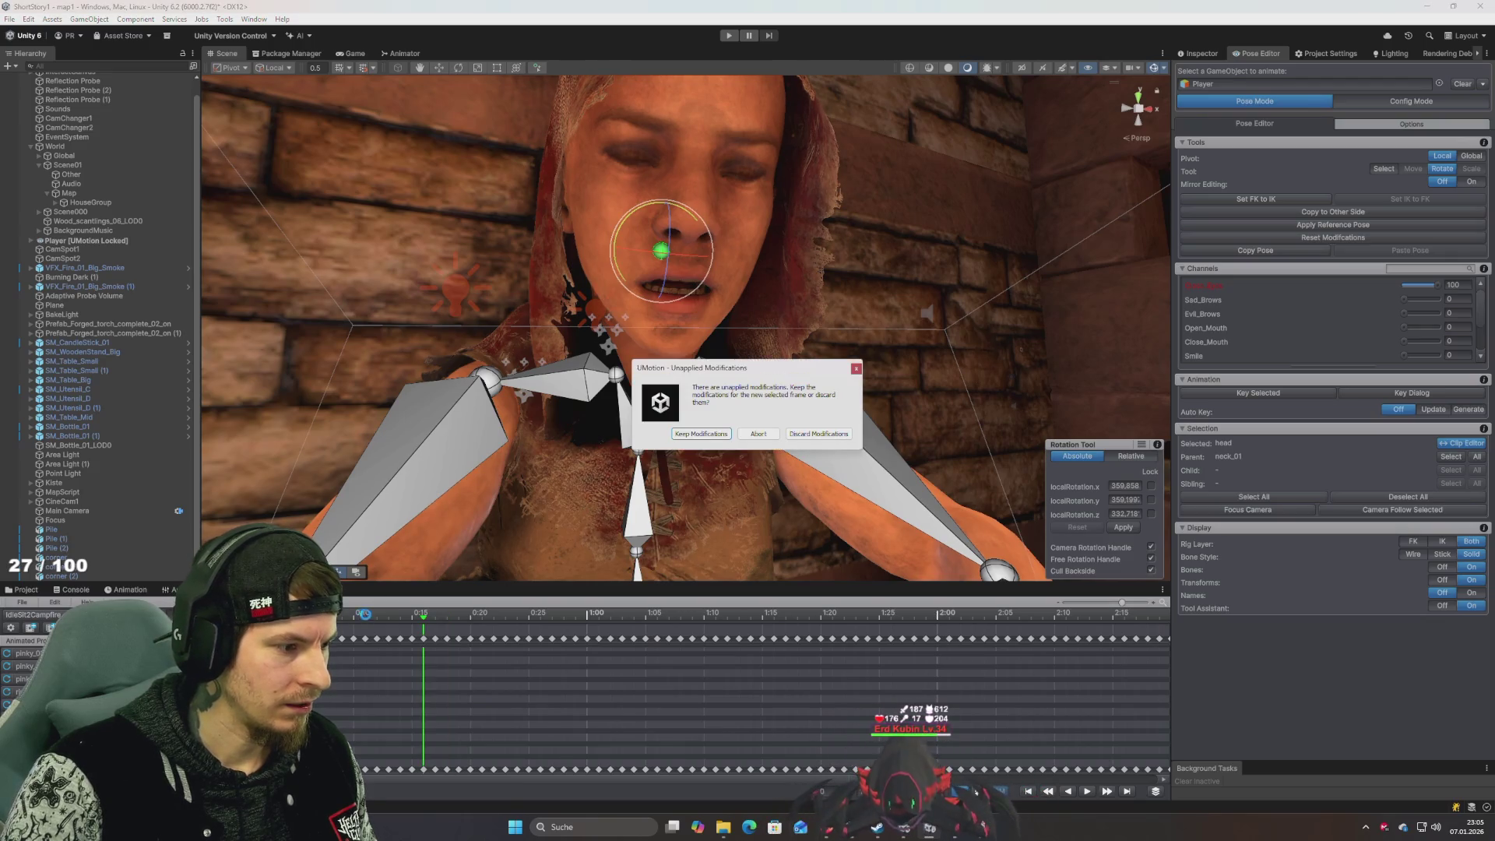
click(701, 435)
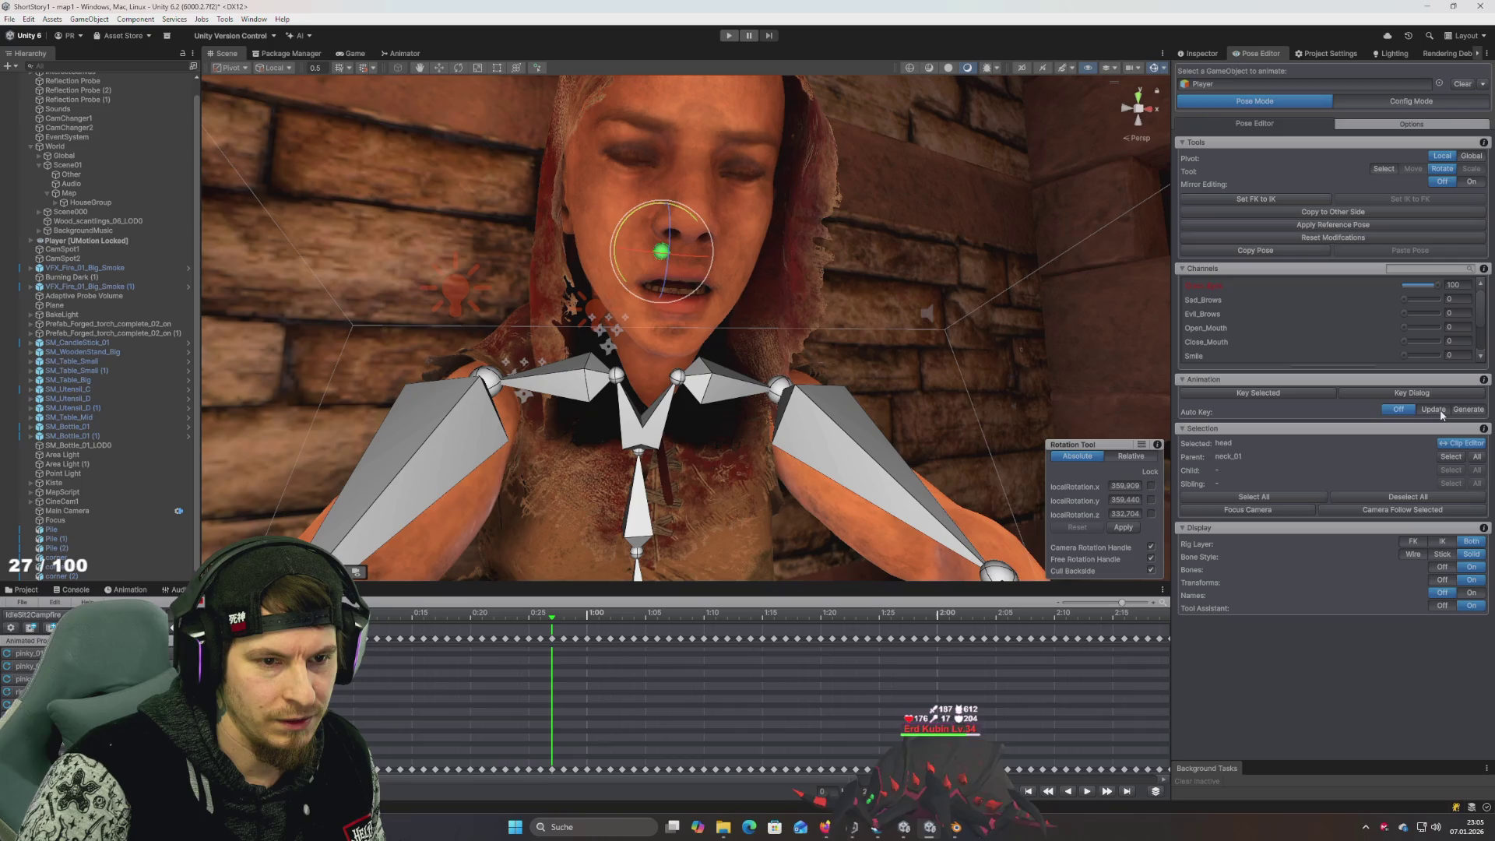
Set Auto Key to Update and move to the frame near 1:00, discarding the eye edits
click(1439, 410)
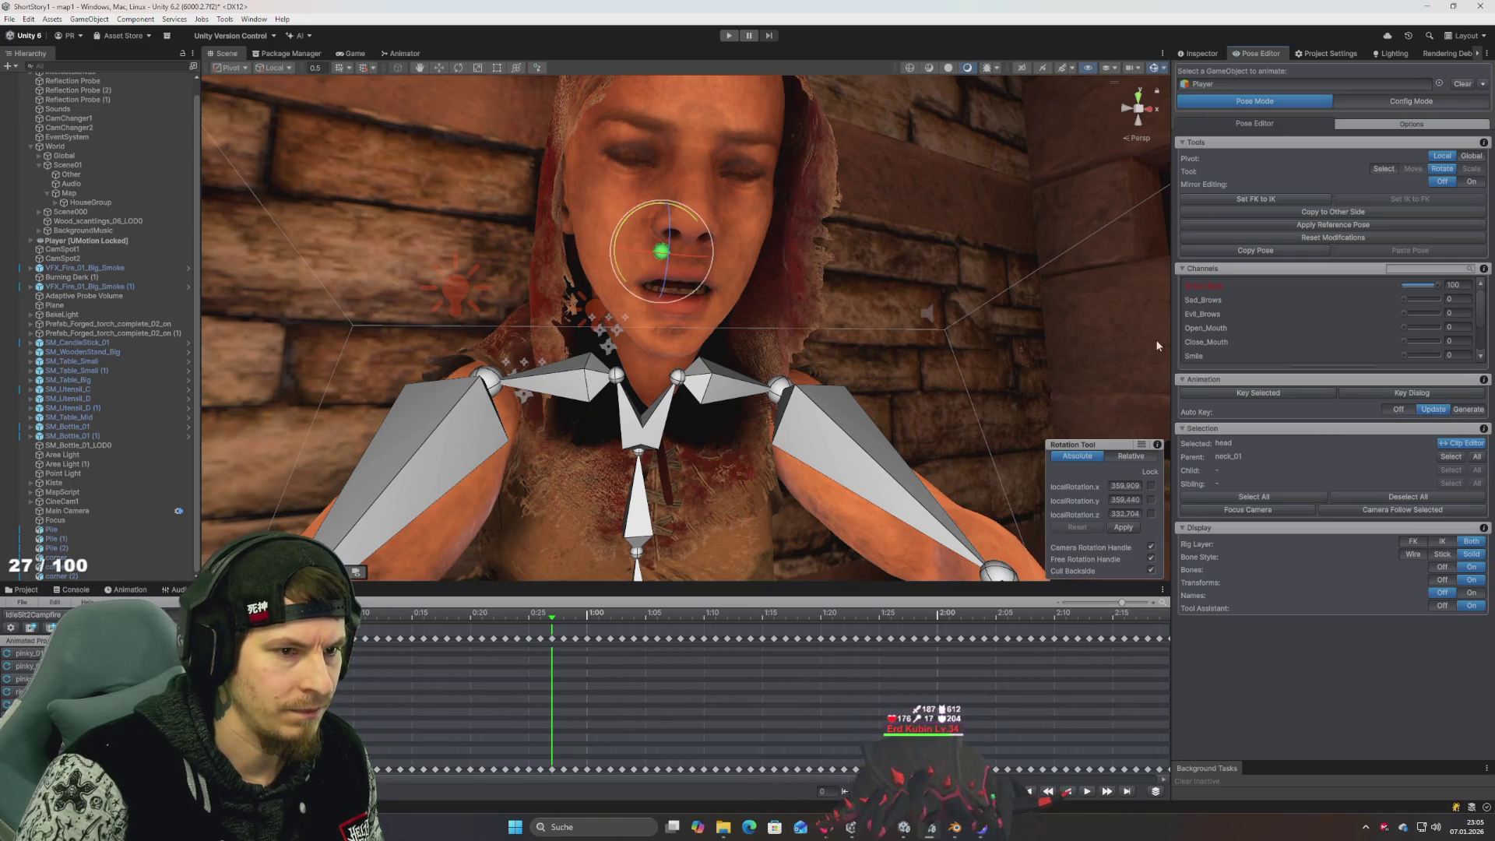
click(698, 434)
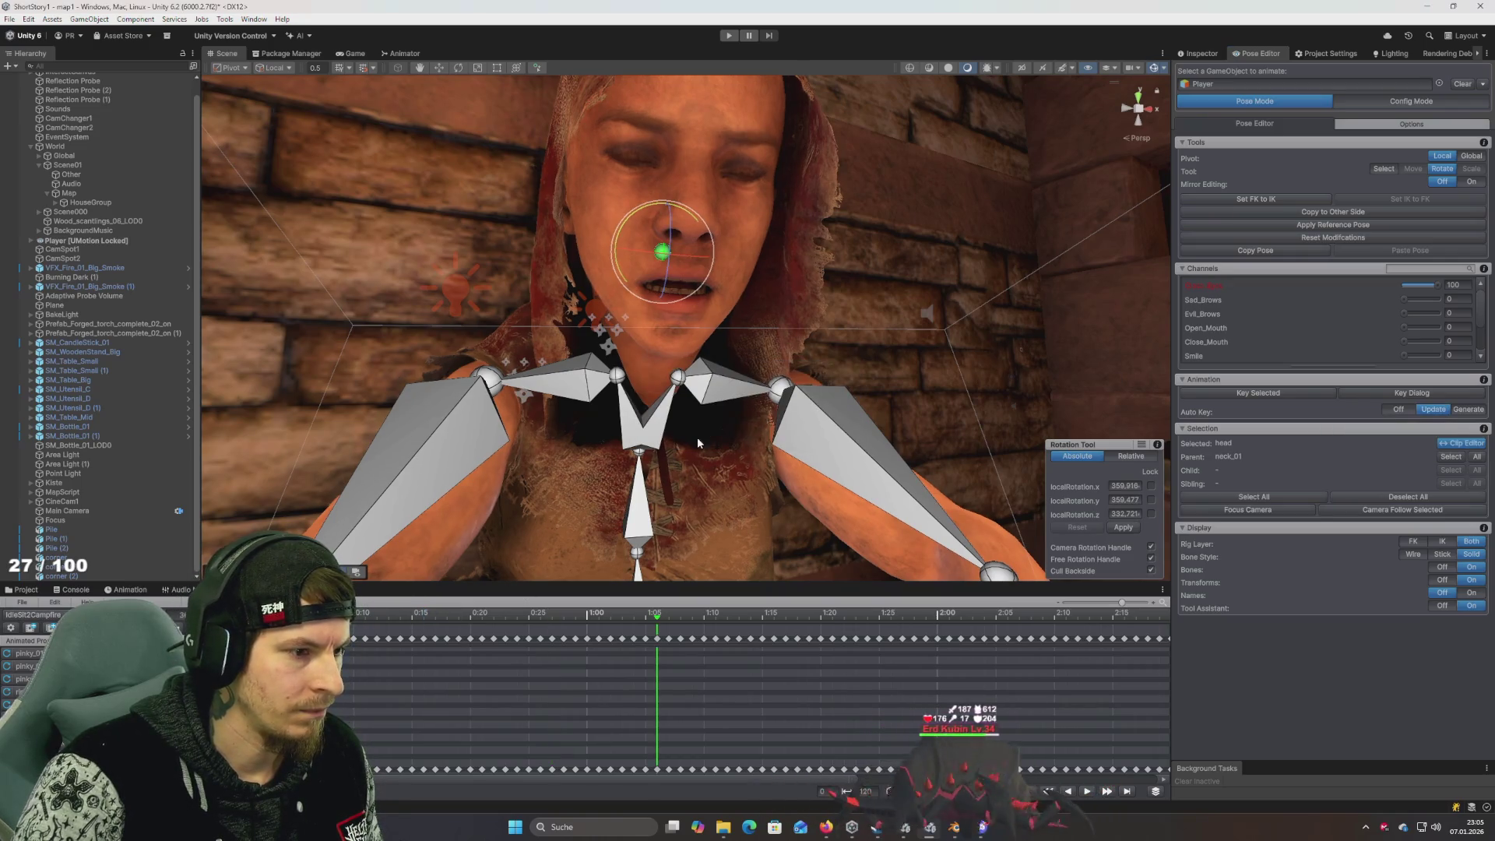
click(419, 616)
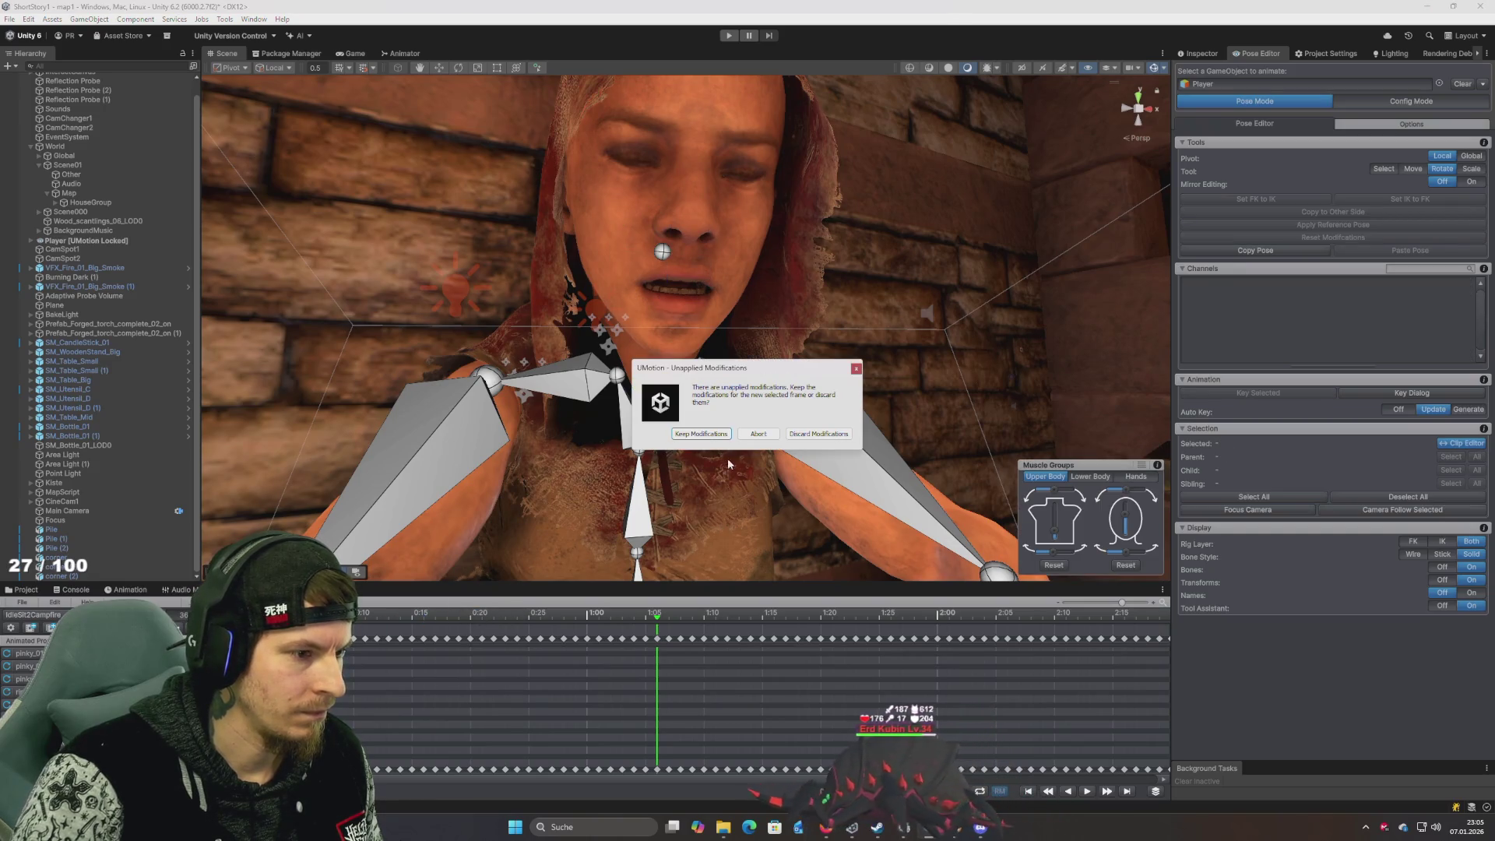
click(818, 433)
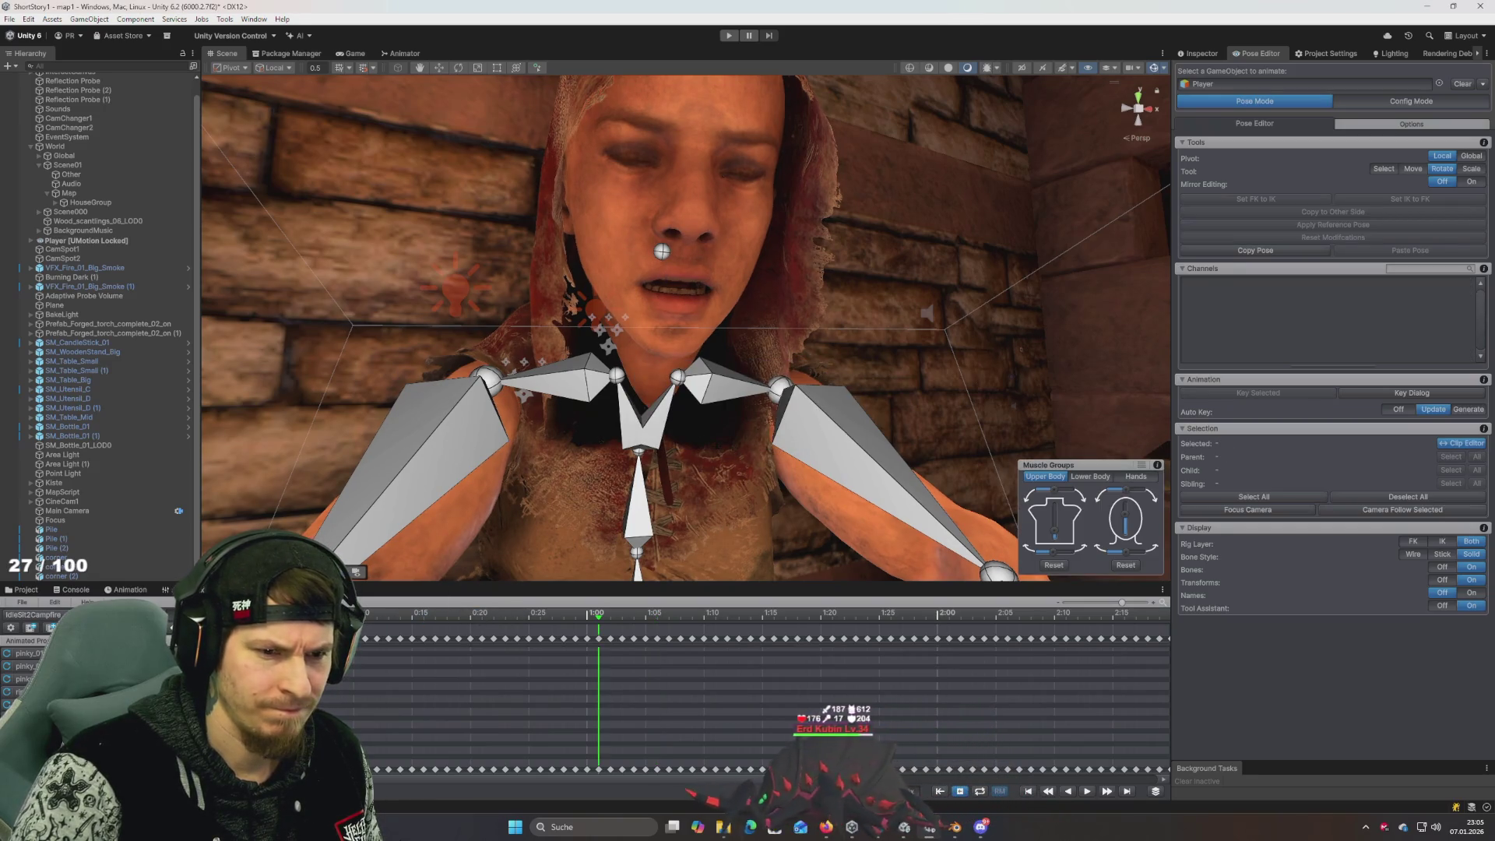
key(period)
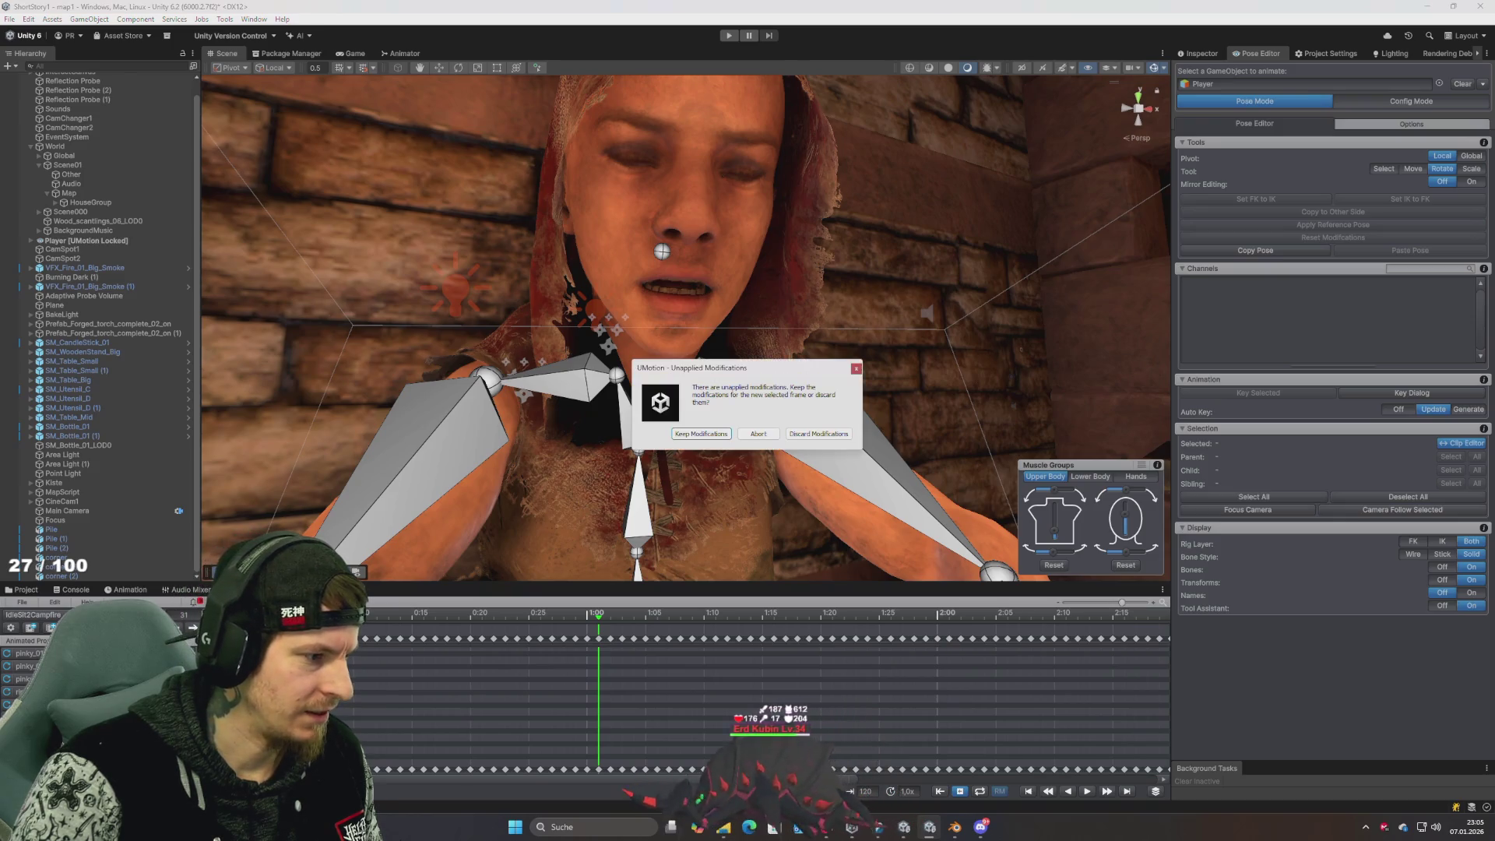
key(Return)
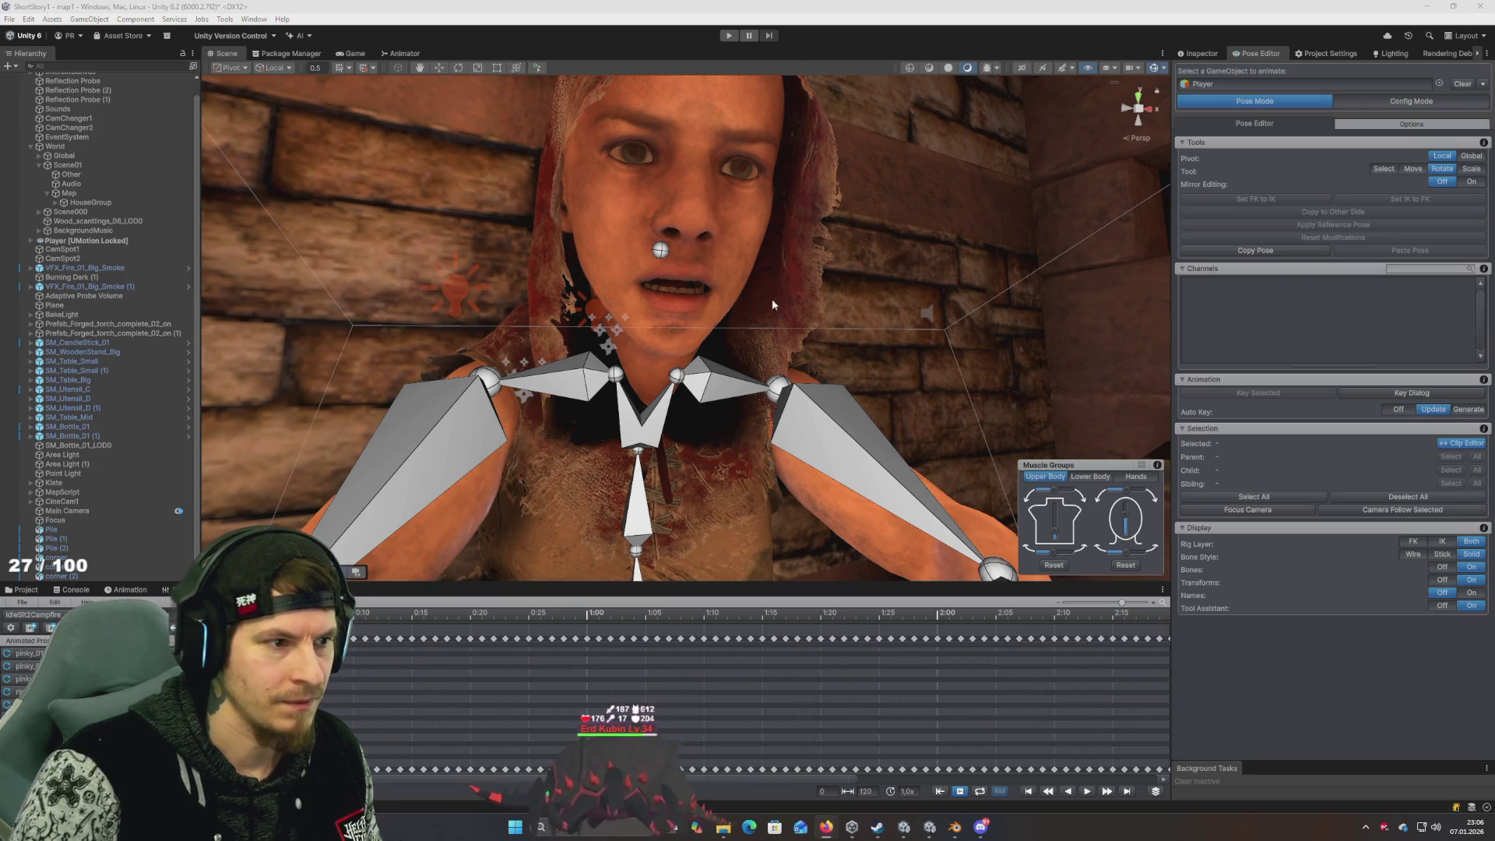
Close the eyes through frames 21 and 28, then reset Close_Eyes to 0 near 0:23
click(661, 251)
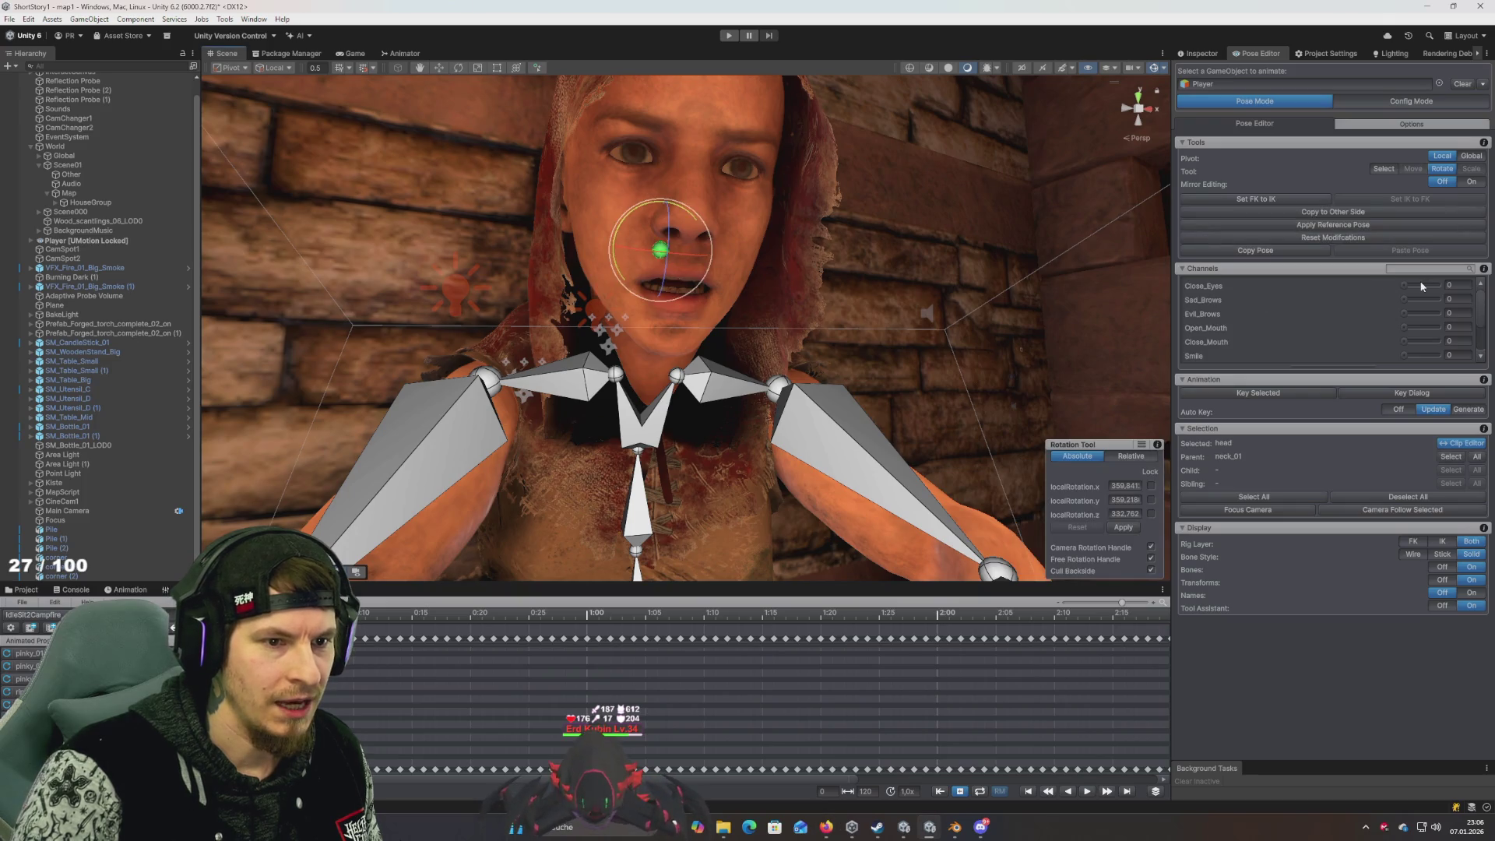
drag(1431, 292, 1441, 286)
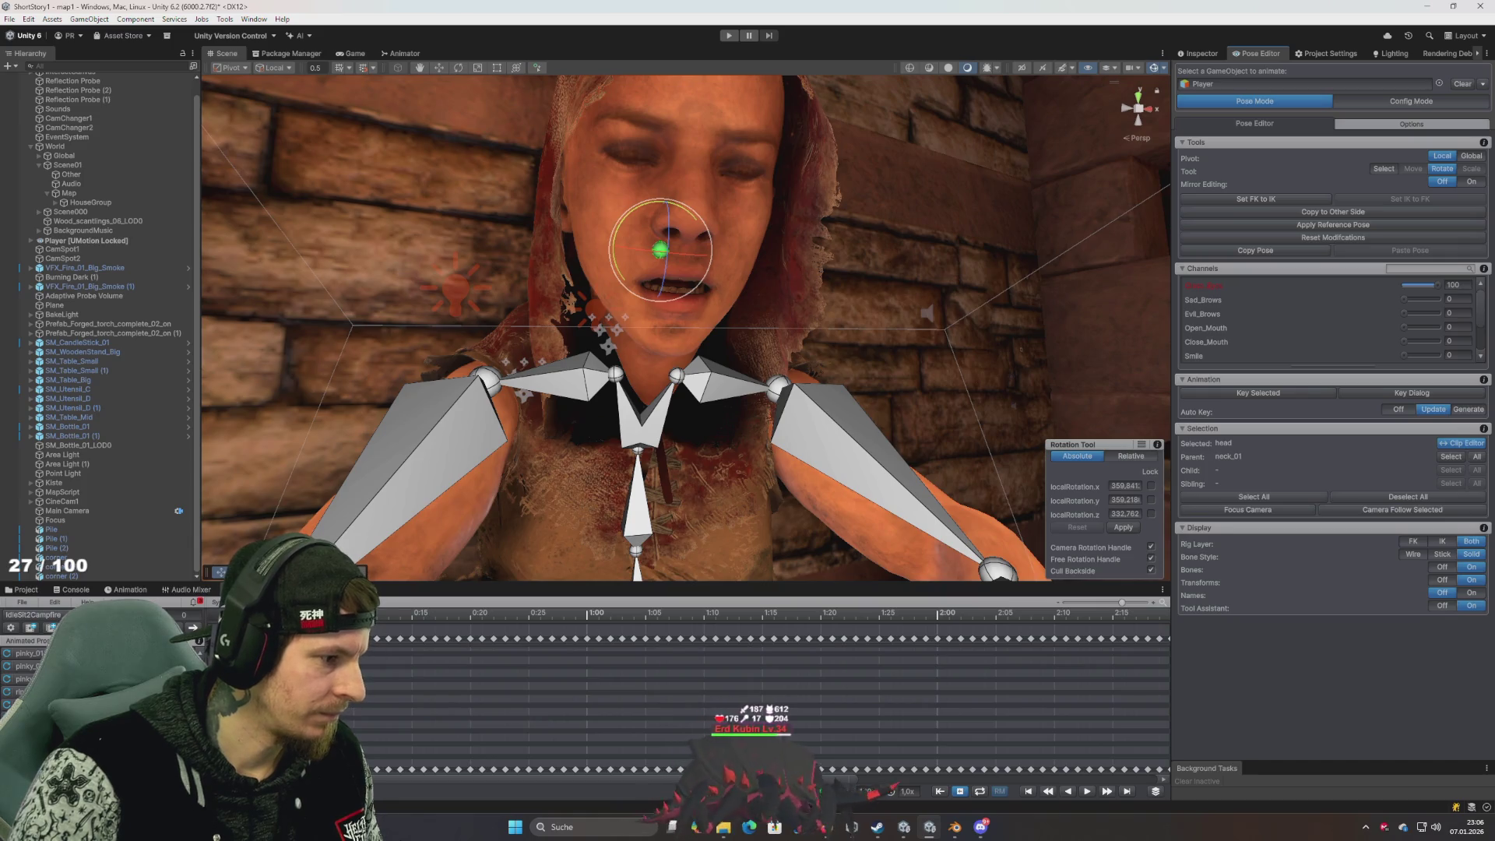
key(period)
click(685, 434)
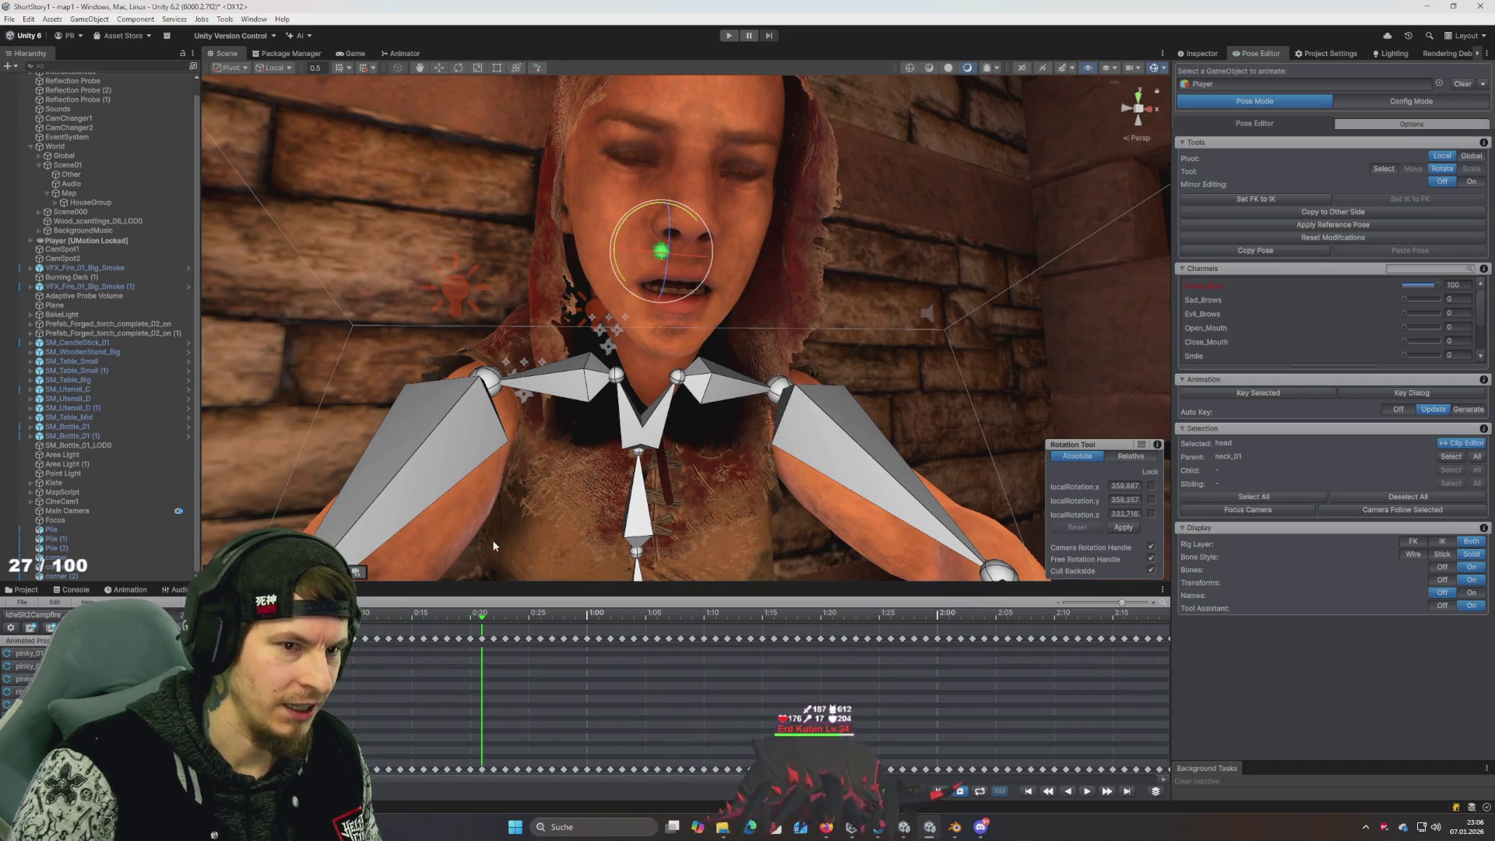
key(period)
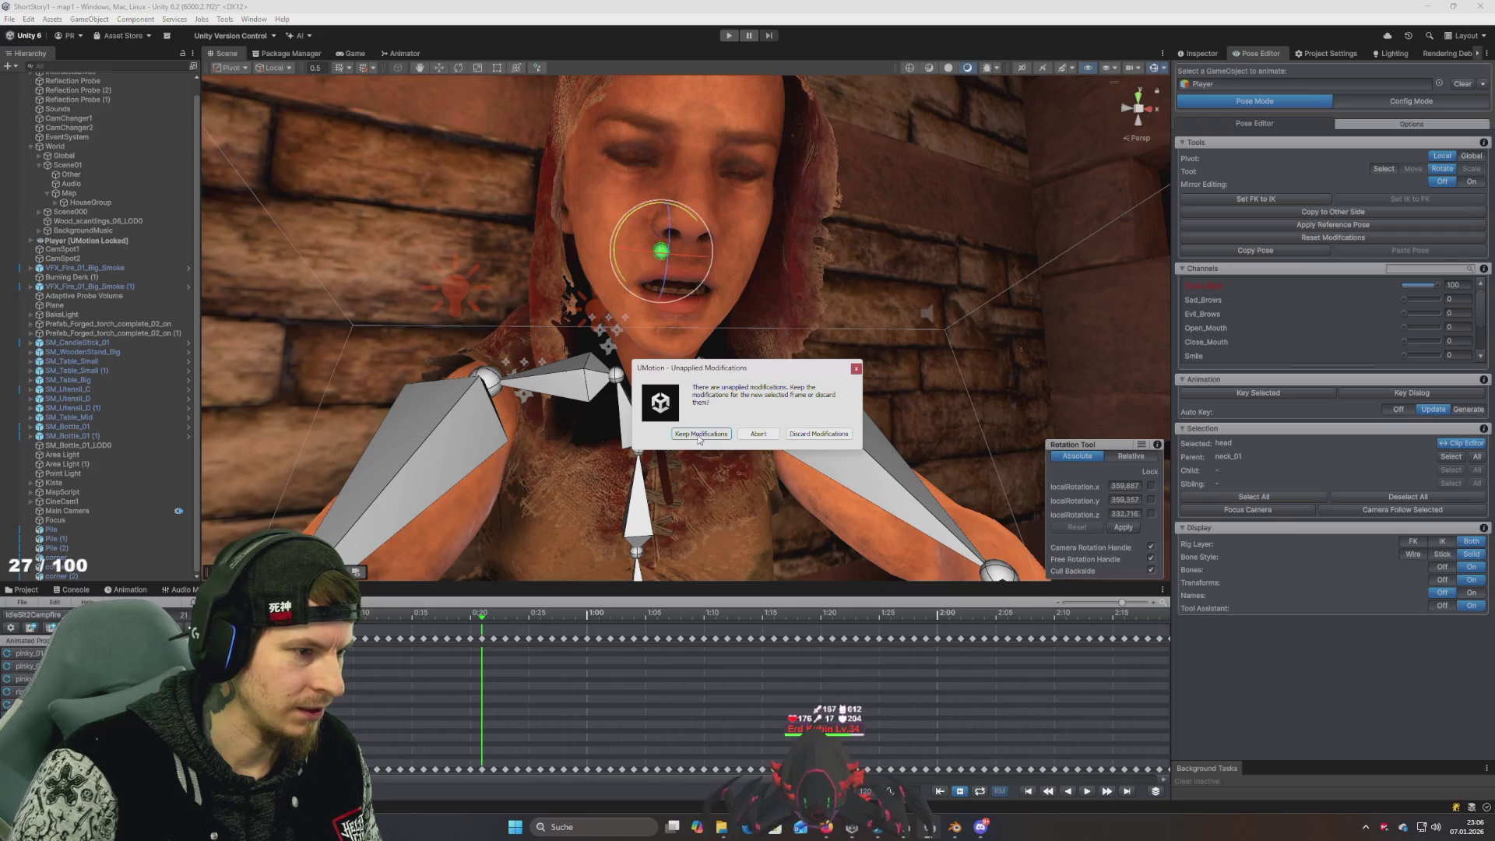
click(698, 434)
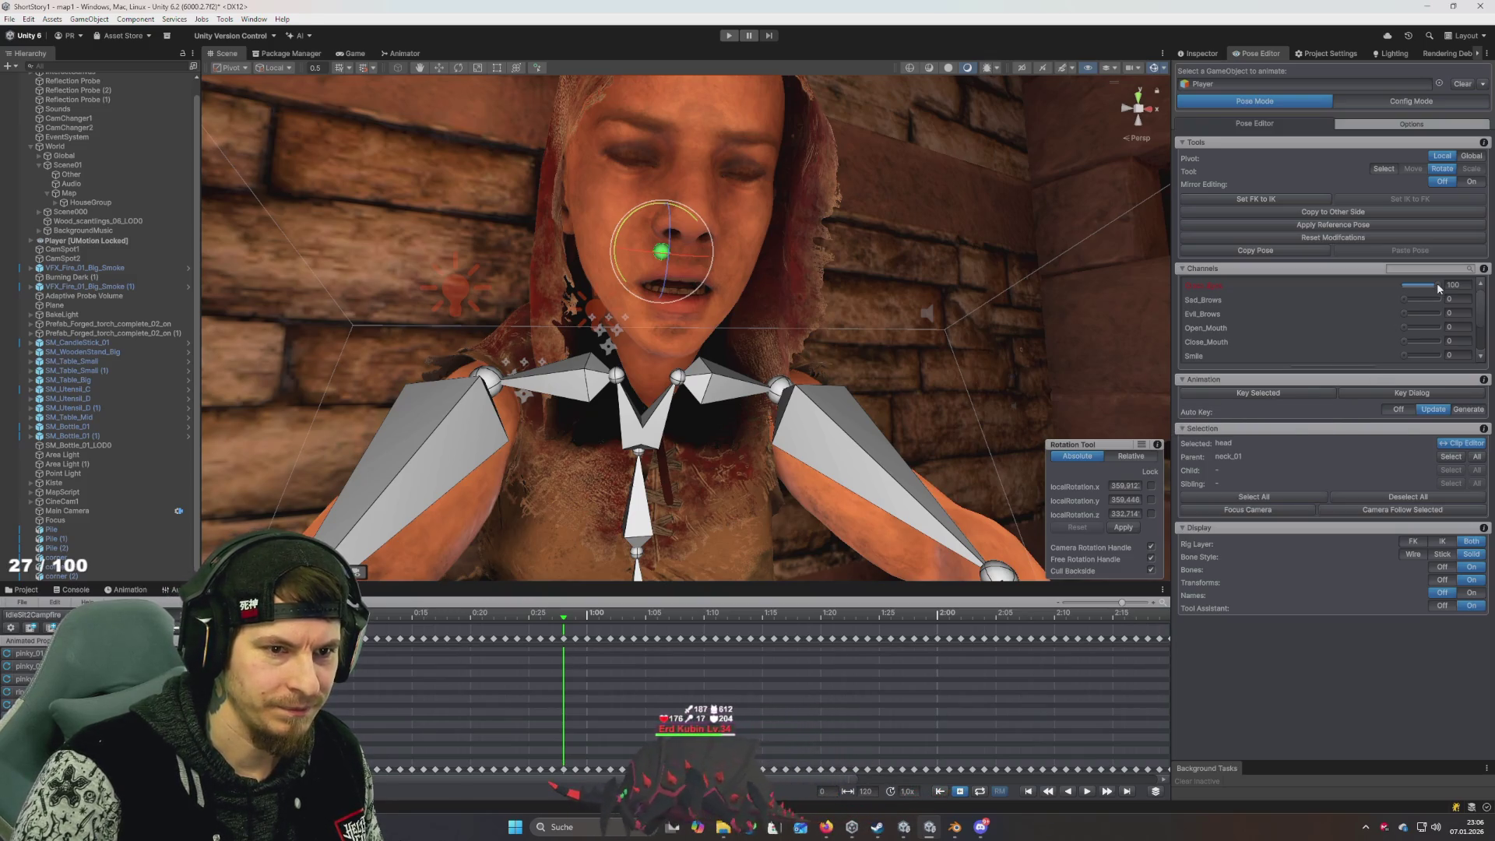
drag(1437, 284, 1327, 284)
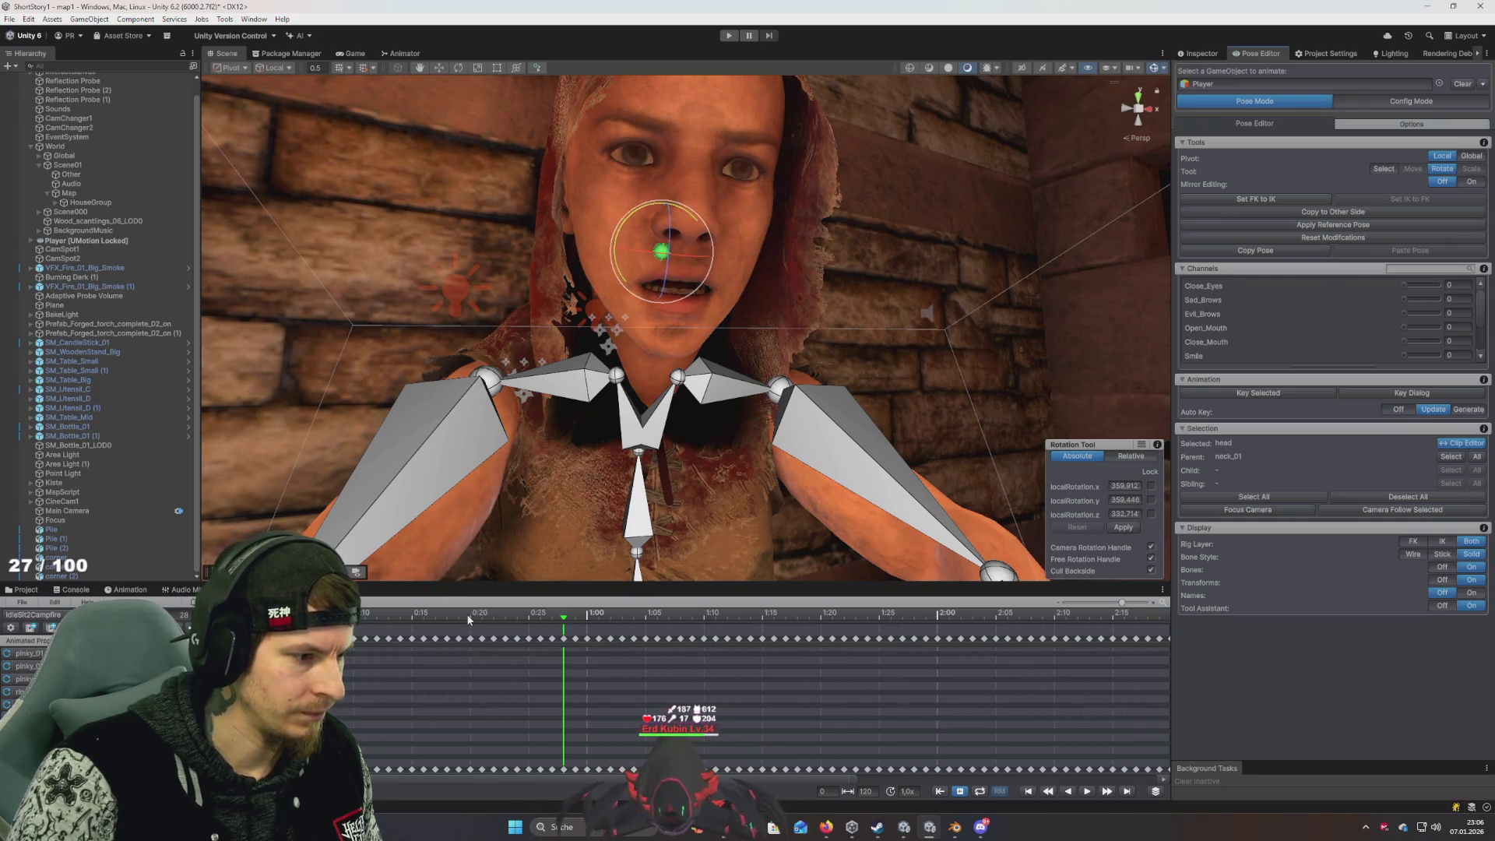
click(517, 614)
scroll(664, 459, down, 6)
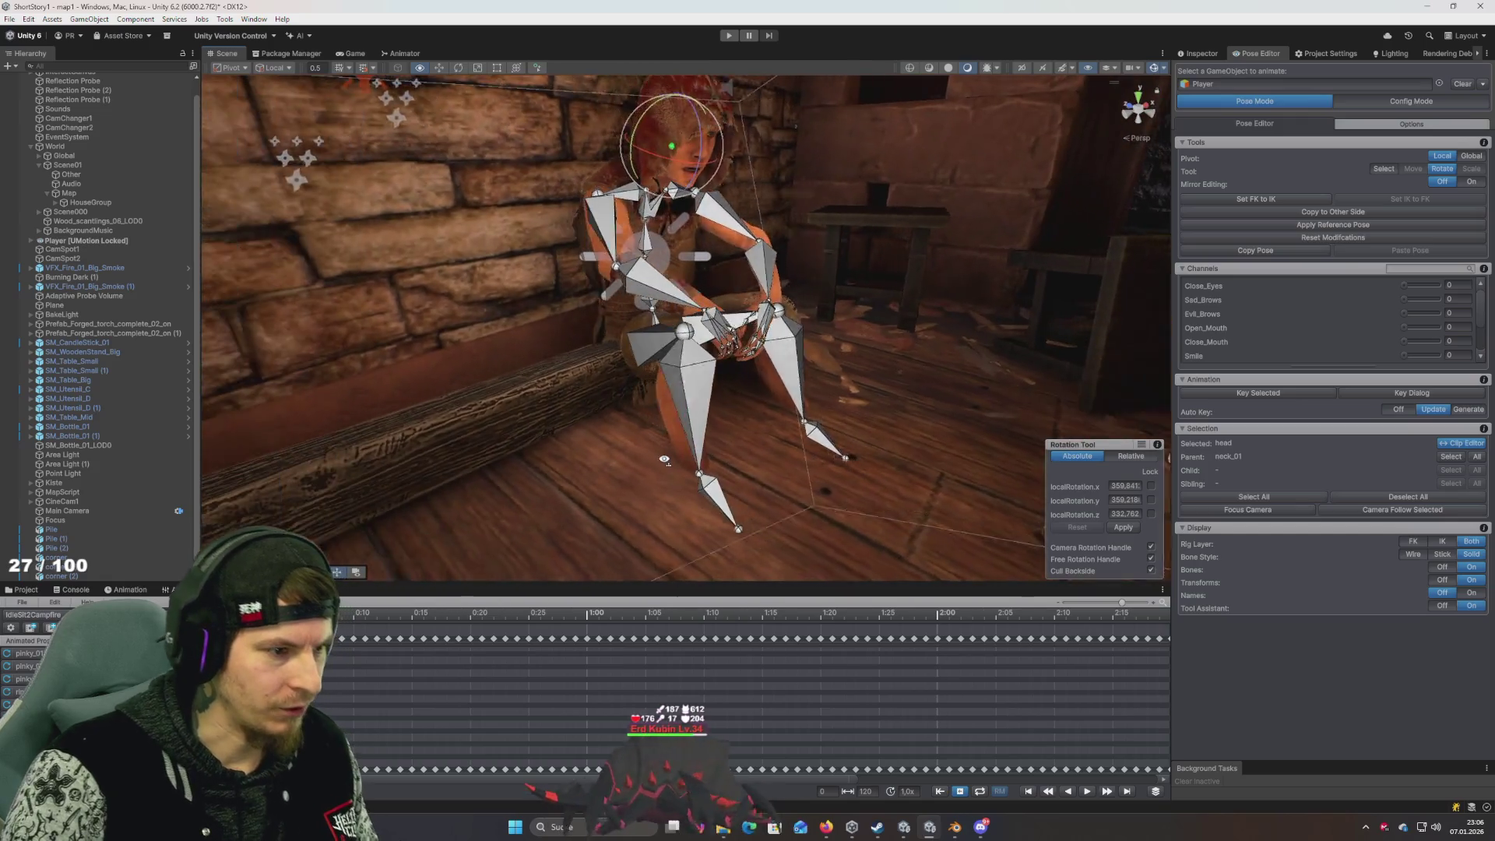
mouse_move(664, 460)
mouse_down()
mouse_move(685, 448)
mouse_move(626, 449)
mouse_up()
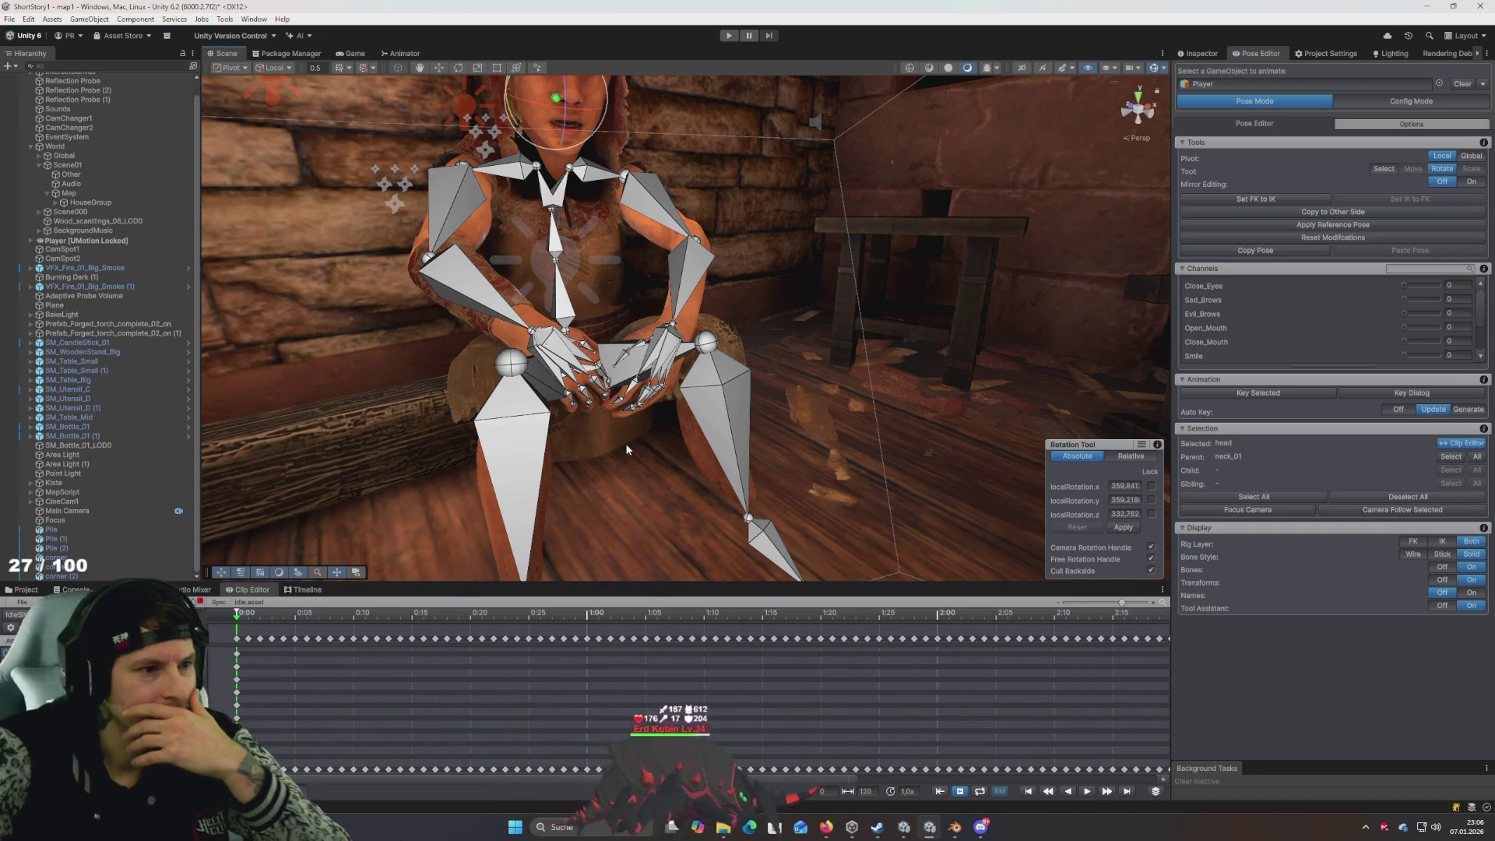
click(705, 352)
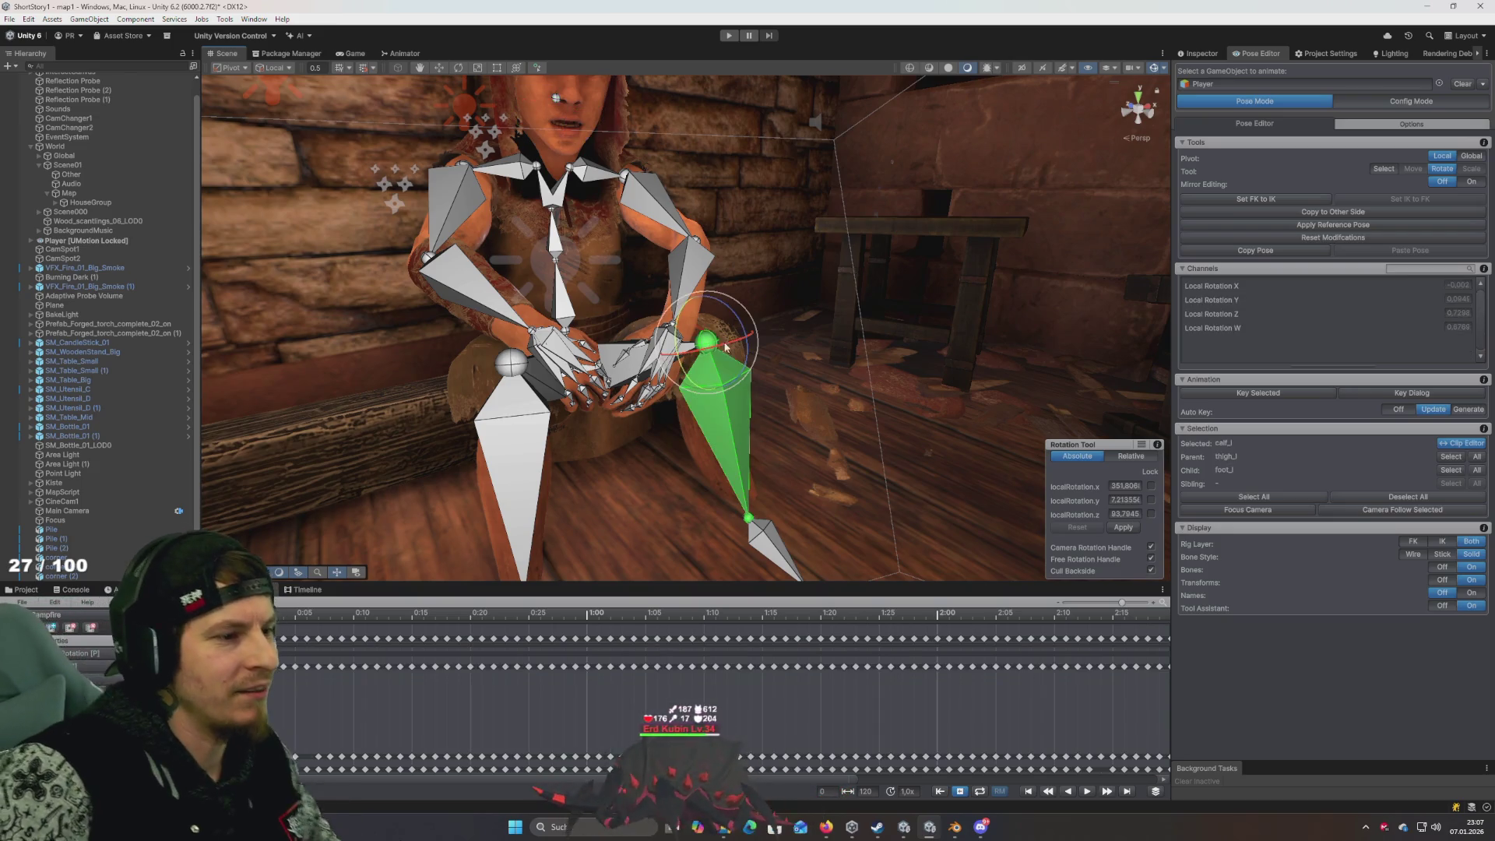
mouse_move(742, 352)
mouse_down()
mouse_move(779, 346)
mouse_move(778, 374)
mouse_move(779, 343)
mouse_up()
drag(679, 141, 652, 118)
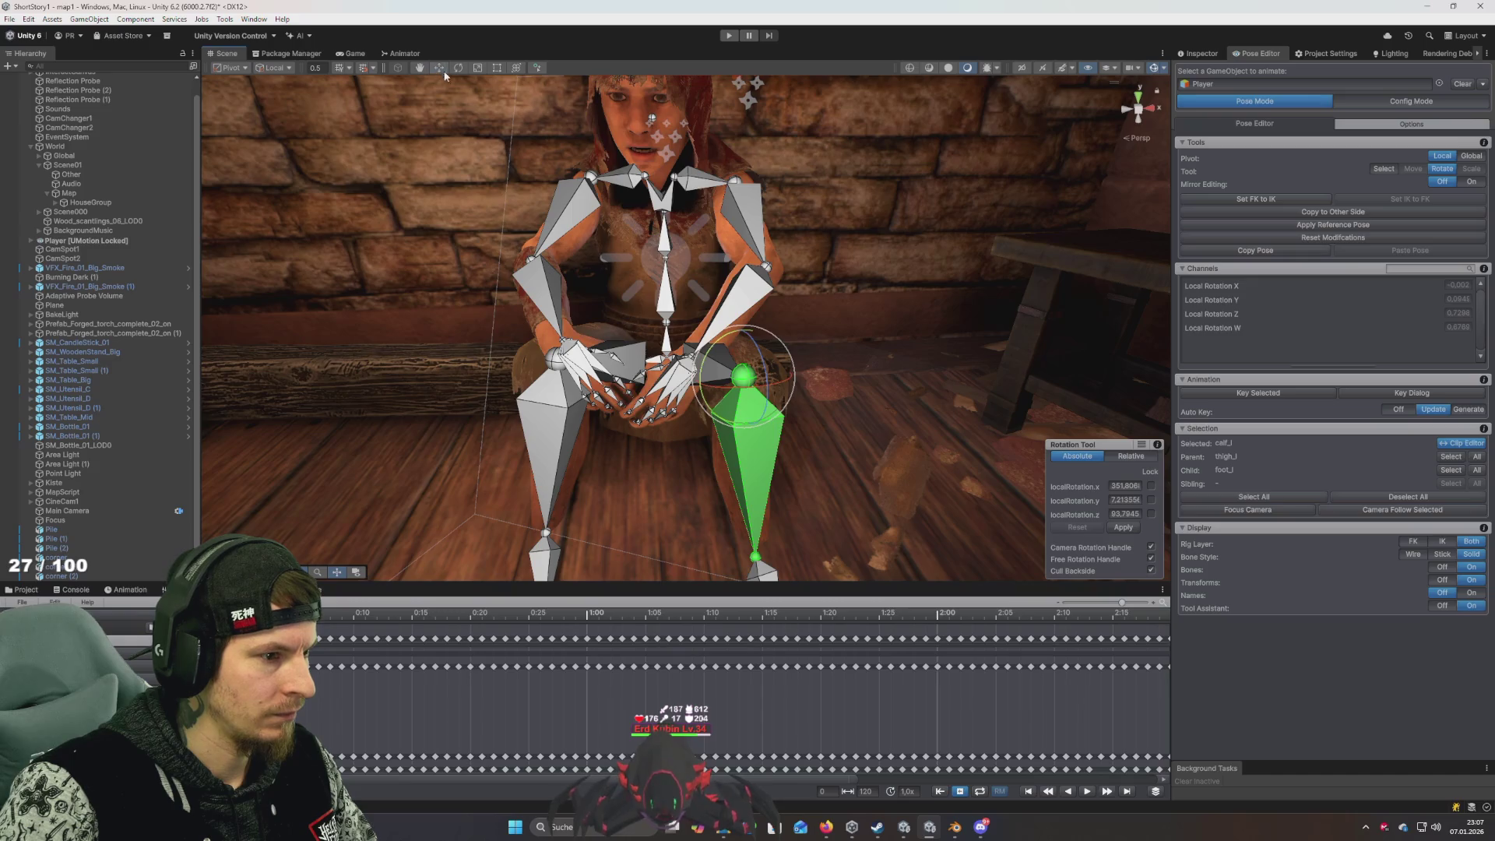
drag(445, 124, 444, 75)
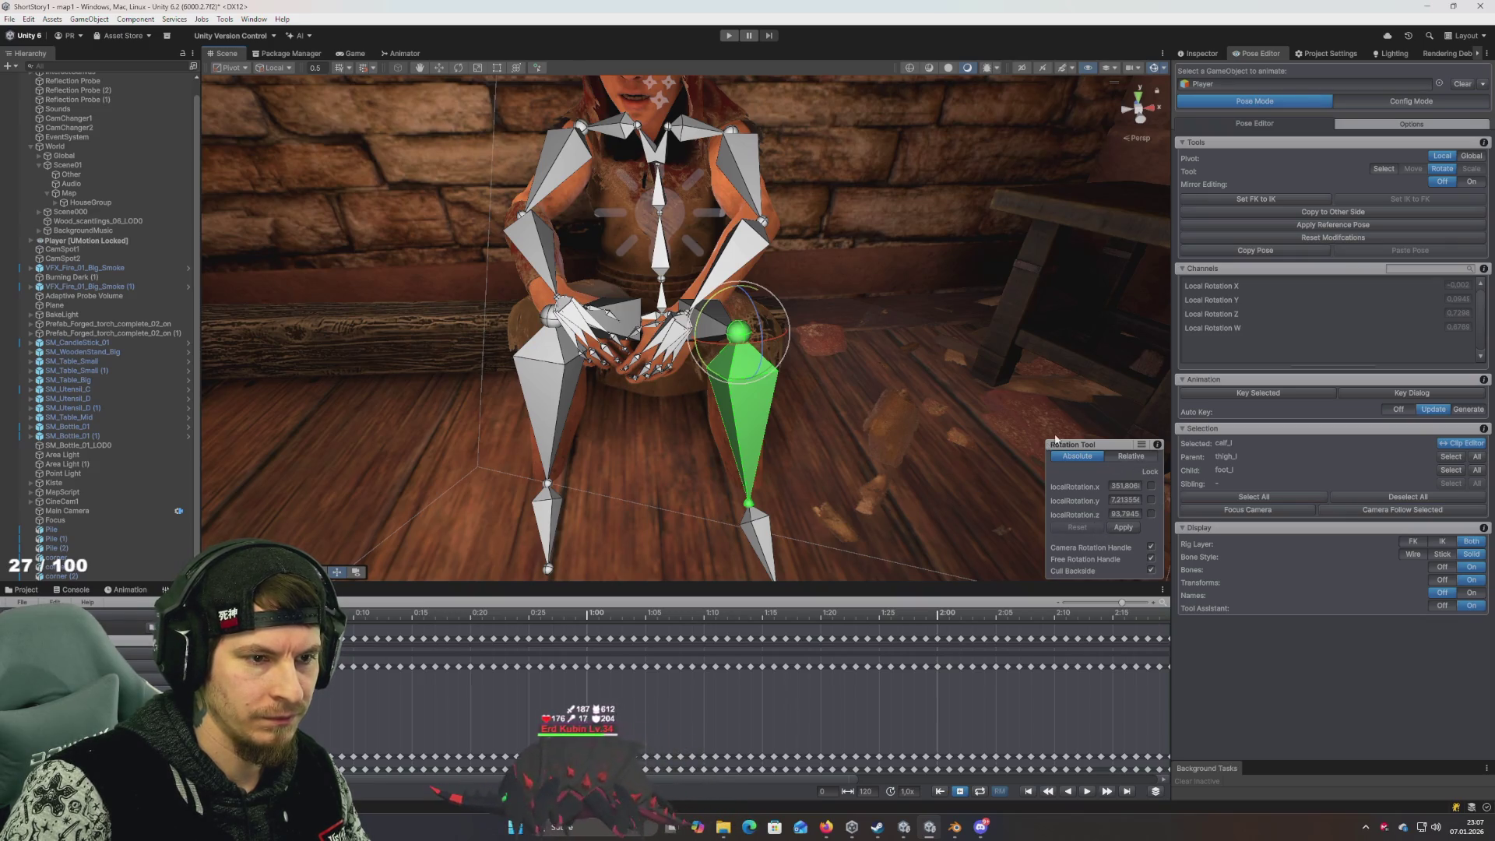
click(757, 534)
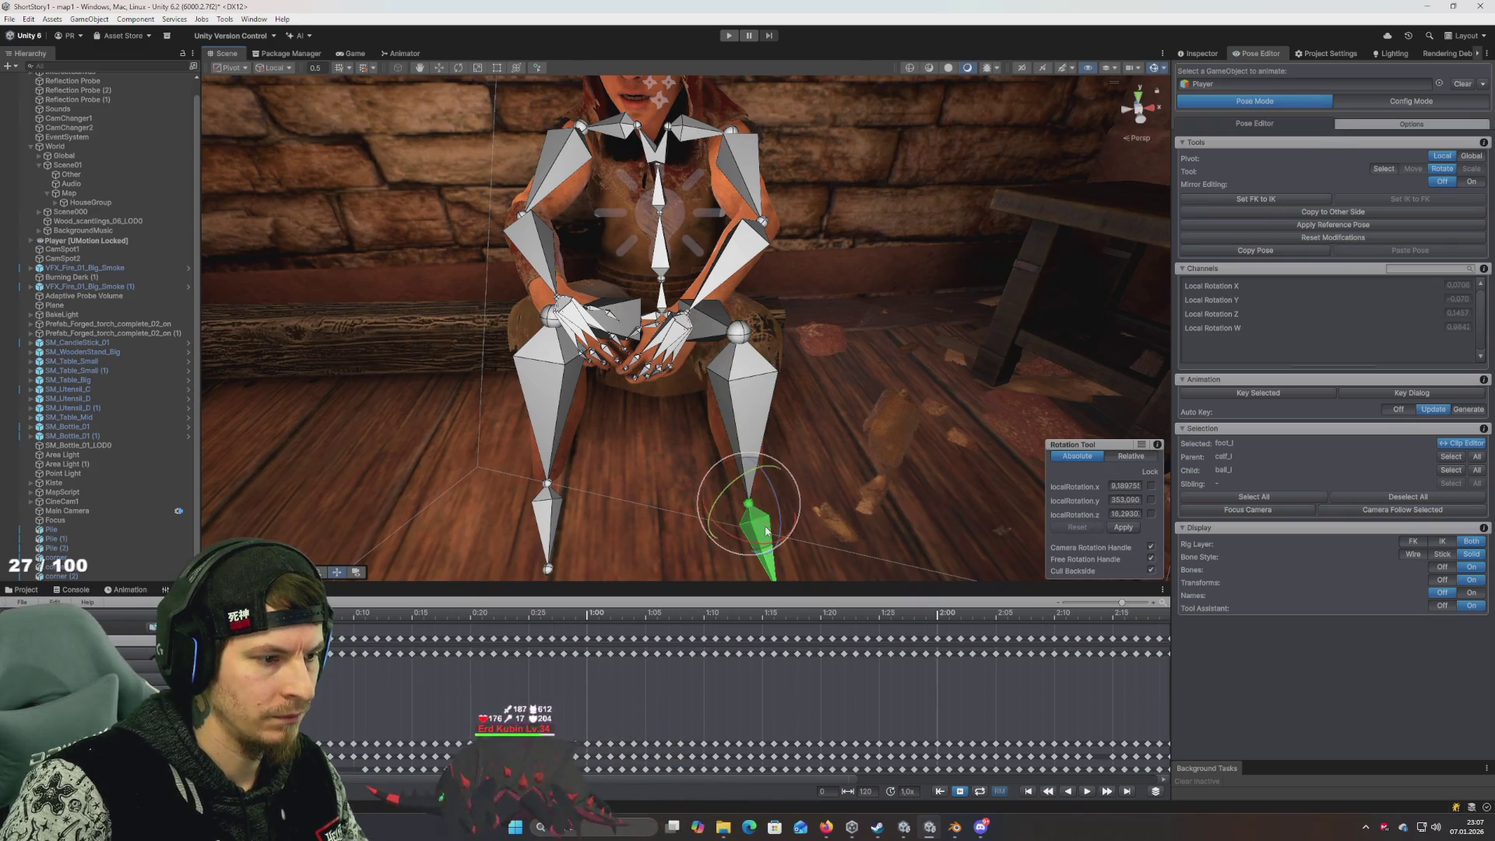
click(738, 335)
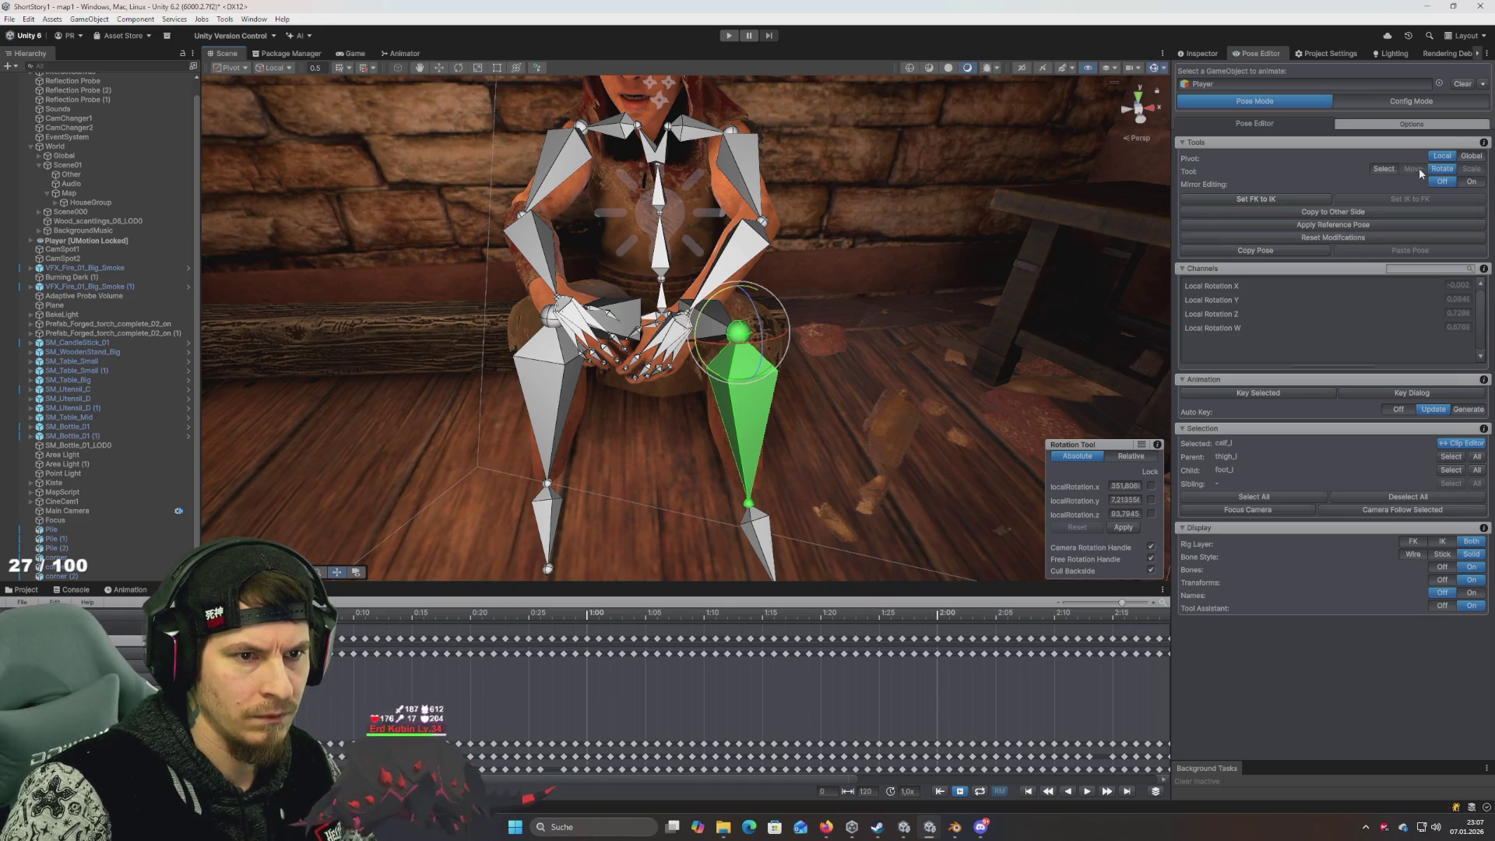
Switch the pose tool from Rotate to Select and pick the left calf bone
click(1383, 169)
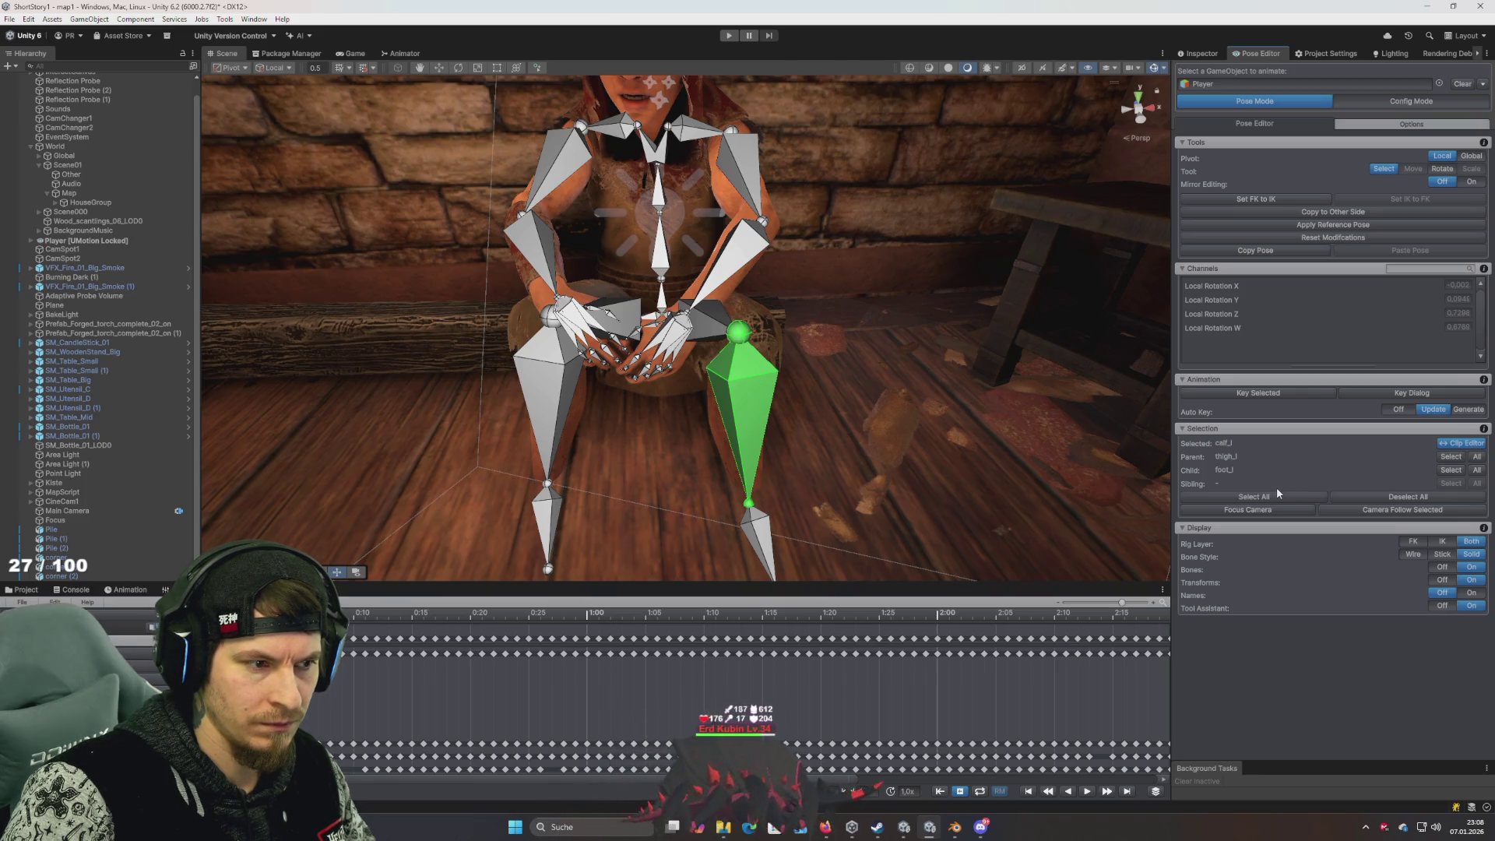
click(746, 370)
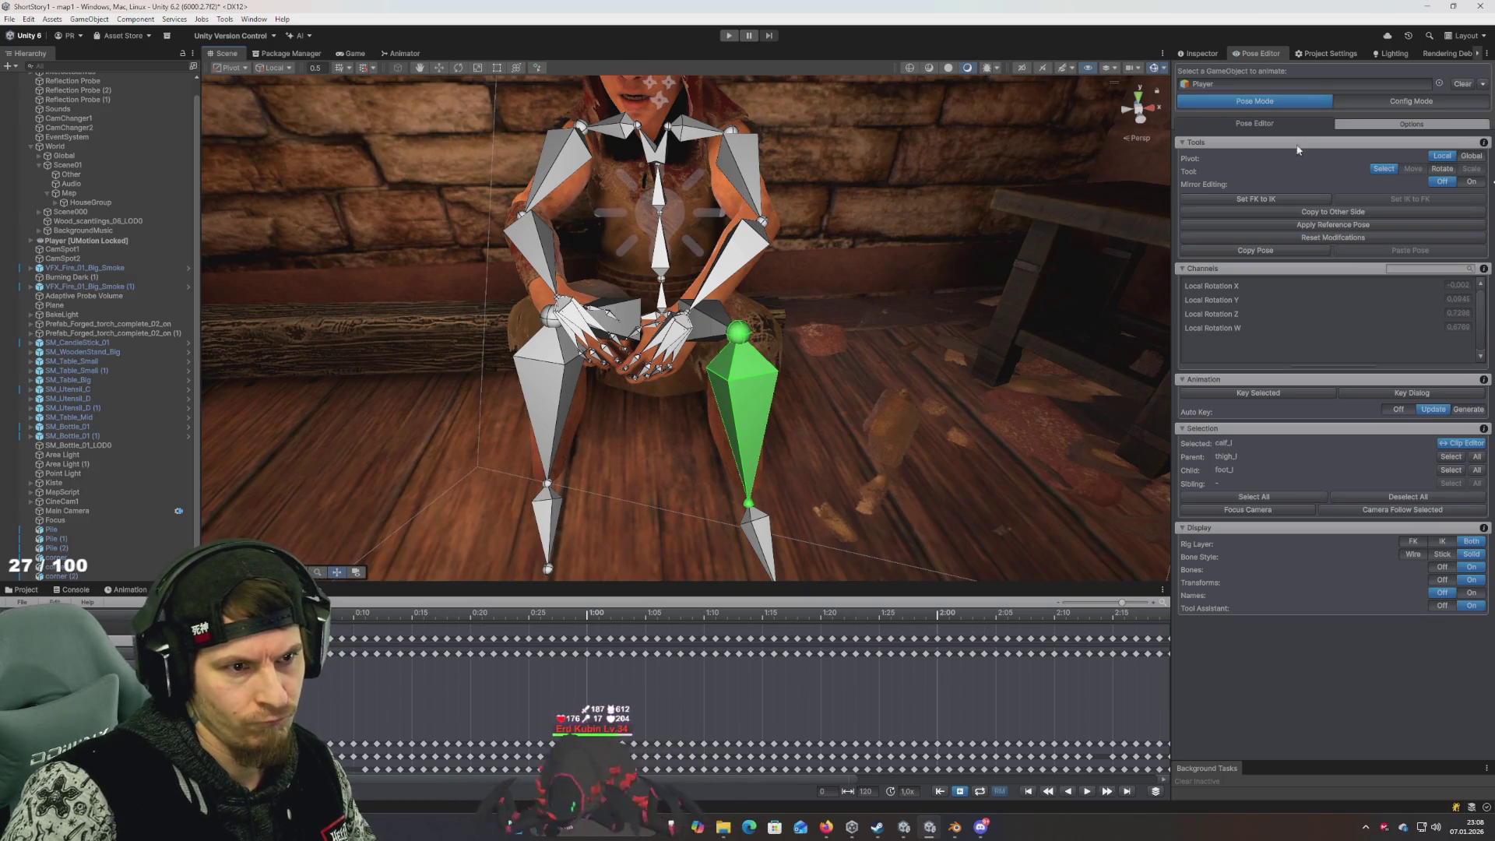
Toggle Config Mode and back to Pose Mode, then frame the view on the calf
click(1392, 99)
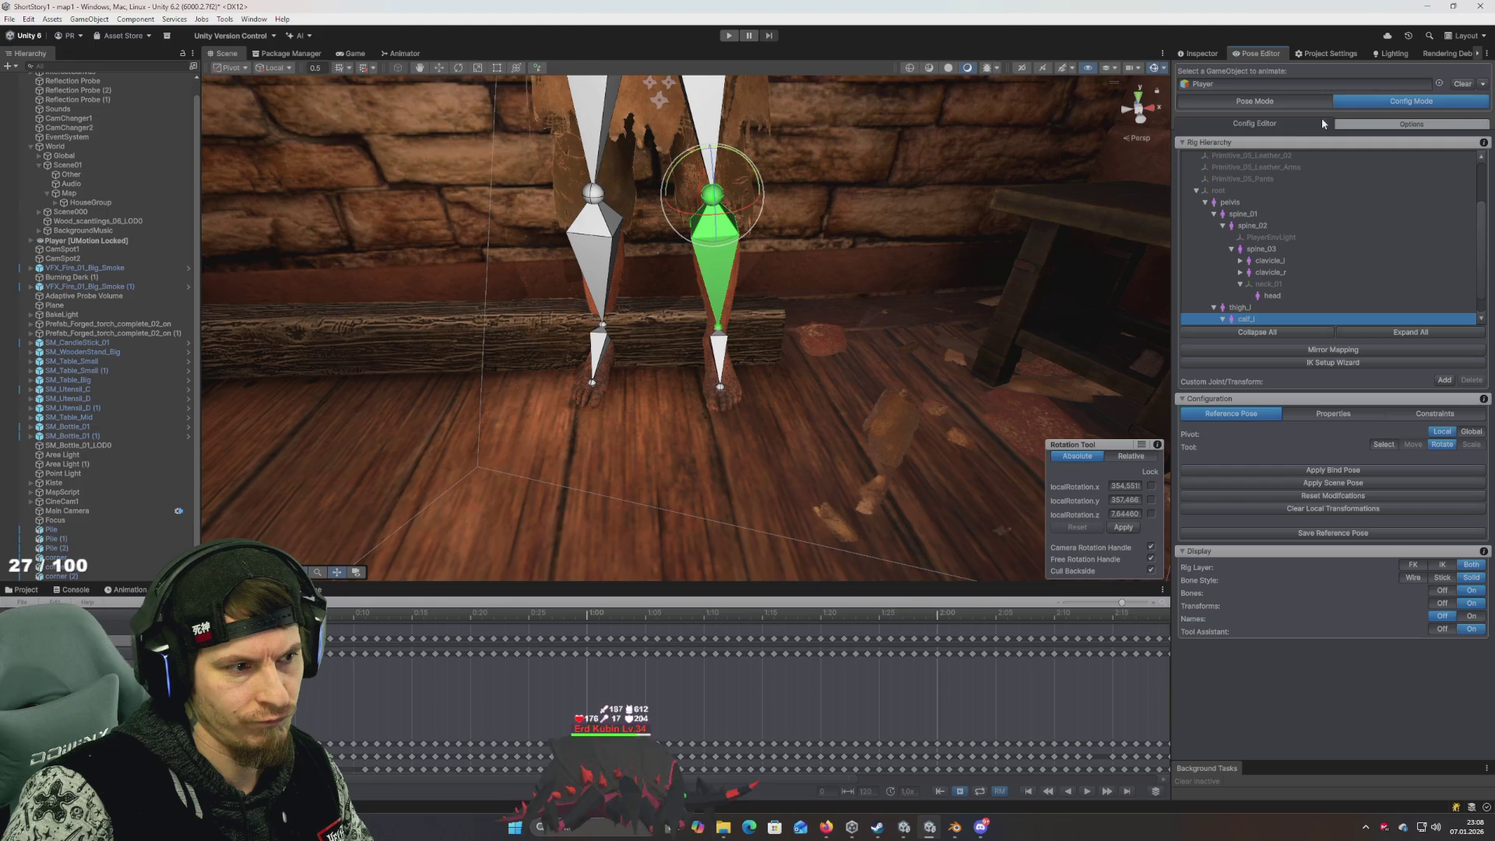
click(1268, 101)
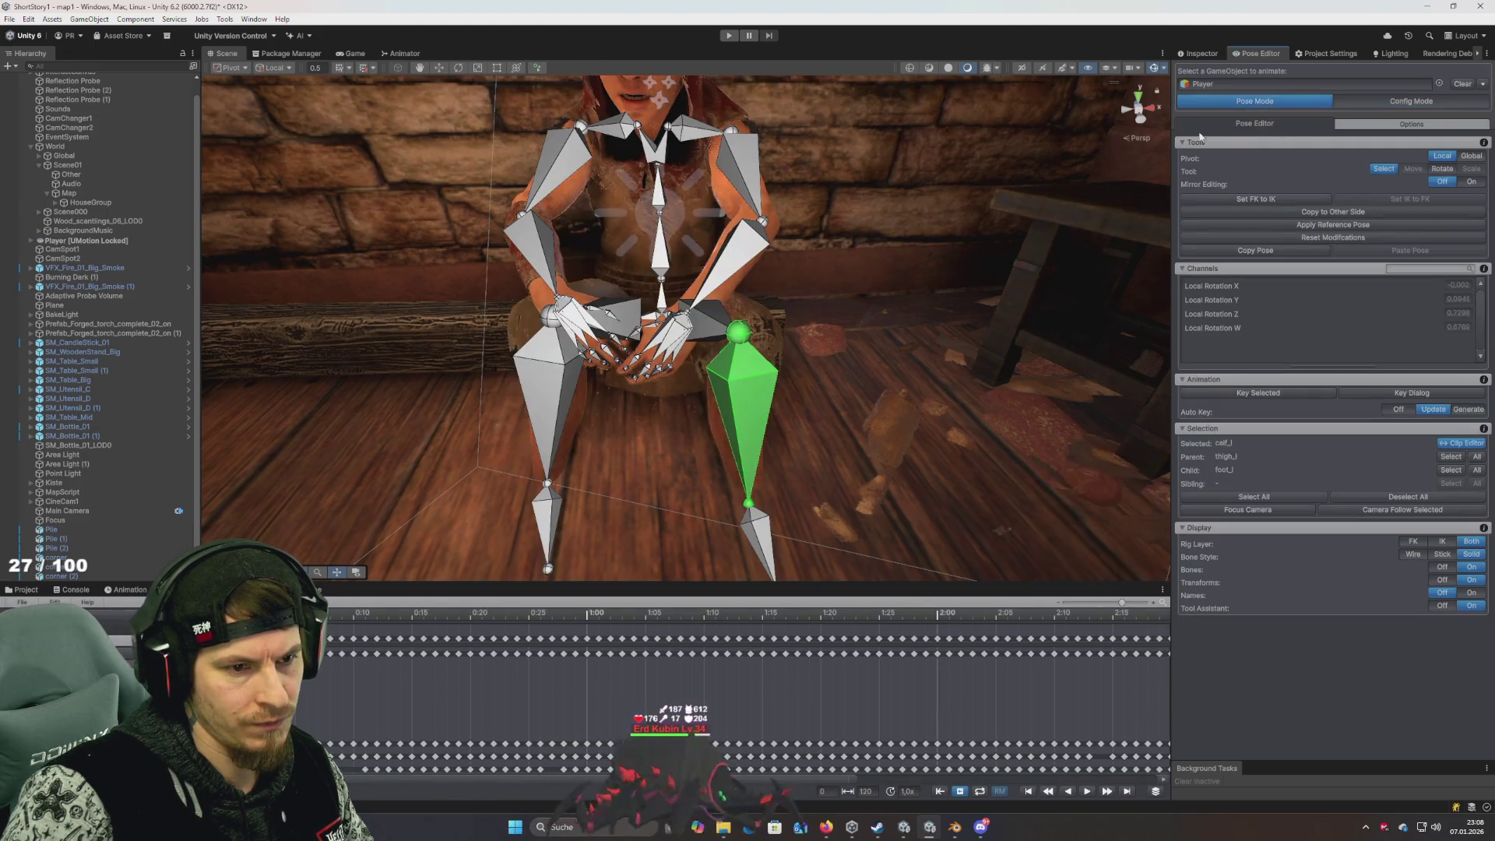
scroll(685, 360, up, 10)
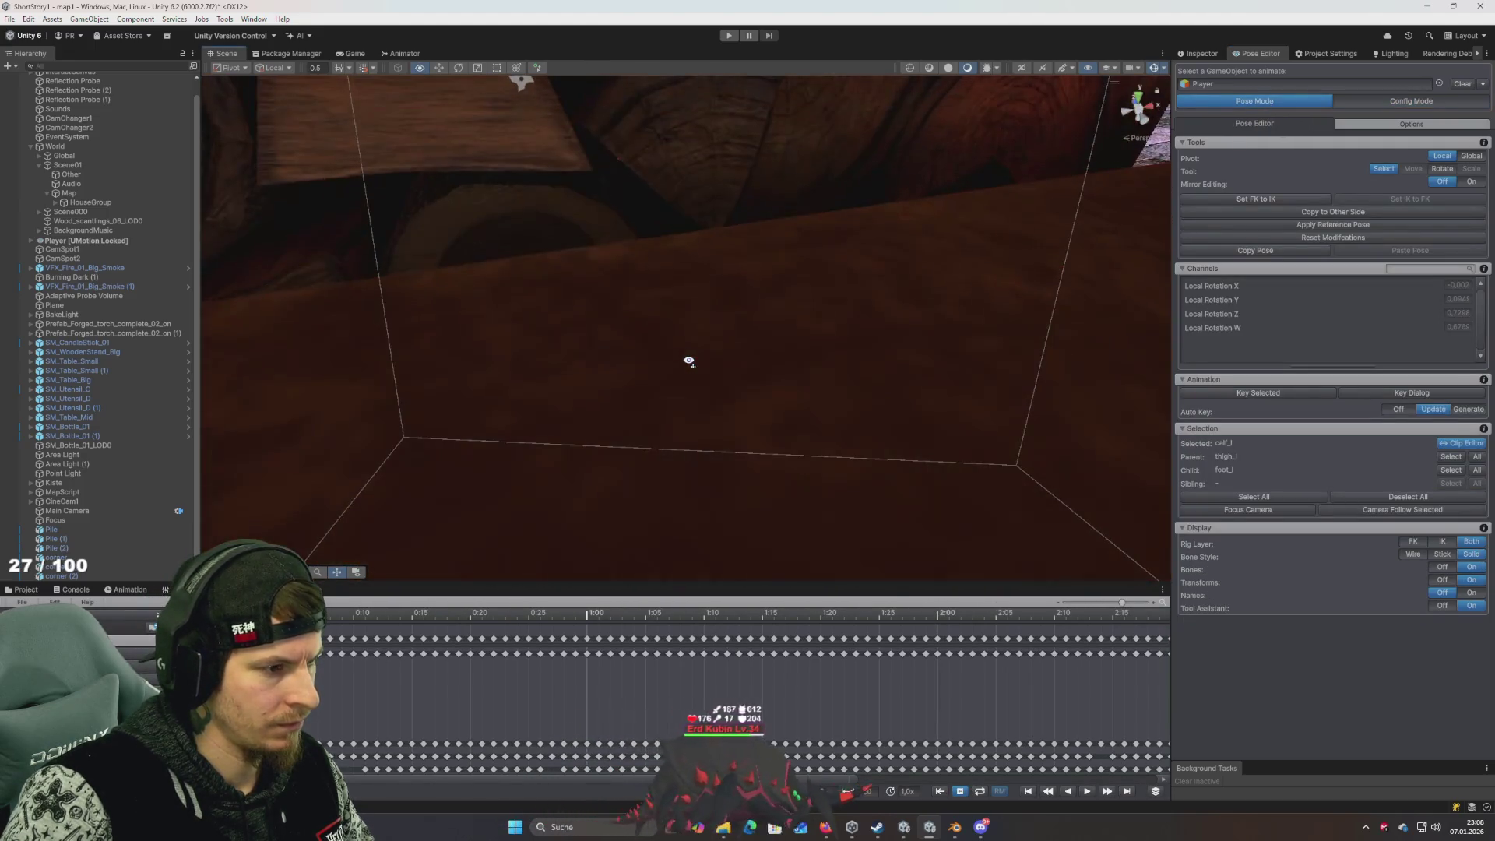
key(f)
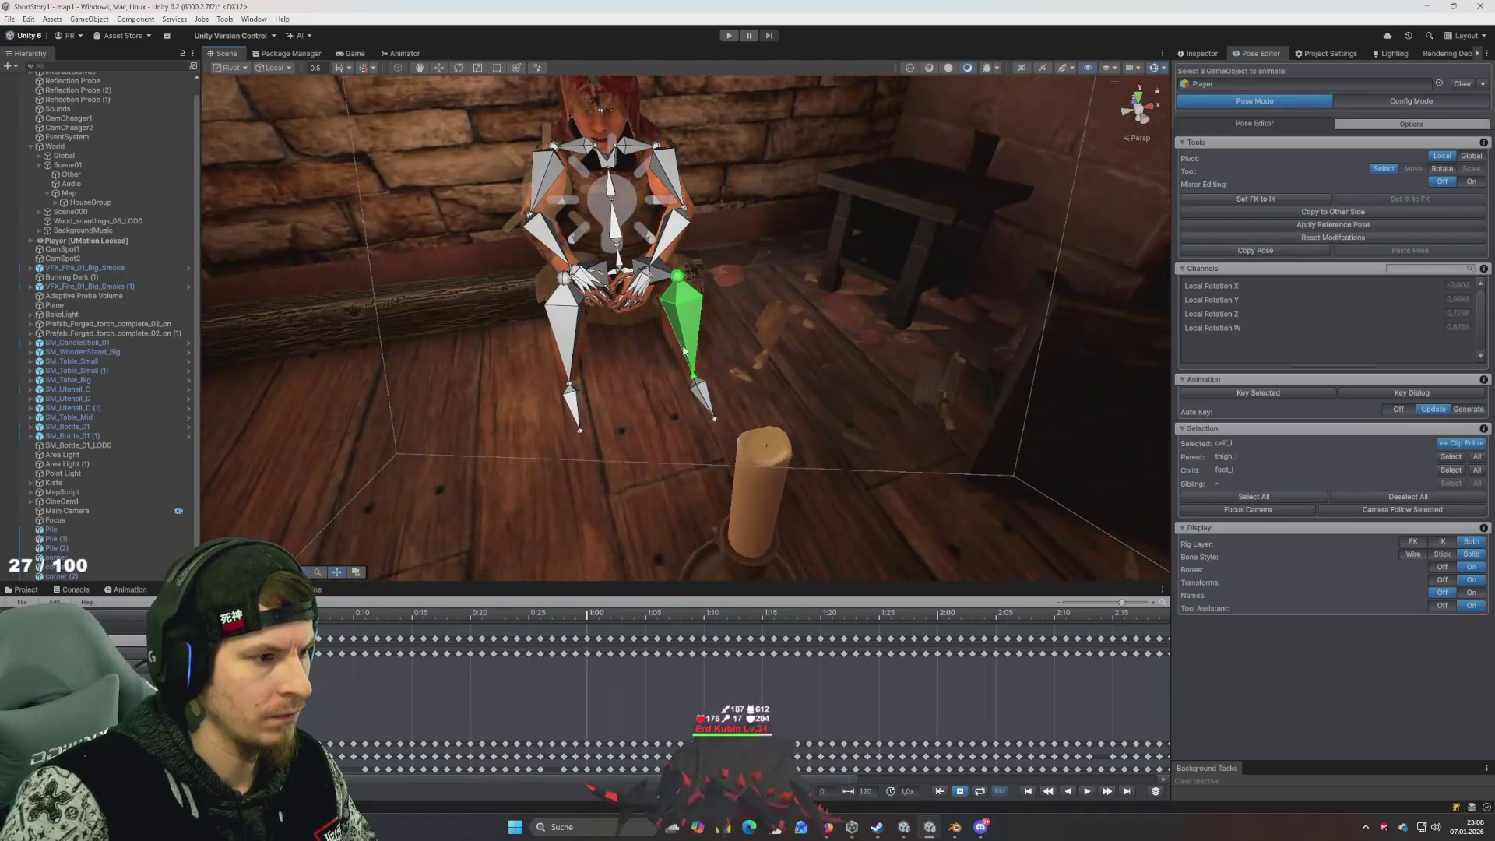
scroll(754, 379, down, 5)
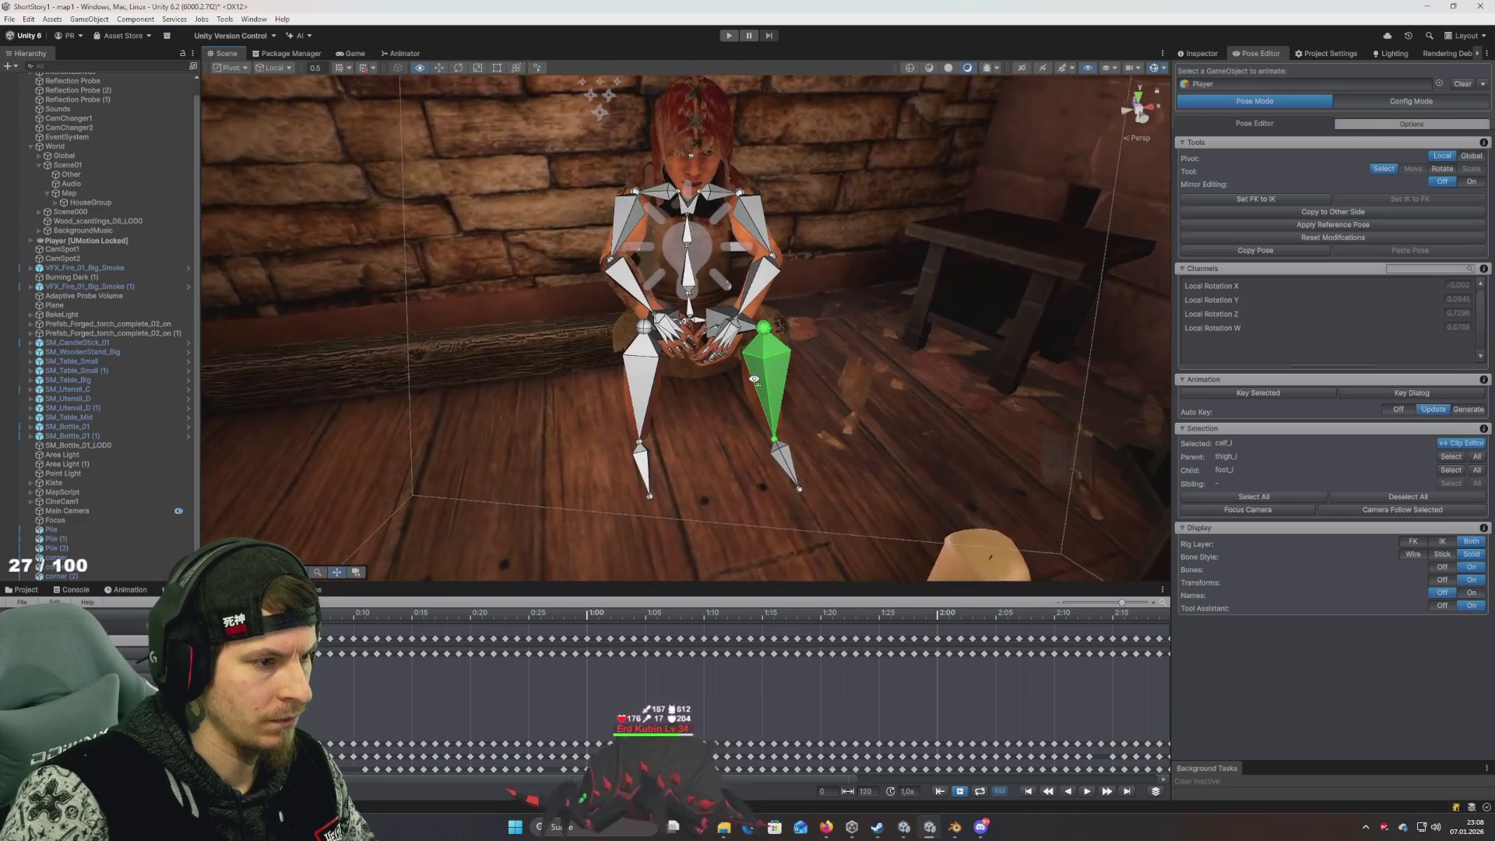
scroll(754, 380, up, 3)
Rotate the left thigh bone inward and orbit around to check the pose
click(718, 324)
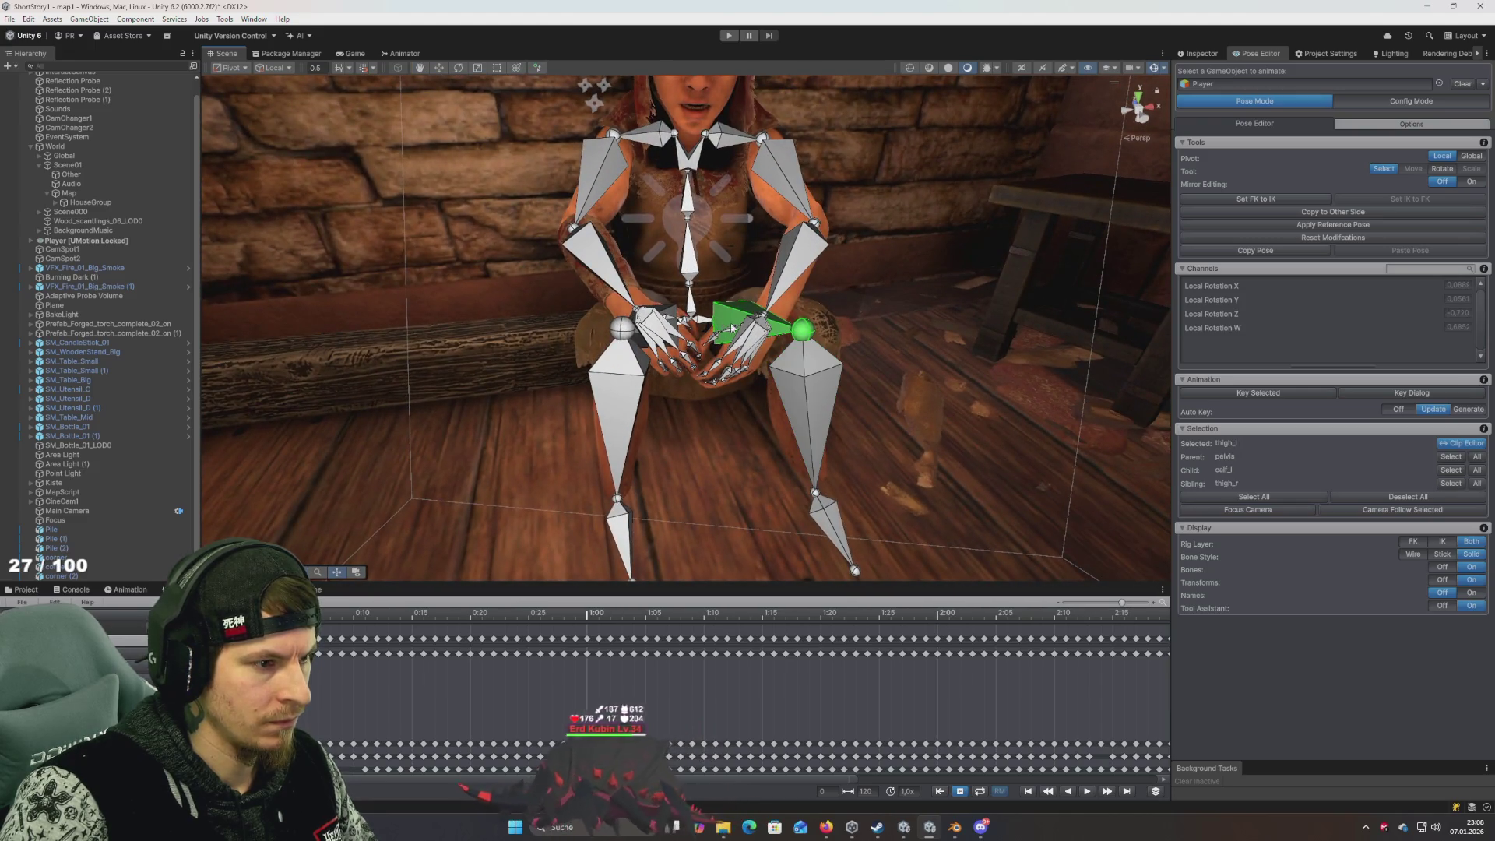
key(e)
drag(732, 327, 699, 334)
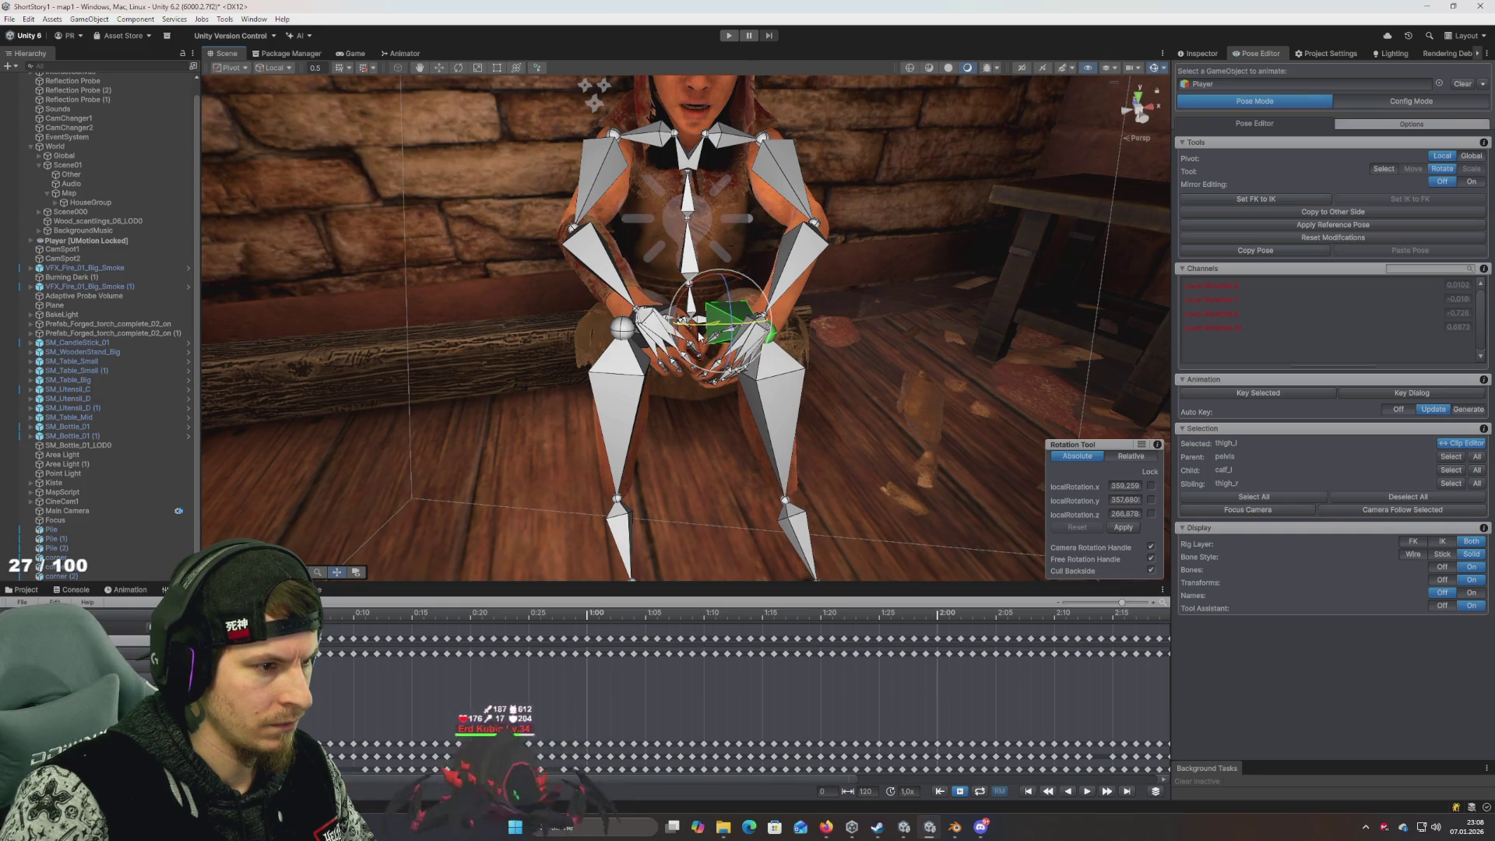
scroll(699, 334, down, 5)
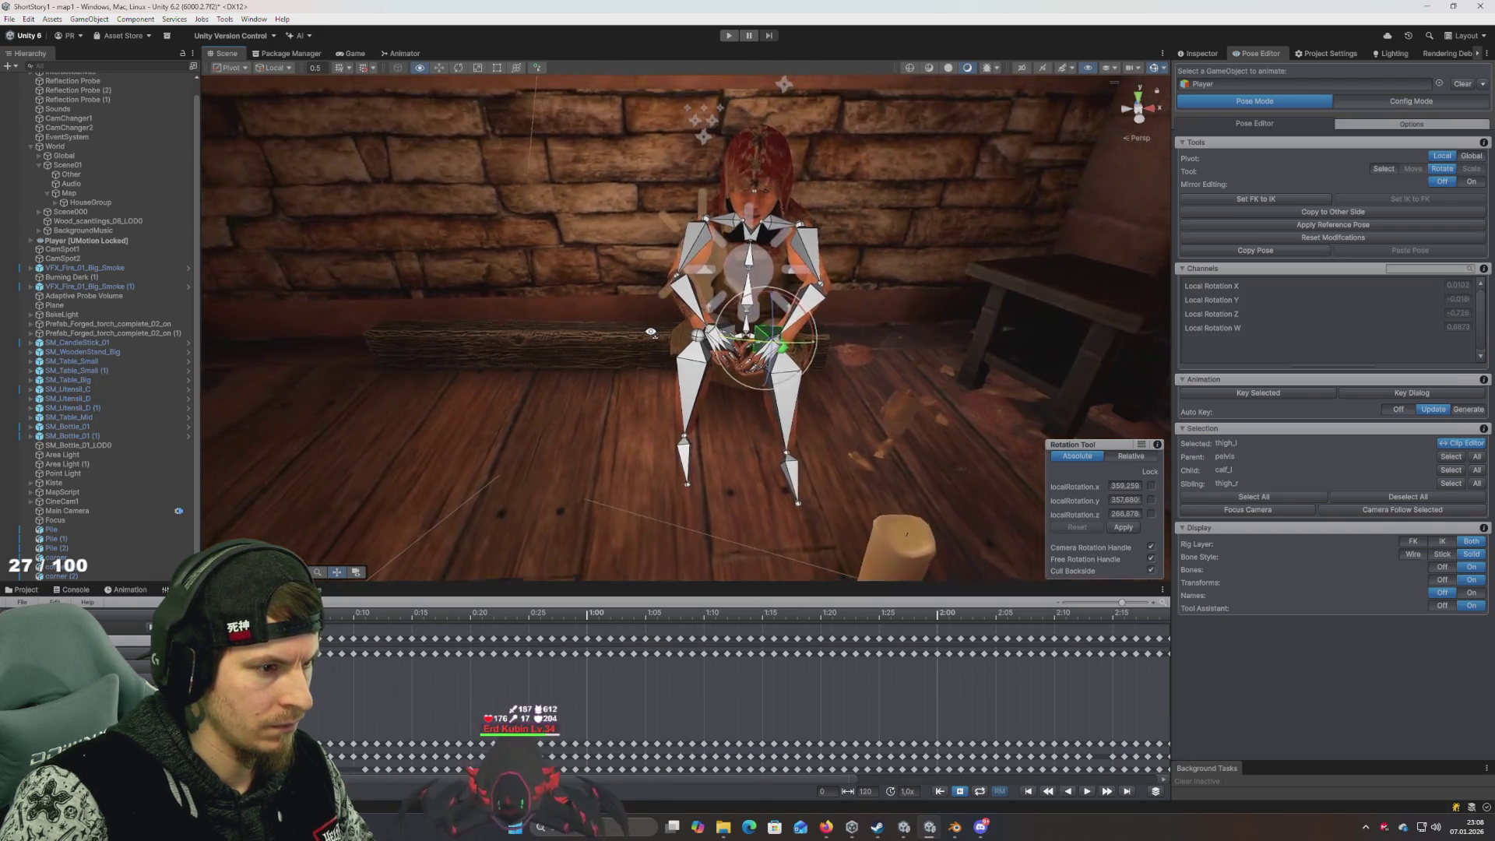
scroll(700, 335, up, 7)
mouse_move(693, 343)
mouse_down()
mouse_move(638, 346)
mouse_move(778, 333)
mouse_up()
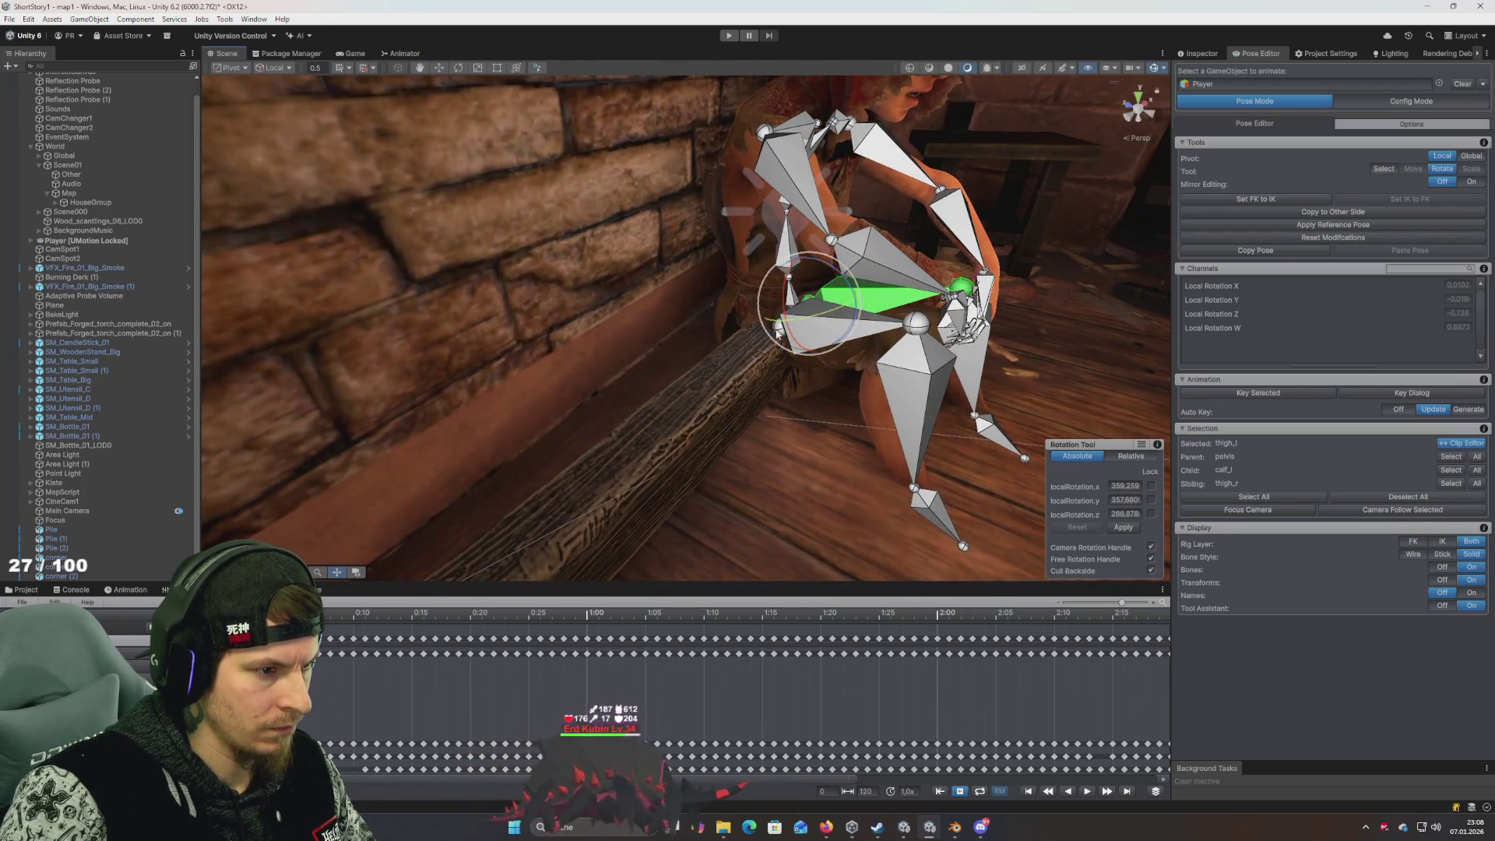
Select the right thigh and preview the pose at about 1:02 before returning to 0:00
click(653, 352)
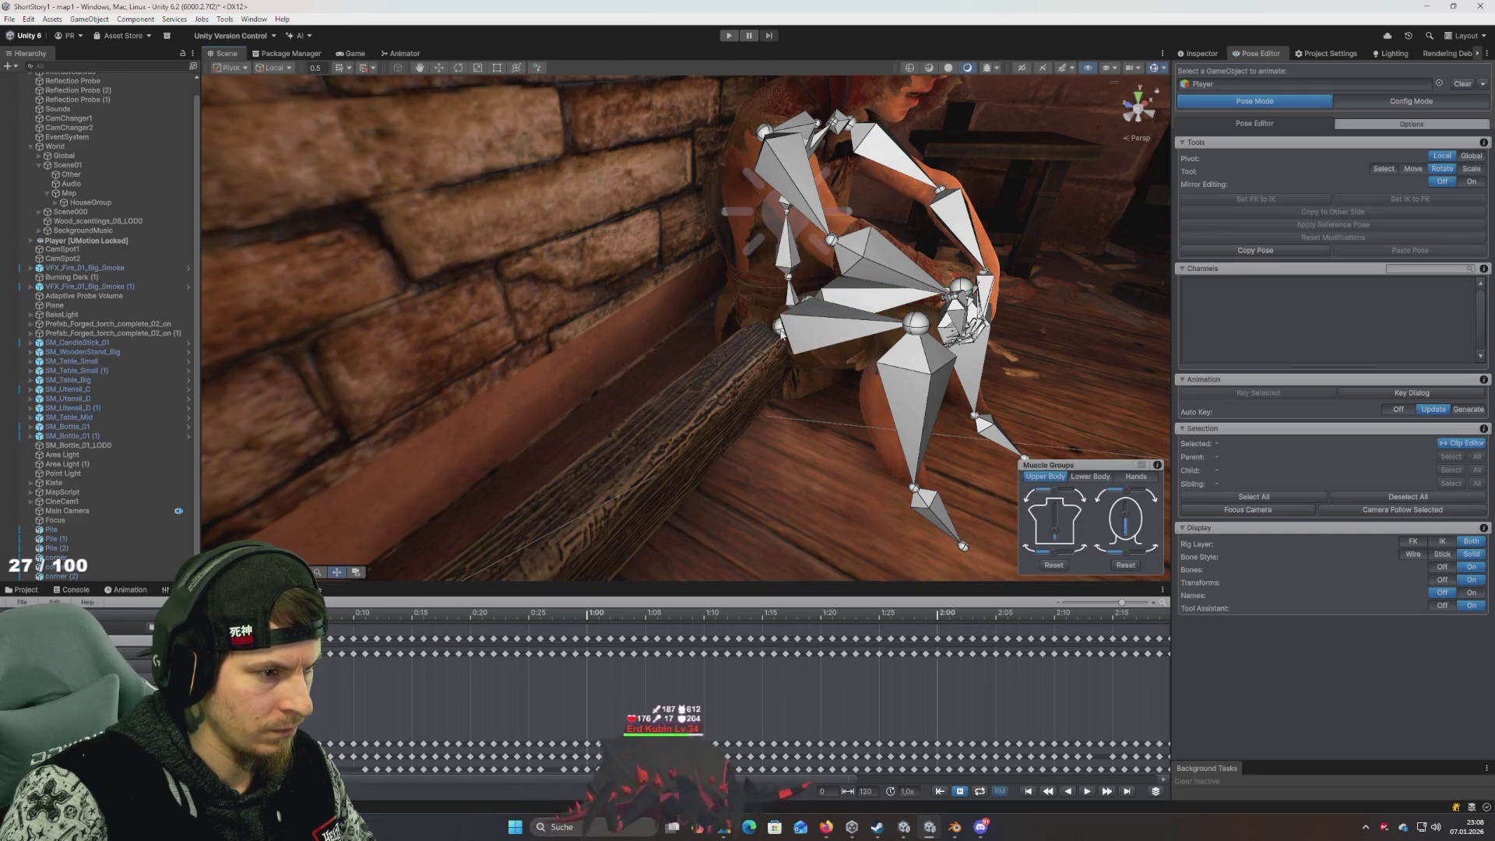
click(819, 347)
mouse_move(819, 346)
mouse_down()
mouse_move(693, 367)
mouse_move(692, 333)
mouse_move(717, 340)
mouse_up()
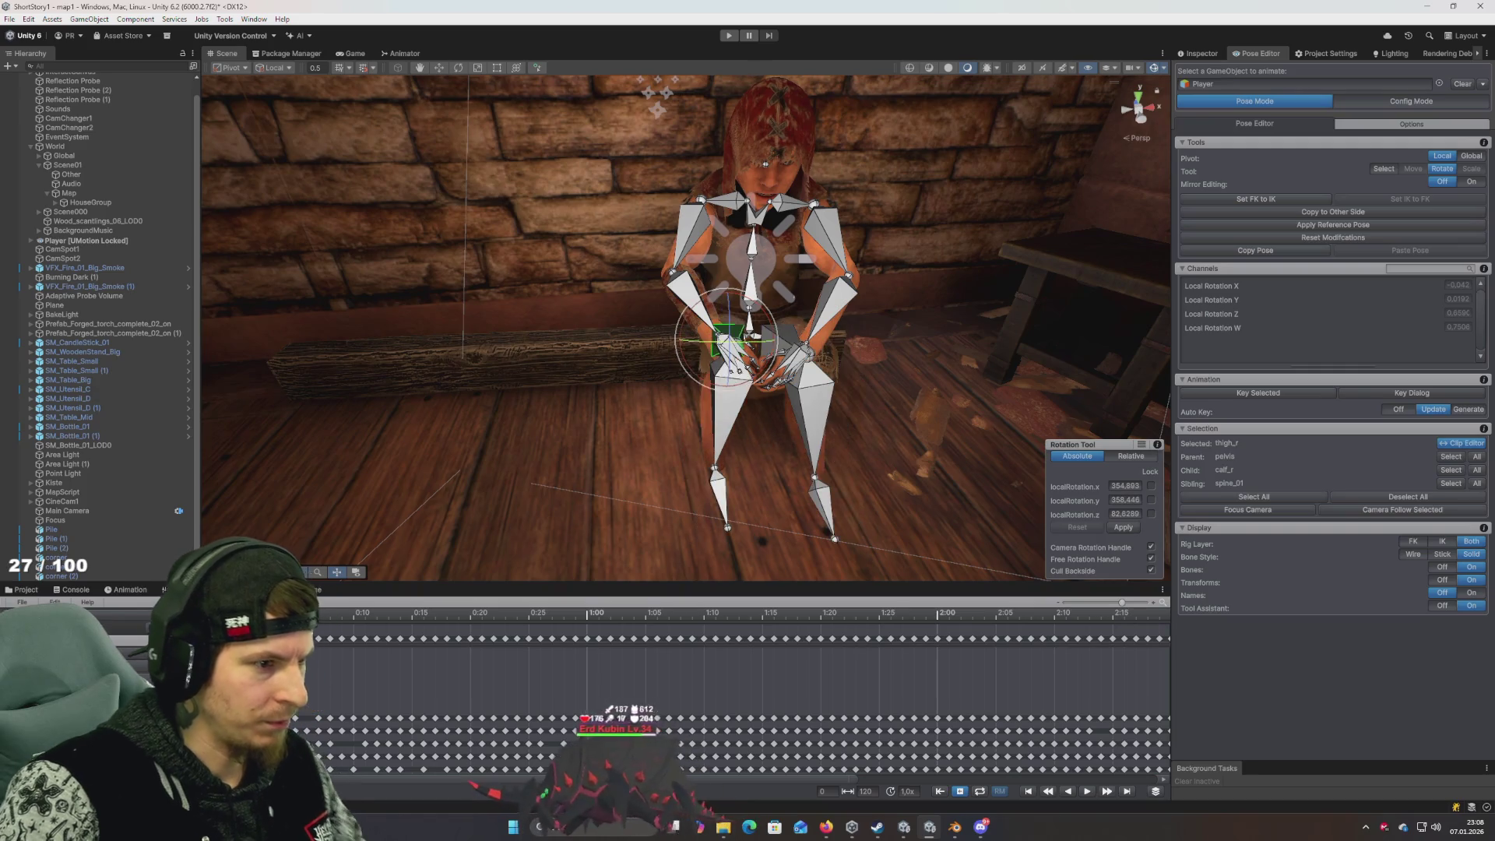
drag(238, 619, 634, 615)
drag(539, 613, 15, 580)
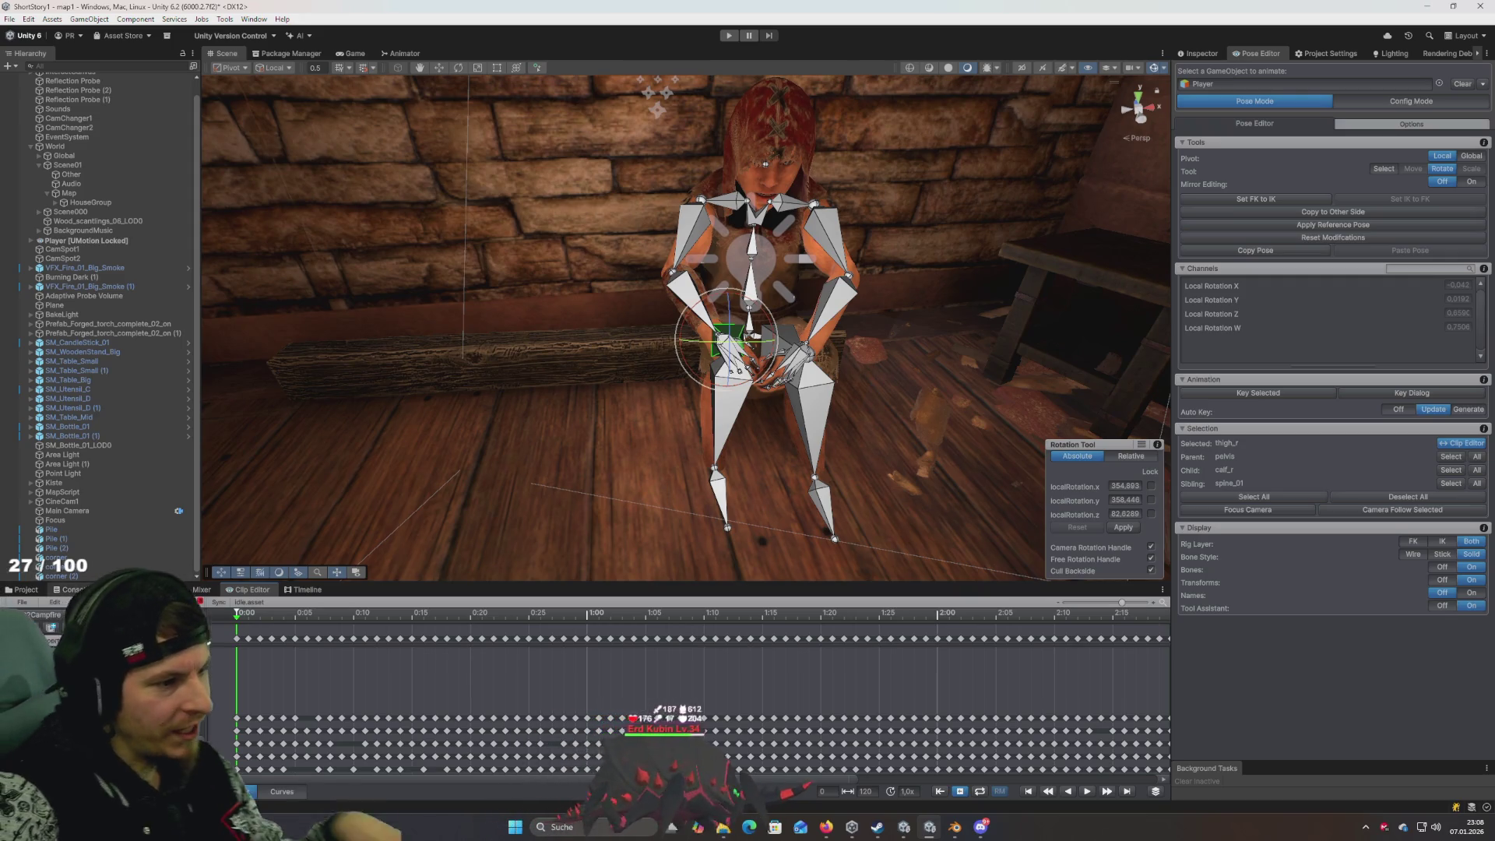
Select all bones and apply the wider leg pose, comparing it with the unposed rig
key(ctrl+a)
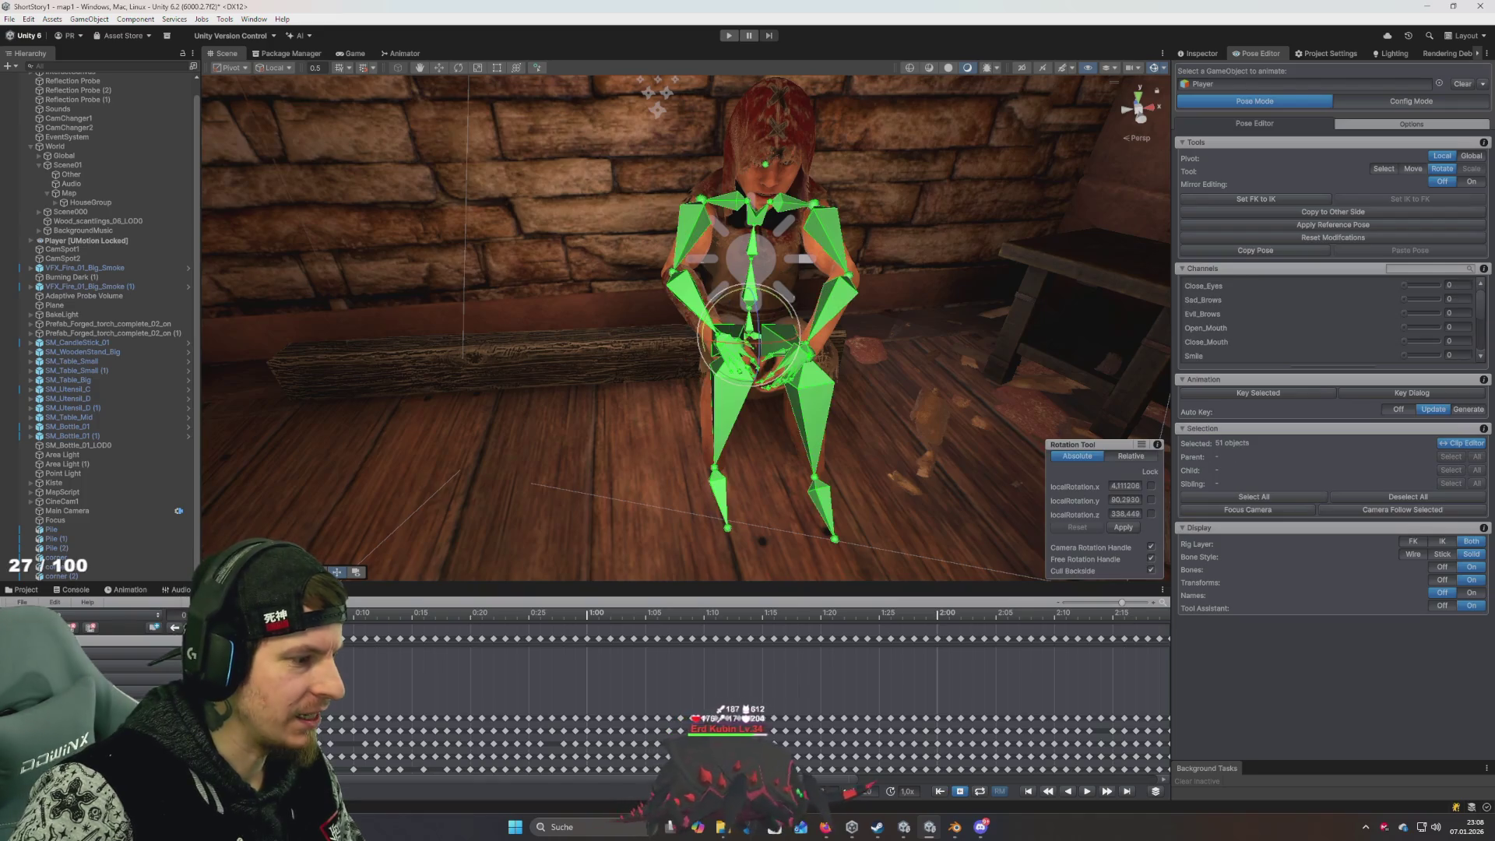
key(ctrl+z)
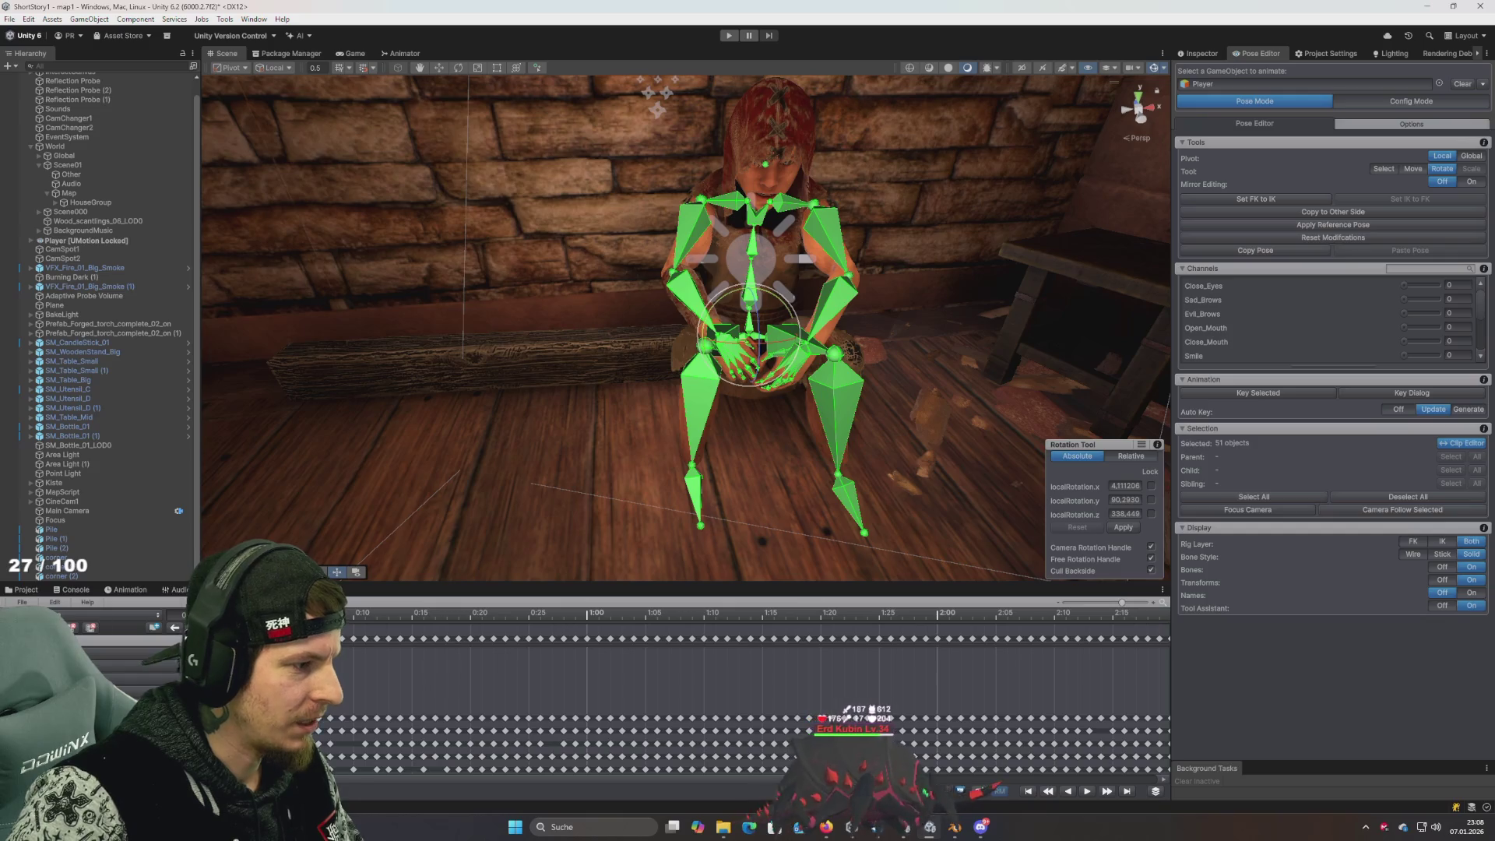
key(ctrl+z)
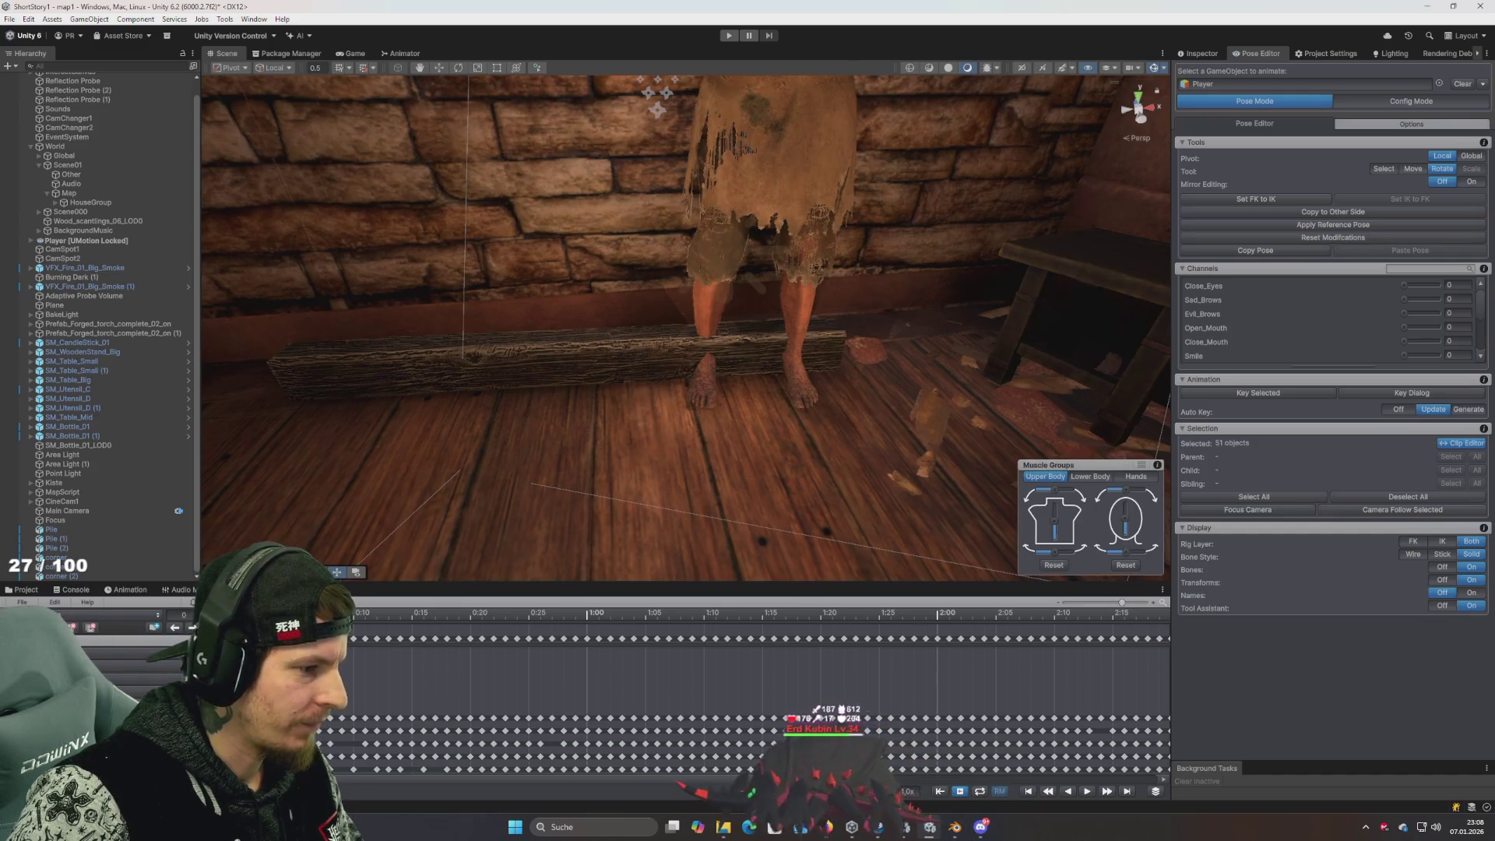
key(ctrl+z)
key(ctrl+z)
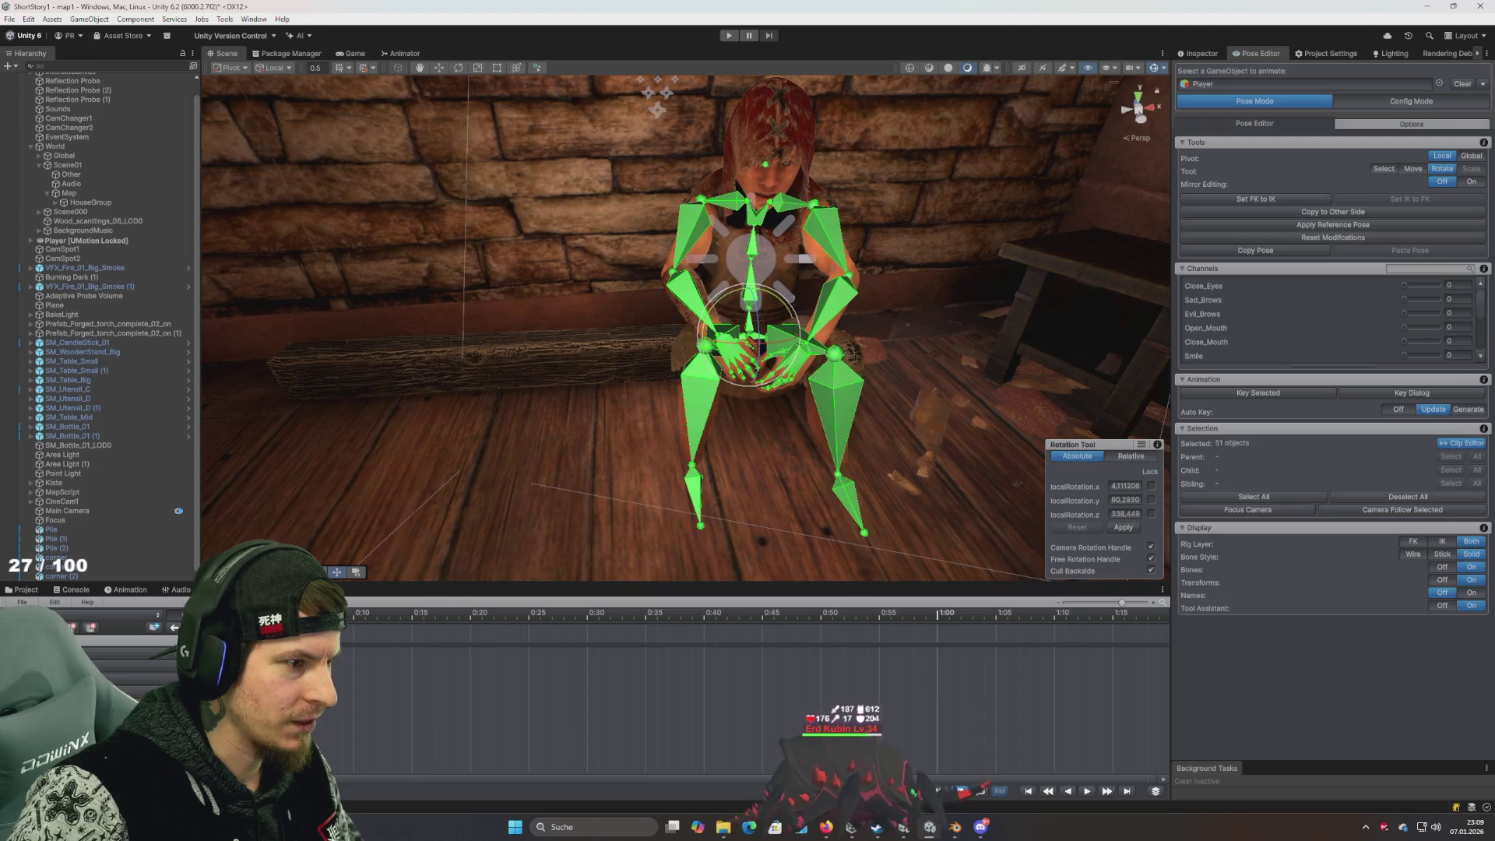
Orbit around the posed rig, selecting the spine and then the left calf bone
mouse_move(654, 389)
mouse_down()
mouse_move(677, 374)
mouse_move(666, 393)
mouse_move(647, 371)
mouse_up()
scroll(666, 393, up, 5)
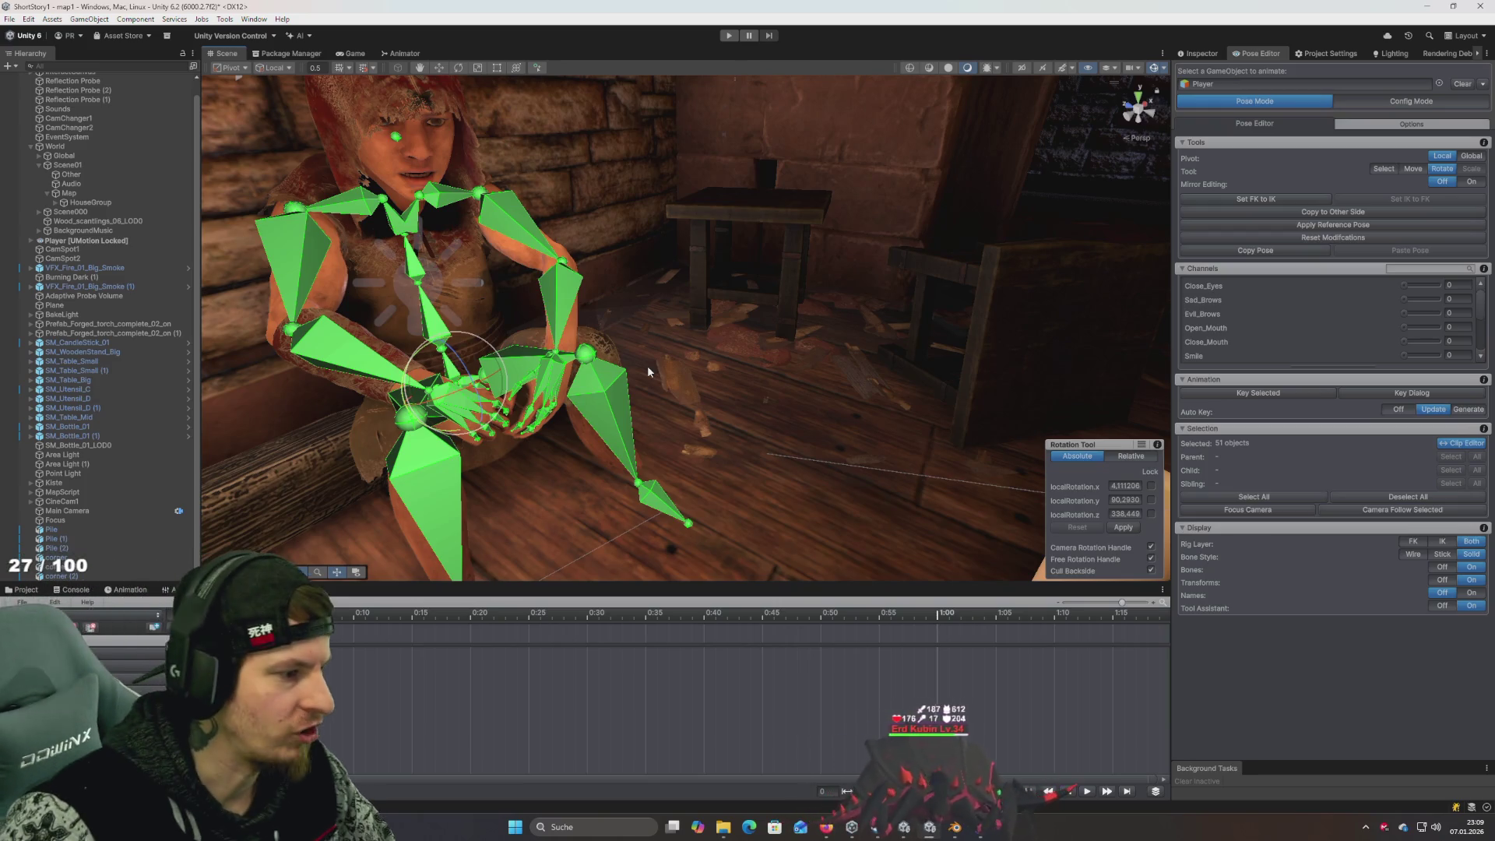
scroll(649, 402, down, 5)
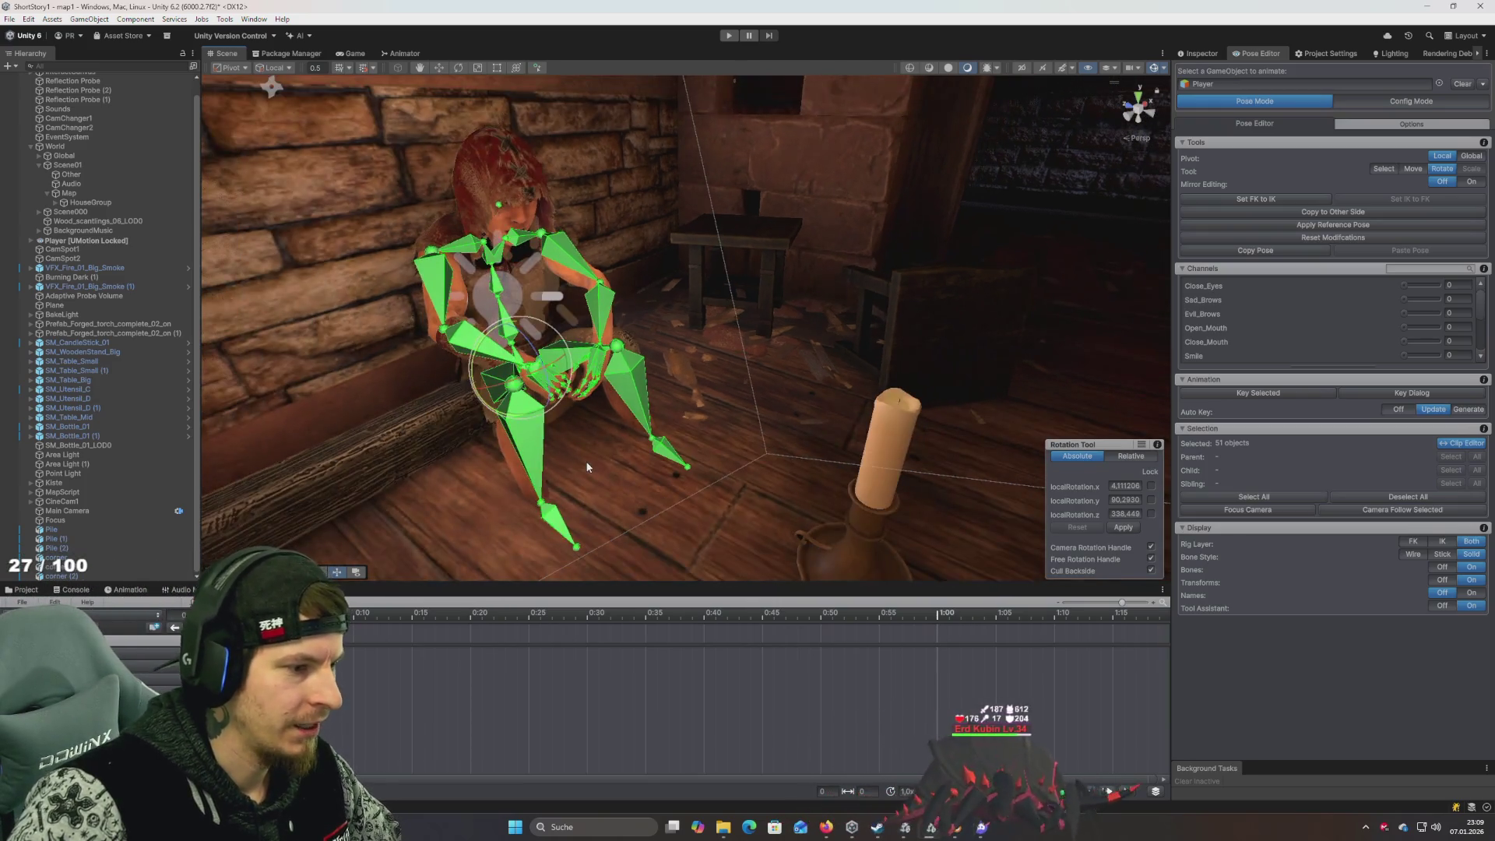
scroll(629, 354, up, 5)
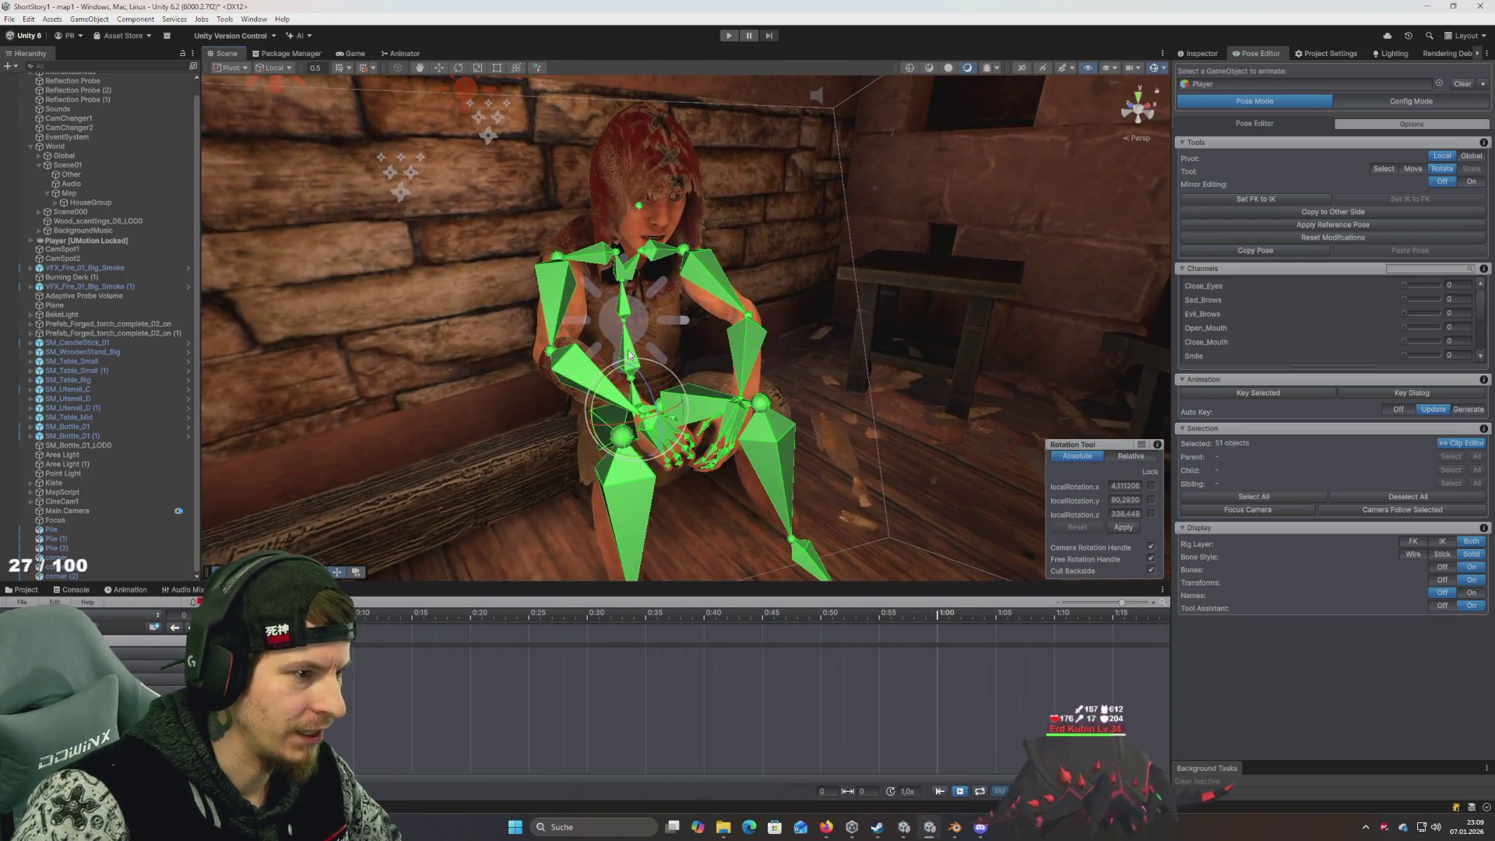
click(629, 354)
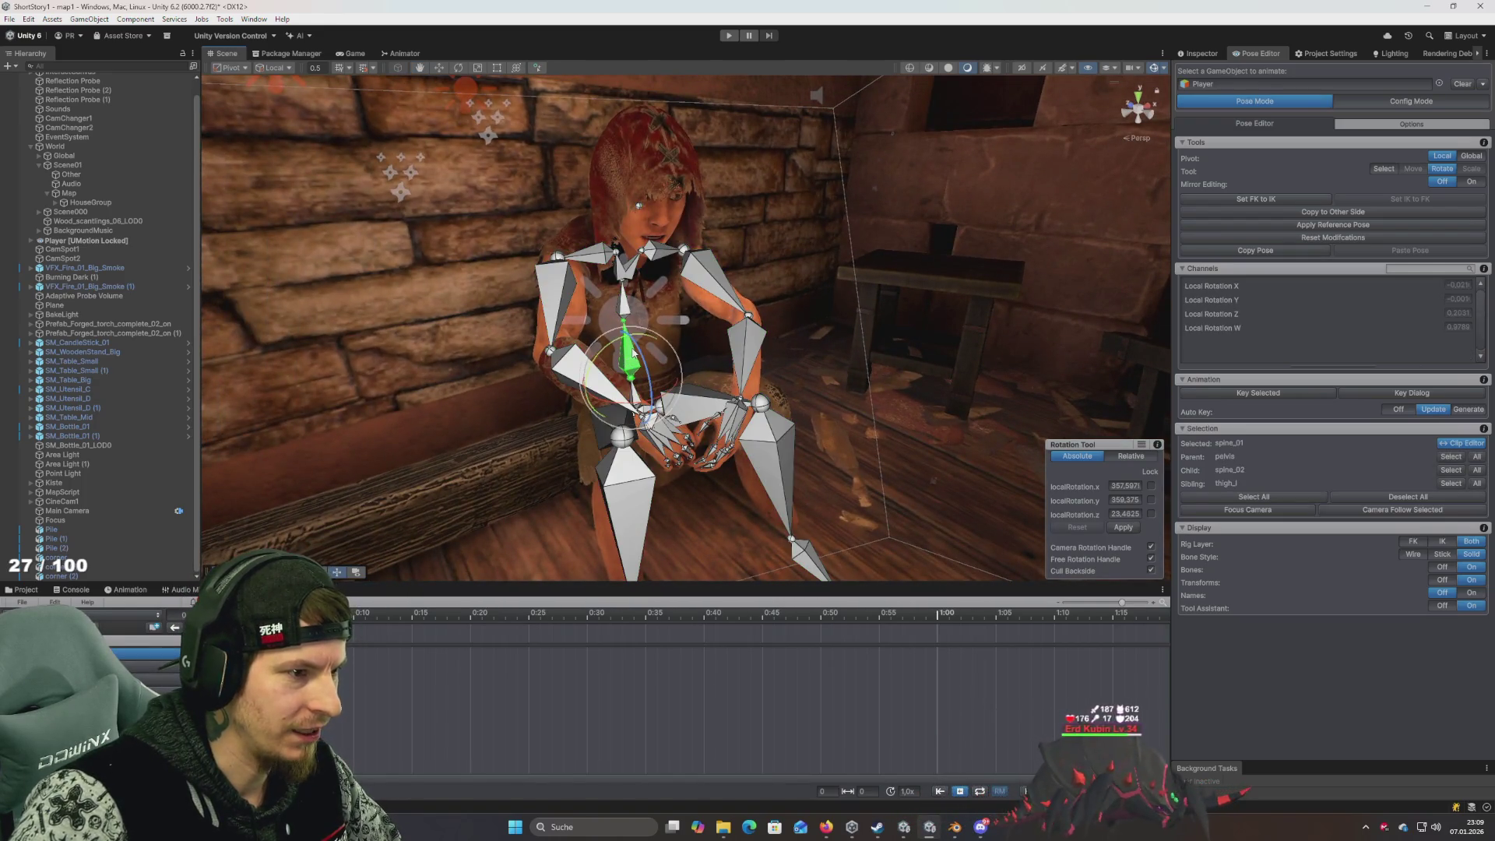
click(775, 436)
drag(843, 433, 873, 465)
scroll(873, 465, down, 5)
scroll(873, 465, up, 8)
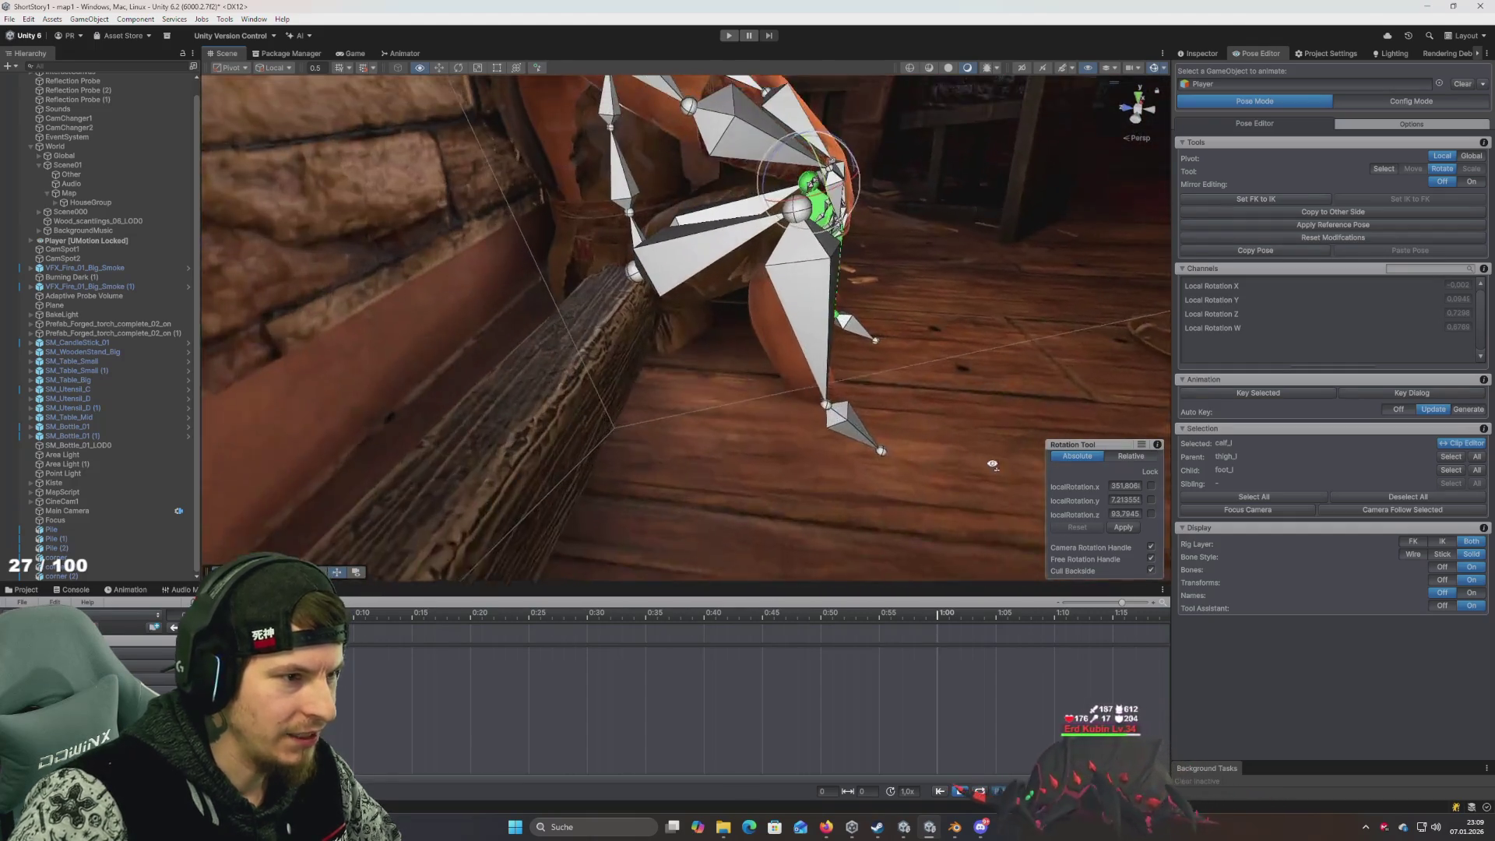
scroll(83, 236, up, 1)
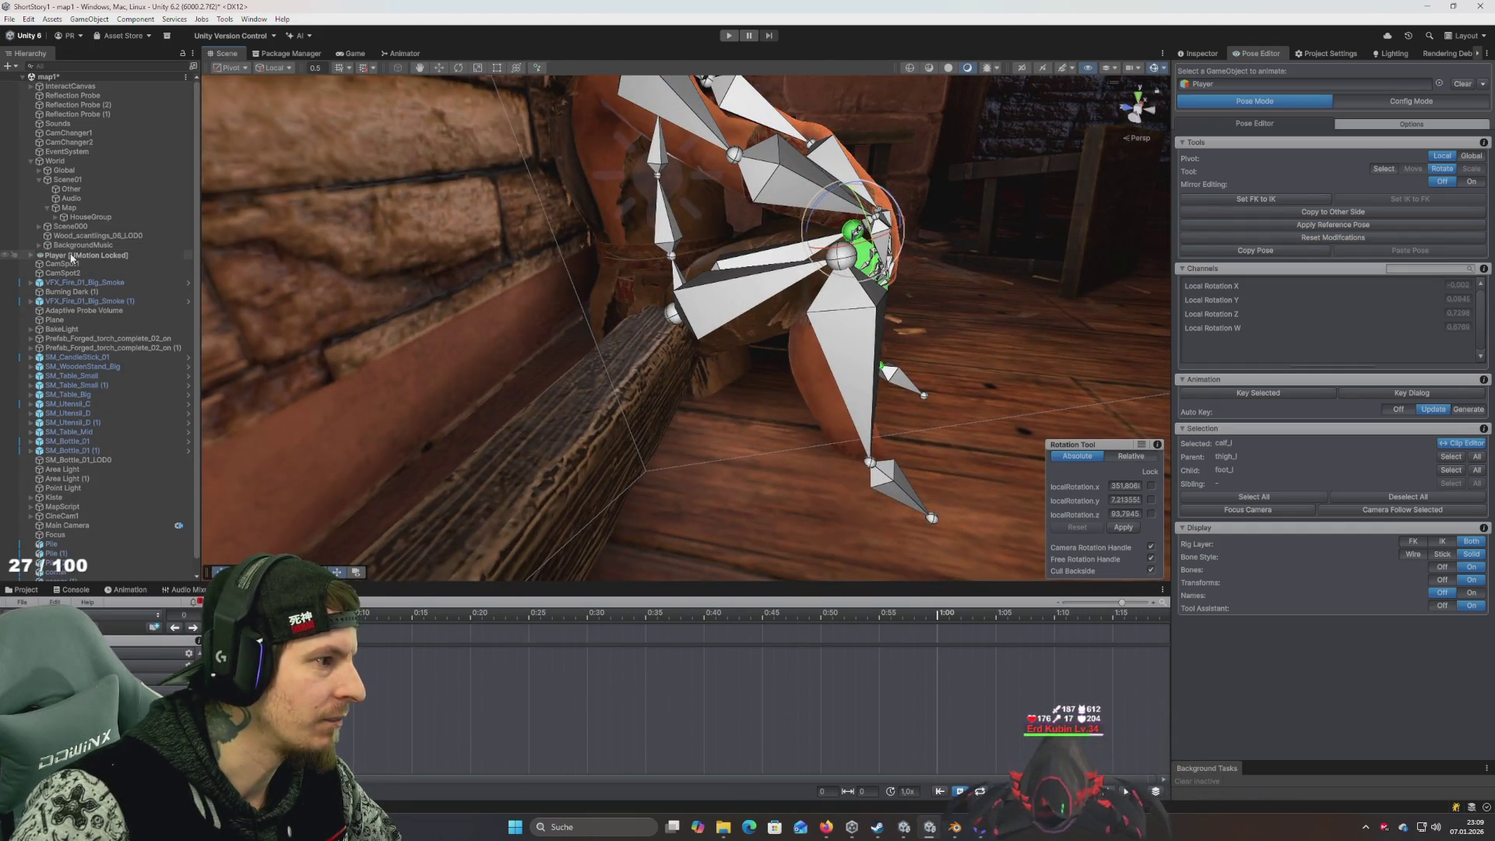
Deselect the calf, select Player in the Hierarchy, and clear it from the Pose Editor
click(691, 348)
scroll(692, 348, down, 5)
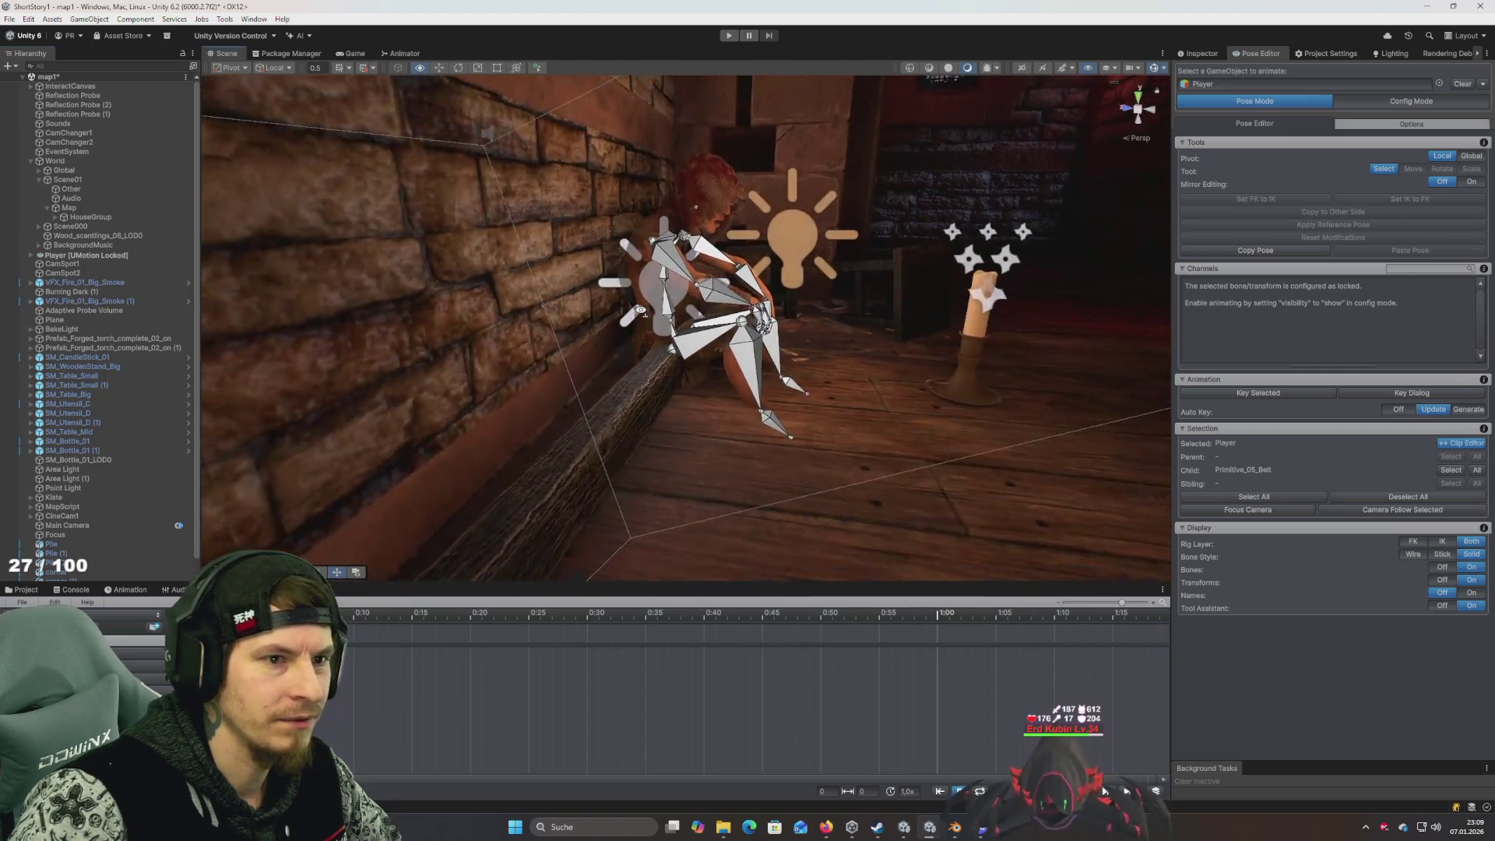
scroll(691, 348, up, 5)
click(1199, 53)
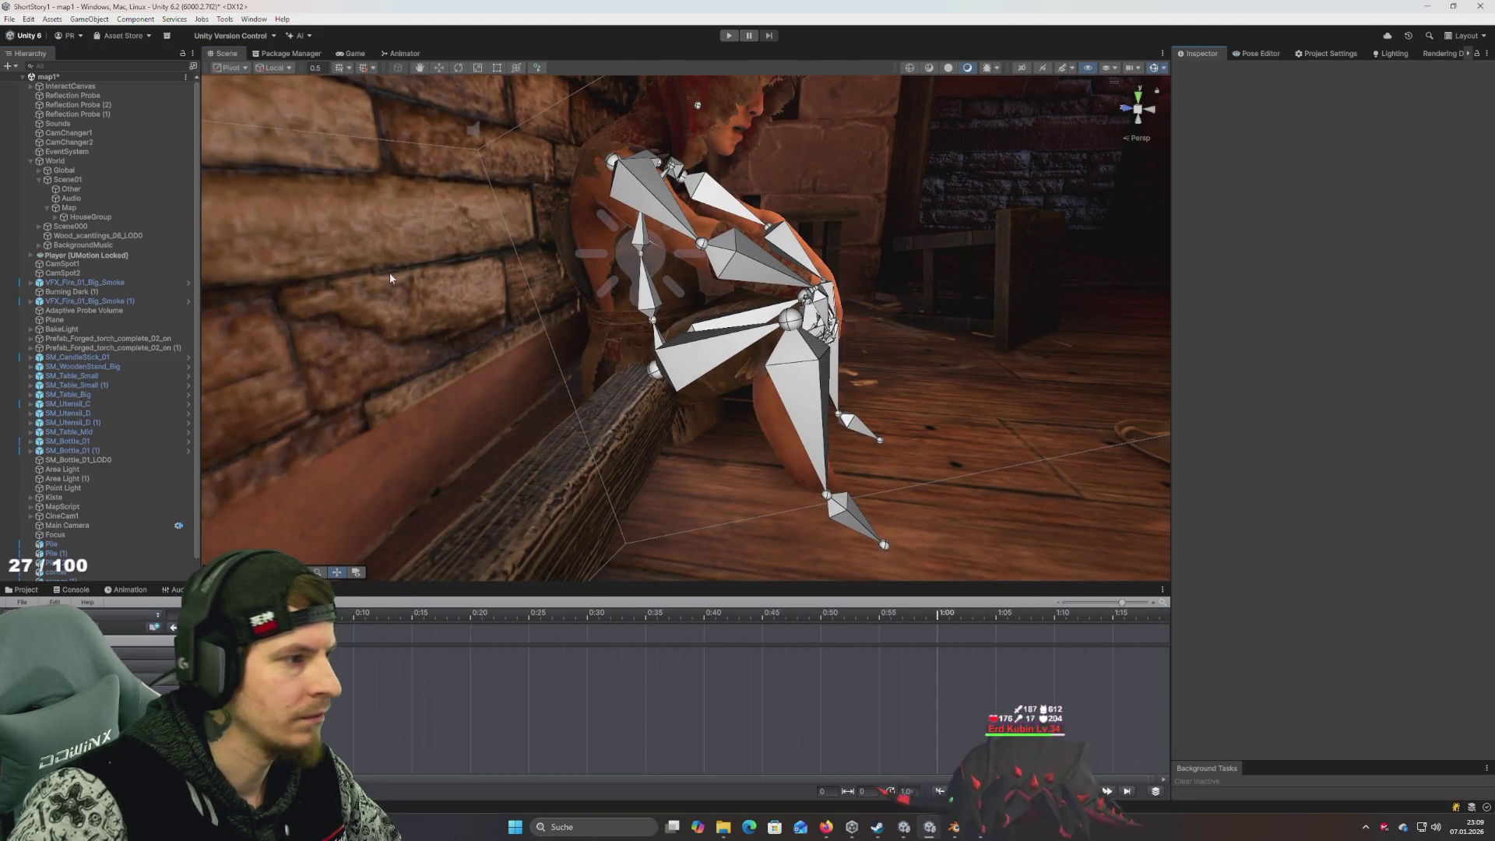
click(56, 256)
click(1257, 53)
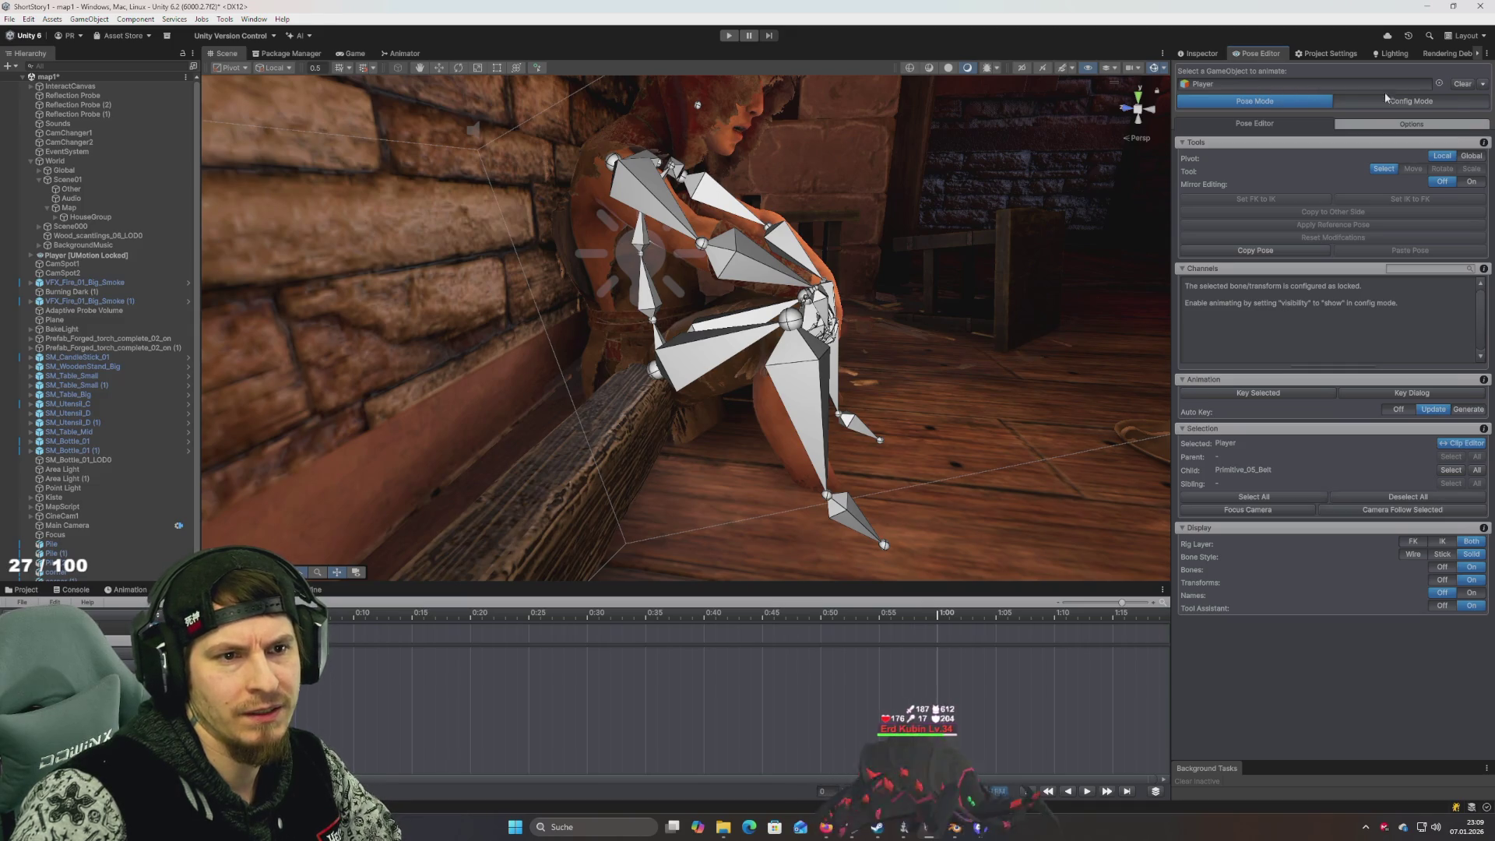
click(1461, 85)
Reassign the Player character to the Pose Editor
click(675, 211)
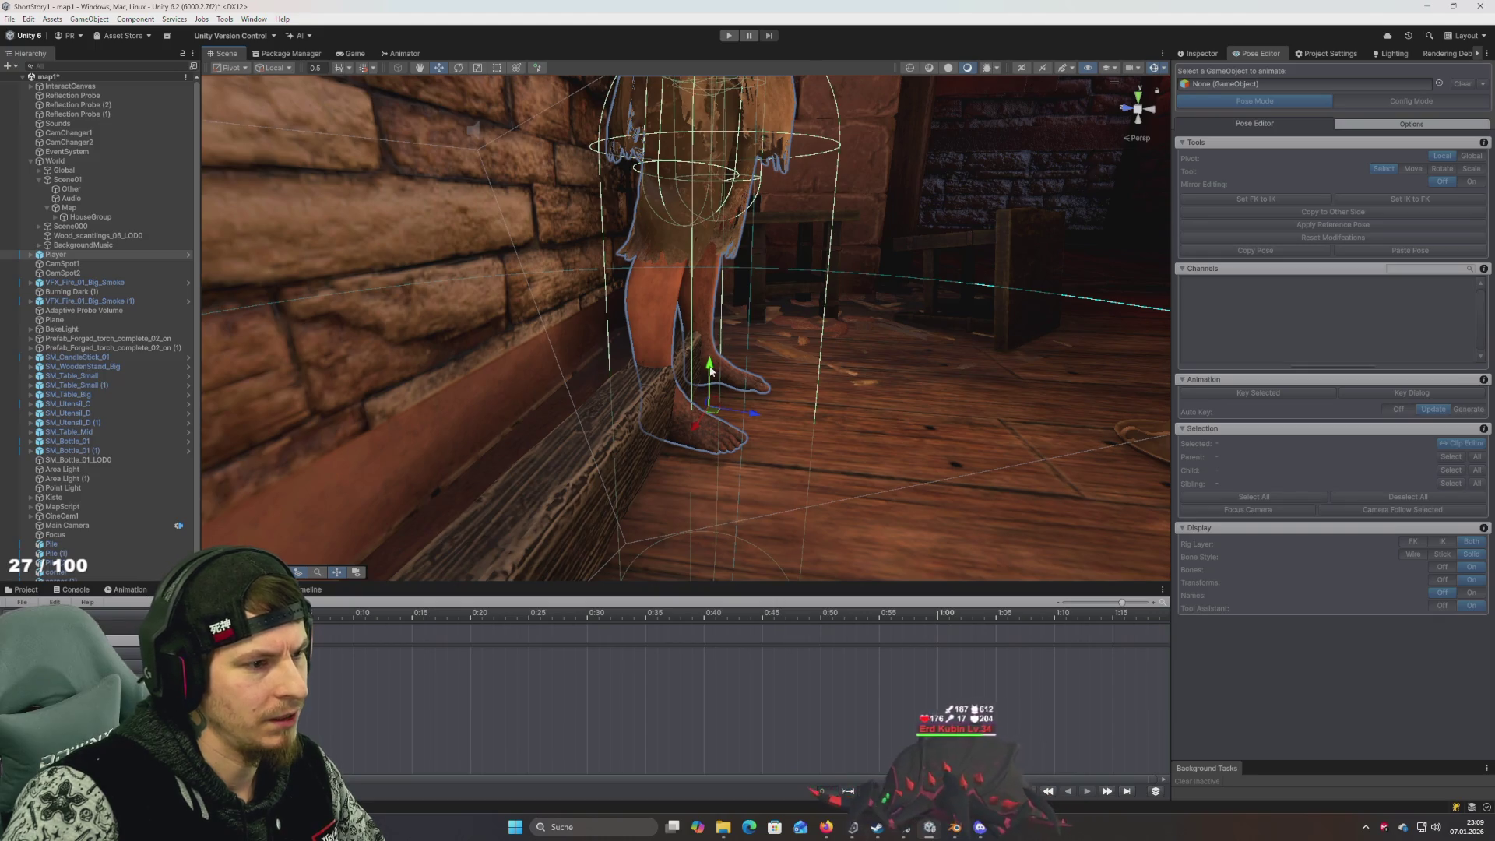
drag(709, 371, 722, 303)
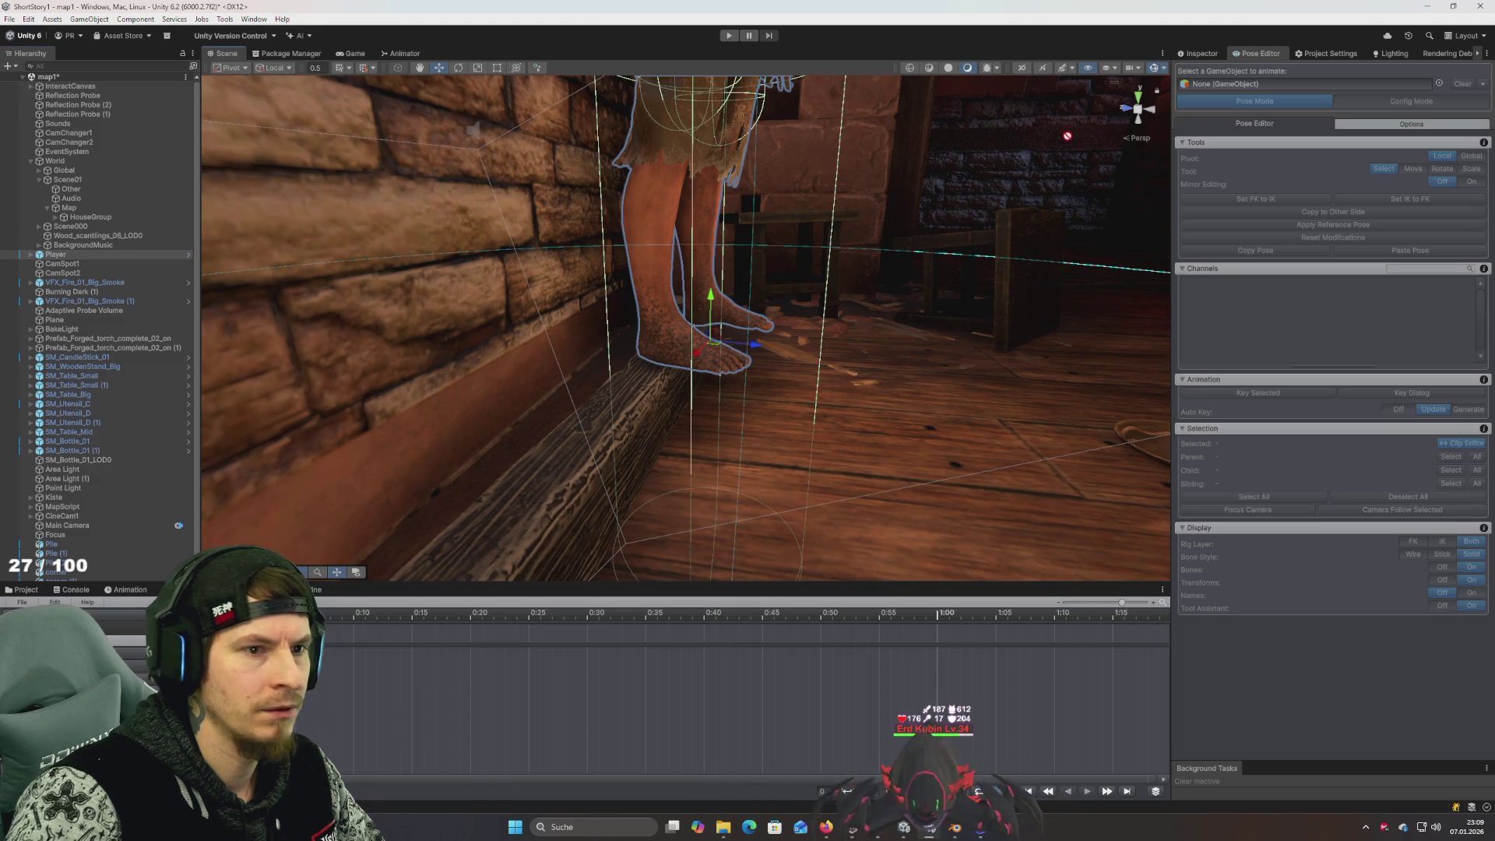
click(1246, 91)
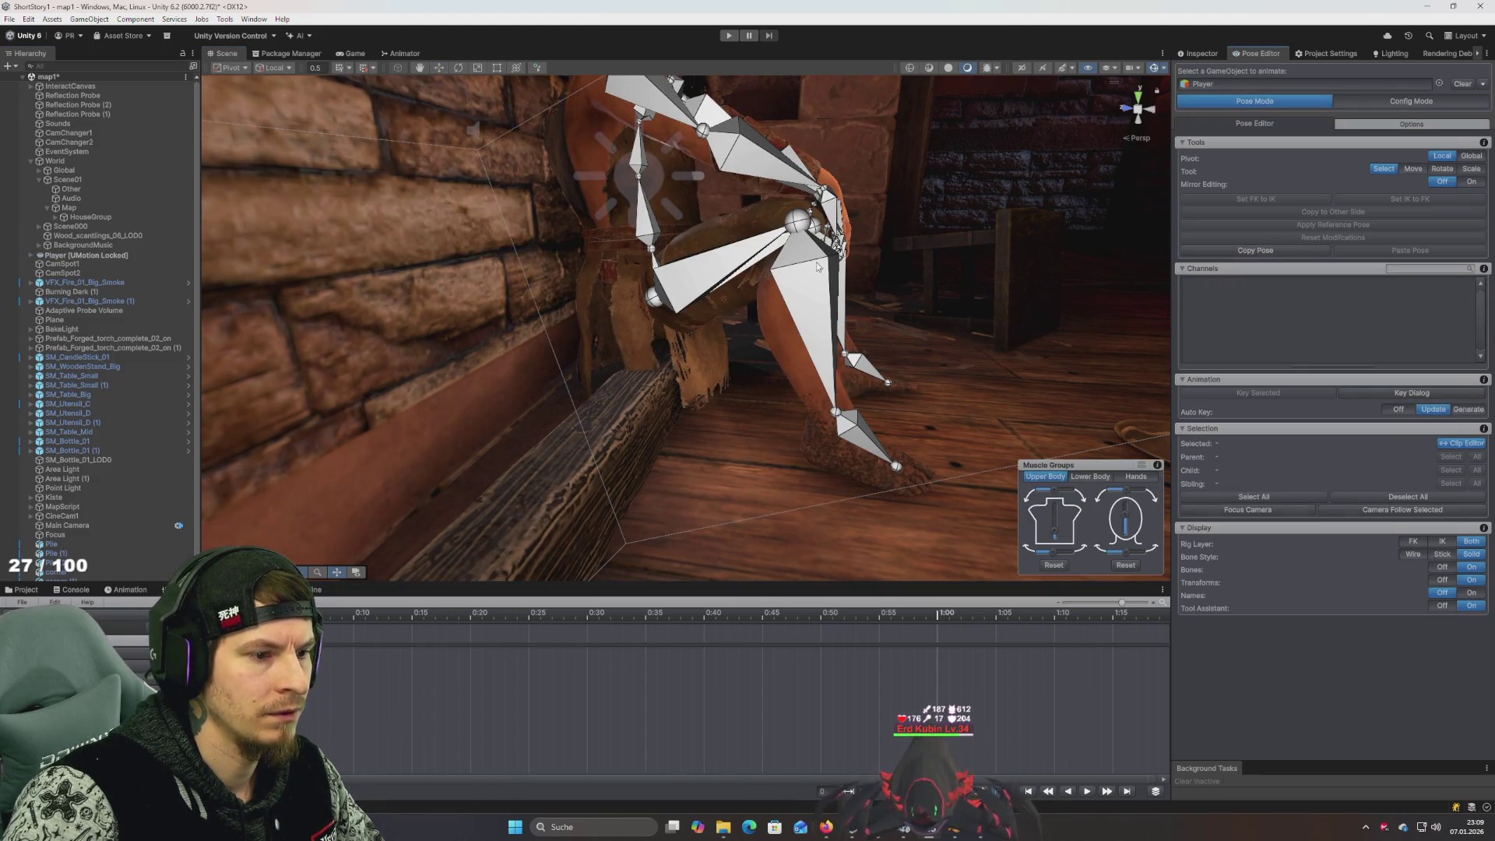
Orbit to a front view, select the left calf bone, and switch to Config Mode
mouse_move(818, 267)
mouse_down()
mouse_move(715, 277)
mouse_move(724, 285)
mouse_up()
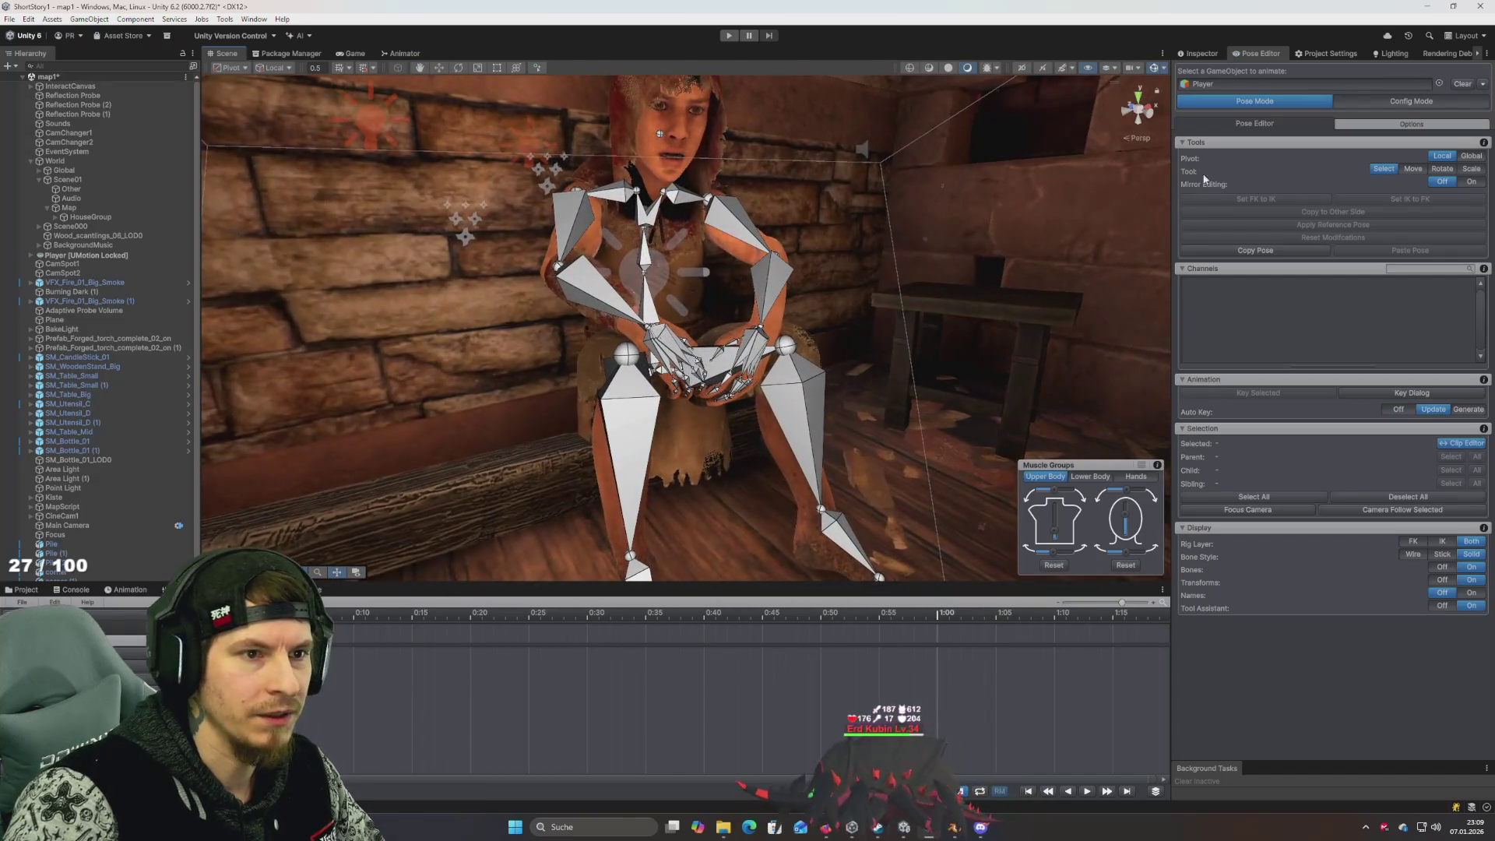
scroll(655, 380, up, 2)
scroll(657, 370, down, 5)
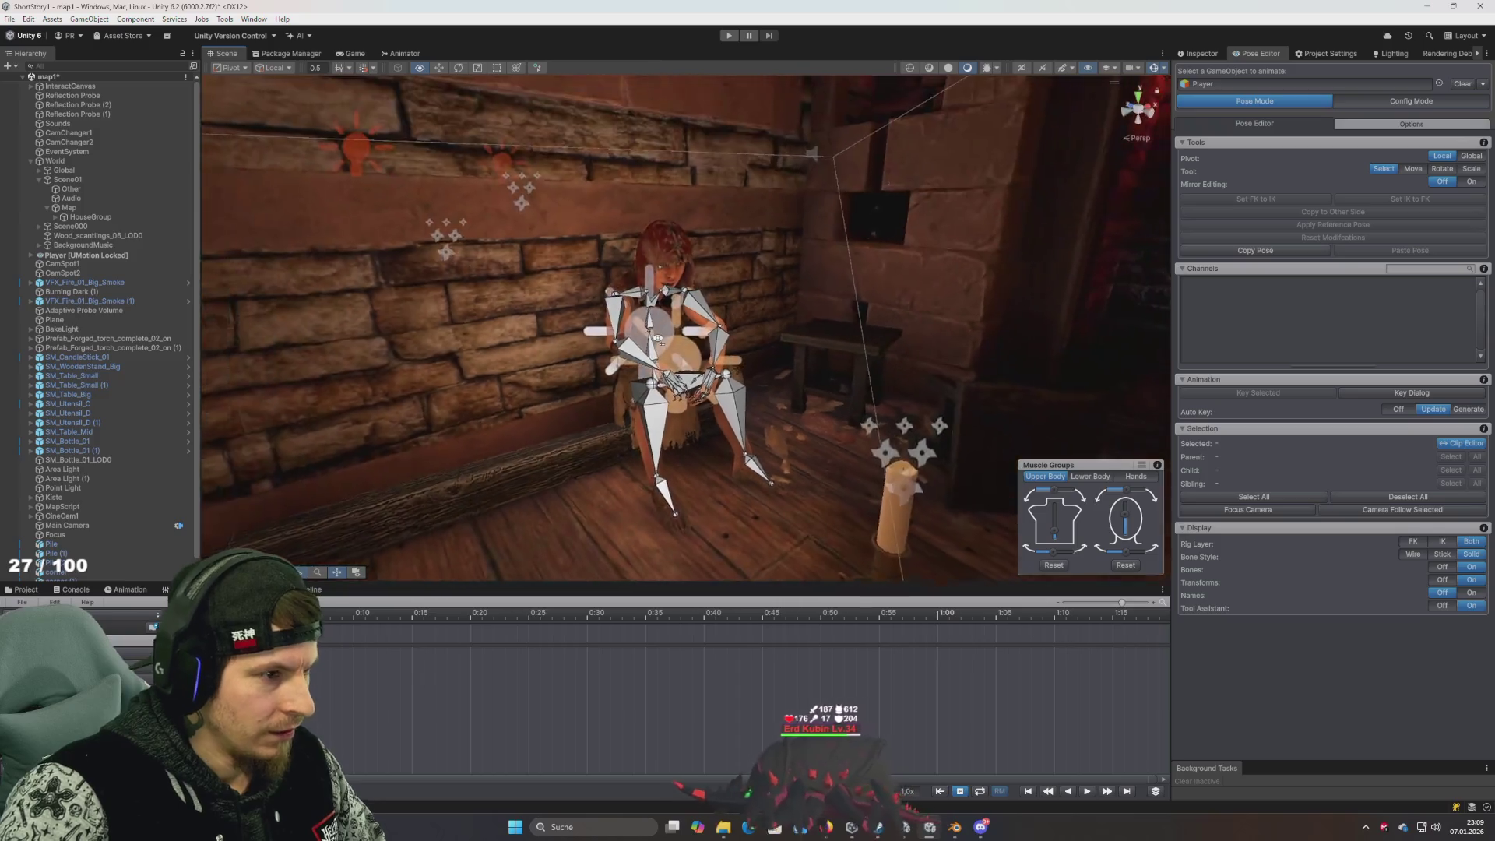
scroll(658, 357, up, 4)
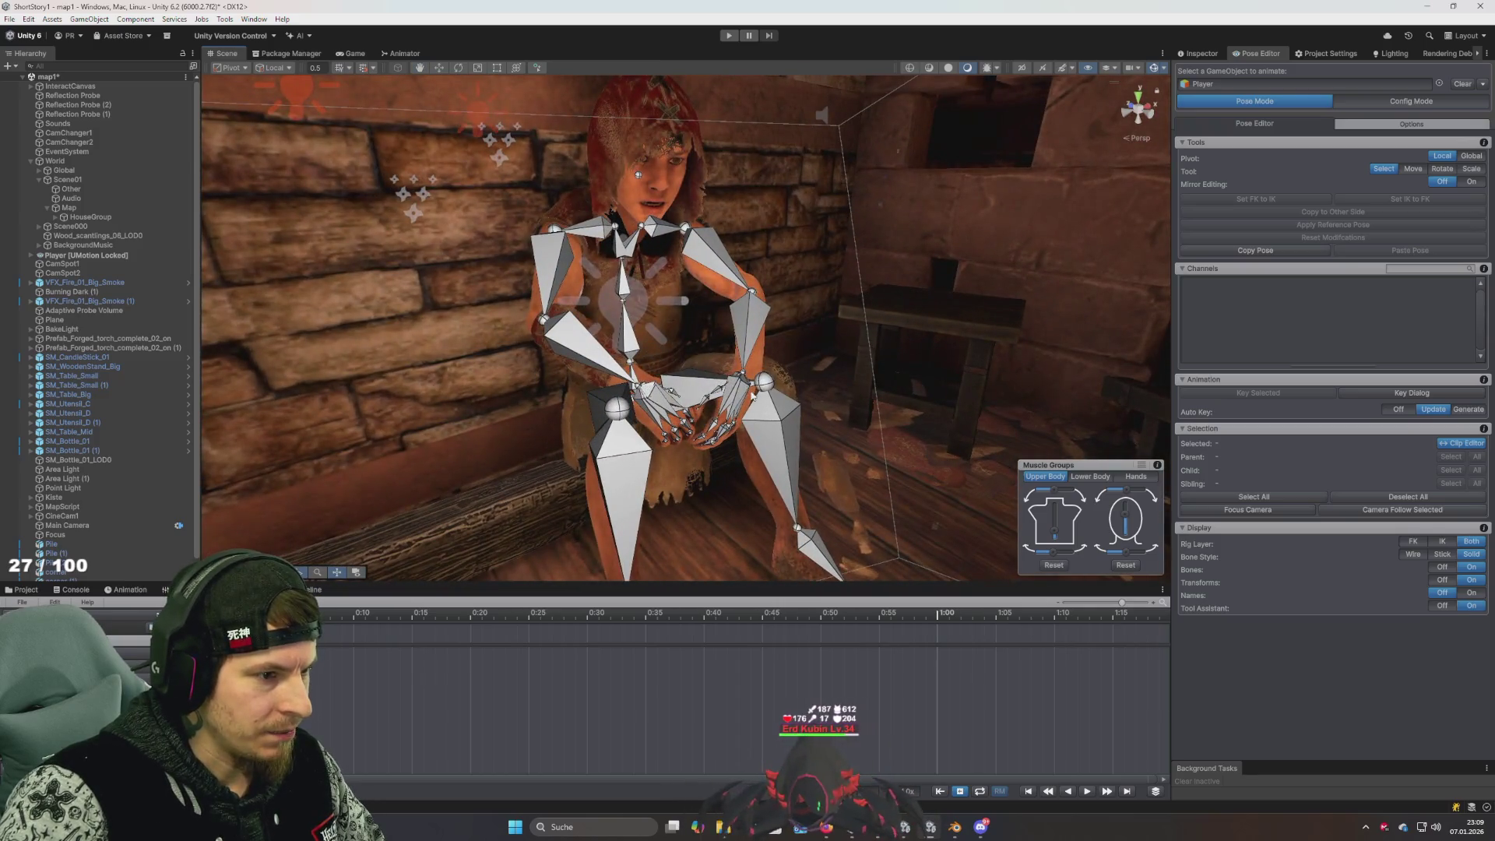
click(752, 396)
mouse_move(752, 396)
mouse_down()
mouse_move(845, 406)
mouse_move(711, 364)
mouse_up()
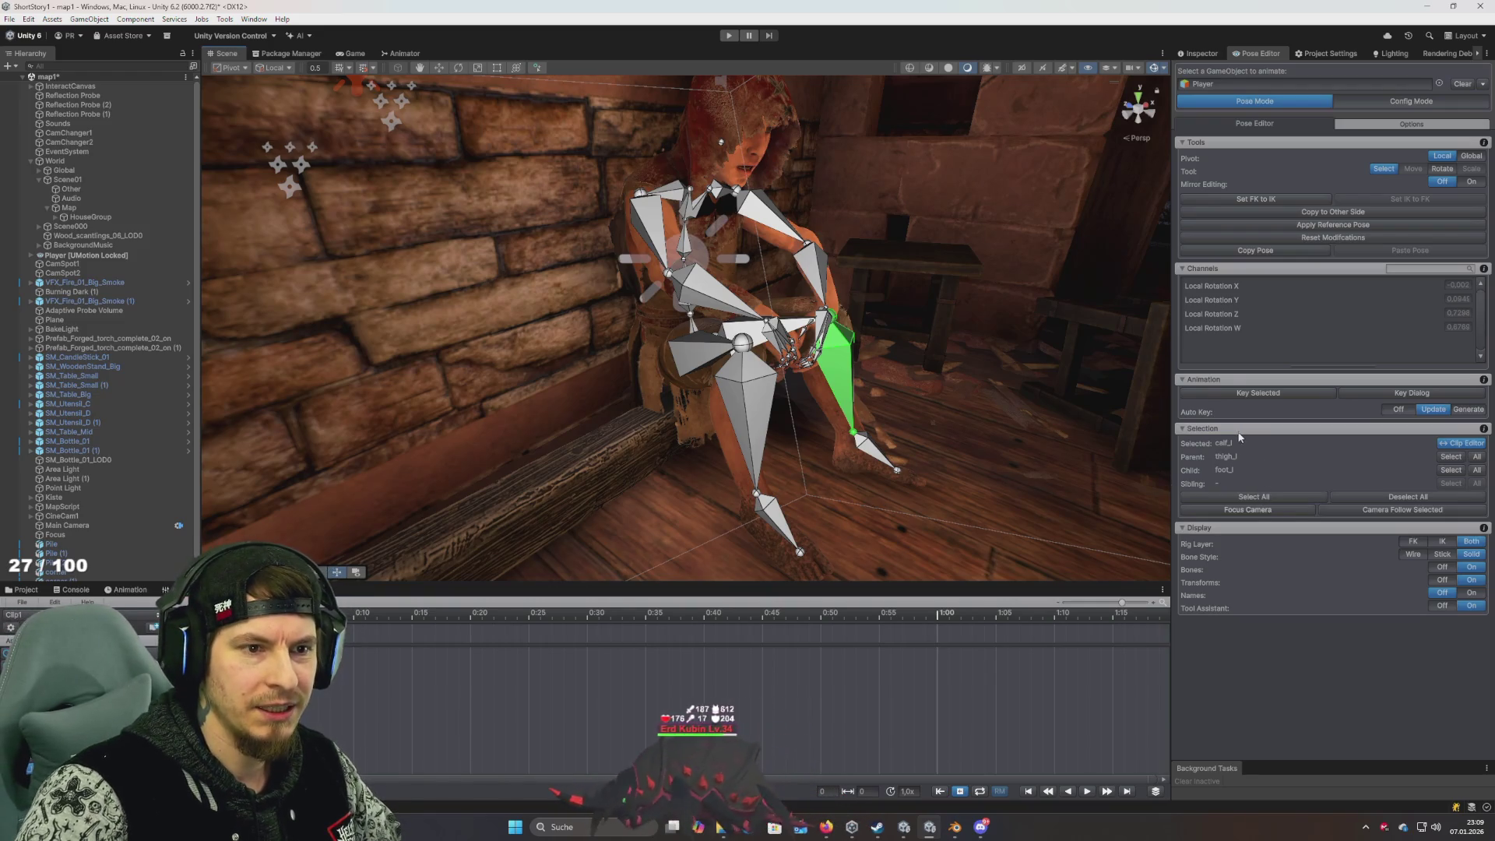
click(1411, 102)
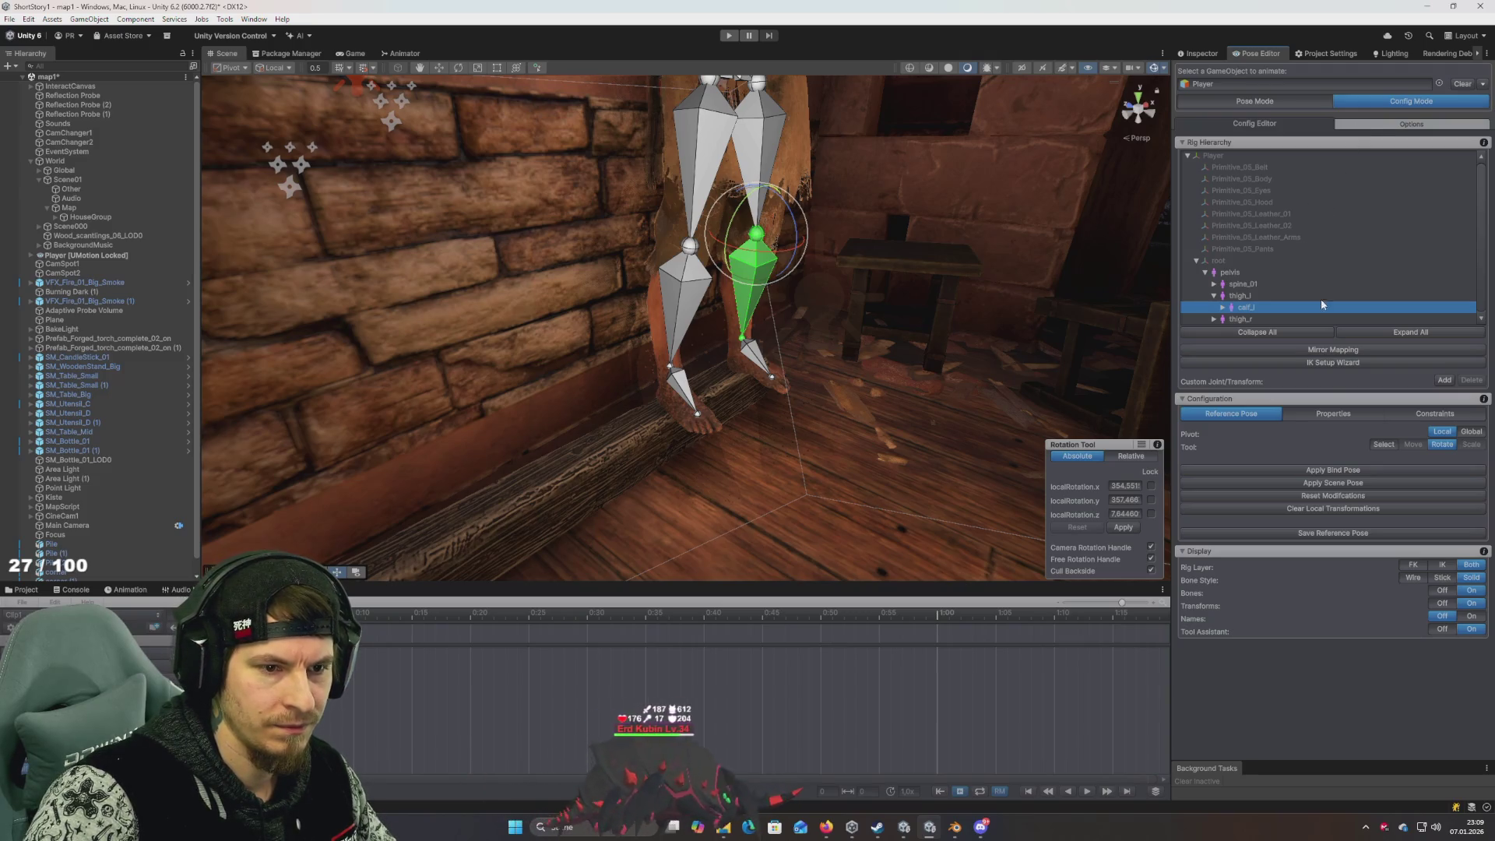
click(1331, 417)
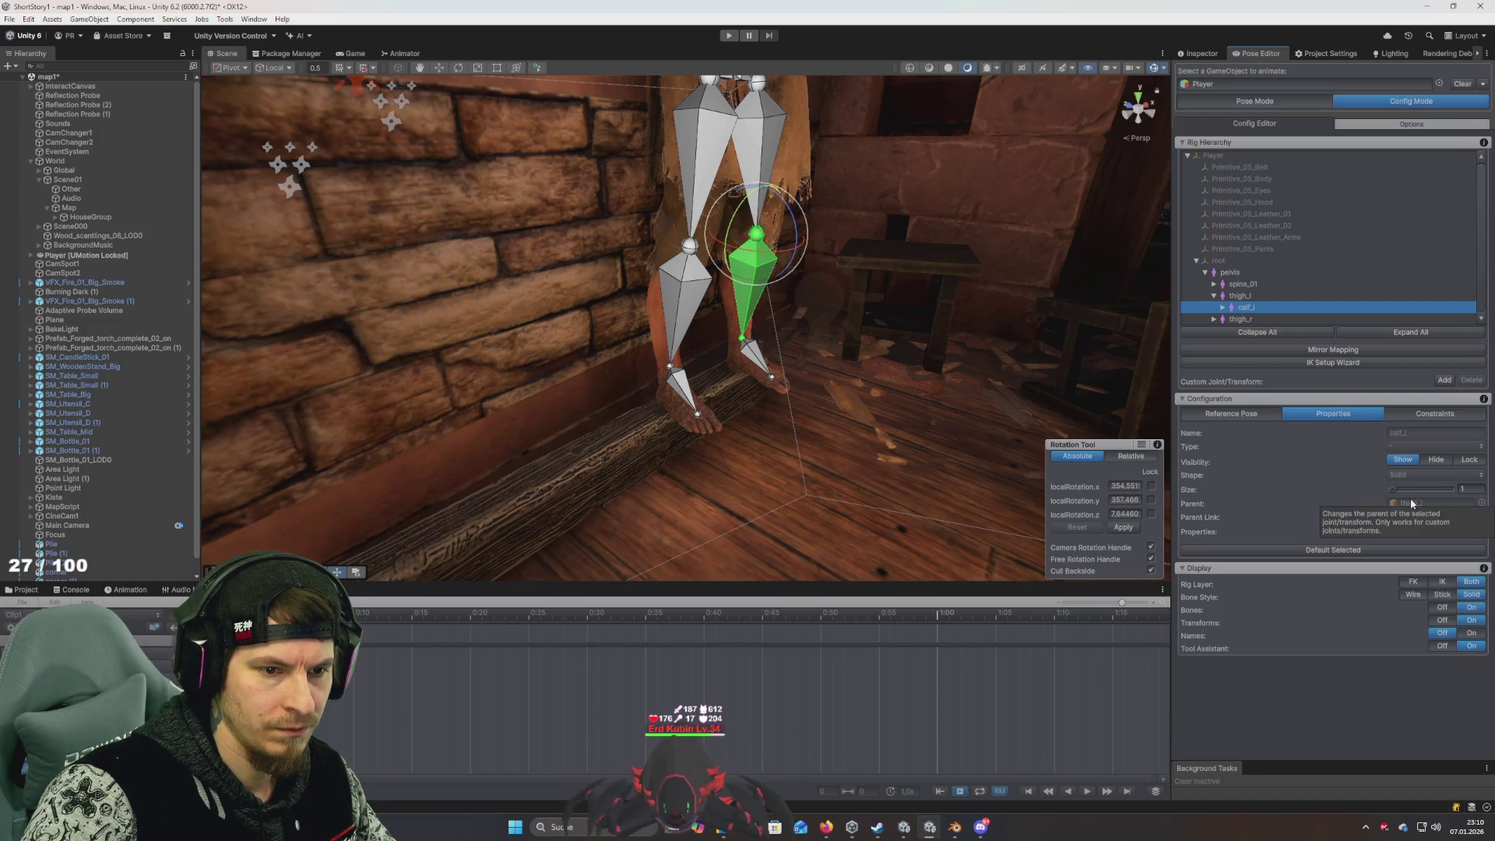
mouse_move(1395, 487)
mouse_down()
mouse_move(1420, 489)
mouse_move(1385, 489)
mouse_up()
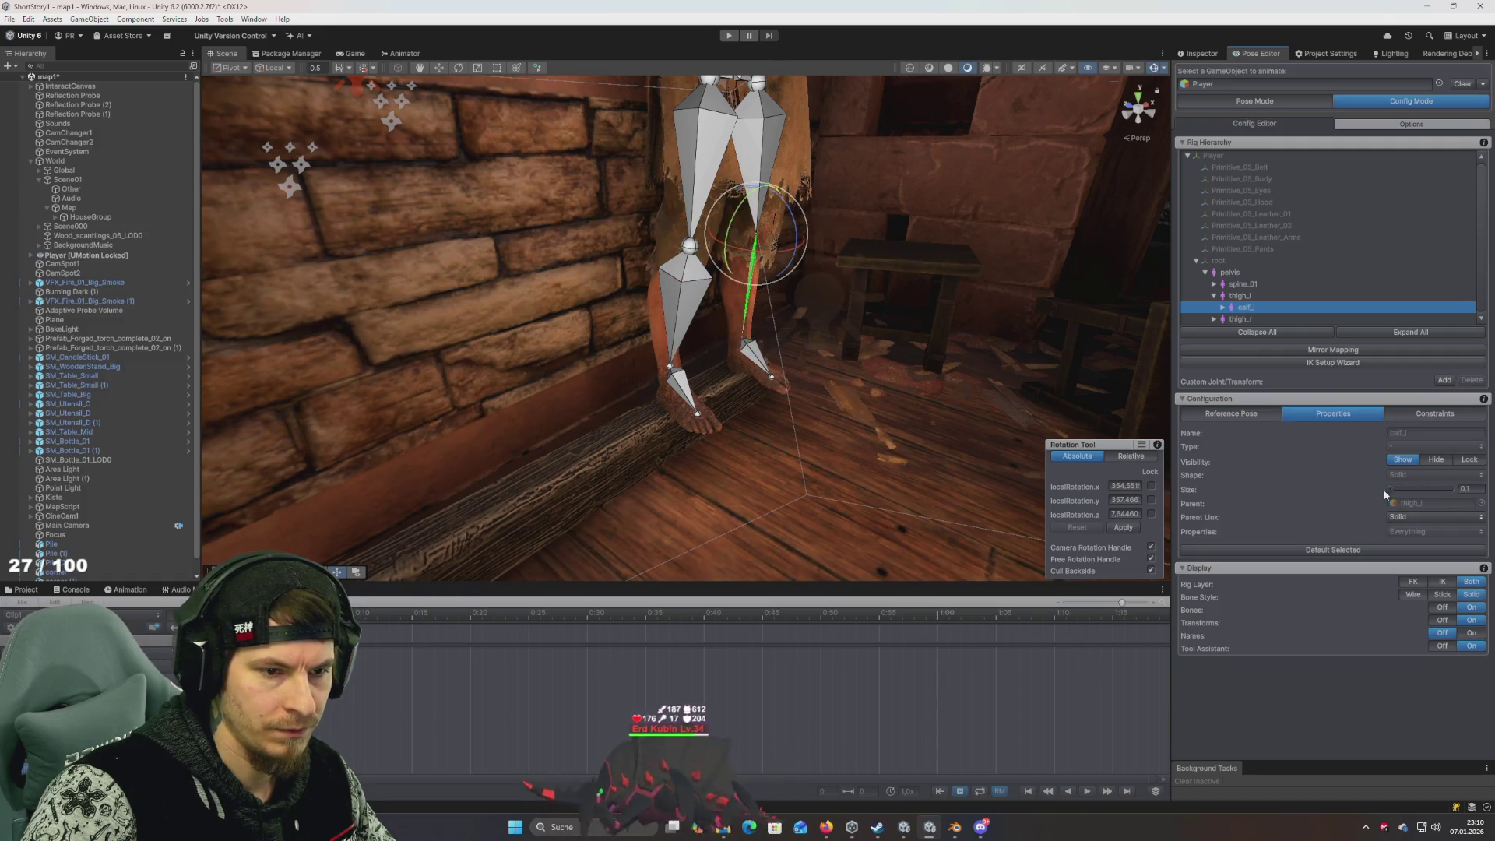
key(ctrl+z)
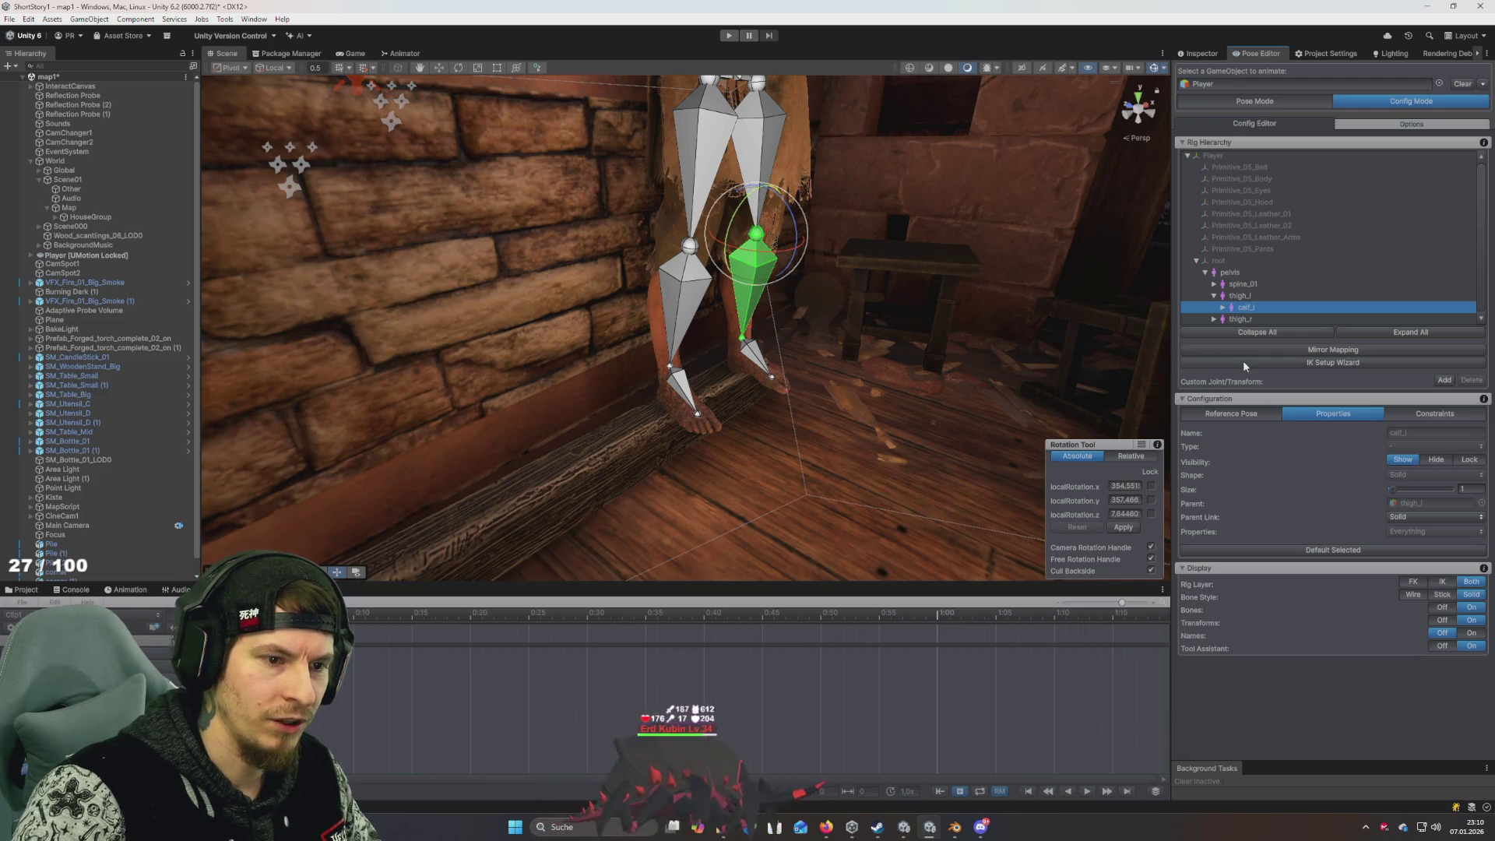
click(1422, 414)
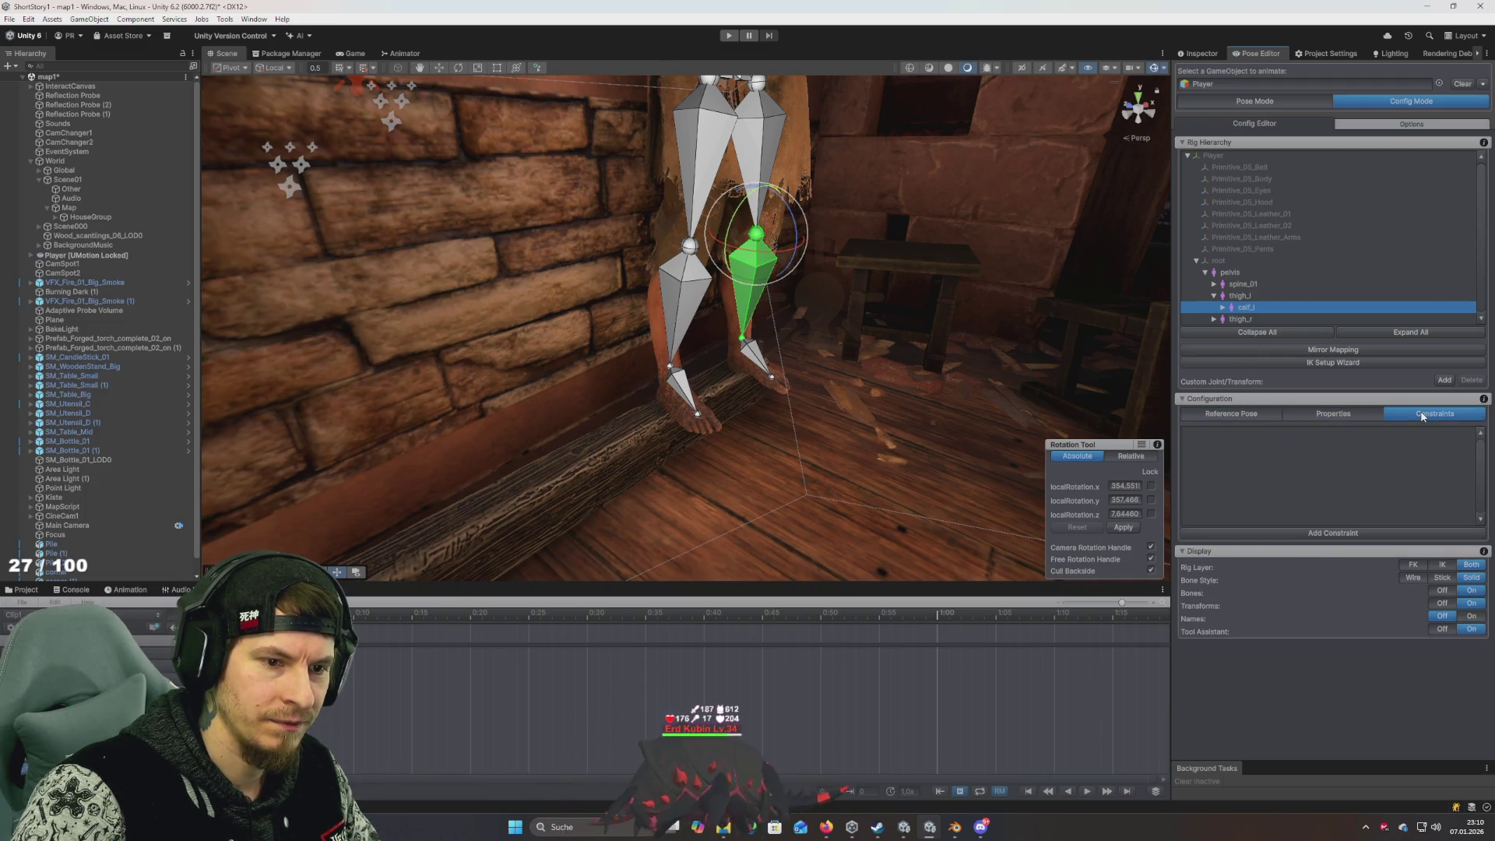
click(1264, 105)
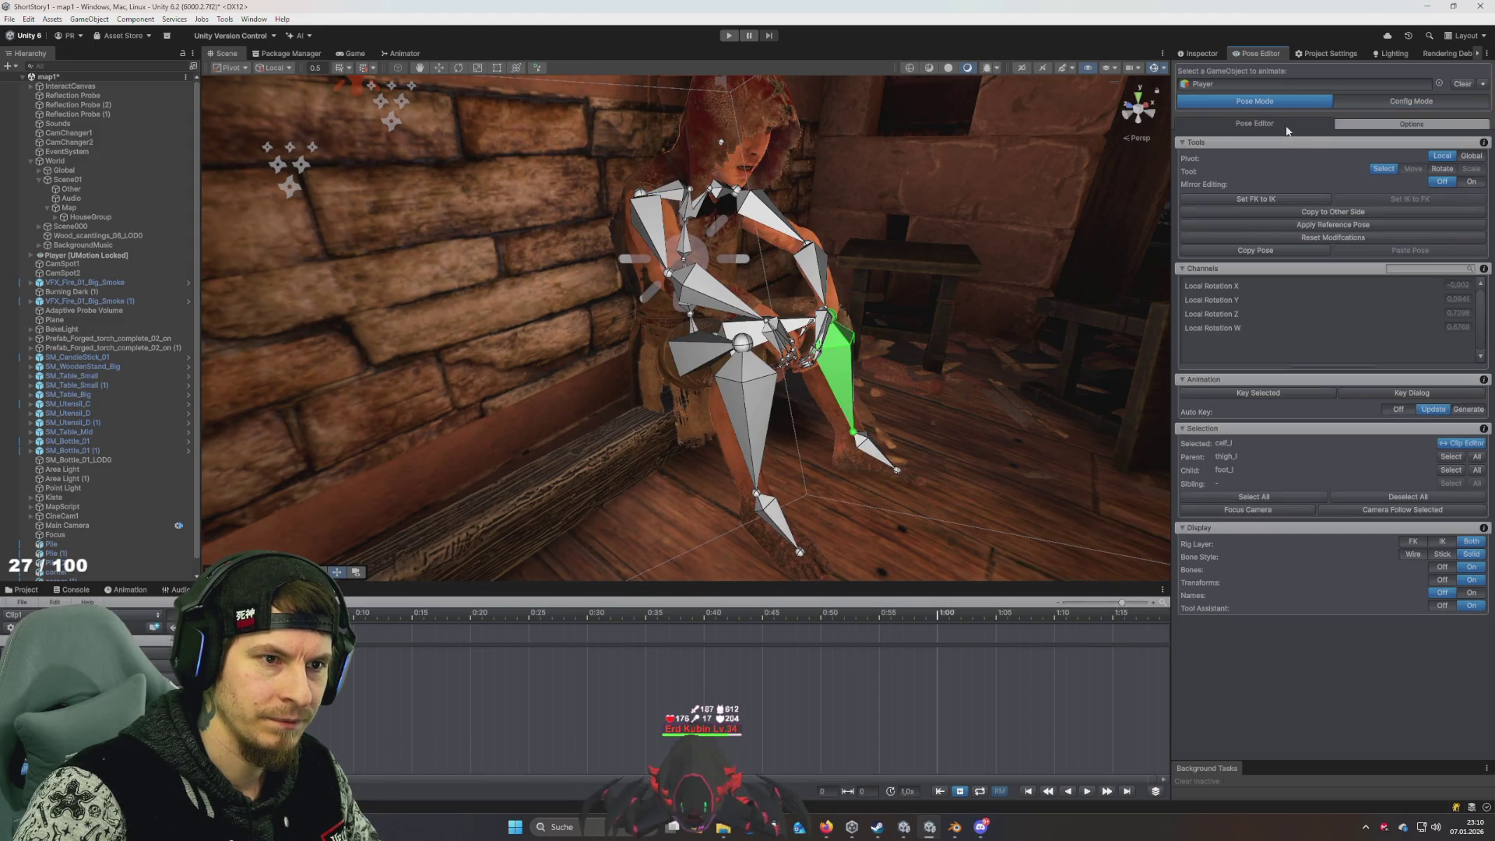
click(1385, 103)
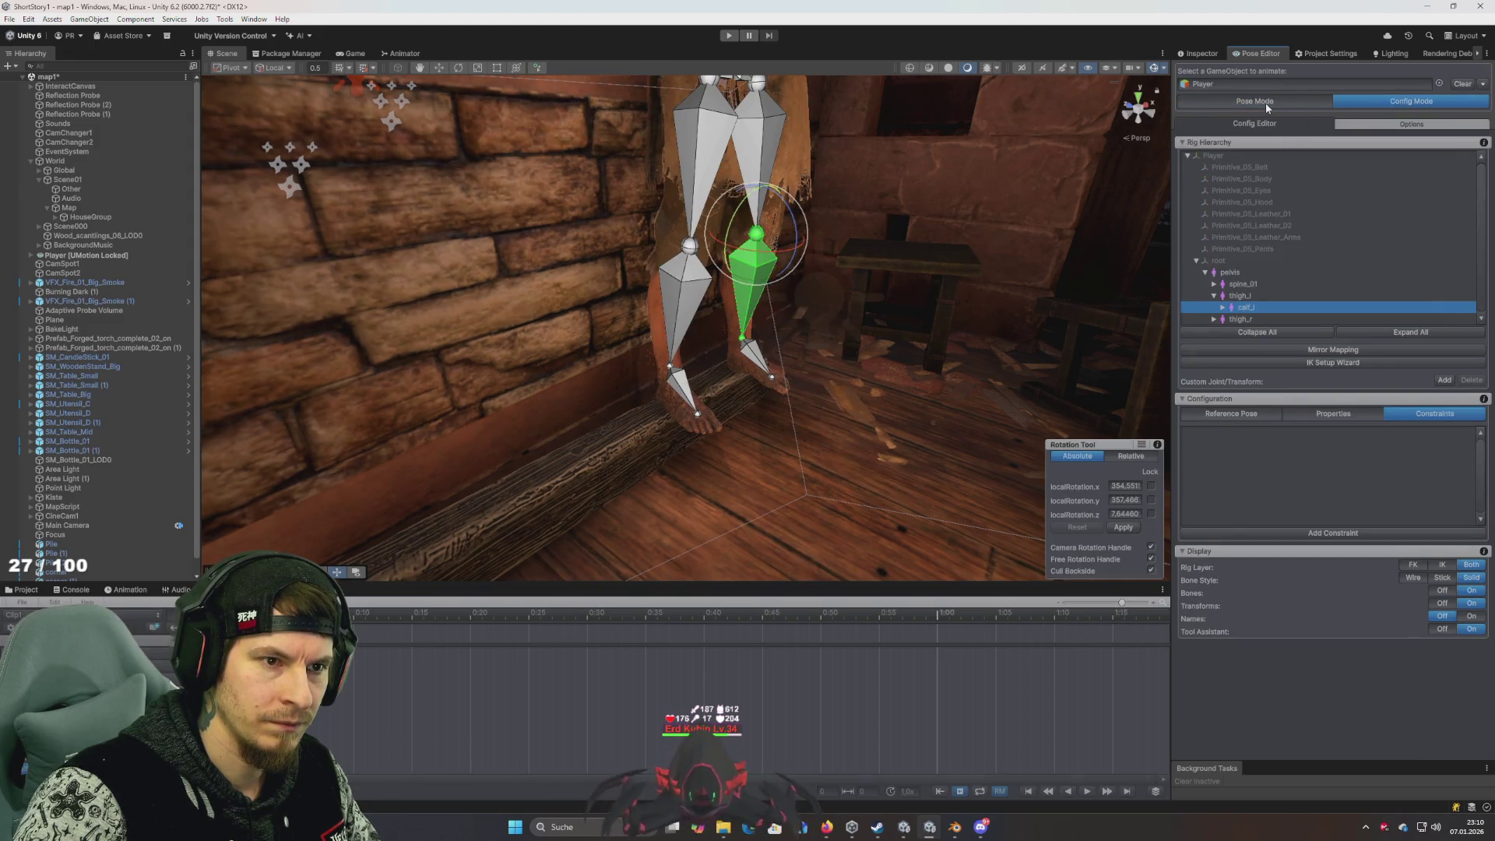
click(1265, 102)
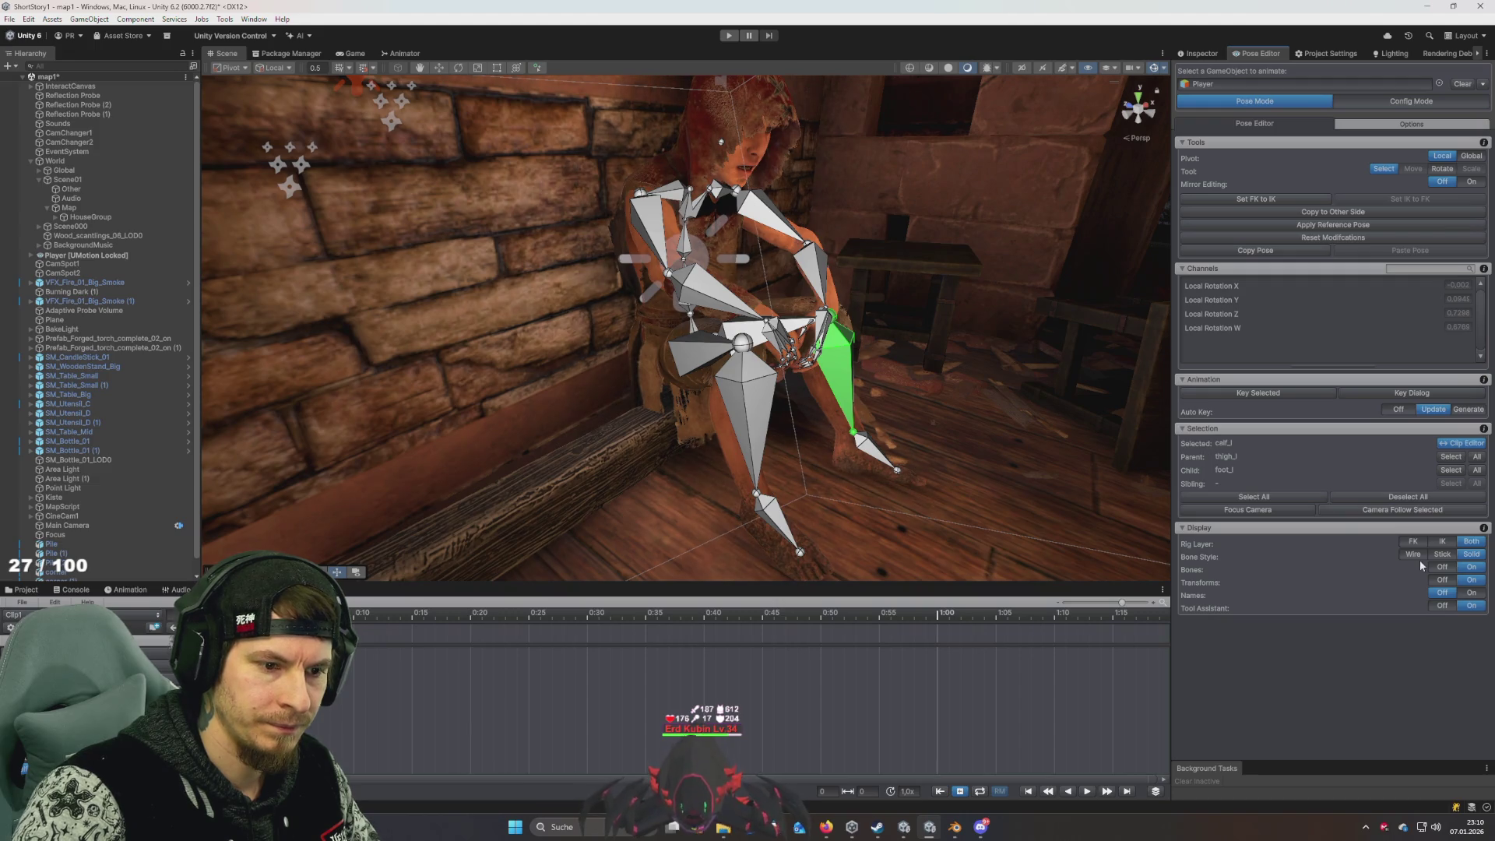
Toggle the Bones, Names and Transforms display options, leaving bones and transforms shown
click(1444, 567)
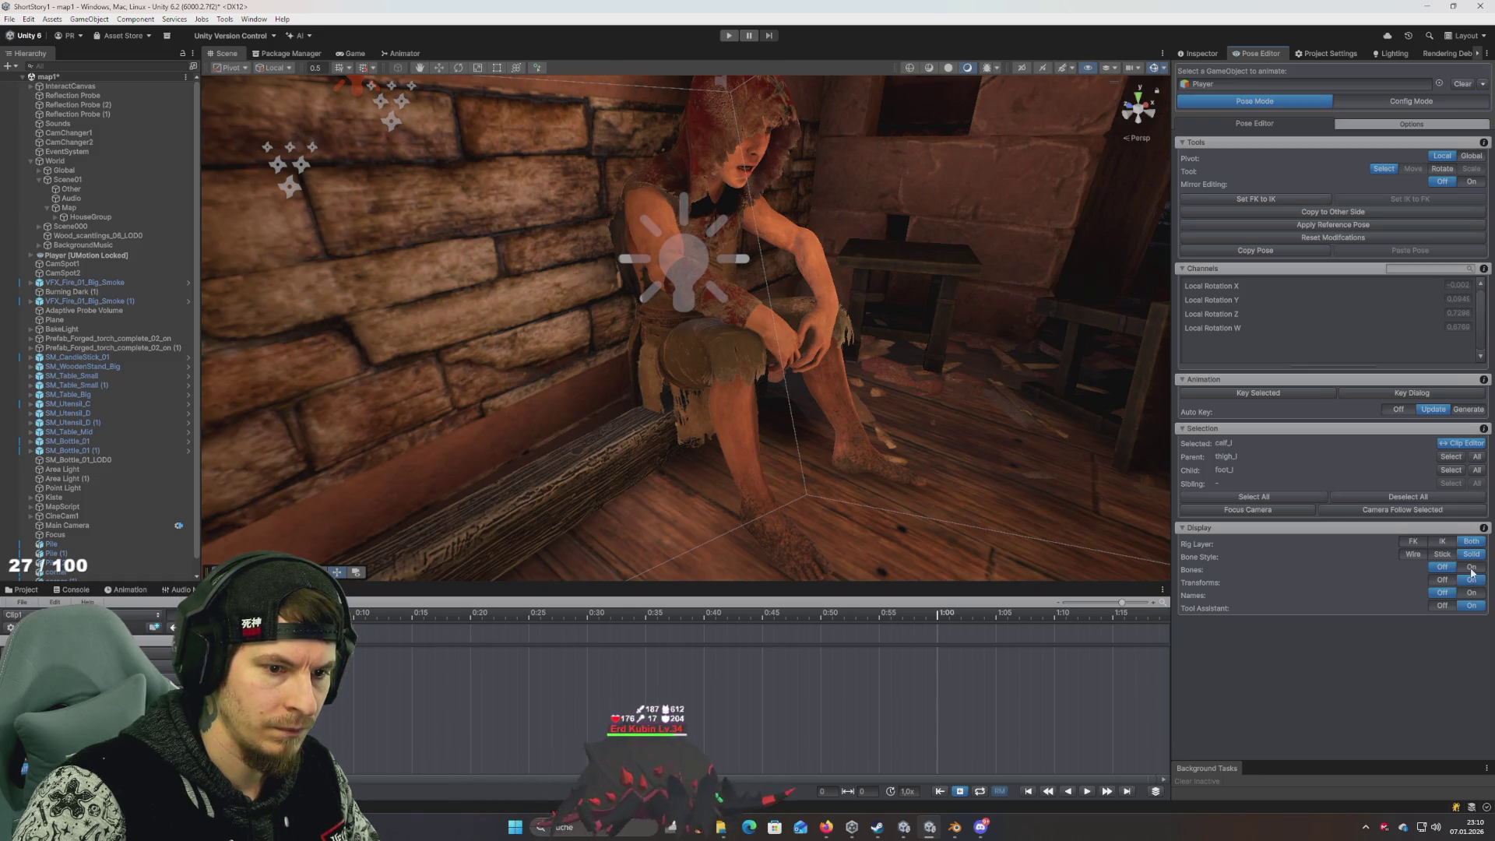
click(1471, 568)
click(1477, 594)
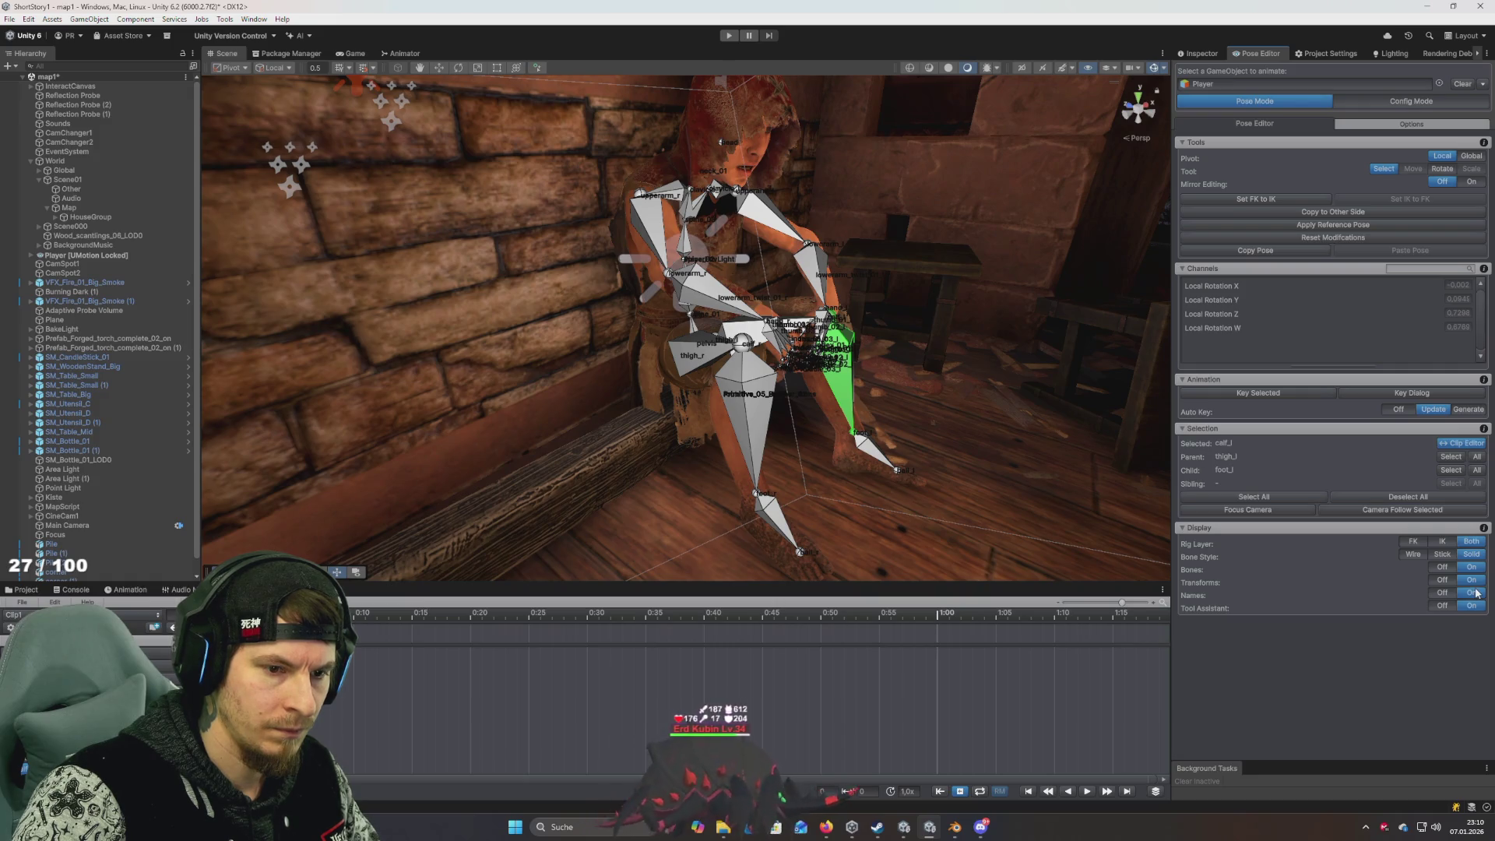
click(1443, 568)
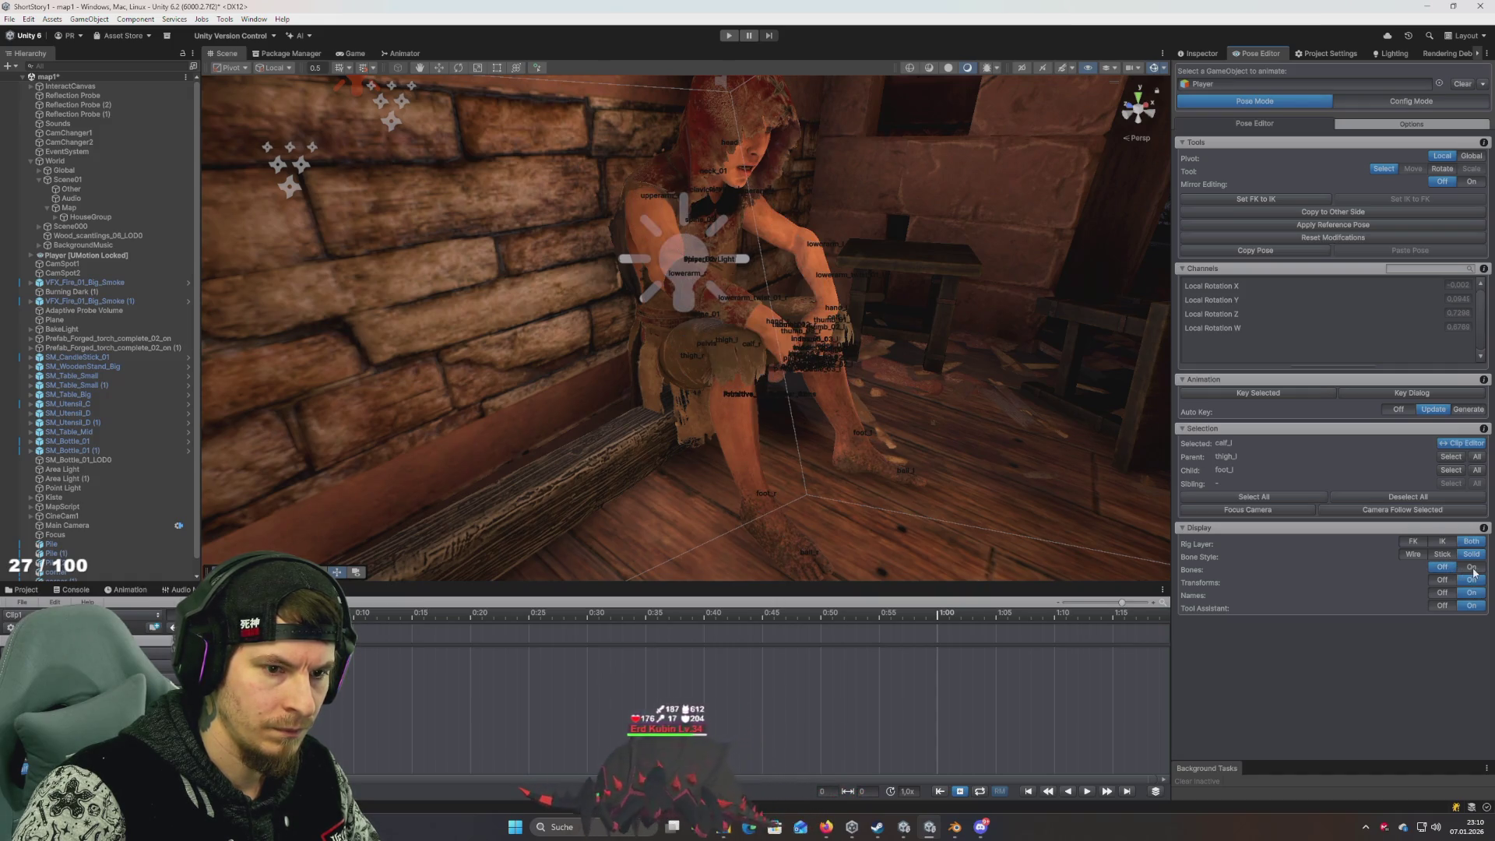
click(1472, 568)
click(1474, 581)
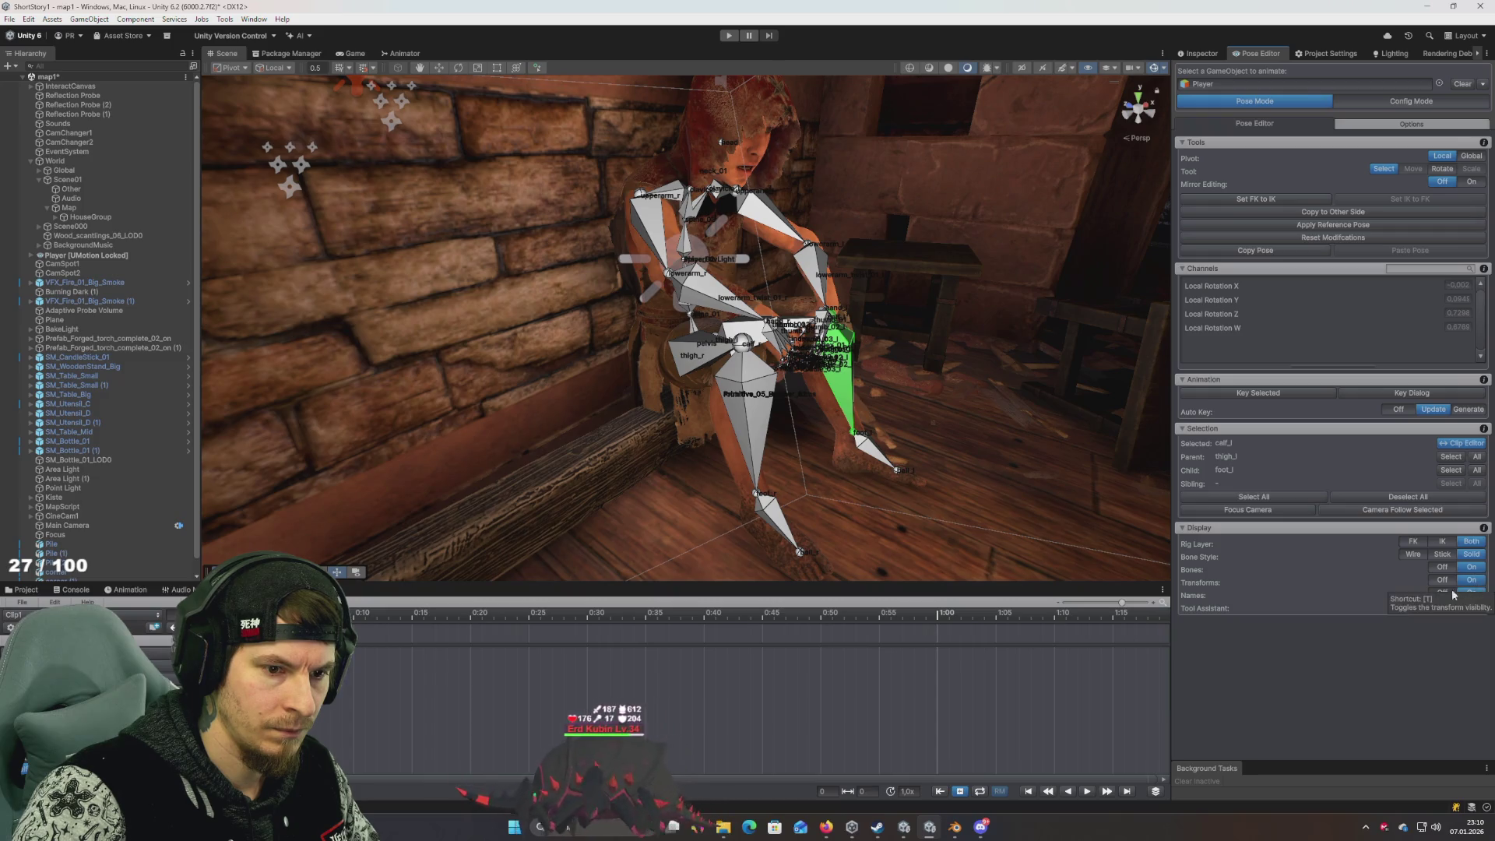
click(1443, 593)
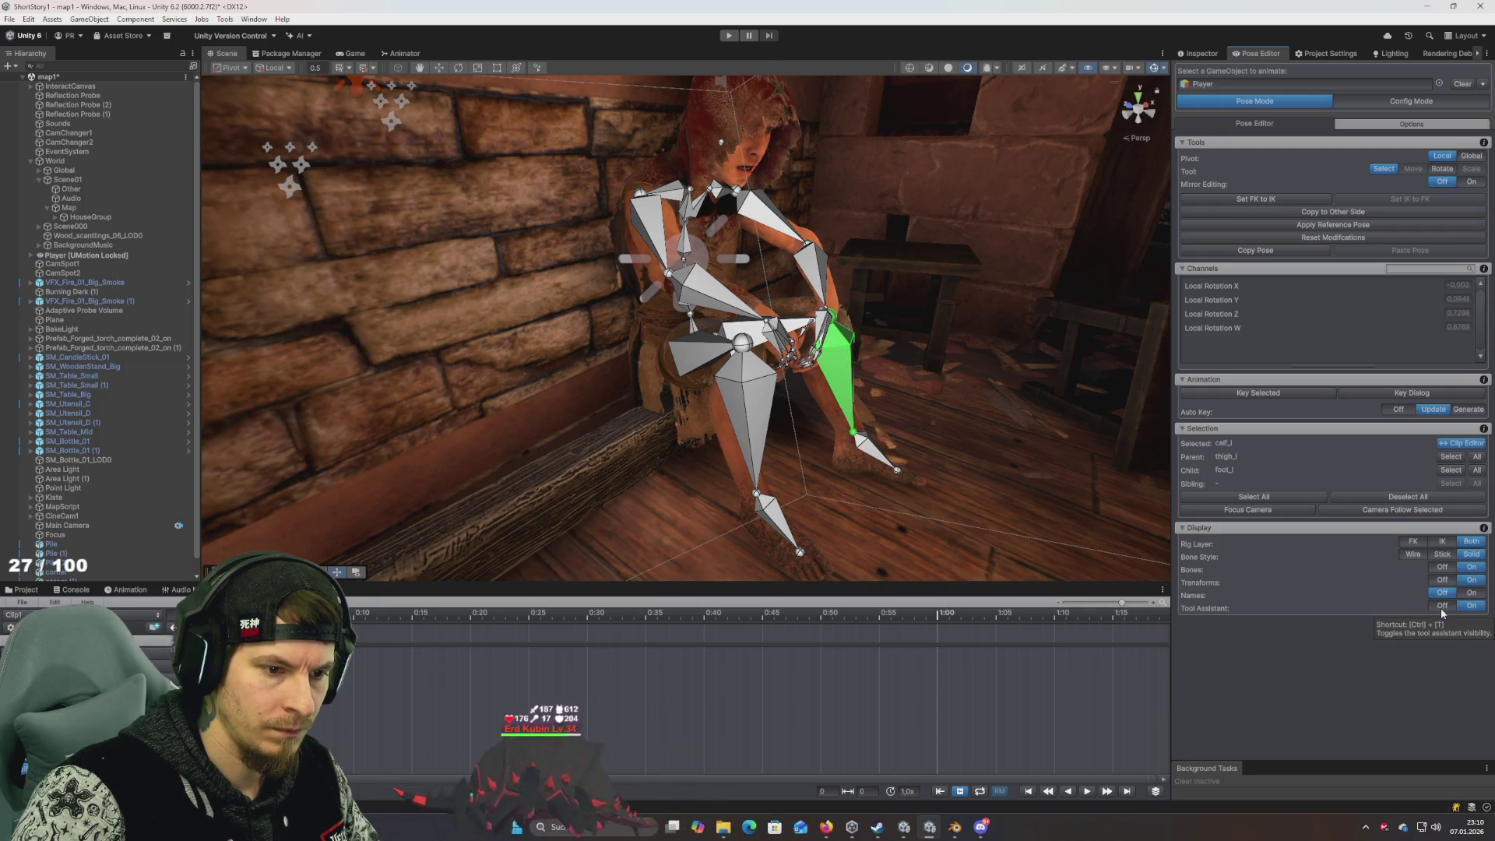
Cycle bone style through Stick and Wire back to Solid, set Rig Layer to Both, select thigh_r
click(1441, 554)
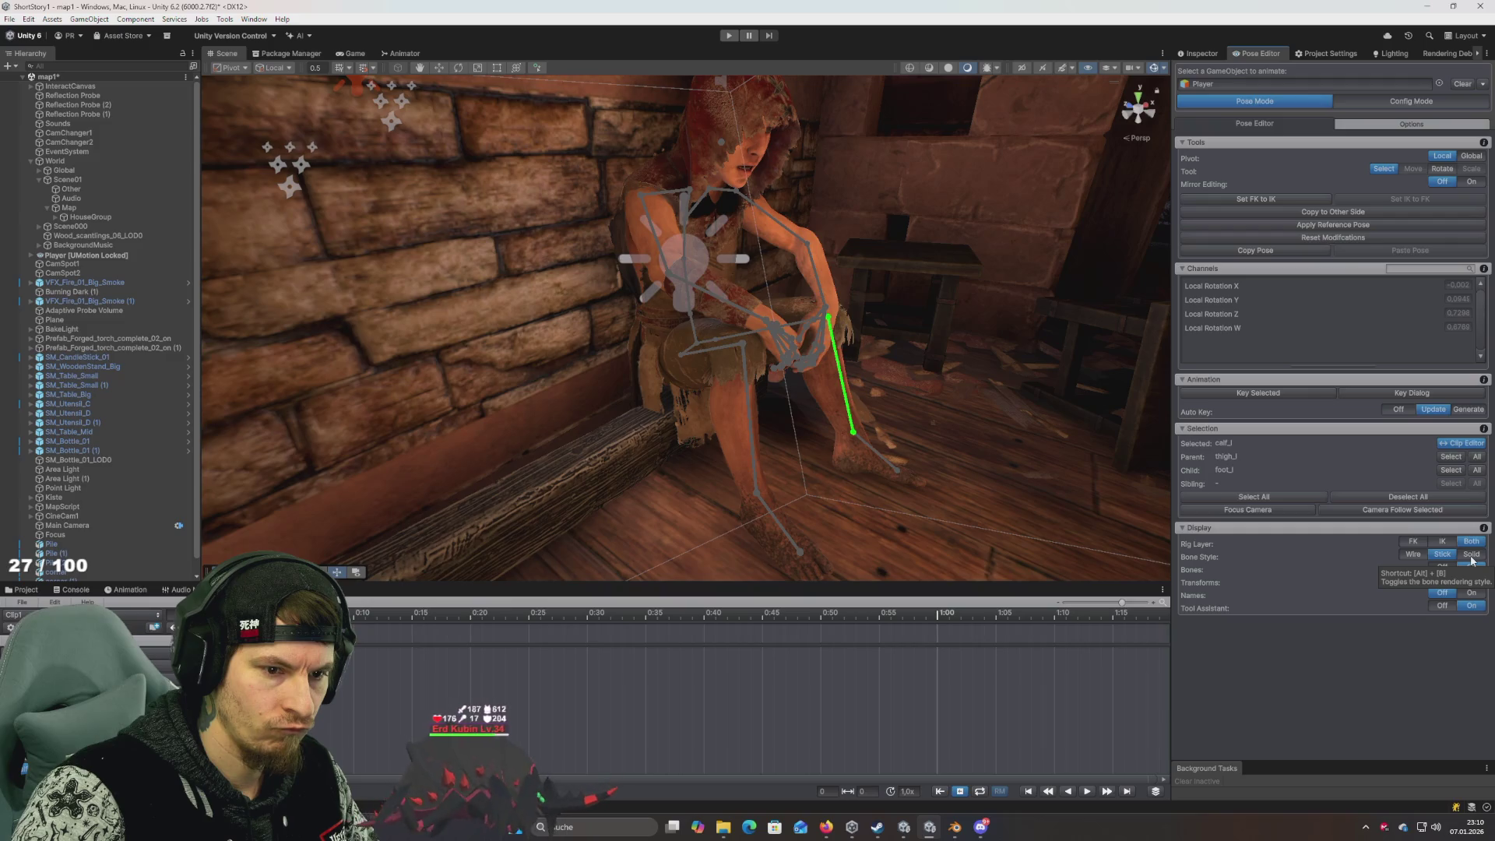
click(1415, 554)
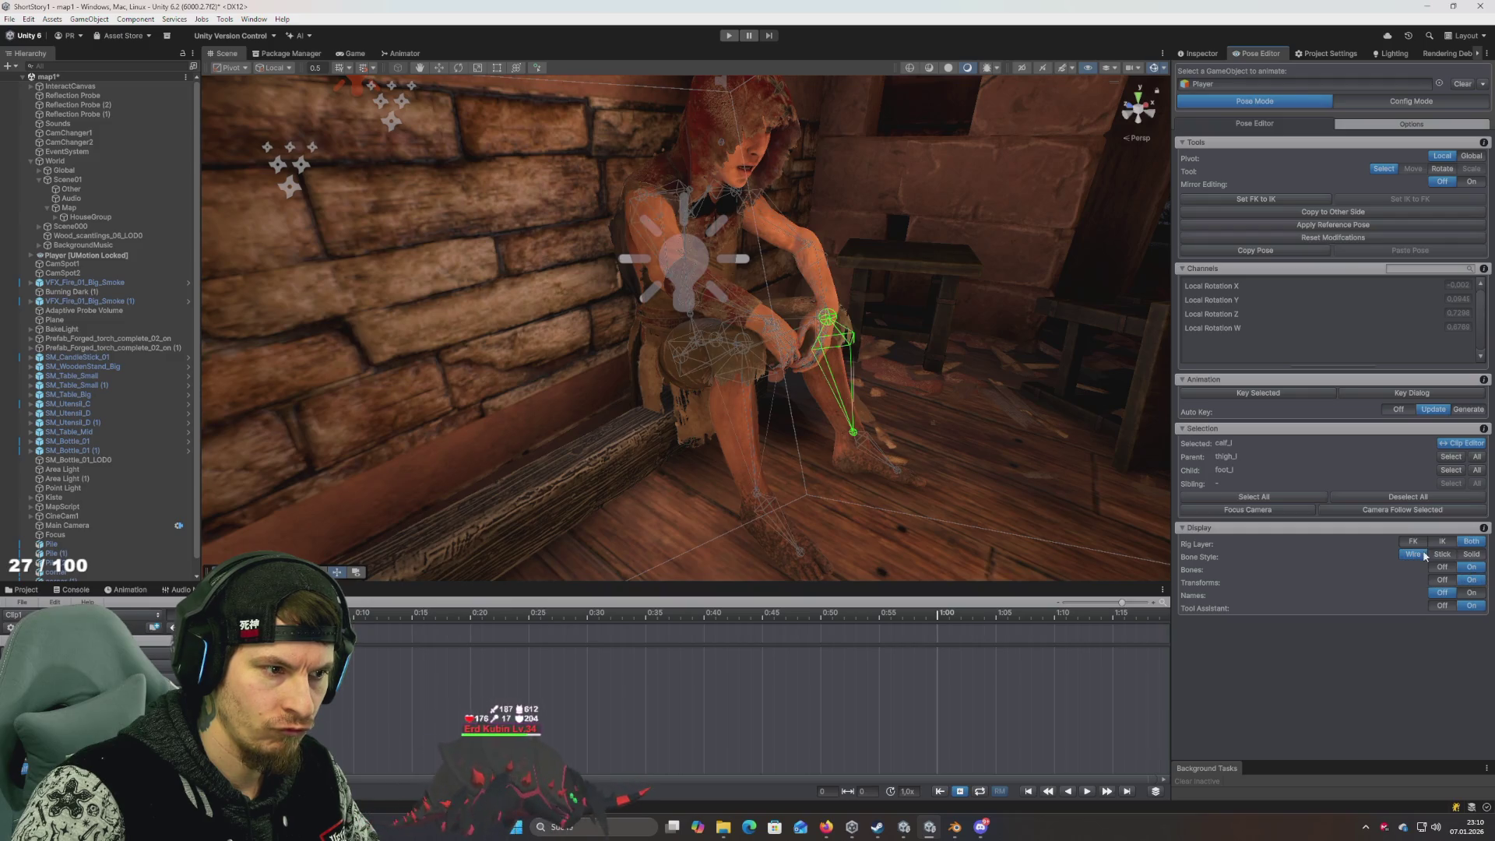
click(1471, 554)
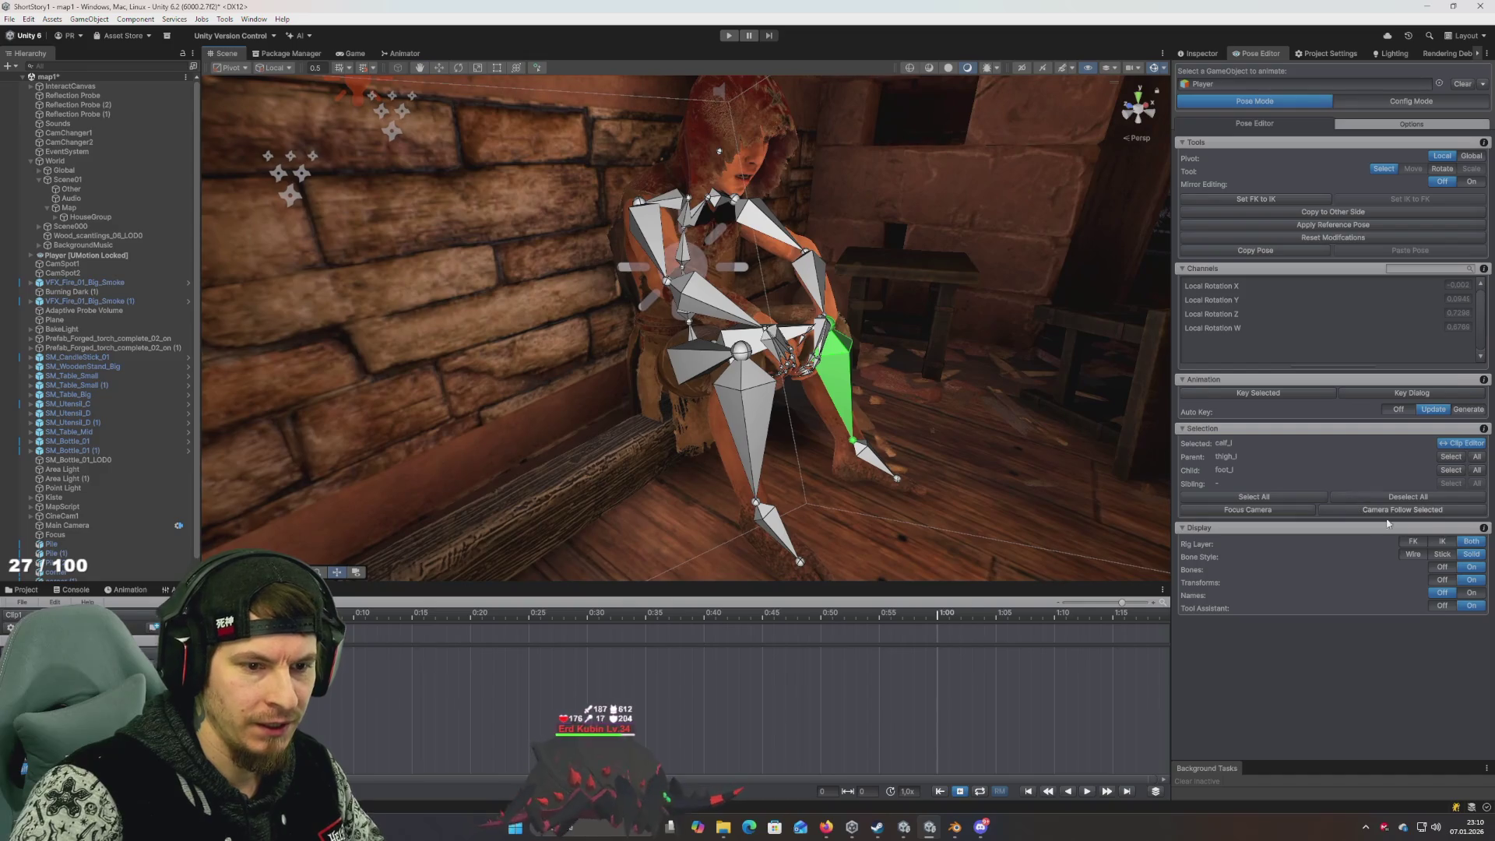
click(1461, 544)
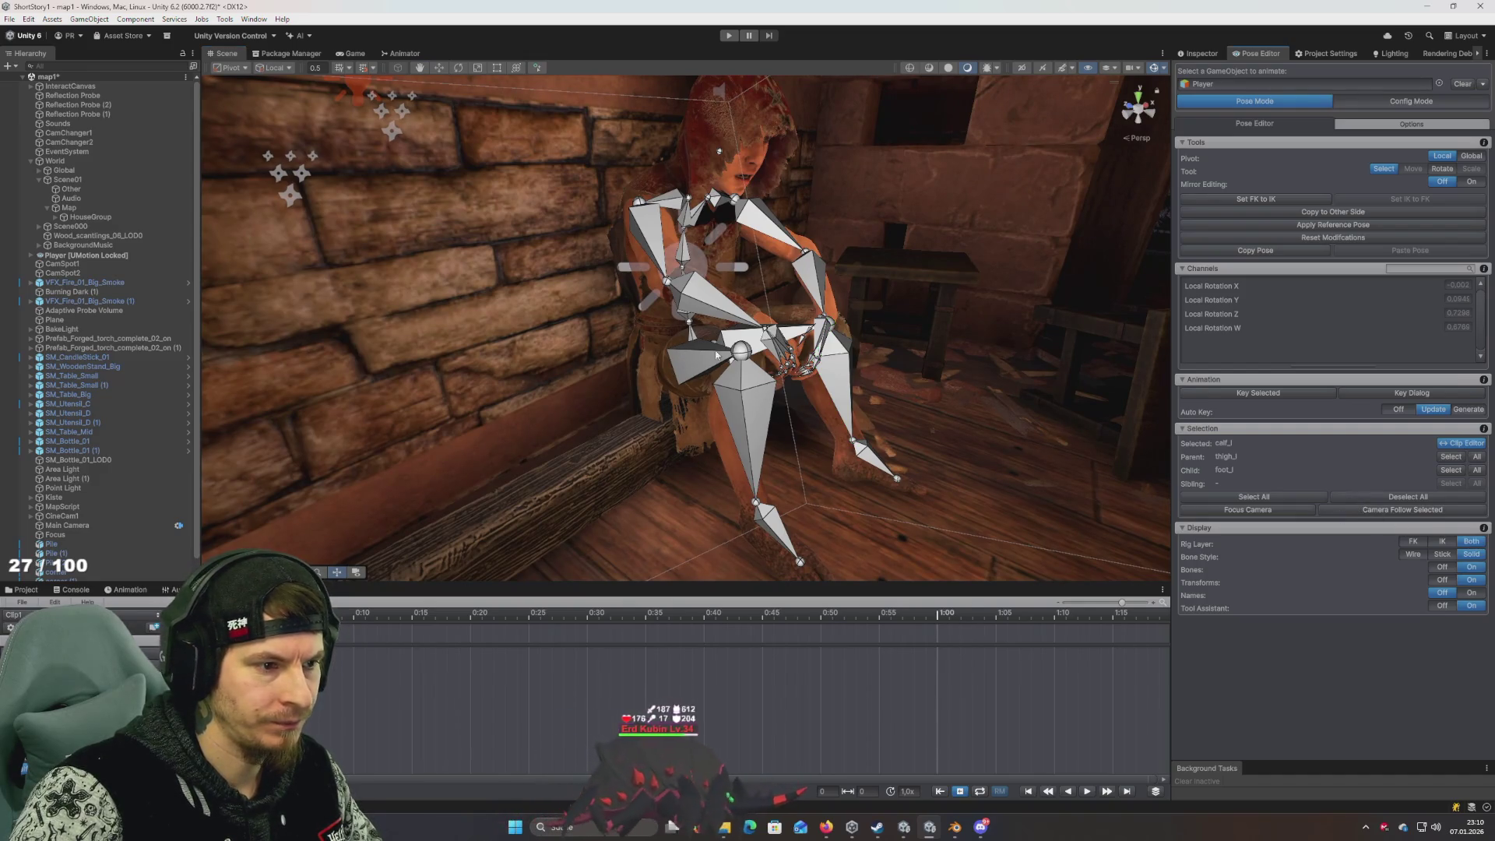
click(676, 363)
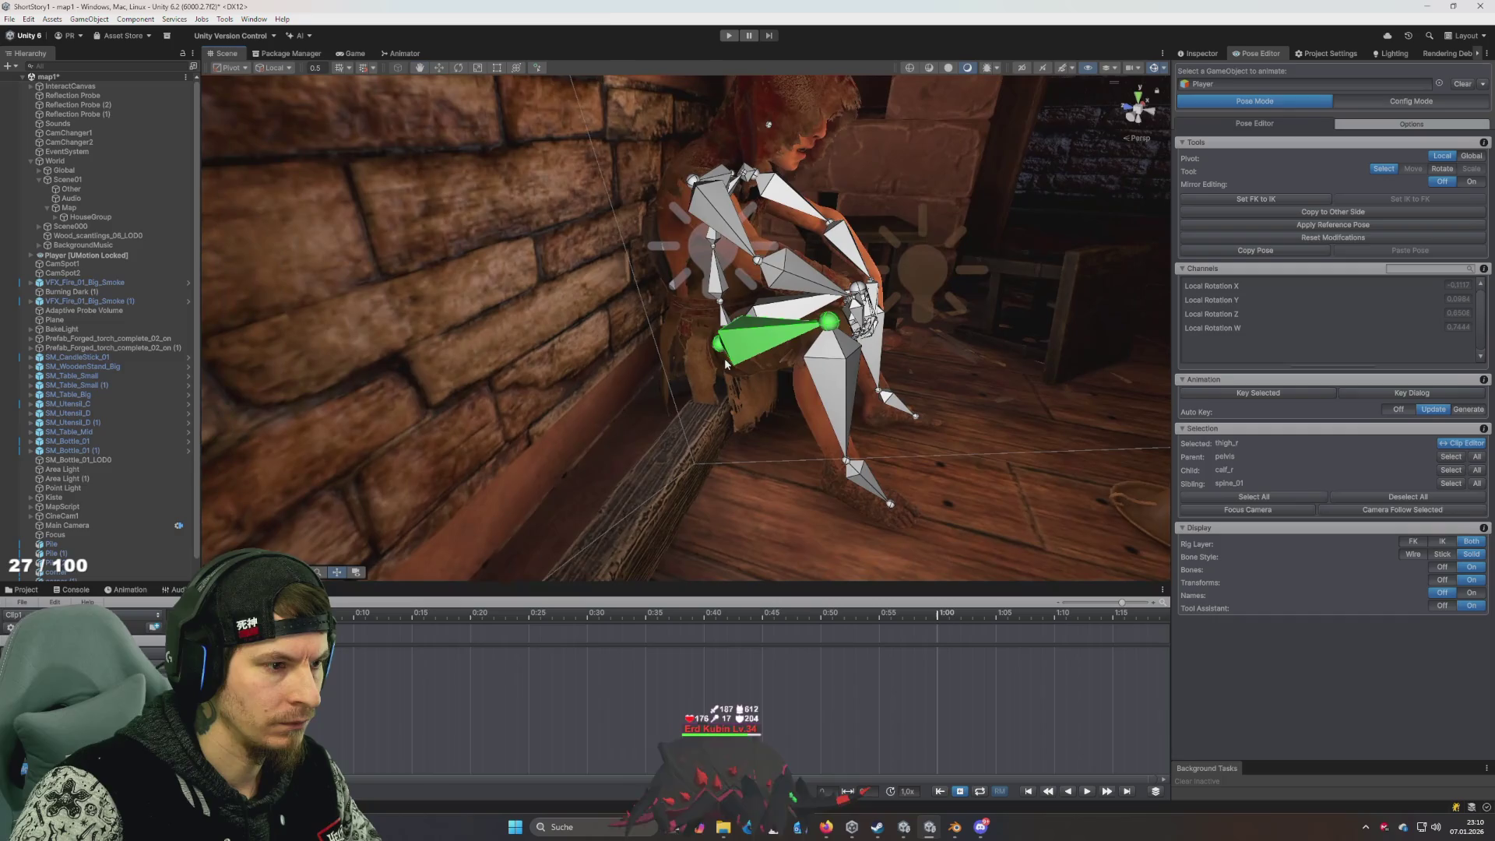
With the Rotation tool, angle the left thigh inward so its lower leg swings outward
key(e)
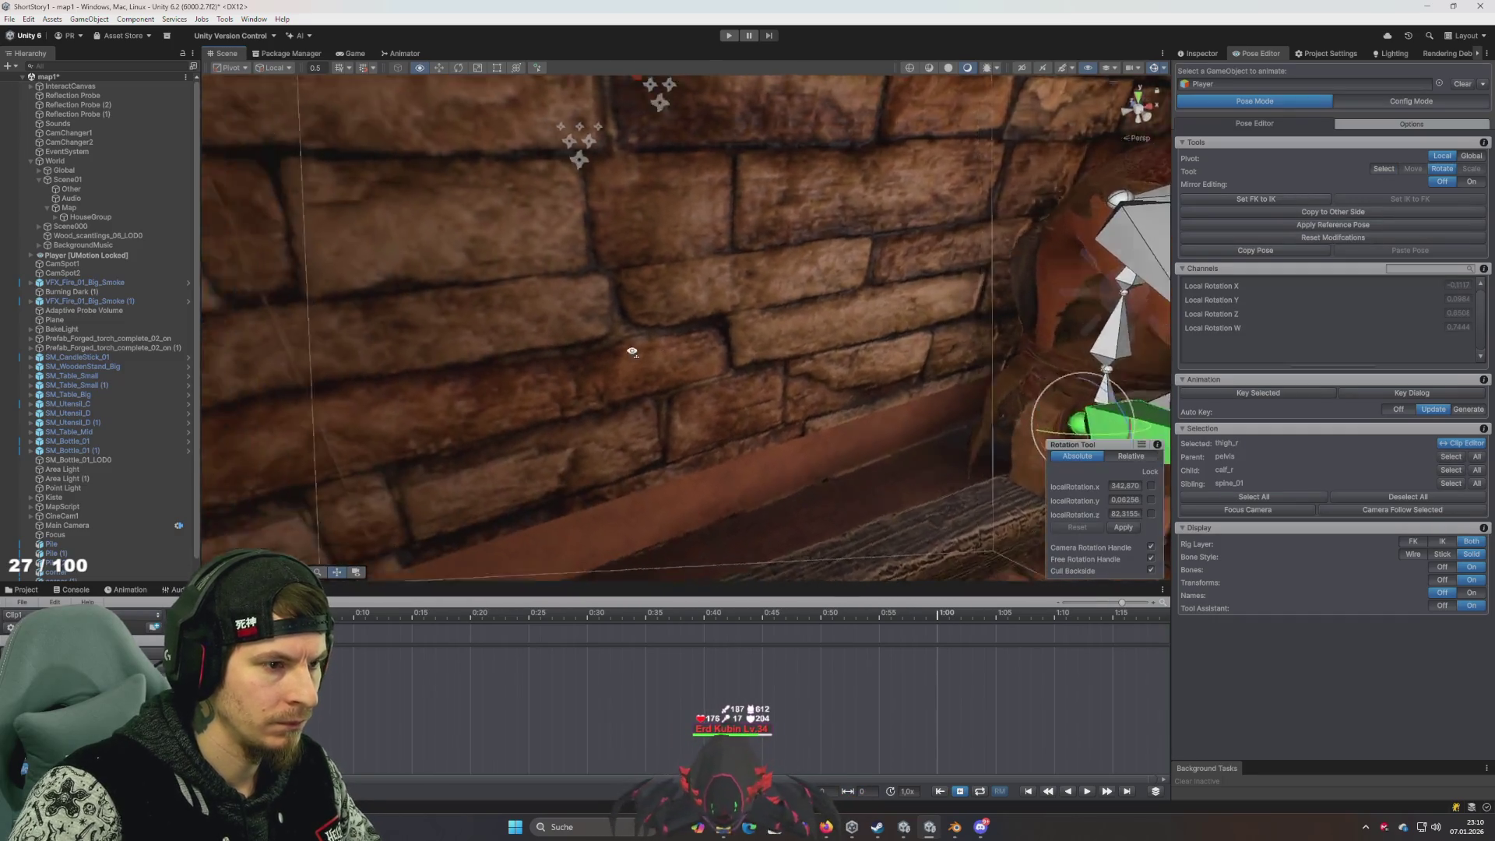
mouse_move(632, 351)
mouse_down()
mouse_move(685, 390)
mouse_move(768, 412)
mouse_move(574, 348)
mouse_move(853, 362)
mouse_up()
scroll(685, 390, down, 3)
scroll(704, 411, up, 5)
scroll(729, 403, down, 3)
click(601, 344)
scroll(787, 335, up, 5)
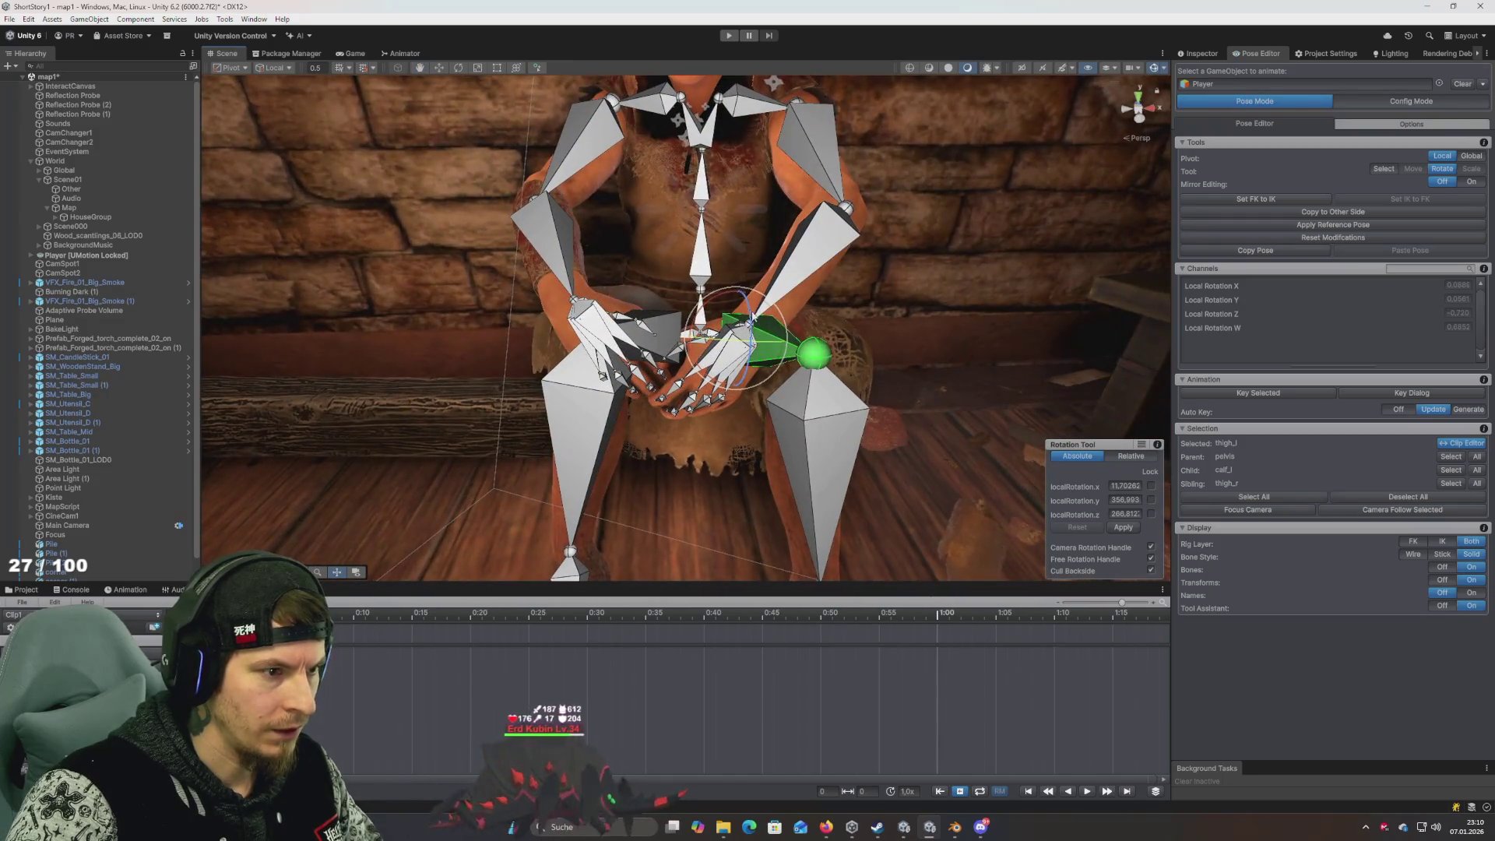
drag(721, 304, 721, 347)
scroll(701, 311, down, 5)
scroll(699, 300, up, 5)
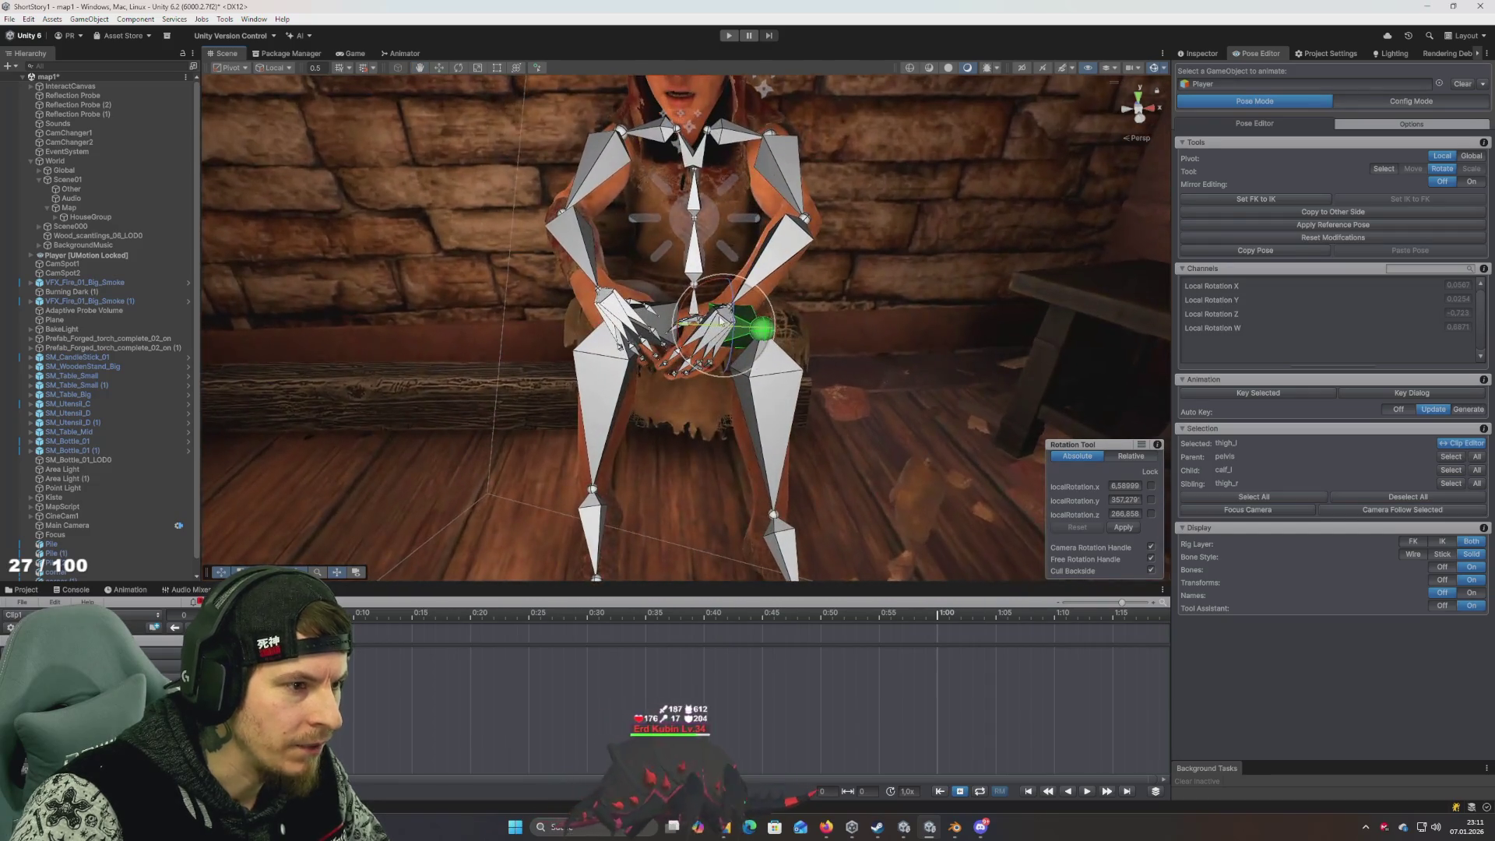
drag(699, 297, 698, 310)
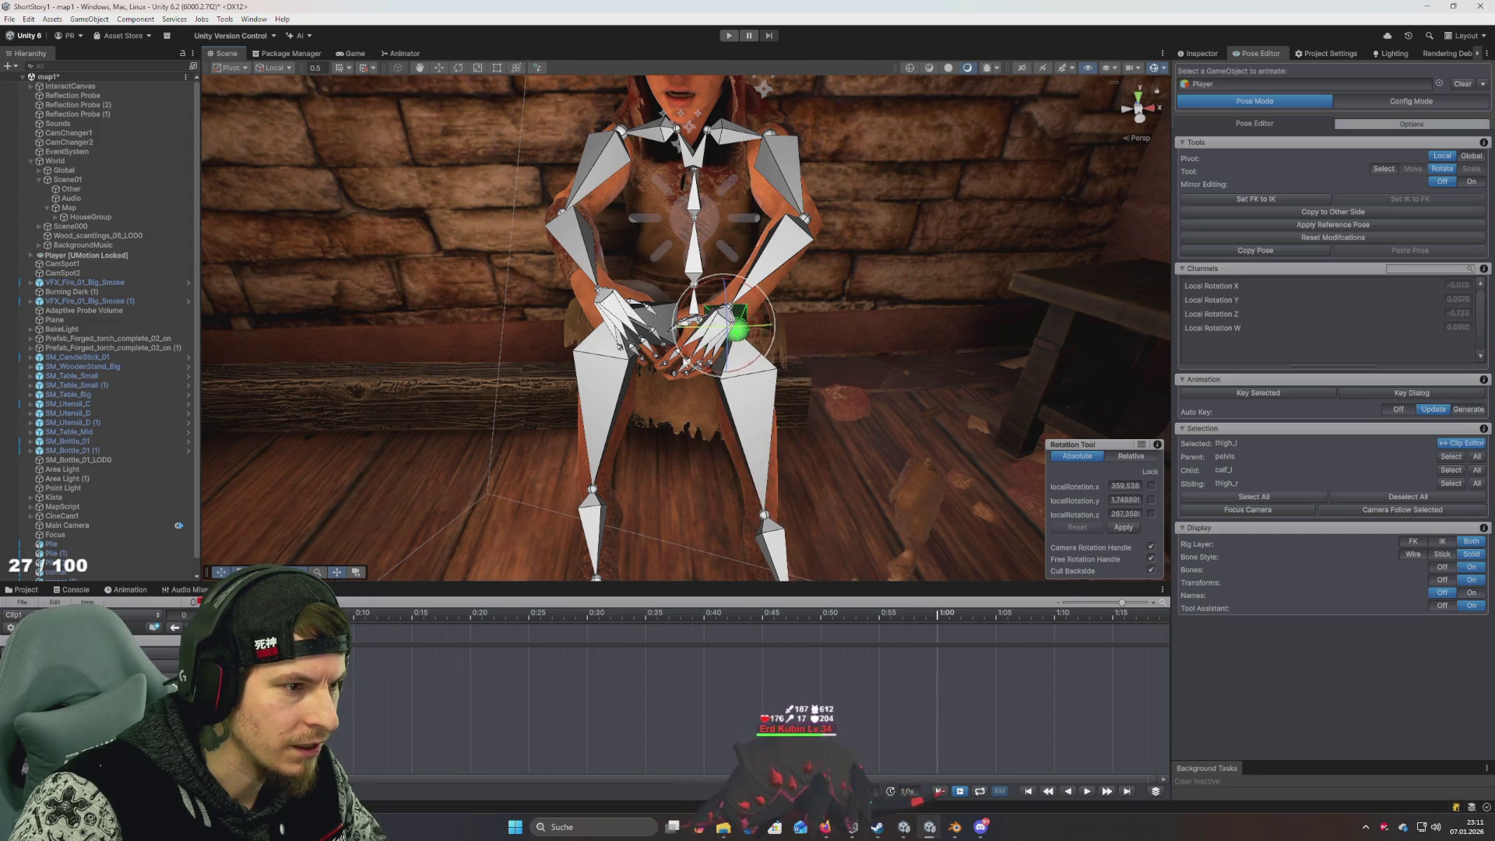
Rotate the right thigh to about 356.3, 354.7, 83.3, checking the leg angle from side and below
alt+drag(637, 385, 848, 375)
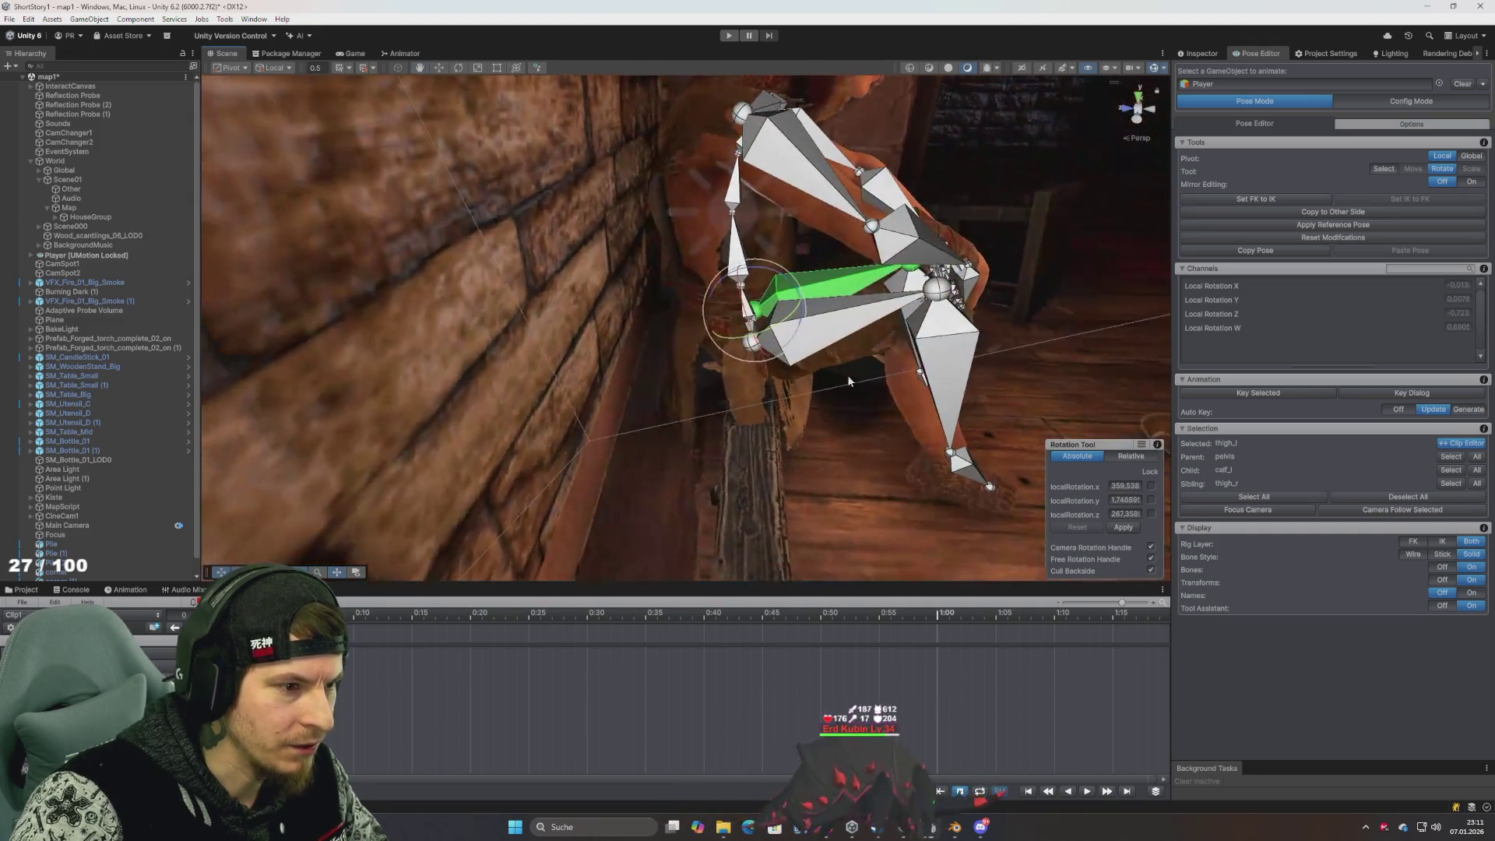
click(748, 350)
click(771, 346)
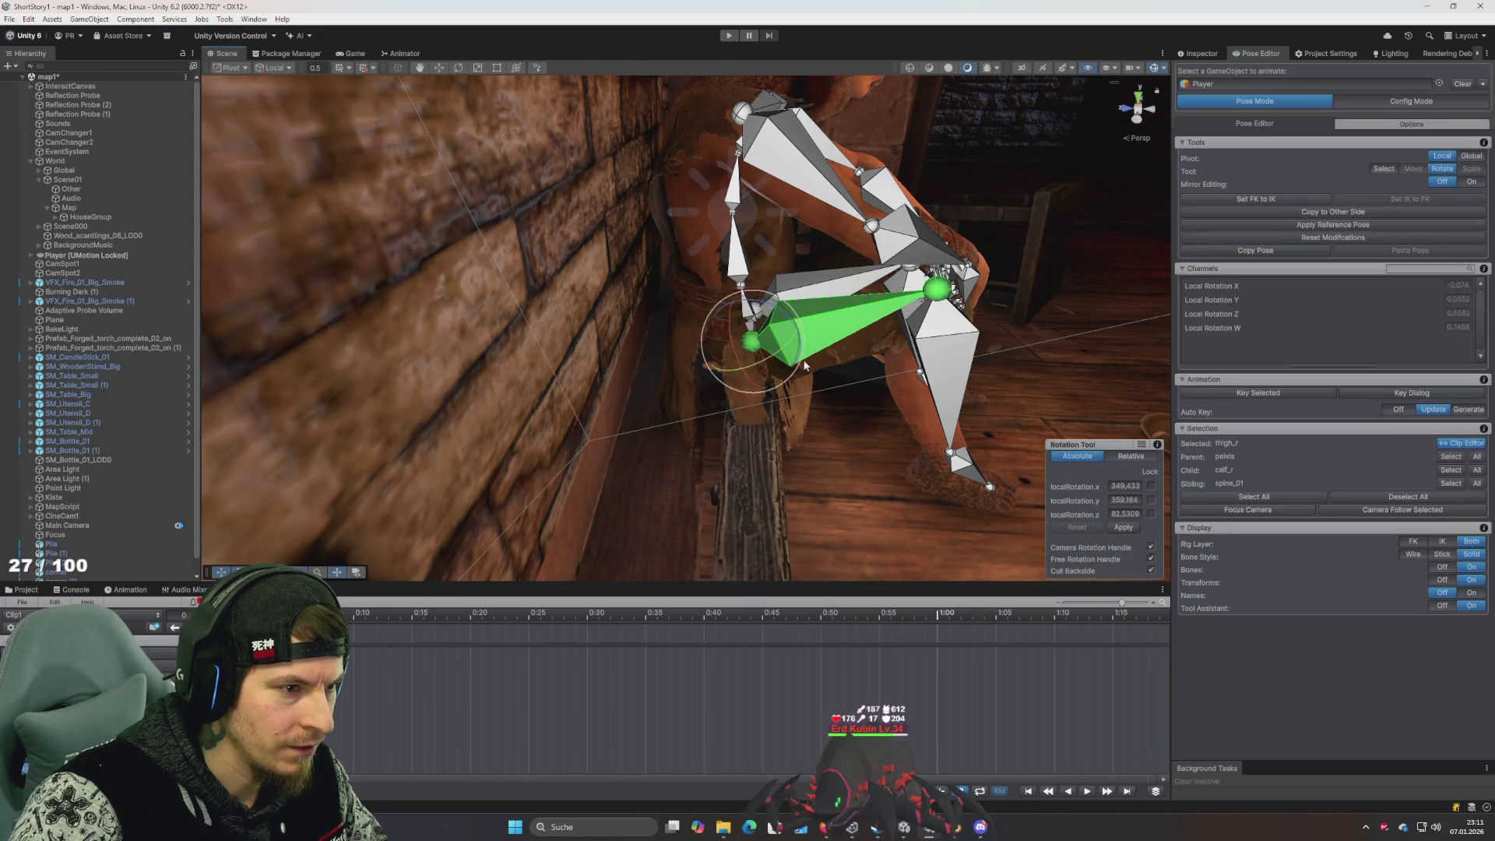
mouse_move(771, 347)
alt+mouse_down()
mouse_move(594, 347)
mouse_move(641, 309)
mouse_move(623, 308)
alt+mouse_up()
scroll(617, 303, up, 3)
scroll(617, 303, up, 3)
scroll(617, 404, down, 3)
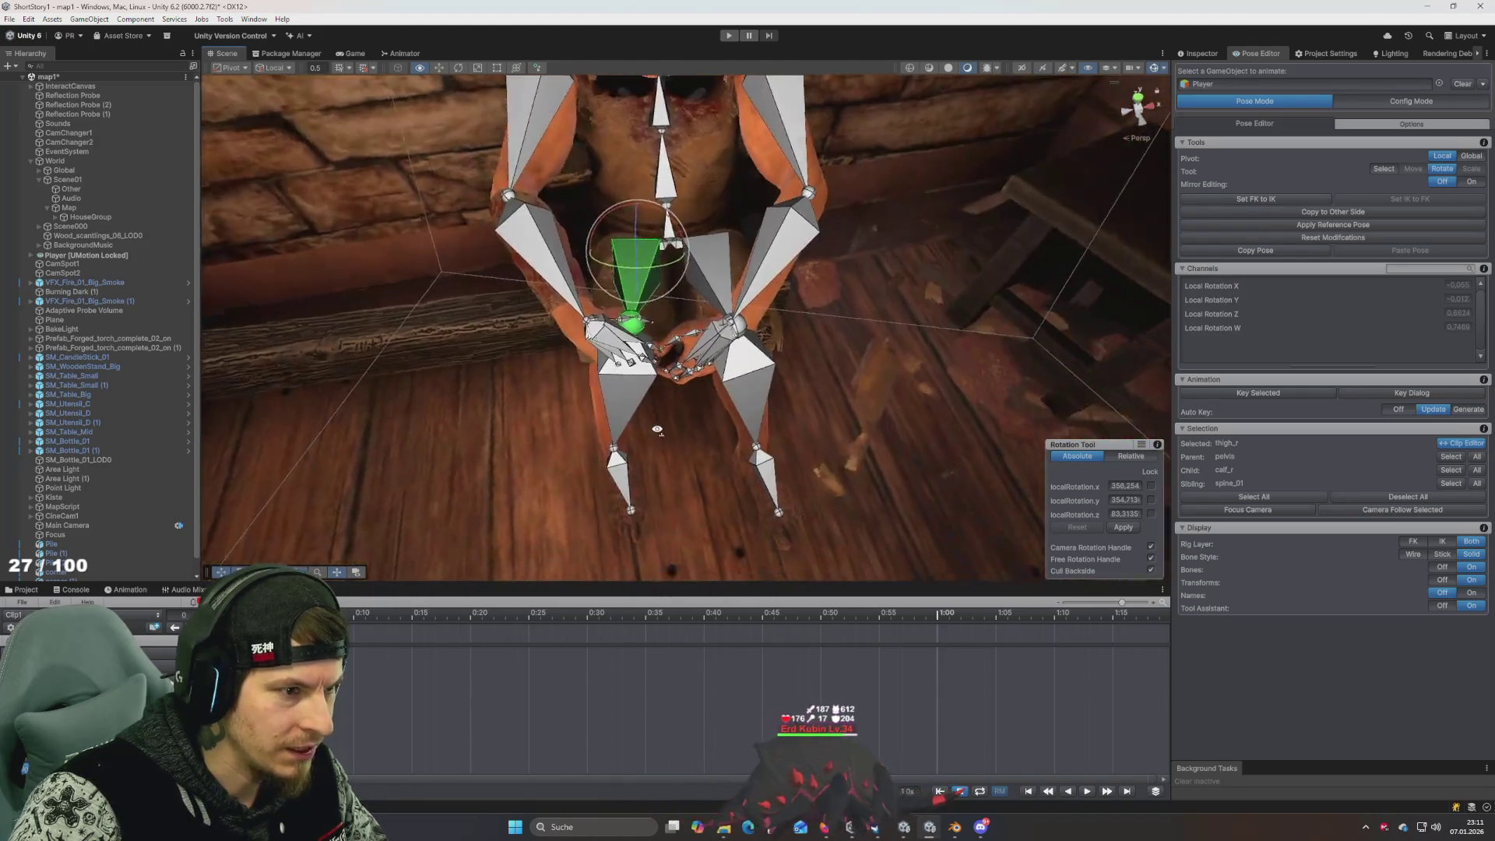
alt+drag(623, 374, 645, 383)
scroll(644, 384, down, 5)
scroll(639, 358, up, 10)
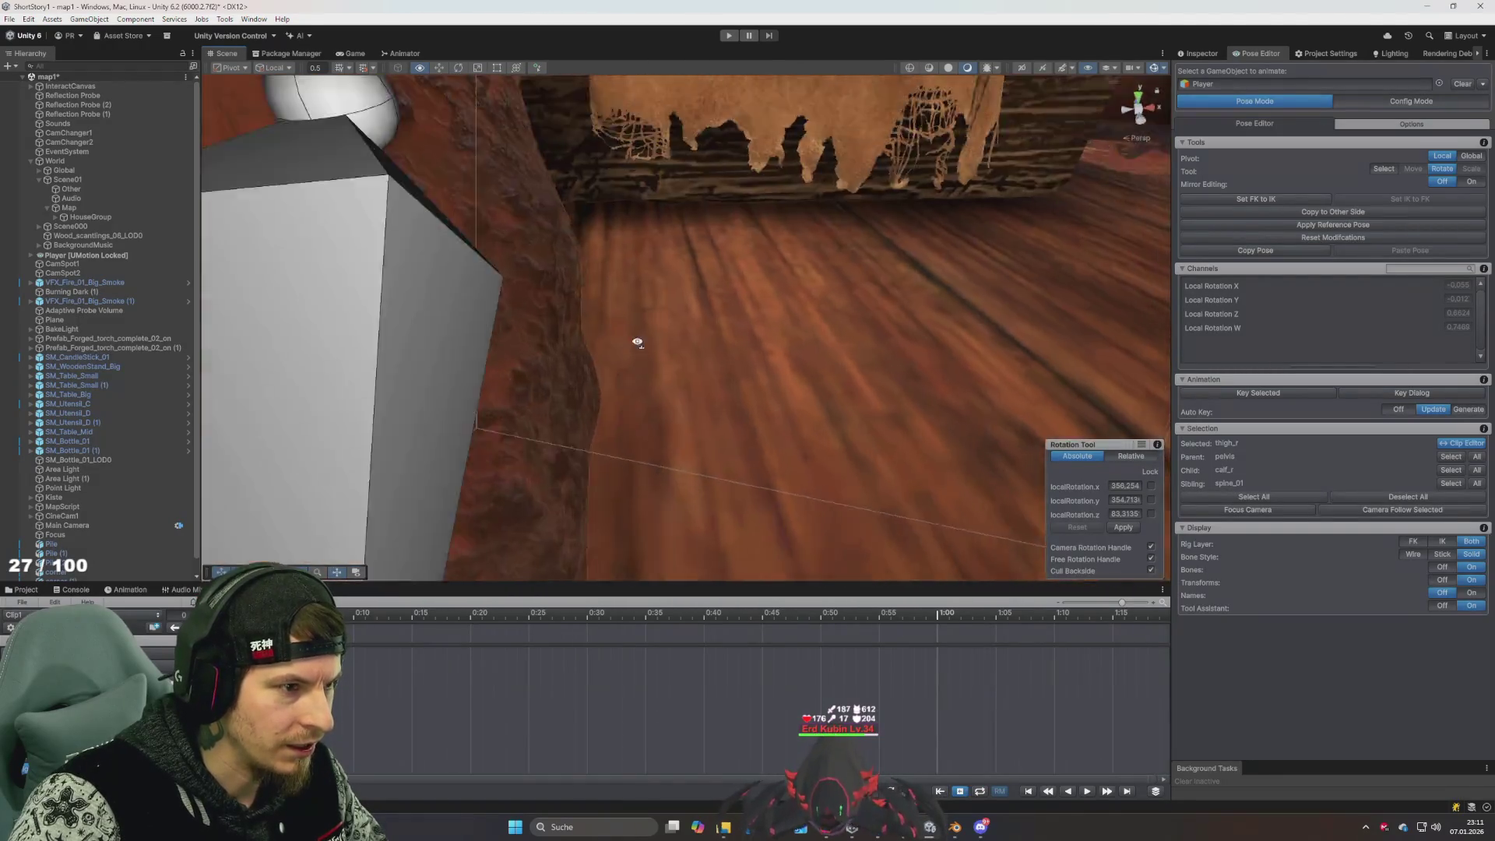
scroll(637, 343, down, 5)
alt+drag(637, 343, 654, 346)
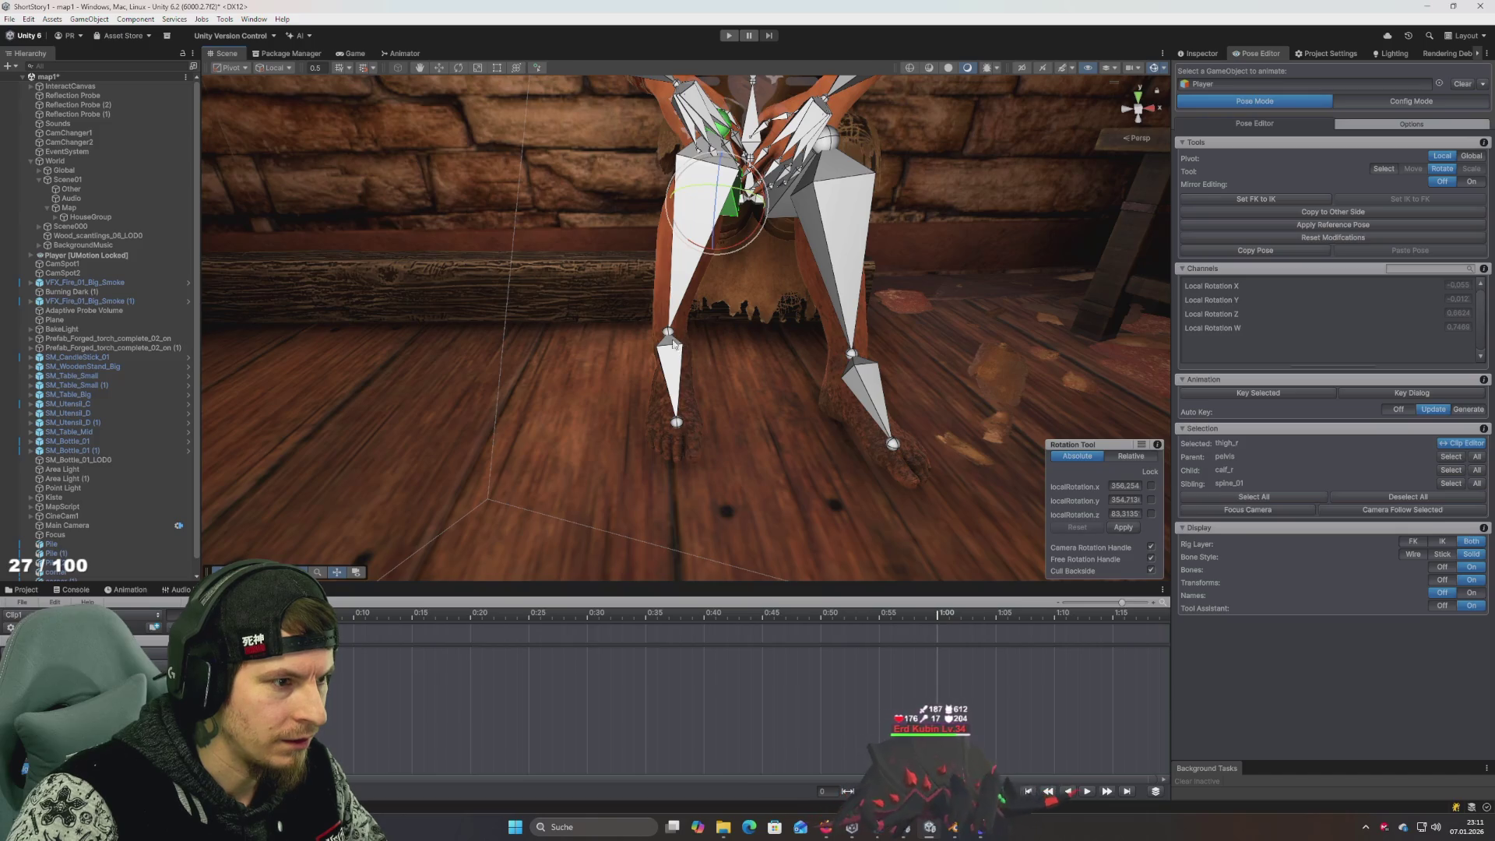
click(673, 372)
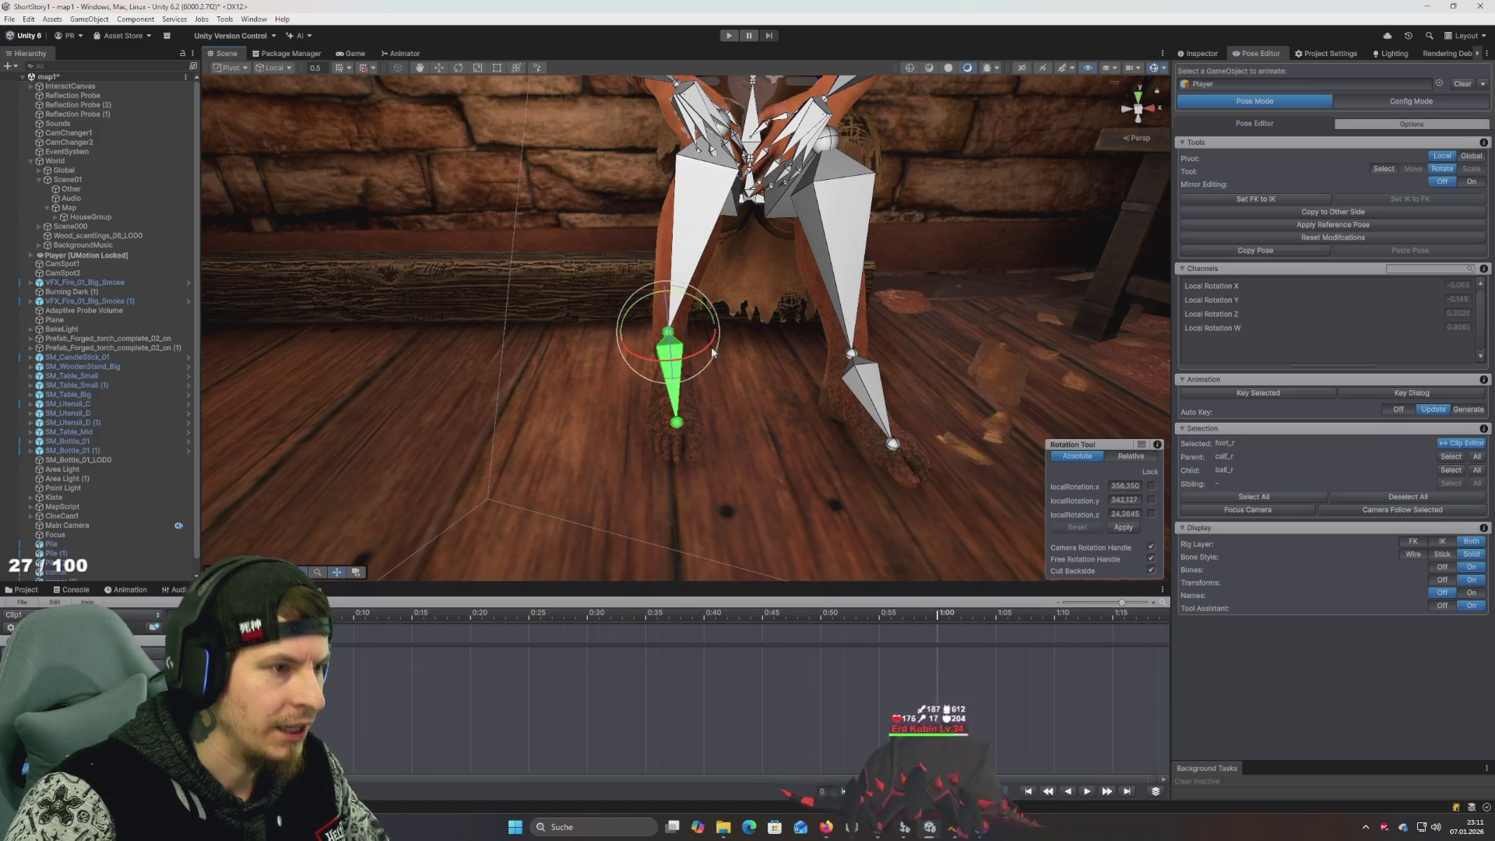
Turn the right foot so its tip points outward on the floor
mouse_move(759, 345)
mouse_down()
mouse_move(811, 341)
mouse_move(746, 261)
mouse_move(681, 226)
mouse_move(612, 391)
mouse_up()
click(746, 265)
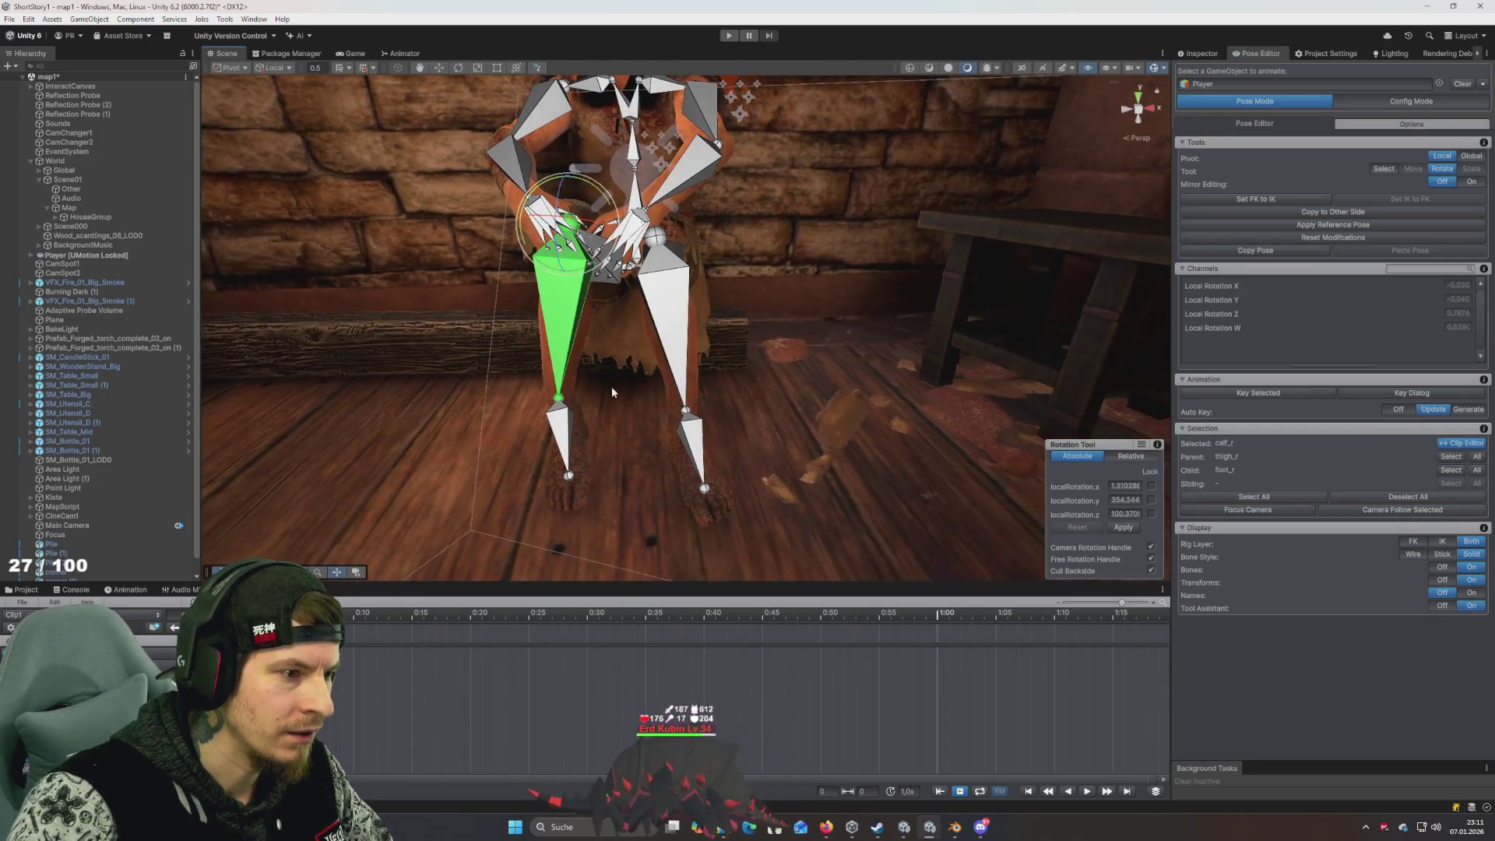
click(561, 417)
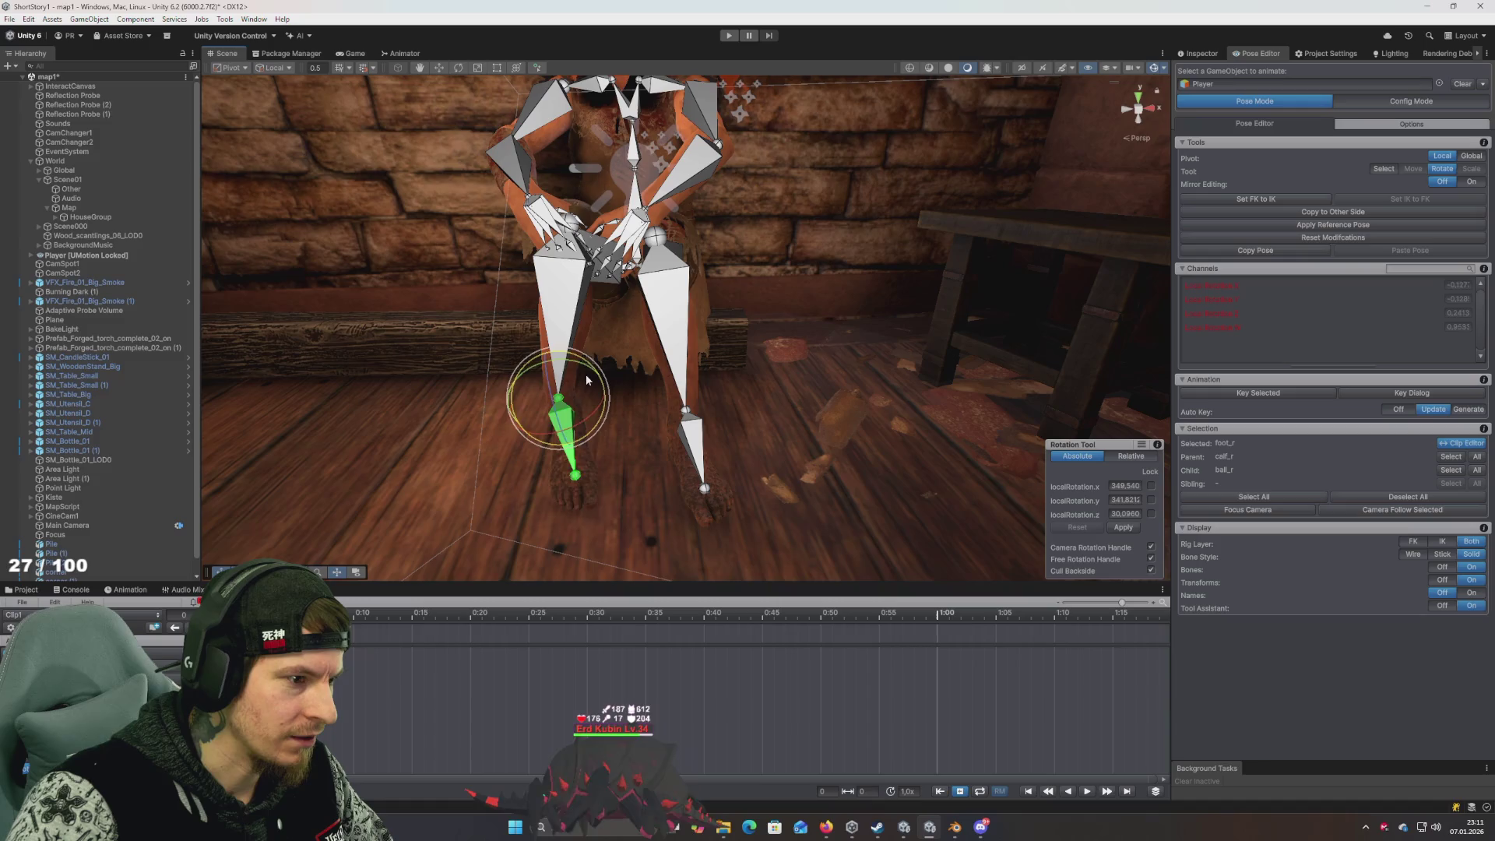
drag(573, 371, 584, 425)
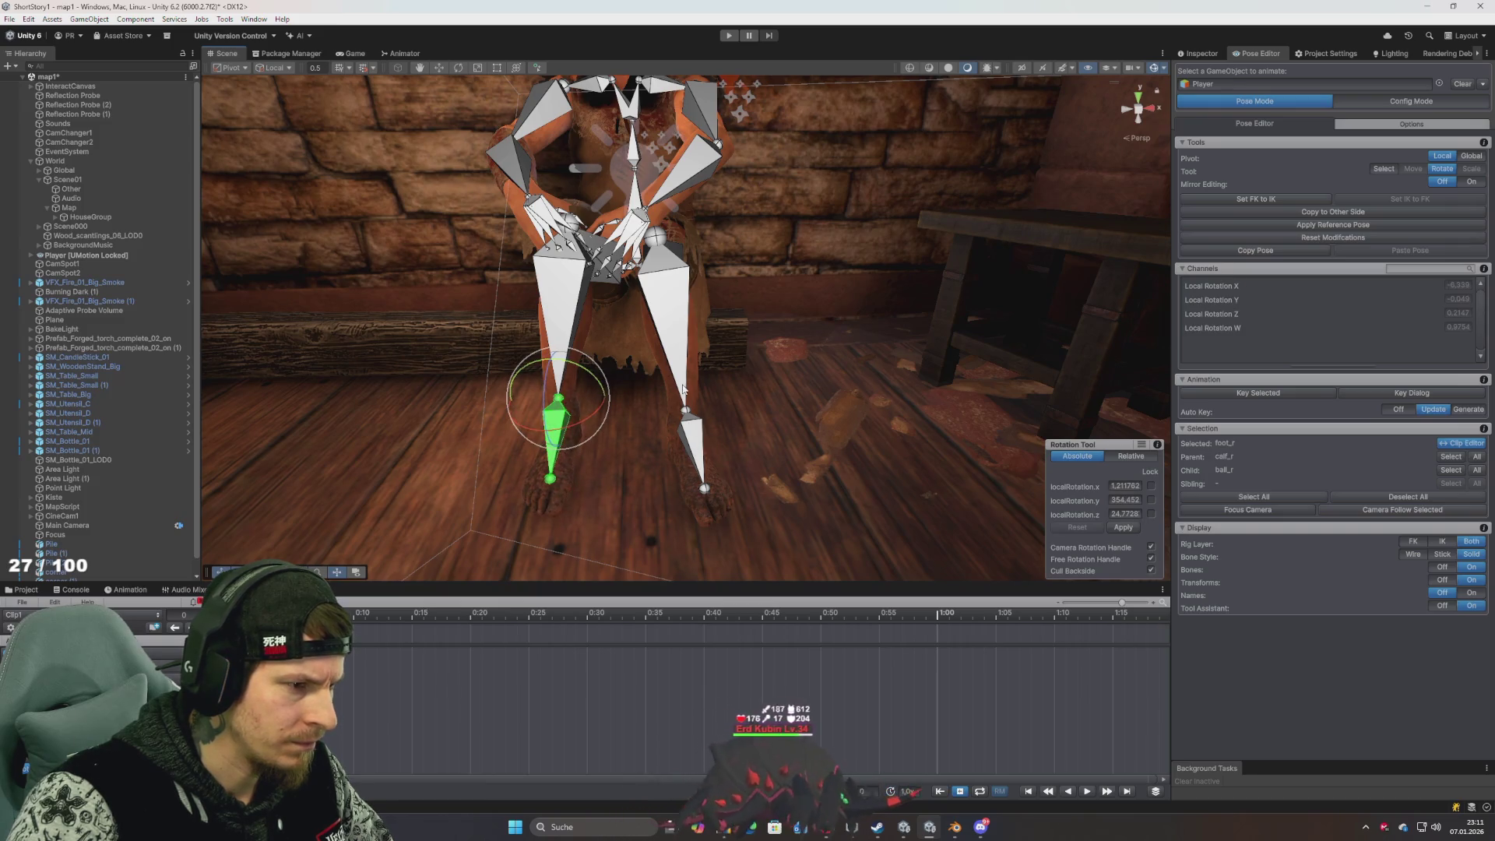
mouse_move(683, 390)
mouse_down()
mouse_move(644, 371)
mouse_move(718, 349)
mouse_move(712, 309)
mouse_move(673, 298)
mouse_move(693, 312)
mouse_move(684, 337)
mouse_move(623, 356)
mouse_move(824, 409)
mouse_up()
Rotate the left foot slightly so it rests naturally on the floor
click(676, 375)
click(612, 394)
drag(656, 273, 690, 301)
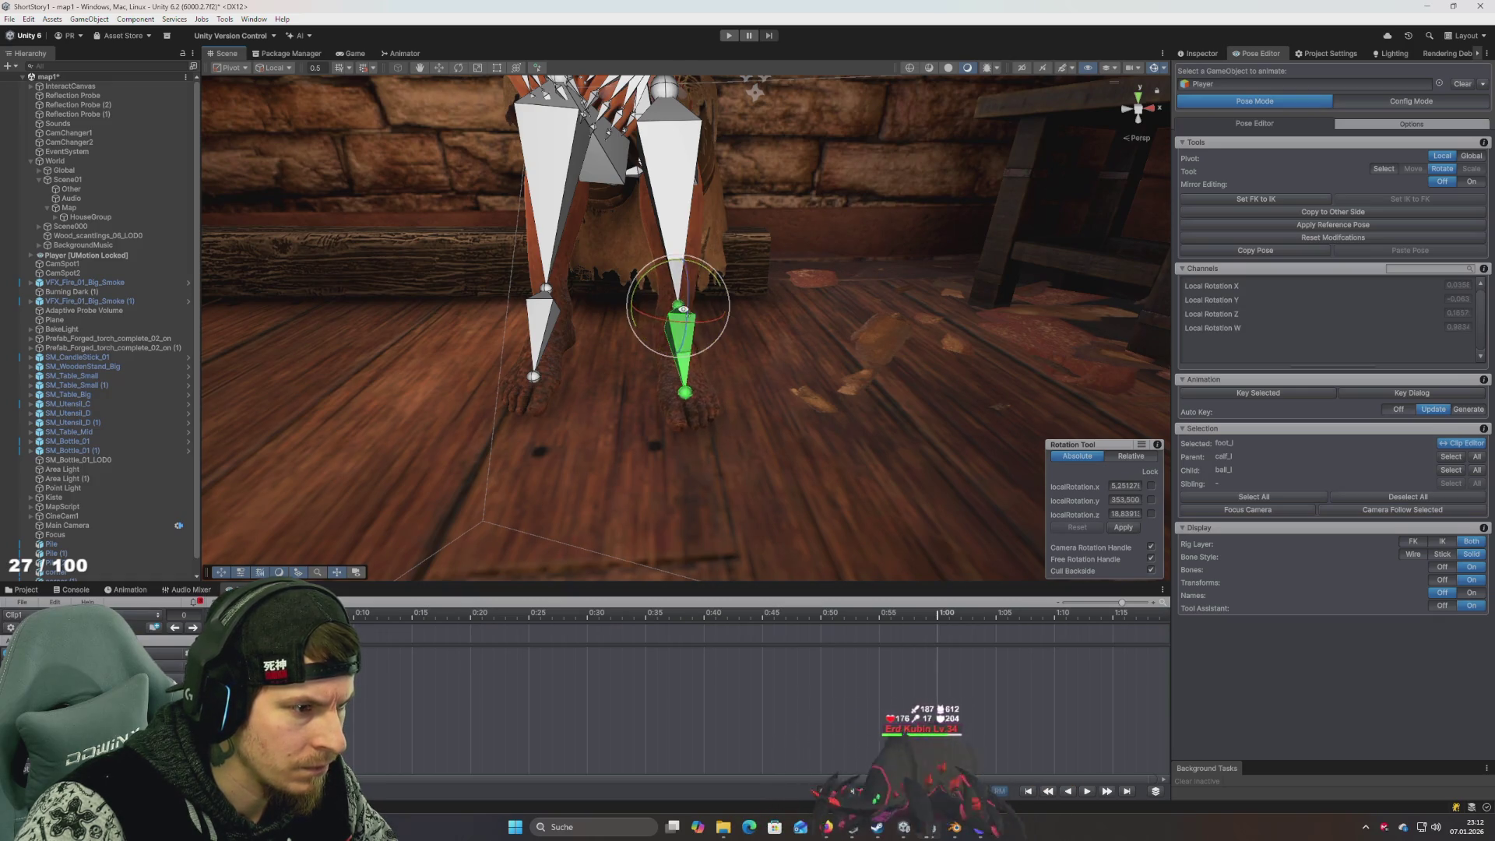
mouse_move(825, 327)
mouse_down()
mouse_move(870, 333)
mouse_move(720, 326)
mouse_move(743, 324)
mouse_move(766, 370)
mouse_move(664, 320)
mouse_move(632, 333)
mouse_move(637, 351)
mouse_move(637, 337)
mouse_up()
Rotate spine_01, spine_02 and spine_03 to slump the torso forward over the lap
click(628, 314)
click(628, 314)
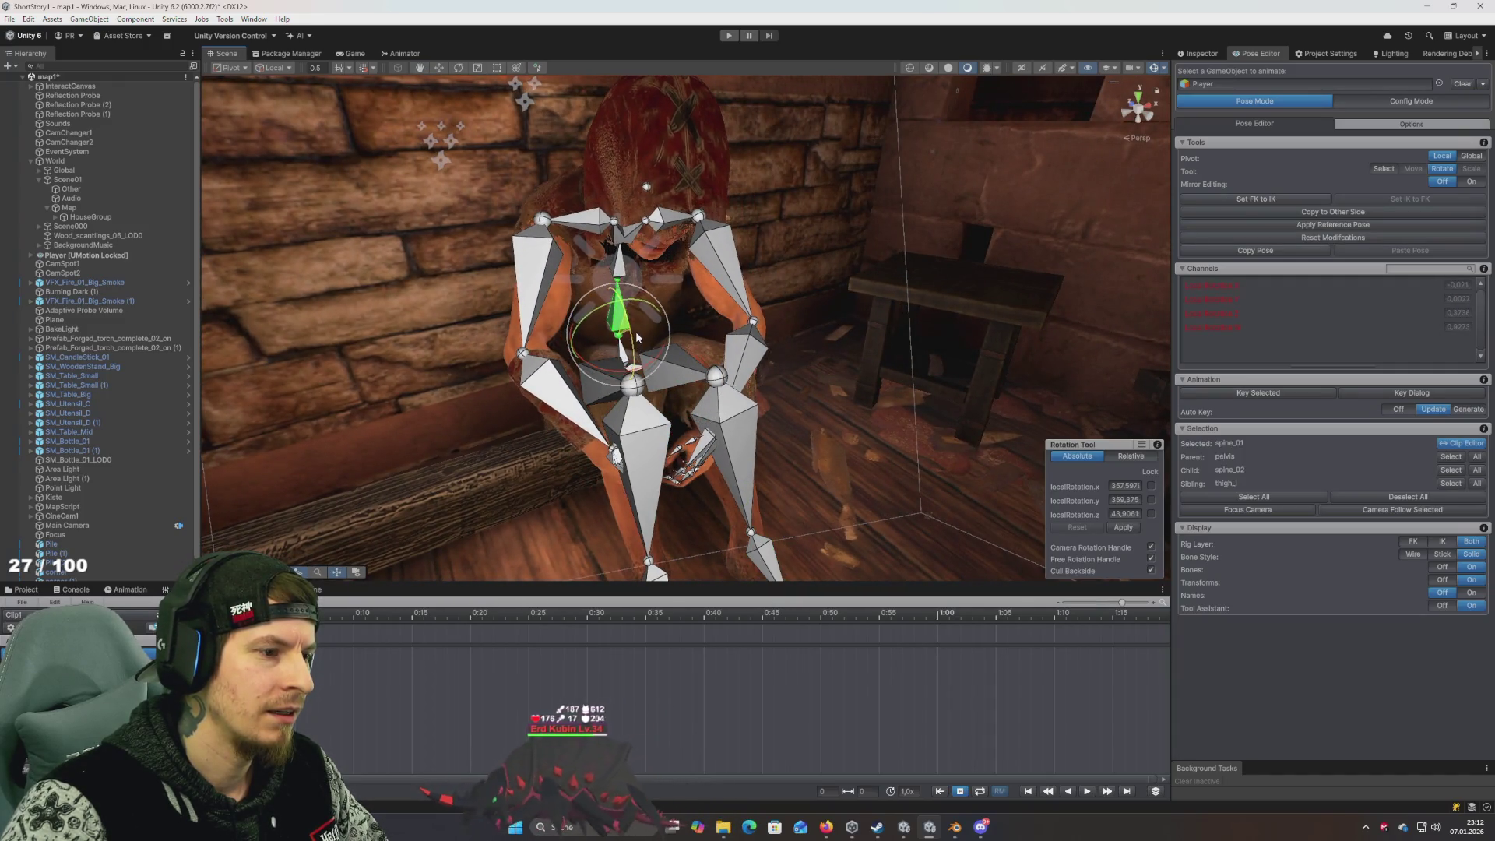
click(623, 277)
mouse_move(623, 277)
mouse_down()
mouse_move(633, 292)
mouse_move(686, 283)
mouse_move(718, 258)
mouse_move(600, 251)
mouse_move(596, 216)
mouse_move(604, 236)
mouse_move(771, 316)
mouse_move(754, 328)
mouse_move(788, 354)
mouse_move(756, 355)
mouse_up()
click(599, 211)
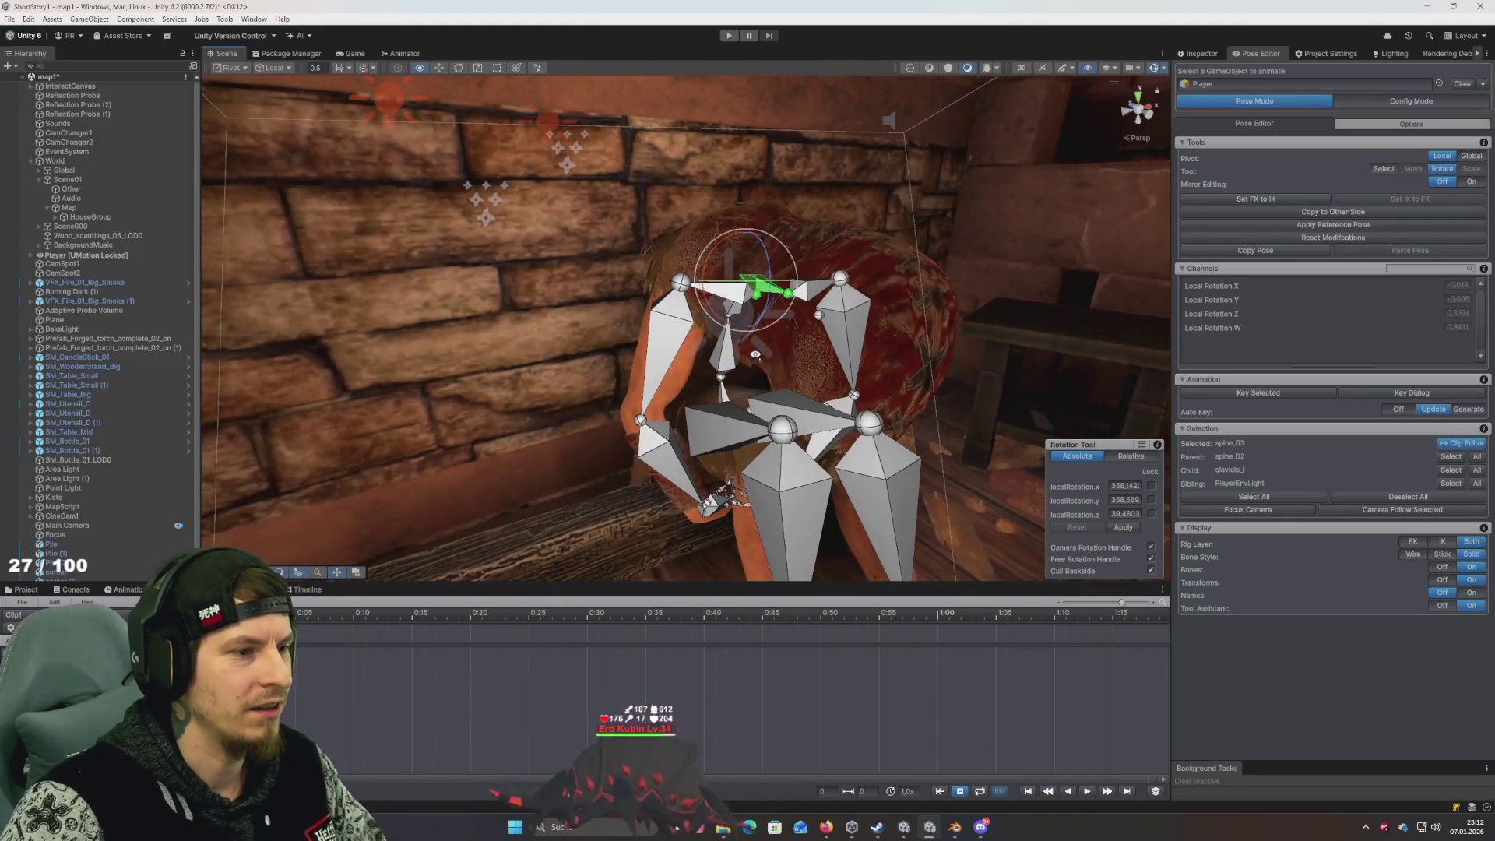
click(648, 333)
mouse_move(648, 333)
mouse_down()
mouse_move(711, 323)
mouse_move(781, 365)
mouse_move(727, 366)
mouse_up()
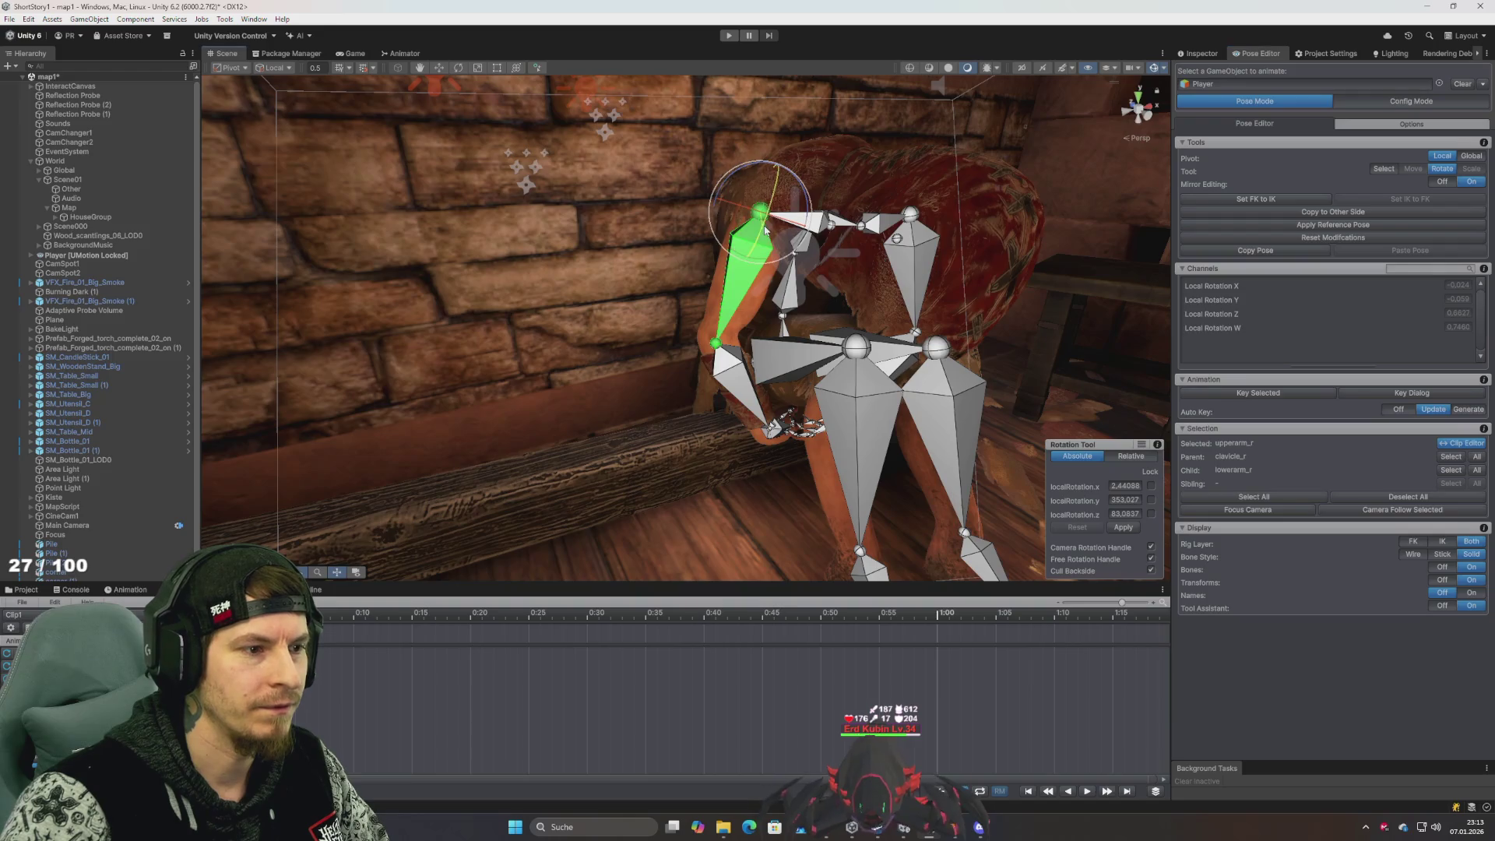
Rotate the upper arms with mirroring and turn the right forearm toward the hands, hiding handles and bones
mouse_move(765, 230)
mouse_down()
mouse_move(771, 251)
mouse_move(815, 240)
mouse_move(793, 258)
mouse_move(874, 260)
mouse_move(625, 260)
mouse_up()
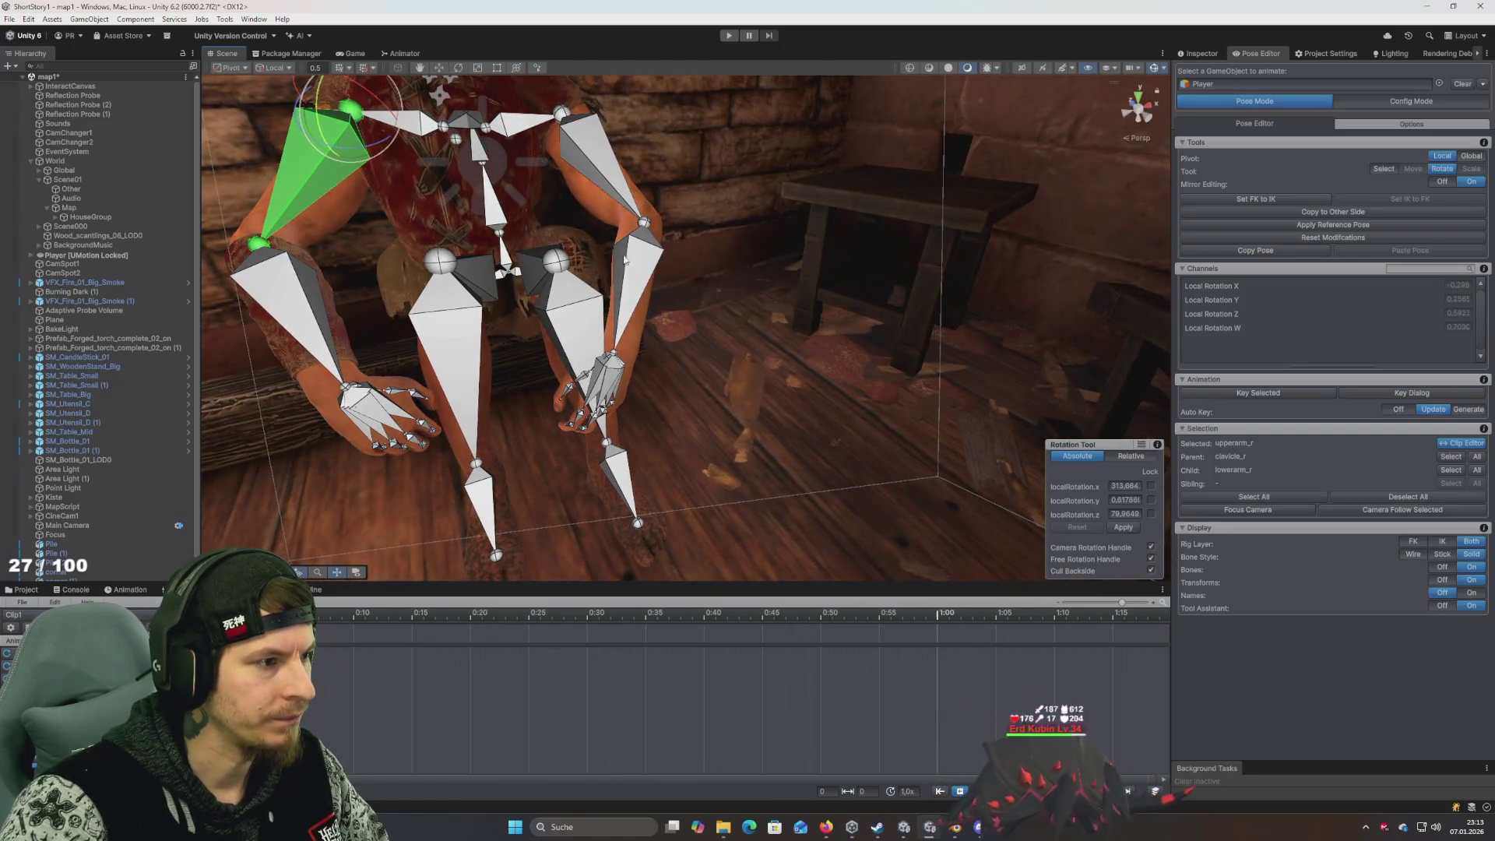
click(271, 258)
mouse_move(271, 258)
mouse_down()
mouse_move(306, 273)
mouse_move(339, 246)
mouse_move(332, 258)
mouse_up()
drag(841, 276, 889, 315)
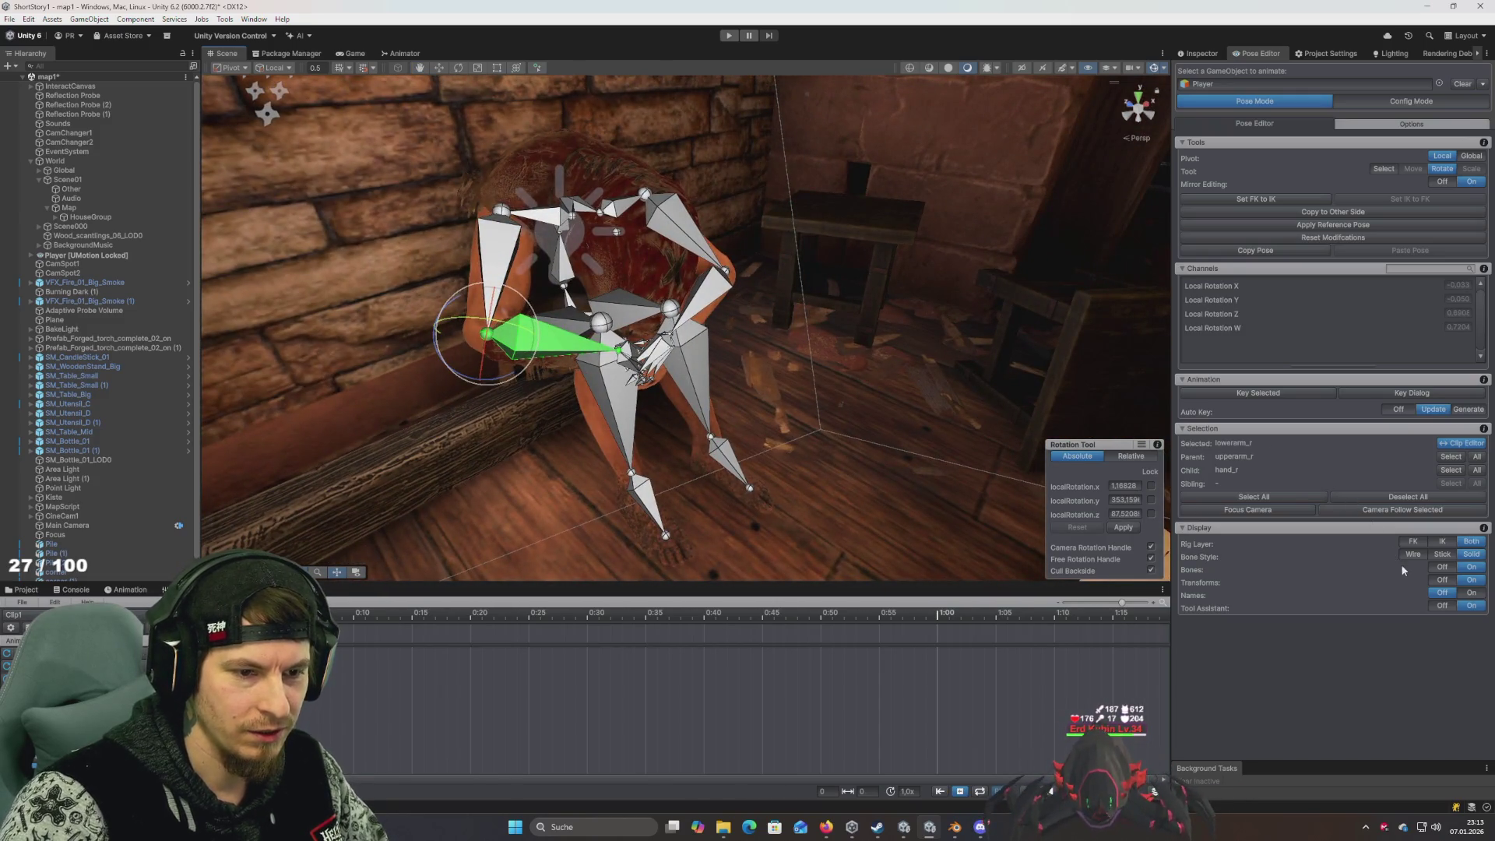
click(1443, 580)
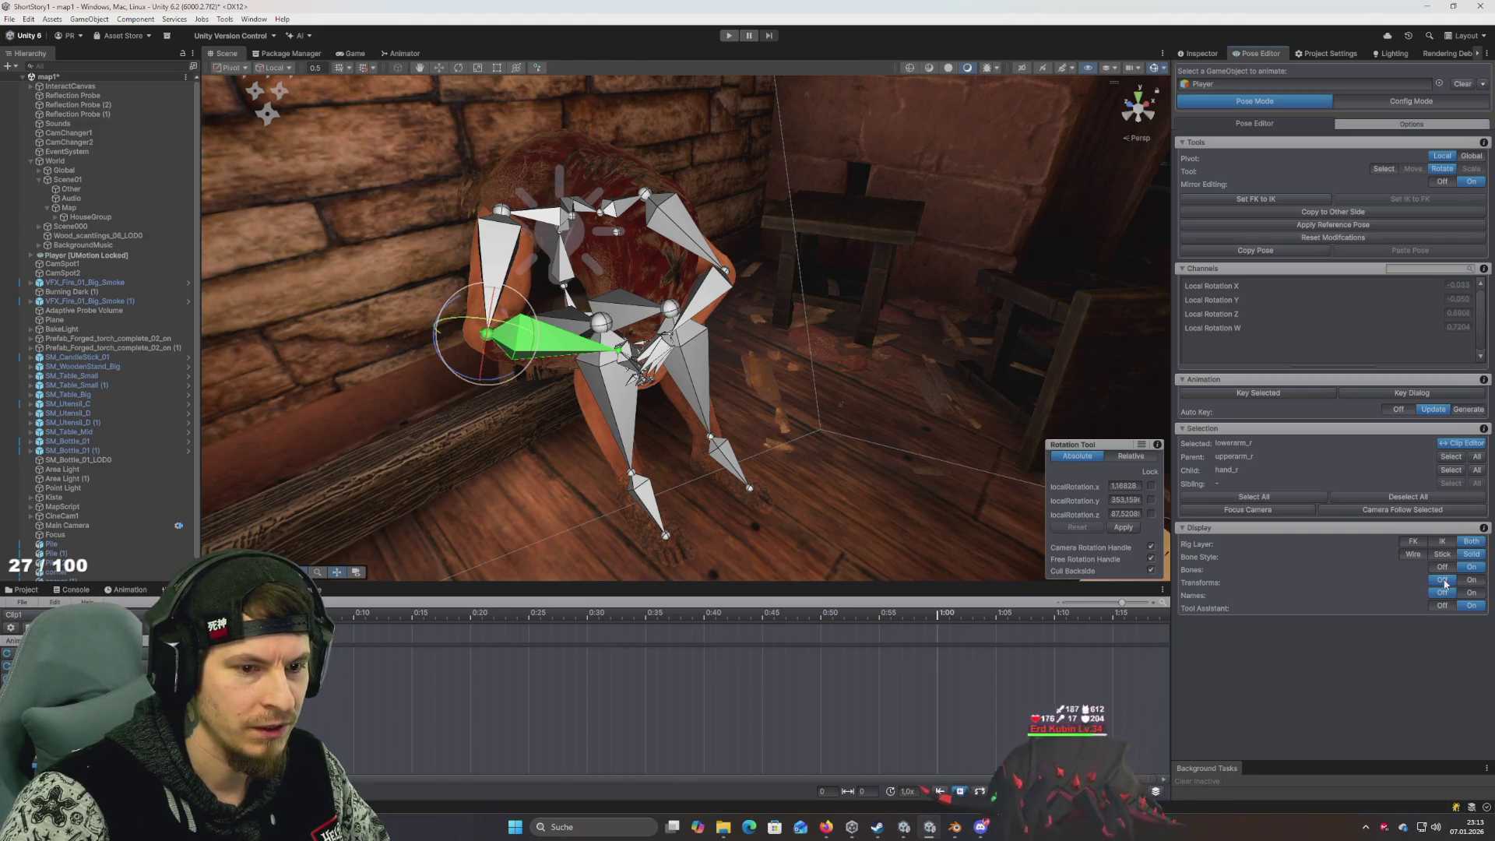
click(1443, 567)
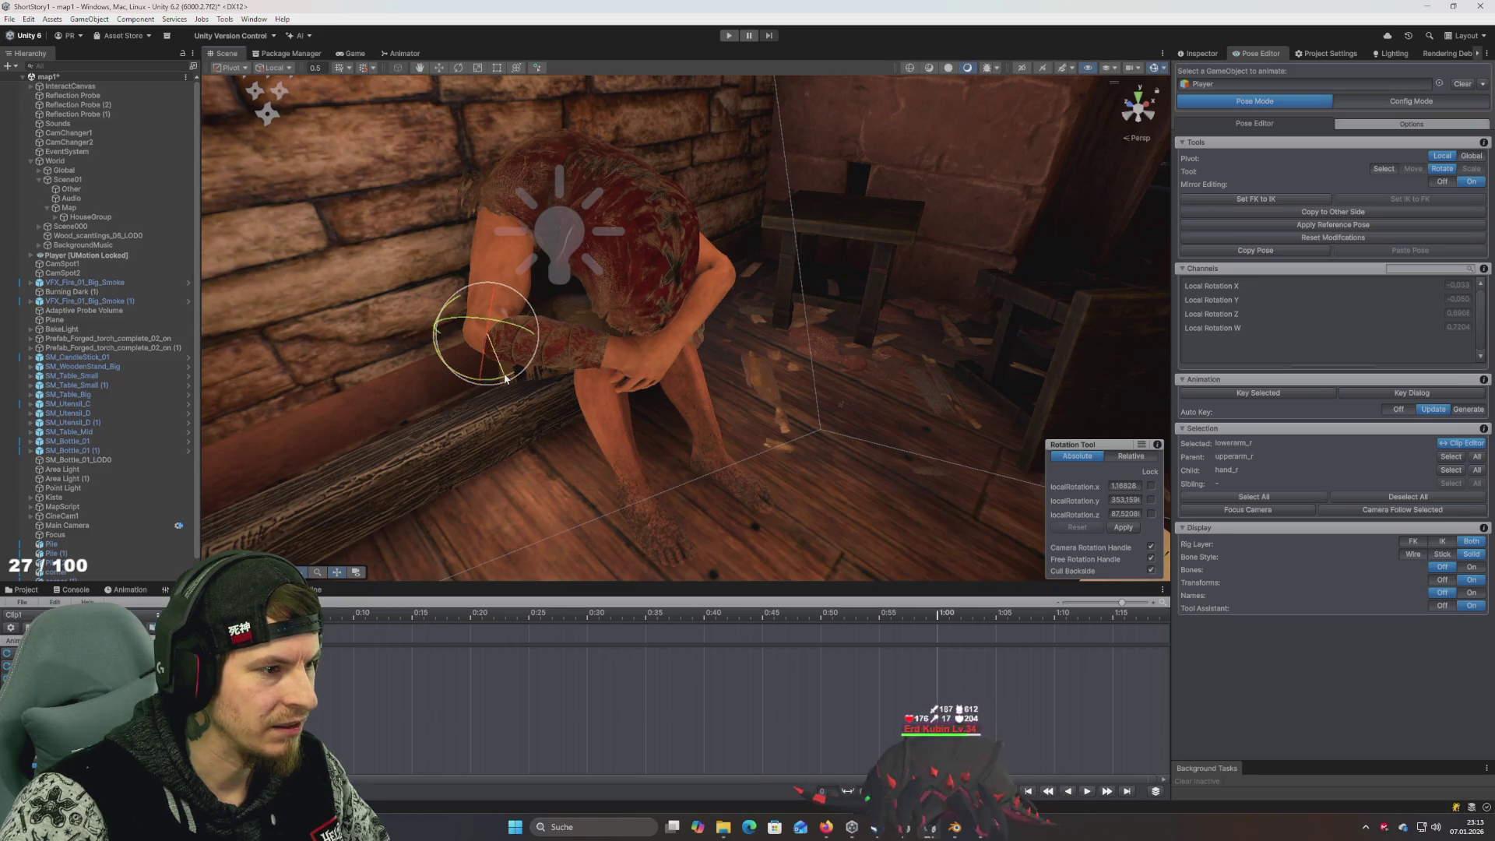
mouse_move(505, 379)
mouse_down()
mouse_move(630, 427)
mouse_move(507, 268)
mouse_move(592, 328)
mouse_move(615, 296)
mouse_move(834, 260)
mouse_move(427, 330)
mouse_move(528, 319)
mouse_move(494, 310)
mouse_move(492, 354)
mouse_move(564, 359)
mouse_move(538, 358)
mouse_up()
Refine the mirrored upper arms and set the right forearm to about 359.6, 4.4, 88.2 over the knees
scroll(528, 356, up, 3)
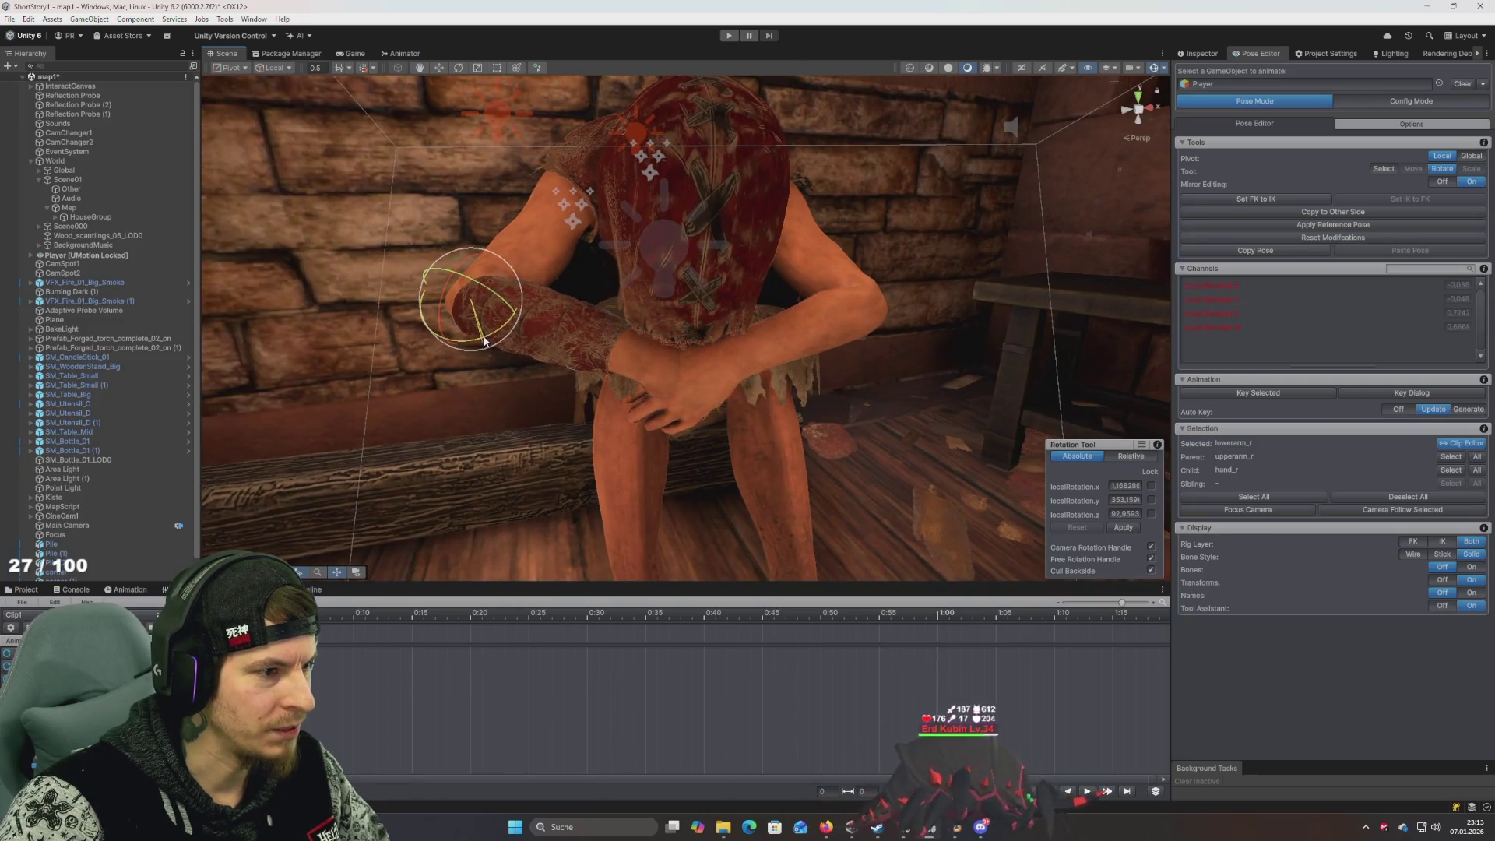
click(569, 189)
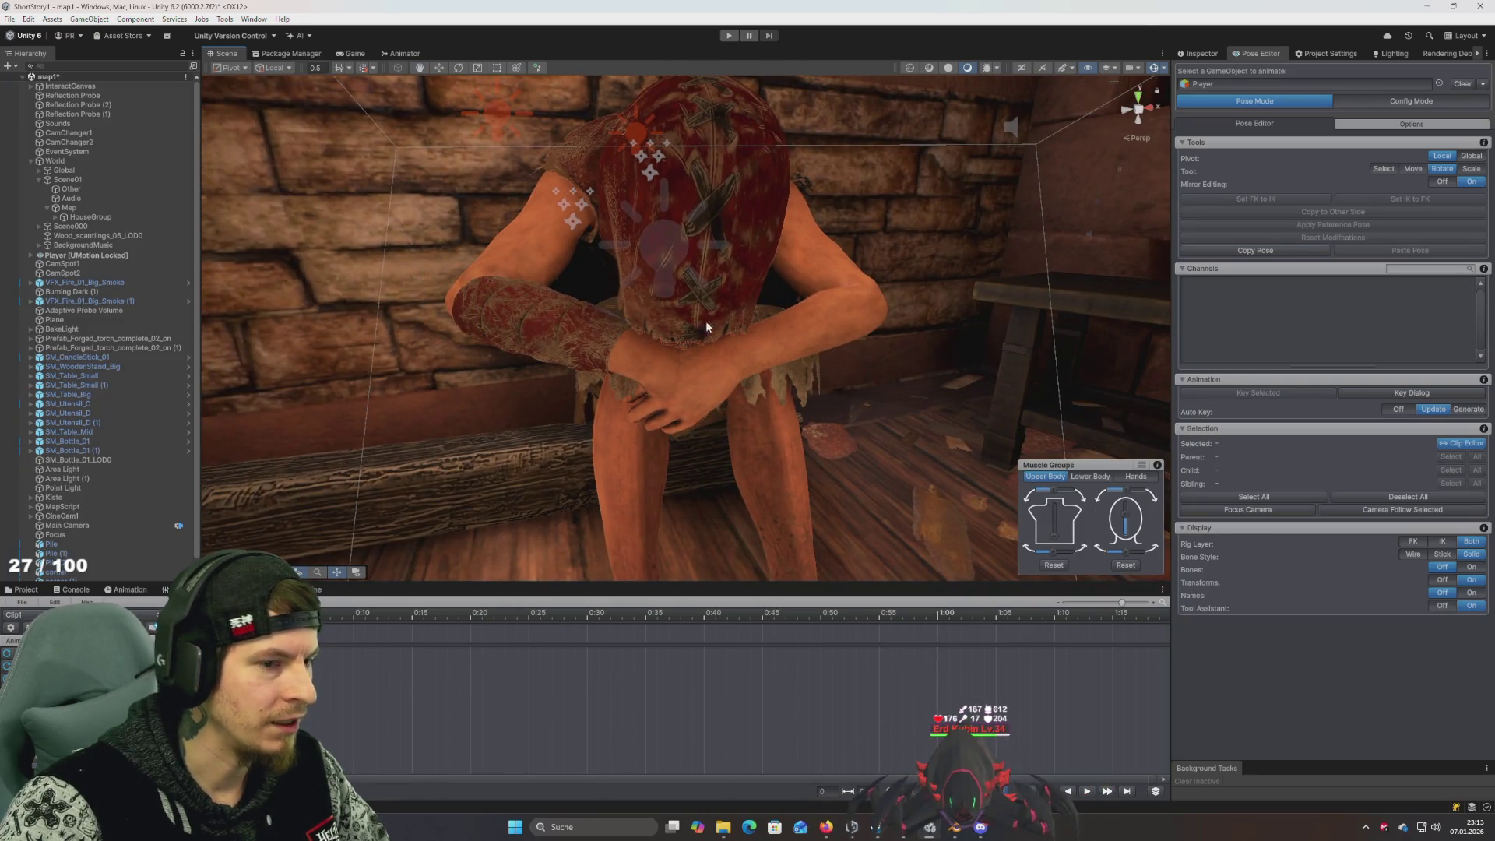
click(1471, 569)
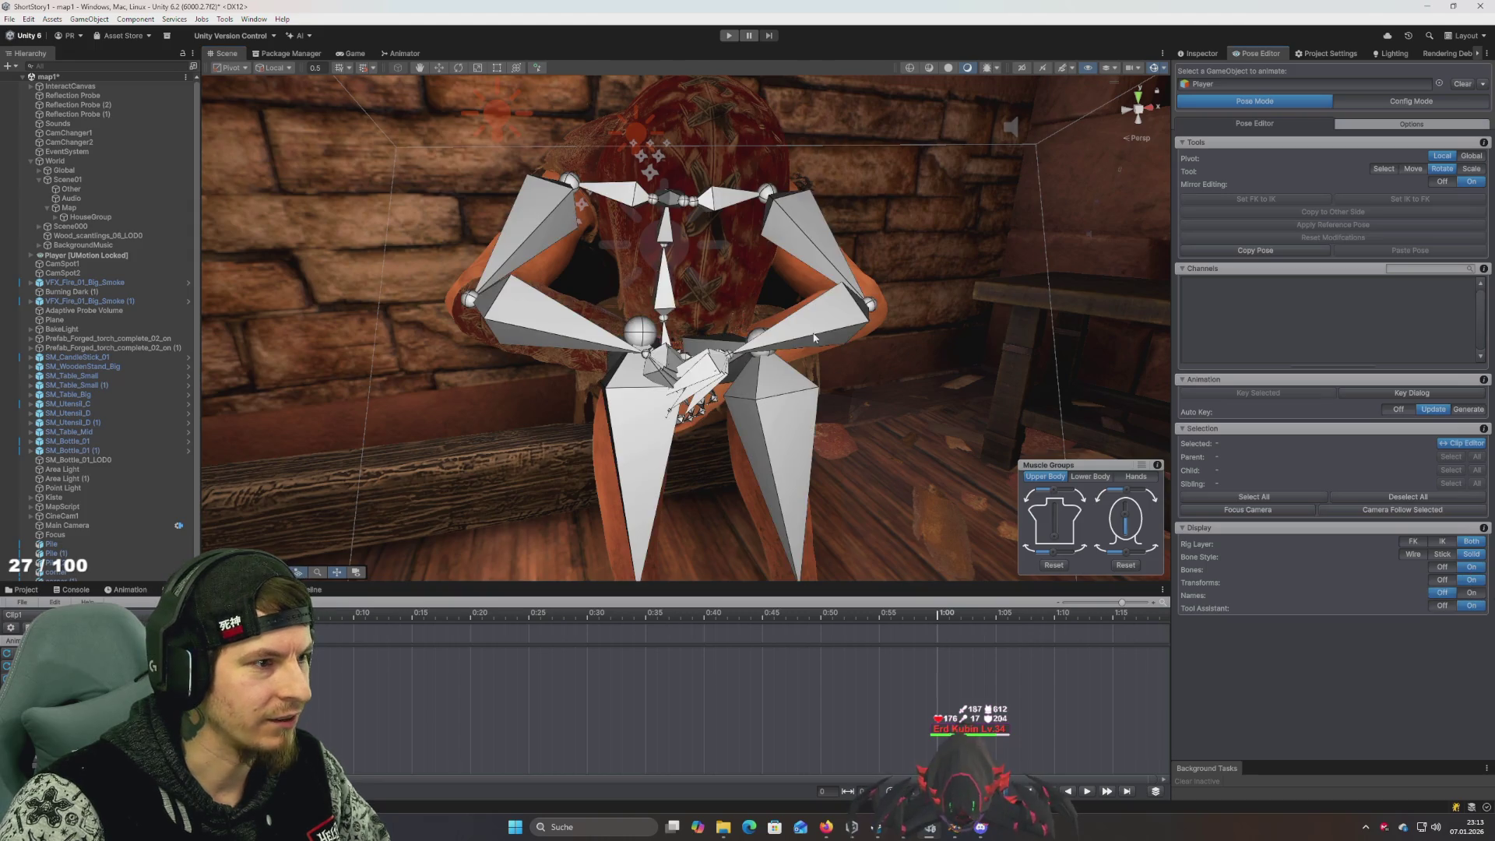
click(571, 184)
drag(576, 194, 586, 221)
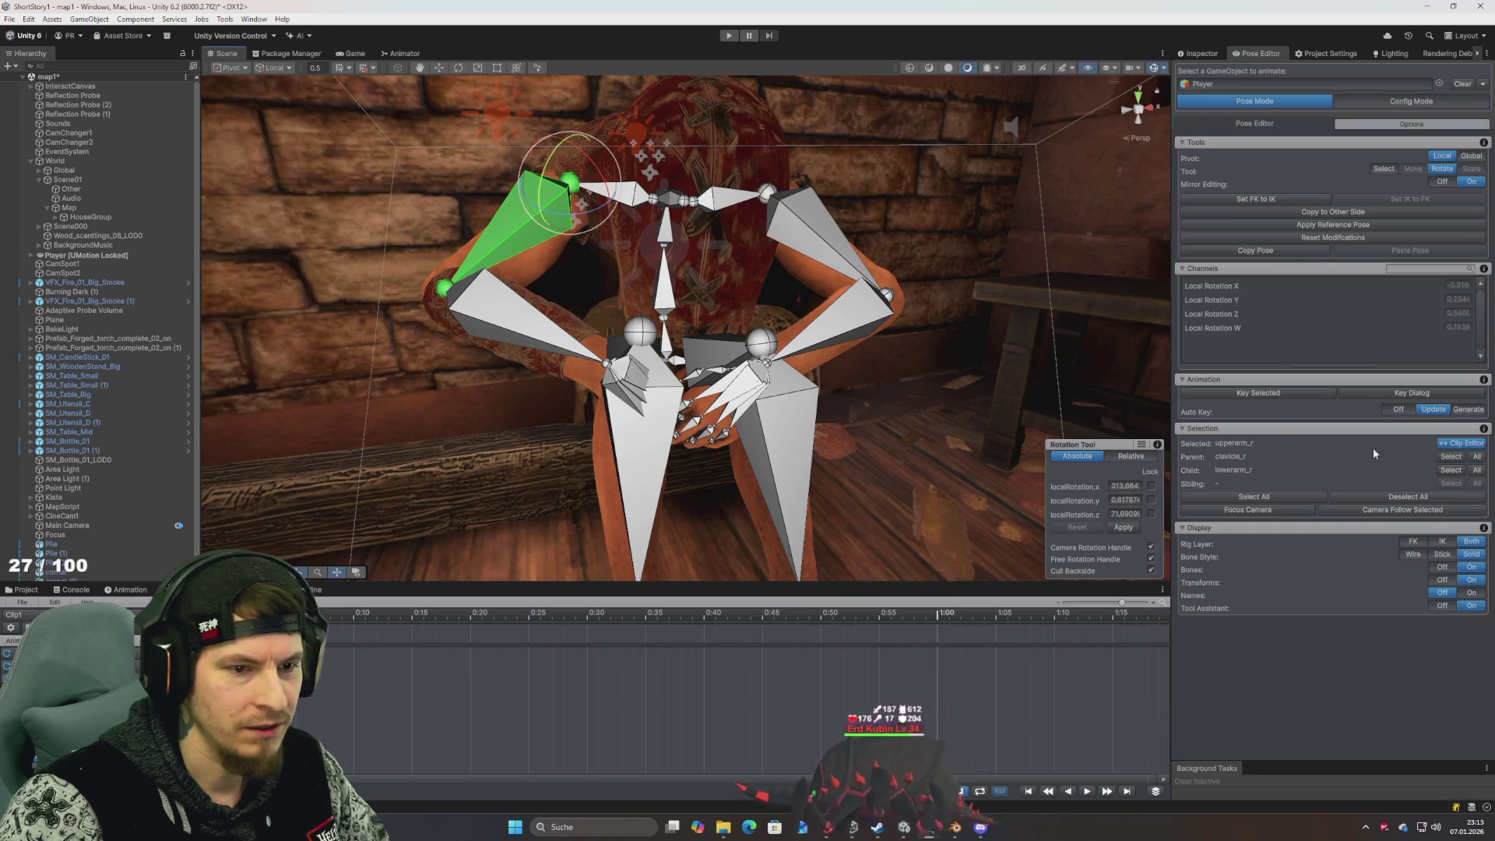
click(484, 315)
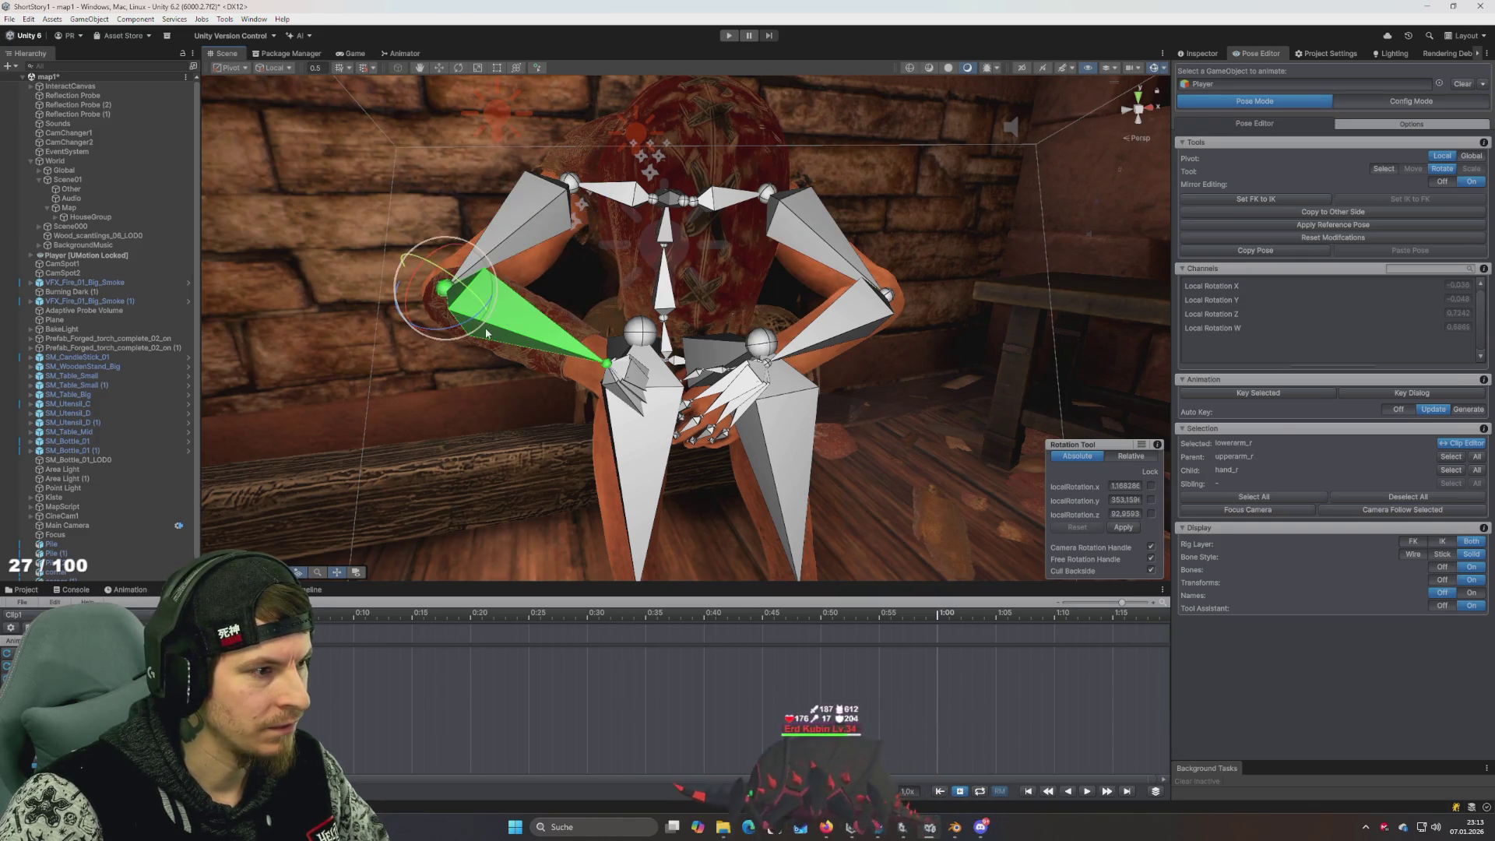
click(1442, 567)
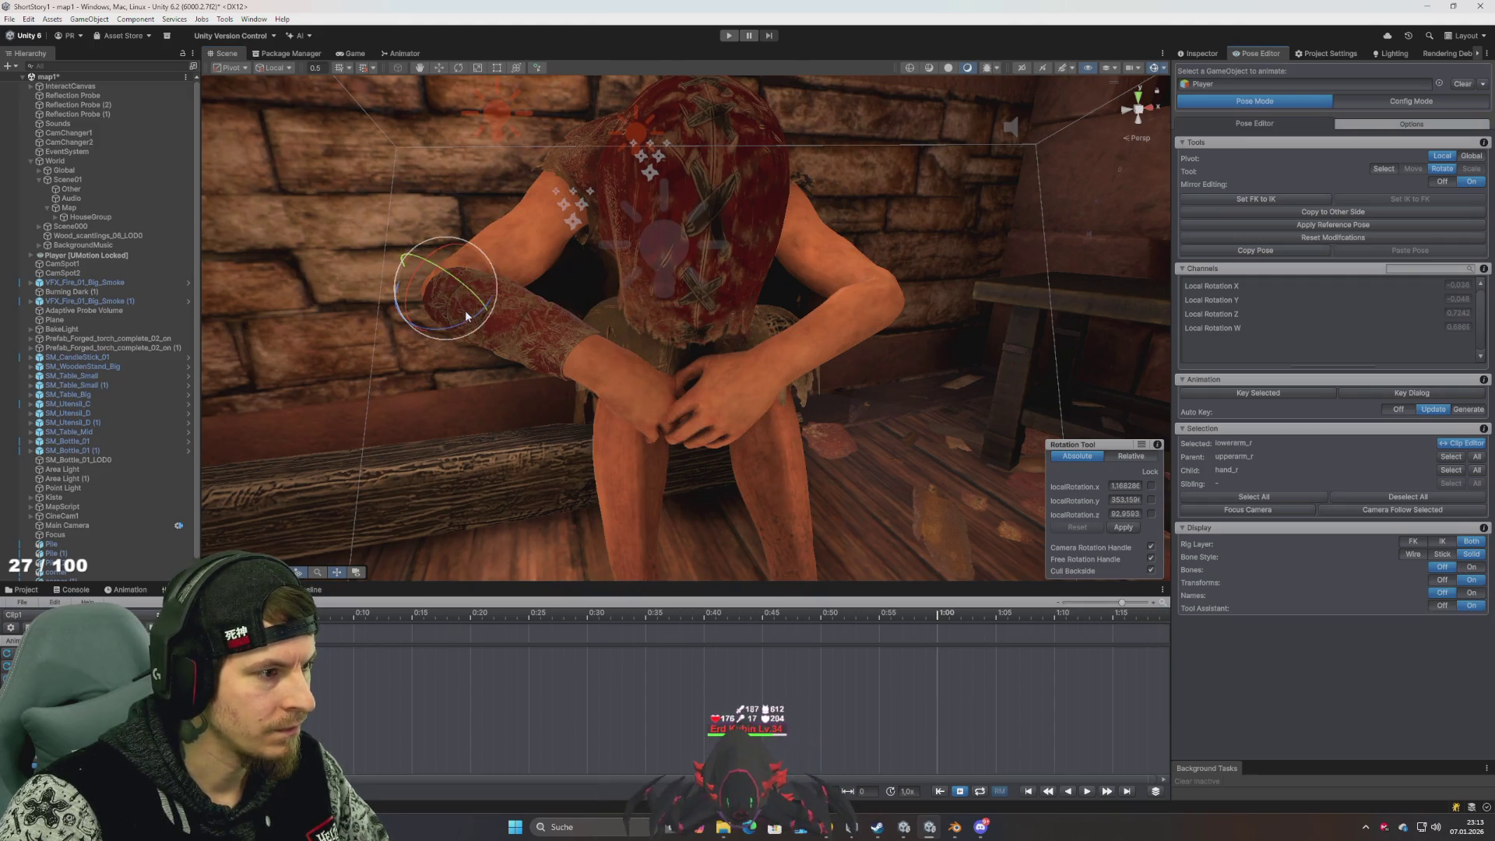
mouse_move(409, 295)
mouse_down()
mouse_move(478, 293)
mouse_move(471, 283)
mouse_move(841, 355)
mouse_move(777, 357)
mouse_move(991, 265)
mouse_move(587, 257)
mouse_up()
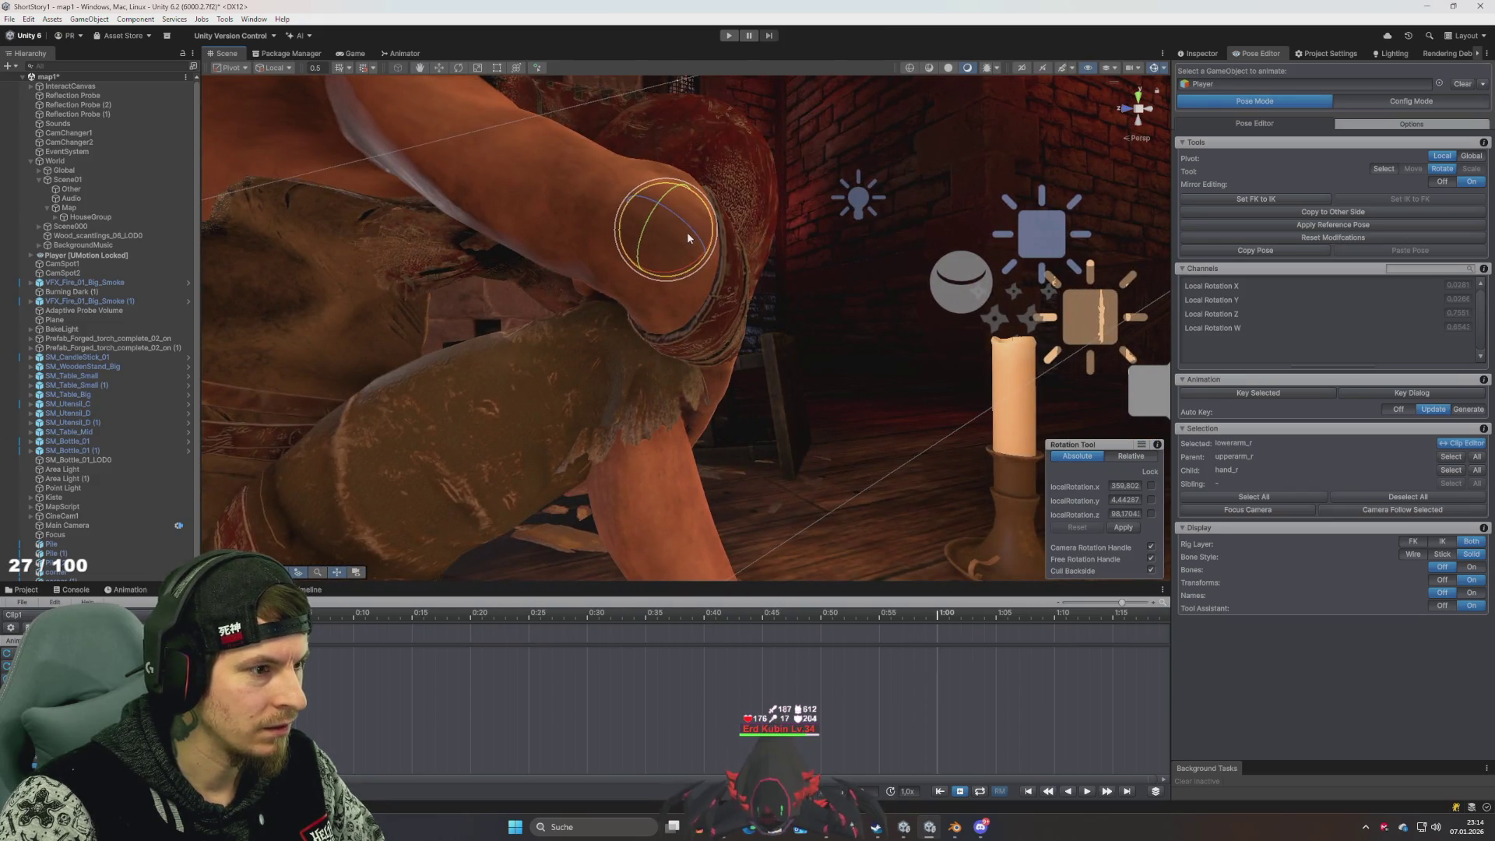
Nudge the right forearm further and rotate the right upper arm slightly
mouse_move(689, 238)
mouse_down()
mouse_move(524, 217)
mouse_move(490, 249)
mouse_move(545, 199)
mouse_up()
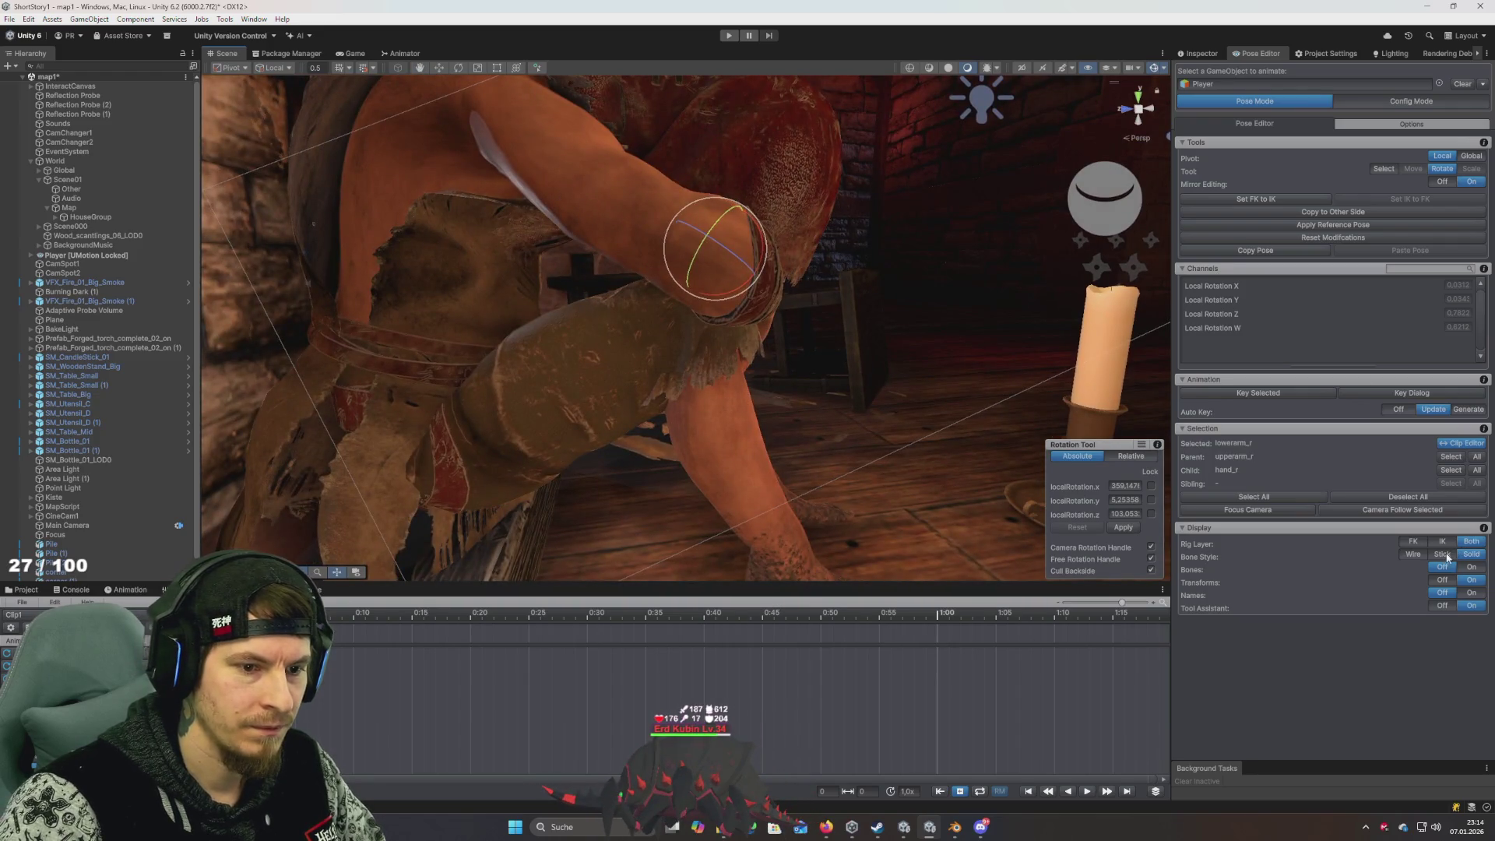
click(1472, 573)
click(595, 142)
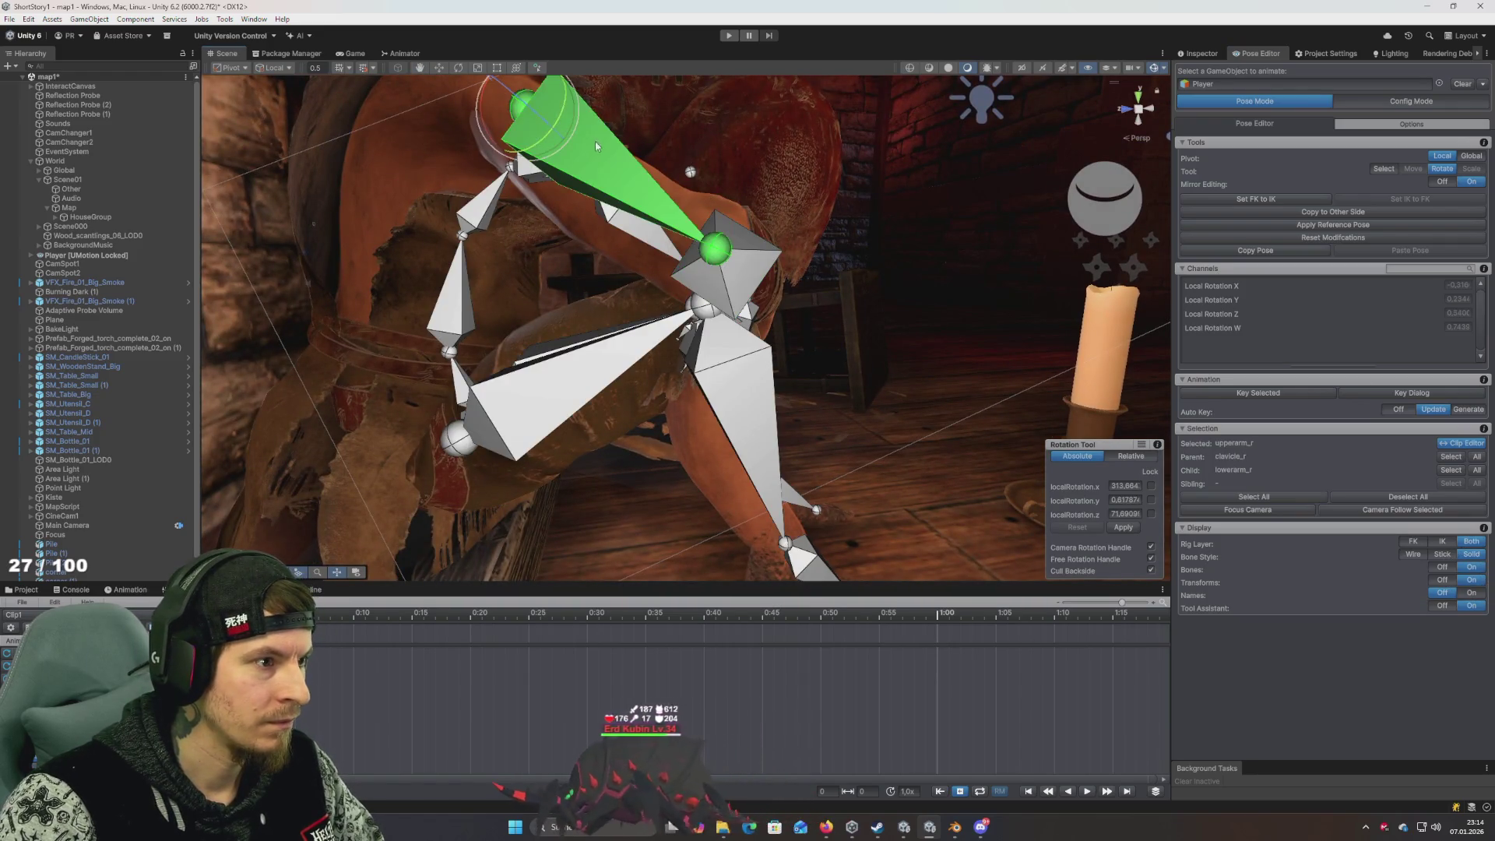
mouse_move(560, 111)
mouse_down()
mouse_move(447, 227)
mouse_move(395, 180)
mouse_move(359, 189)
mouse_move(624, 235)
mouse_up()
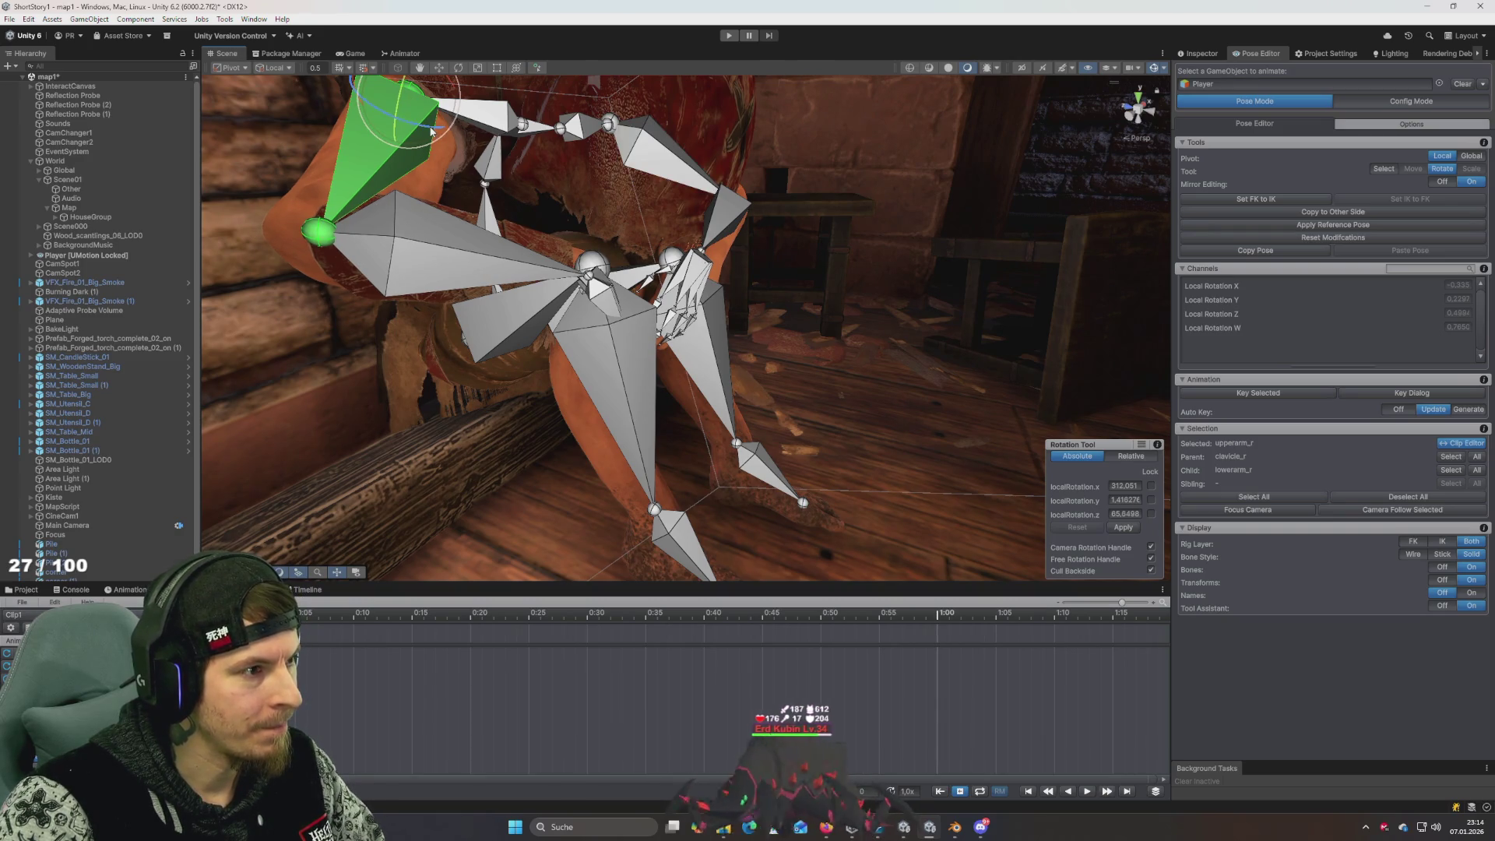
drag(431, 130, 441, 138)
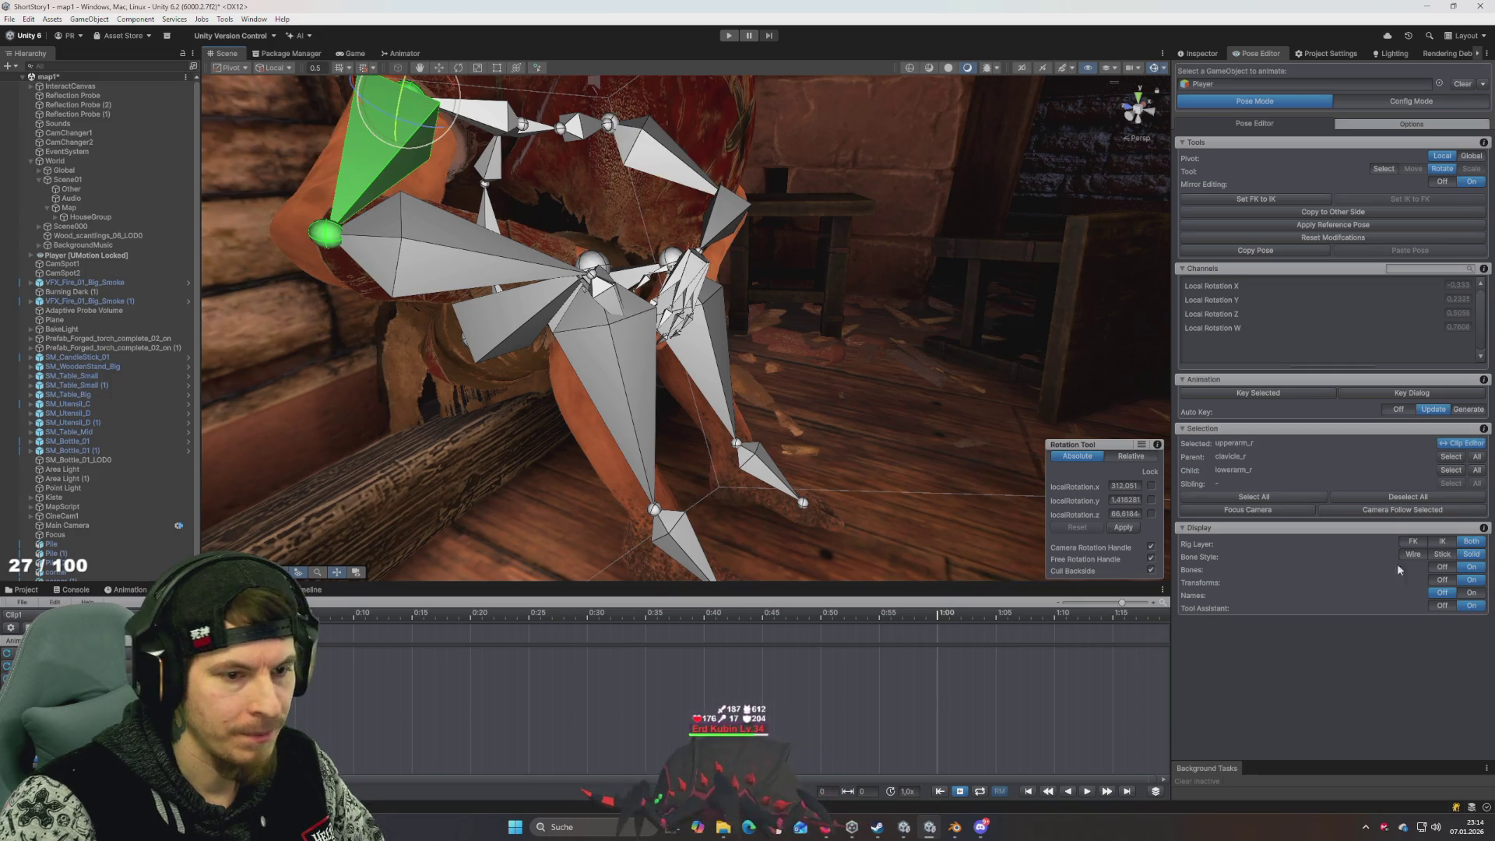
click(485, 252)
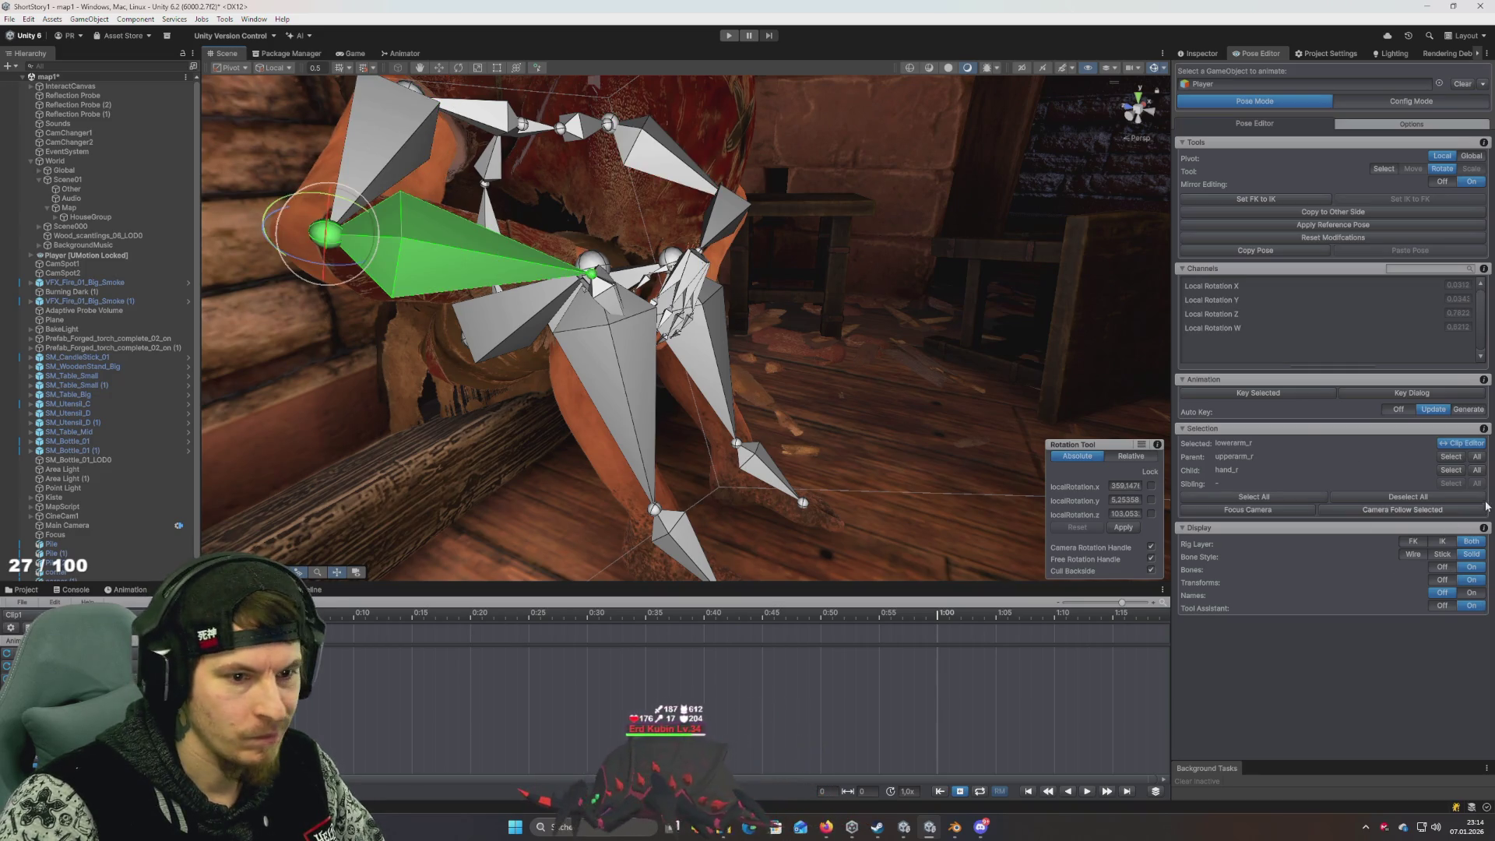
Hide the bones and orbit around to inspect the slumped pose from the front, then deselect
click(1442, 566)
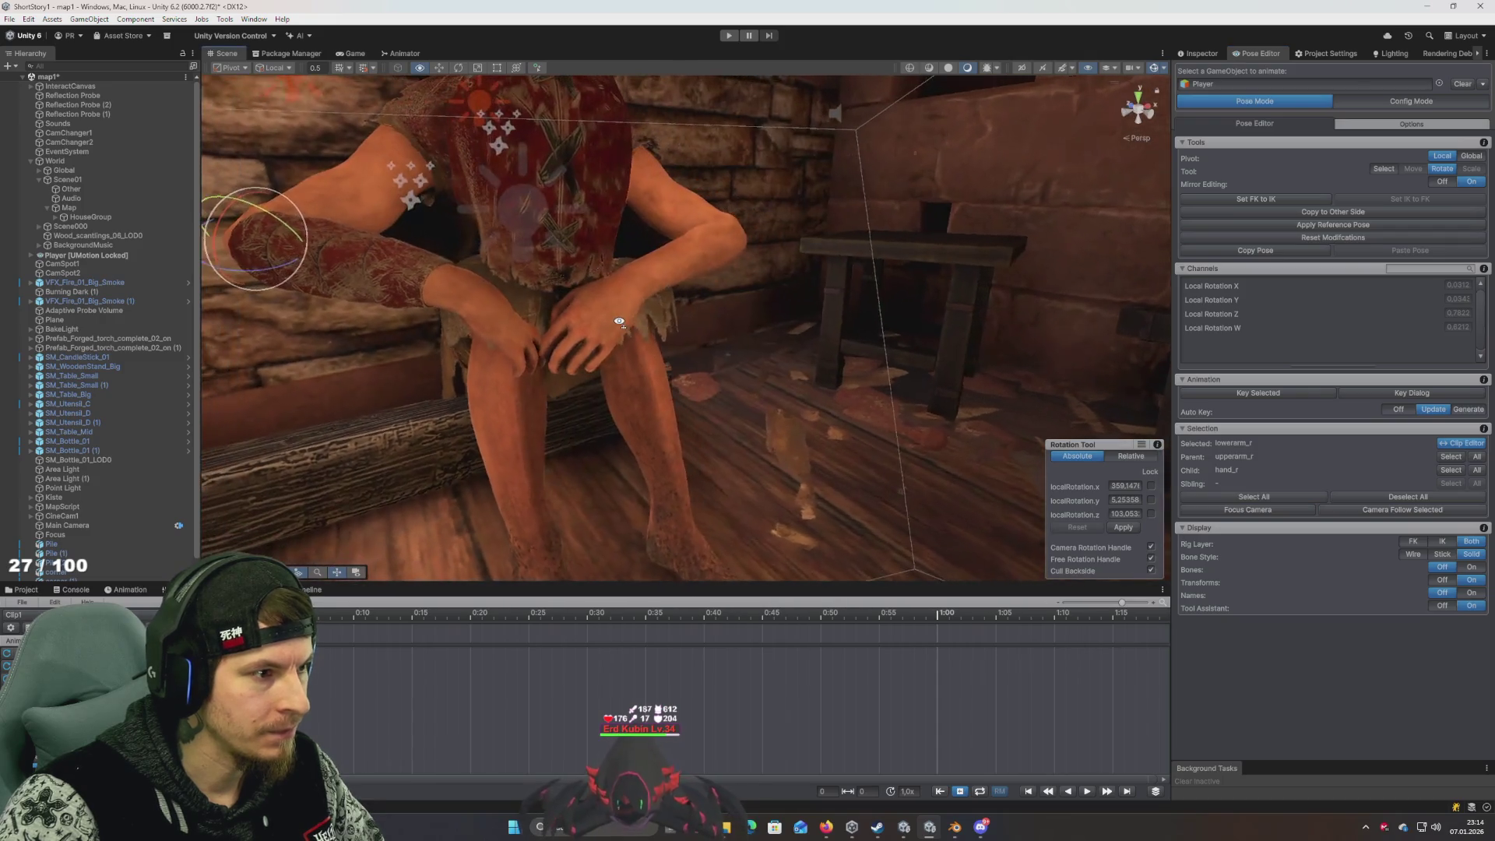
mouse_move(450, 278)
mouse_down()
mouse_move(506, 288)
mouse_move(416, 266)
mouse_move(457, 262)
mouse_up()
mouse_move(578, 277)
mouse_down()
mouse_move(701, 267)
mouse_move(764, 233)
mouse_move(771, 172)
mouse_move(805, 157)
mouse_move(762, 166)
mouse_up()
mouse_move(716, 265)
mouse_down()
mouse_move(358, 335)
mouse_move(444, 366)
mouse_move(371, 312)
mouse_move(404, 327)
mouse_move(403, 293)
mouse_move(569, 249)
mouse_up()
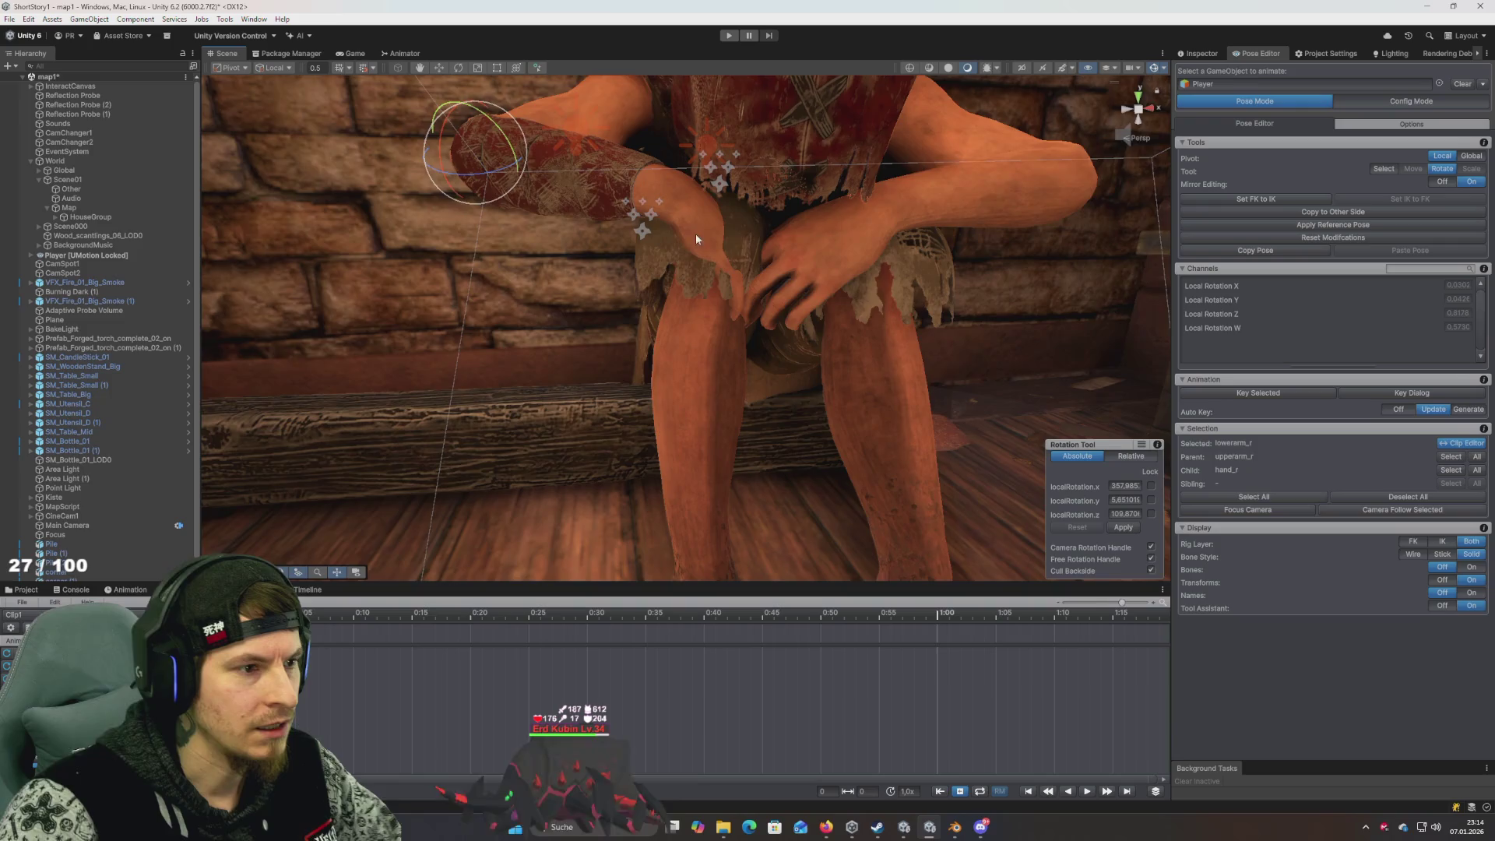
mouse_move(697, 238)
mouse_down()
mouse_move(708, 234)
mouse_move(670, 249)
mouse_move(738, 240)
mouse_up()
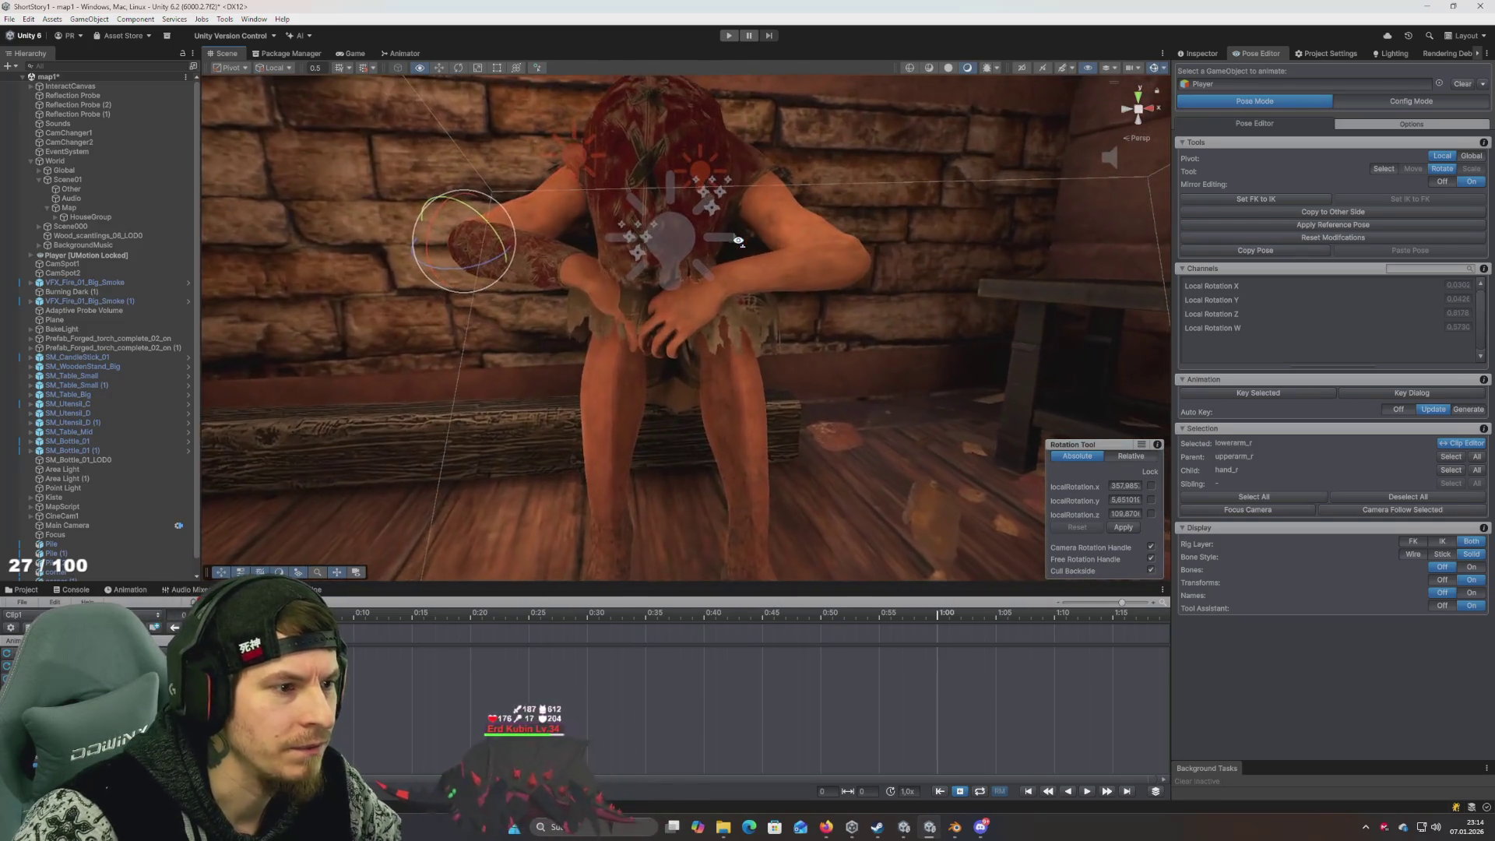
click(1441, 181)
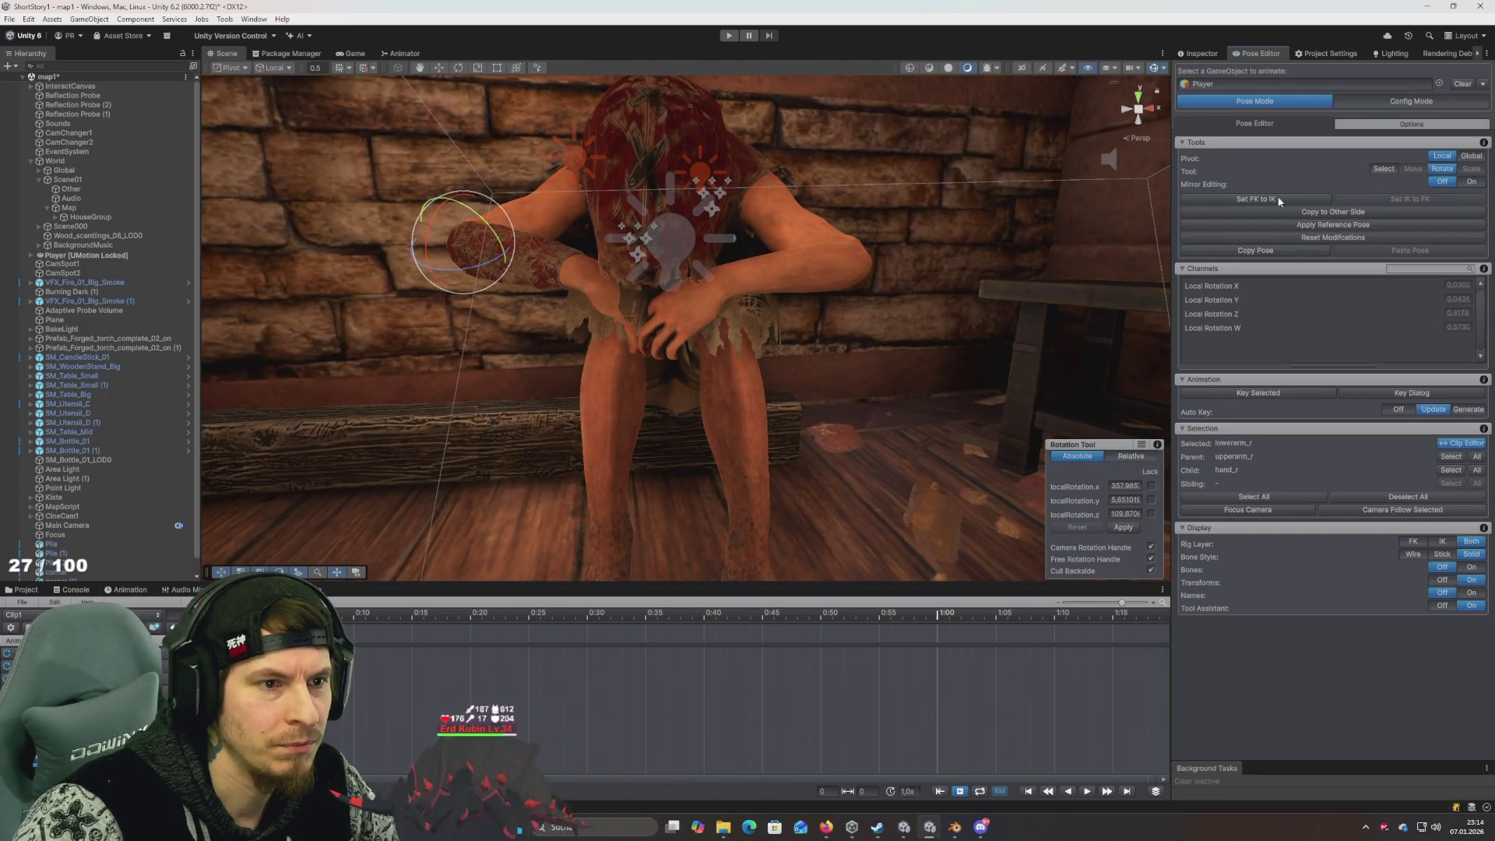
right_click(877, 273)
click(850, 268)
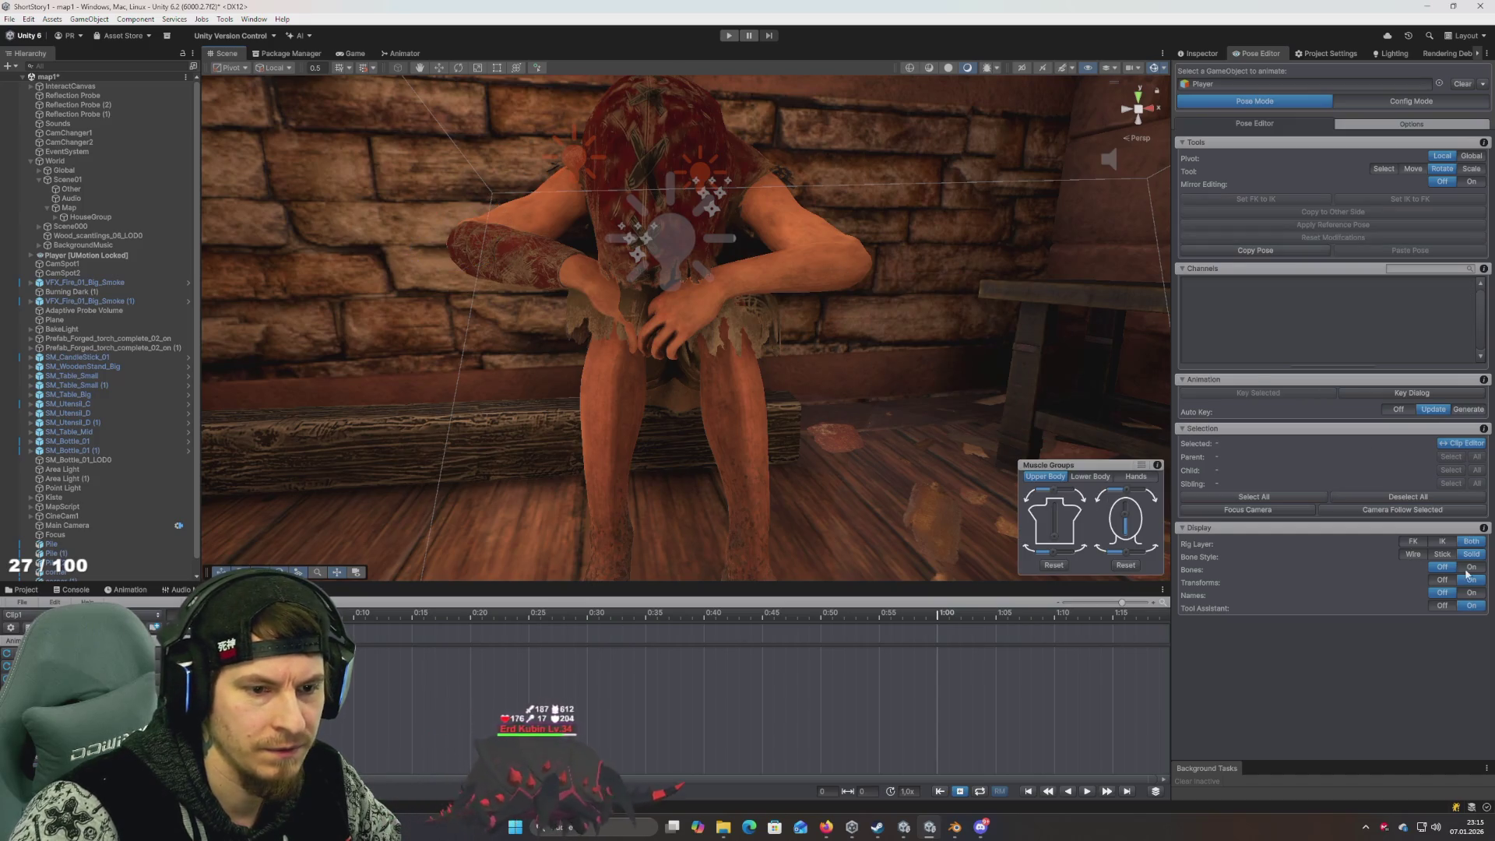
Lower the left upper arm over several rotation passes, hiding bones to check the mesh
click(1470, 568)
click(857, 265)
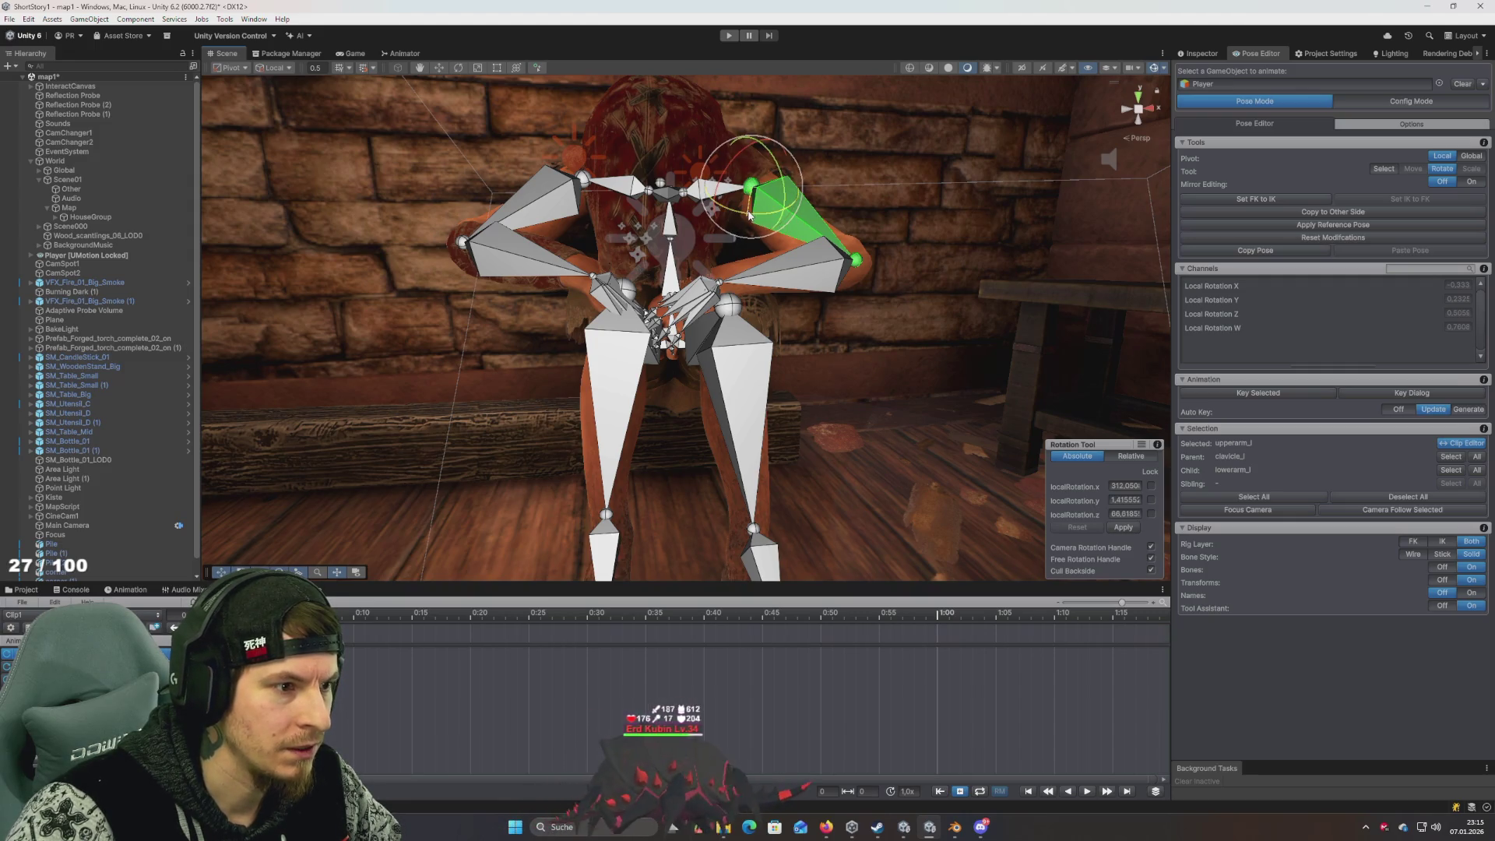
drag(748, 215, 762, 237)
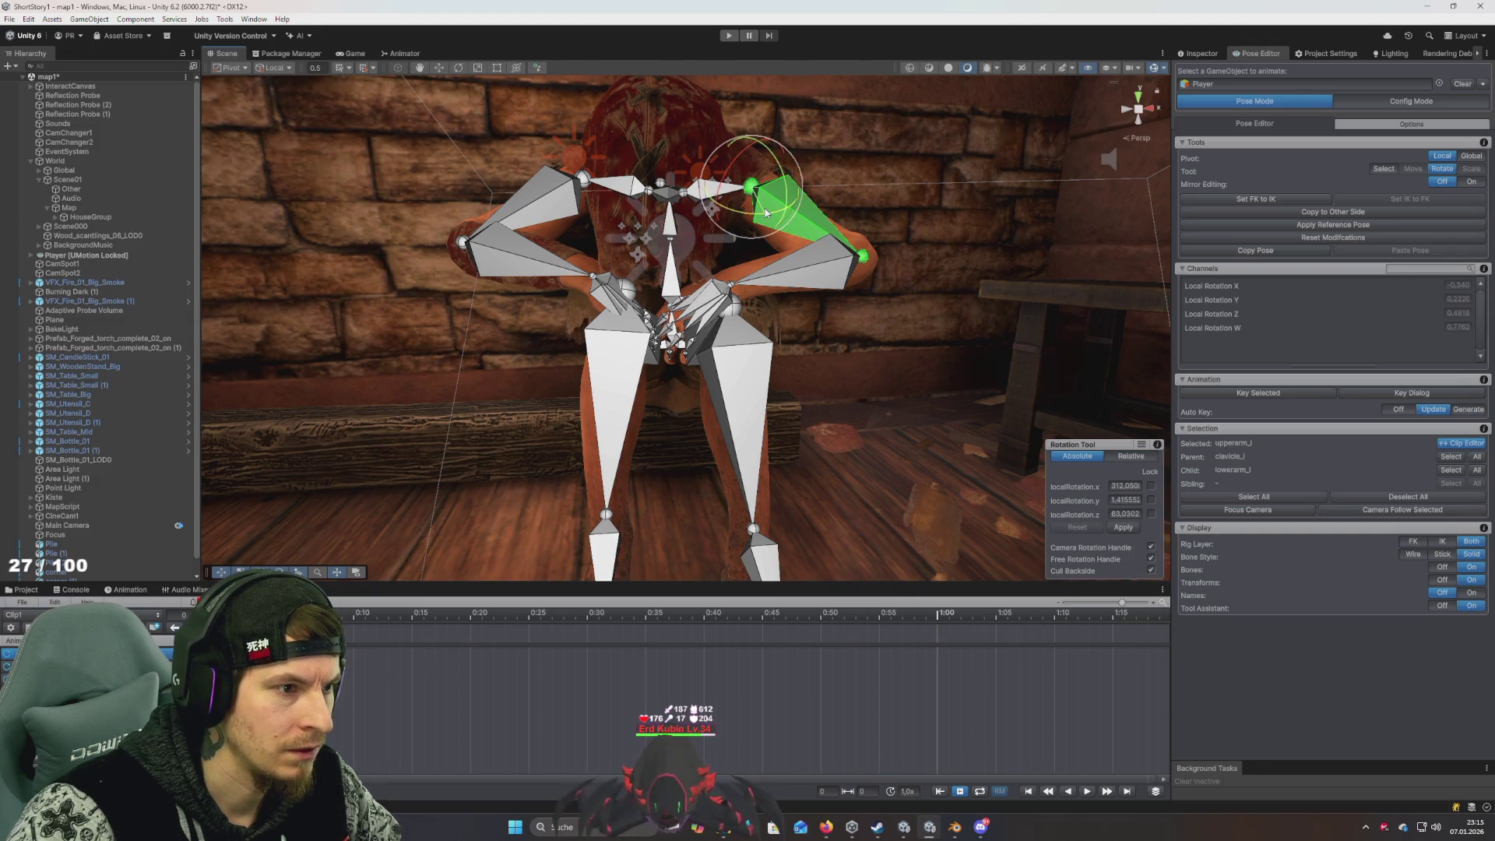
mouse_move(765, 212)
mouse_down()
mouse_move(705, 254)
mouse_move(741, 143)
mouse_up()
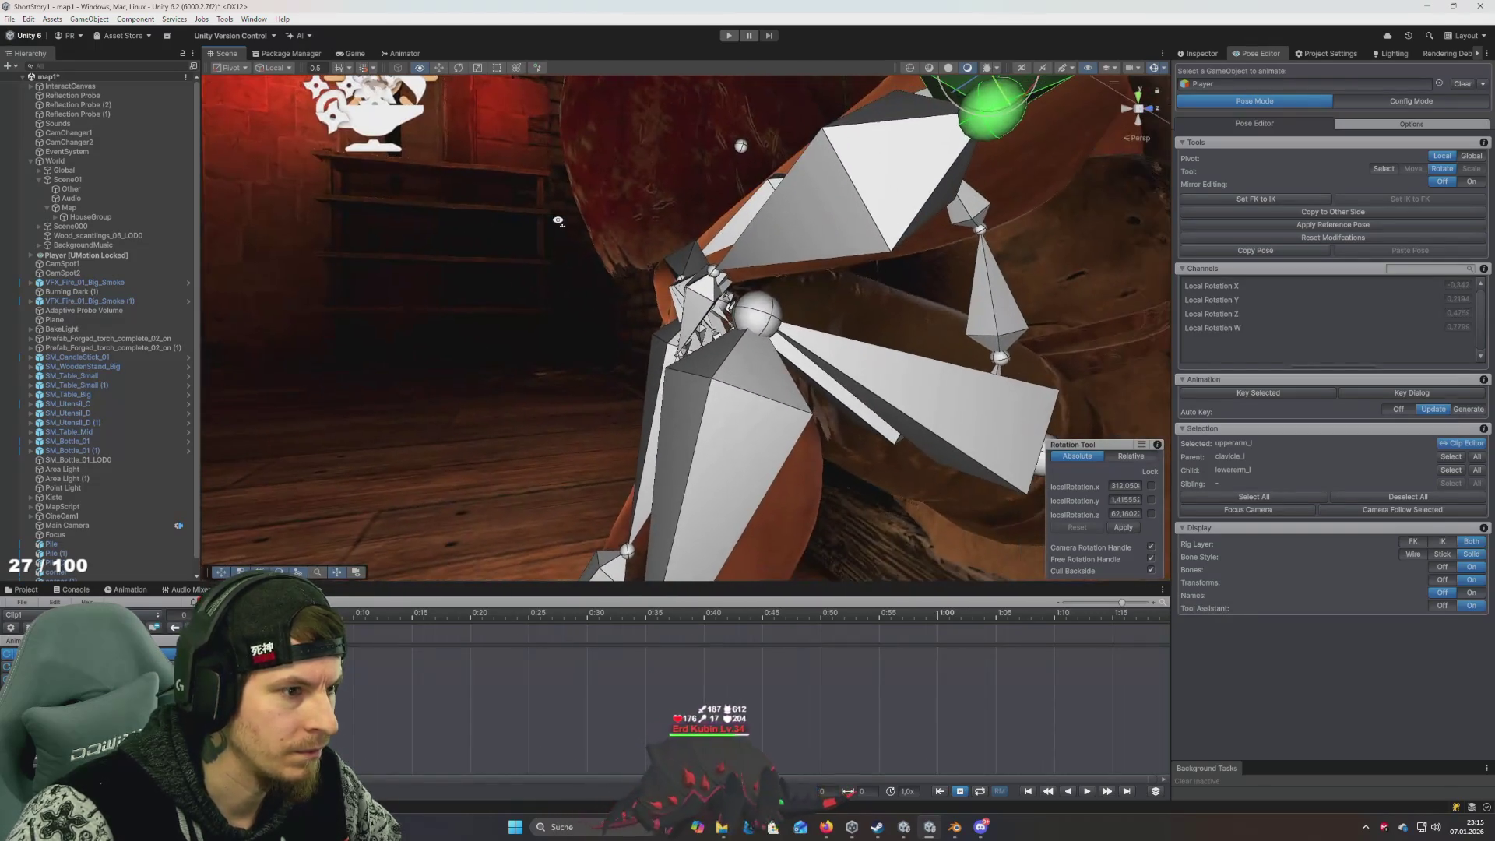
click(1437, 563)
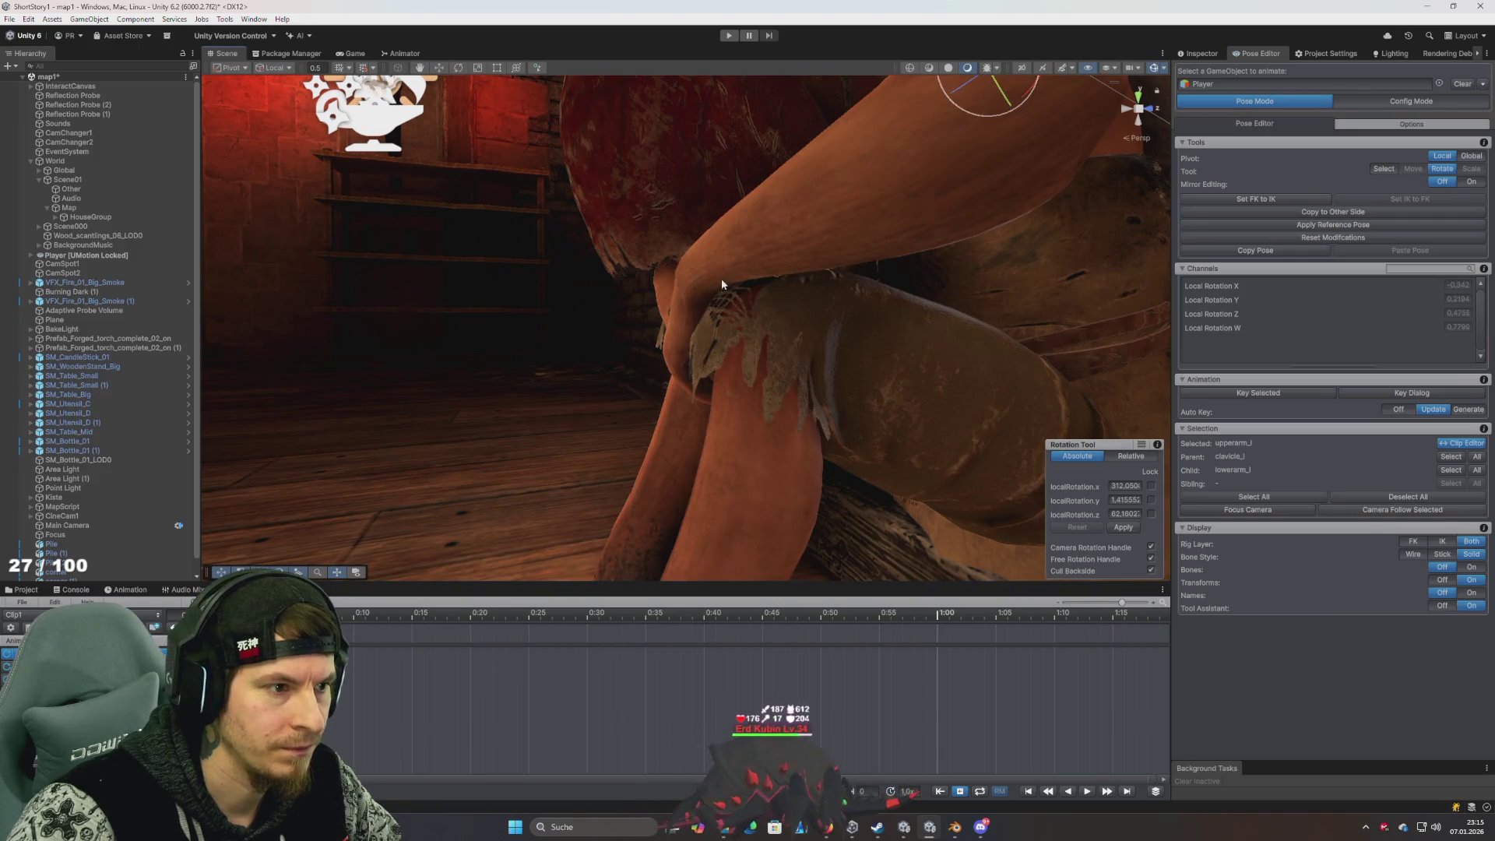
mouse_move(721, 278)
mouse_down()
mouse_move(646, 253)
mouse_move(662, 248)
mouse_up()
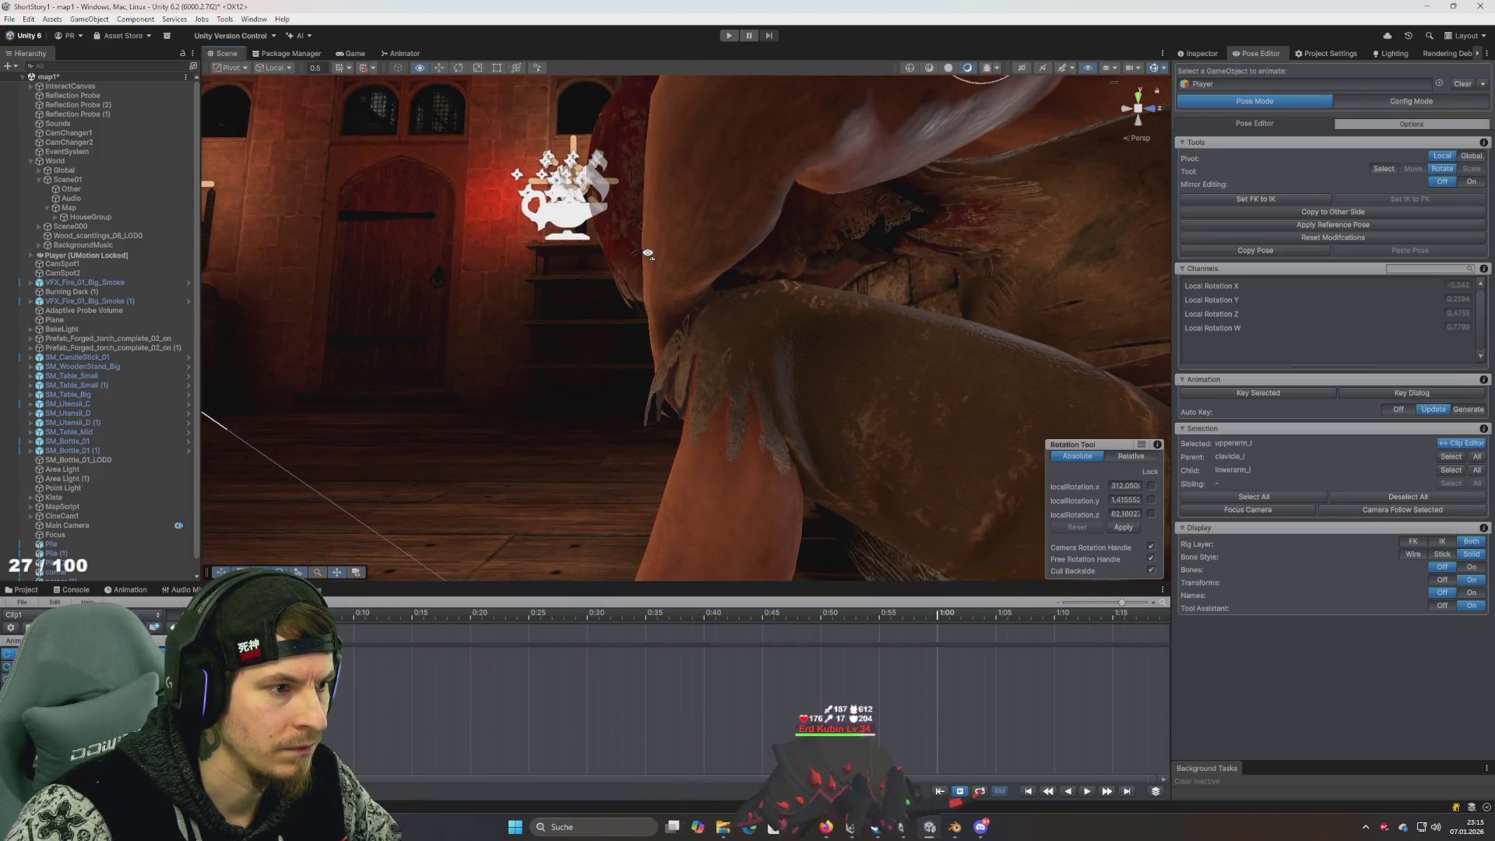
drag(867, 196, 878, 226)
mouse_move(950, 93)
mouse_down()
mouse_move(751, 261)
mouse_move(856, 257)
mouse_move(1071, 318)
mouse_up()
scroll(1072, 317, up, 5)
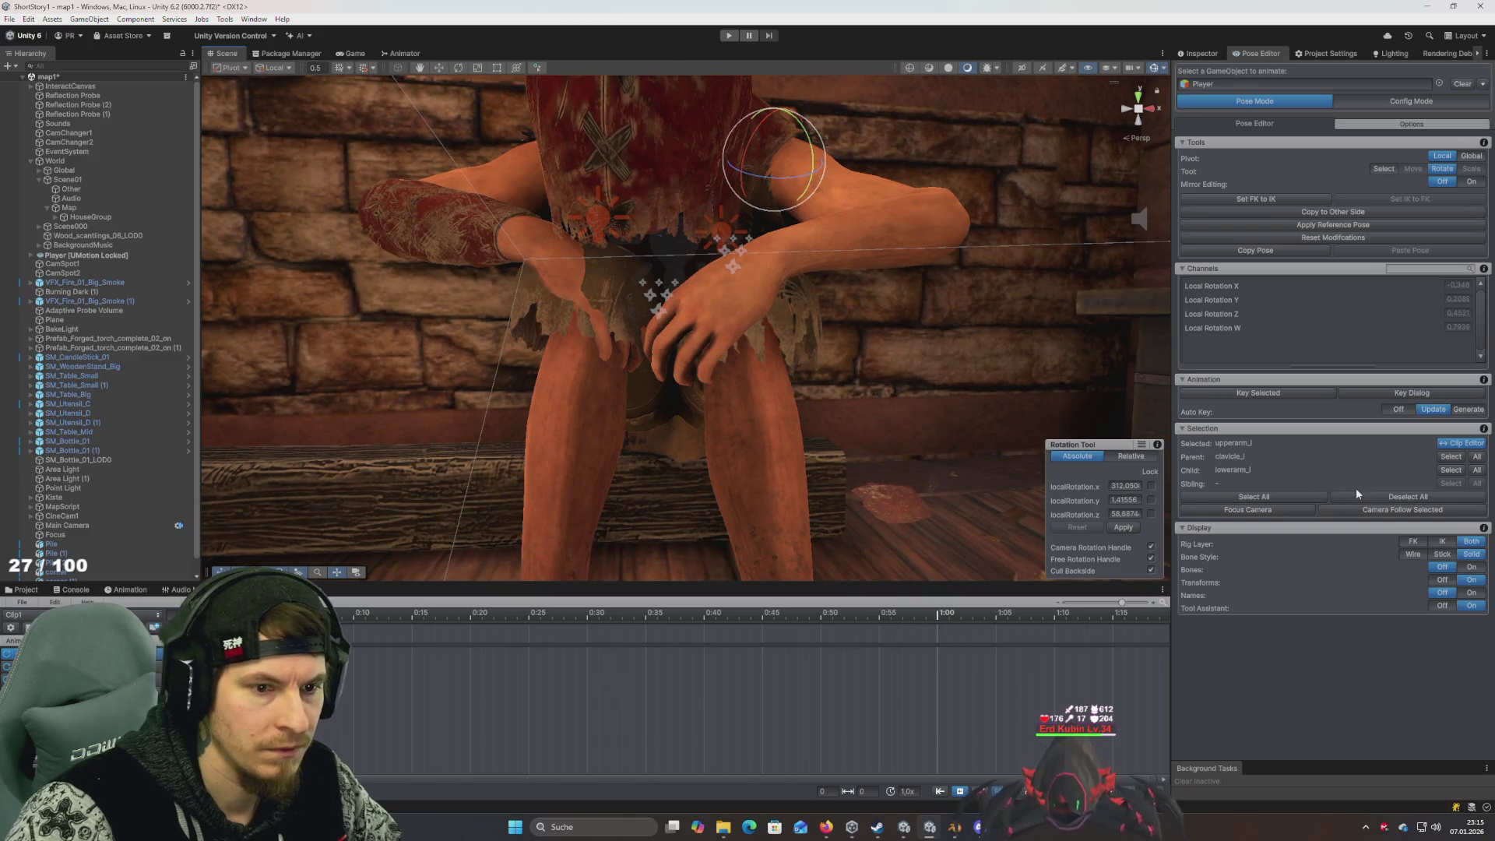
Bend the left forearm to about 1.04, 7.22, 117.23 so the arm drapes over the knee
click(1472, 567)
click(861, 231)
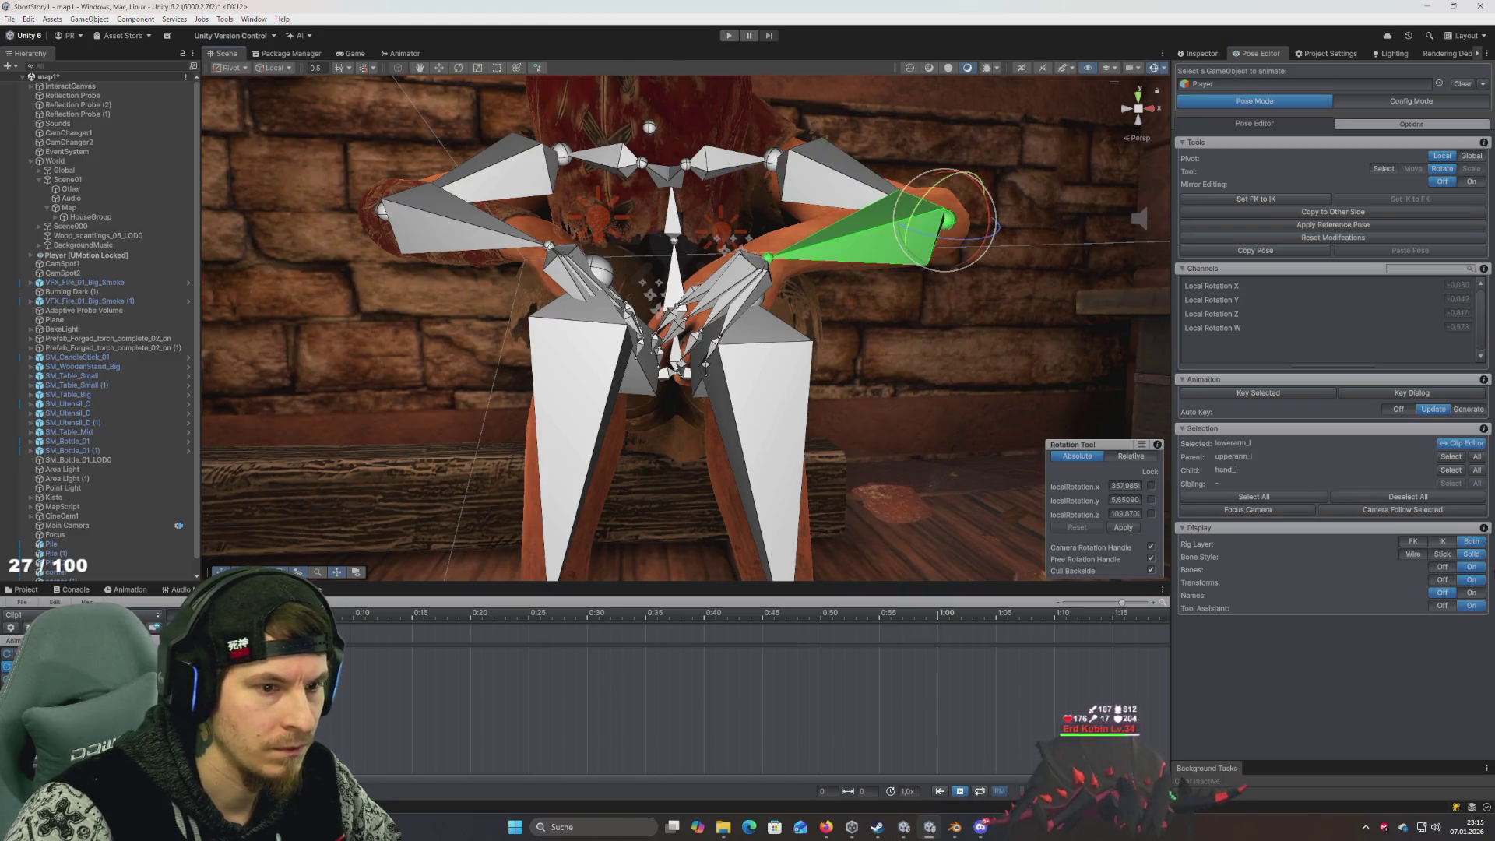
click(1443, 567)
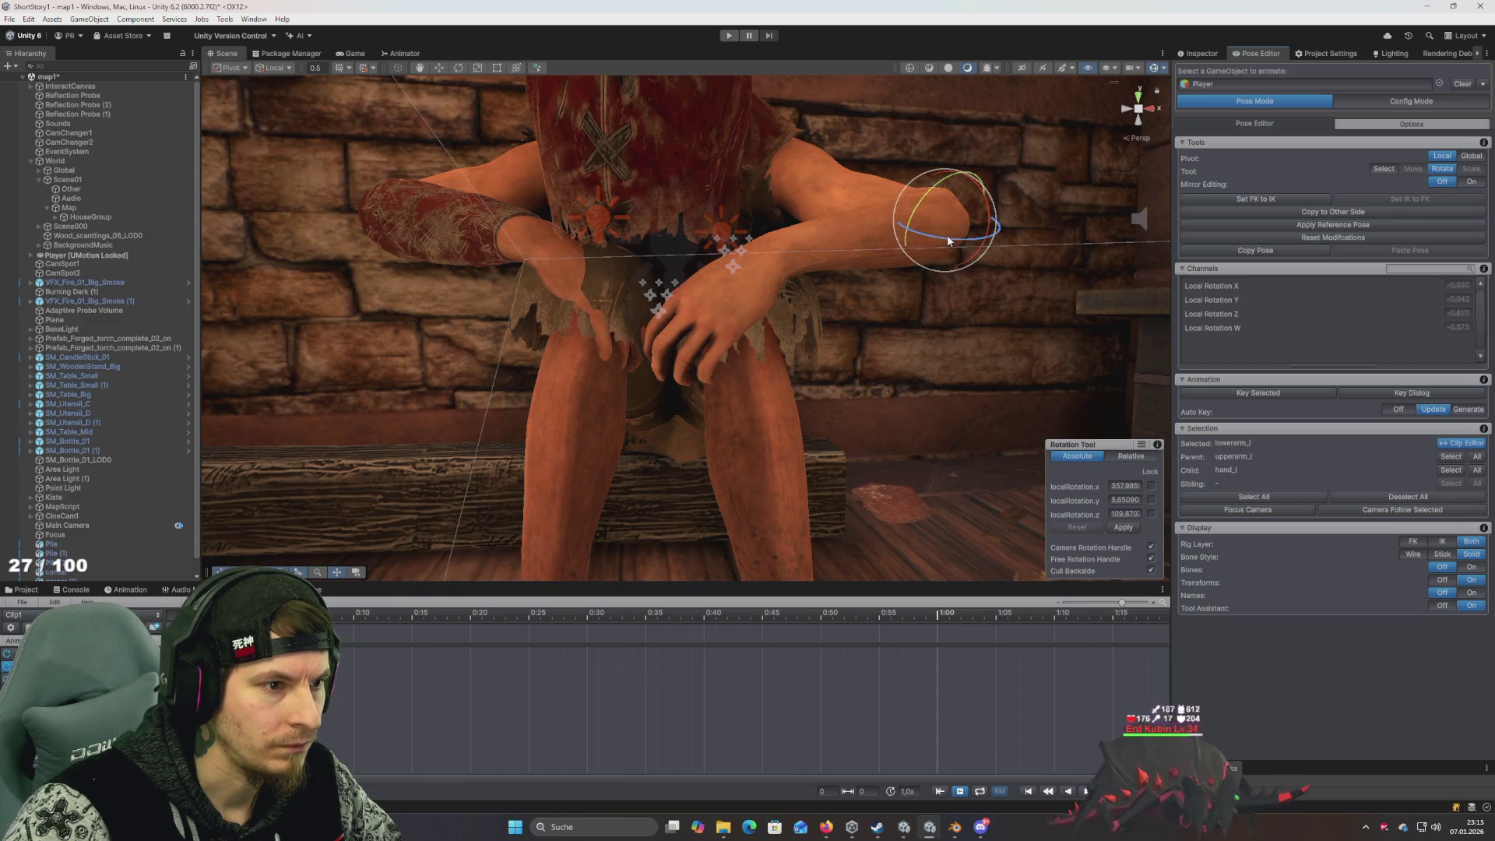
mouse_move(941, 237)
mouse_down()
mouse_move(928, 238)
mouse_move(930, 207)
mouse_move(921, 219)
mouse_up()
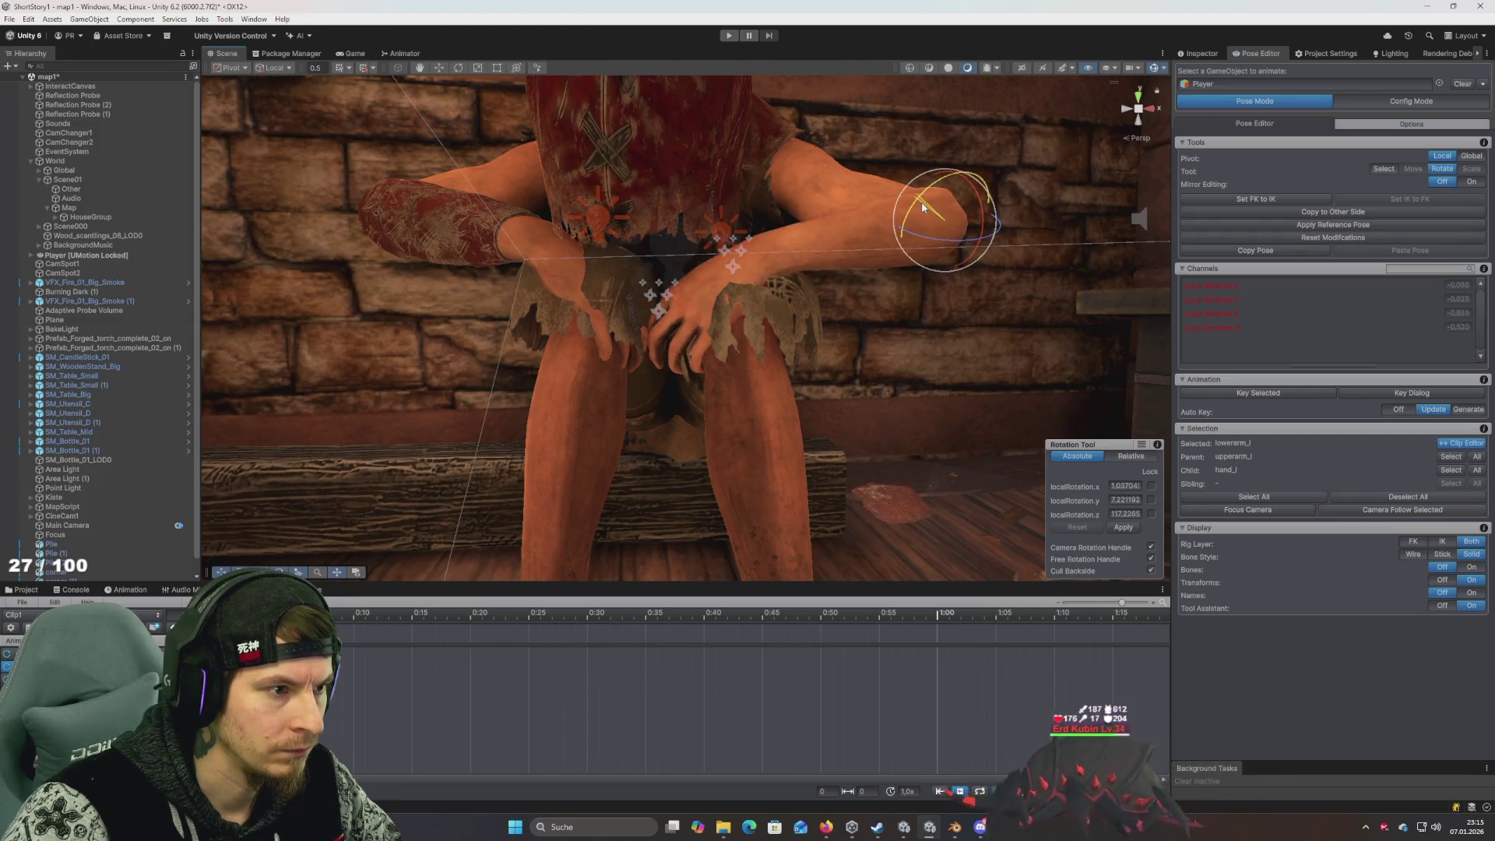
mouse_move(826, 249)
mouse_down()
mouse_move(574, 280)
mouse_move(460, 204)
mouse_move(811, 229)
mouse_up()
scroll(807, 241, up, 5)
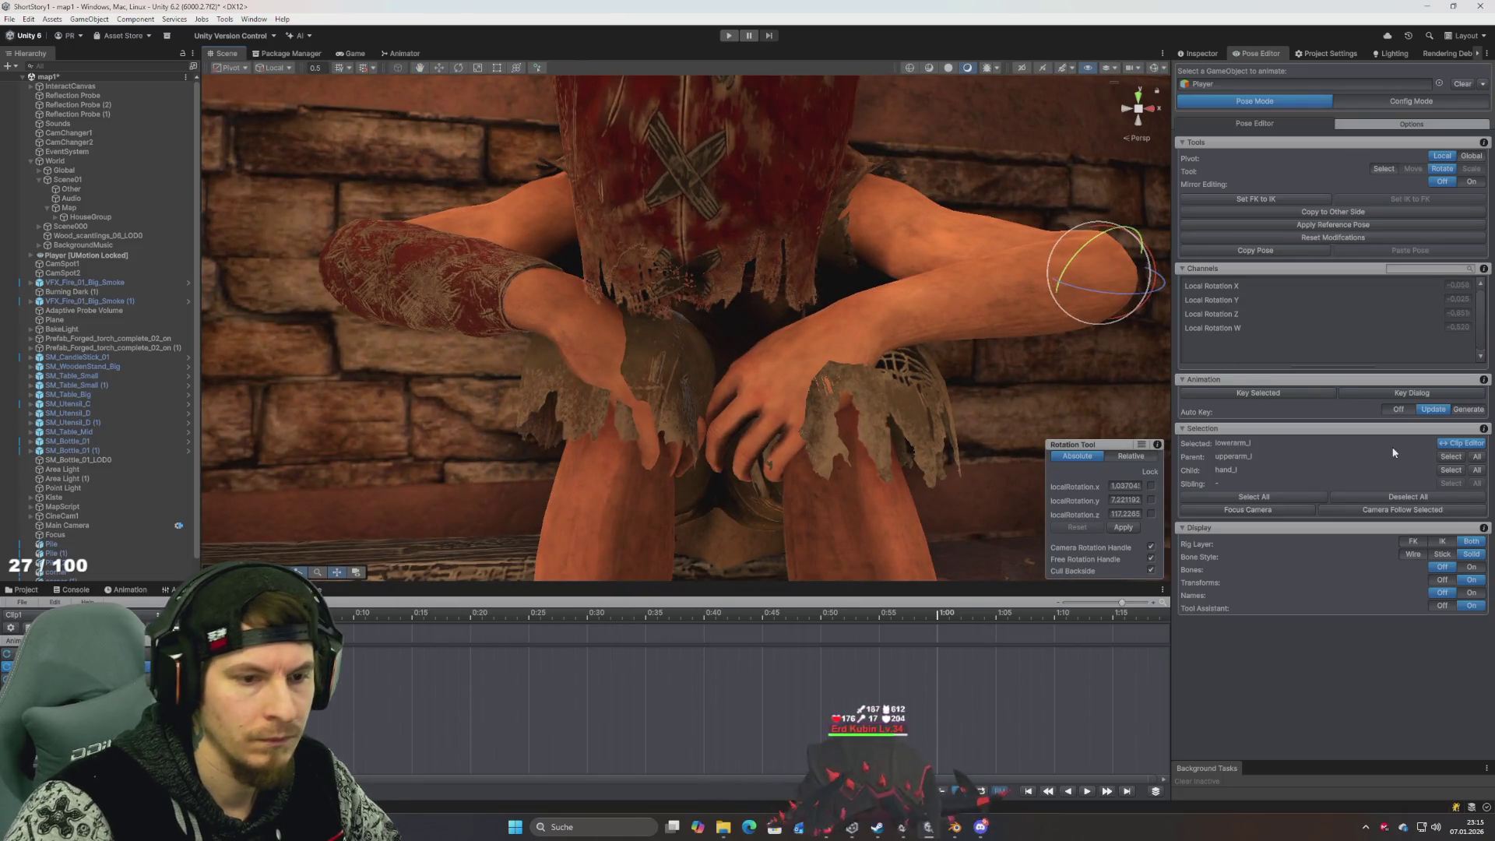
click(1465, 569)
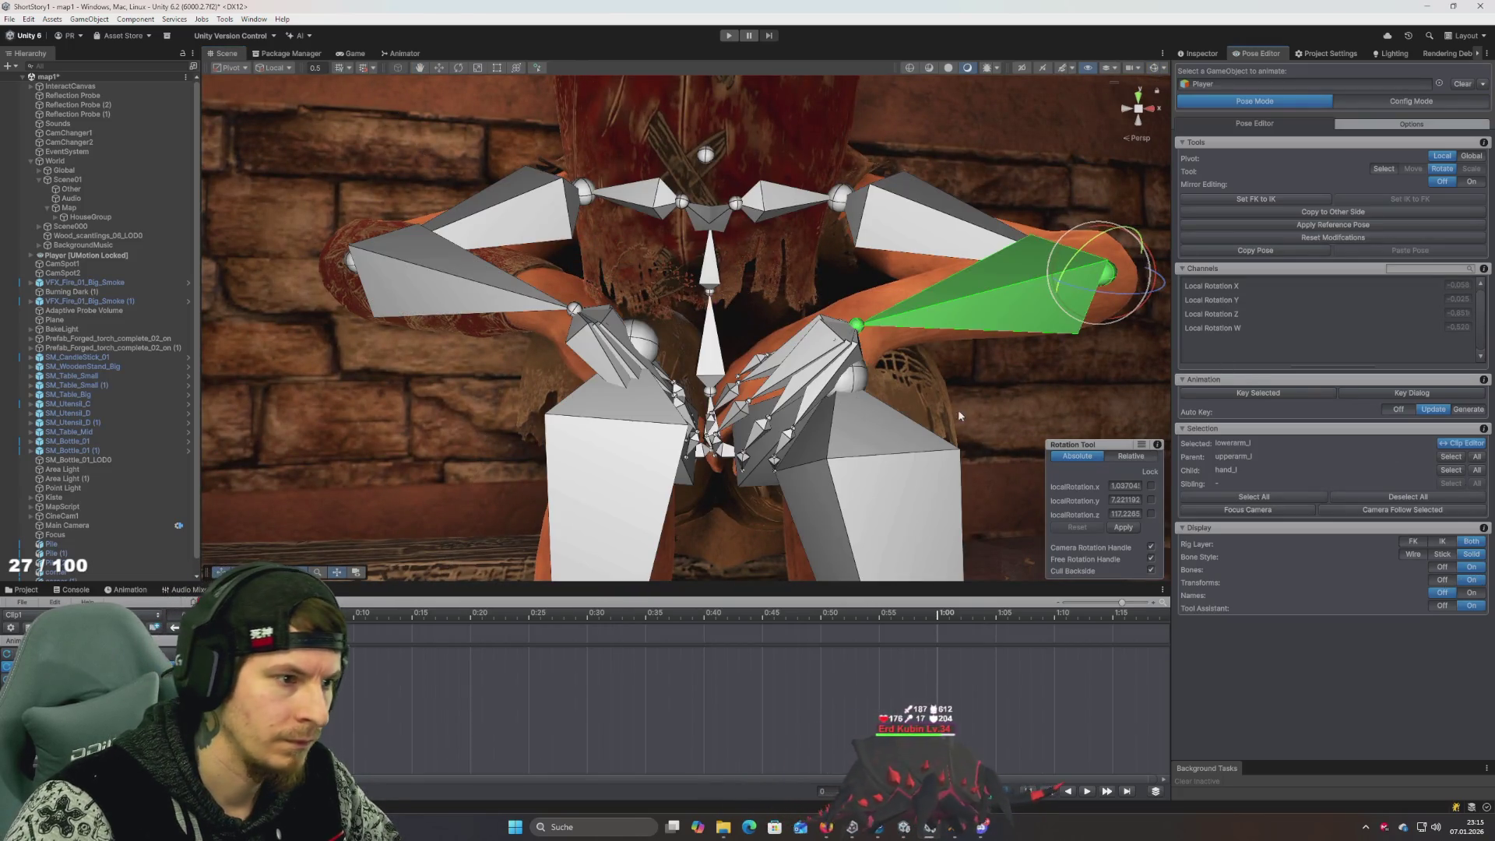
Rotate the left hand to rest on the knee and adjust the left forearm slightly
click(840, 337)
drag(860, 323, 841, 358)
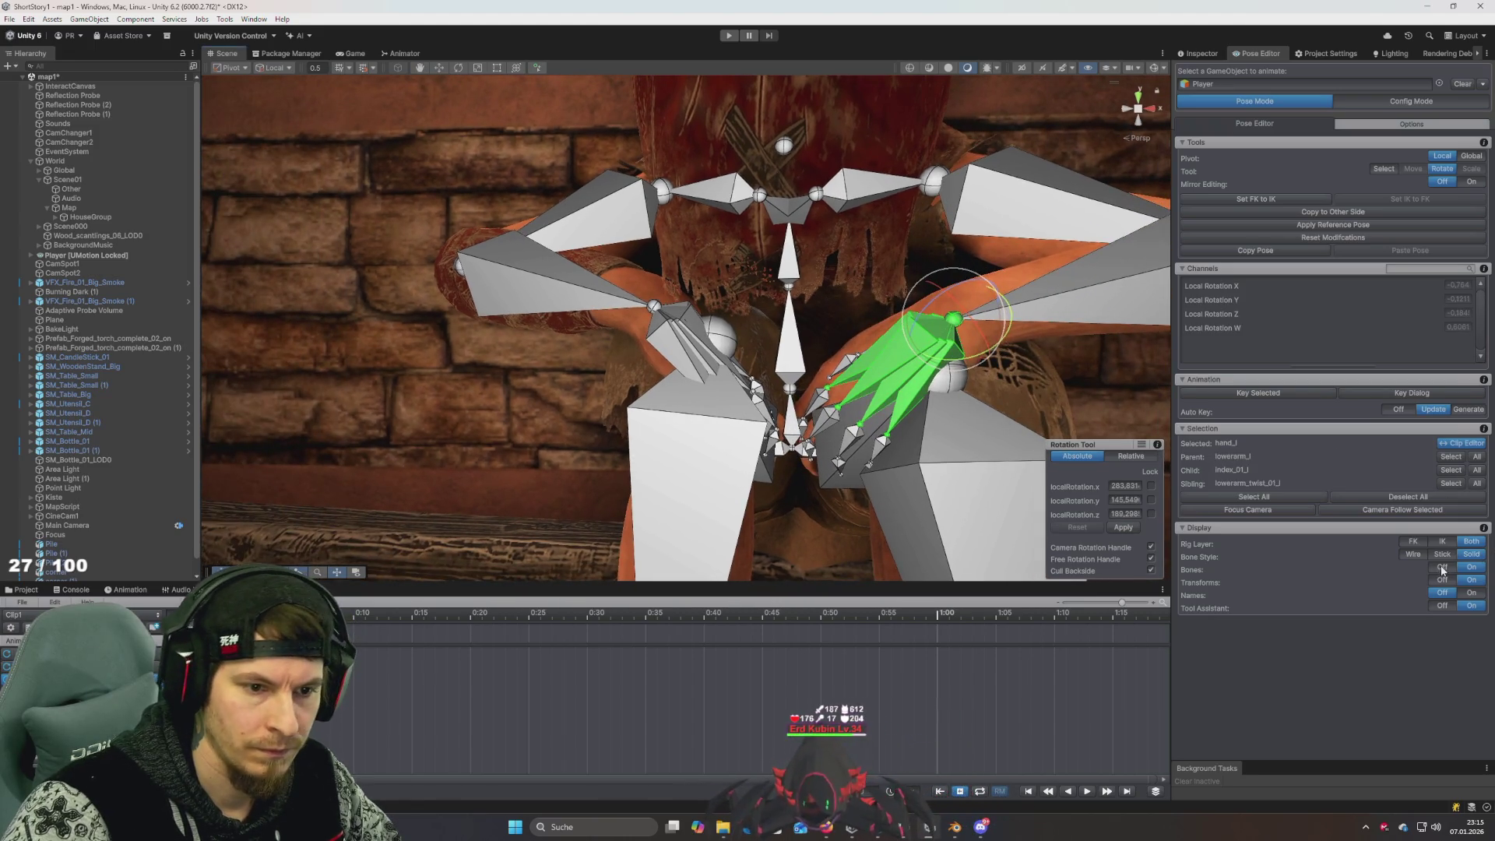
click(1443, 569)
mouse_move(974, 331)
mouse_down()
mouse_move(869, 274)
mouse_move(907, 333)
mouse_move(933, 308)
mouse_move(917, 312)
mouse_move(917, 297)
mouse_up()
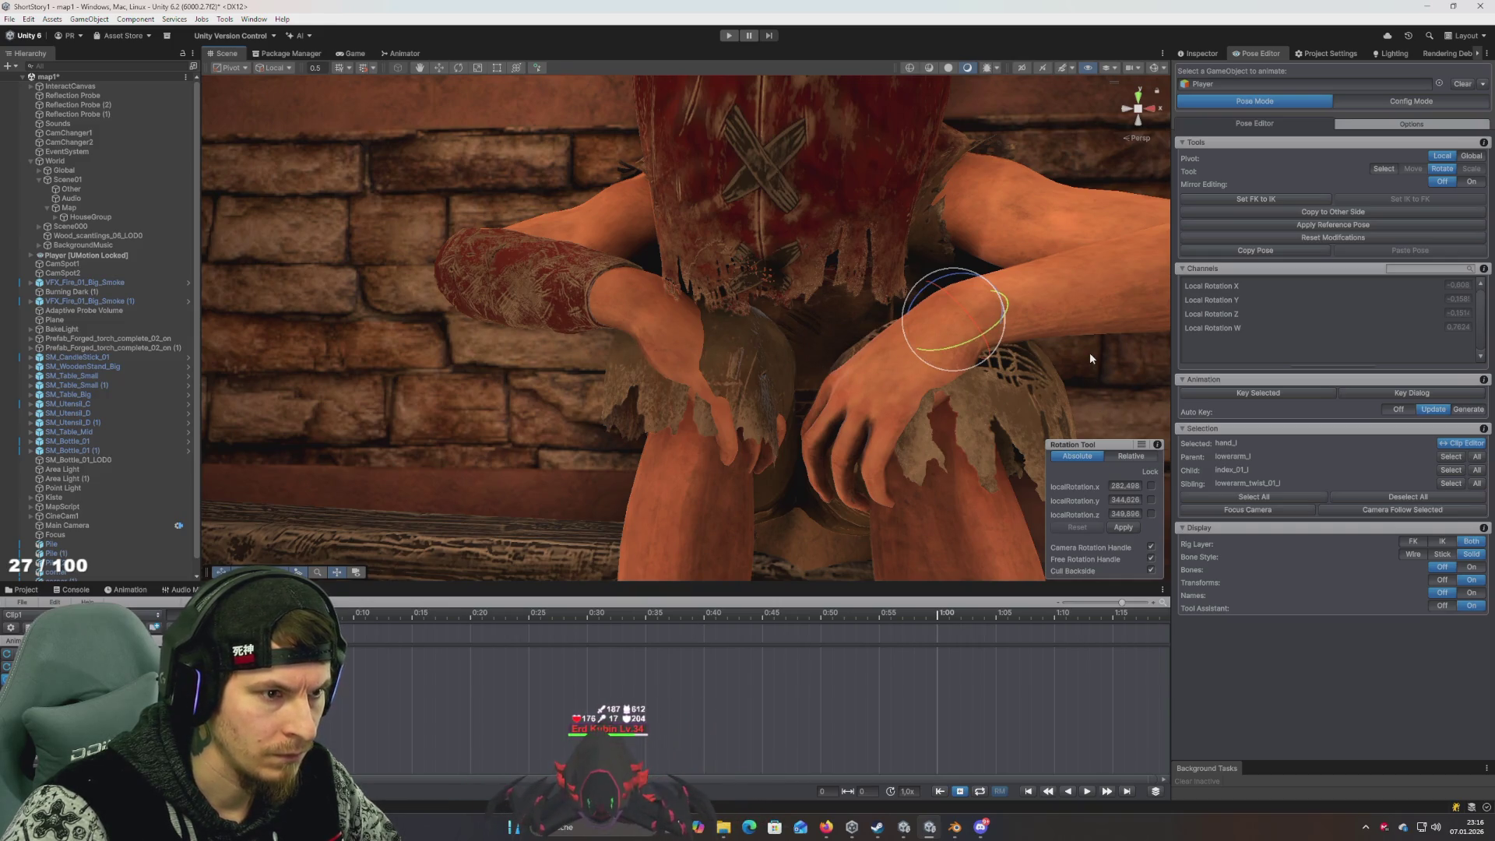
scroll(1091, 353, down, 5)
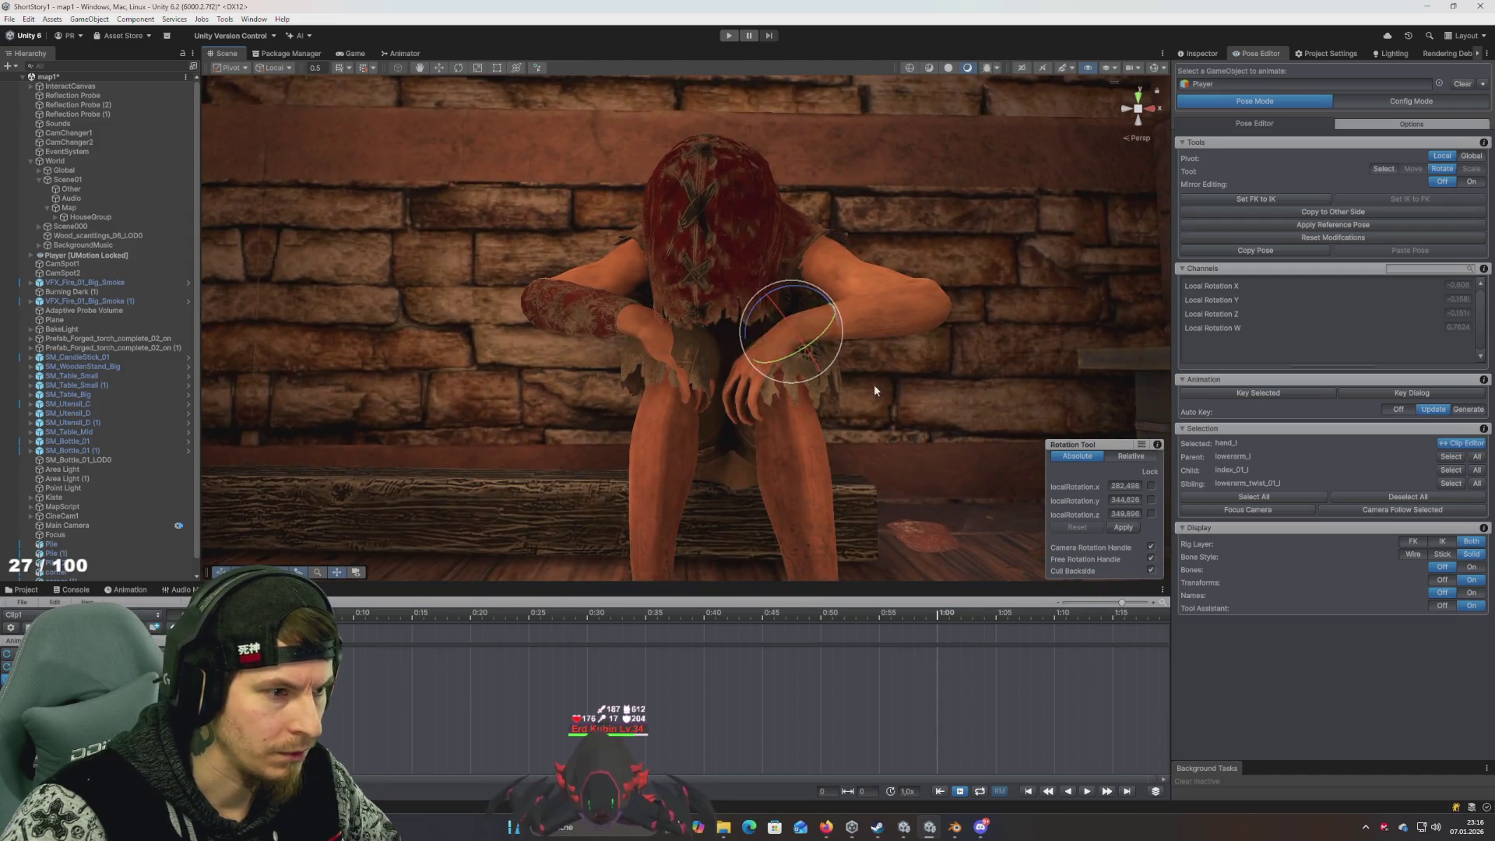
click(1471, 567)
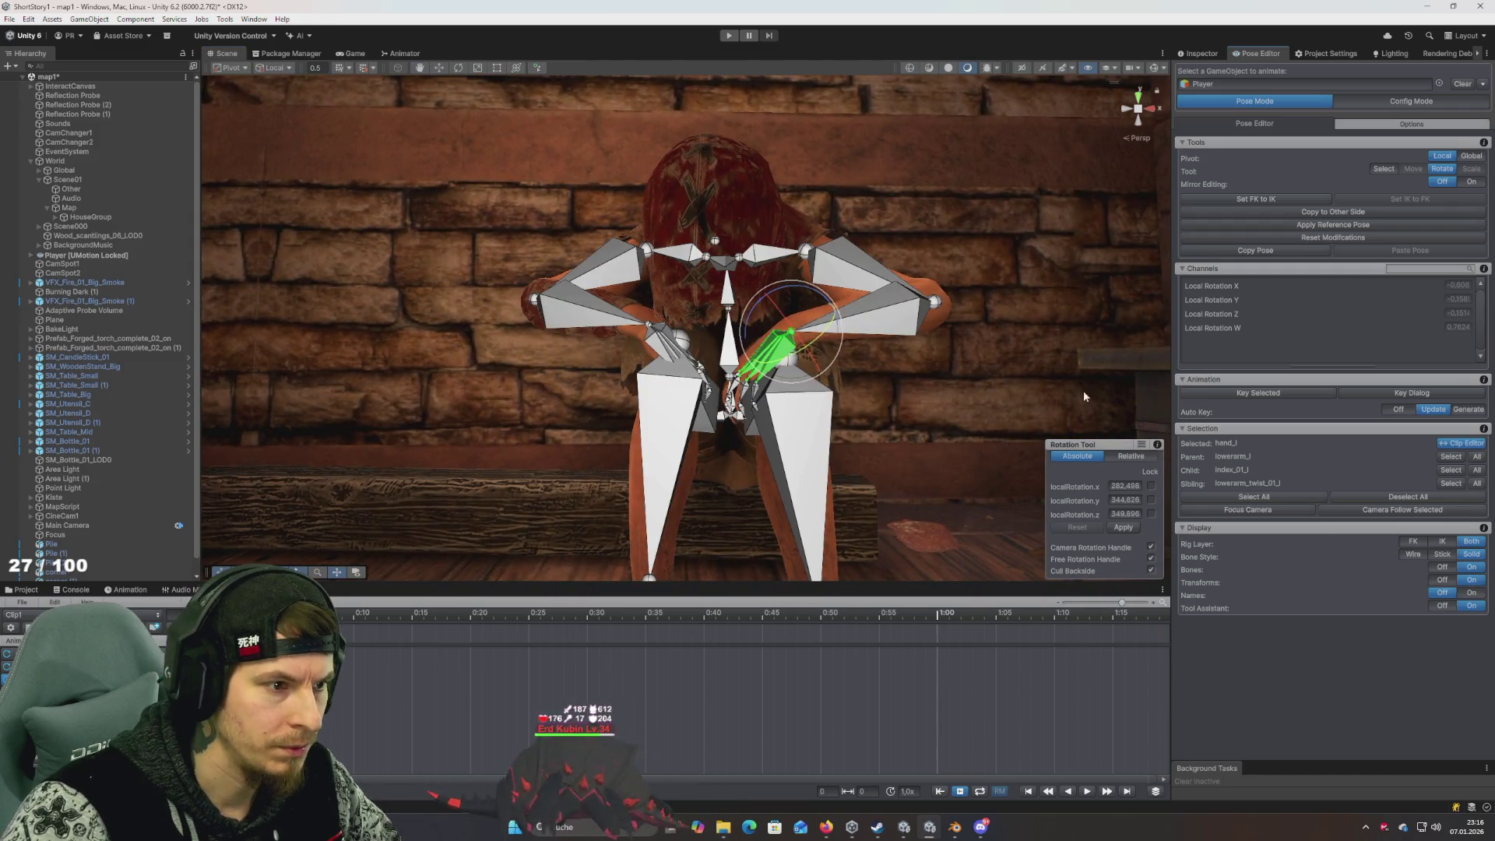
click(935, 303)
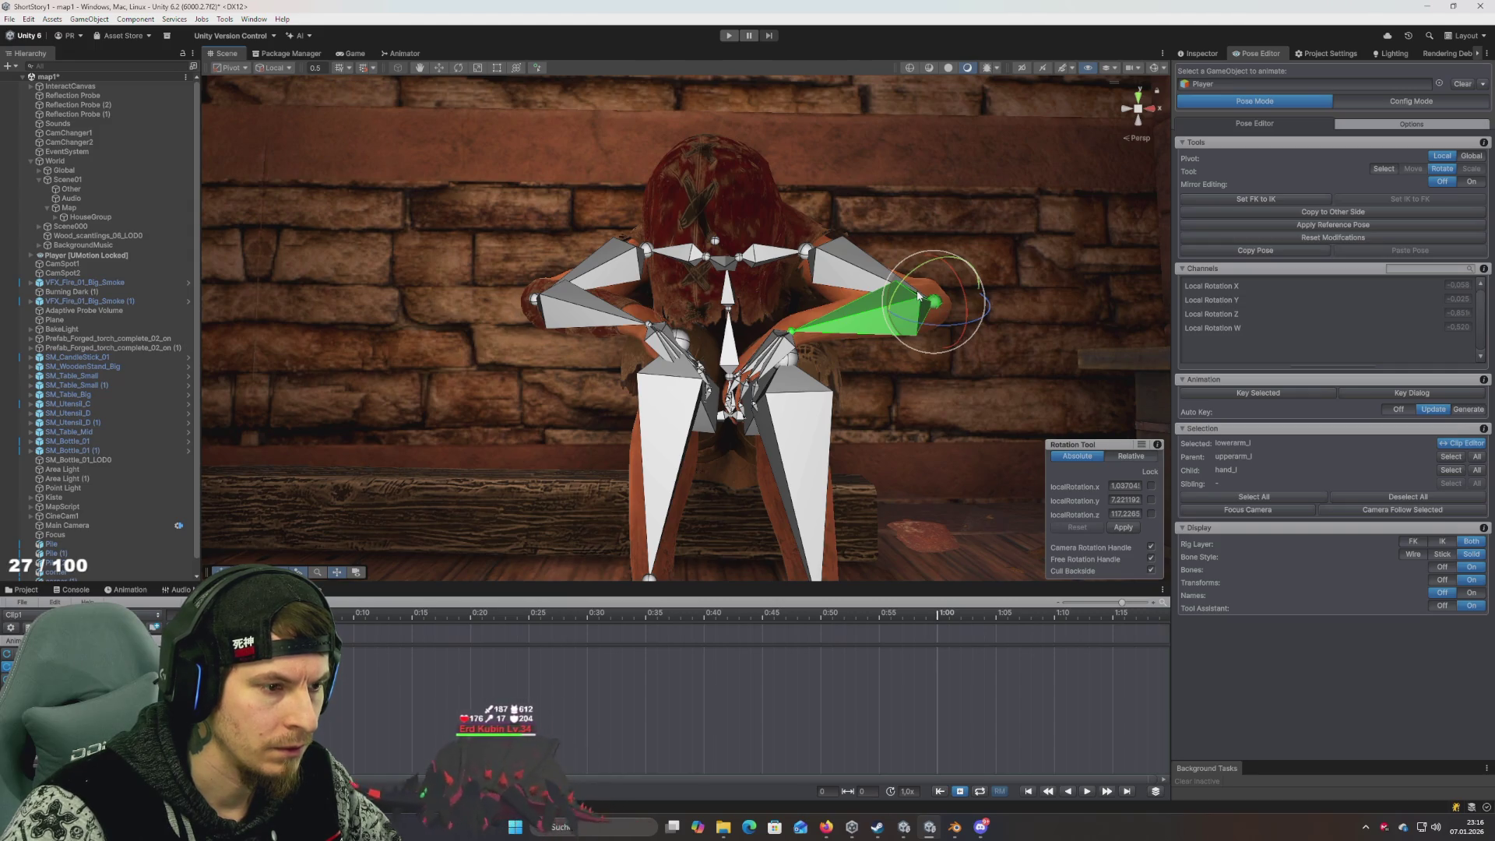
drag(910, 283, 911, 284)
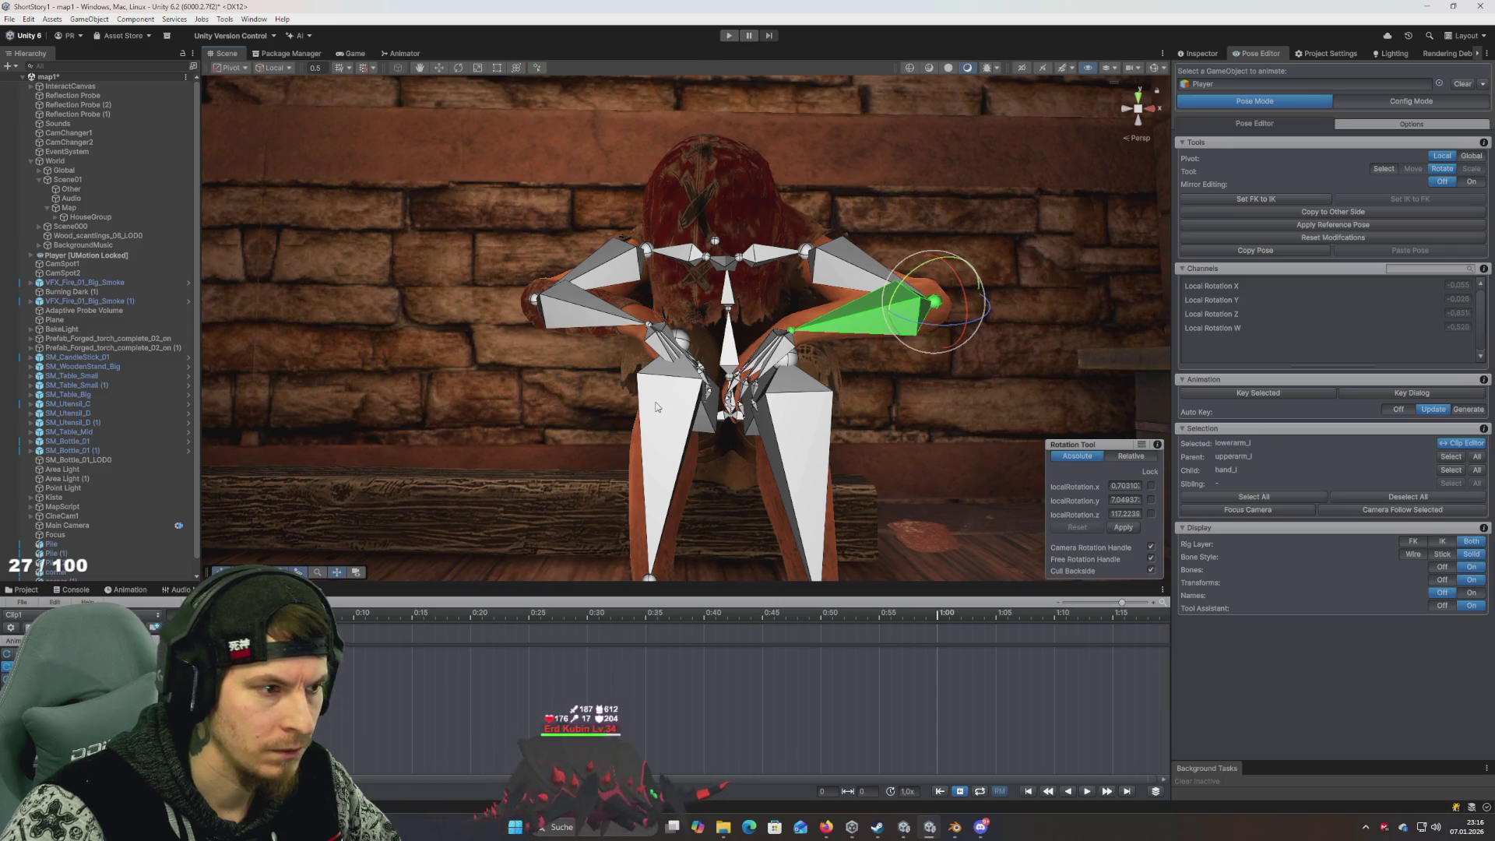
Twist the right hand at the wrist to drape over the knee and switch bones to Stick style
click(662, 342)
click(1447, 570)
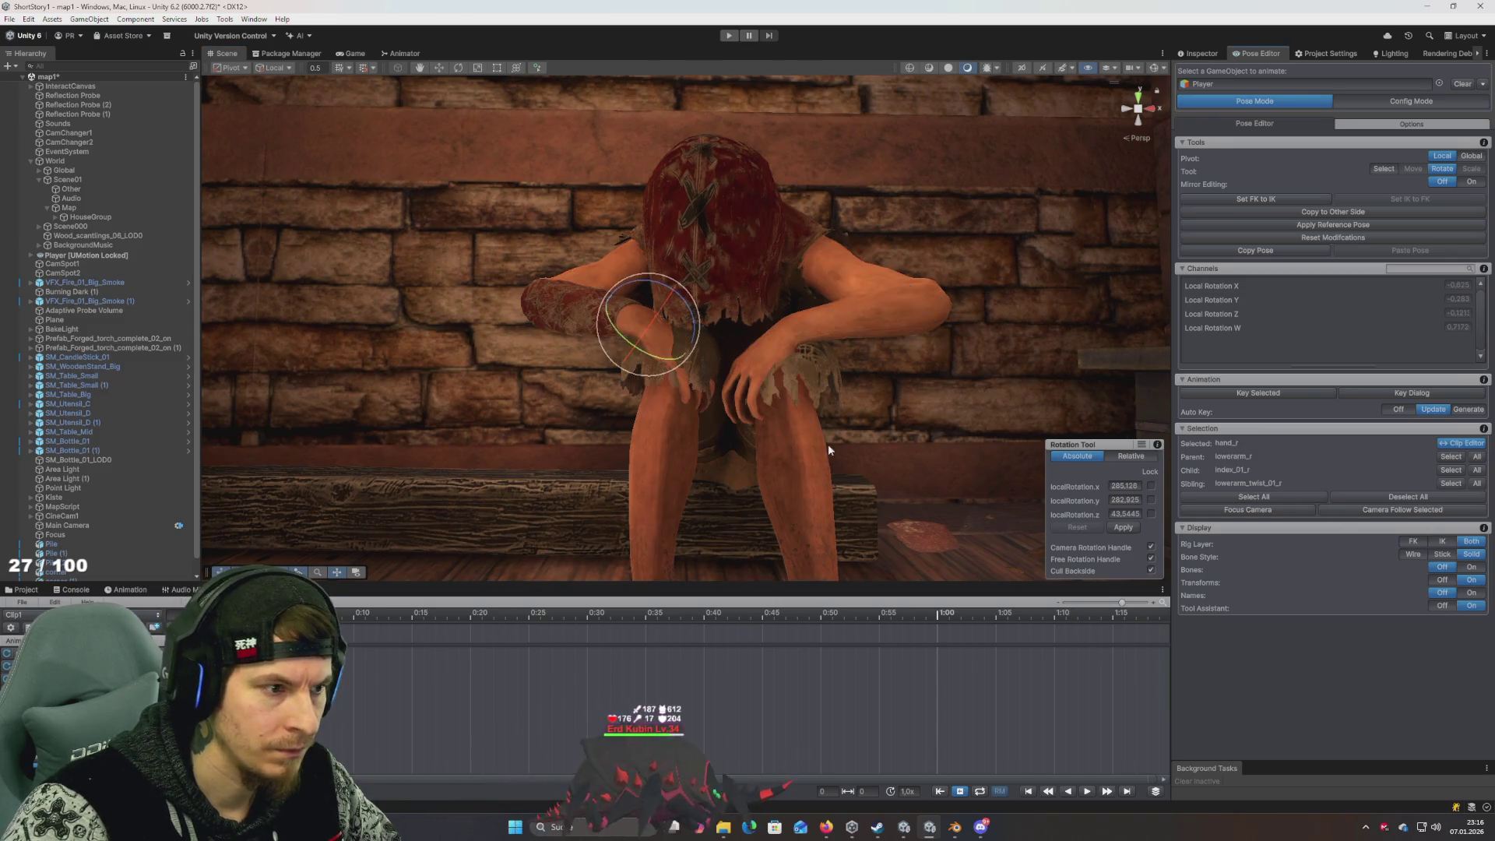
scroll(625, 358, up, 6)
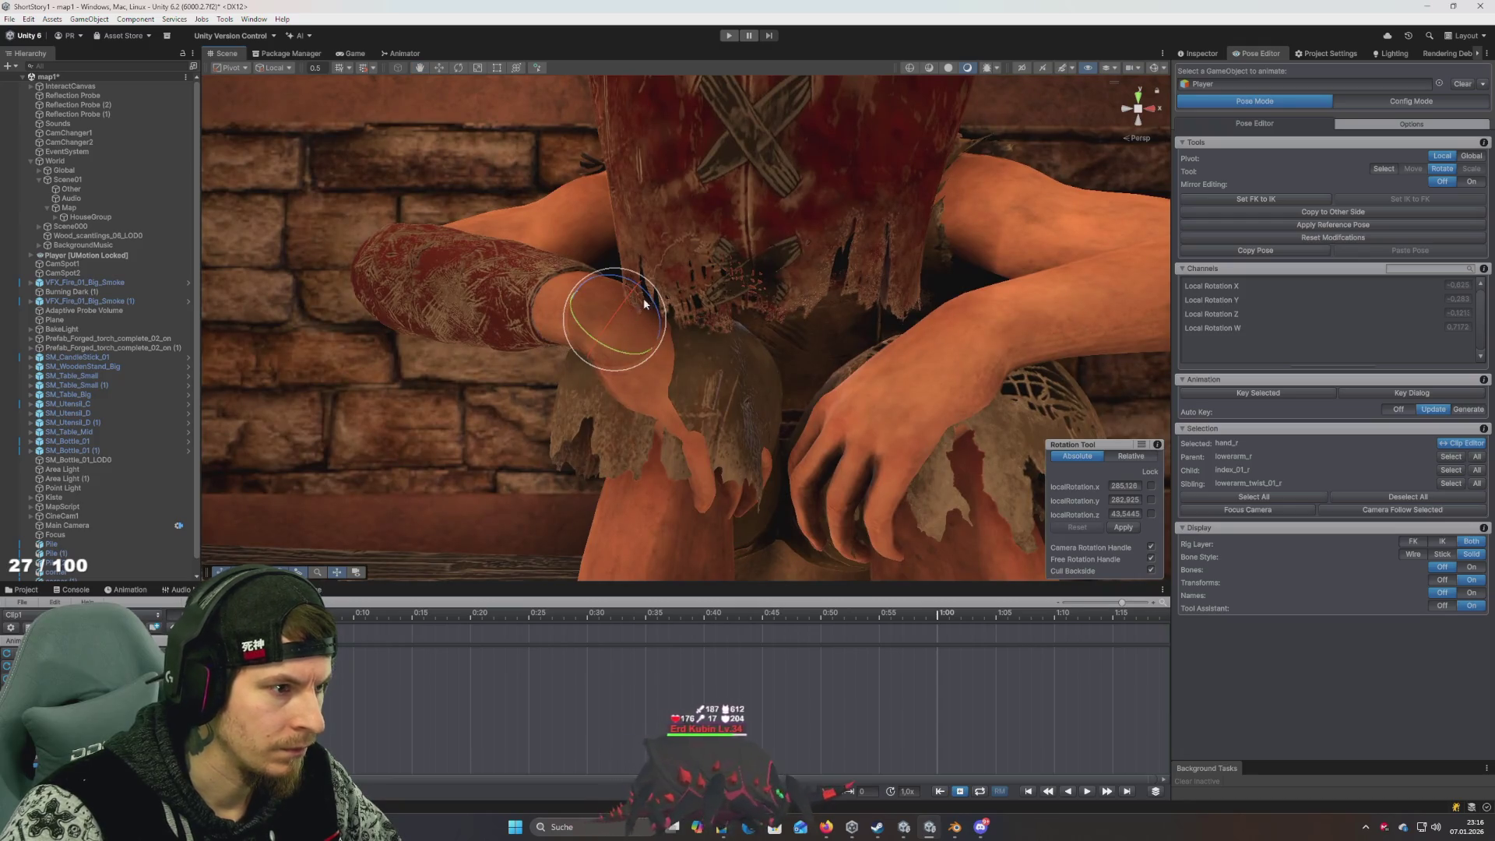
mouse_move(646, 304)
mouse_down()
mouse_move(617, 306)
mouse_move(628, 314)
mouse_up()
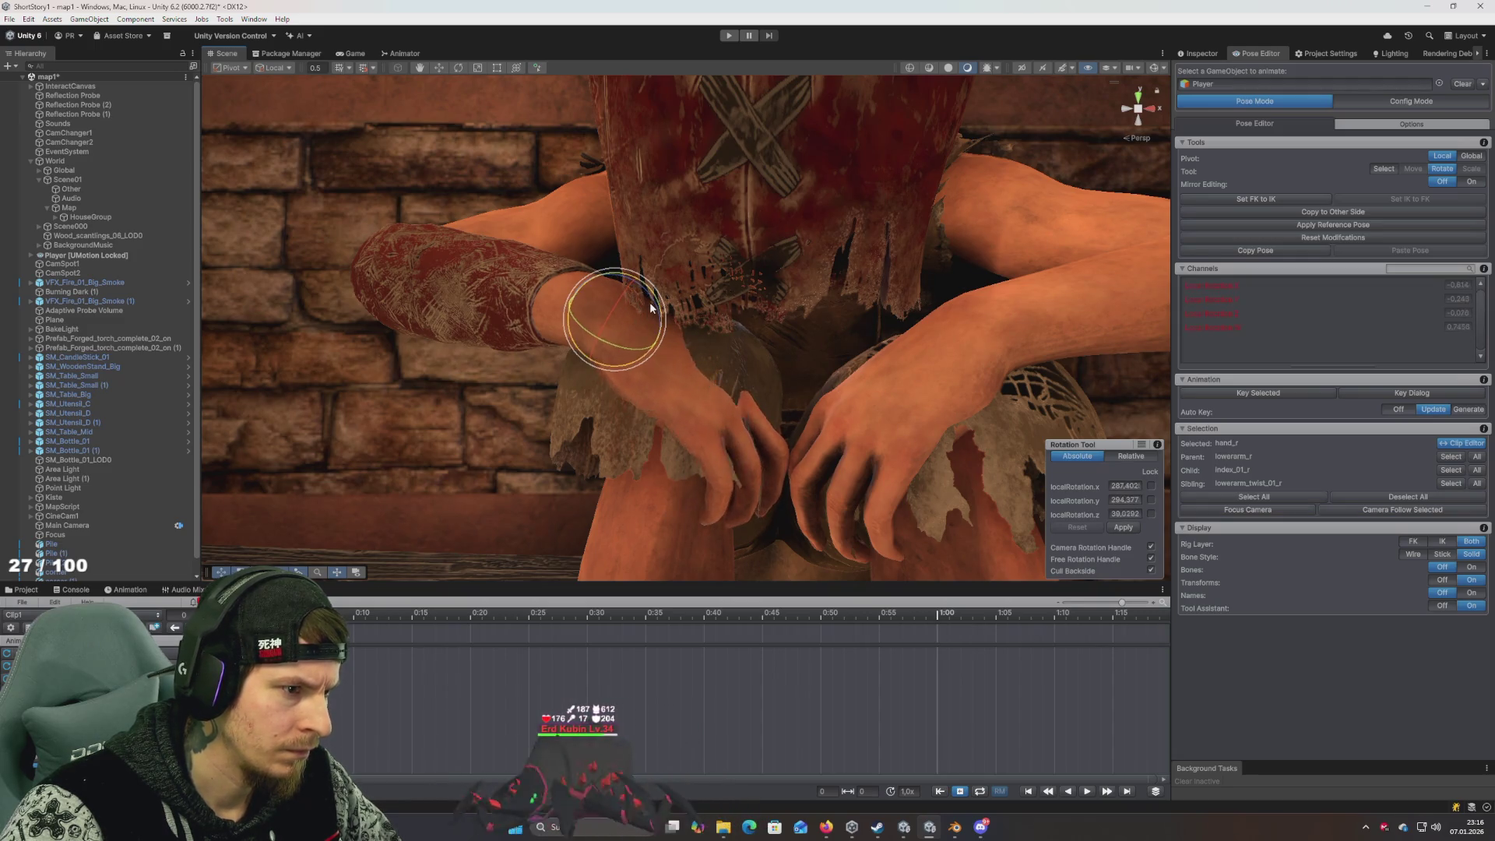
drag(658, 319, 658, 317)
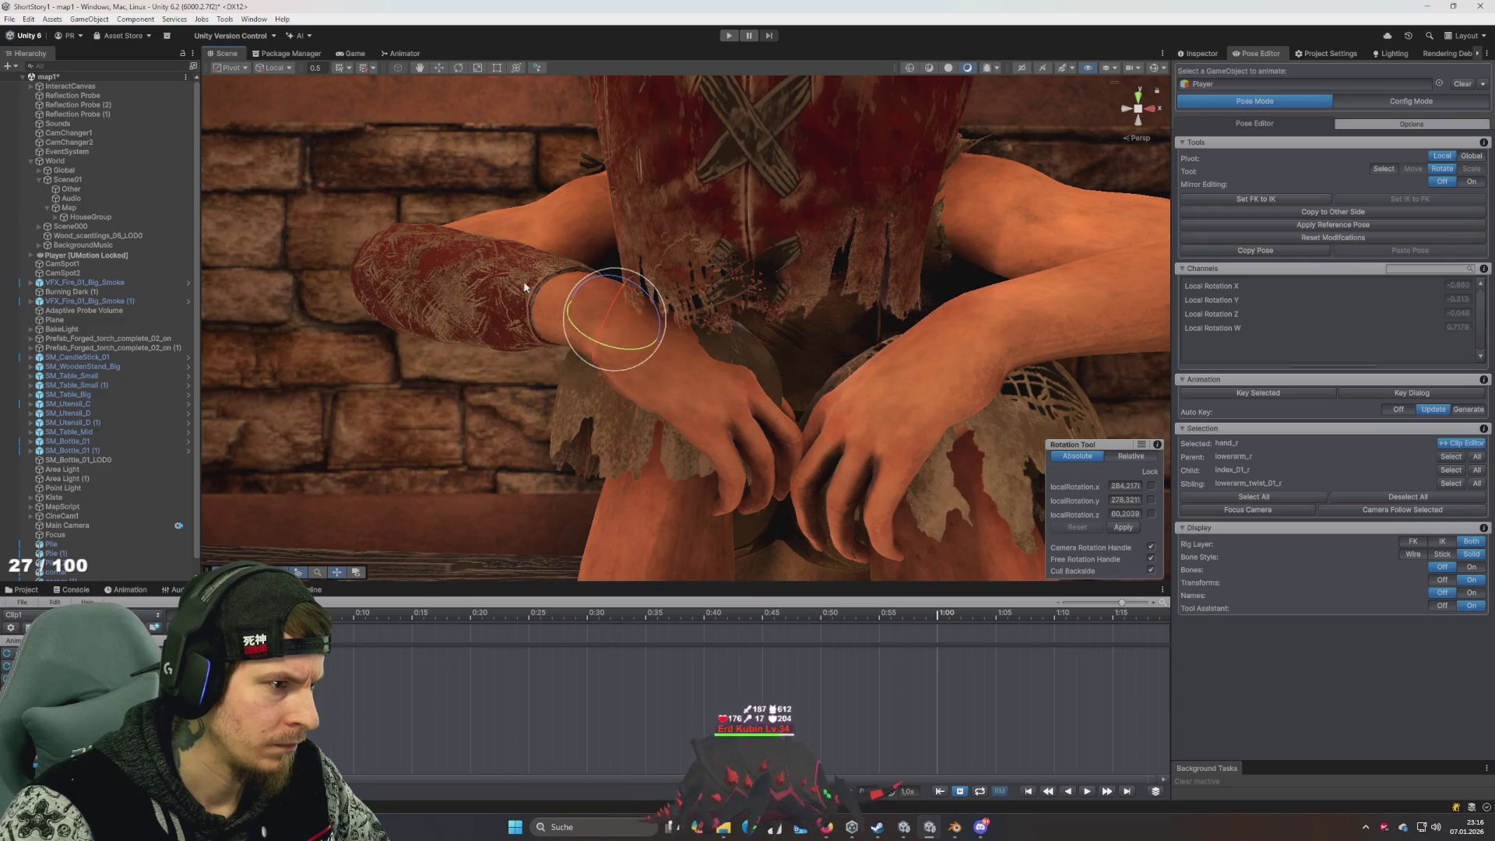
click(1443, 554)
Restore solid bones and slightly rotate the right forearm, checking from the side
click(452, 249)
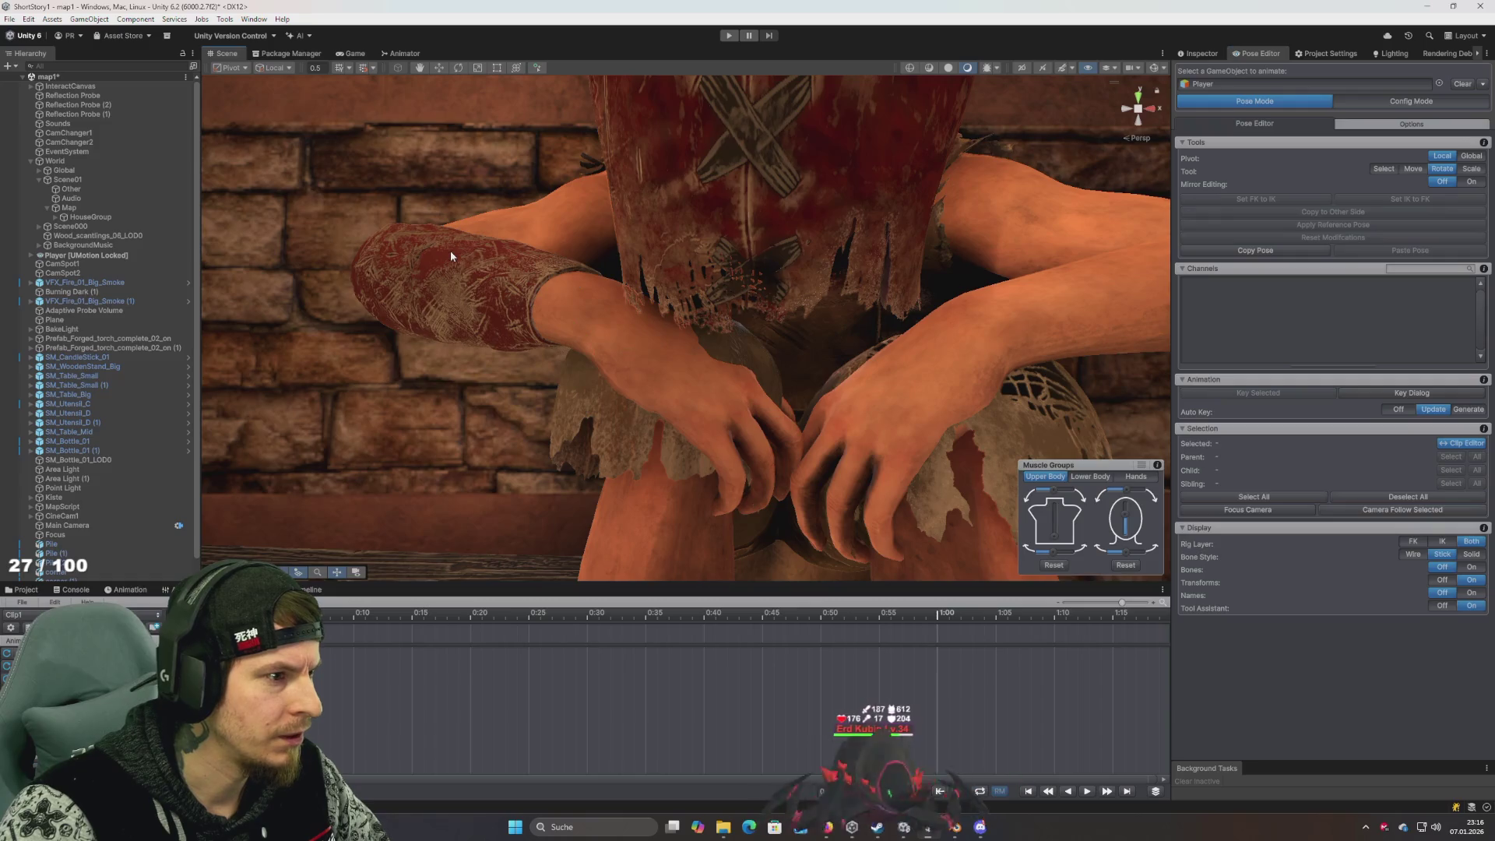
click(1471, 555)
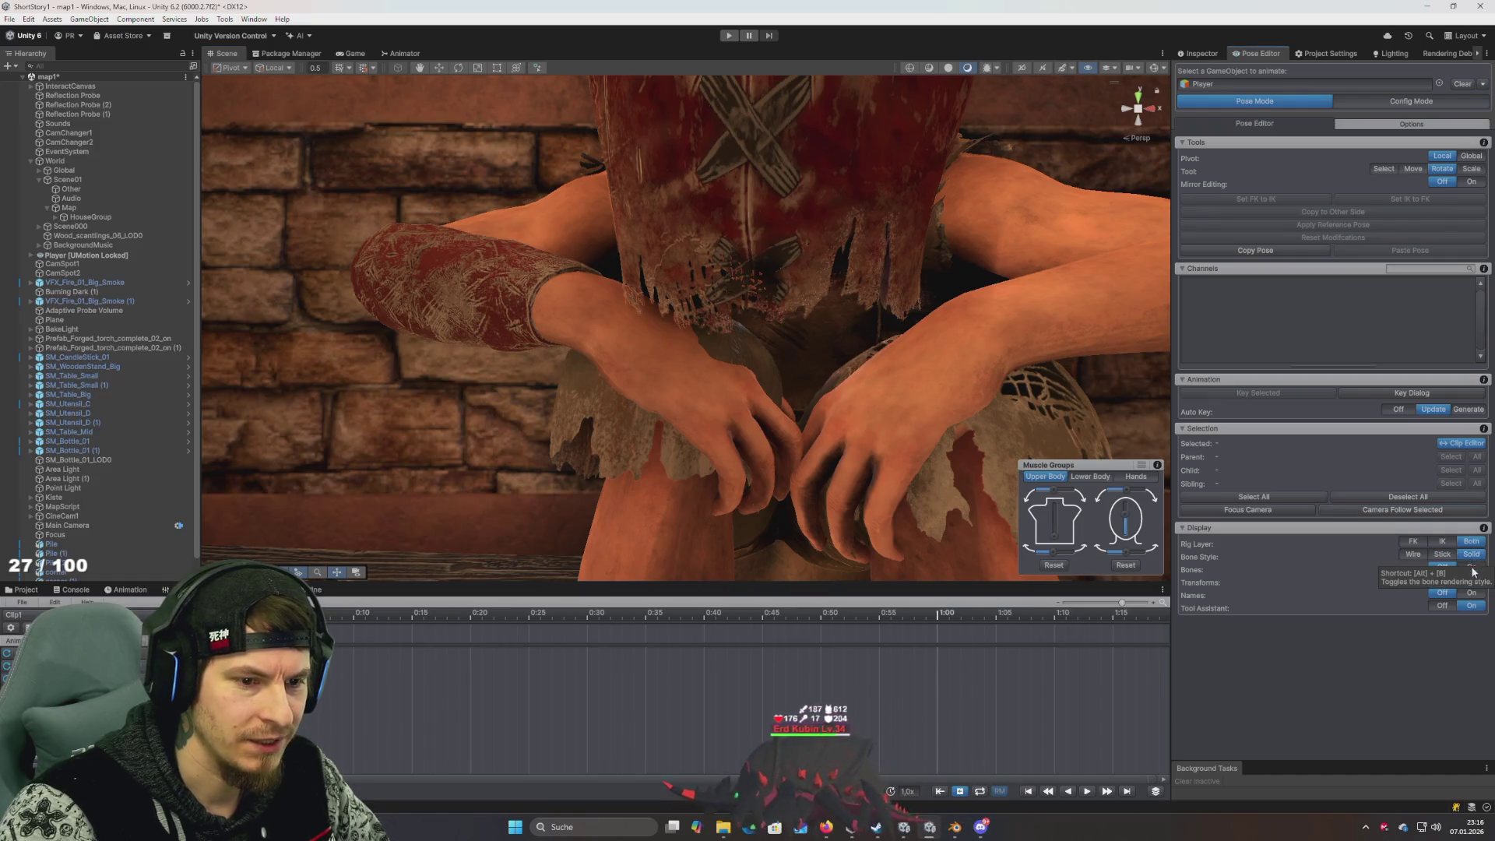
click(1472, 569)
click(499, 286)
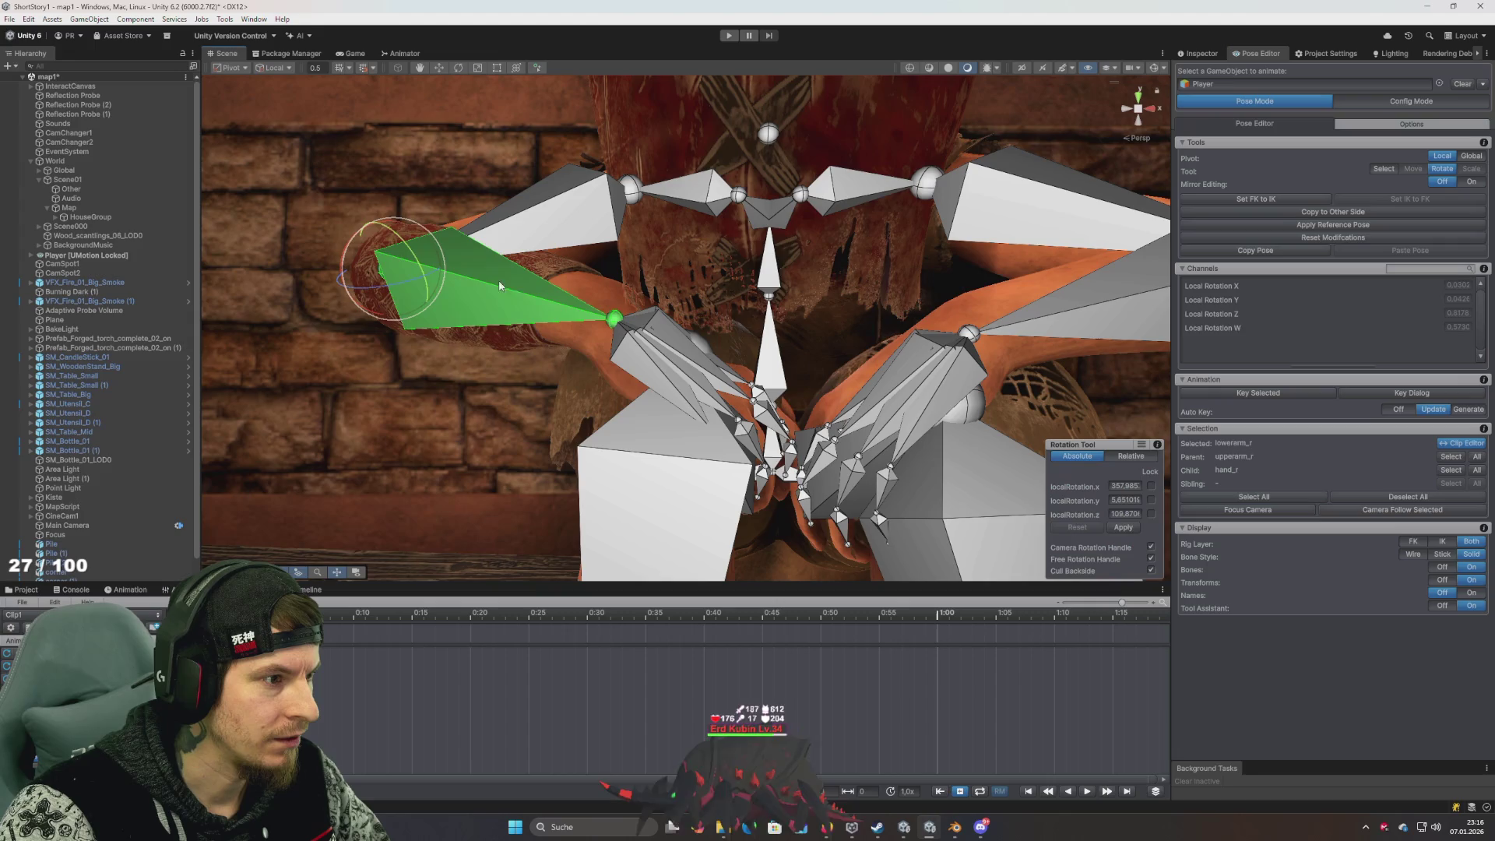
click(630, 192)
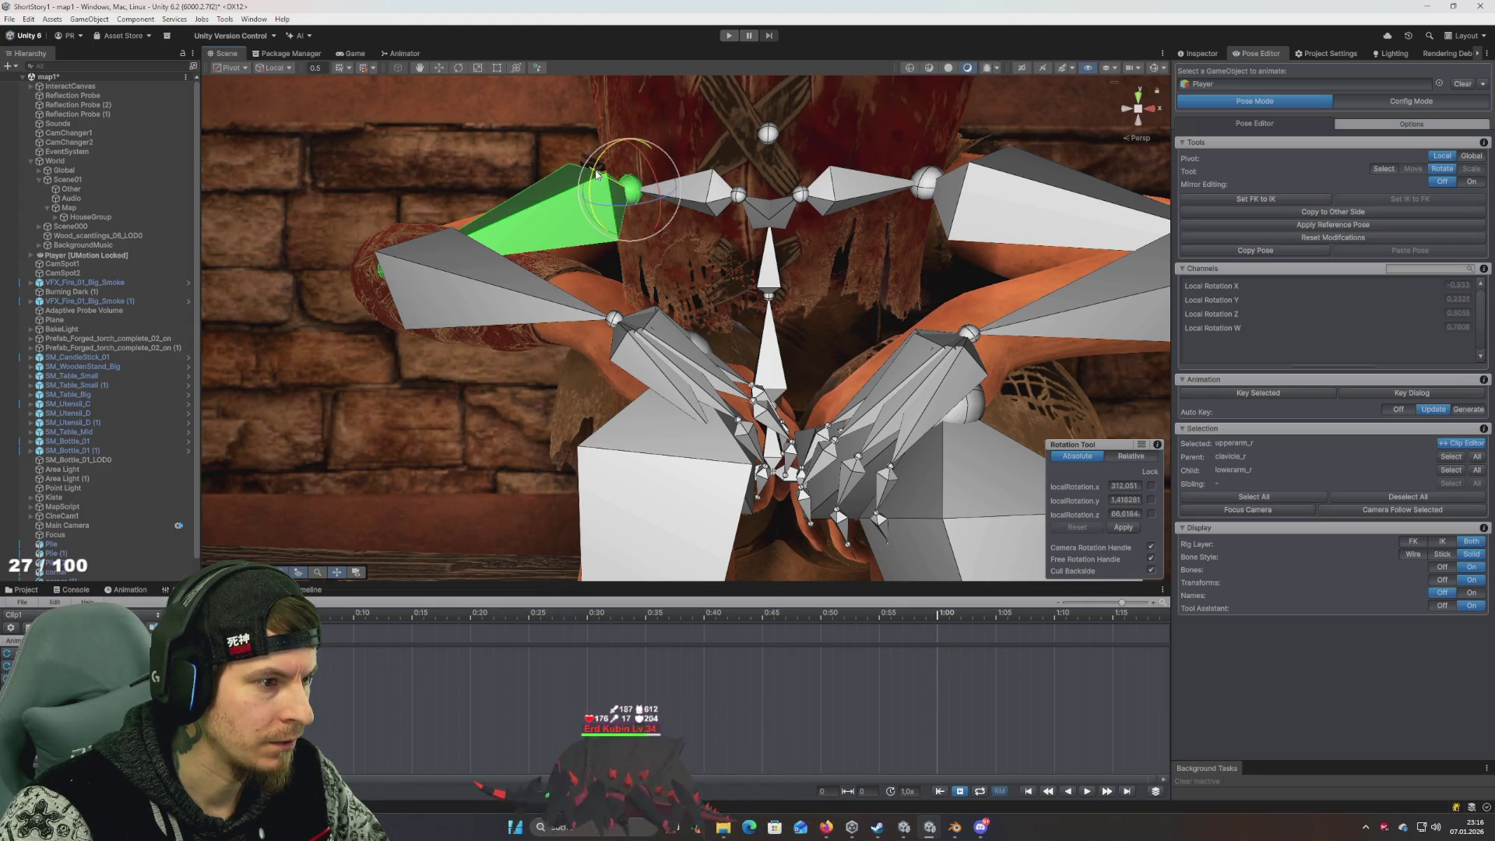
click(511, 285)
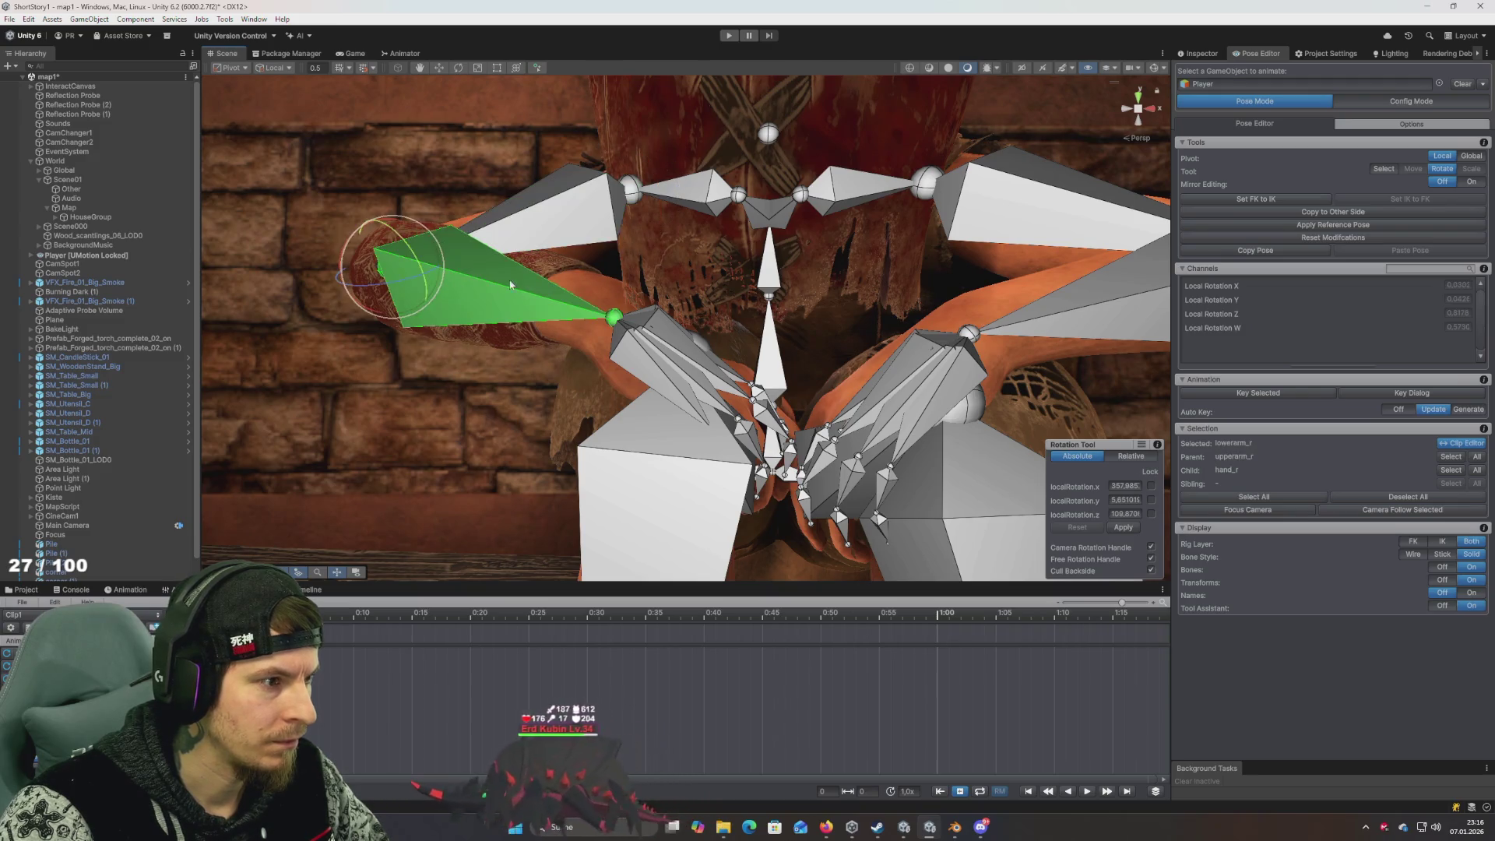
drag(614, 316, 611, 310)
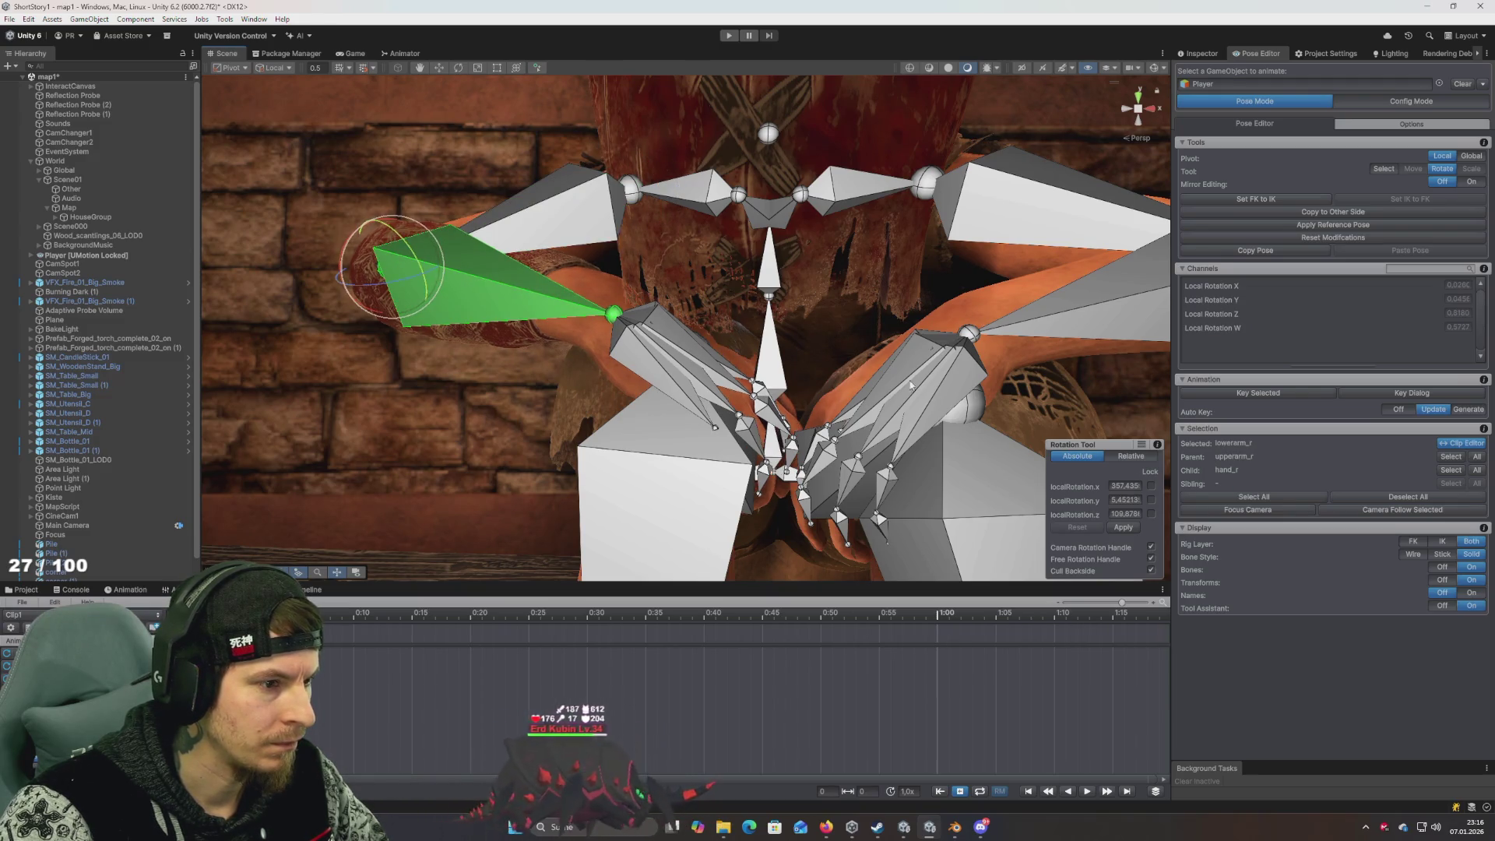
click(1445, 568)
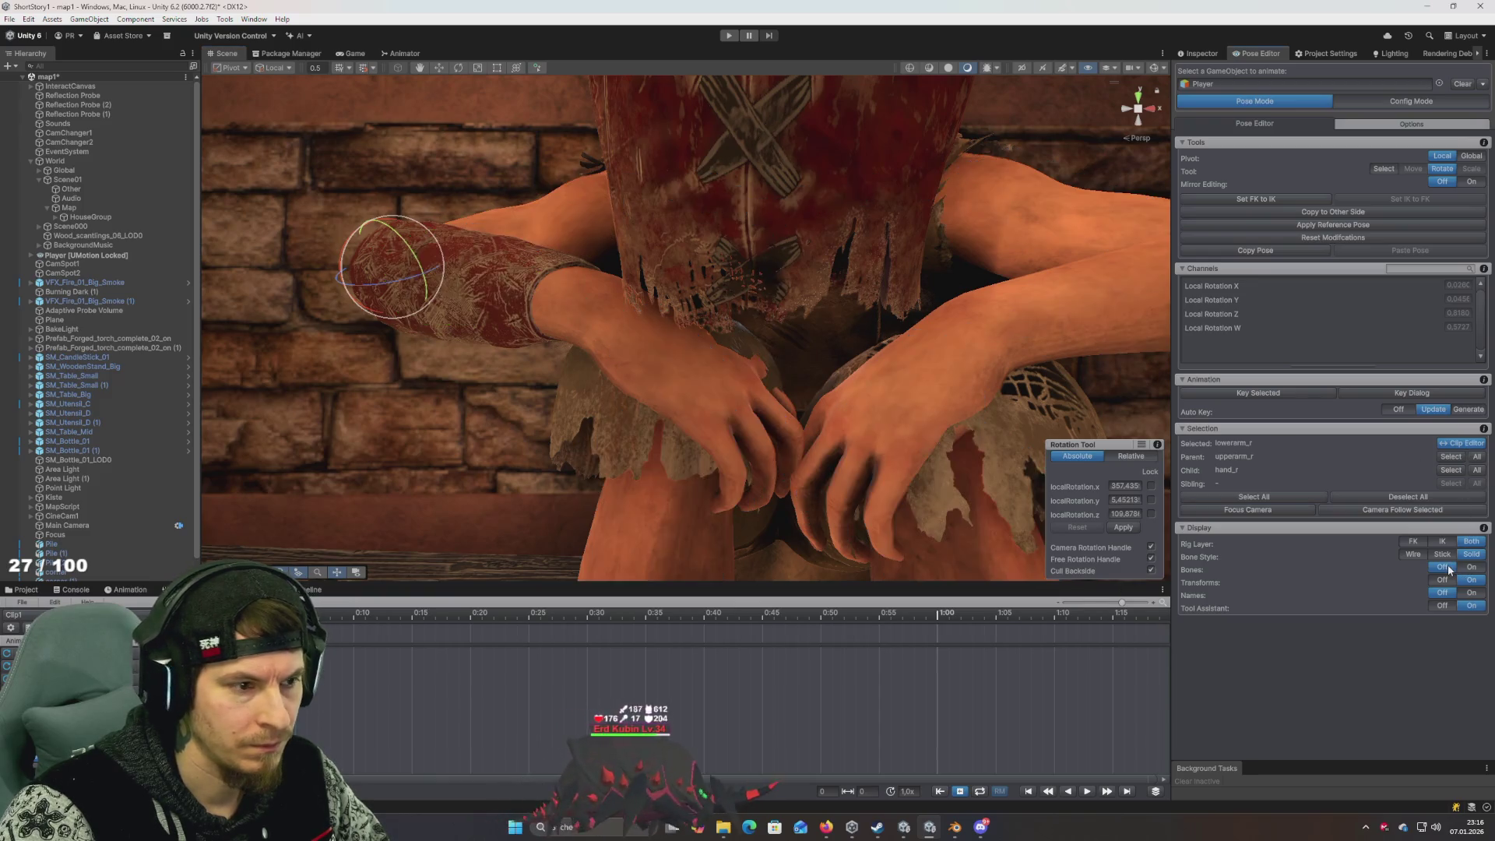
mouse_move(896, 405)
mouse_down()
mouse_move(737, 404)
mouse_move(844, 400)
mouse_move(750, 396)
mouse_up()
Rotate the right hand to about 283.75, 274.87, 85.87 so it settles on the knee, then frame it
click(750, 396)
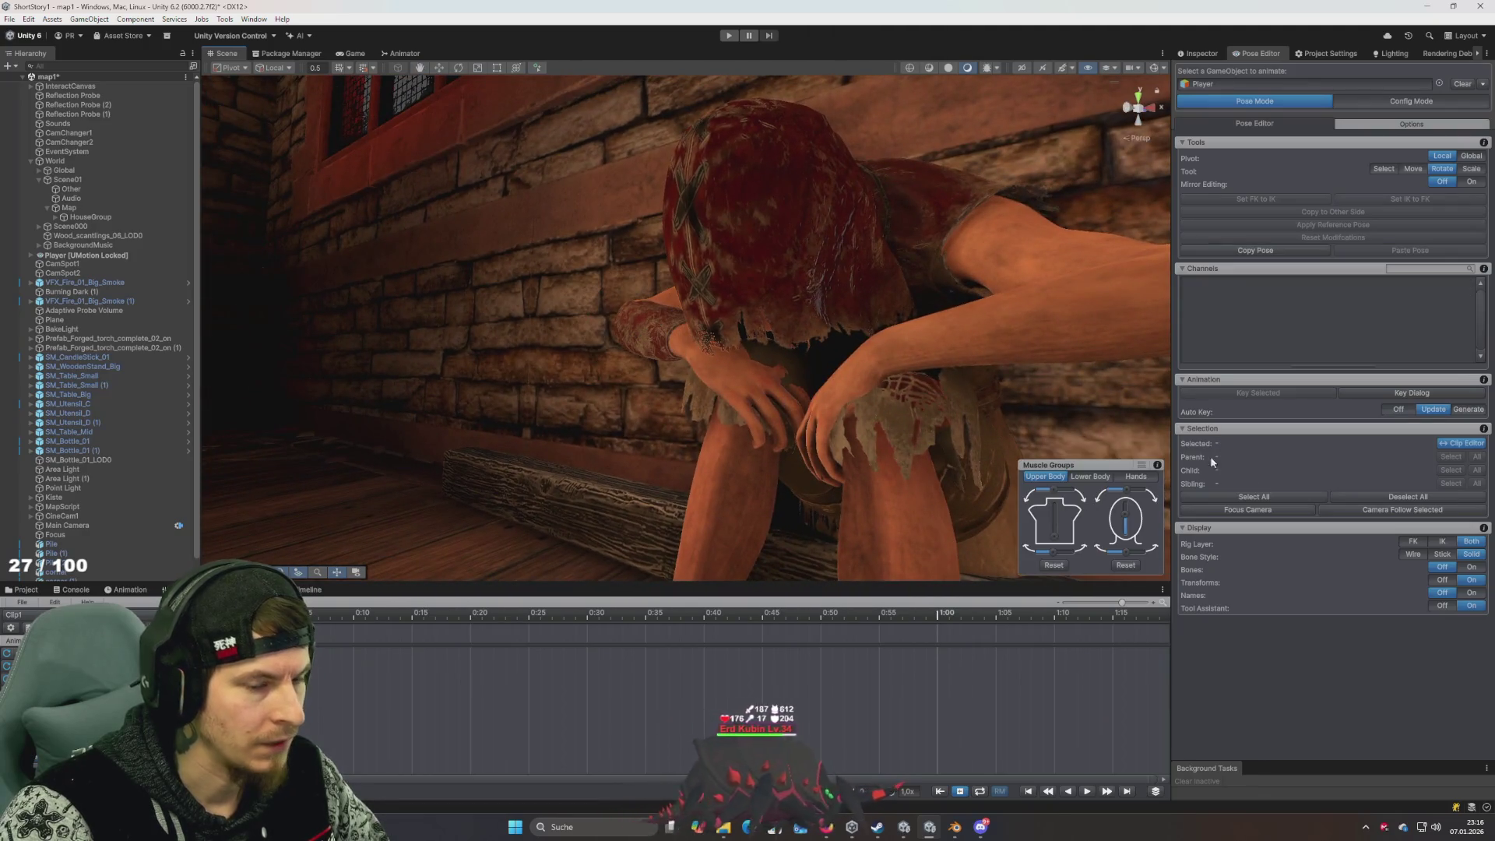
click(1472, 569)
click(729, 360)
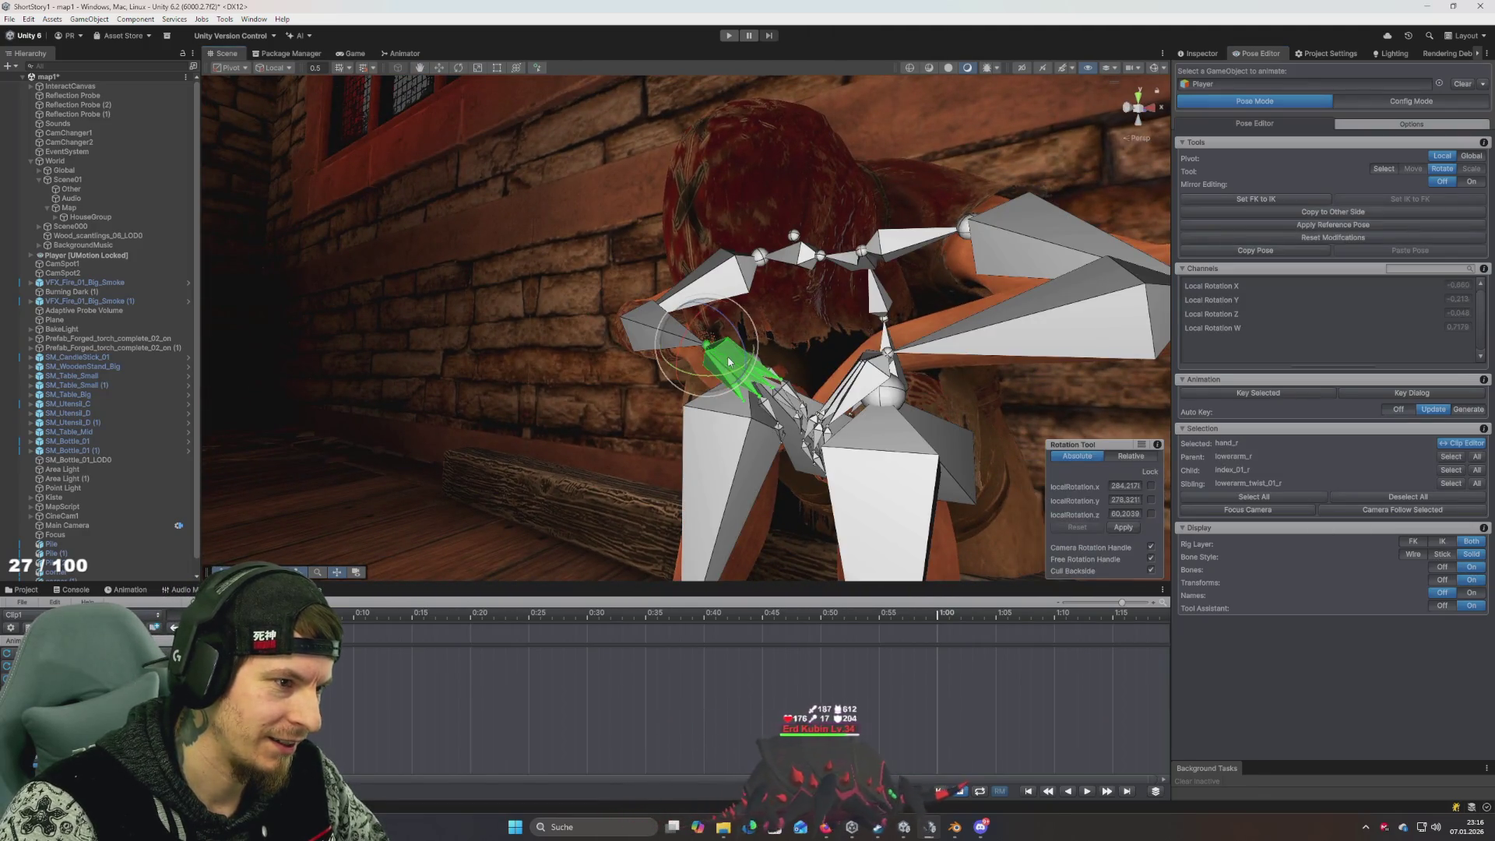
drag(686, 330, 732, 328)
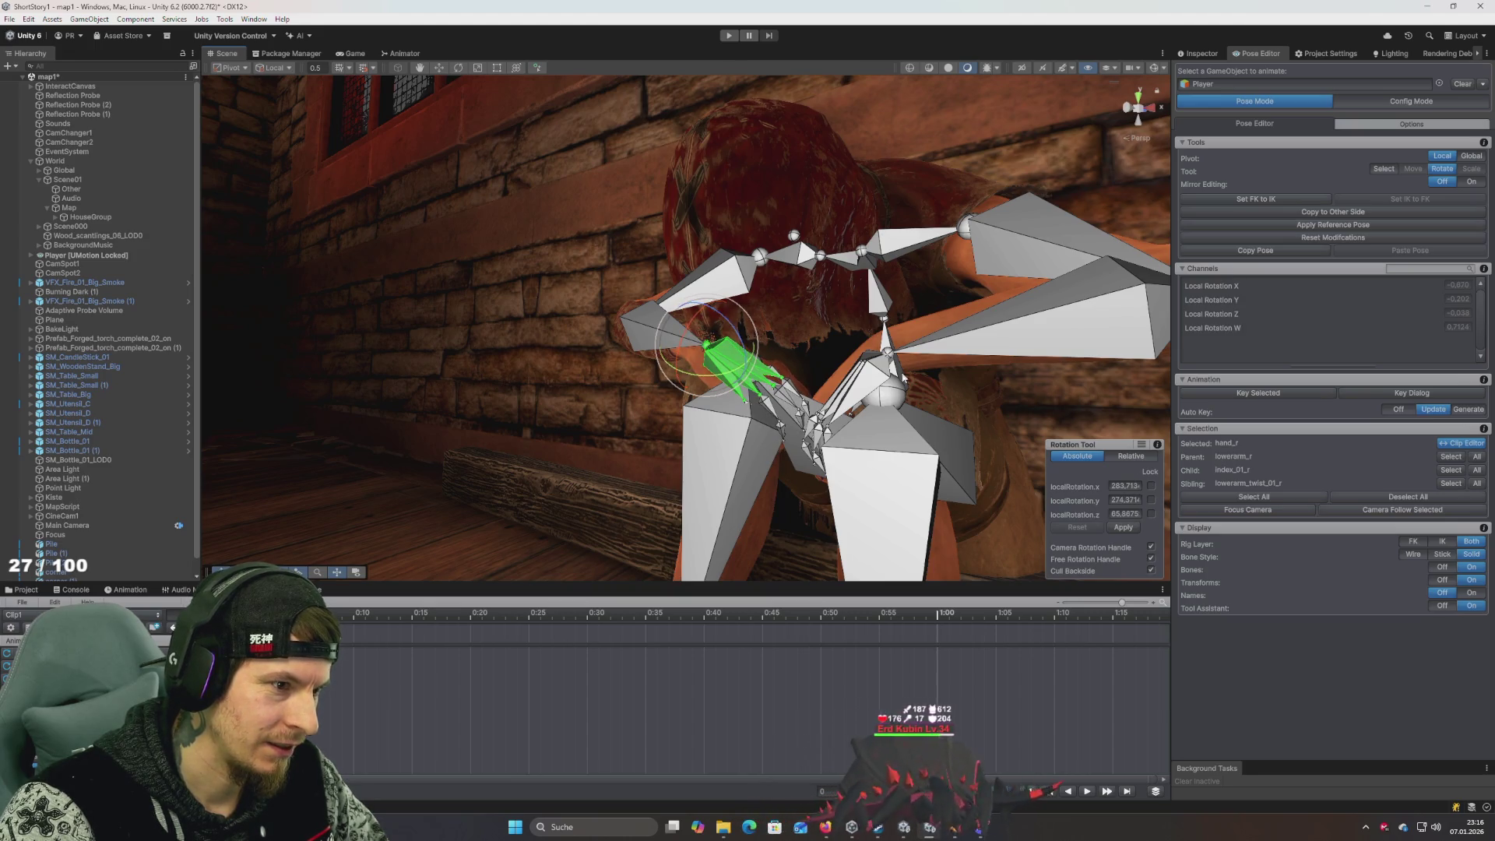
click(1446, 568)
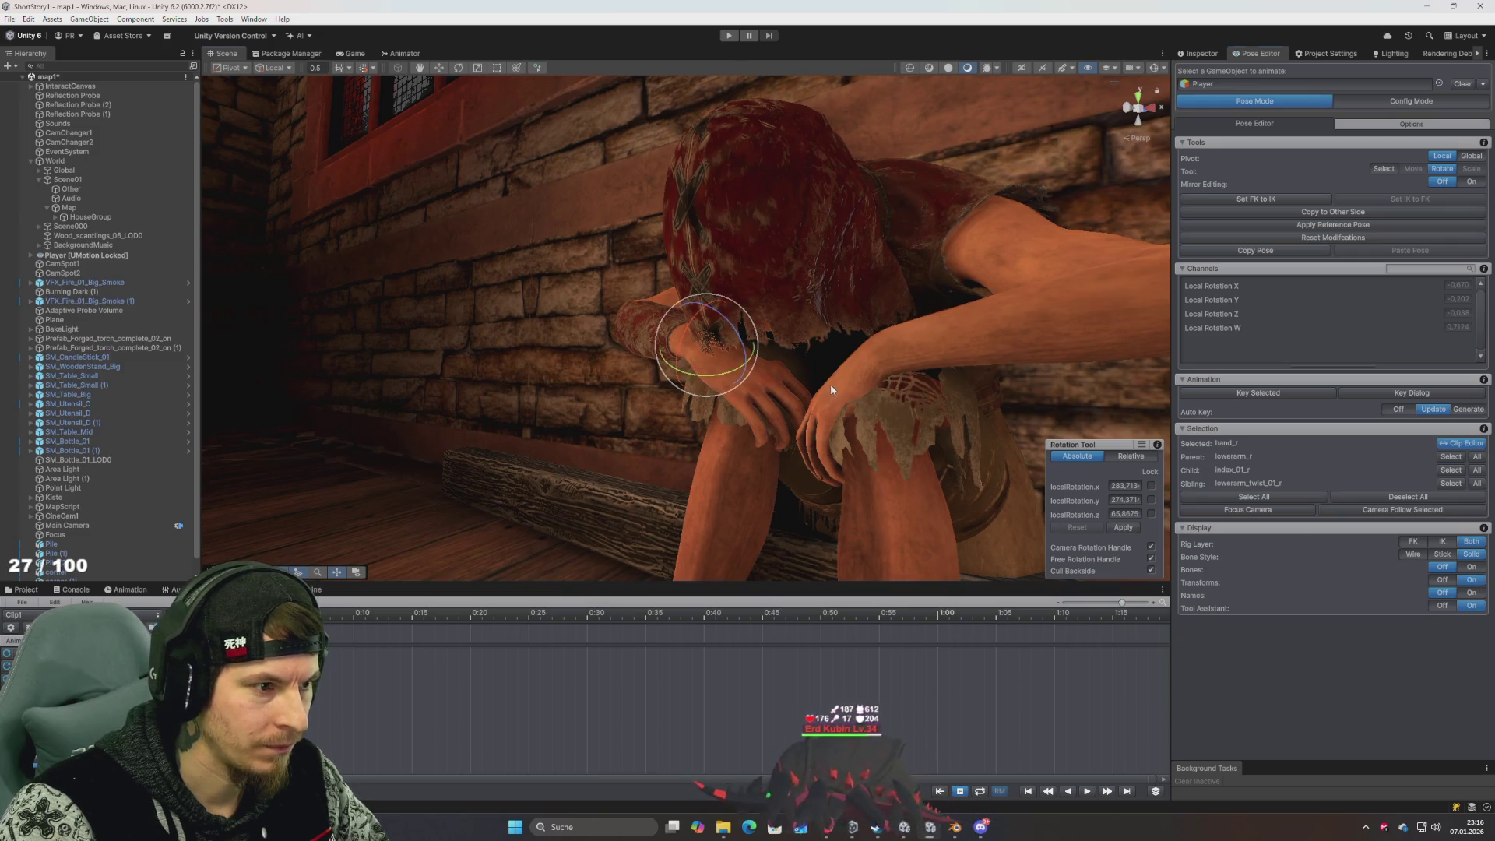
scroll(831, 385, down, 5)
mouse_move(968, 397)
mouse_down()
mouse_move(941, 387)
mouse_move(1141, 457)
mouse_move(1061, 434)
mouse_up()
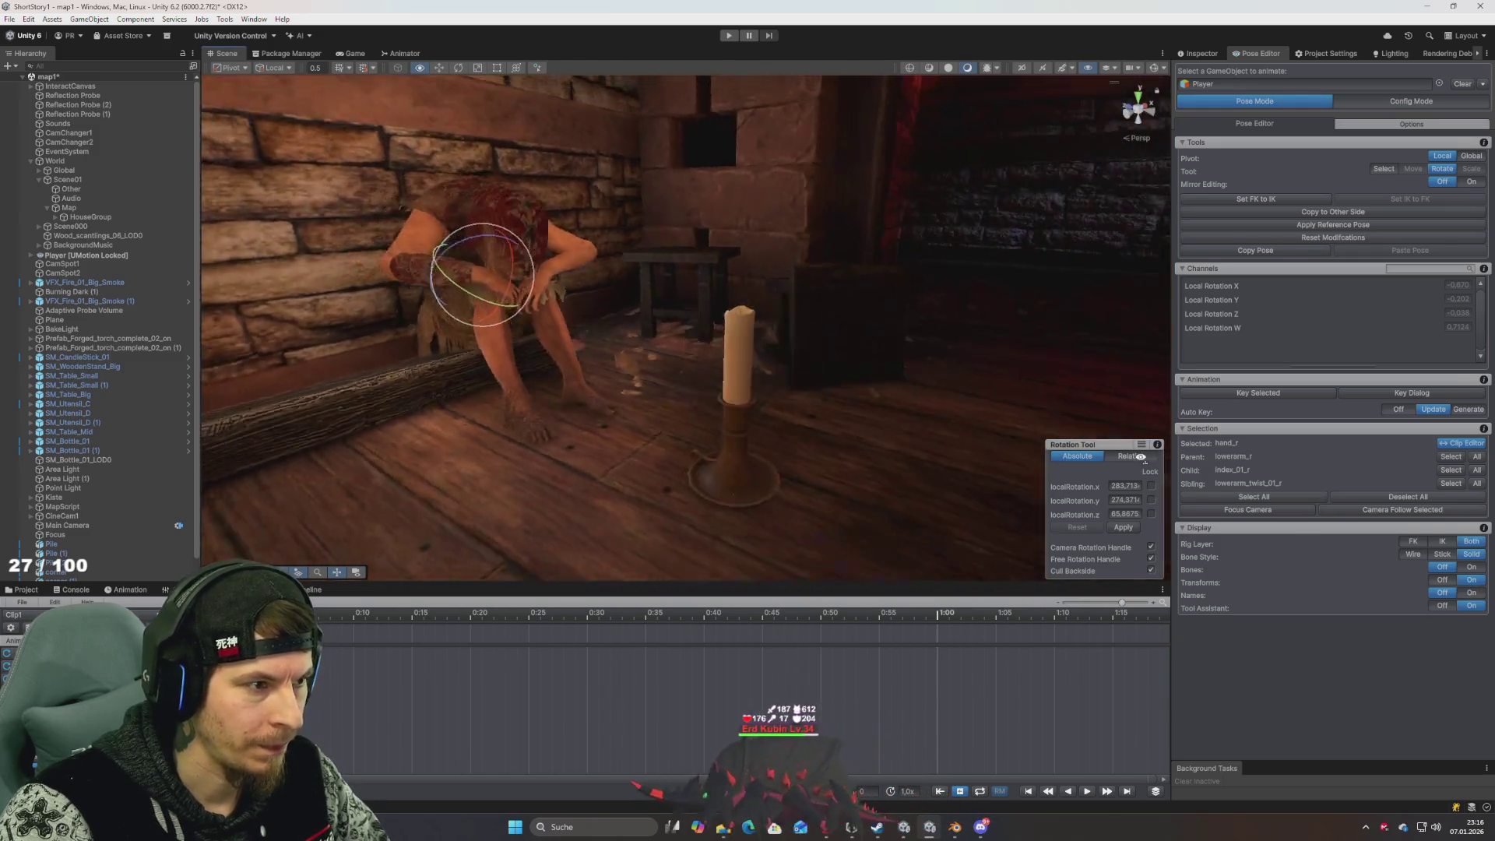
key(f)
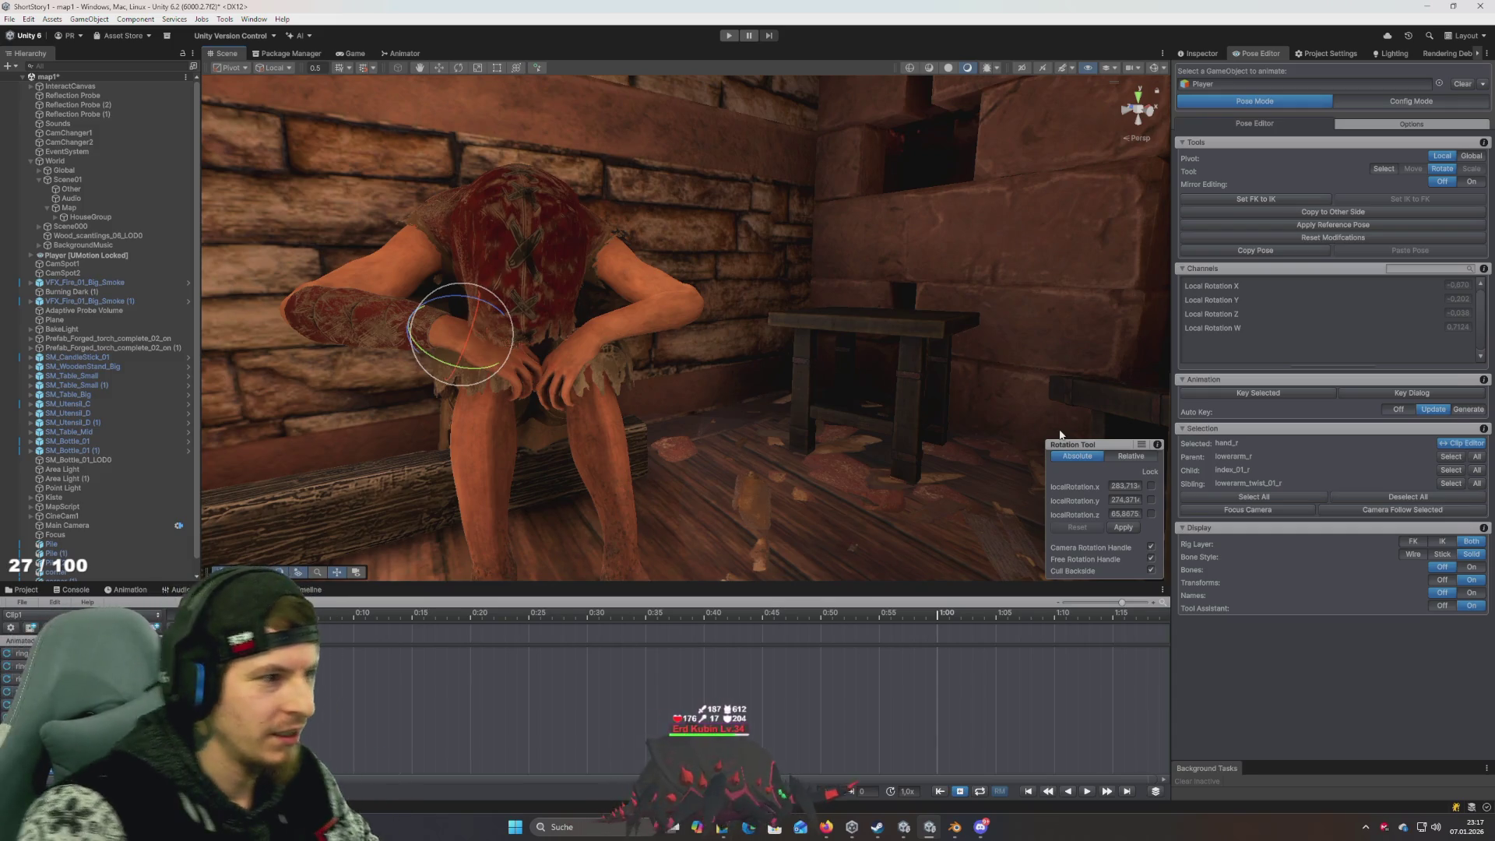
mouse_move(791, 300)
mouse_down()
mouse_move(801, 330)
mouse_move(731, 288)
mouse_up()
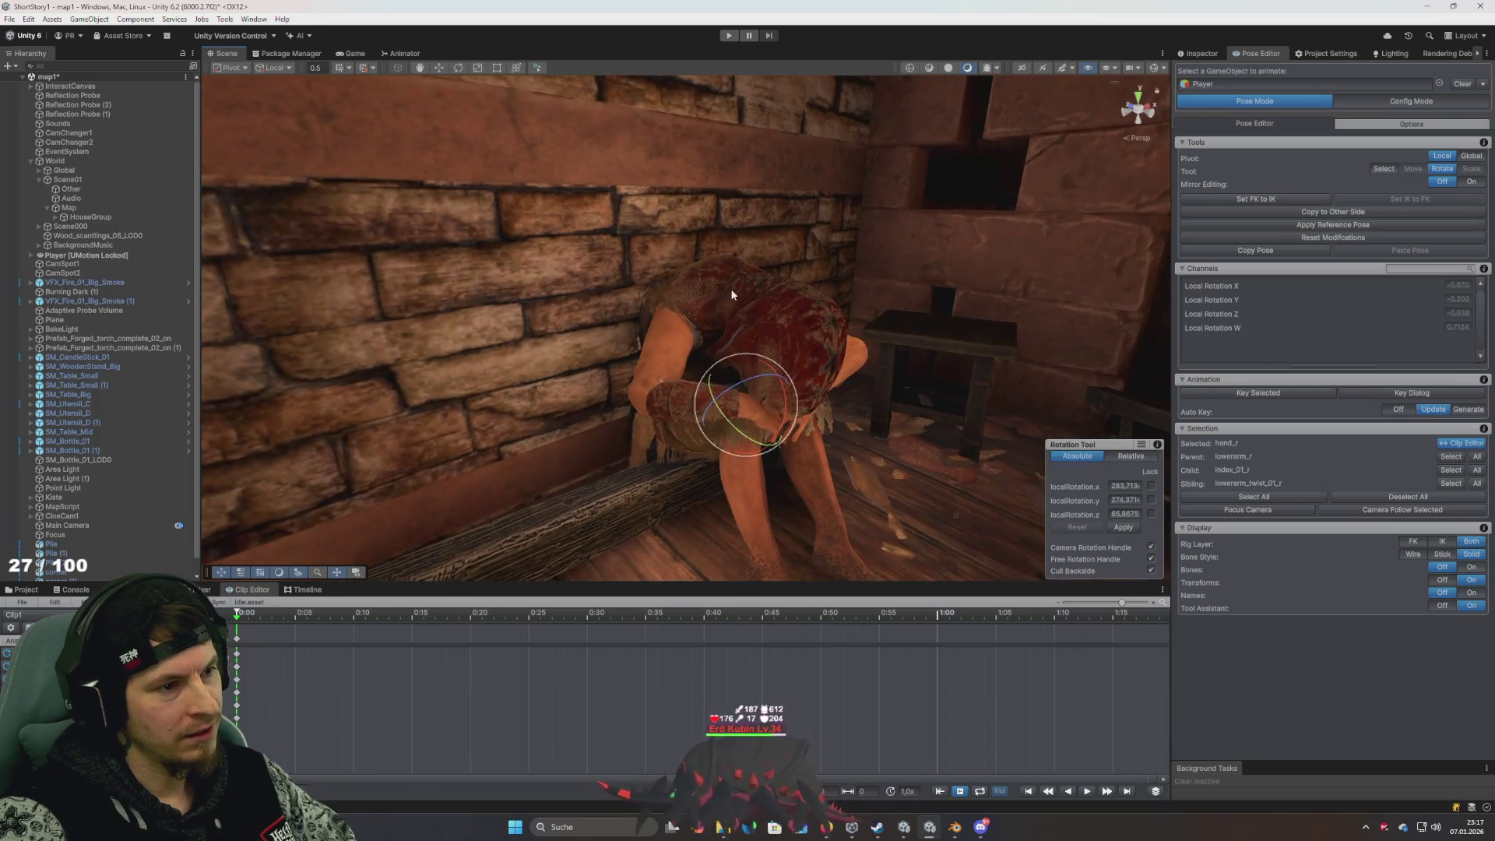
click(732, 294)
mouse_move(770, 385)
mouse_down()
mouse_move(728, 390)
mouse_move(766, 391)
mouse_move(744, 381)
mouse_up()
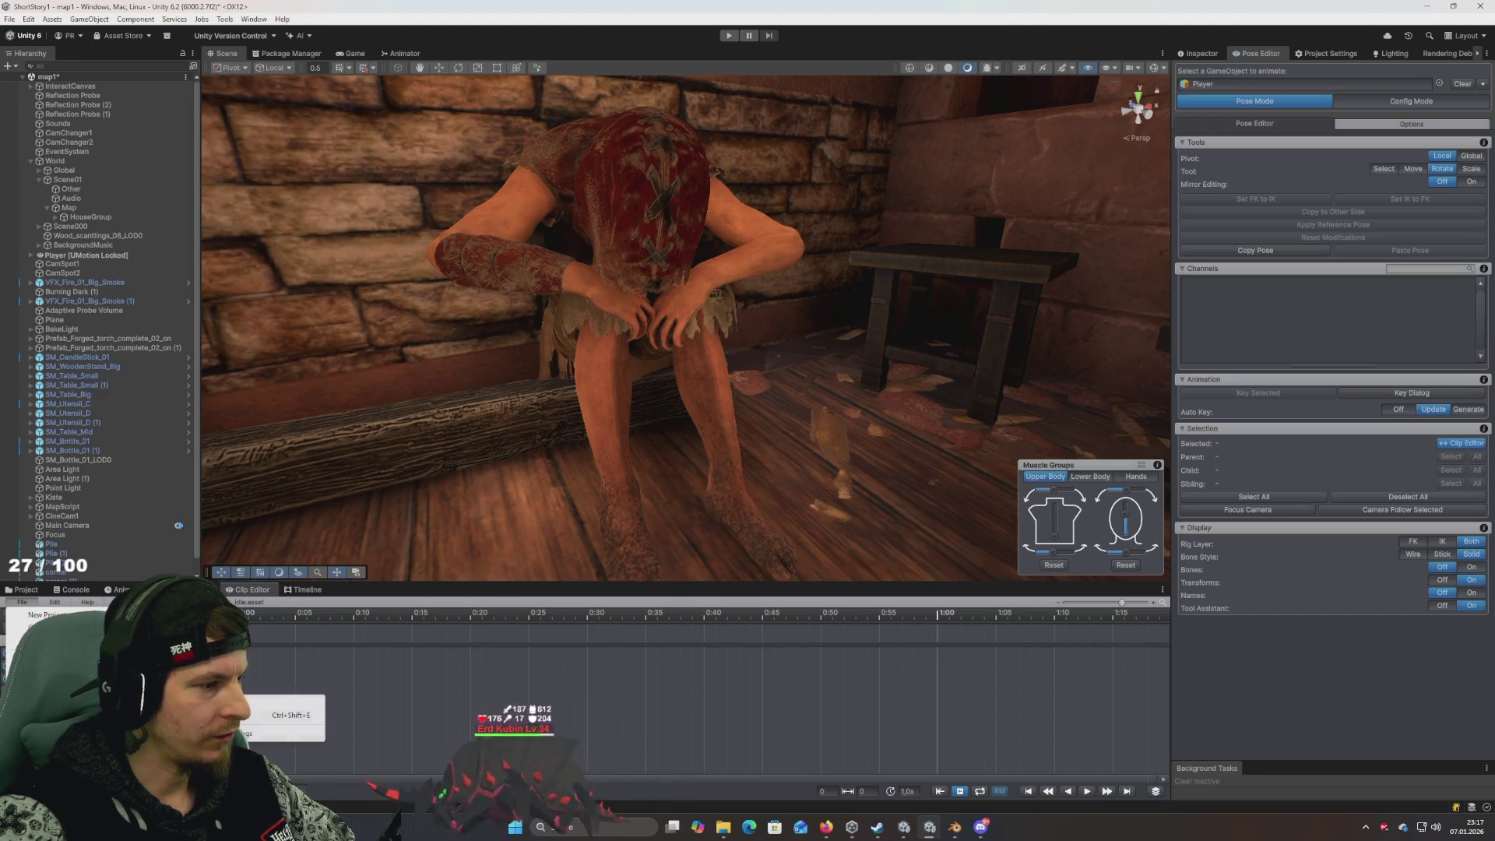
Set the clip's export Destination Folder to the KidMale animation folder
click(288, 734)
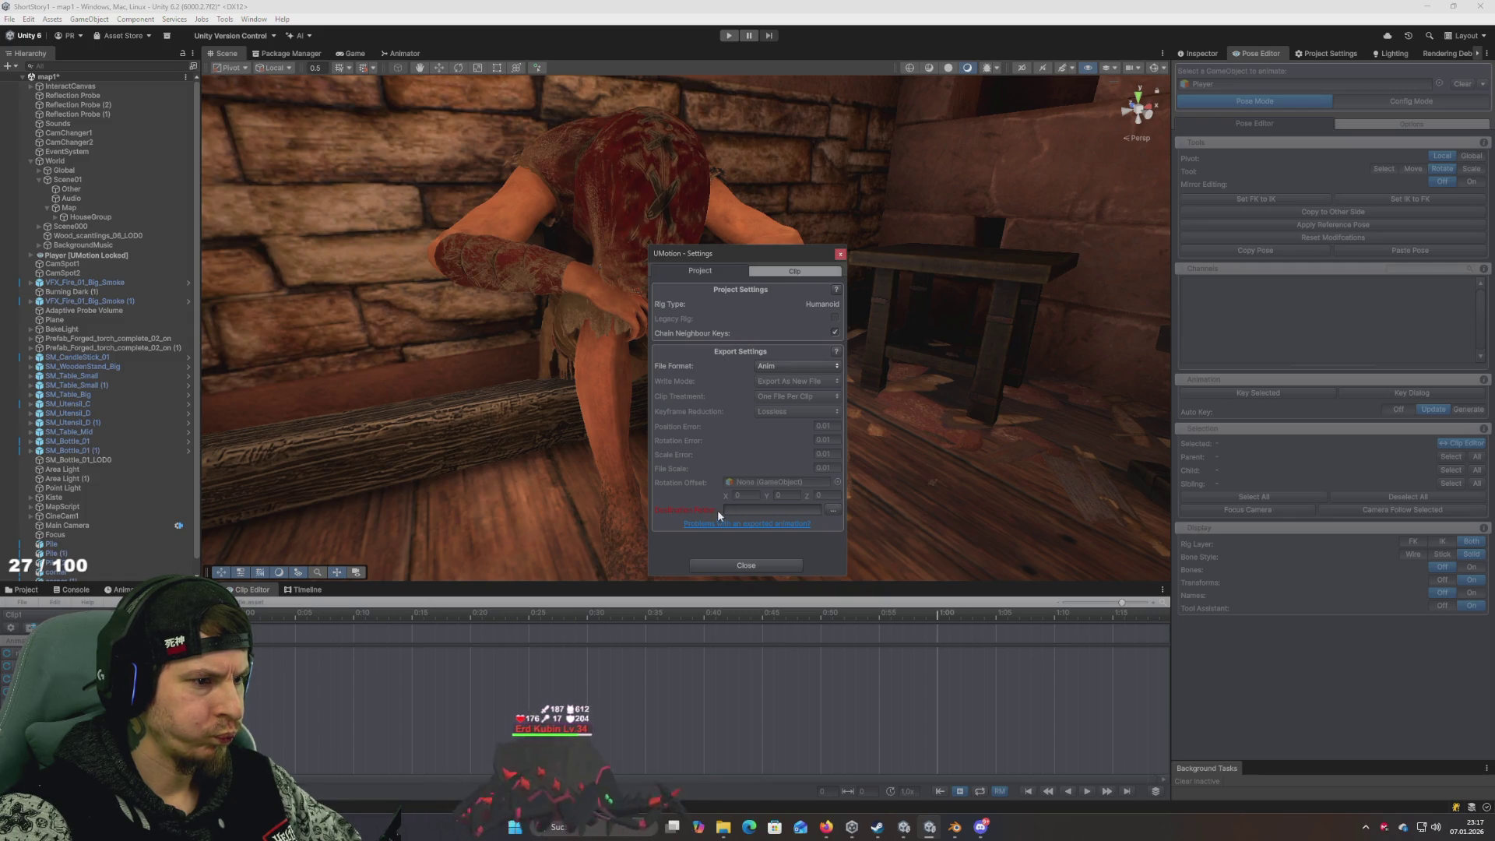
click(828, 508)
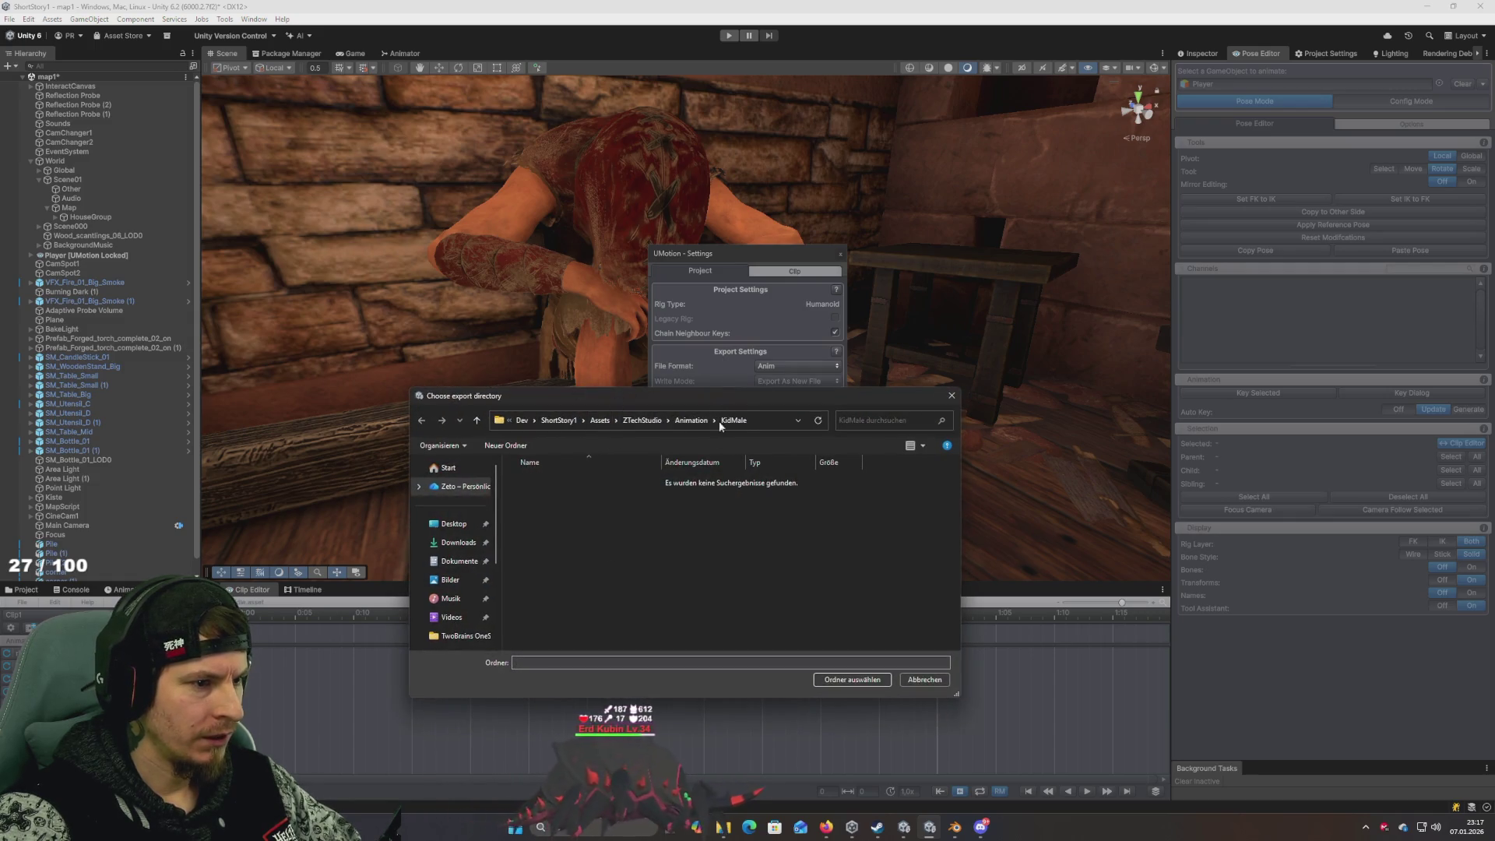
click(630, 664)
text(SitSad)
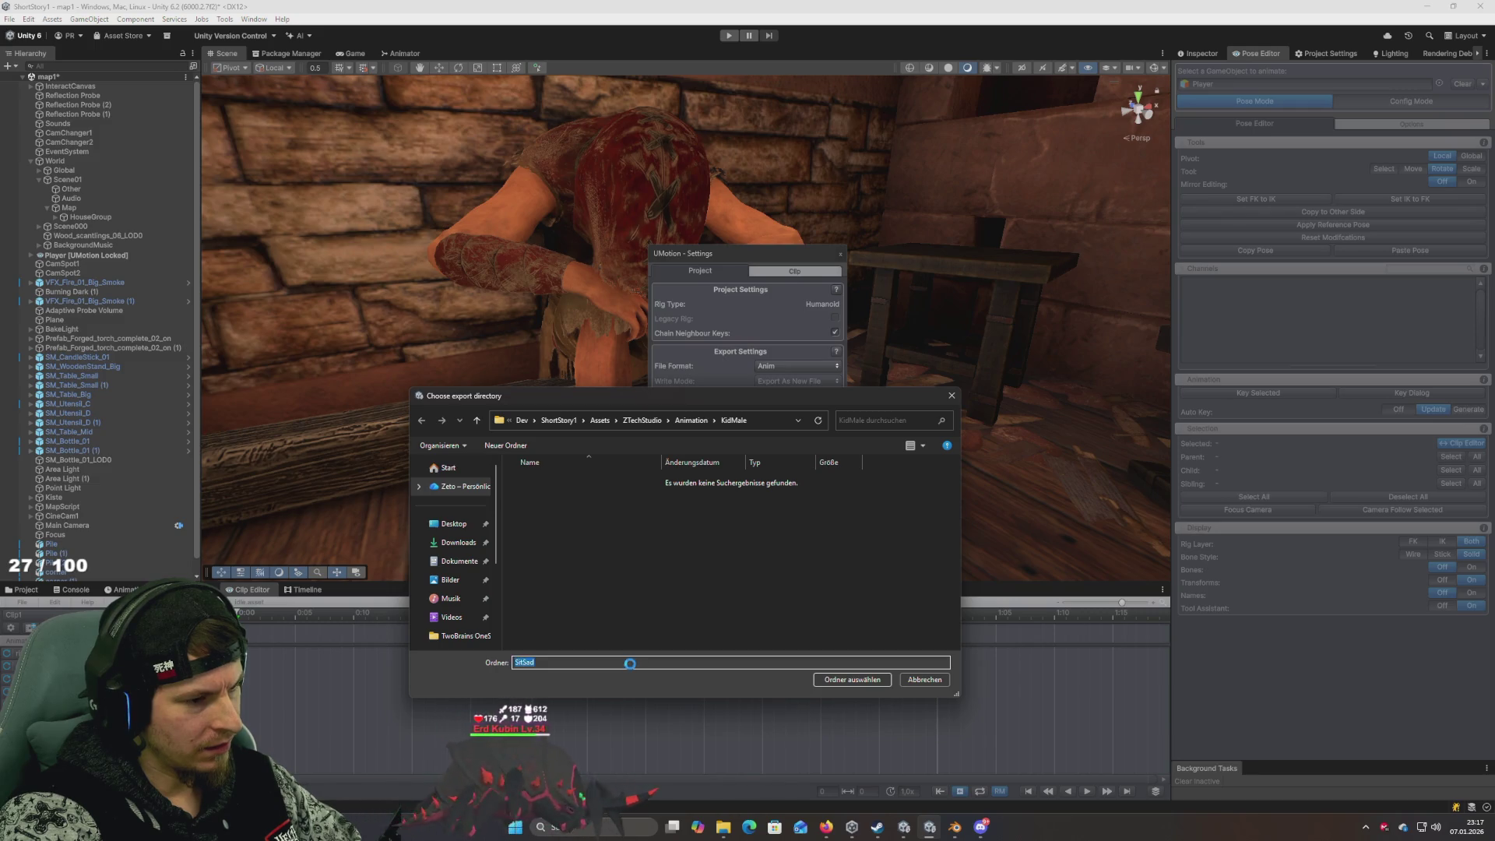
key(Return)
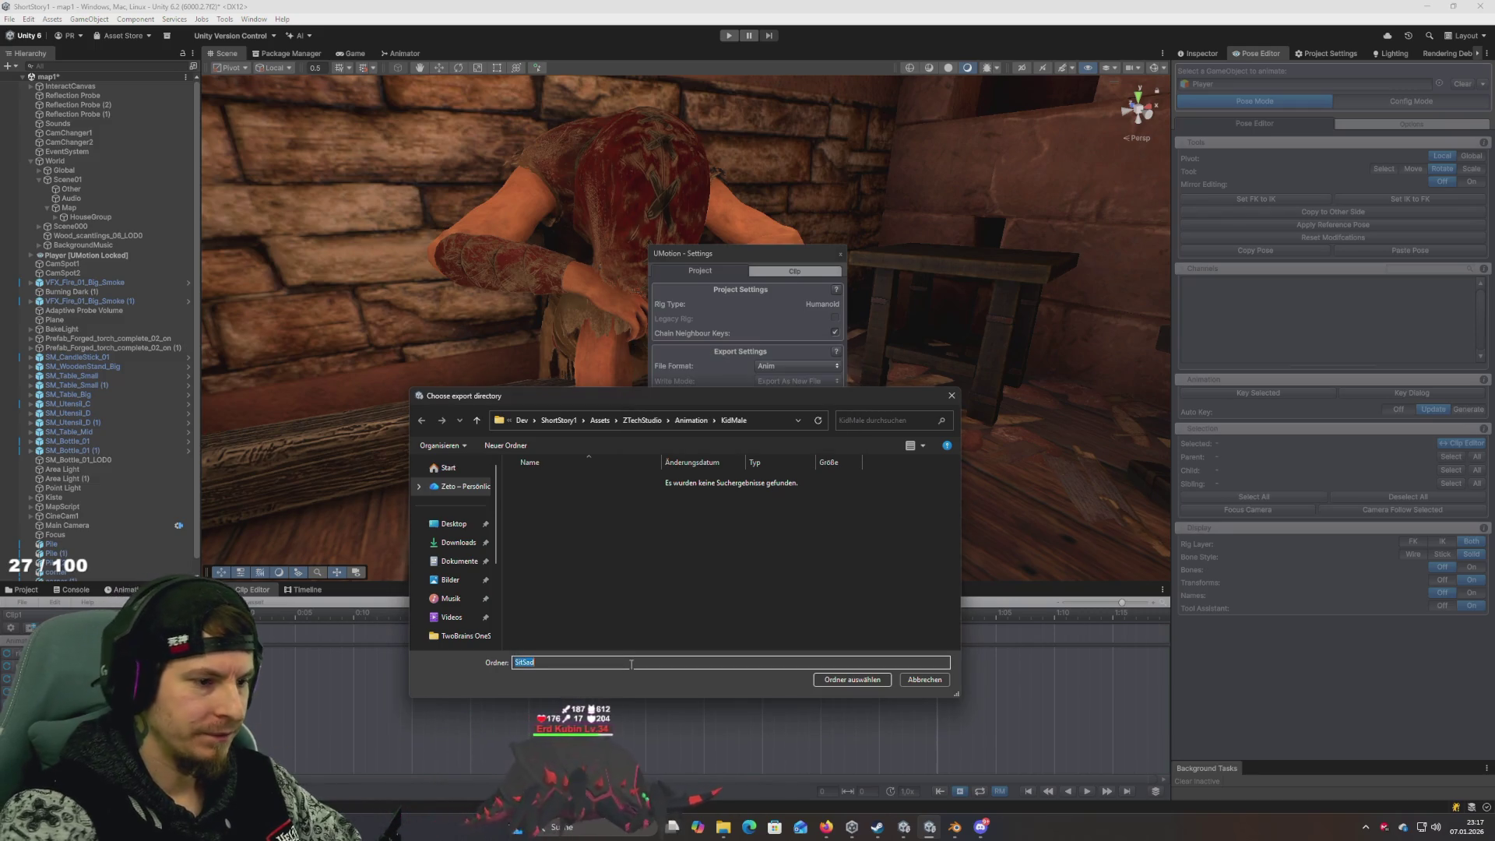
click(738, 598)
key(alt+Up)
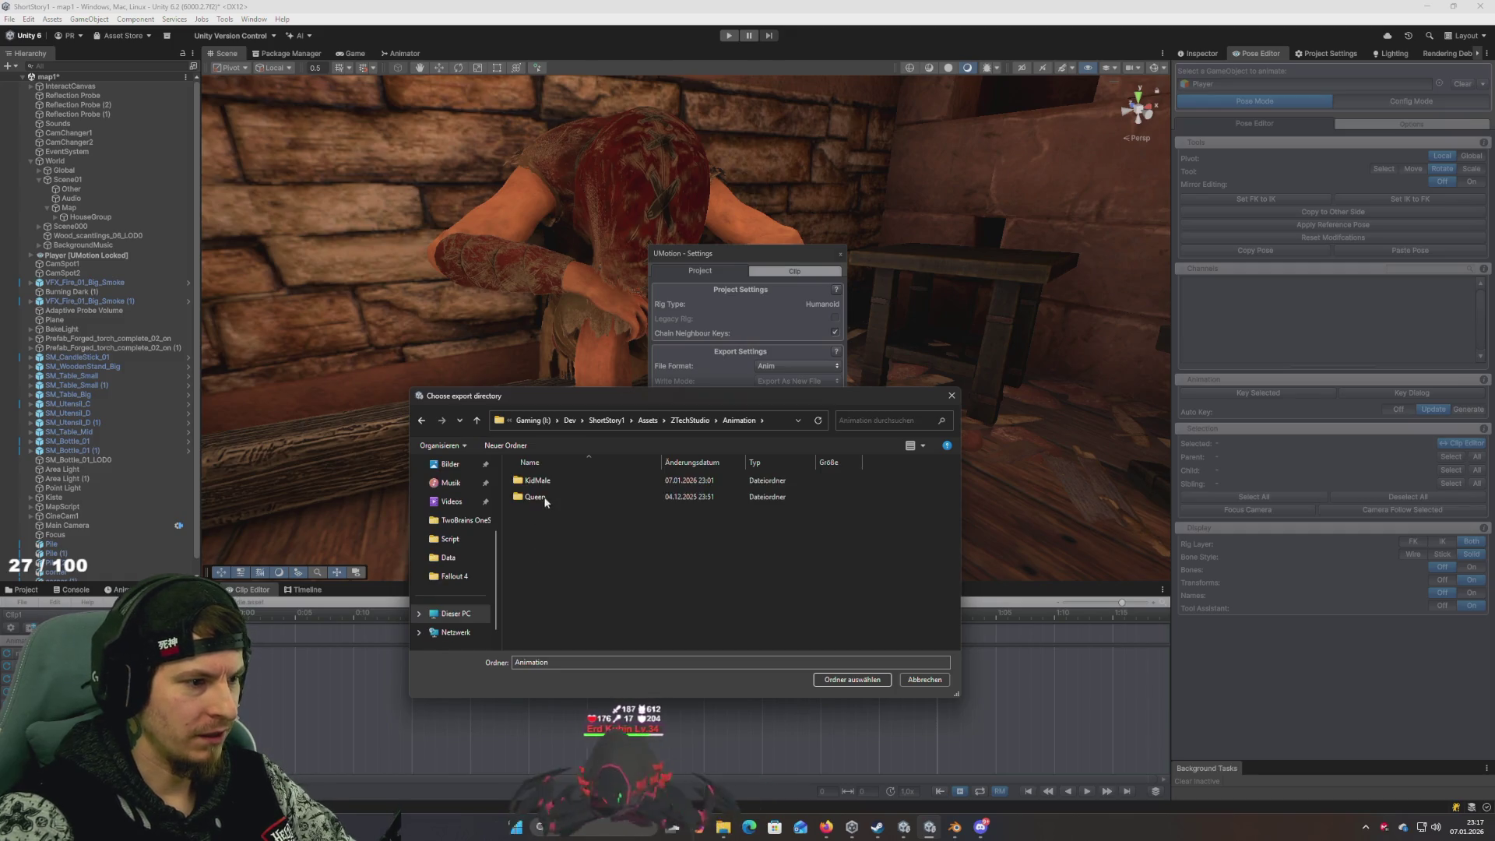
click(538, 480)
click(854, 680)
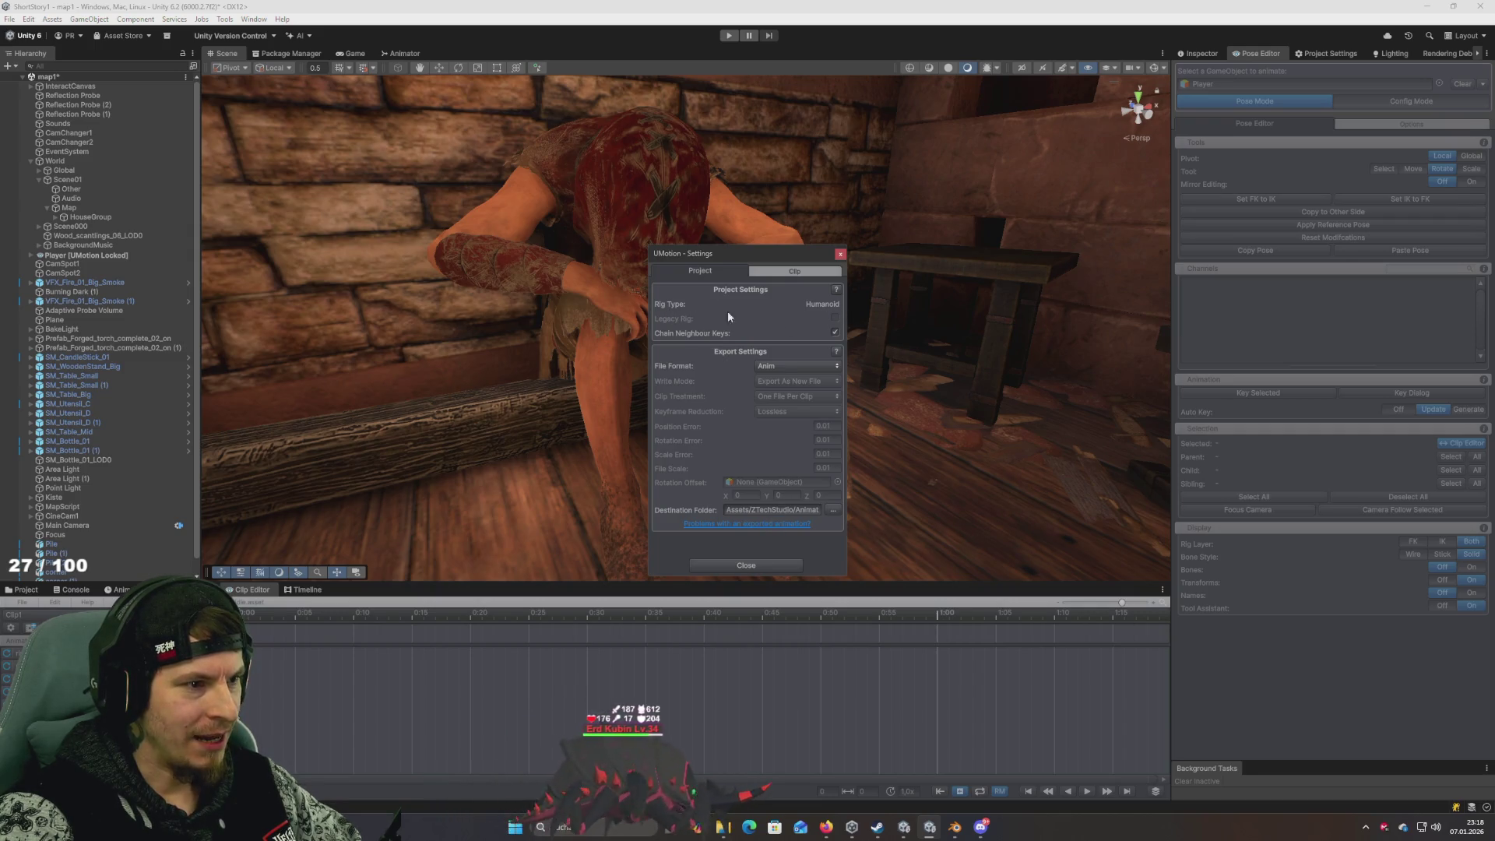
Name the clip SitSad, reconfirm the KidMale export folder, enable Loop Clip and close settings
click(789, 272)
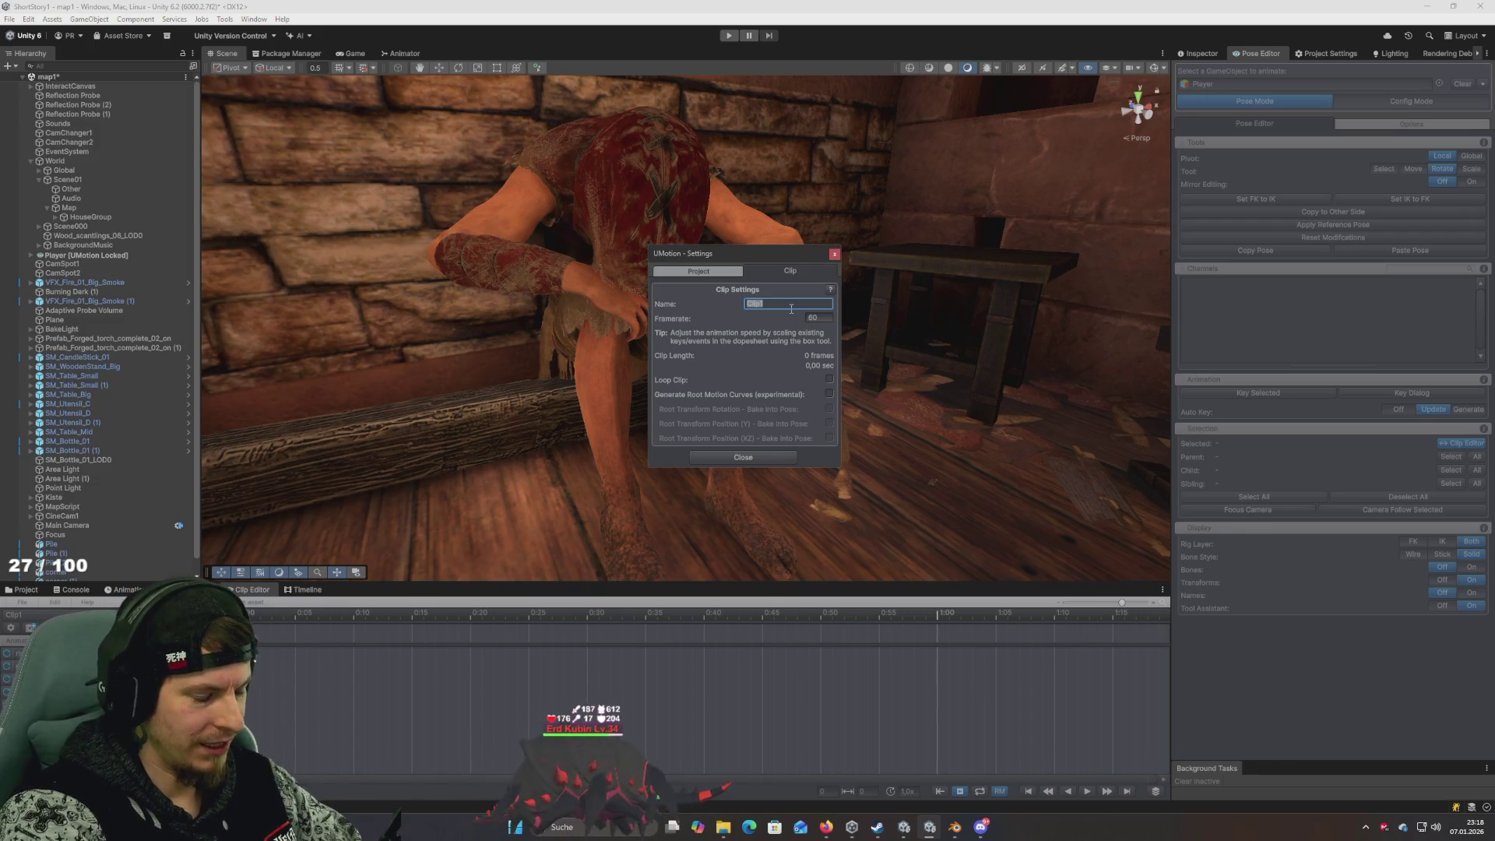
text(SitSad)
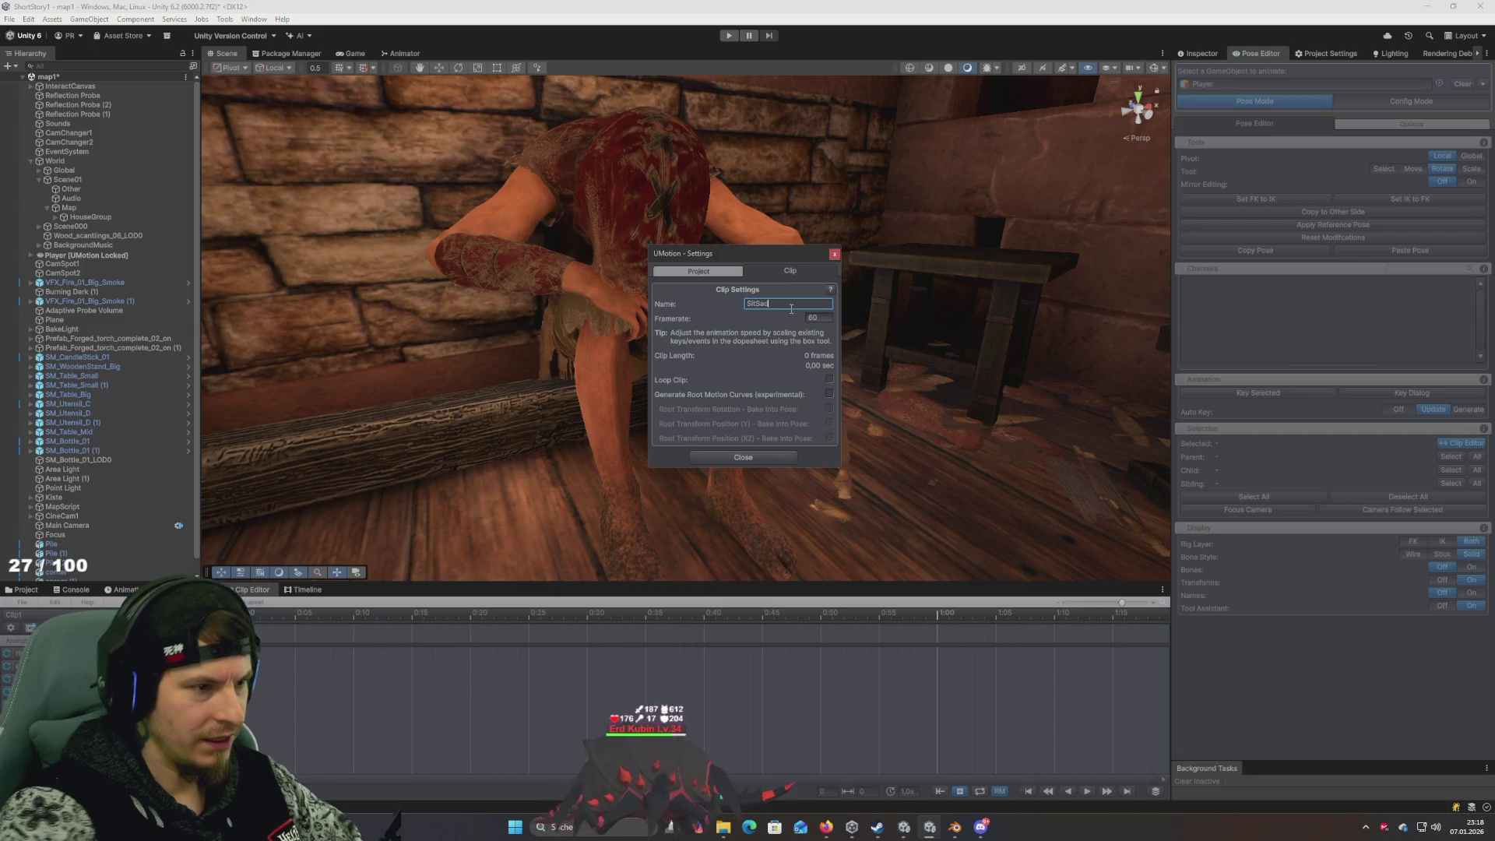
click(711, 273)
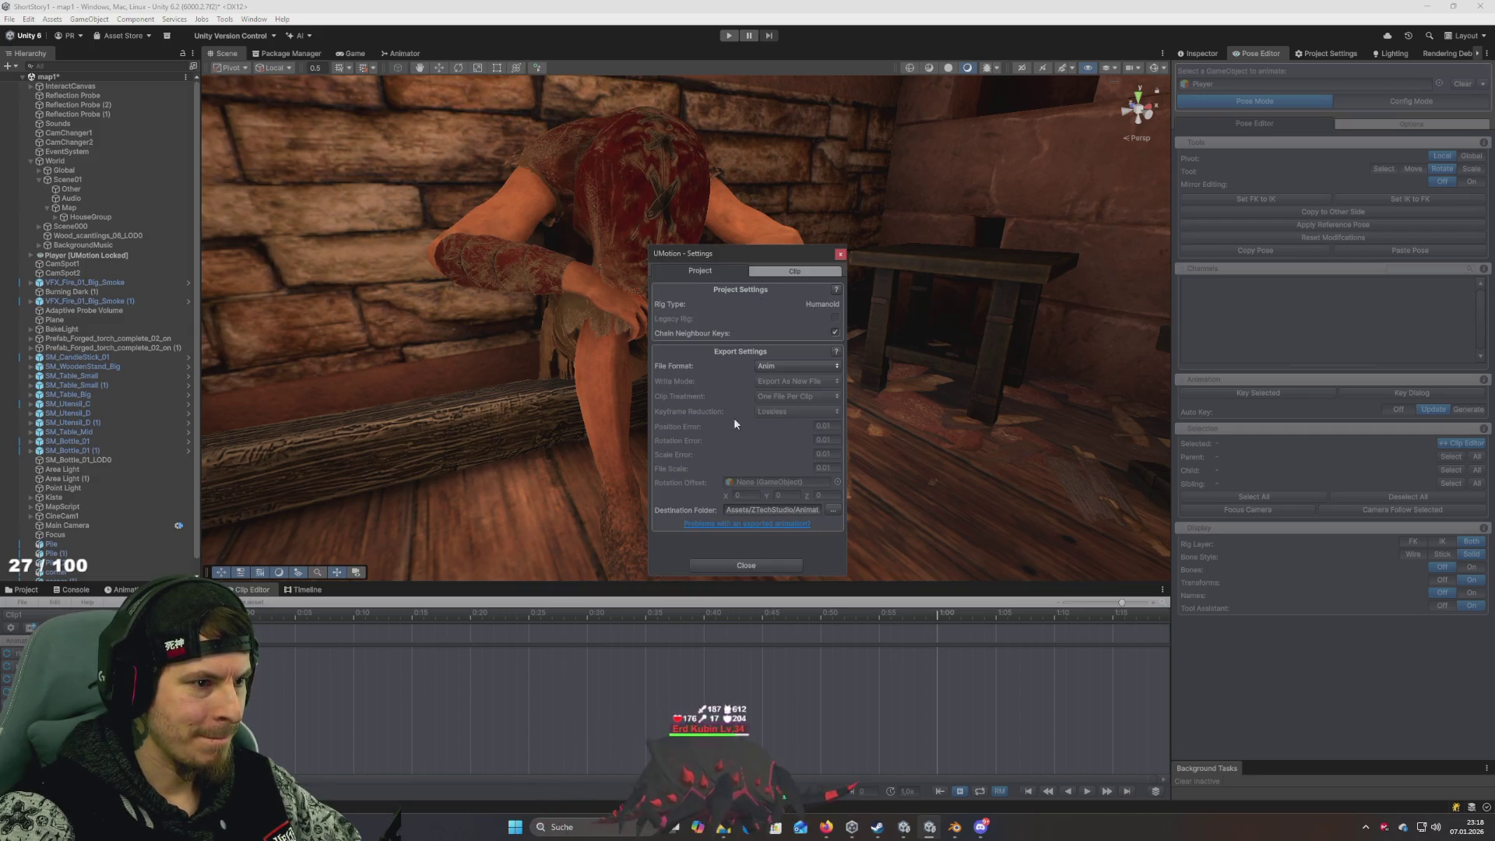
click(832, 509)
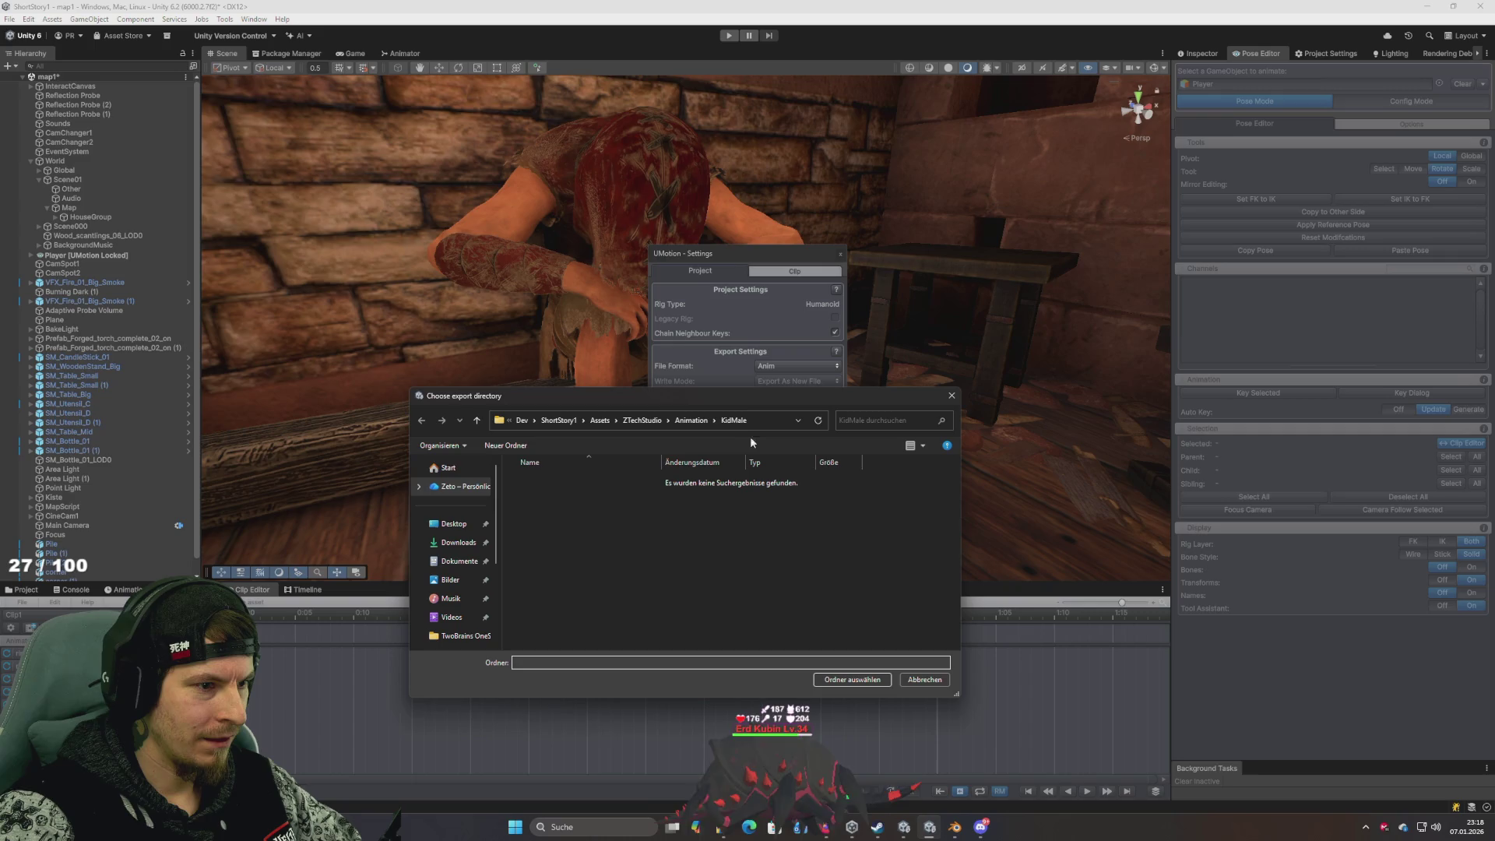
click(854, 679)
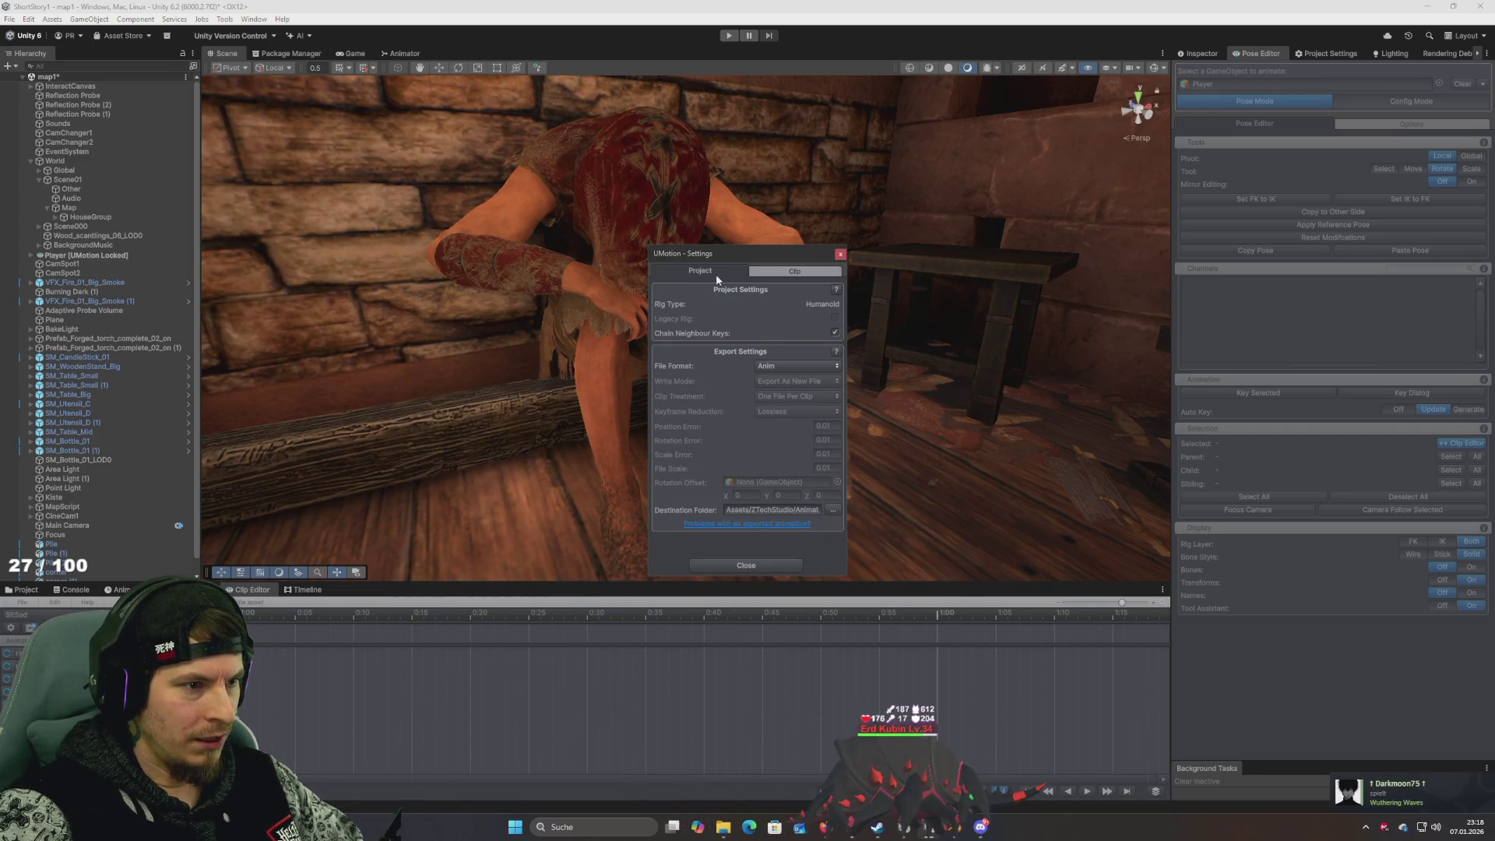
click(788, 277)
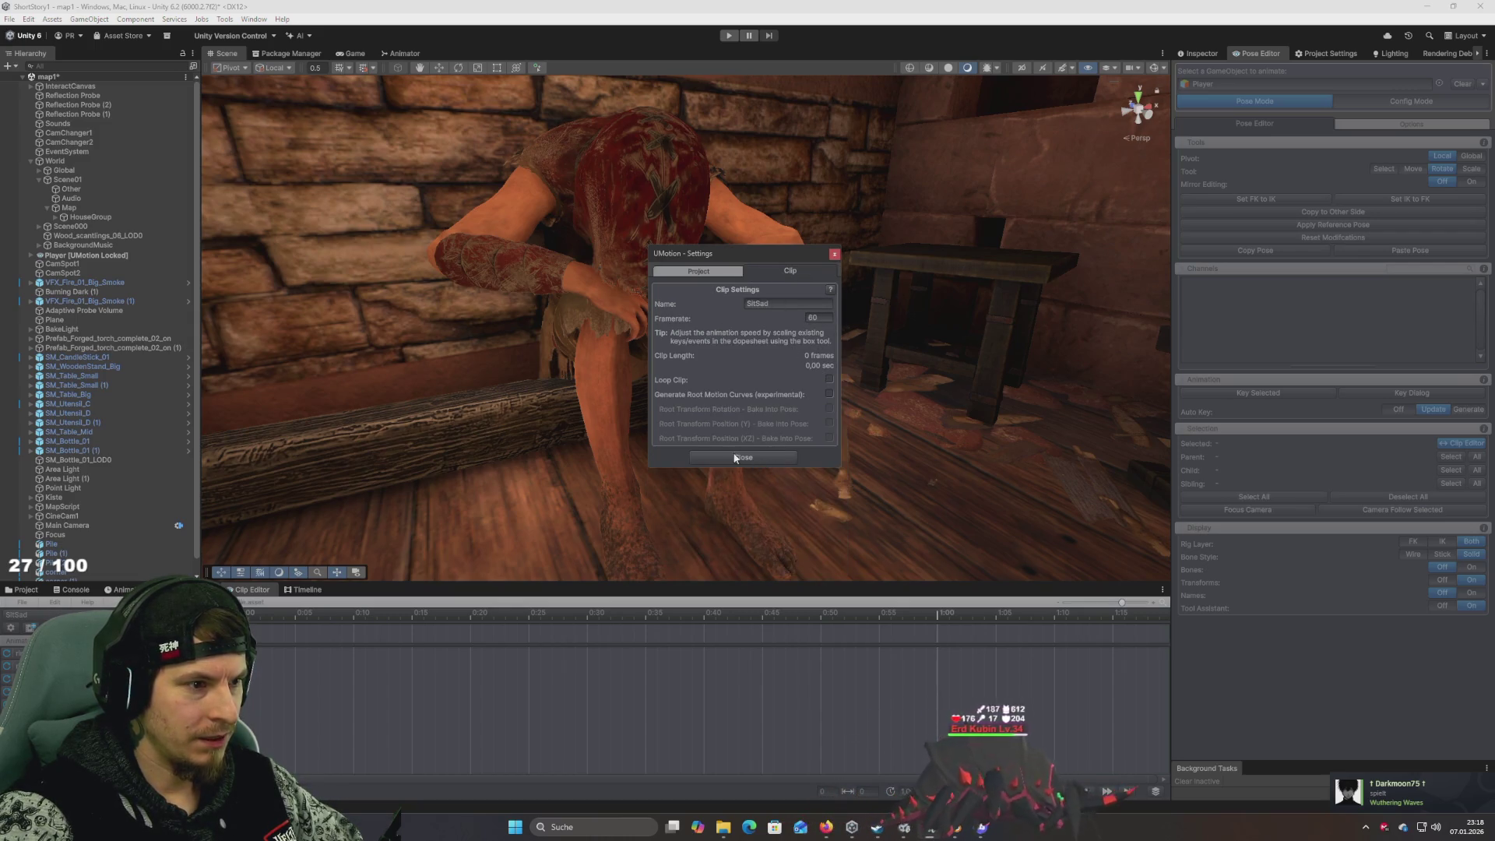
click(828, 379)
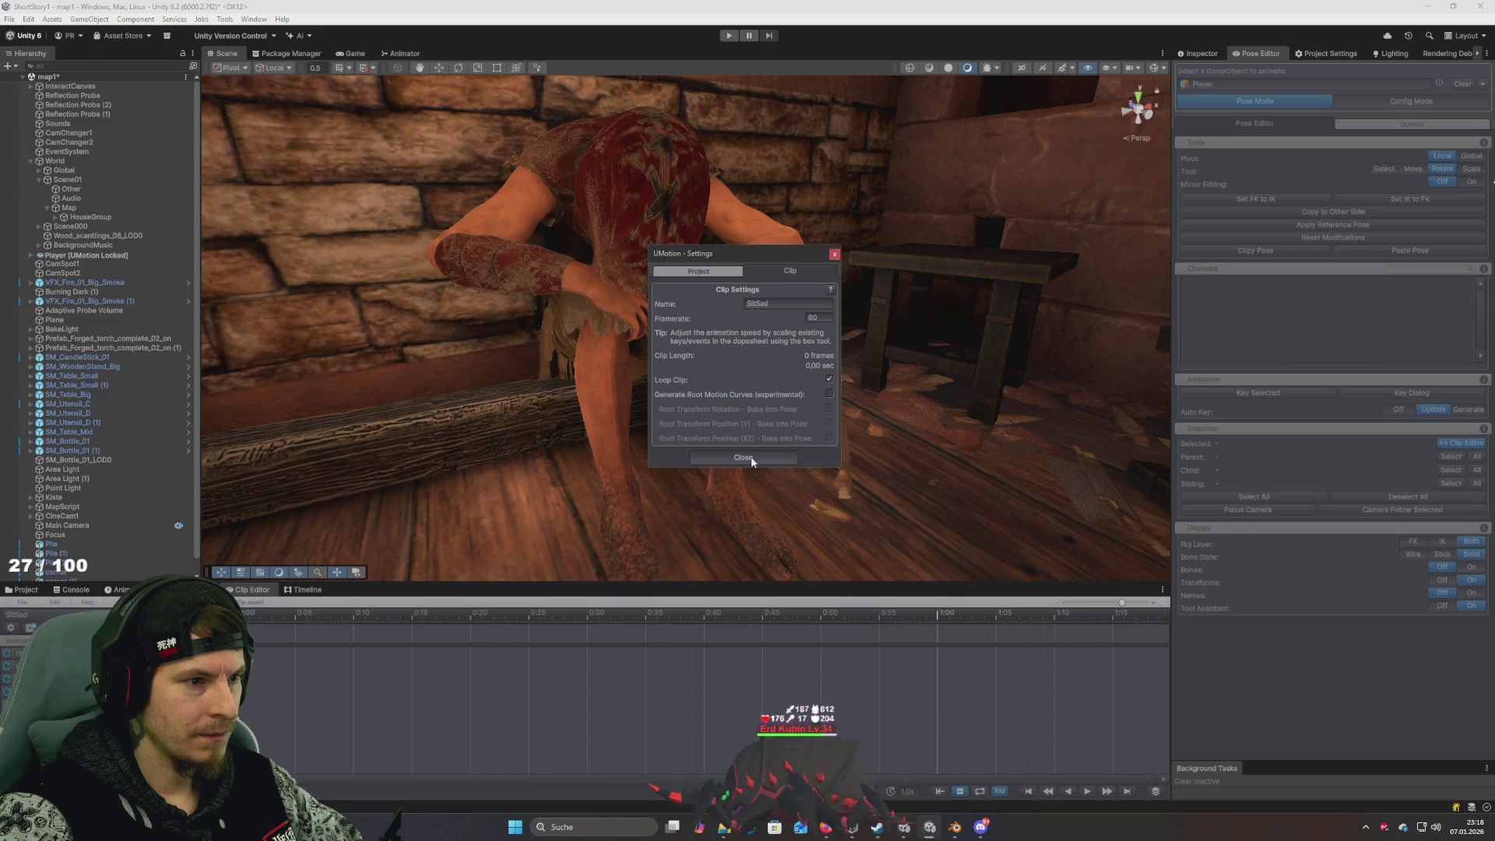
click(719, 271)
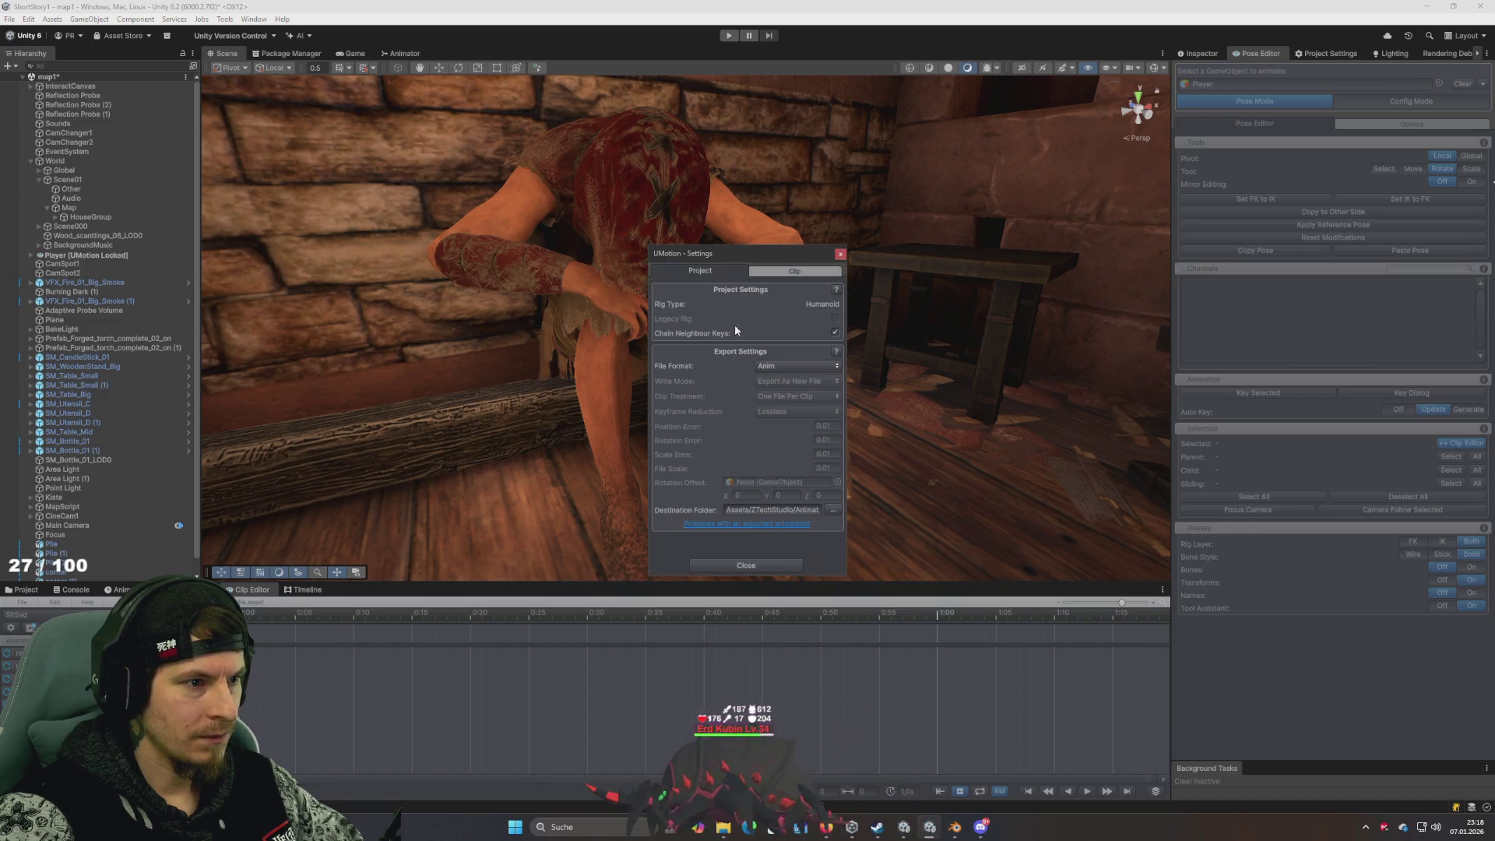
click(774, 567)
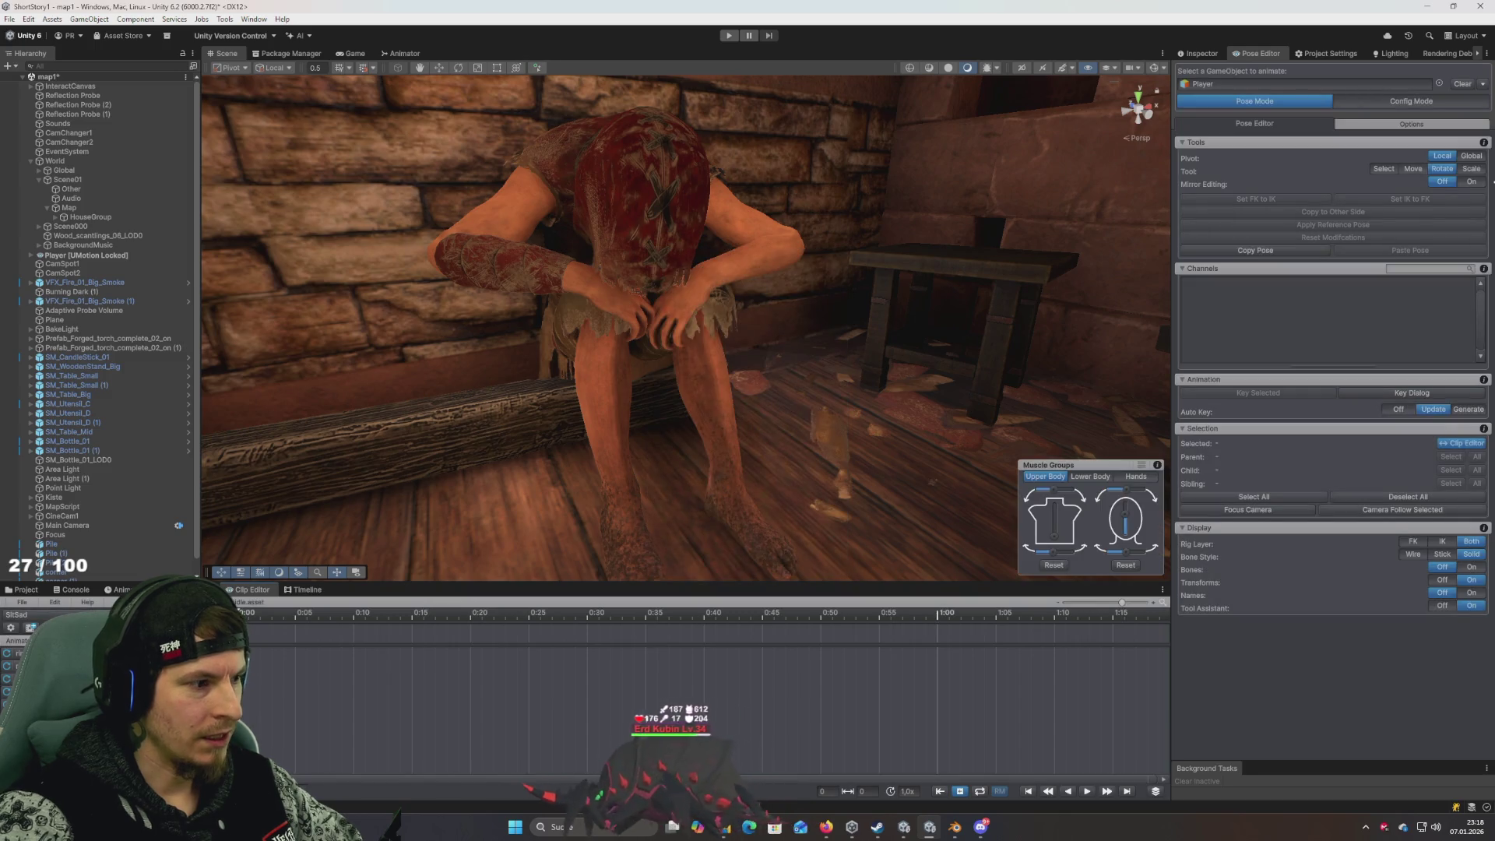
Try exporting the SitSad clip from the Clip Editor; it fails, so dismiss the log
click(23, 614)
click(23, 603)
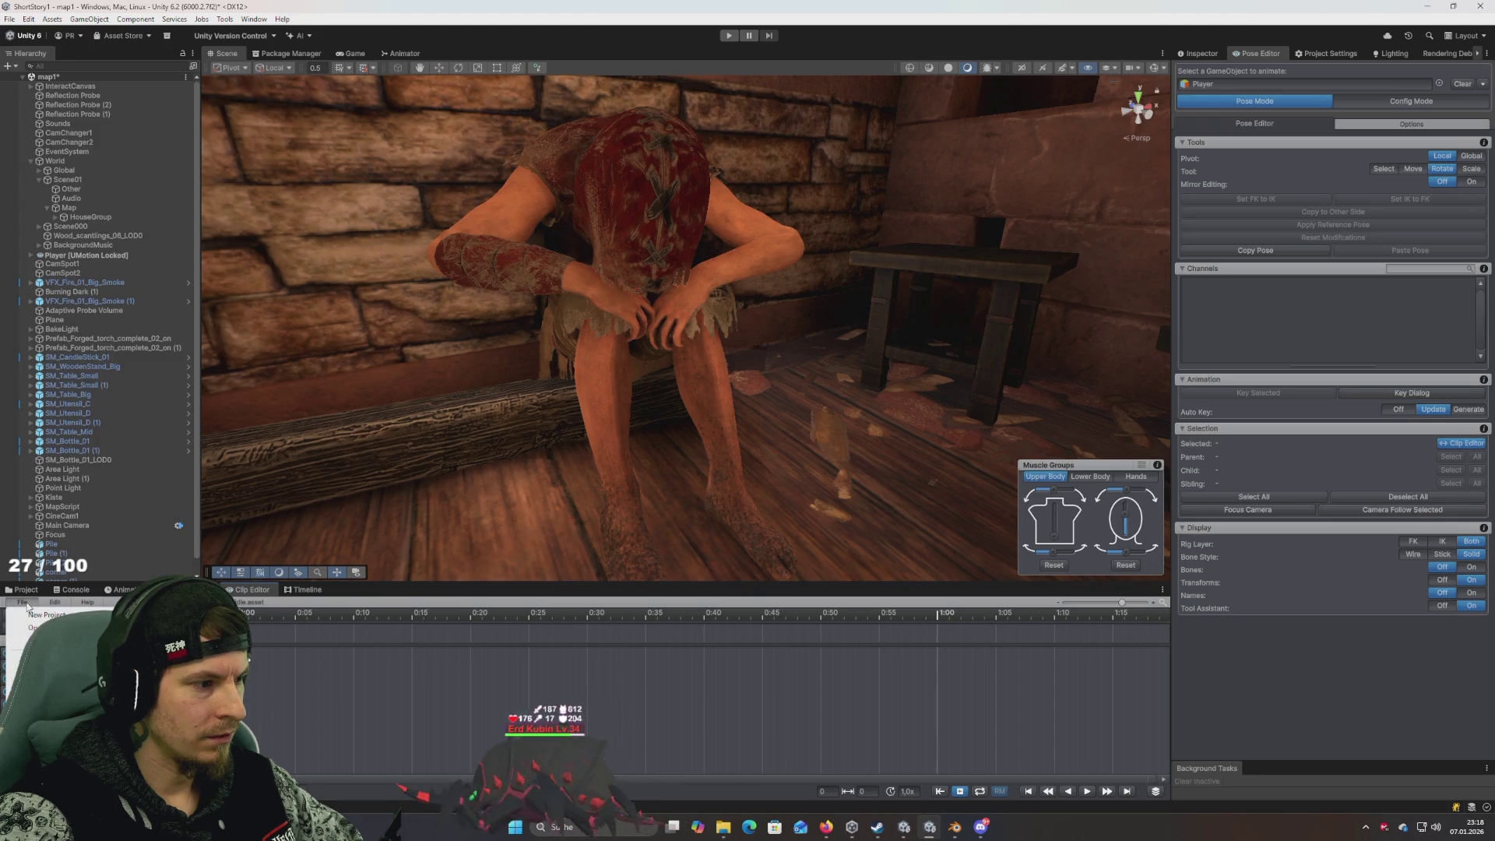
mouse_move(156, 702)
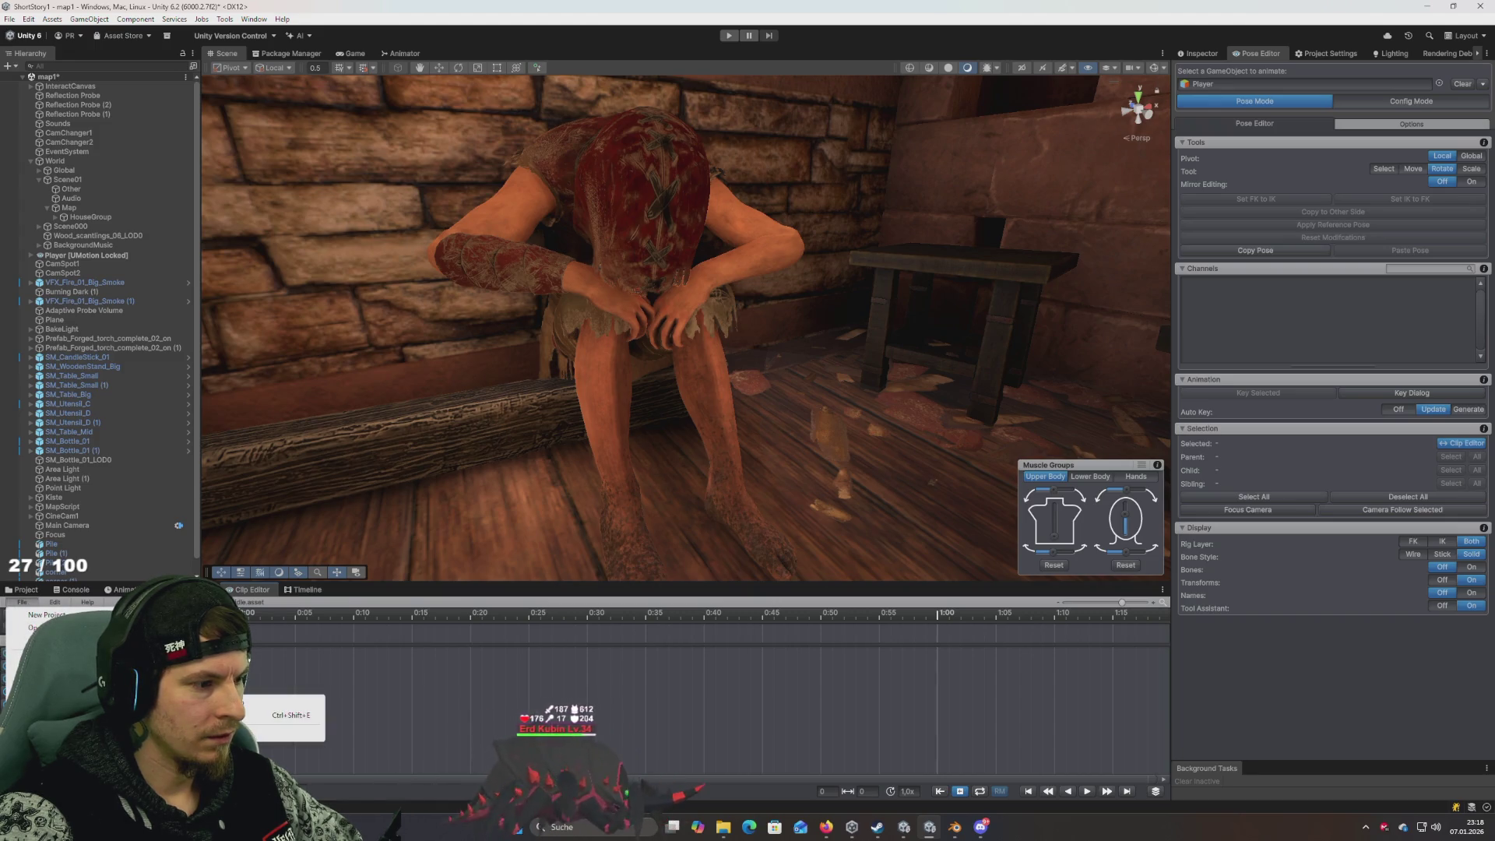
click(269, 715)
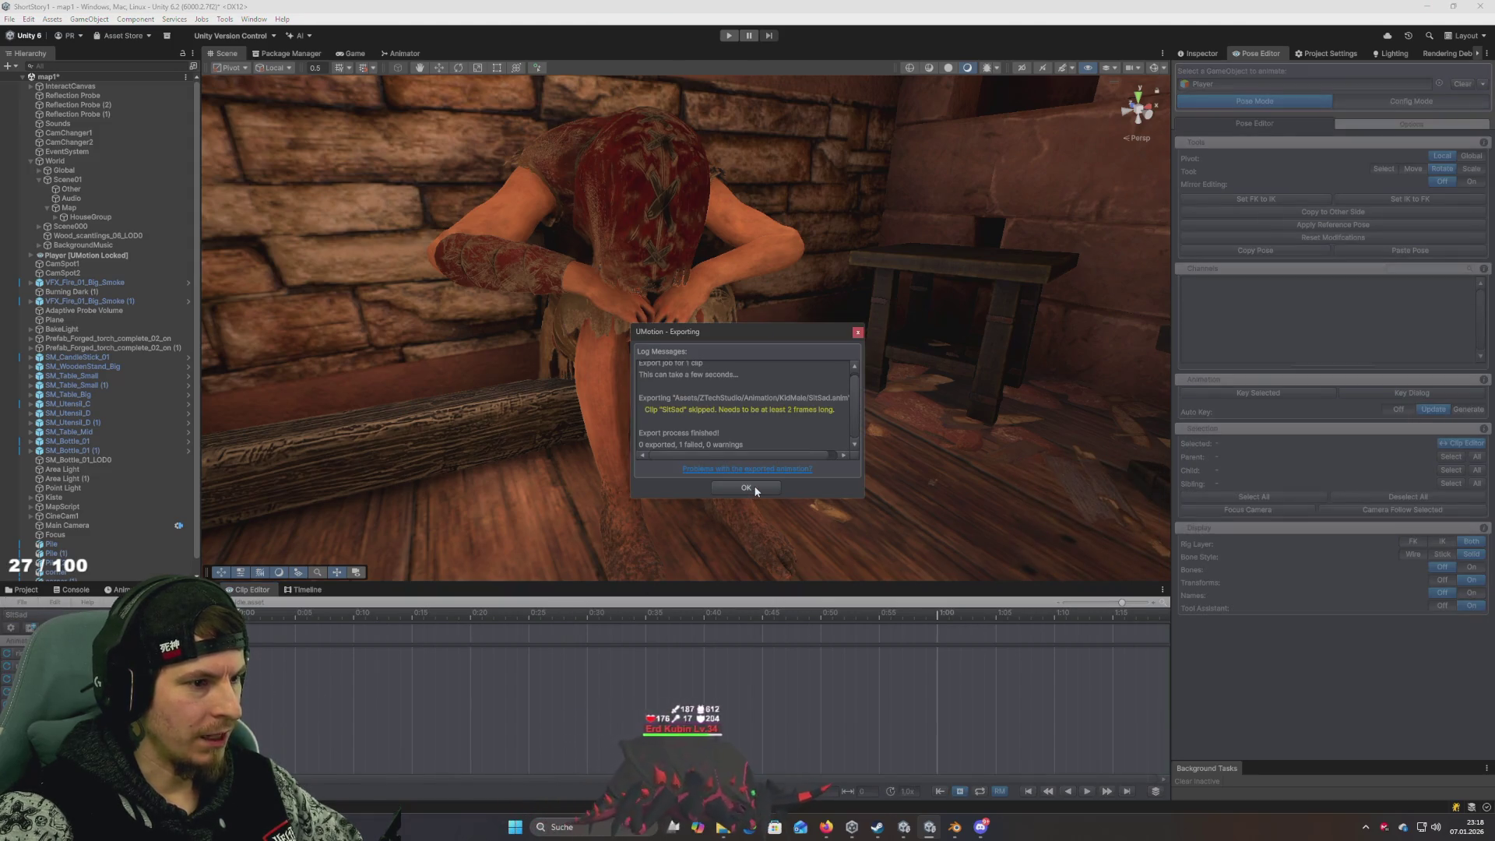
click(754, 485)
Clear Player from the Pose Editor so the character stands normally
drag(638, 509, 632, 522)
scroll(623, 514, up, 3)
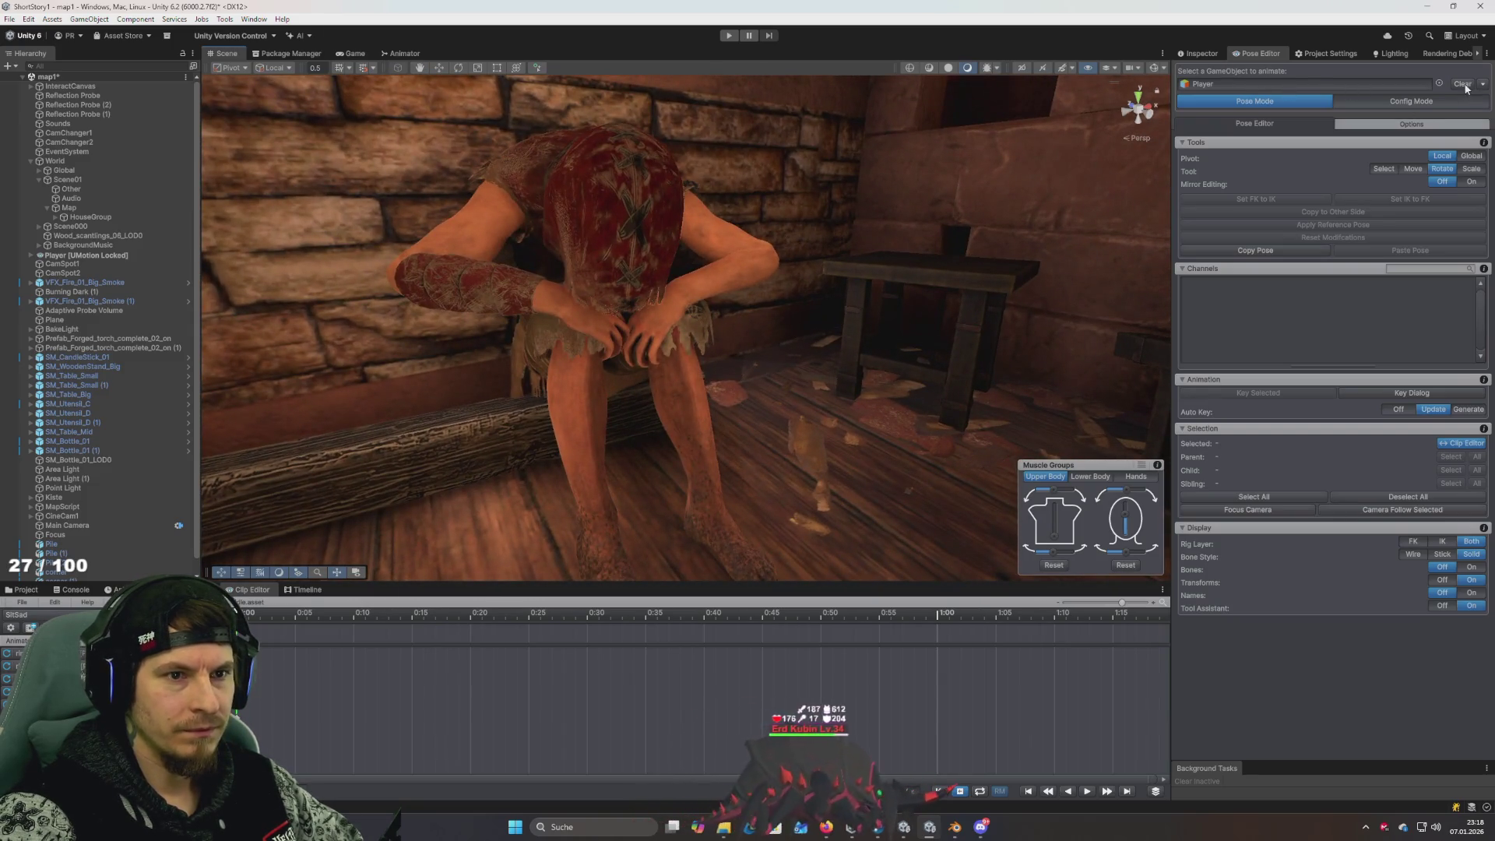
click(1464, 85)
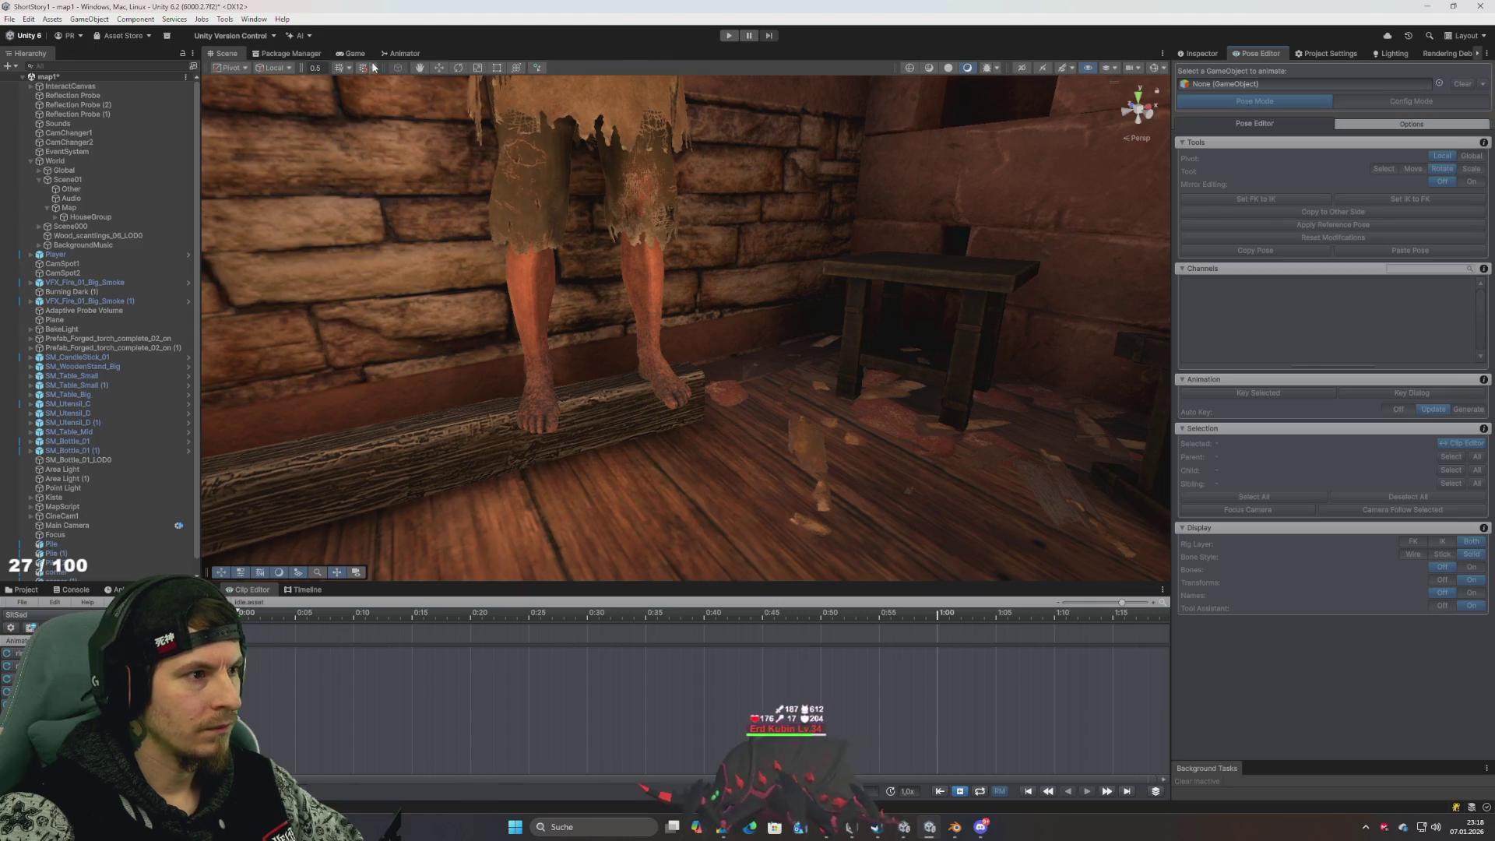
Show the Animator's Sit state settings and search its Motion picker for 'Sitsa'
click(404, 54)
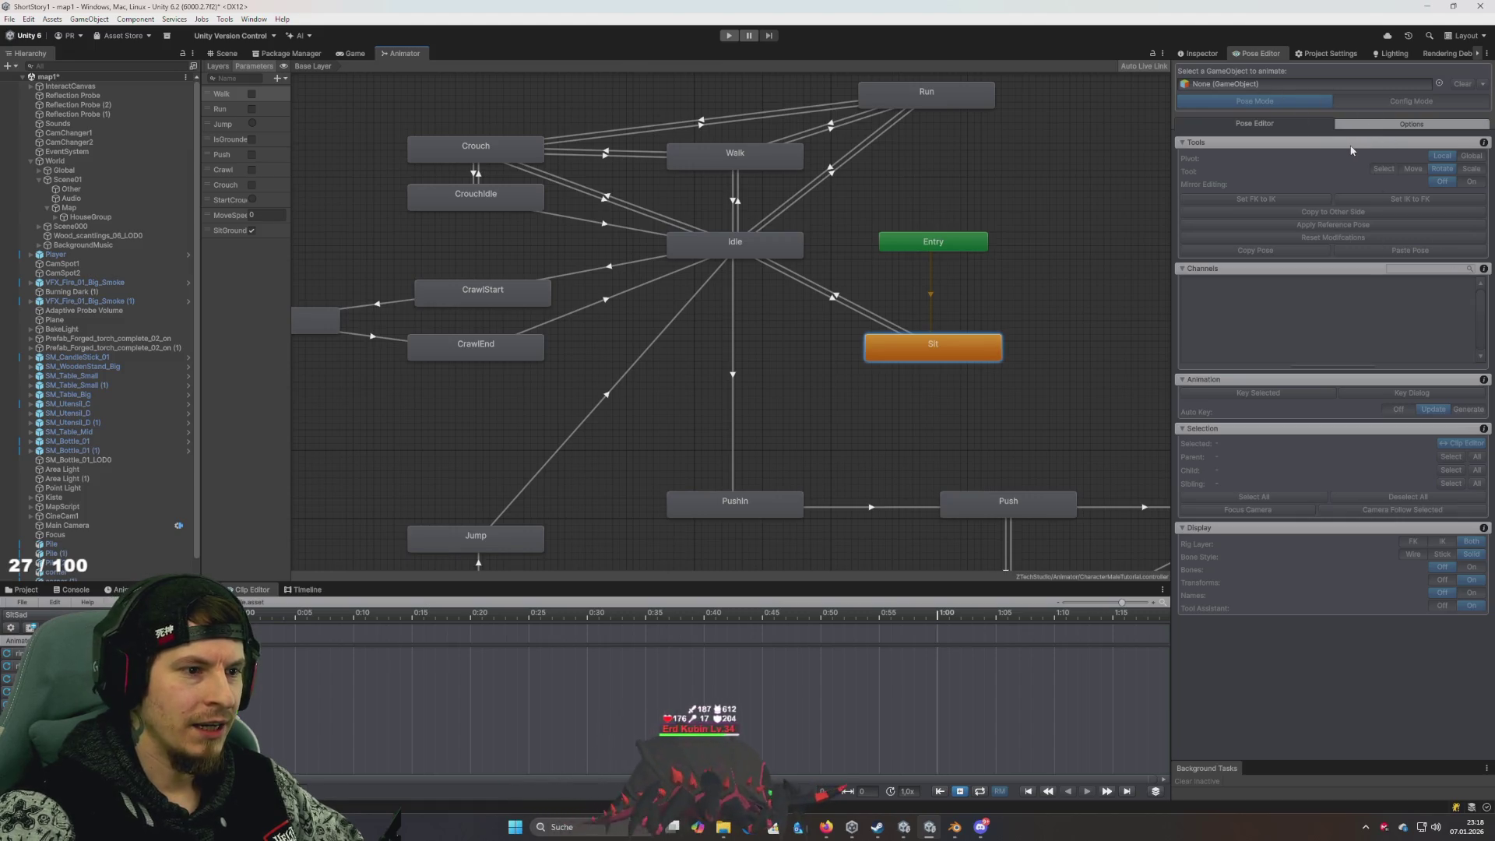
click(1202, 55)
click(1486, 102)
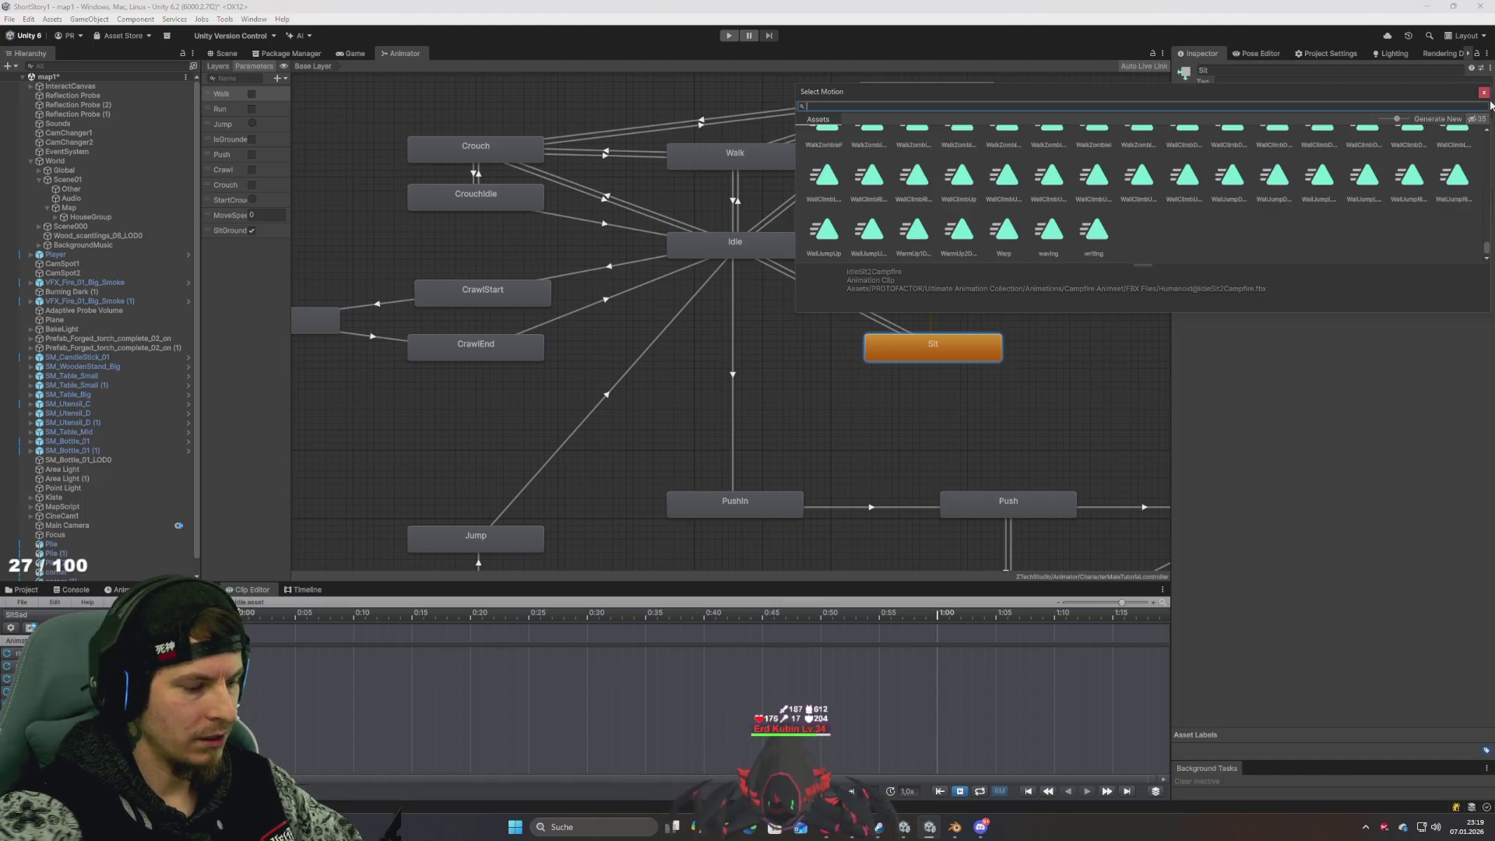
text(idsa)
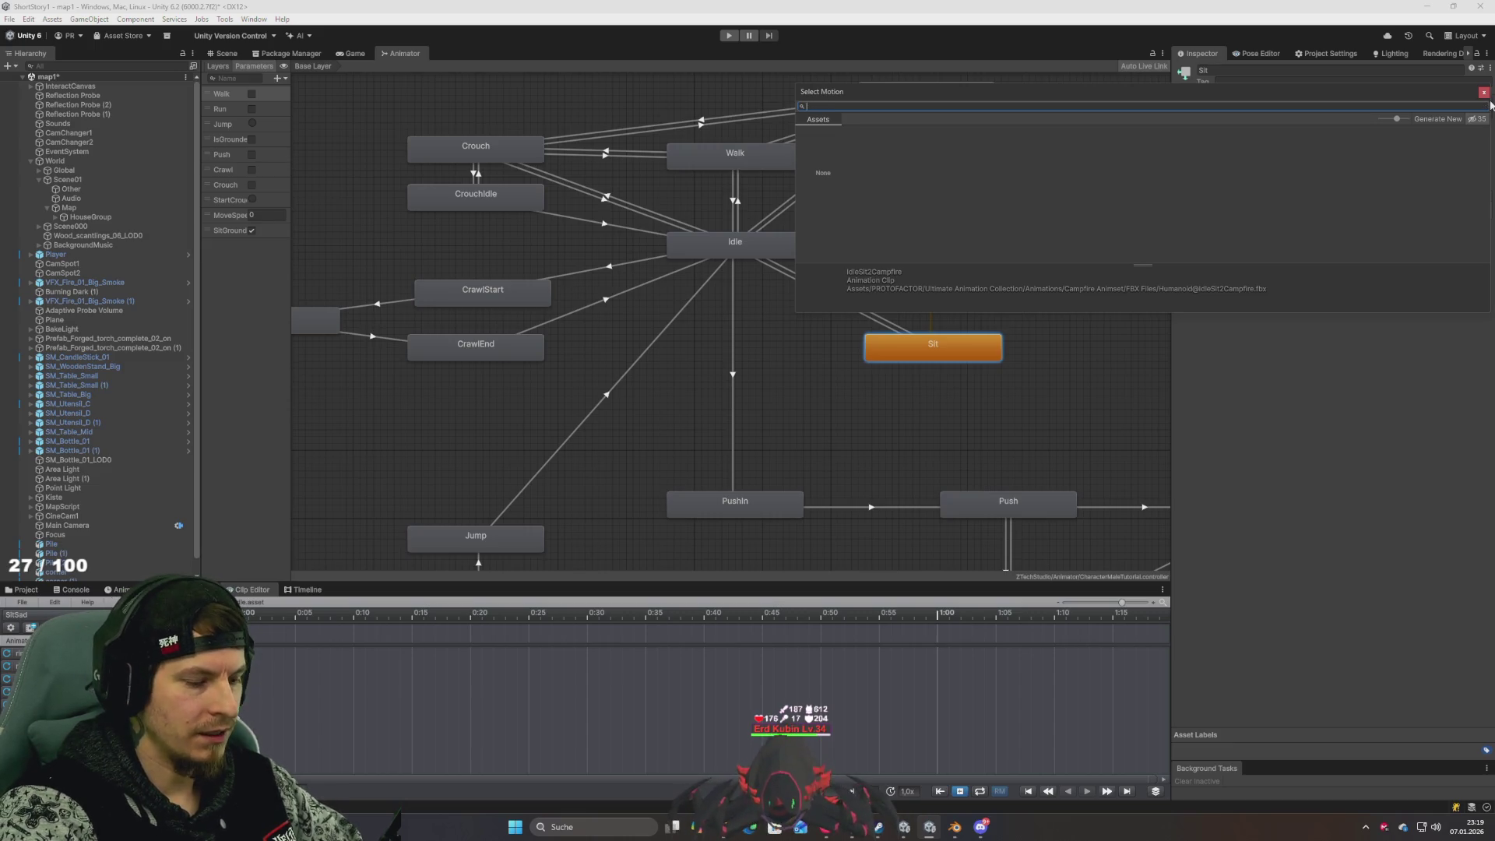
text(sits)
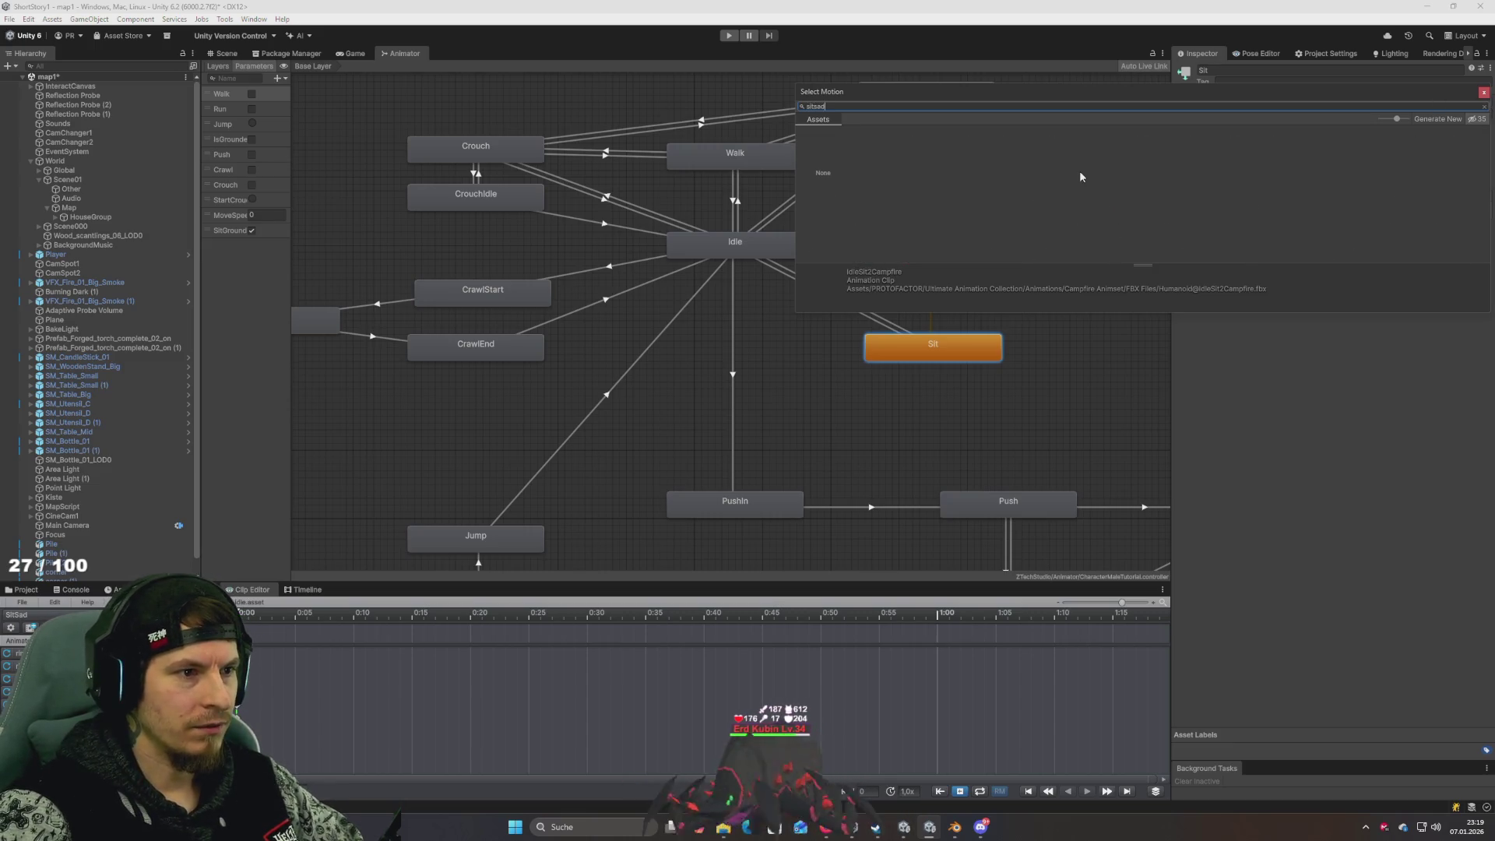
key(BackSpace)
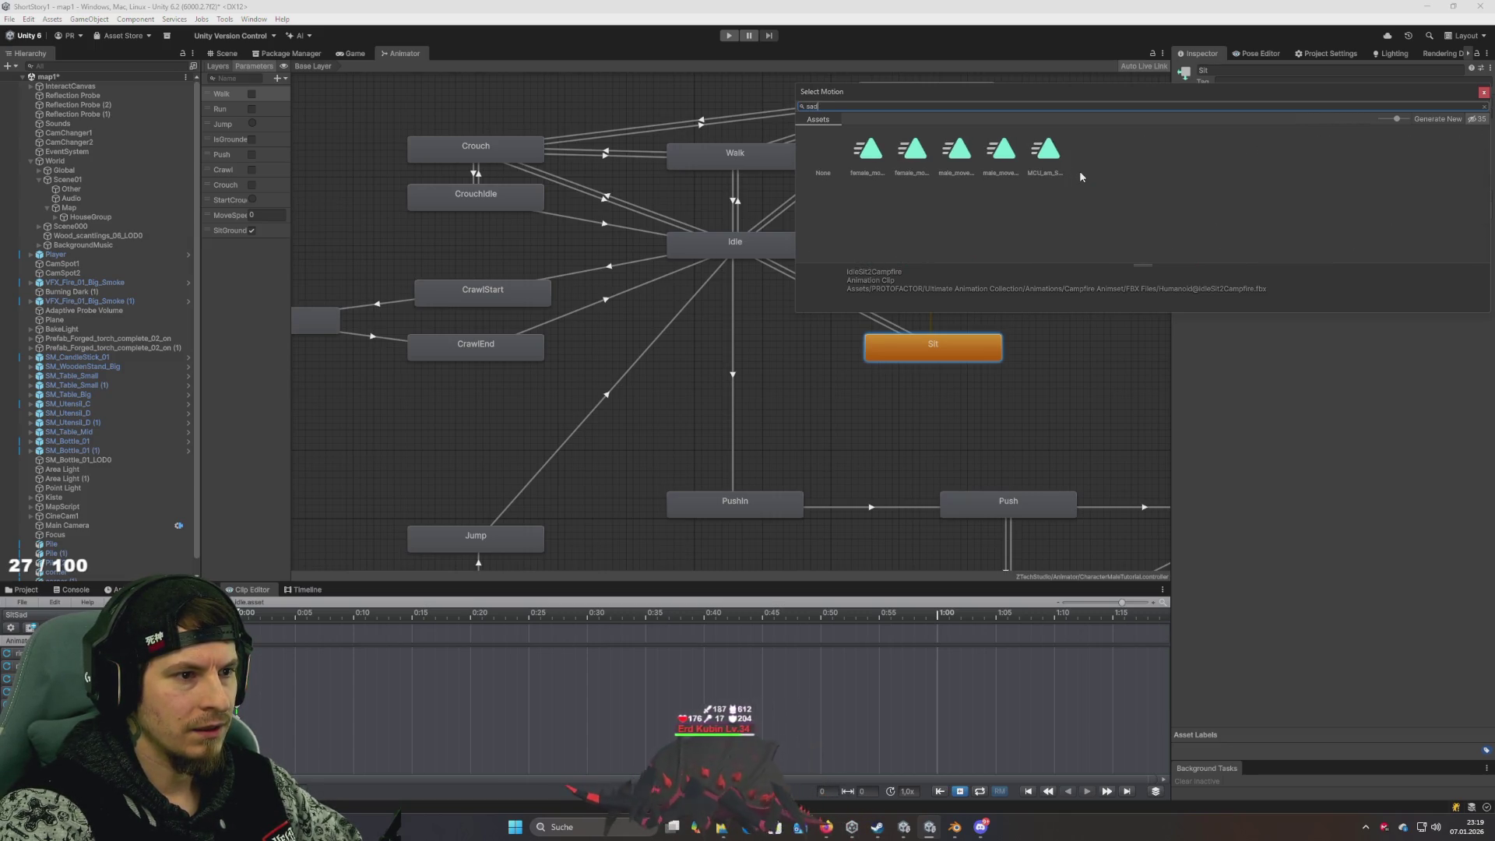
key(BackSpace)
key(BackSpace)
key(BackSpace)
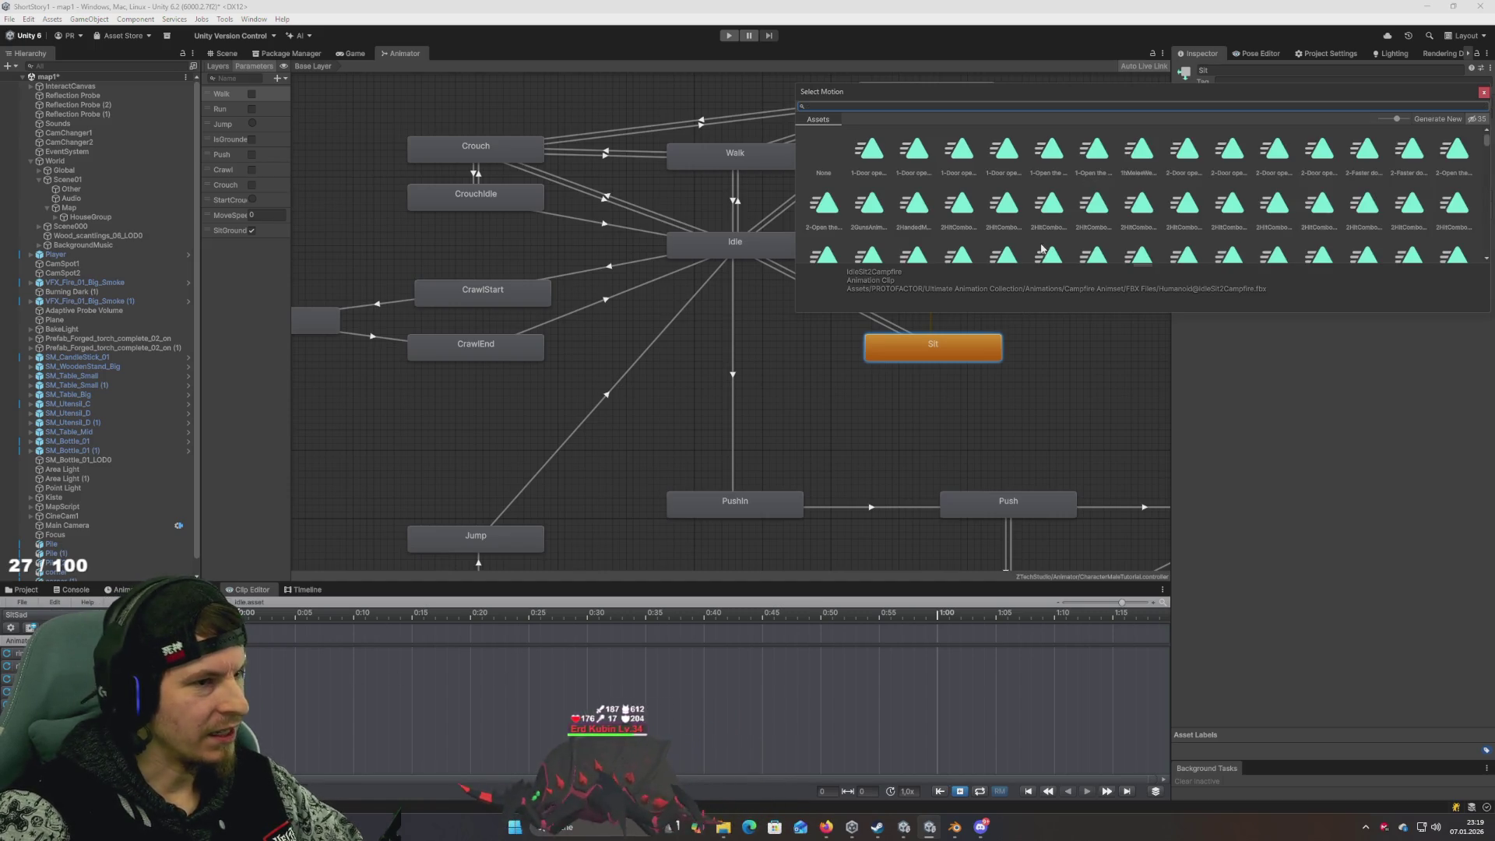
text(Sitsa)
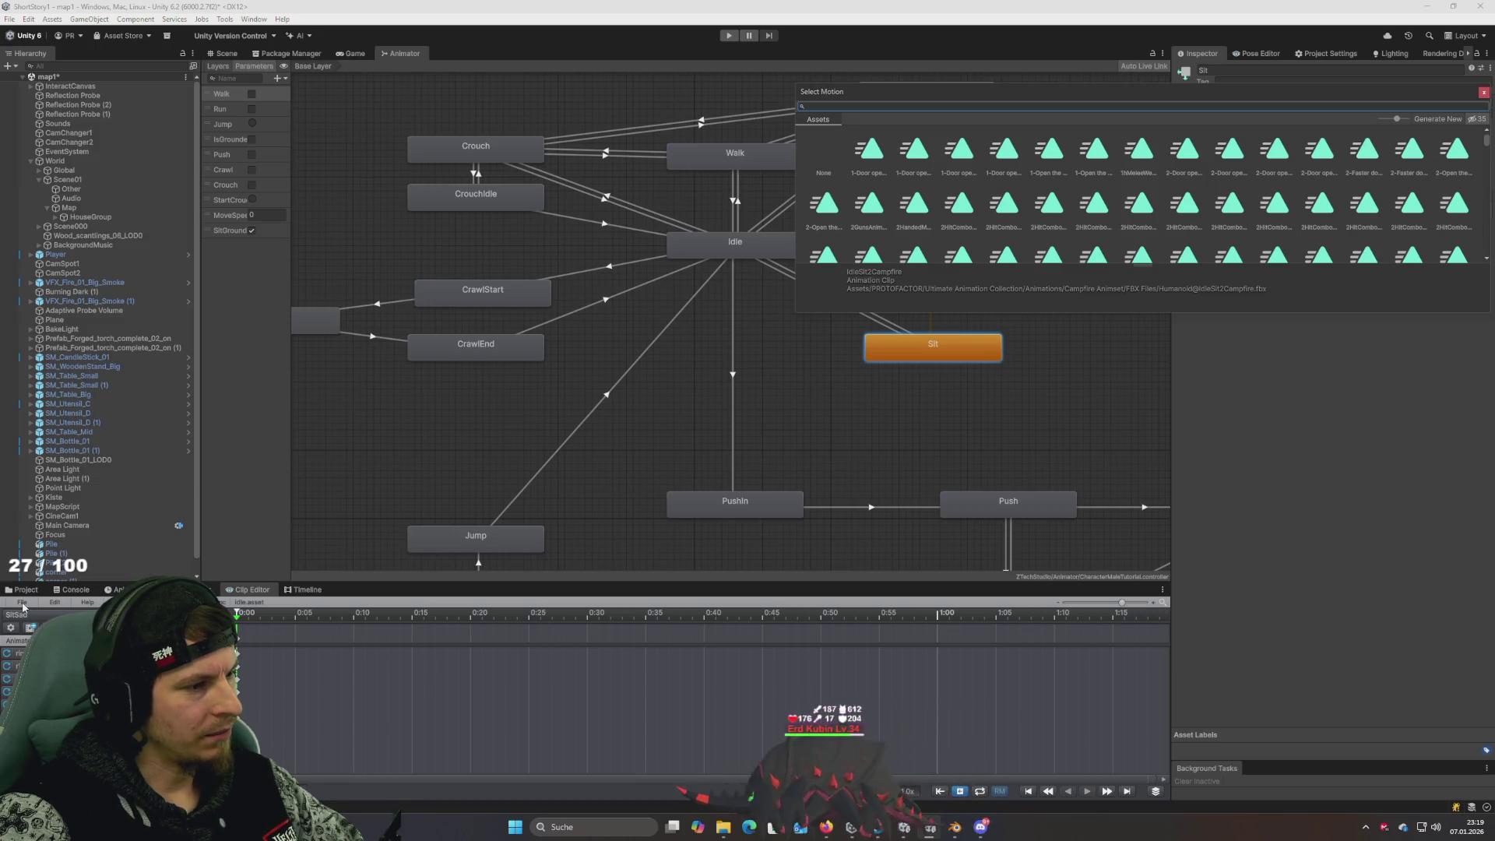
Close the motion picker, search project assets for 'sitsad', and bring back the clip timeline
click(35, 592)
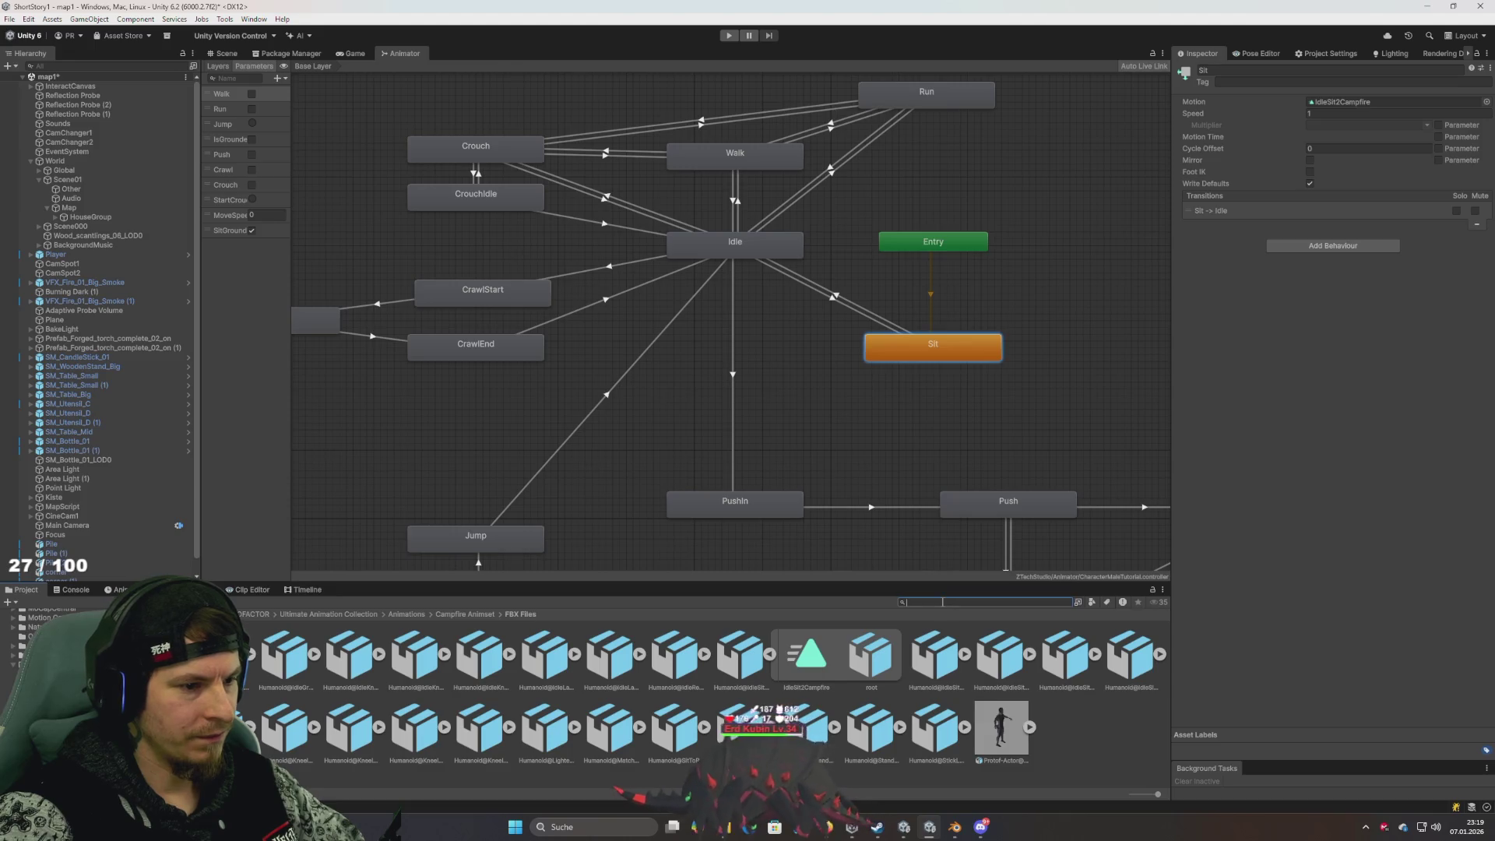
text(sitsad)
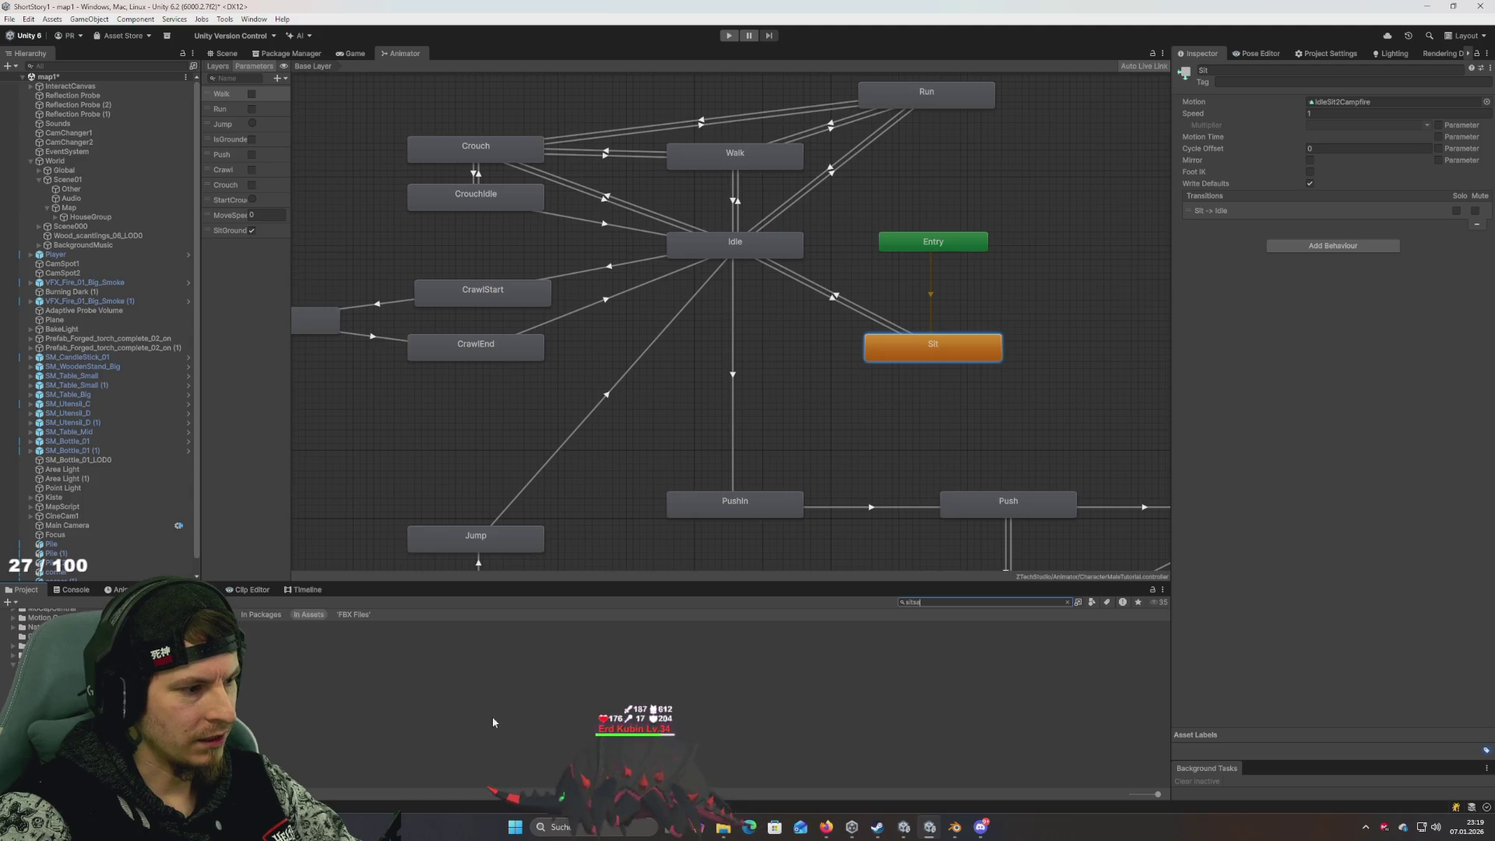
key(BackSpace)
key(BackSpace)
key(BackSpace)
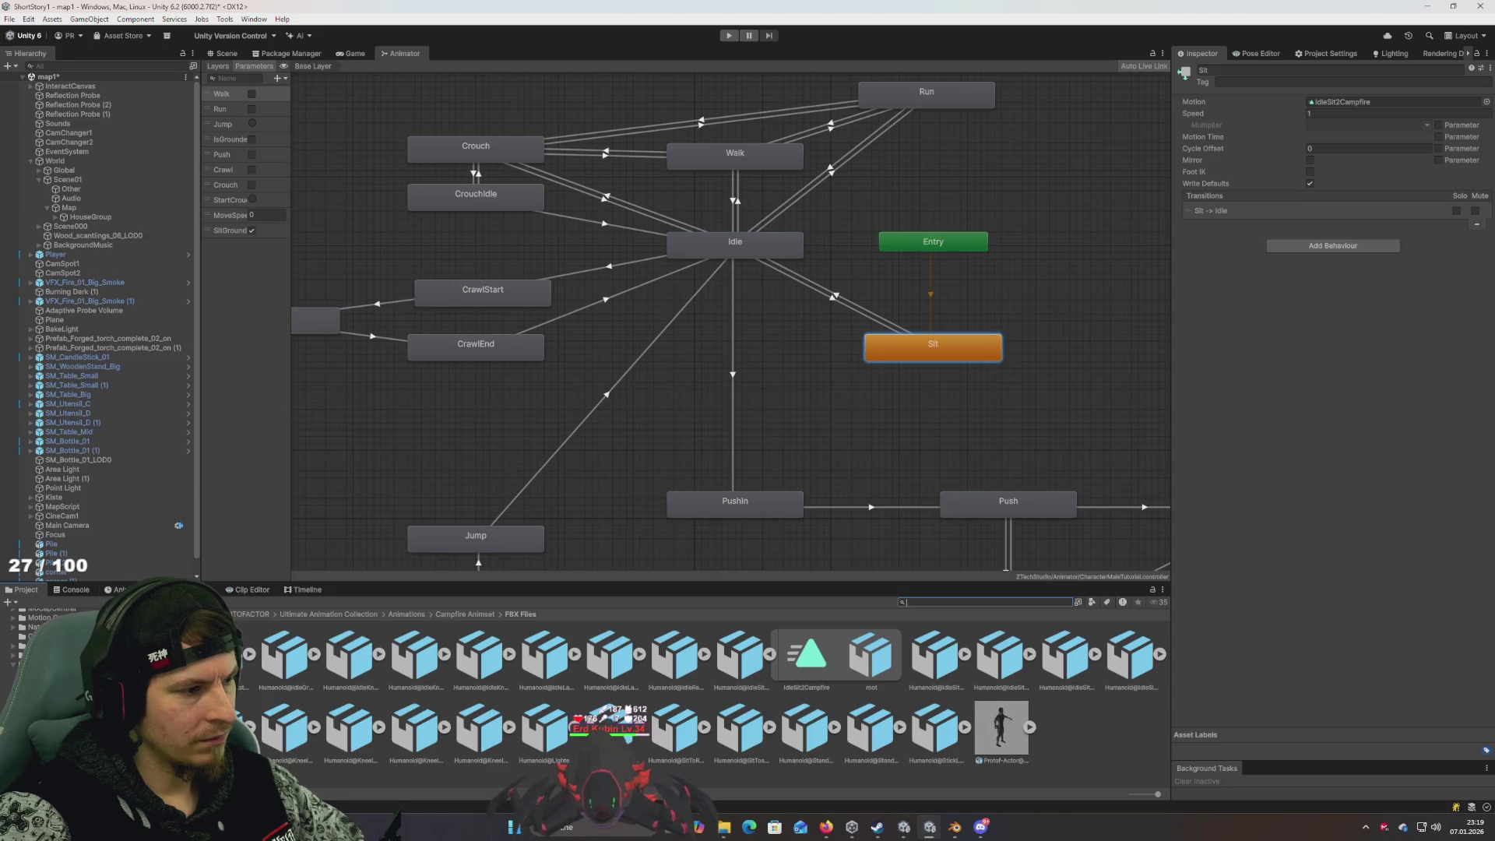
click(257, 591)
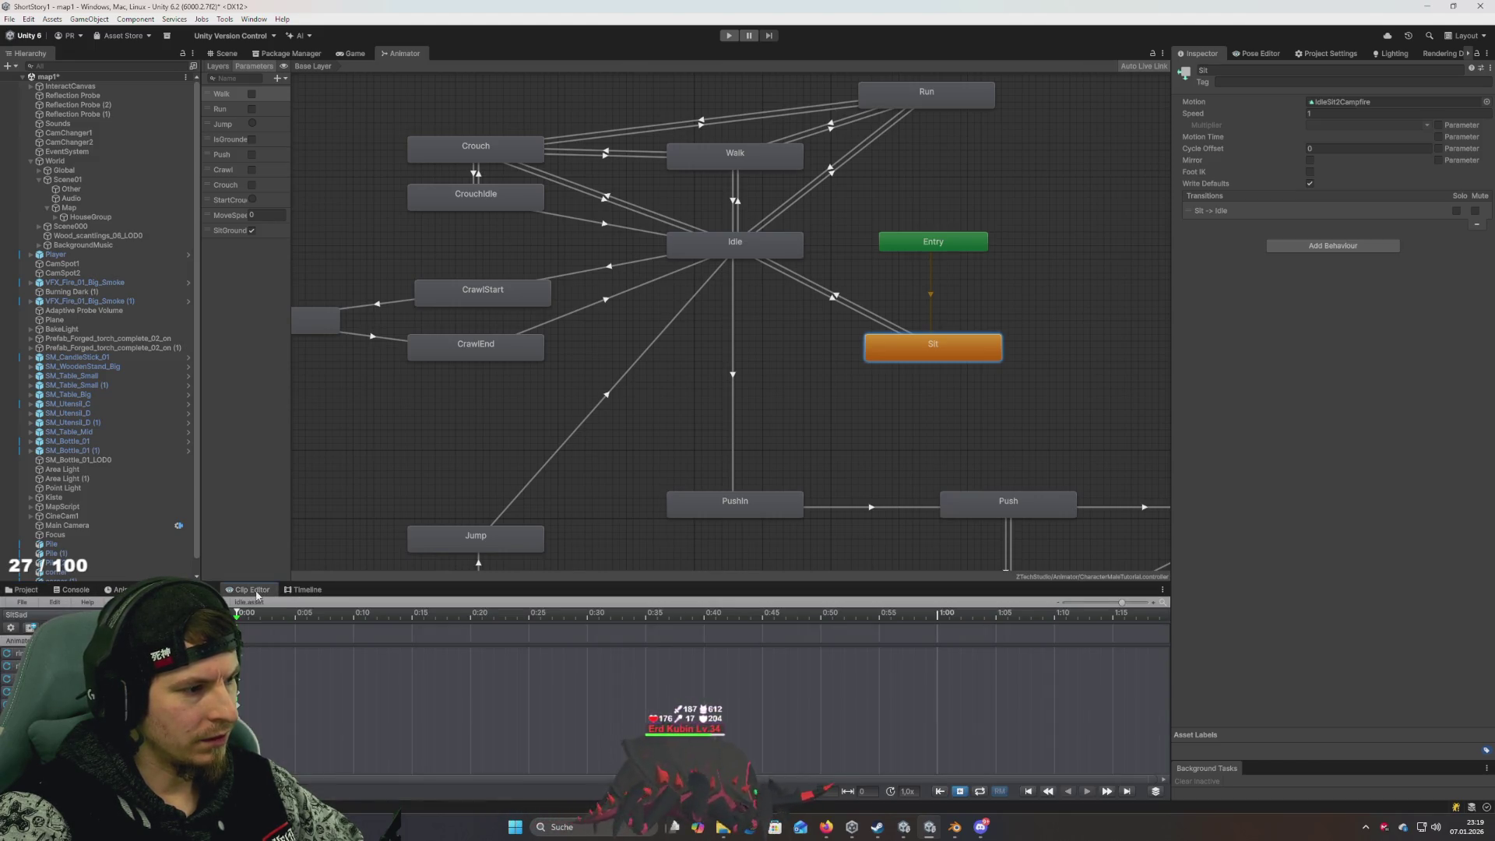
Attempt the clip export again and dismiss the Export Not Possible warning
click(21, 602)
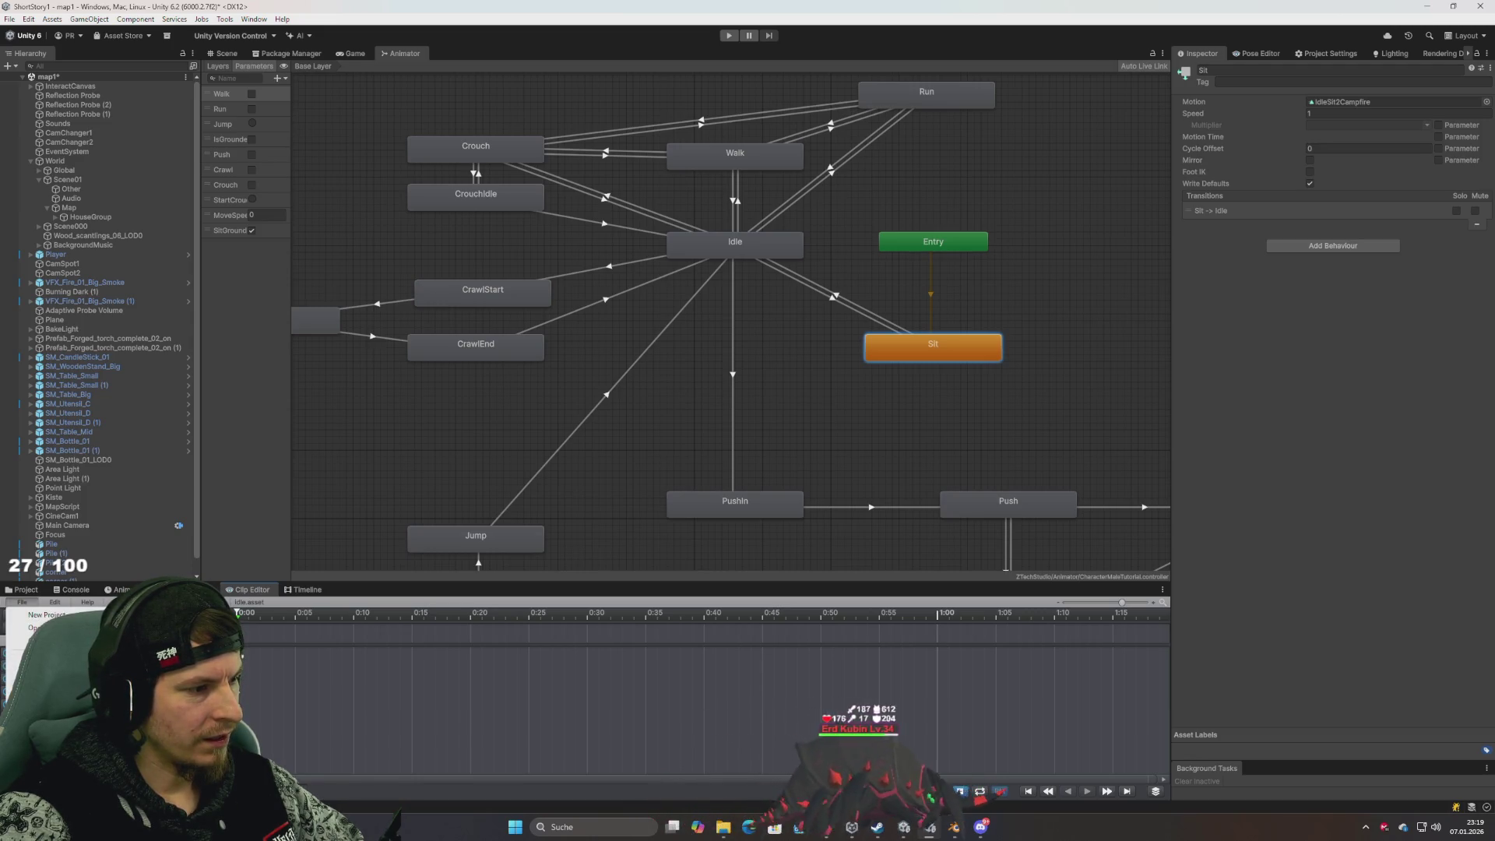
mouse_move(117, 705)
click(245, 710)
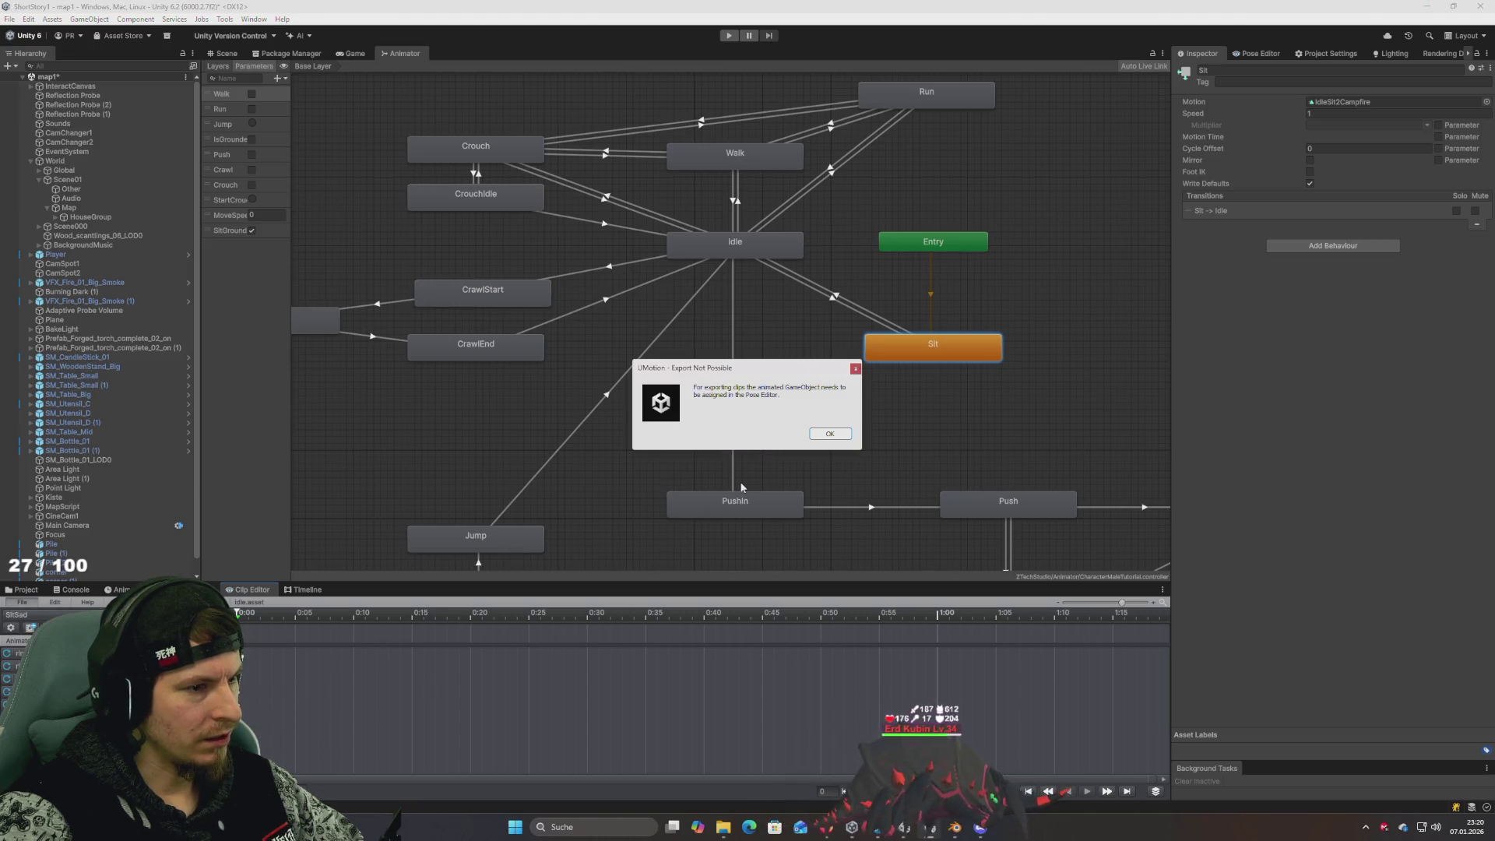
click(831, 434)
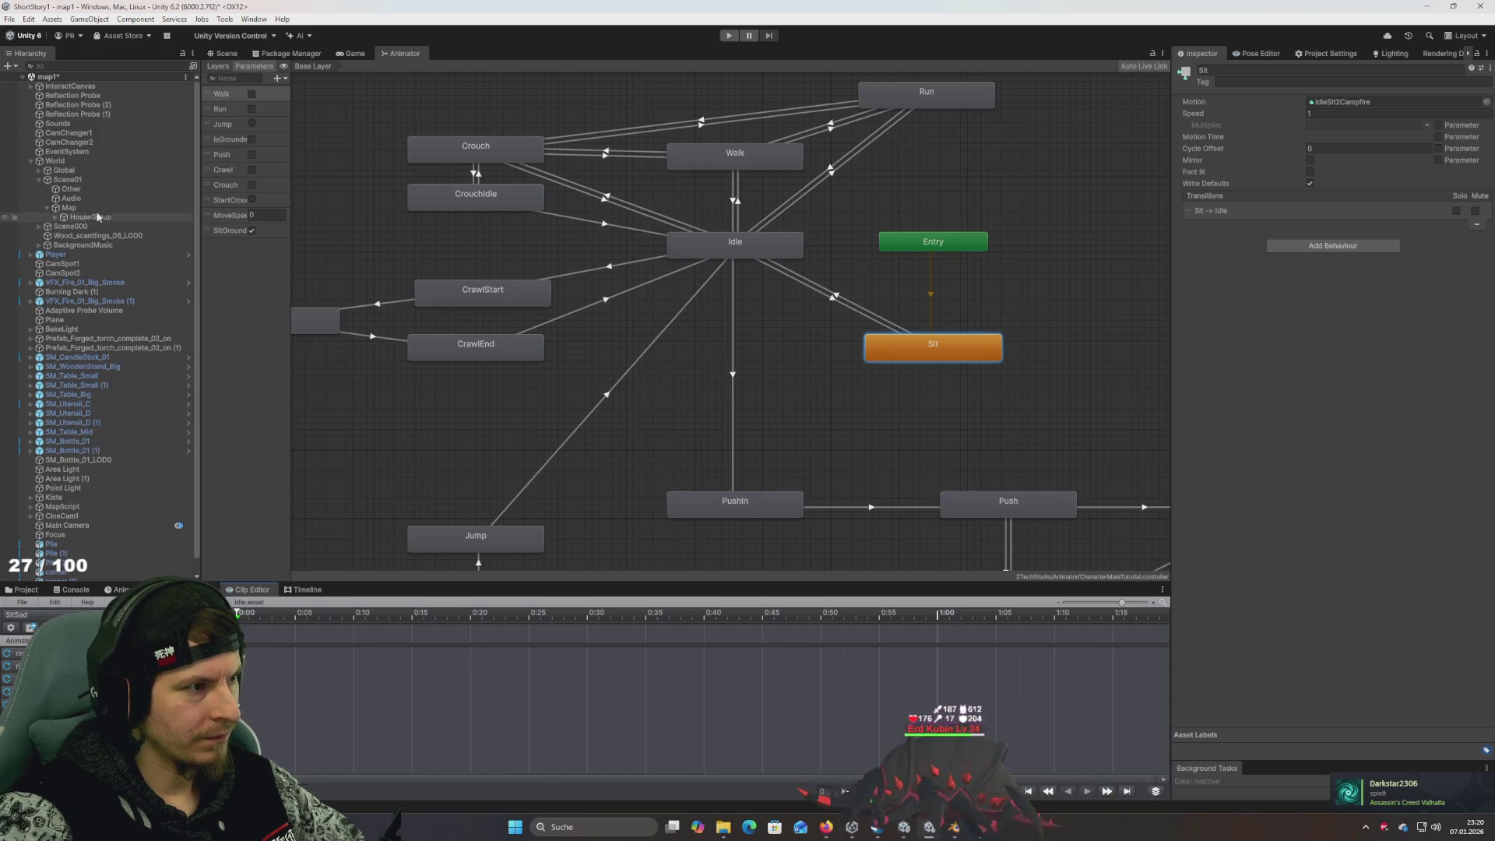
Assign the Player object back to the Pose Editor
click(56, 255)
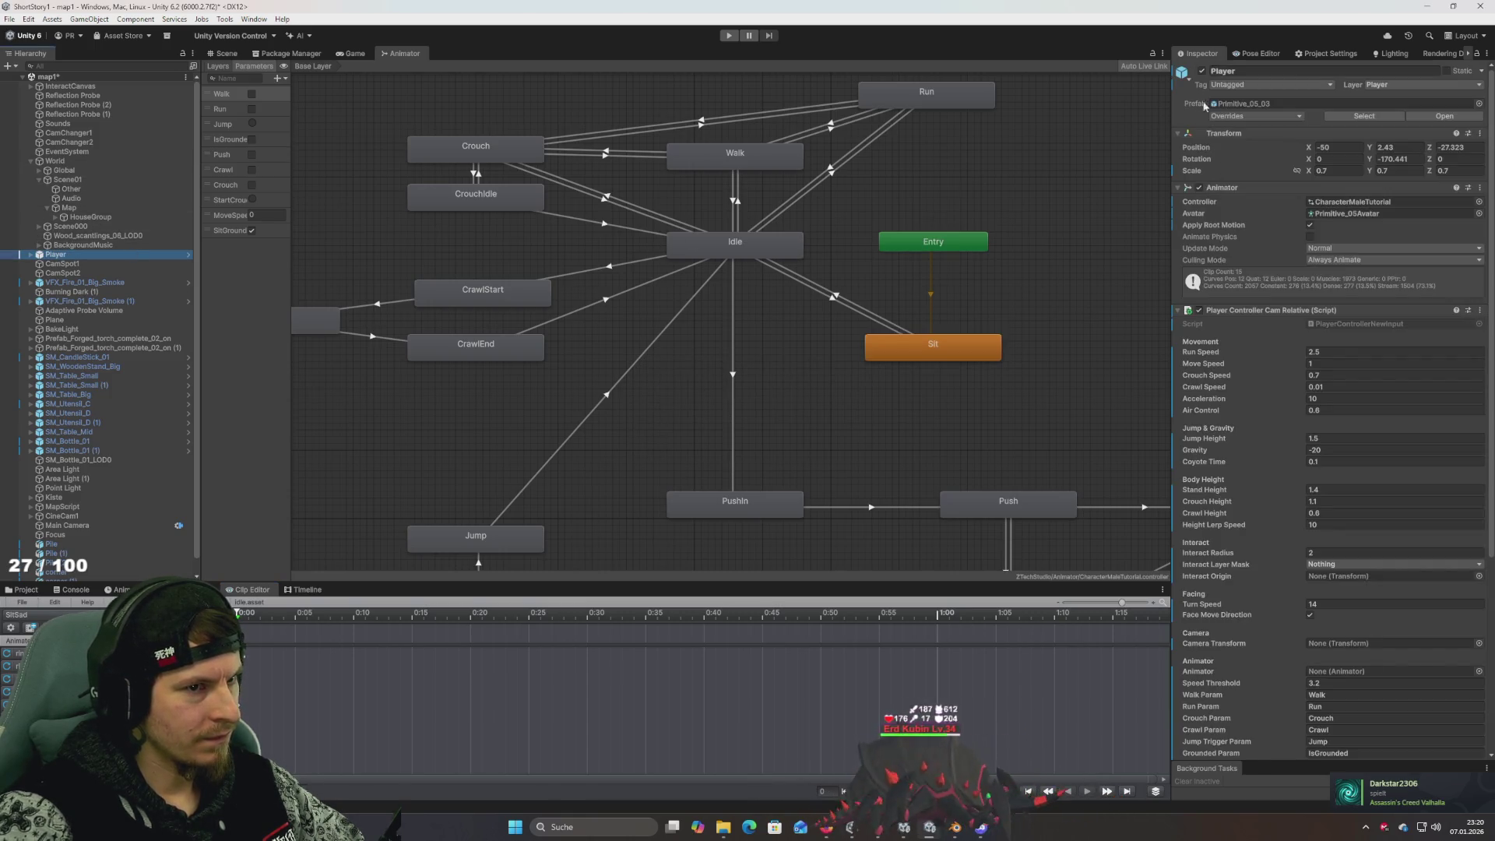
click(1259, 55)
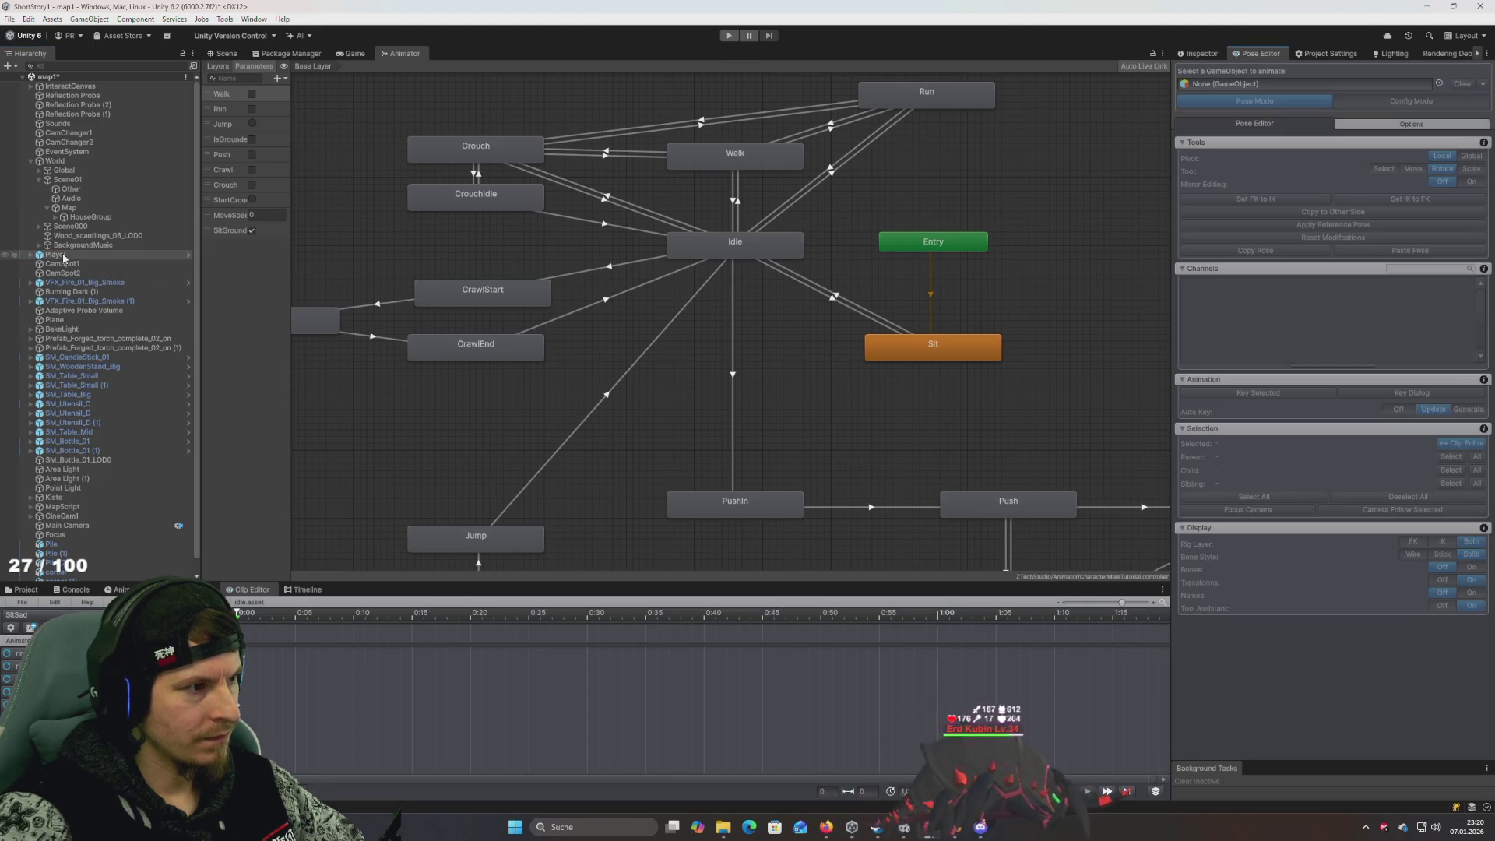
drag(1256, 85, 1256, 86)
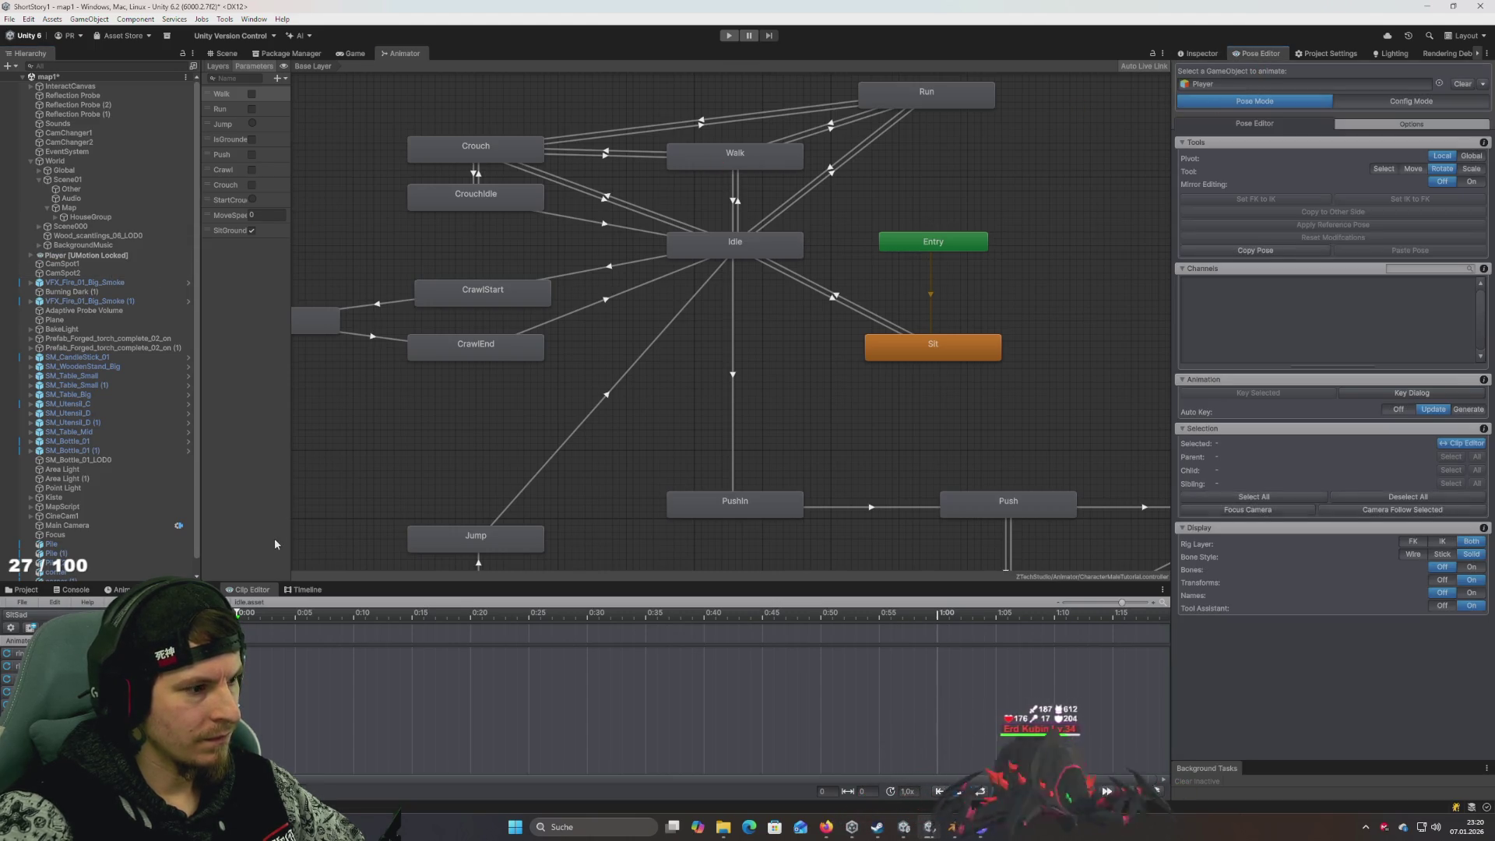
Retry exporting the clip, close the failure report, and select all animated channels
click(22, 603)
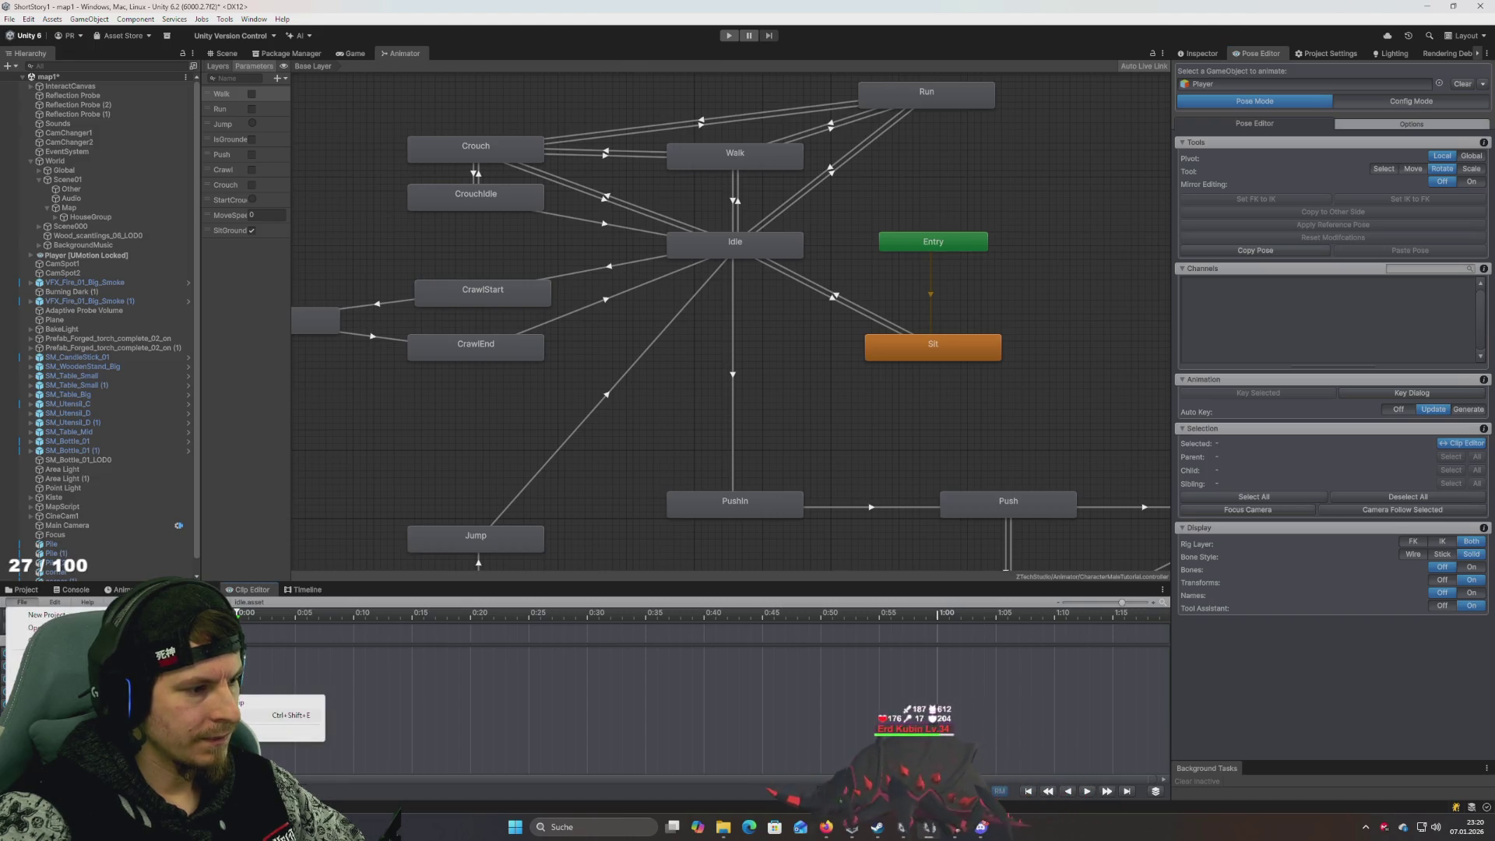
click(288, 715)
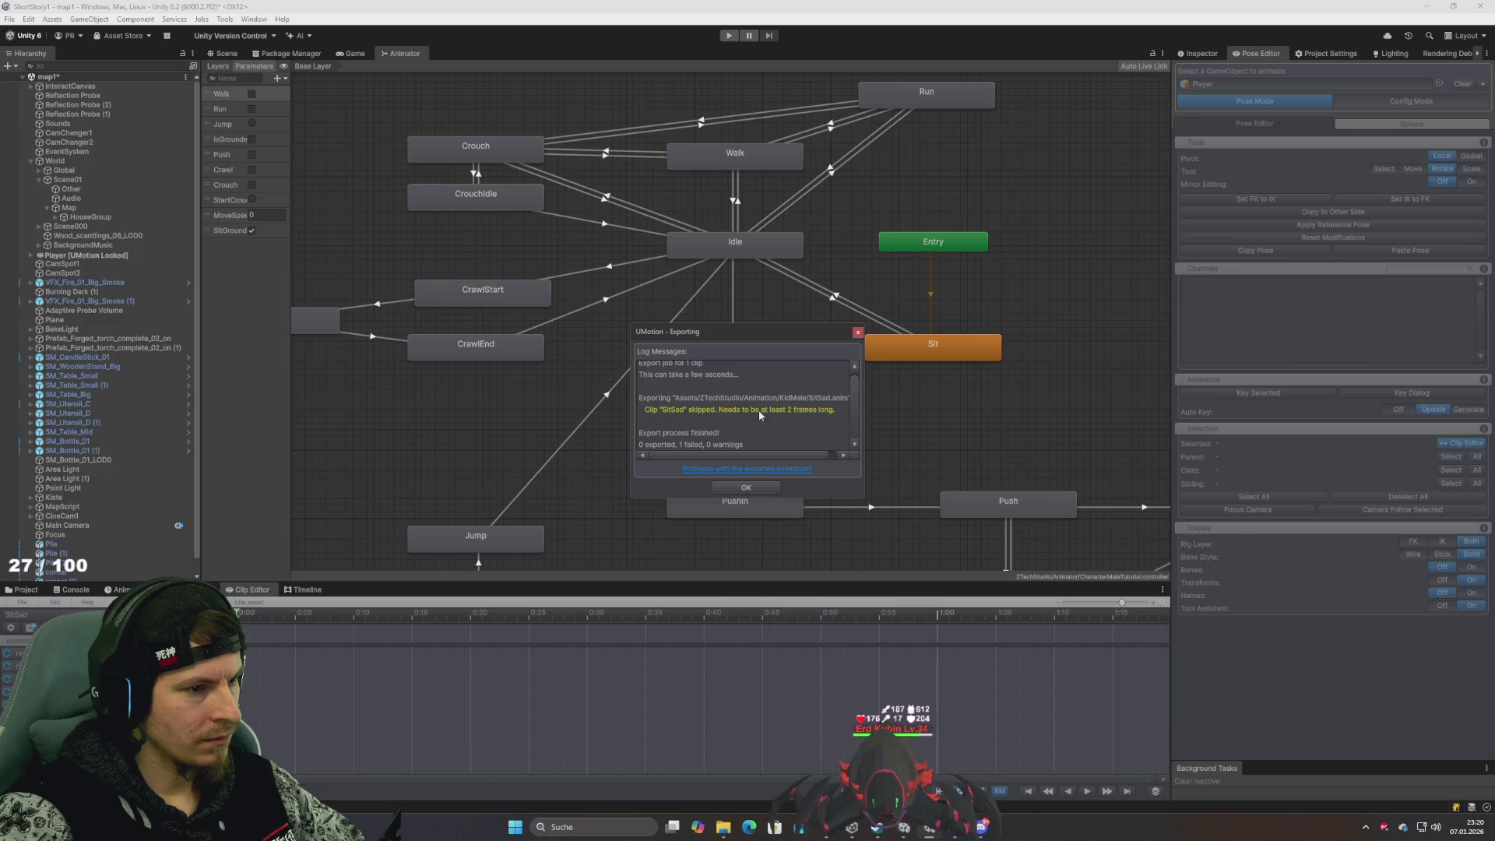
click(859, 333)
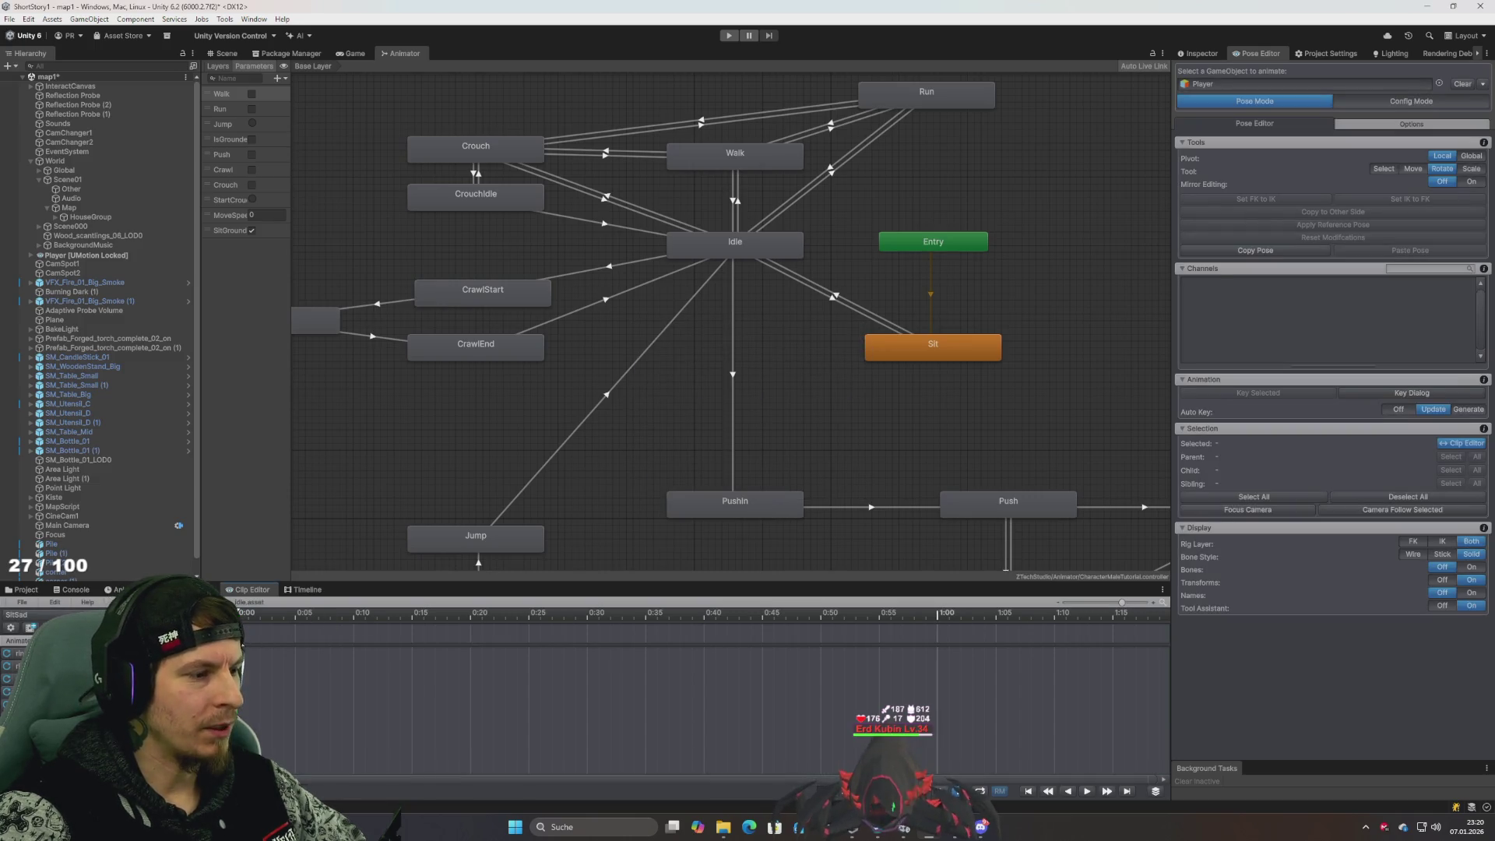
key(ctrl+a)
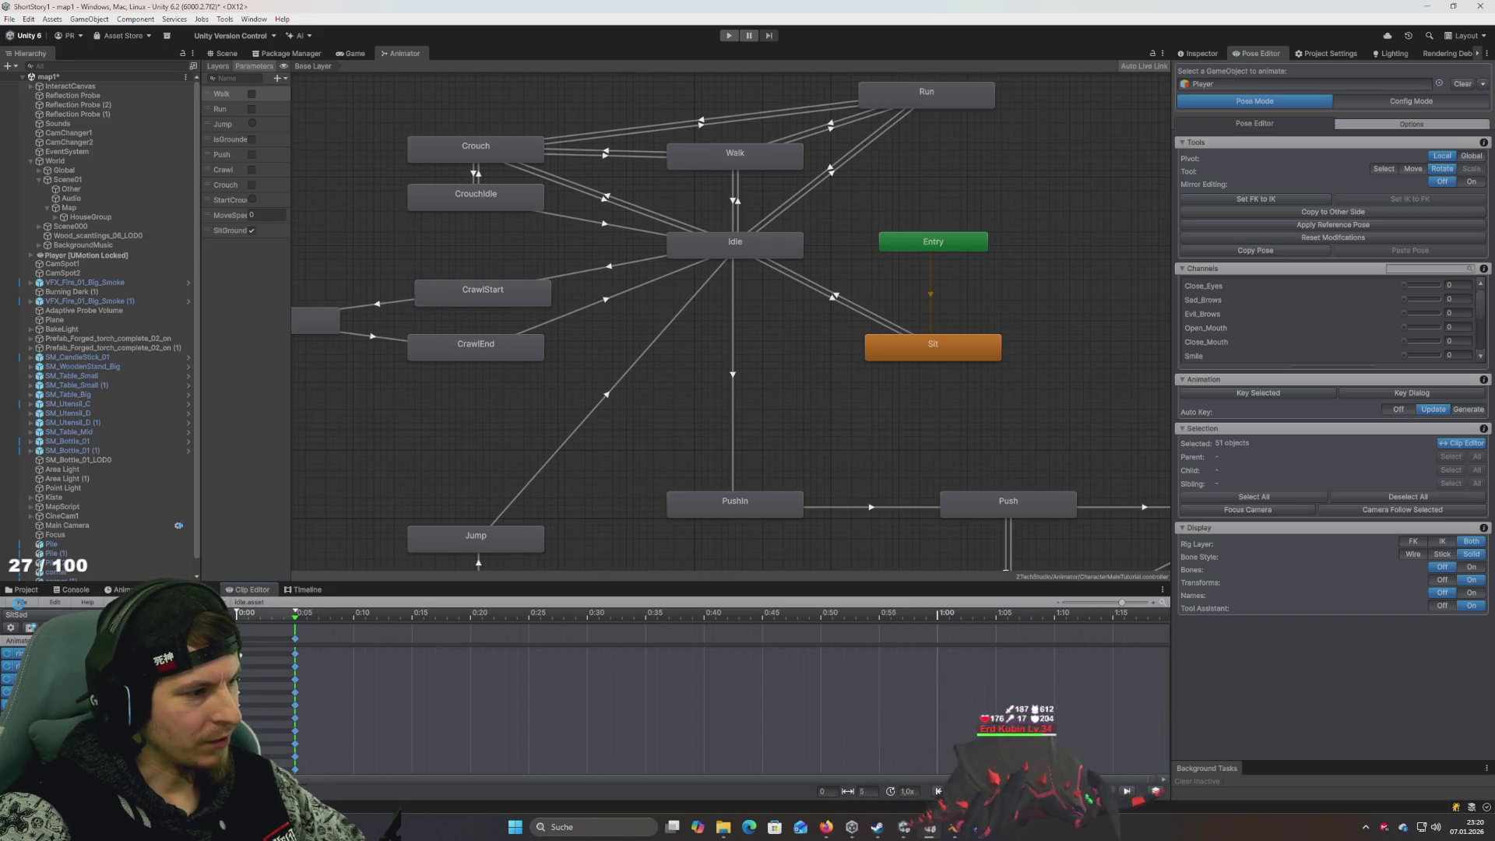
Export the SitSad clip and close the export report
click(22, 602)
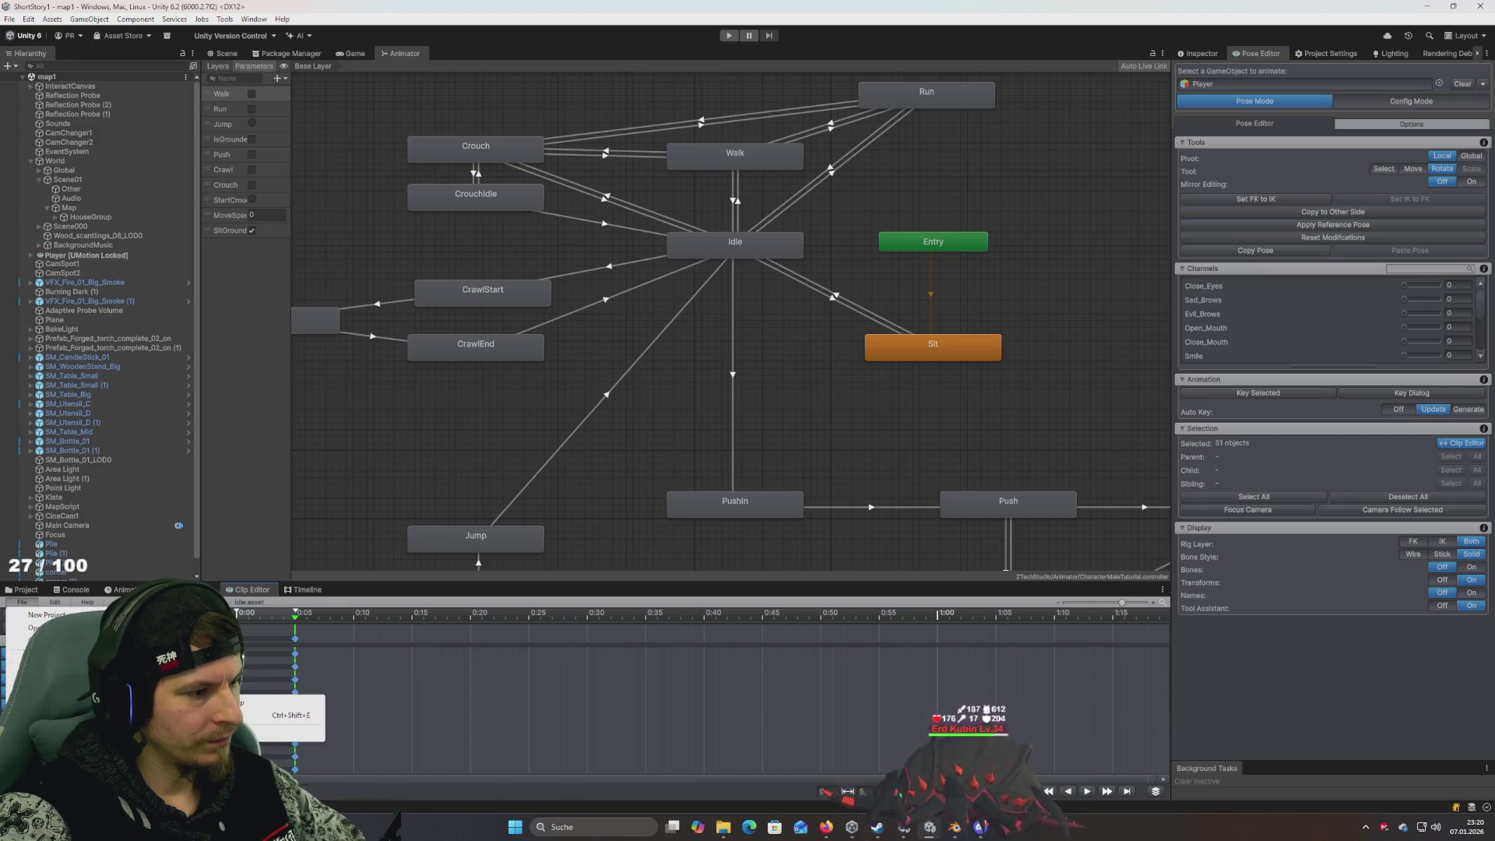
click(244, 708)
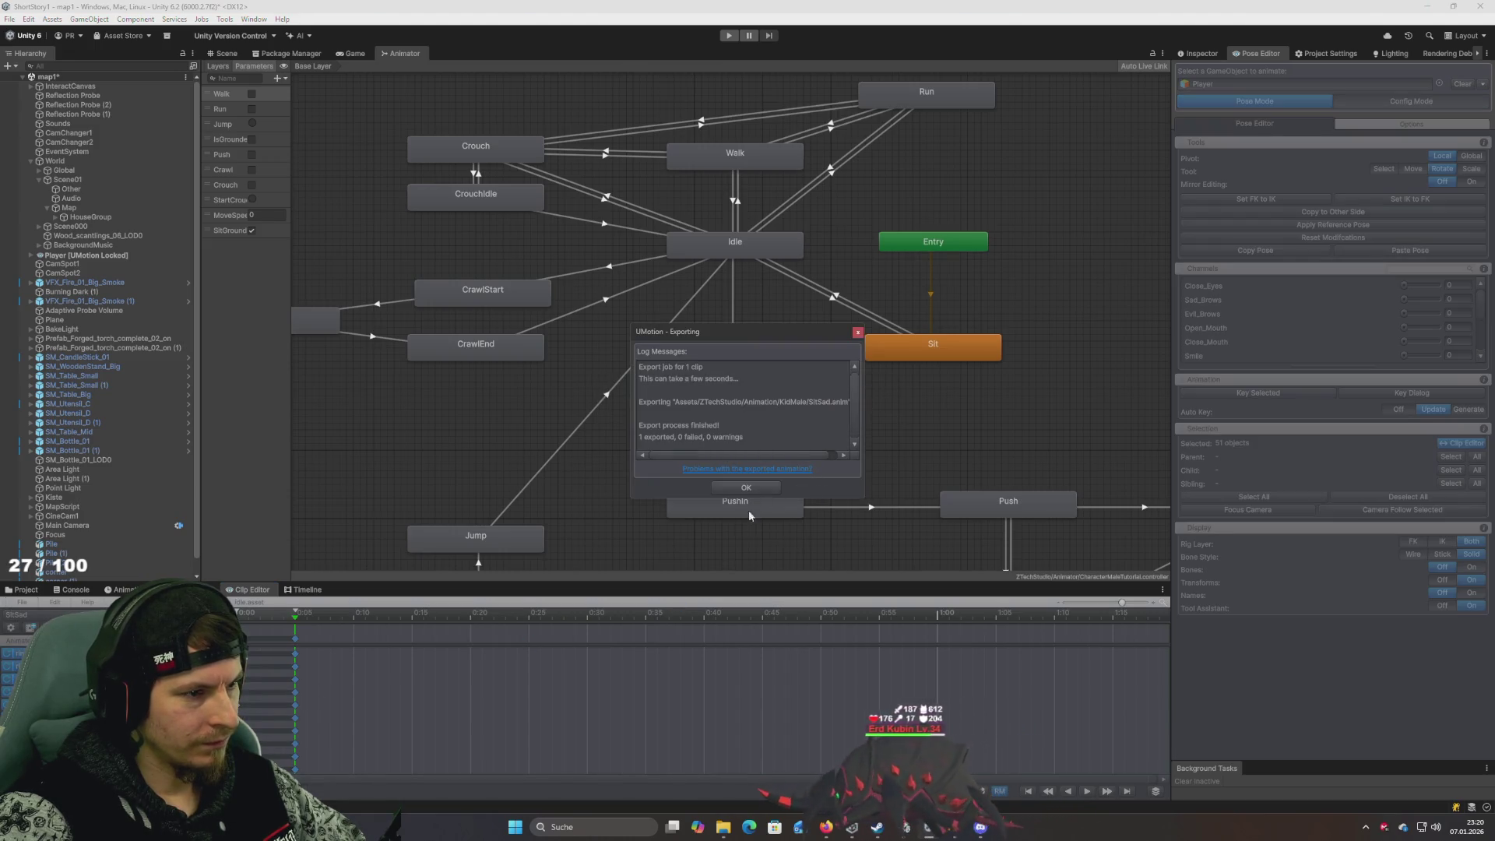
click(746, 488)
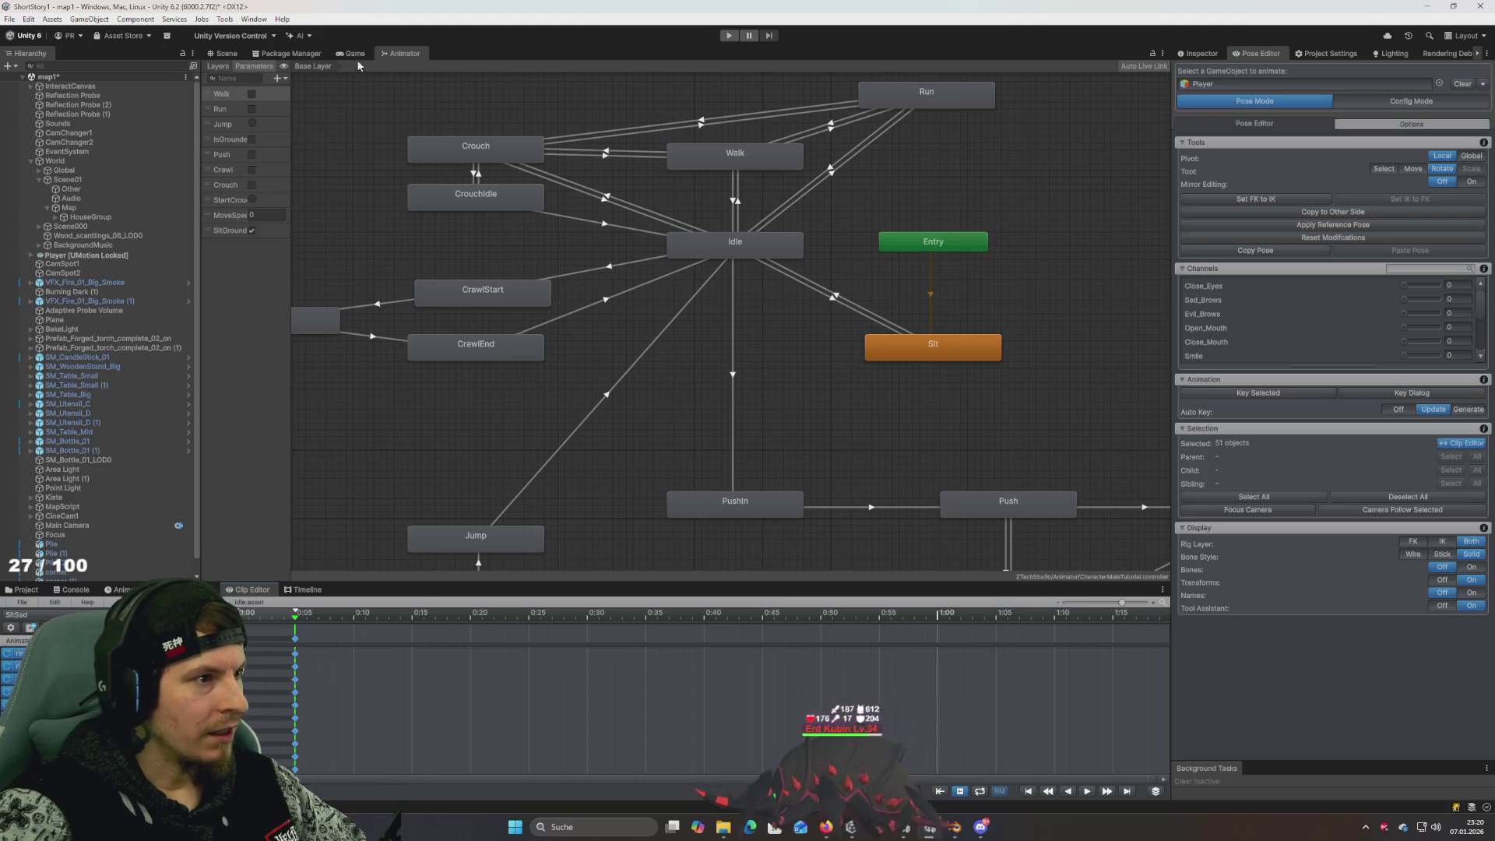
Set the Animator Sit state's Motion to SitSad
click(290, 54)
click(352, 54)
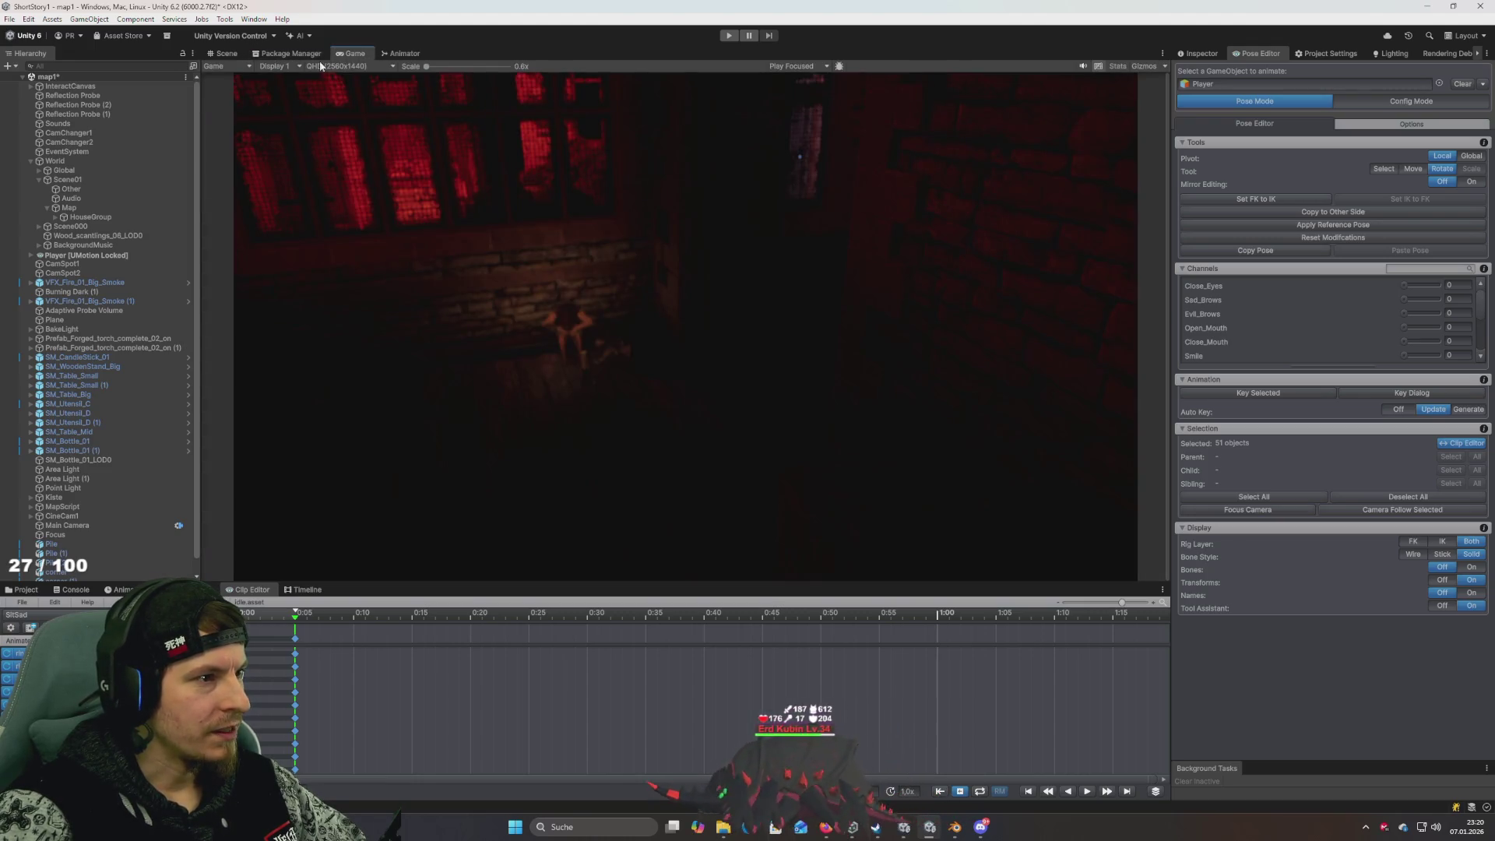
click(226, 53)
click(405, 53)
click(947, 359)
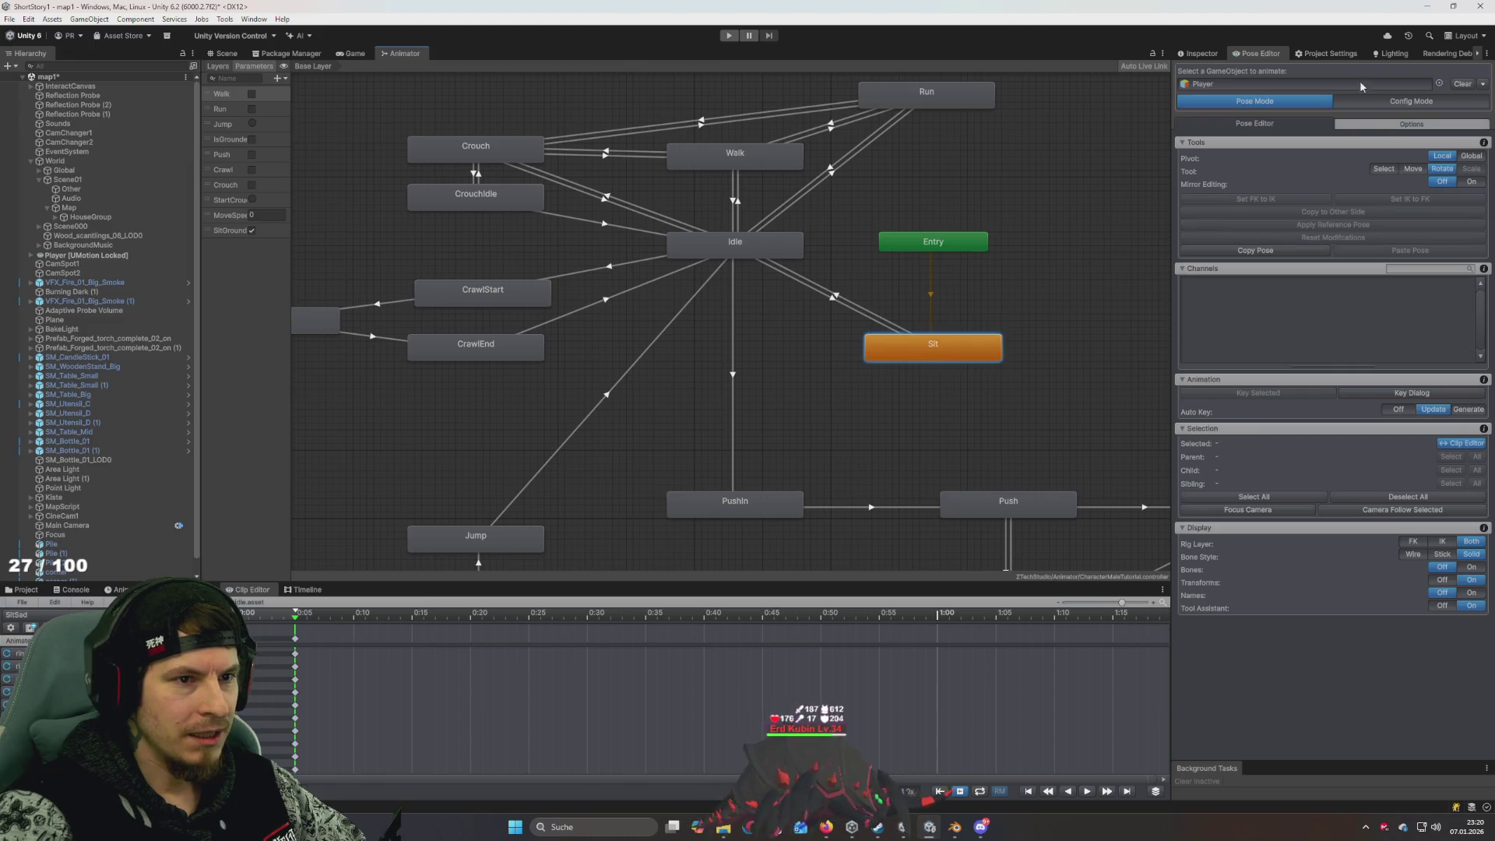
click(1223, 54)
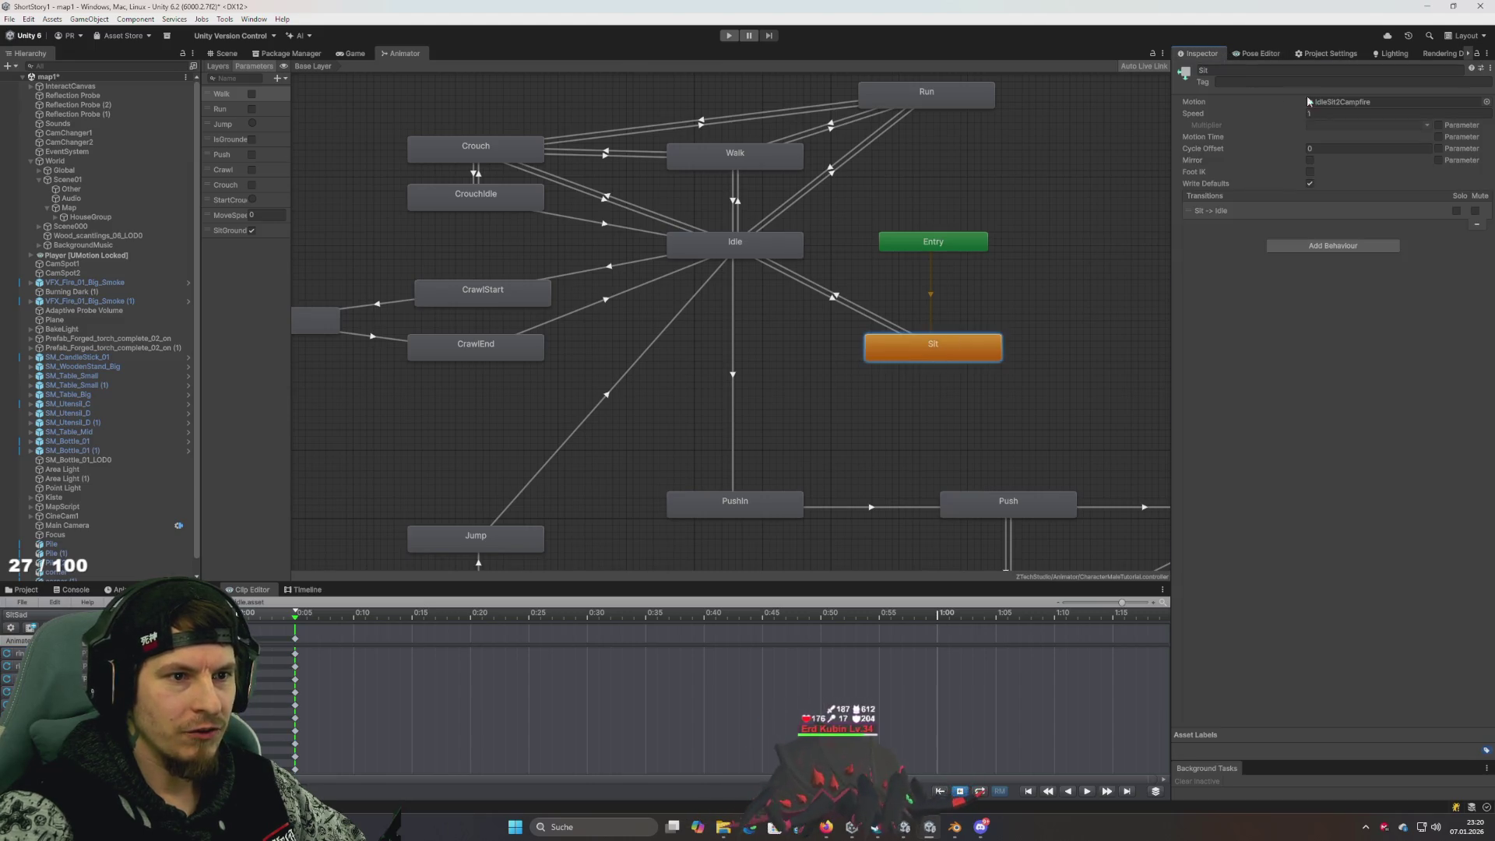
click(1486, 103)
text(sad)
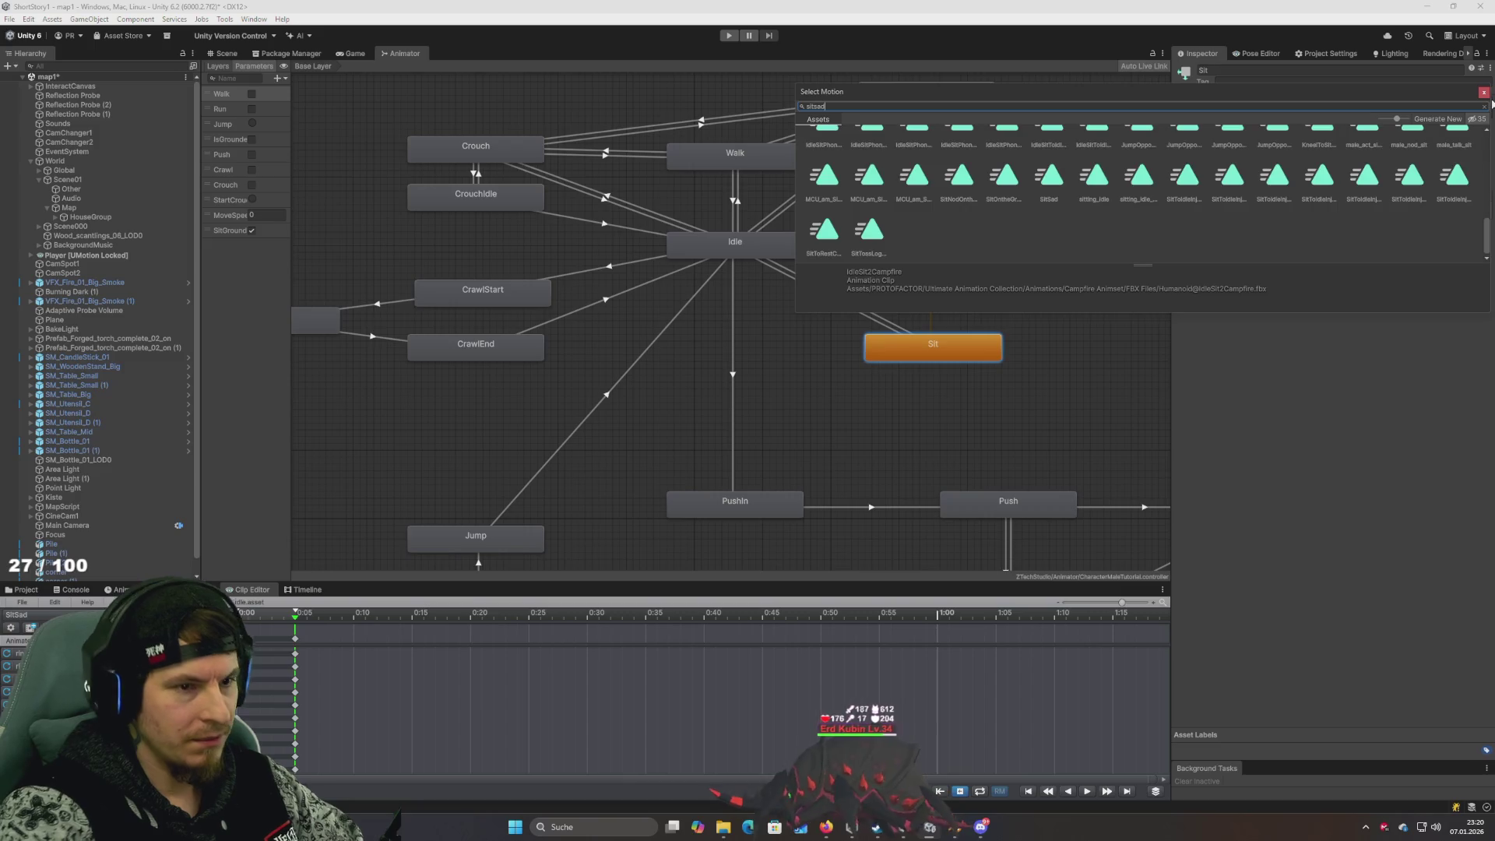
double_click(871, 162)
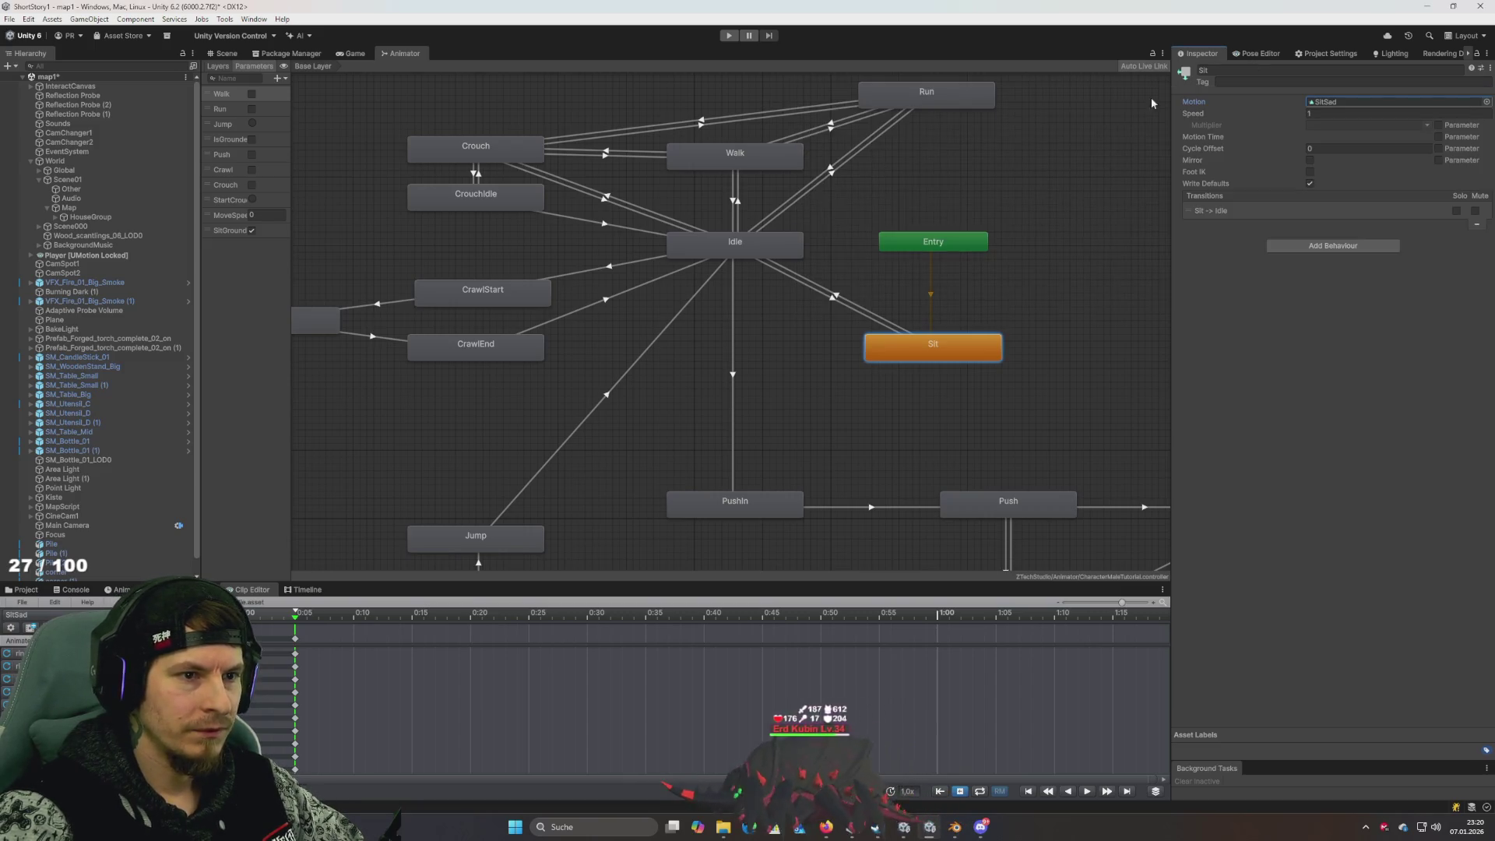
click(1258, 53)
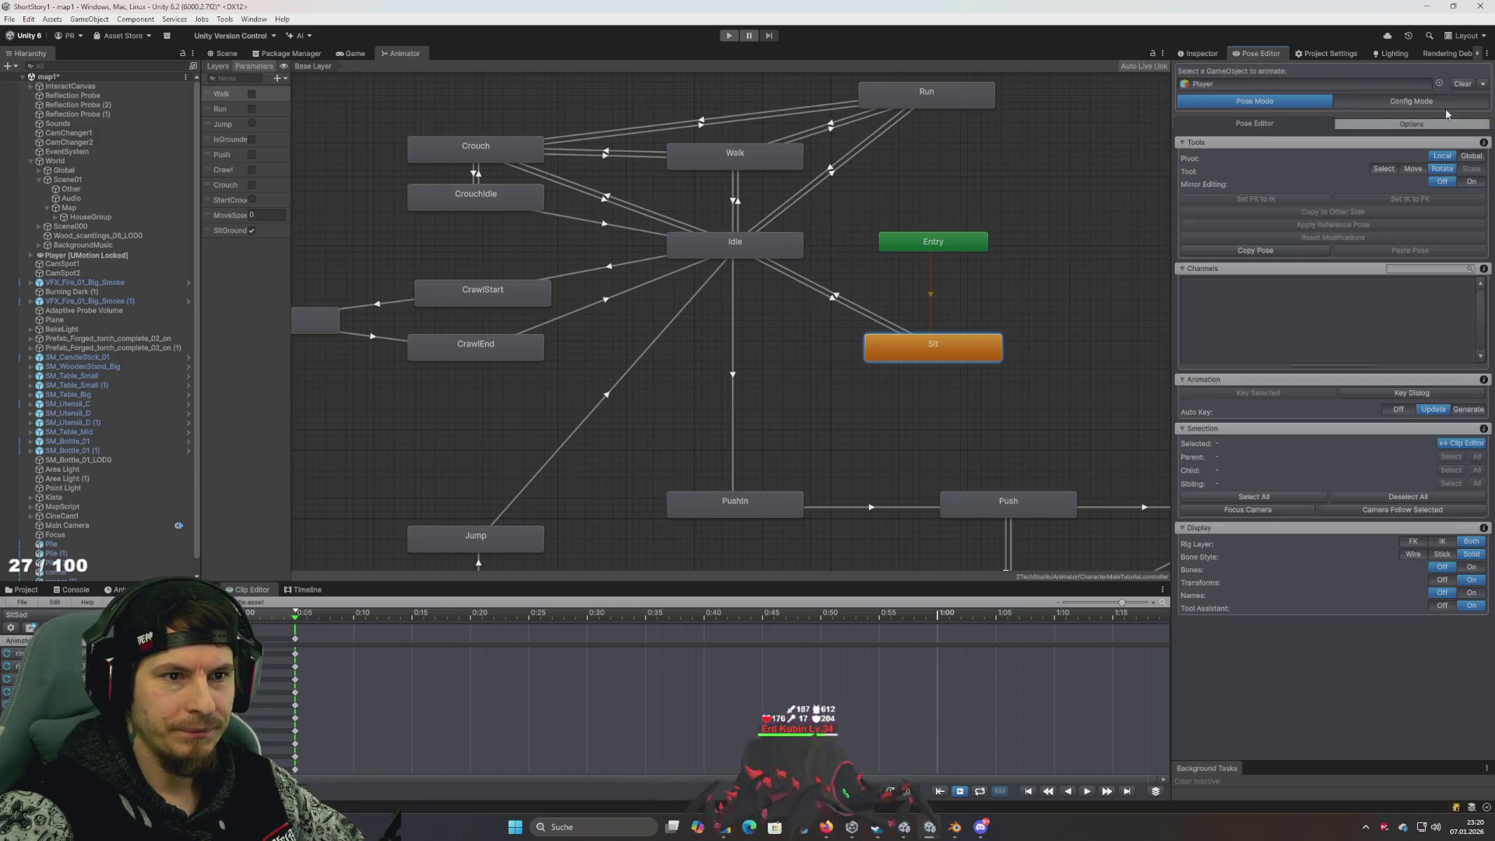
Inspect the seated character, watch the SitSad pose in the Game view, then stop play mode
click(226, 53)
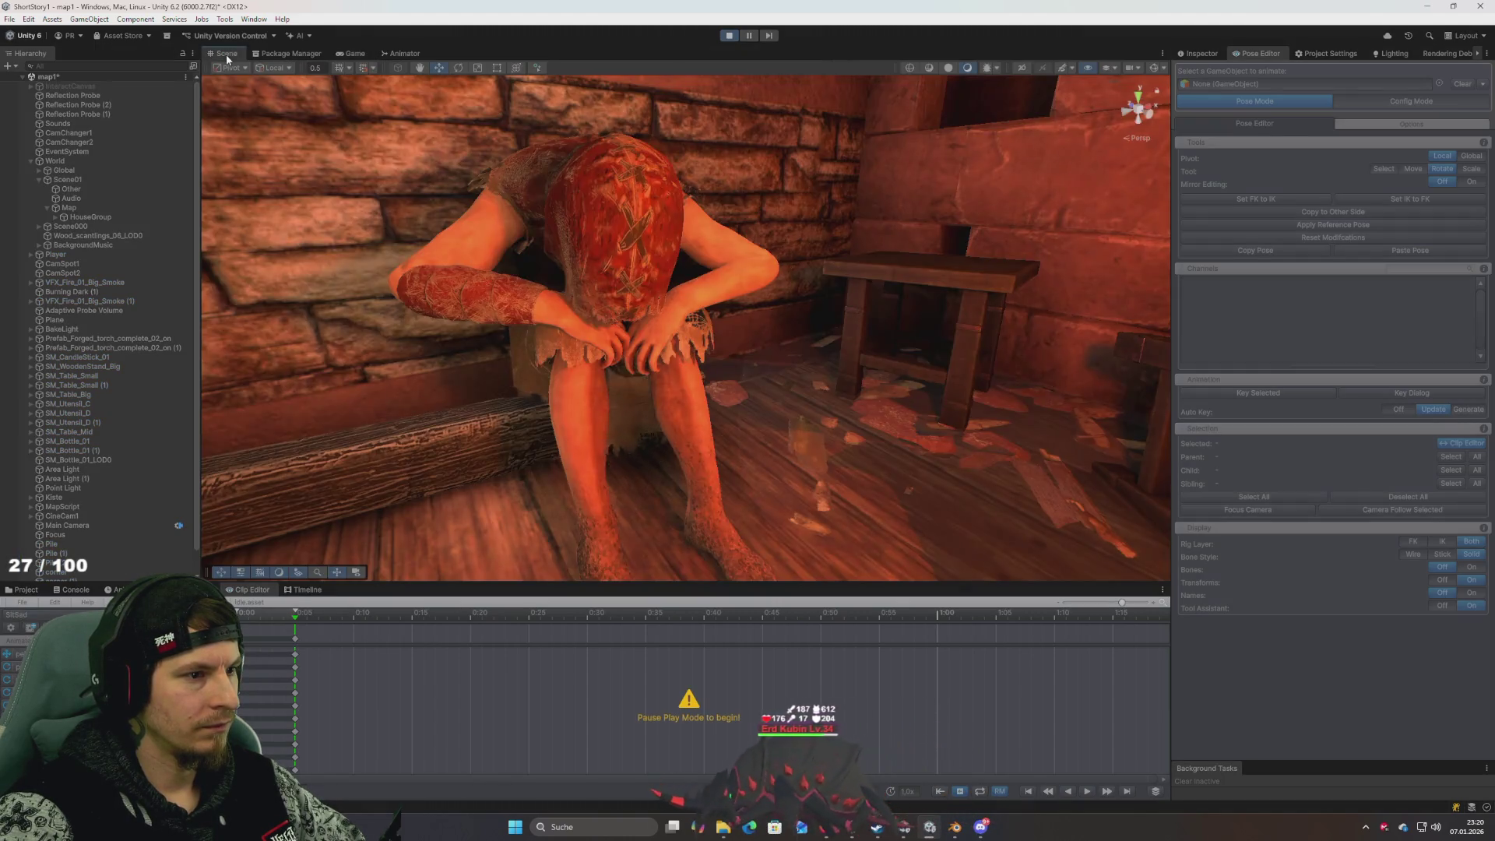
mouse_move(573, 272)
mouse_down()
mouse_move(763, 266)
mouse_move(524, 230)
mouse_move(535, 101)
mouse_up()
scroll(647, 207, up, 5)
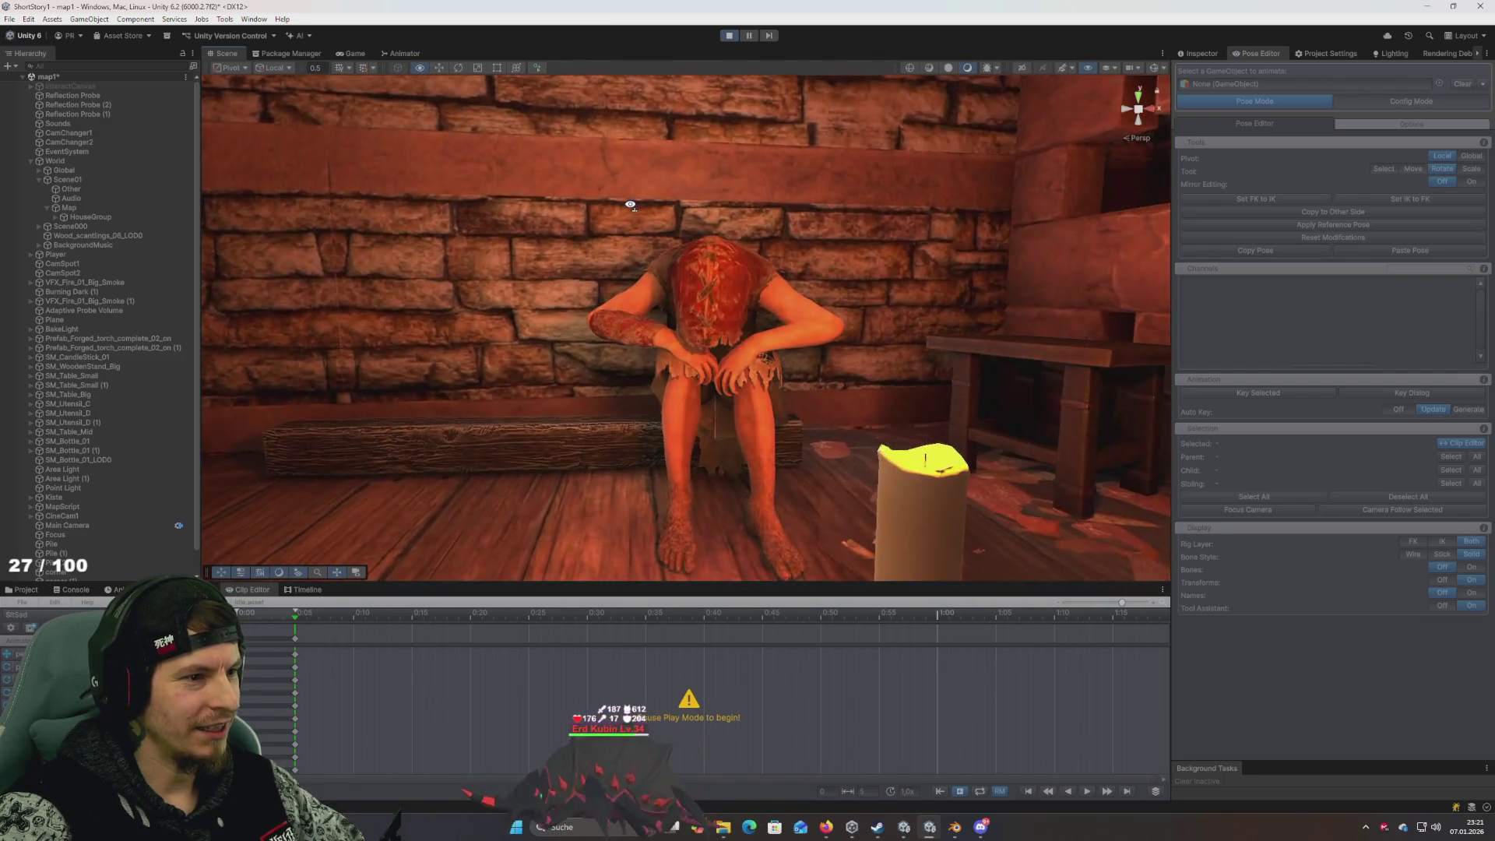
click(355, 52)
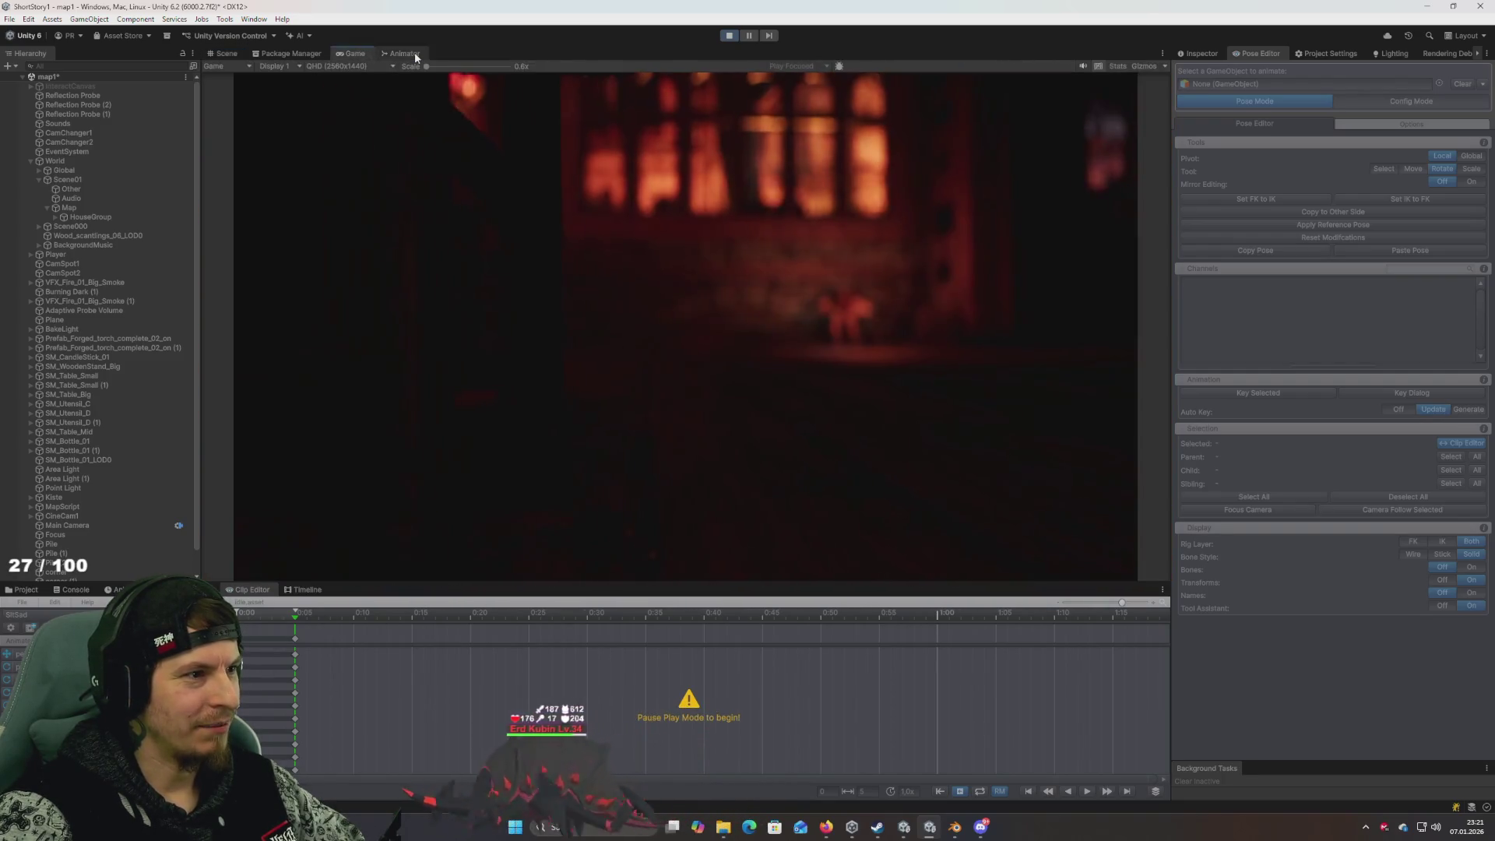
click(414, 53)
click(353, 54)
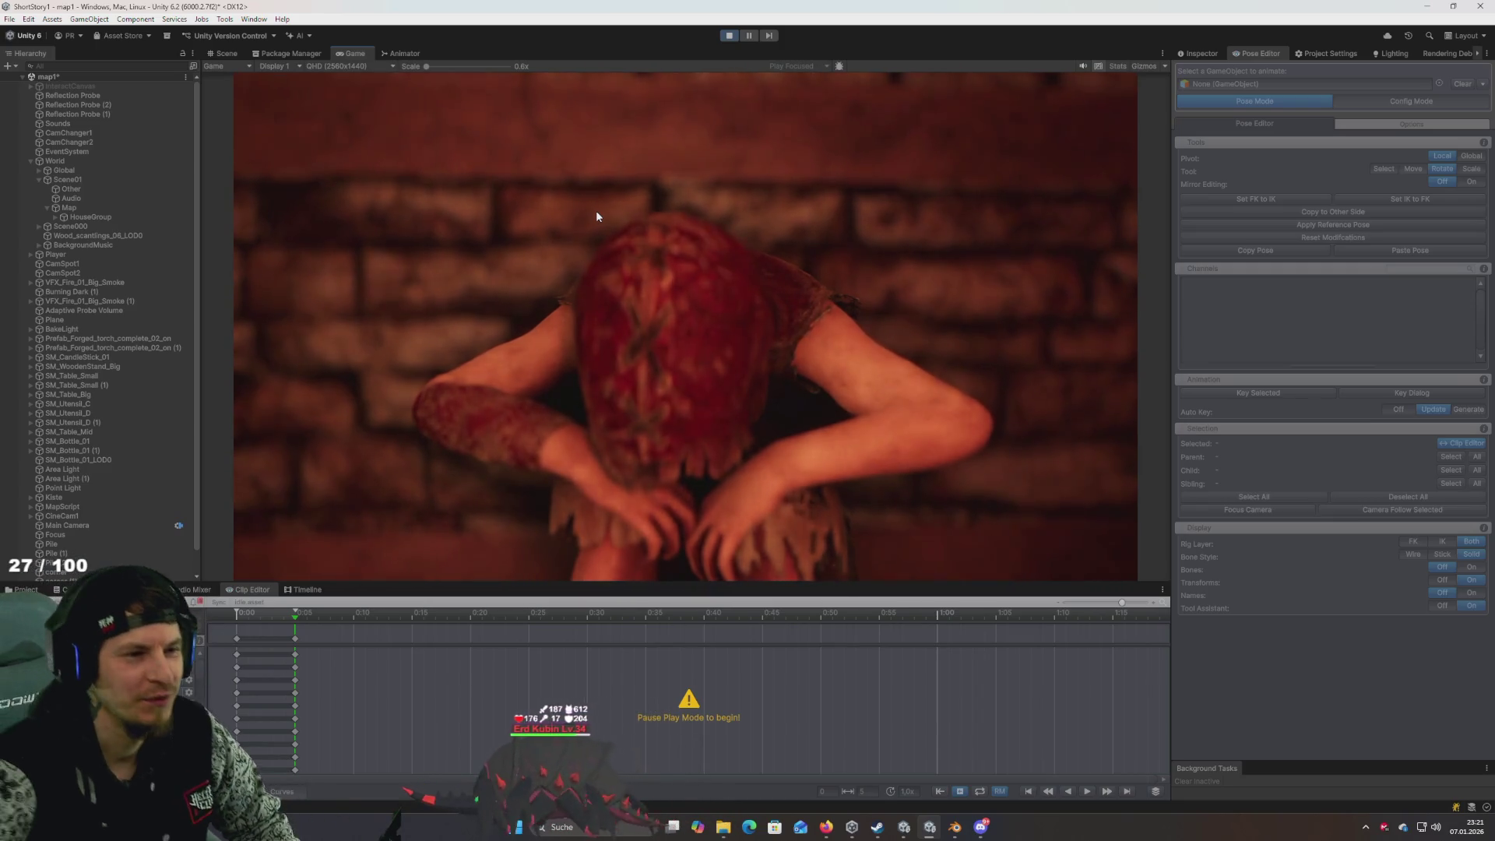
click(728, 39)
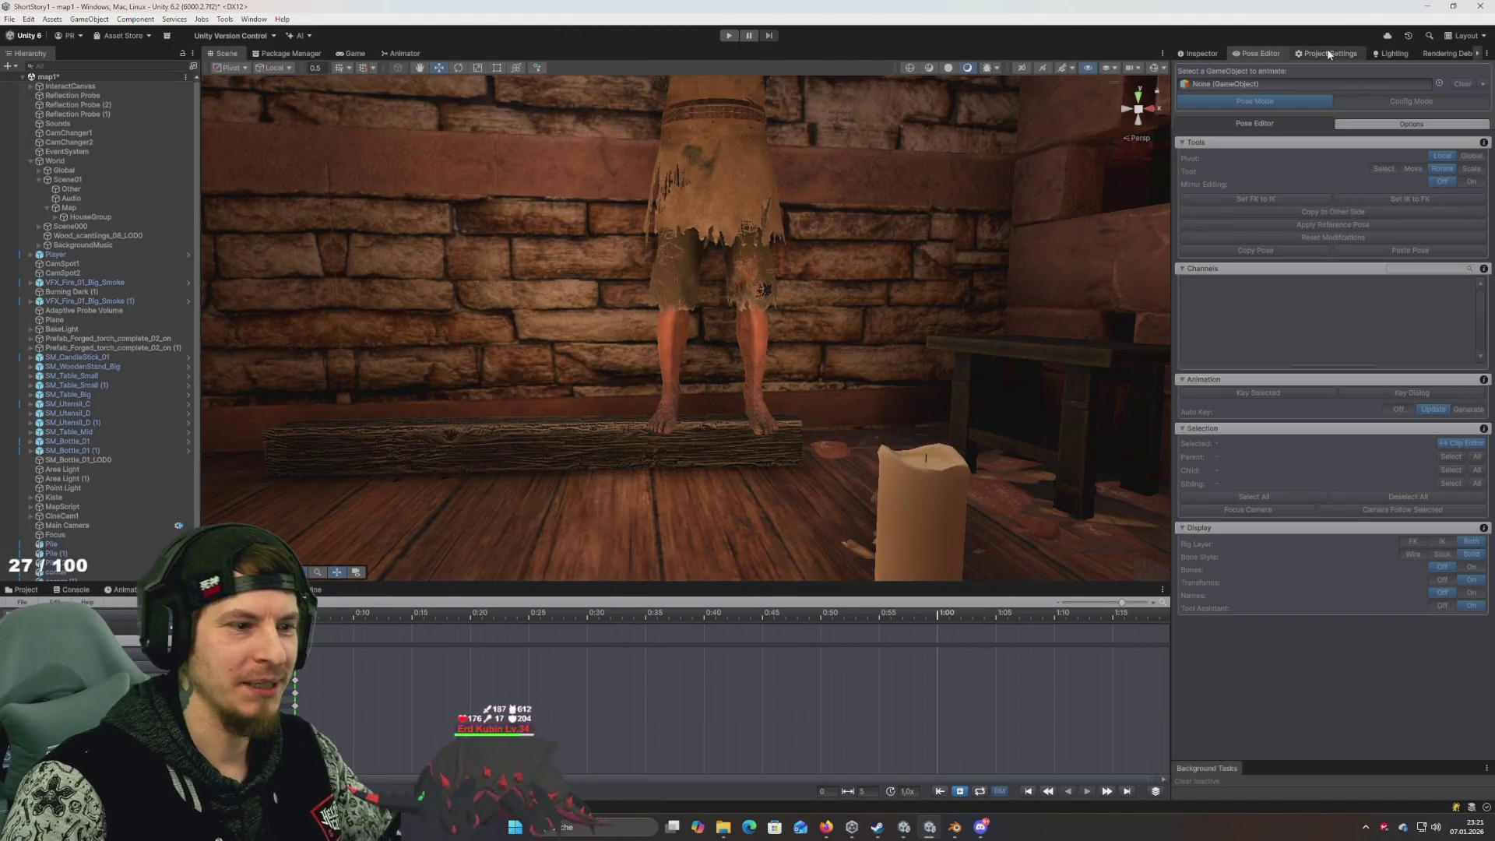
Return to the Pose Editor and put the Player into Pose Mode
click(1333, 51)
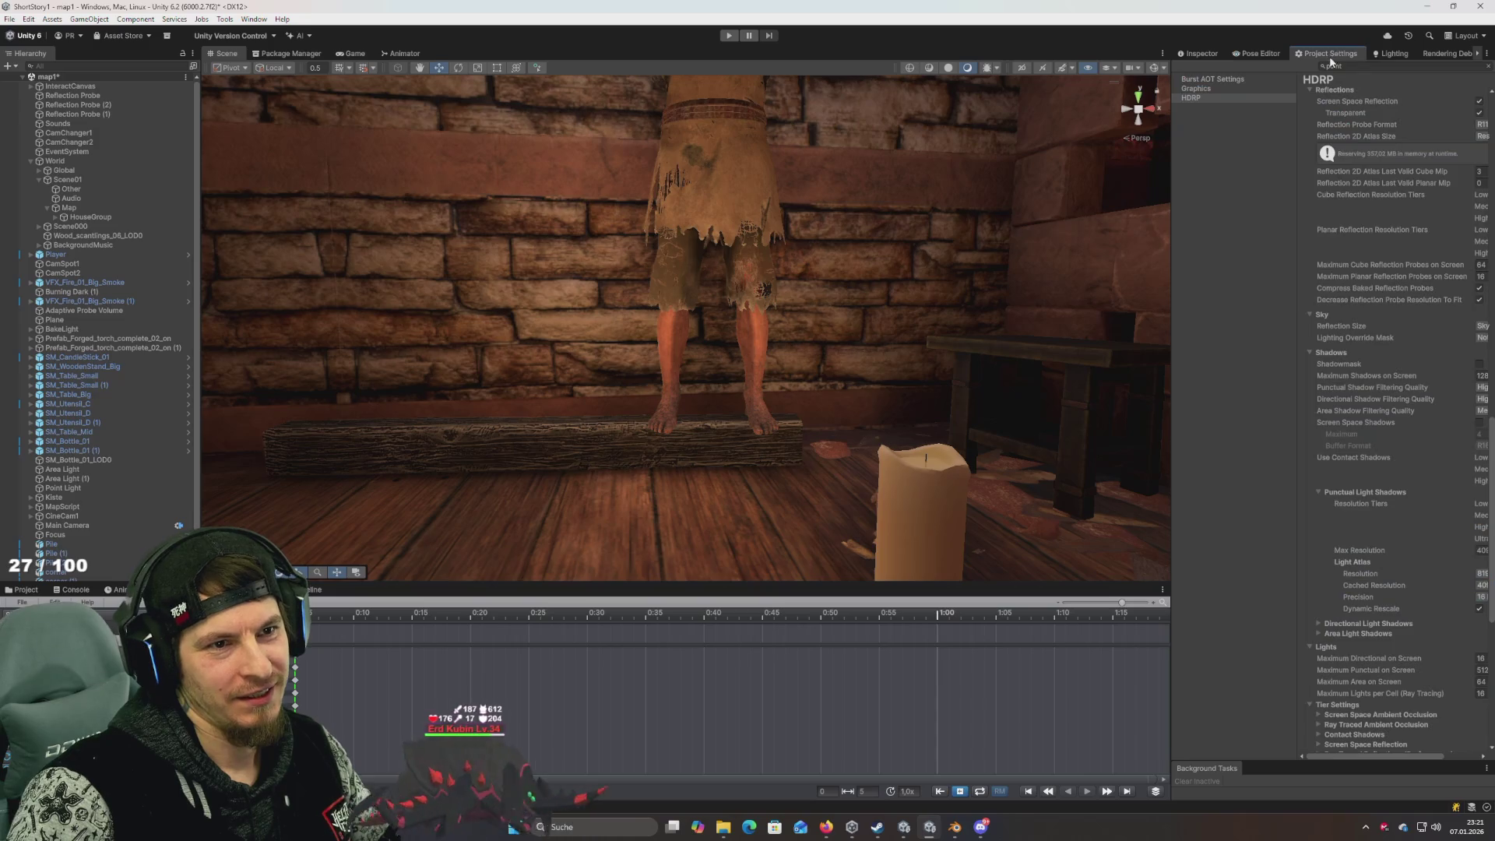
click(1261, 54)
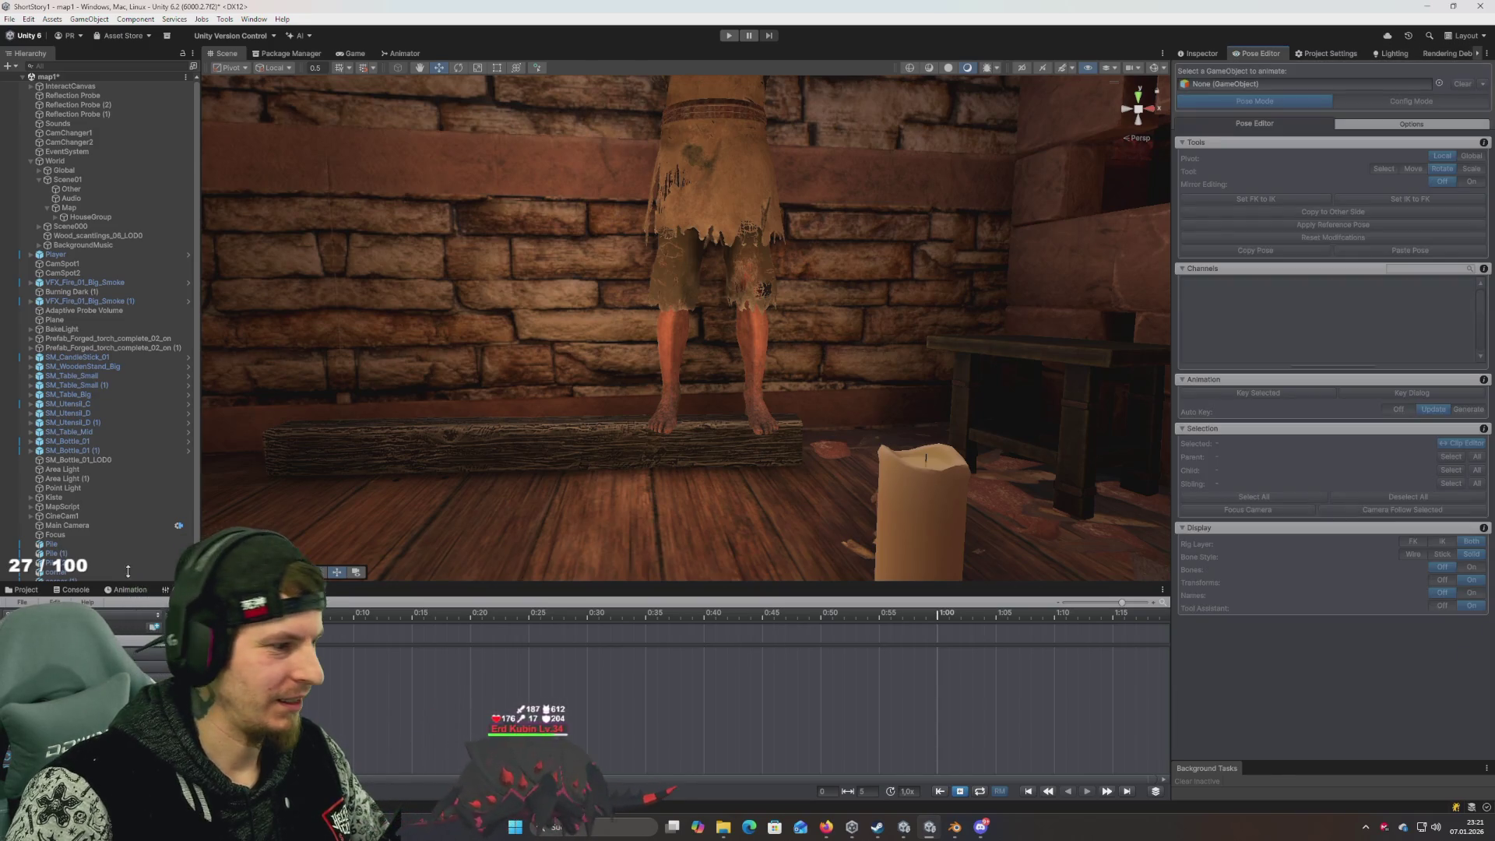
click(1267, 100)
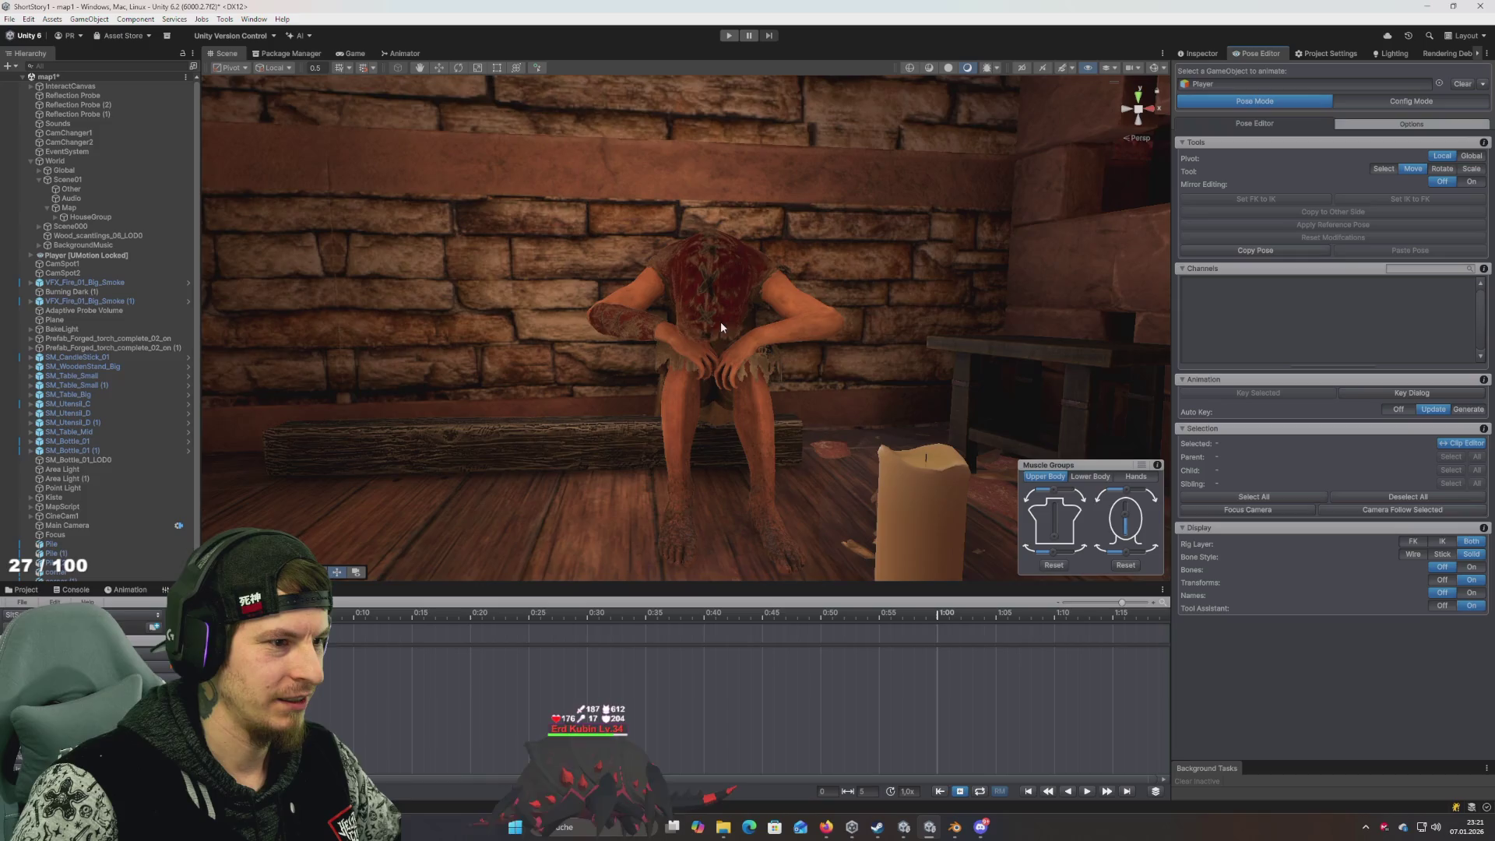
mouse_move(721, 321)
mouse_down()
mouse_move(861, 400)
mouse_move(838, 318)
mouse_up()
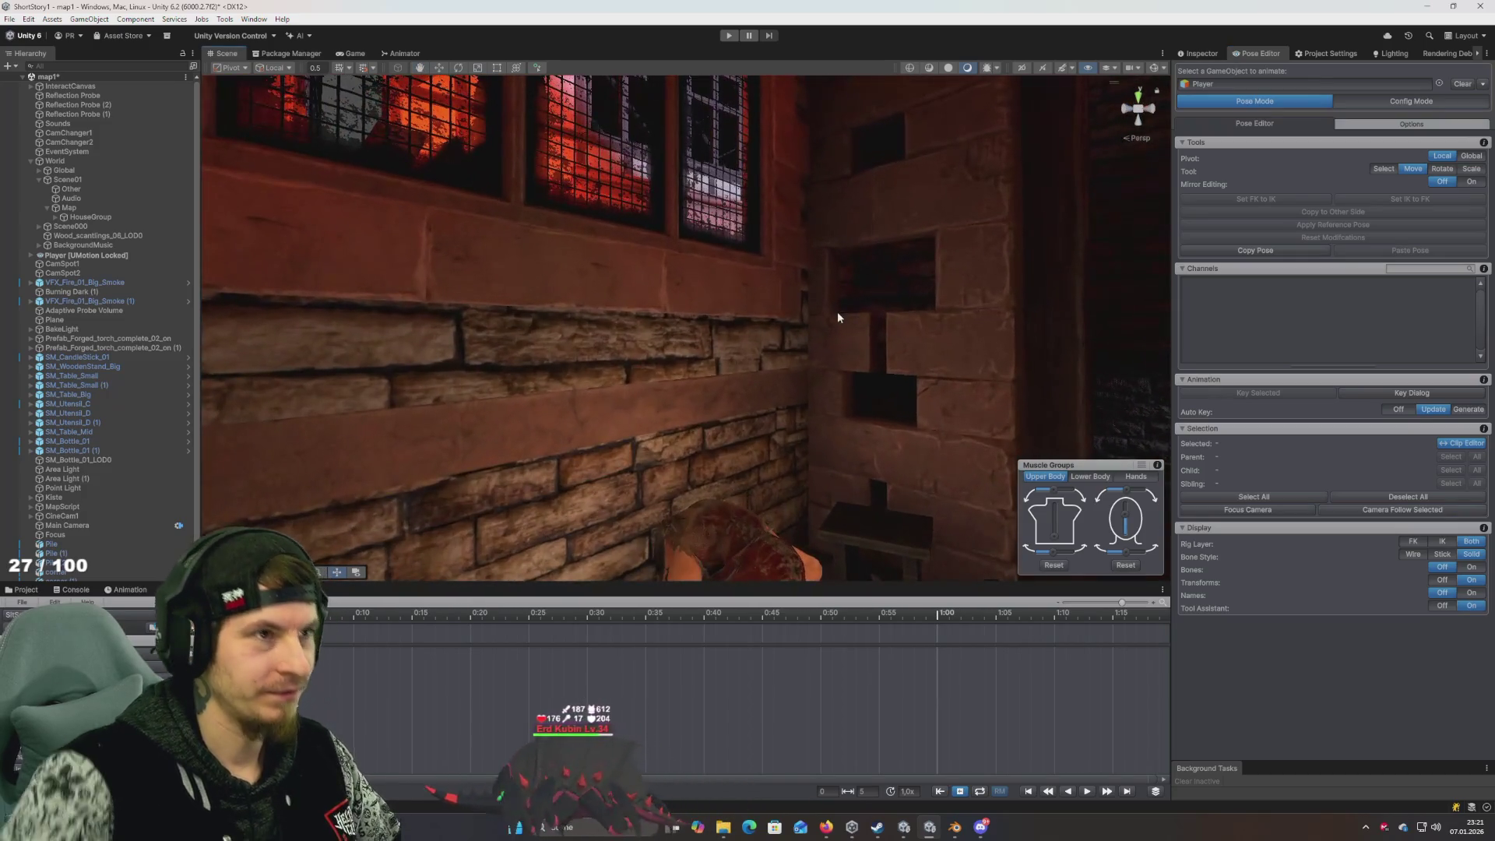
drag(832, 403, 736, 493)
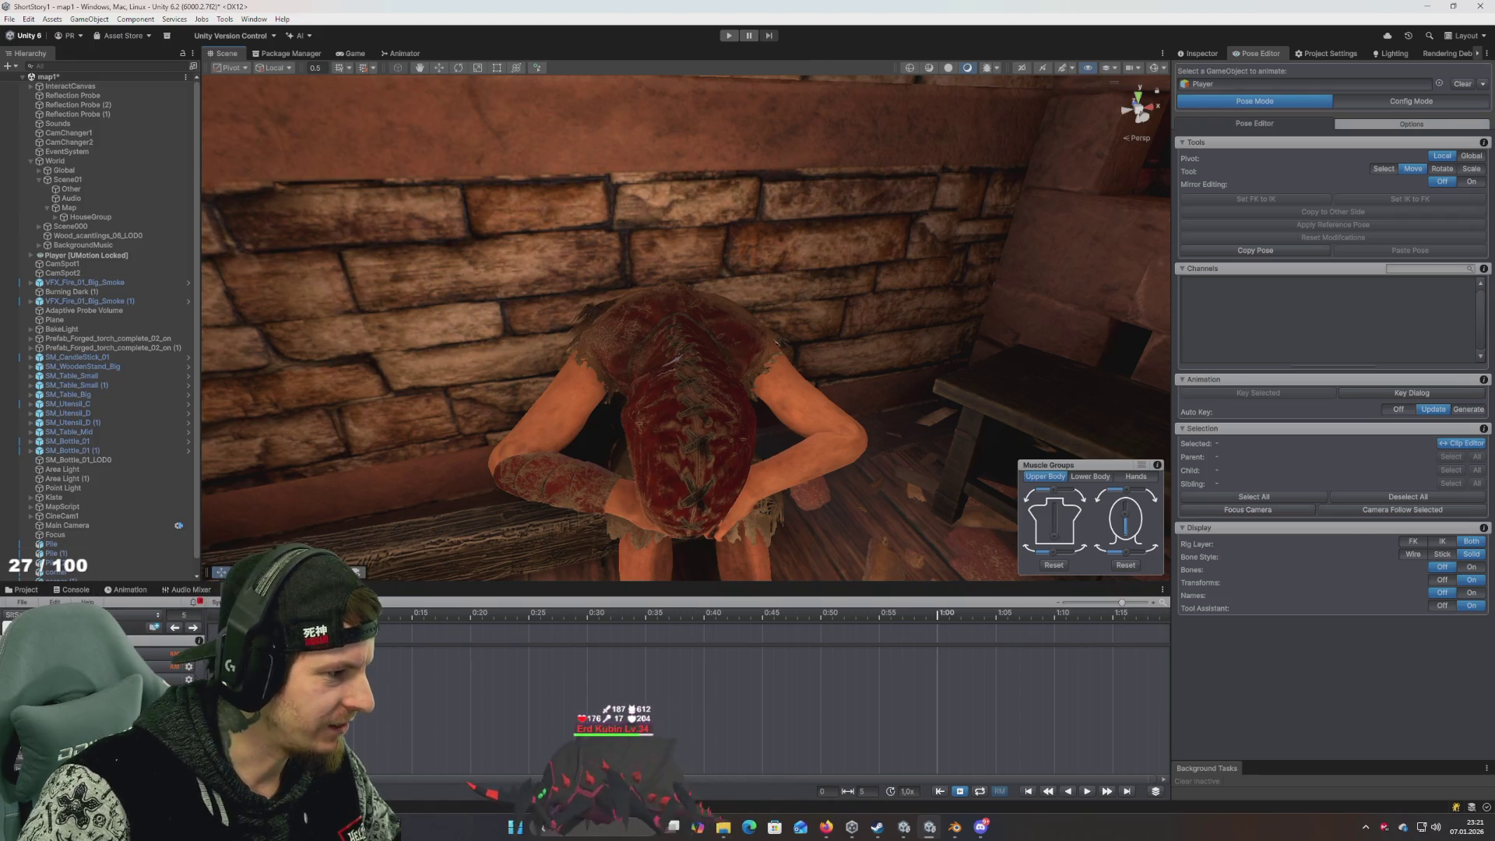
Switch to the Idle clip and delete it, confirming Yes
click(134, 627)
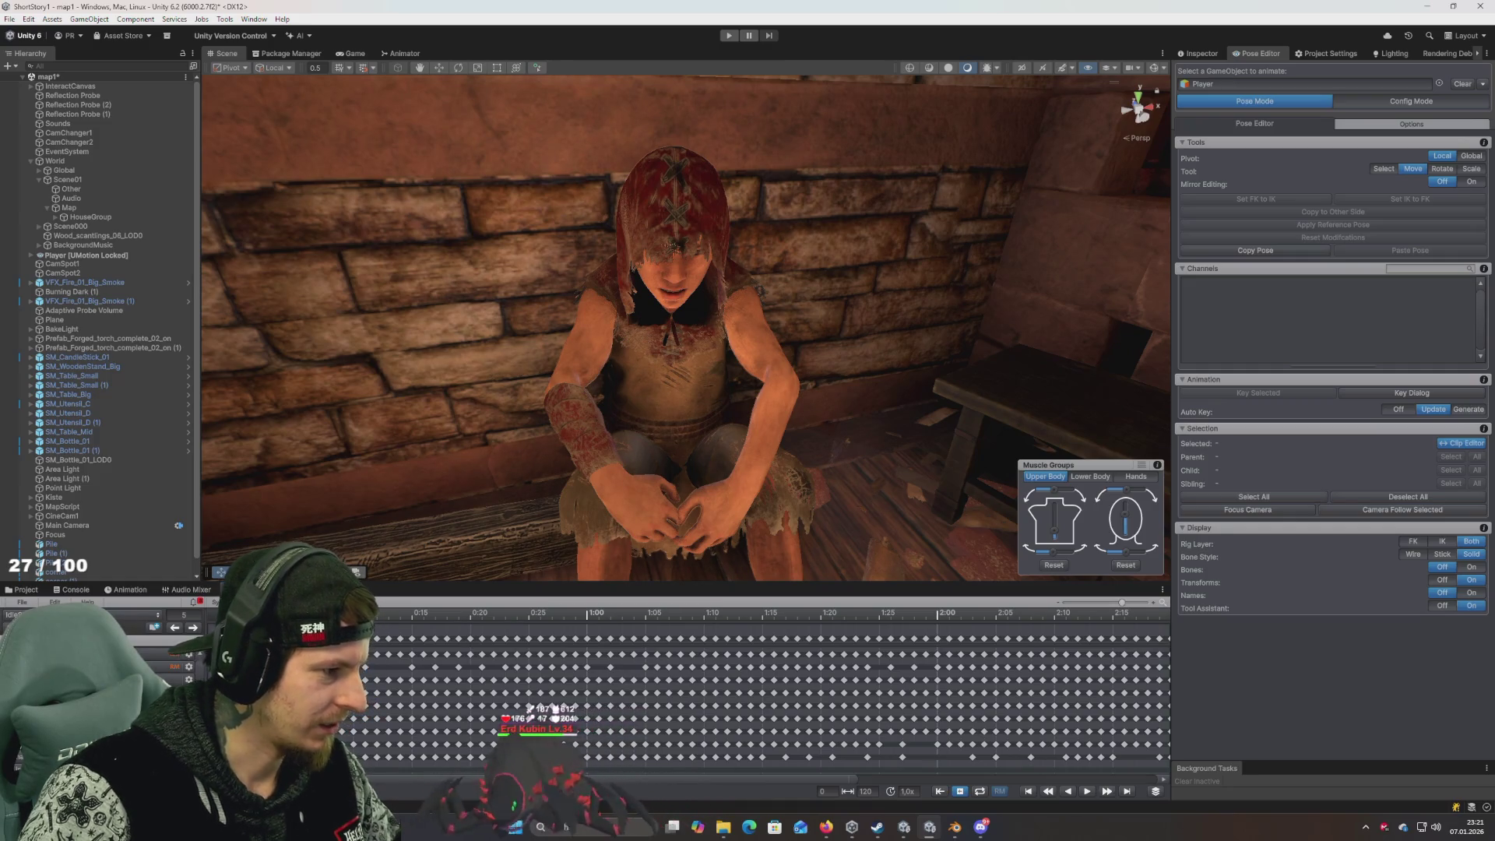
key(Delete)
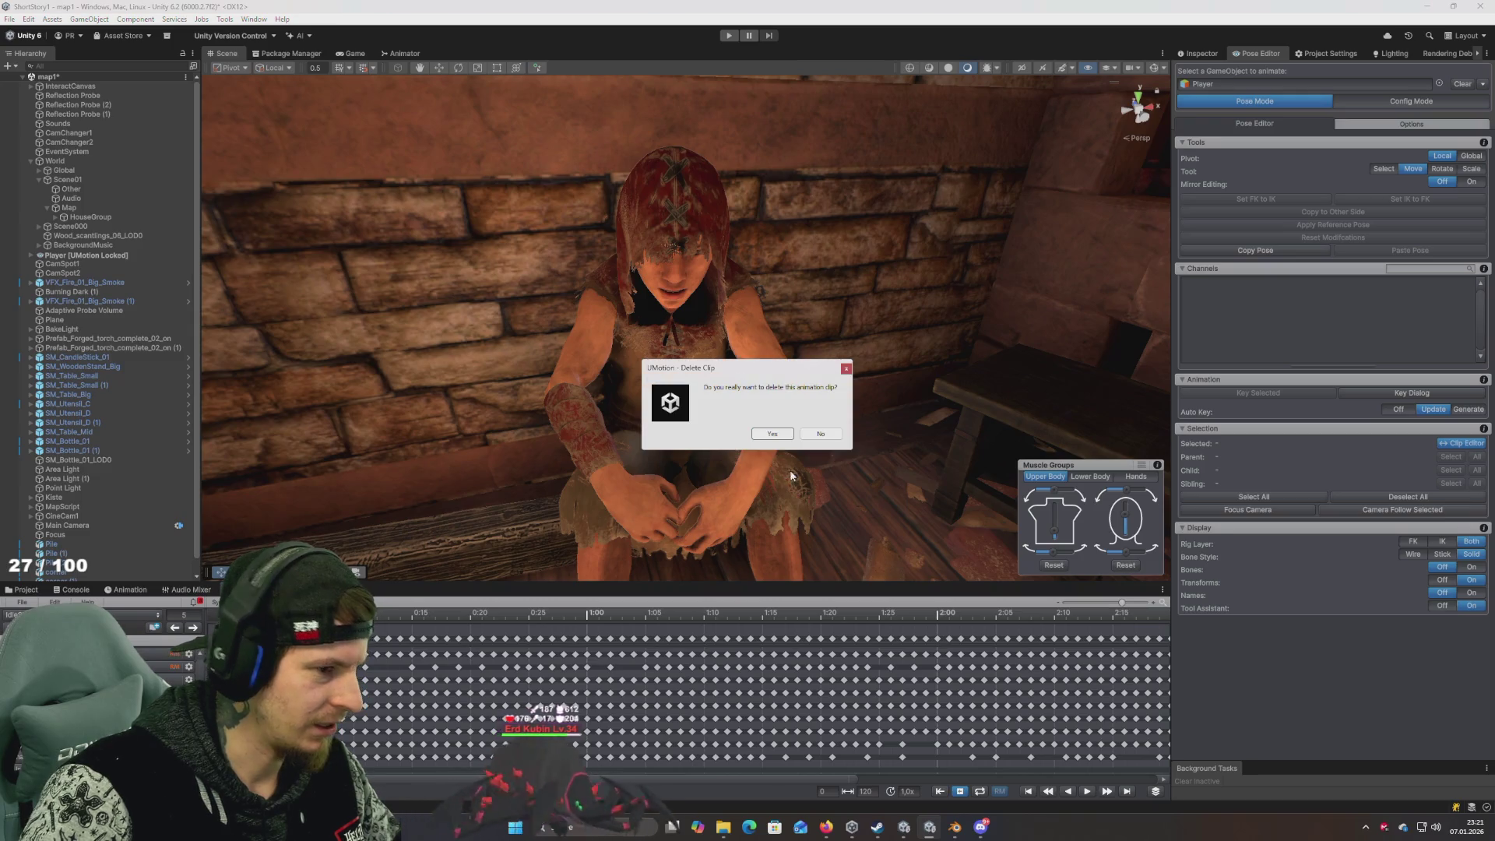
click(769, 436)
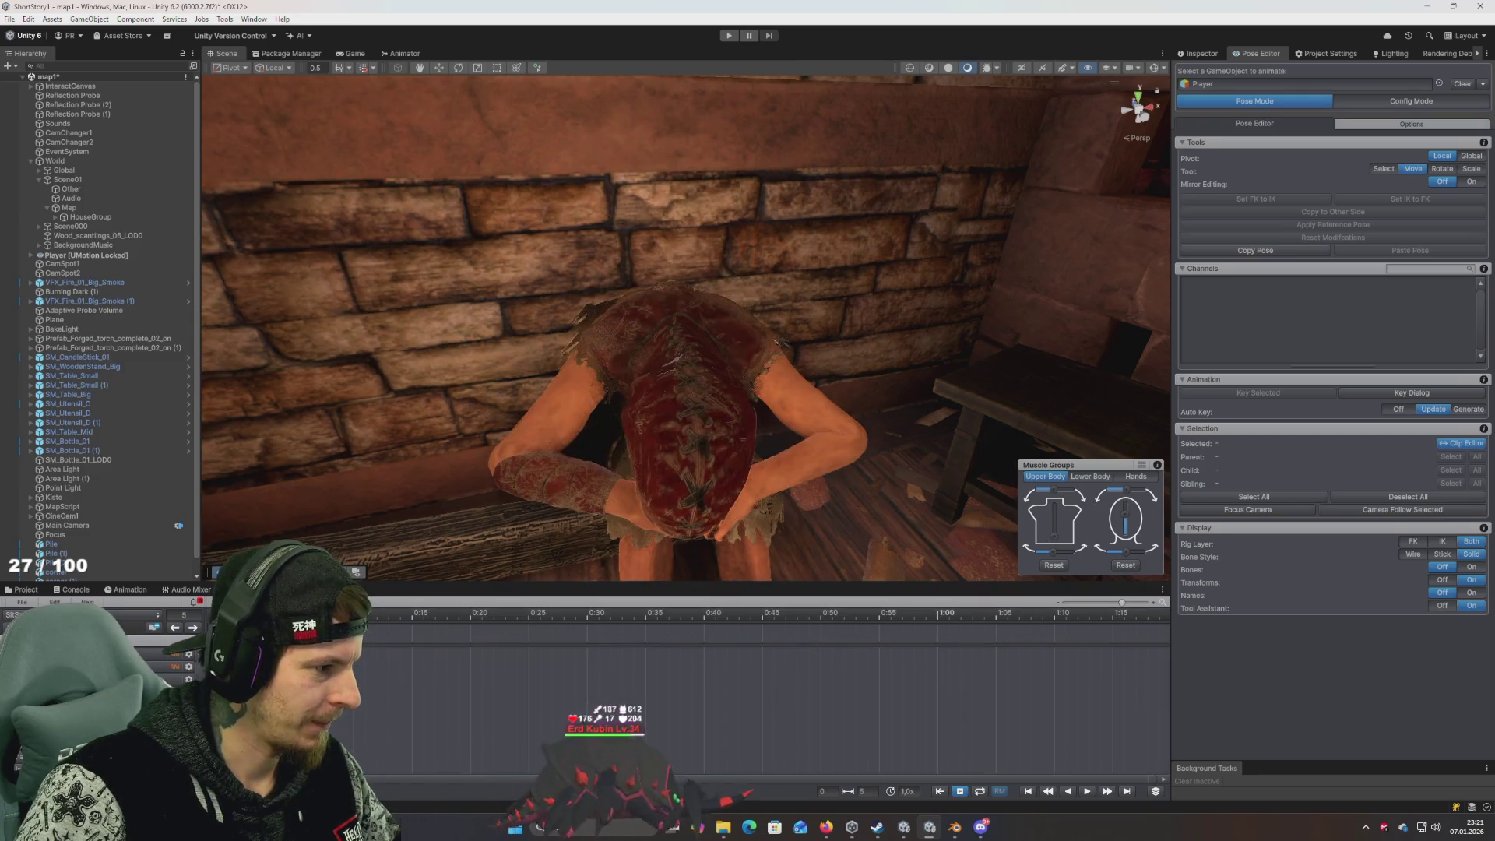
click(1471, 566)
mouse_move(739, 421)
mouse_down()
mouse_move(755, 406)
mouse_move(693, 484)
mouse_move(701, 437)
mouse_up()
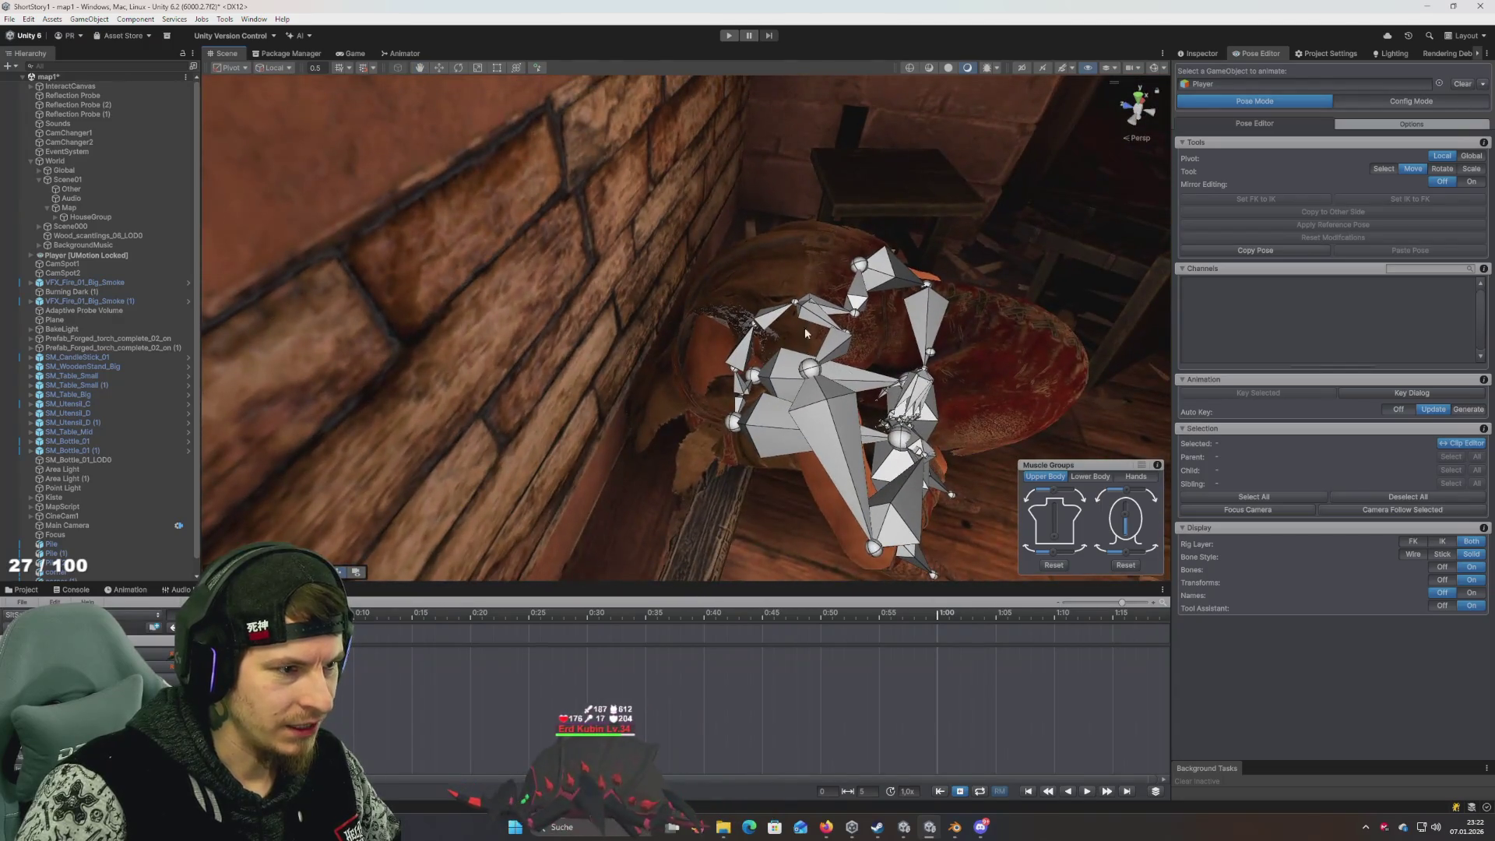
Rotate spine_03 to local rotation 1.38067, 354.841, 39.4957, bowing the head over the knees
click(752, 321)
key(e)
mouse_move(964, 378)
mouse_down()
mouse_move(842, 373)
mouse_move(751, 425)
mouse_move(617, 324)
mouse_move(752, 353)
mouse_move(885, 535)
mouse_move(740, 405)
mouse_up()
click(537, 368)
key(ctrl+z)
drag(662, 335, 671, 340)
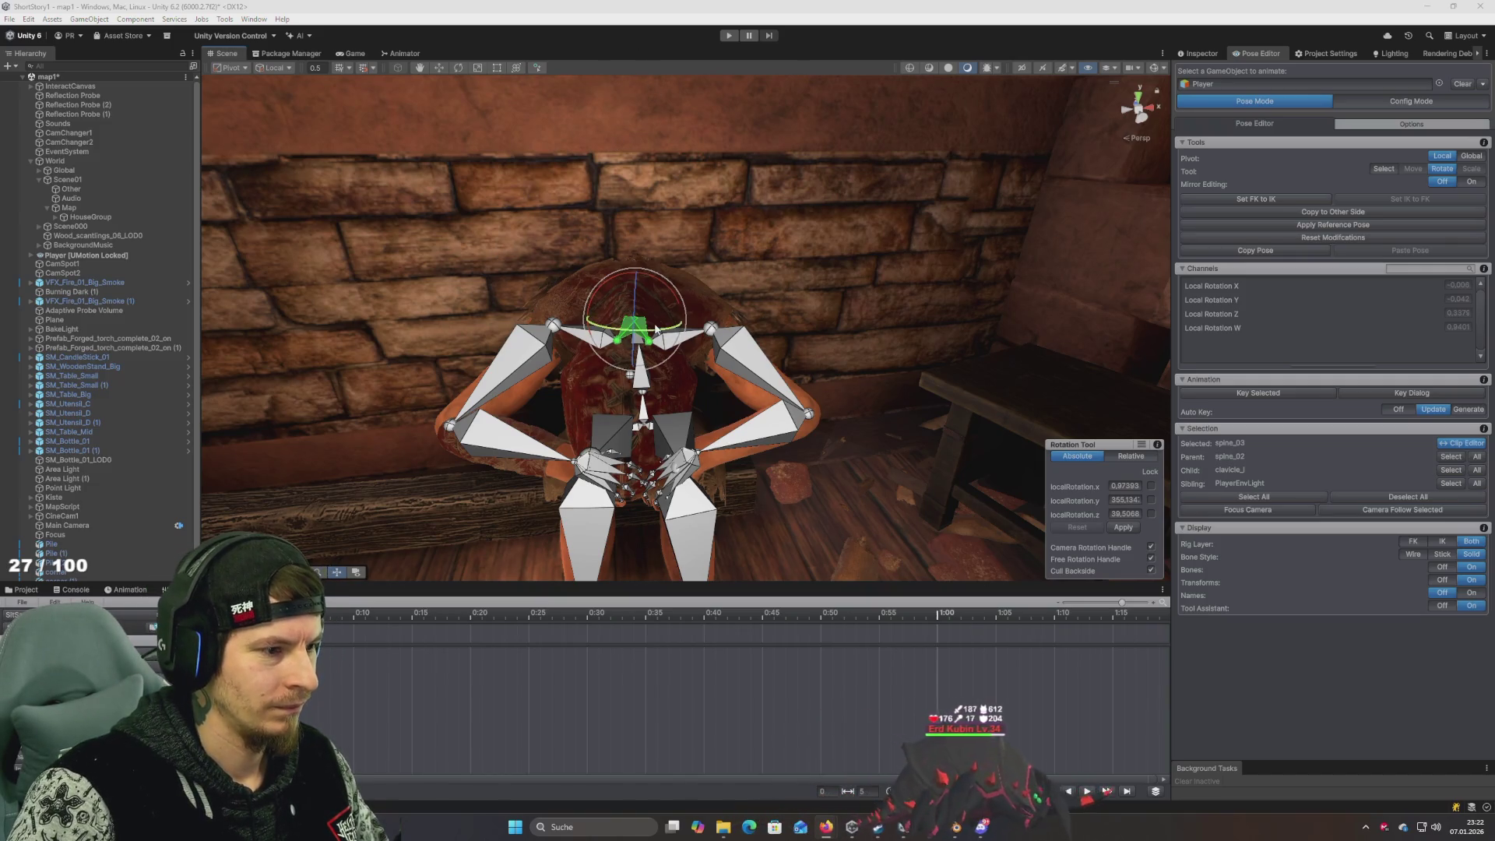
mouse_move(656, 329)
mouse_down()
mouse_move(682, 376)
mouse_move(722, 398)
mouse_move(734, 334)
mouse_up()
key(f)
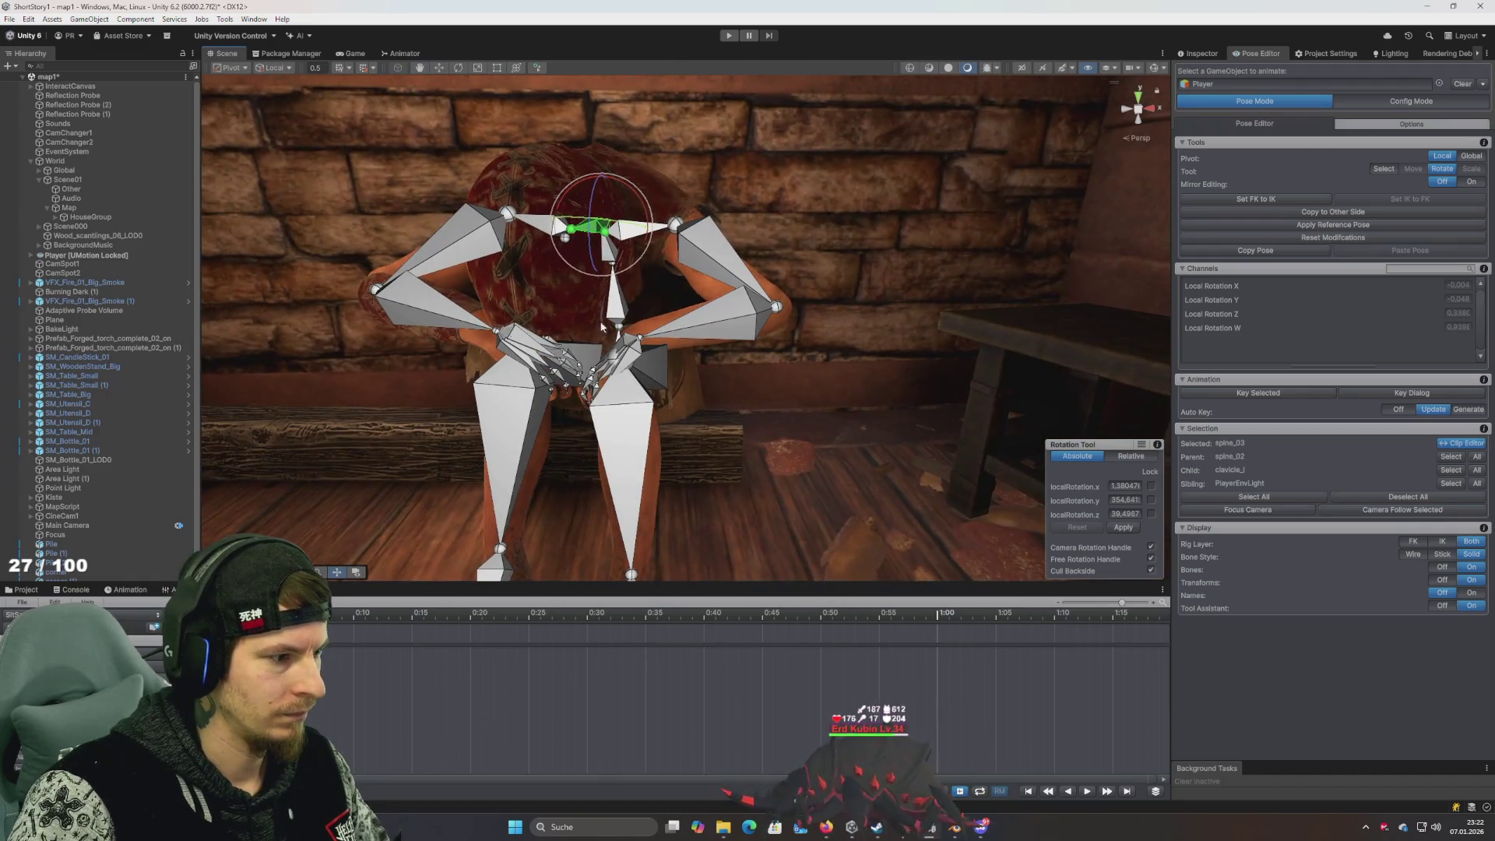
key(ctrl+a)
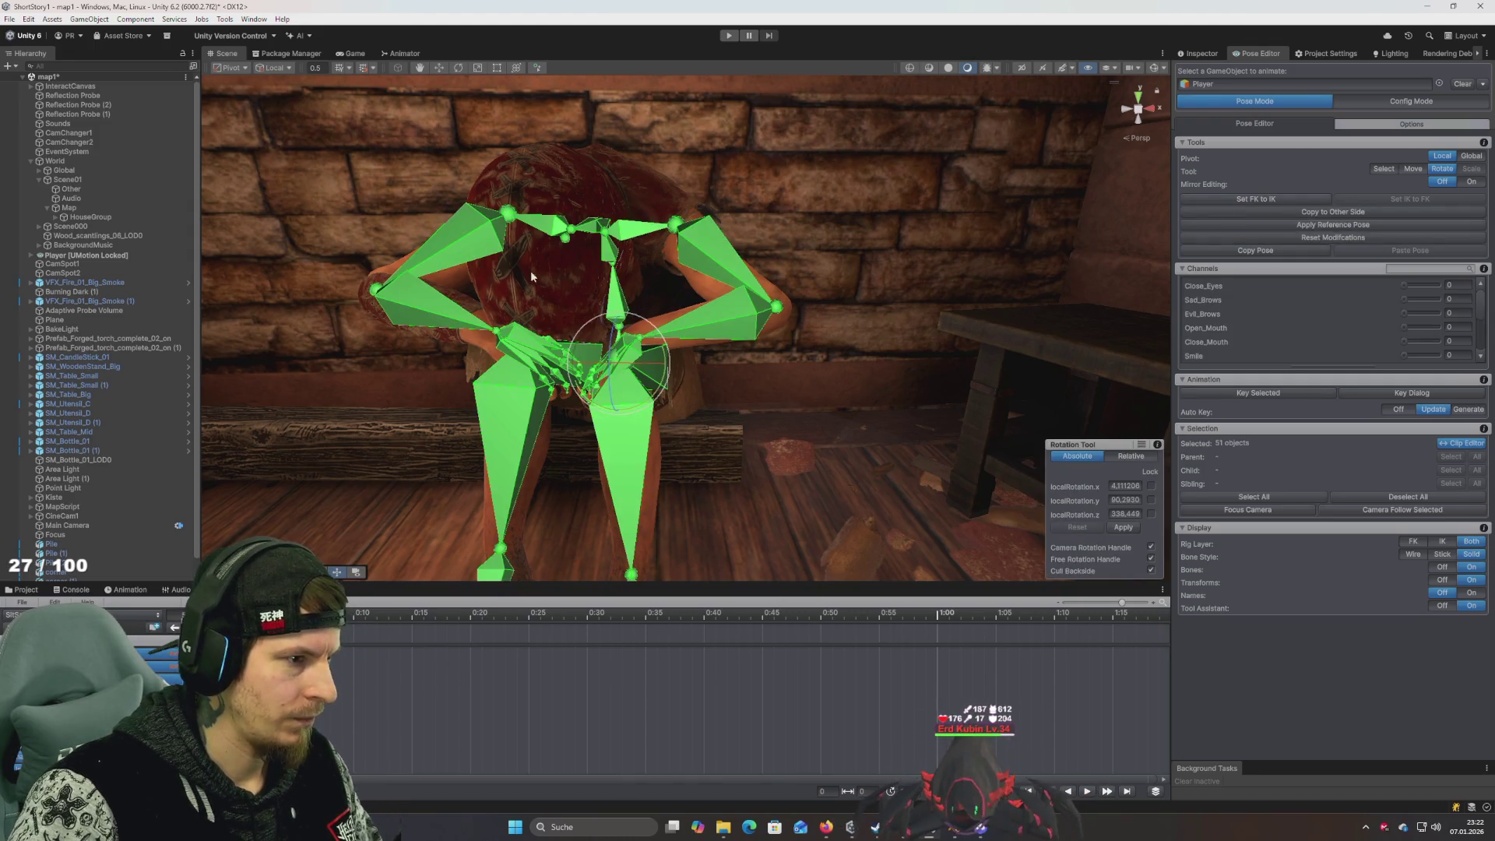
mouse_move(531, 269)
mouse_down()
mouse_move(664, 290)
mouse_move(546, 363)
mouse_move(1055, 422)
mouse_move(1004, 372)
mouse_move(824, 300)
mouse_up()
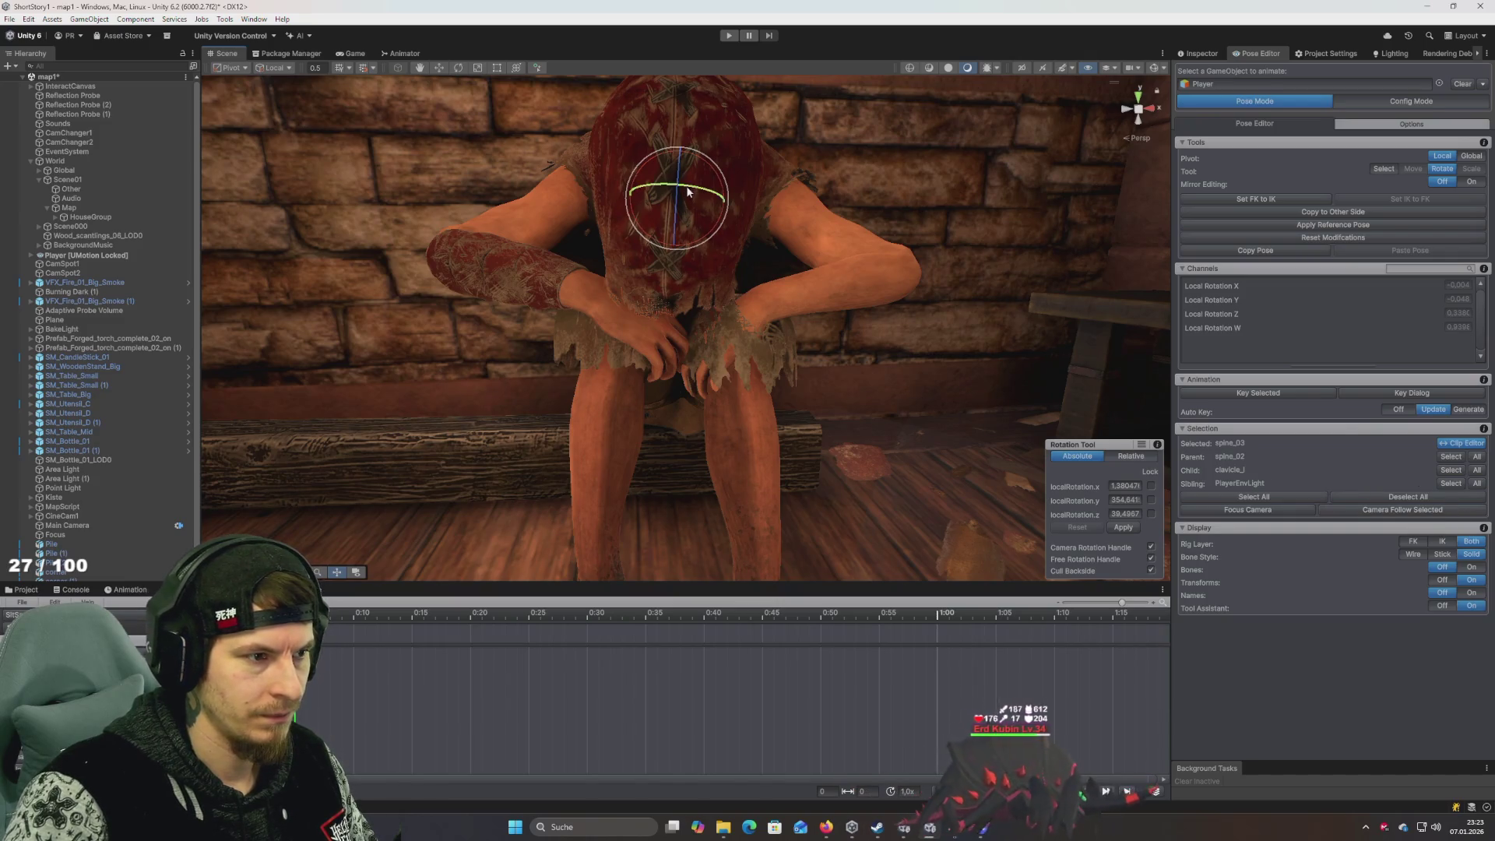
Rotate upperarm_l slightly and upperarm_r to 312.805, 0.88829, 84.8947, then hide bones
click(1472, 567)
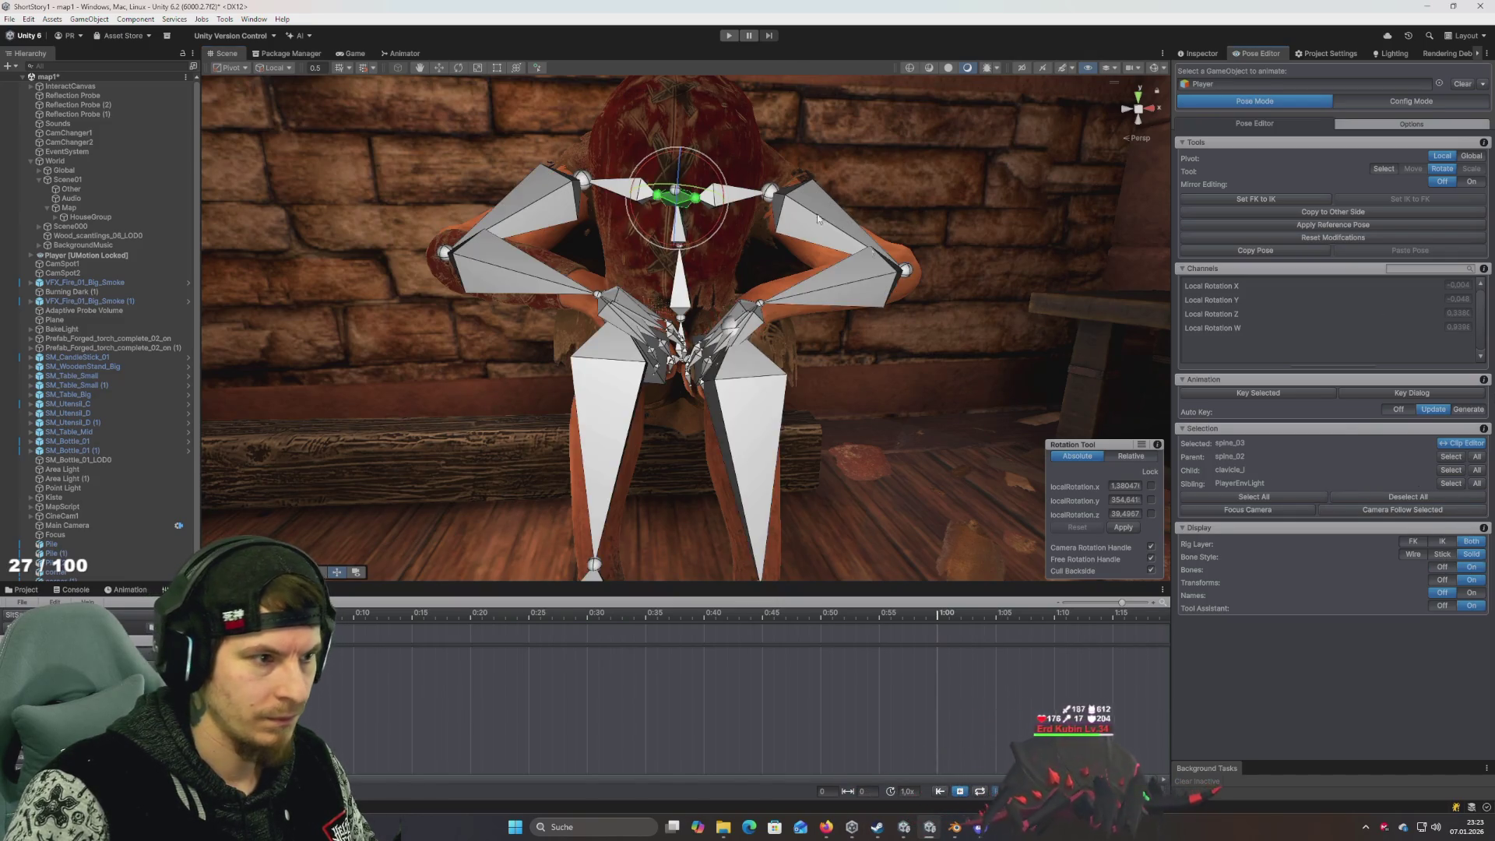
drag(747, 327, 725, 282)
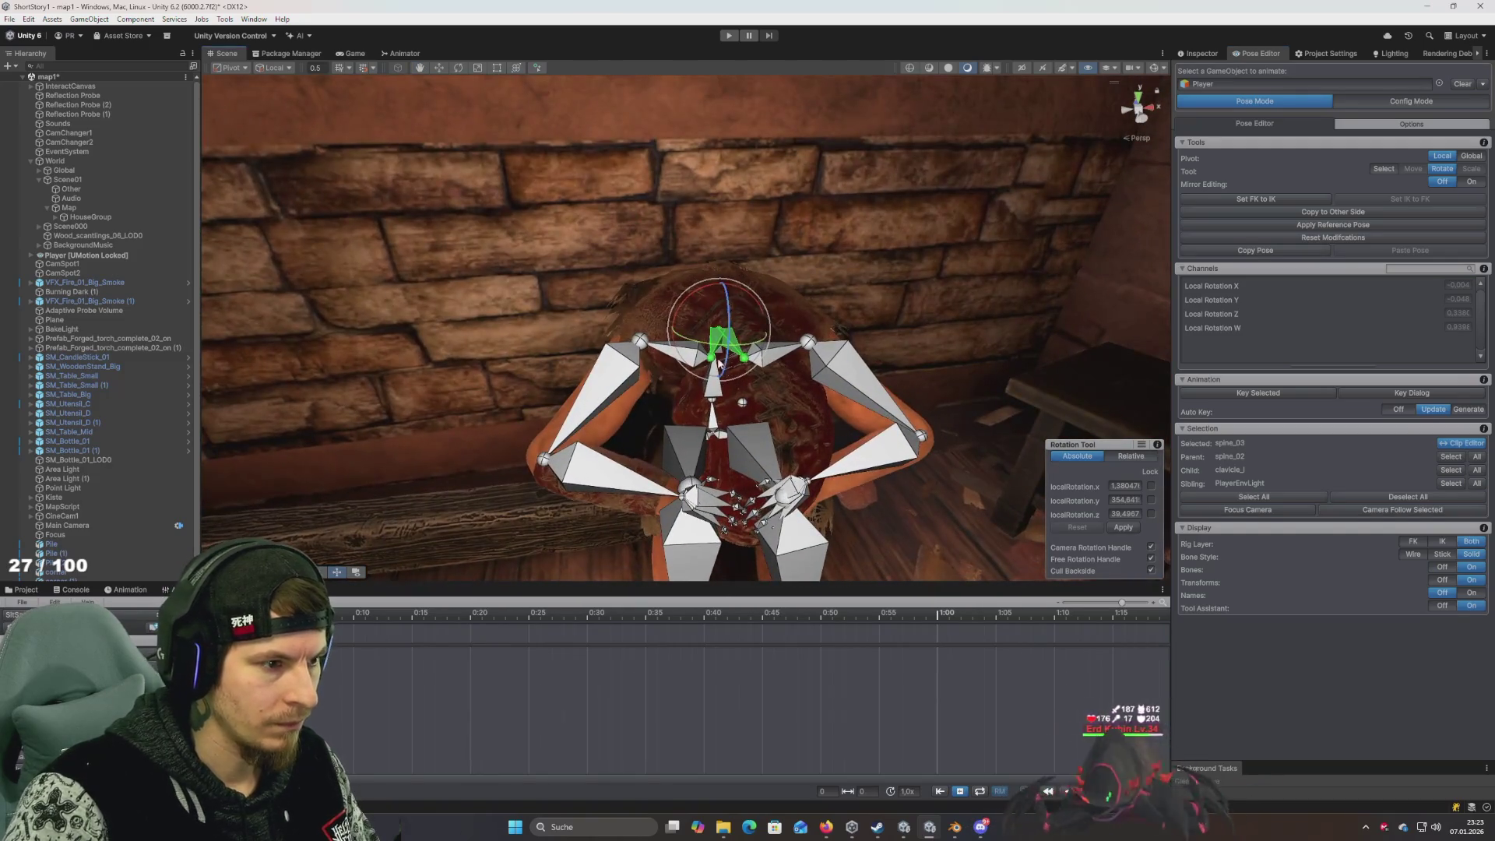
click(715, 327)
mouse_move(810, 300)
mouse_down()
mouse_move(809, 255)
mouse_move(759, 161)
mouse_move(695, 178)
mouse_move(662, 265)
mouse_move(654, 233)
mouse_move(646, 250)
mouse_move(720, 202)
mouse_move(708, 222)
mouse_move(832, 301)
mouse_move(782, 253)
mouse_up()
click(788, 249)
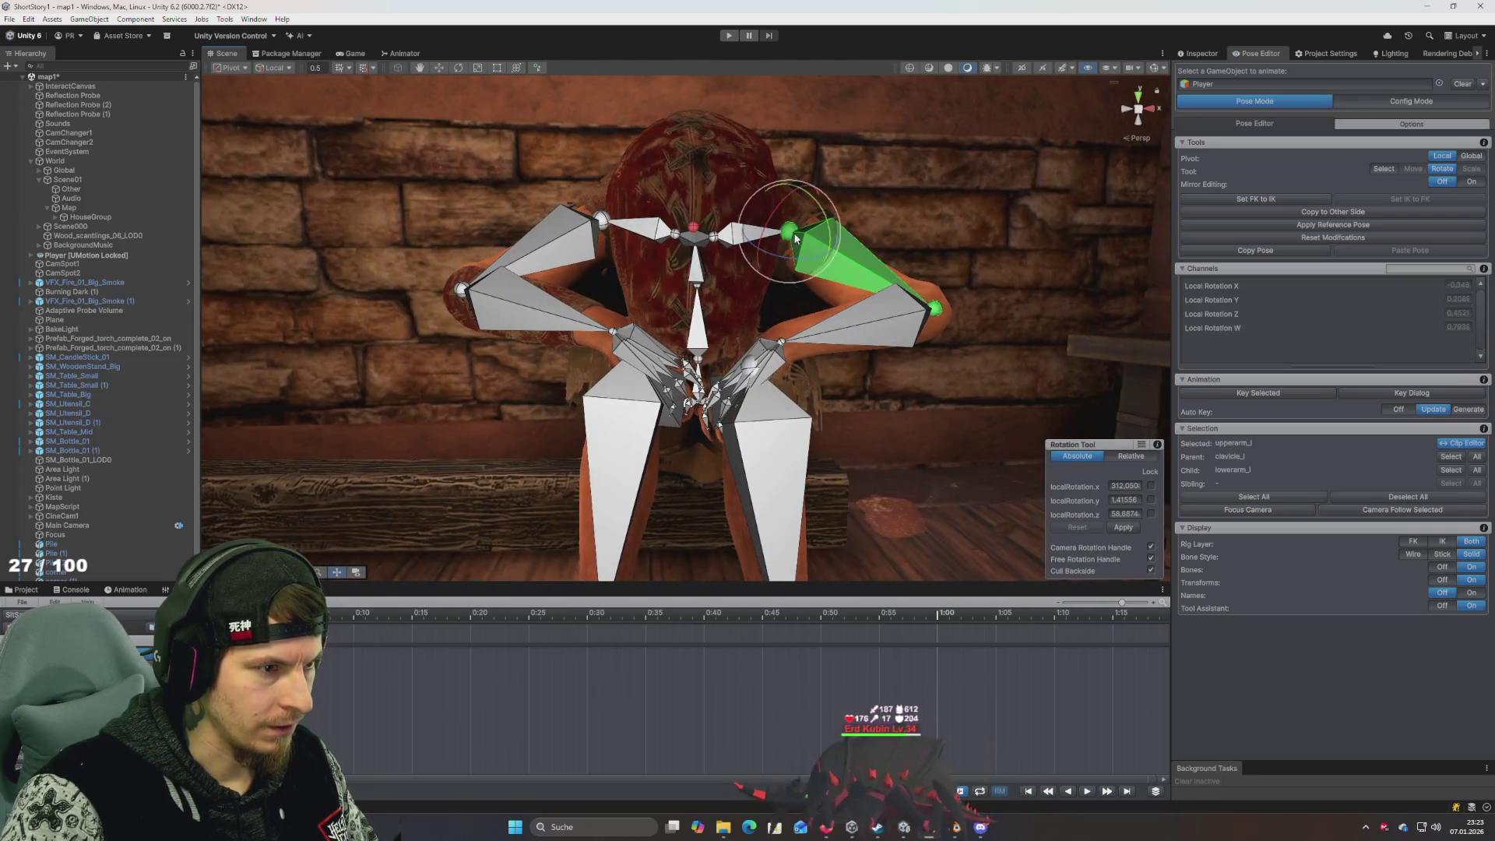
drag(809, 254, 804, 249)
click(580, 238)
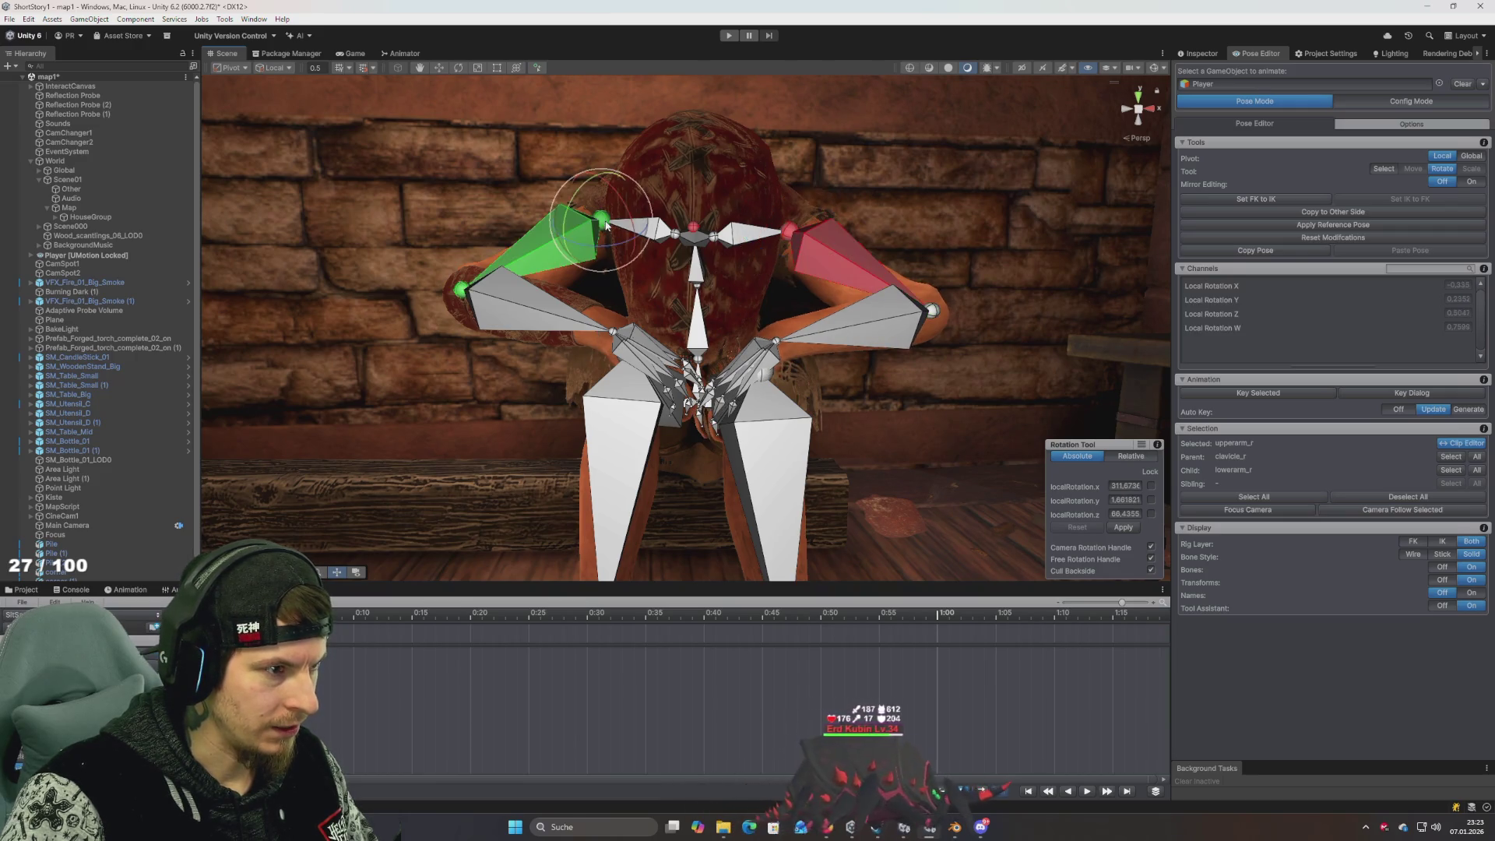
drag(629, 250, 582, 216)
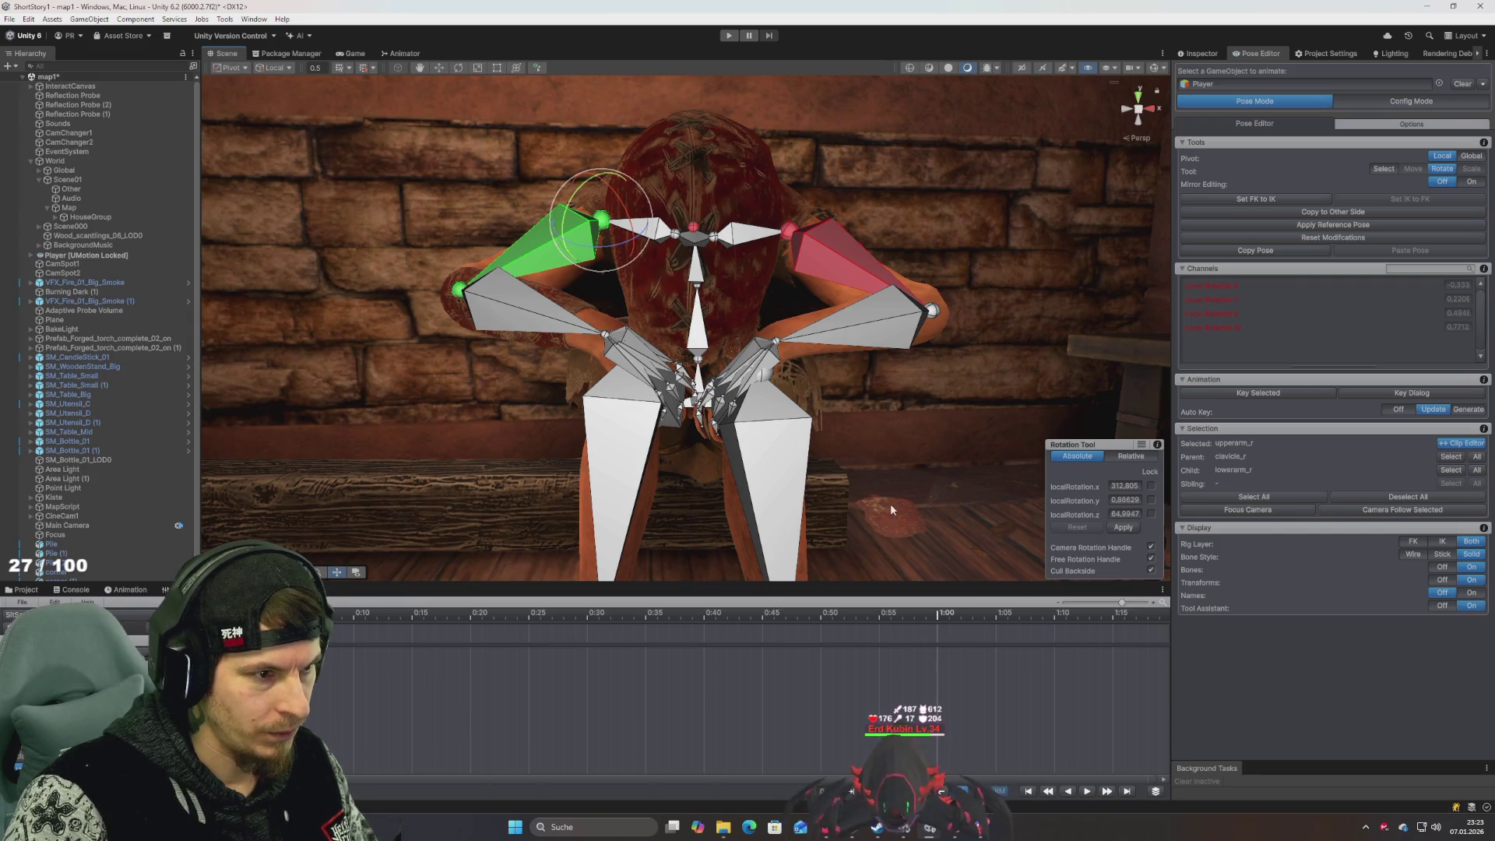
click(1442, 567)
scroll(608, 250, up, 3)
mouse_move(608, 250)
mouse_down()
mouse_move(760, 310)
mouse_move(808, 293)
mouse_move(656, 282)
mouse_move(713, 286)
mouse_up()
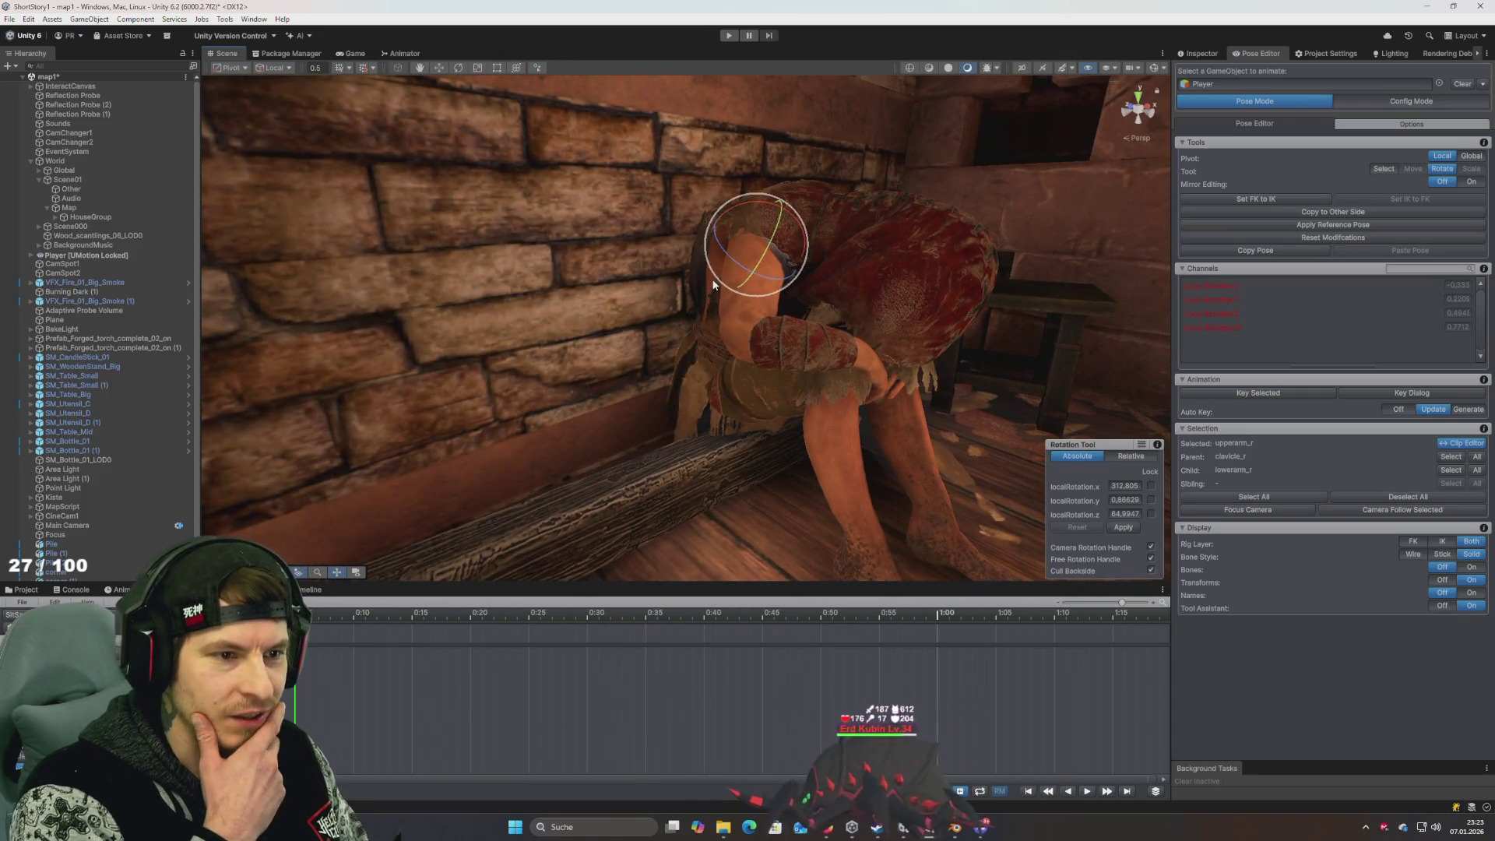
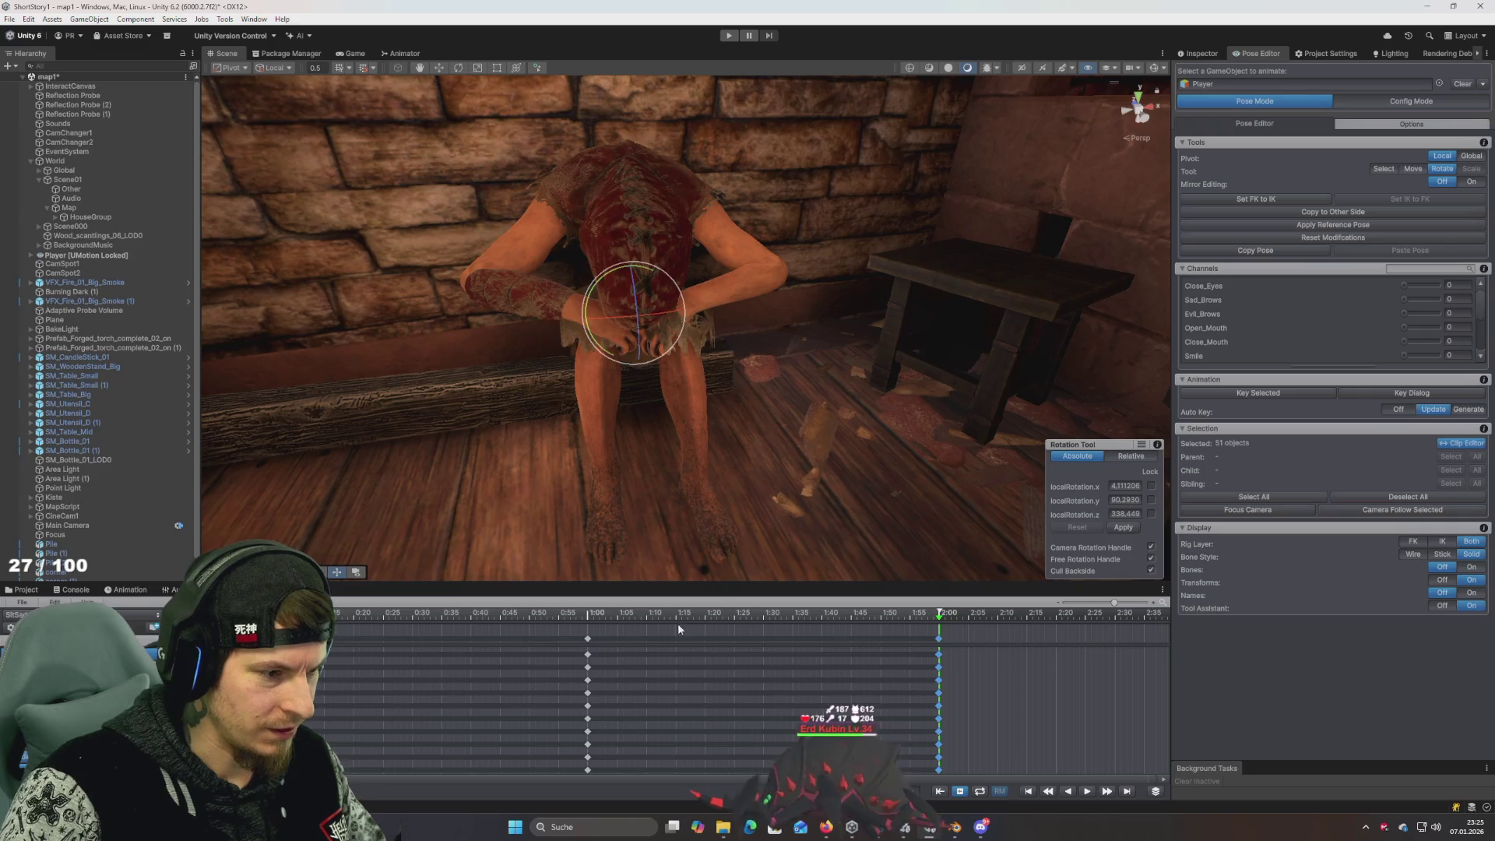
Play and stop the sitting animation, then orbit close to a side view of the hunched character
key(space)
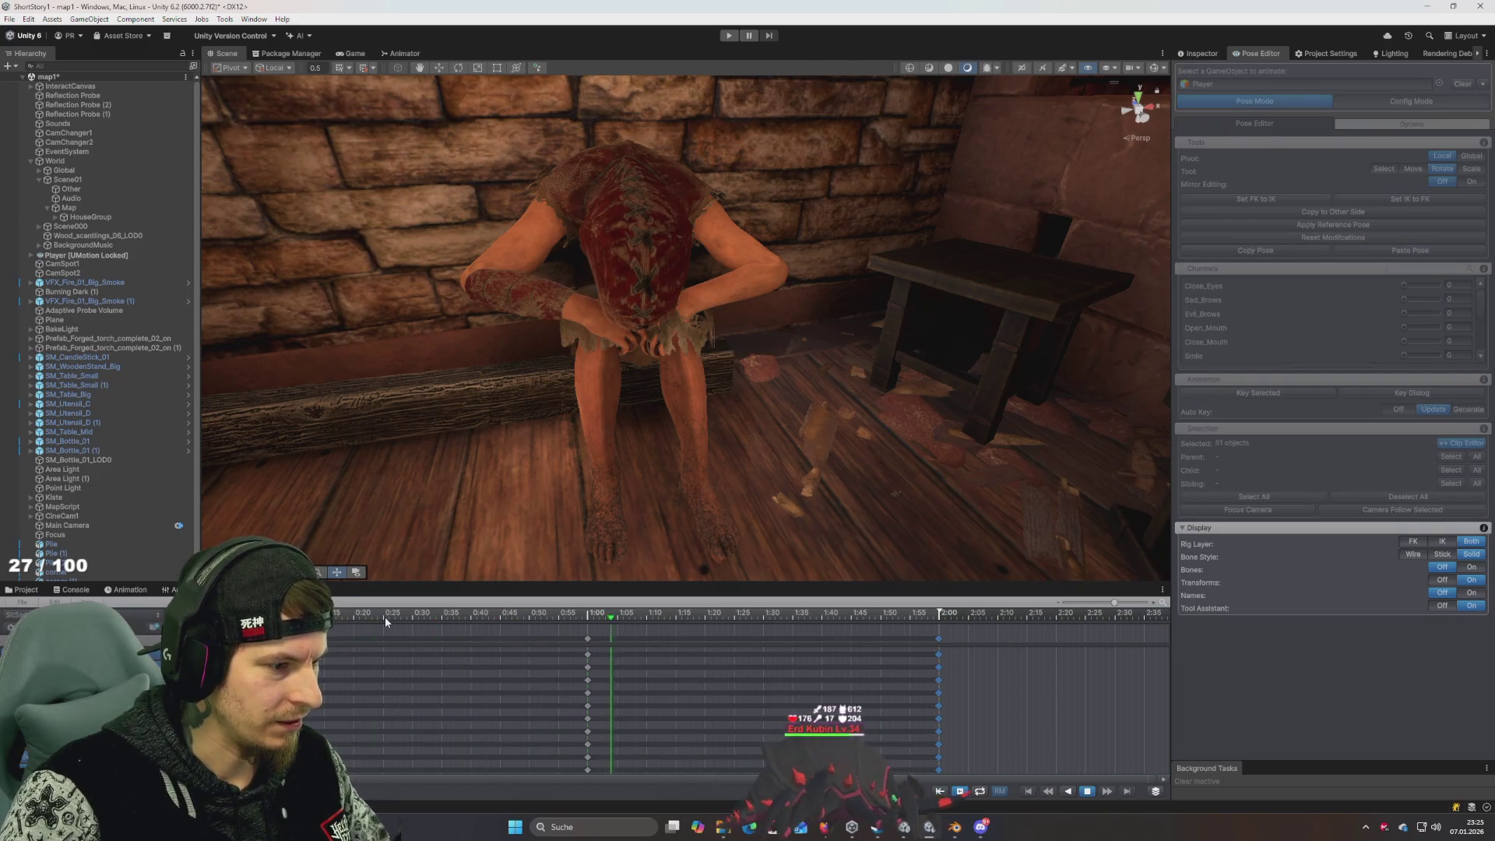
key(space)
drag(638, 420, 531, 423)
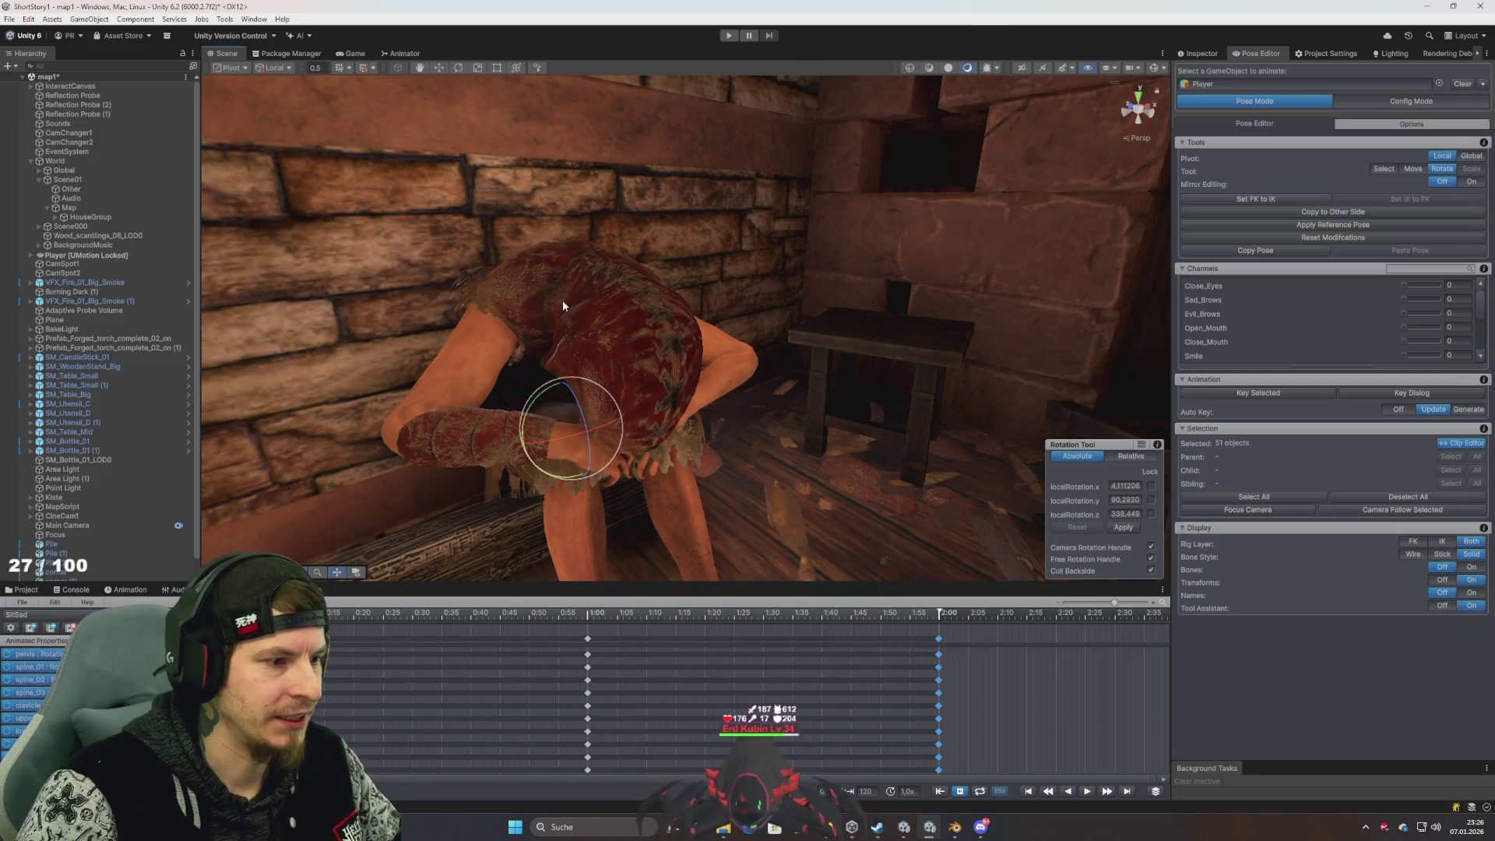
drag(626, 283, 648, 298)
Deselect the bones and orbit out for a wider view of the hunched character
click(648, 298)
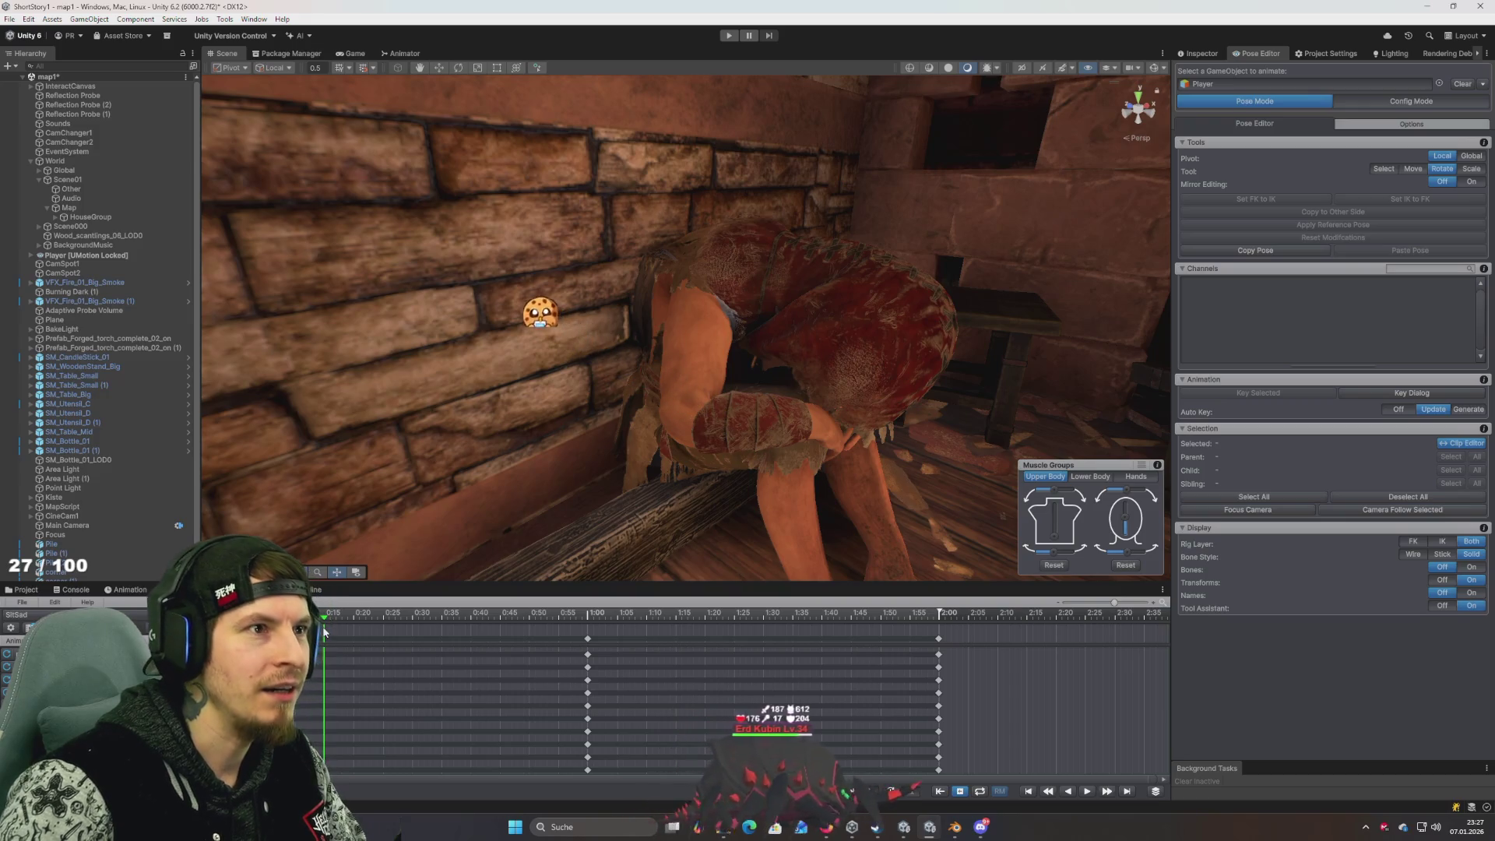
drag(539, 450, 483, 456)
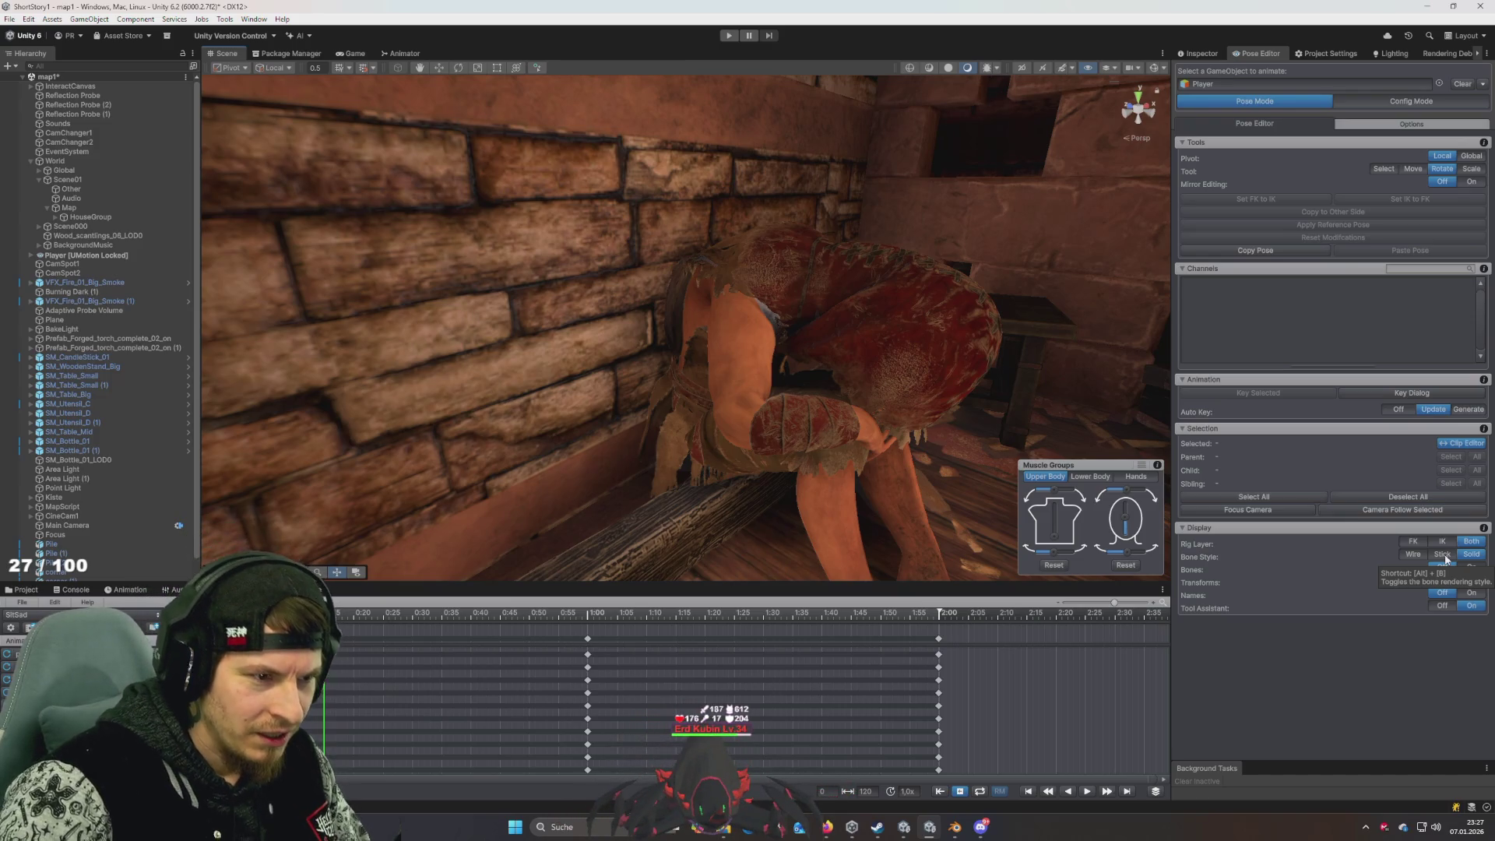
Turn Display > Bones on and bend spine_01 slightly further forward
click(1471, 567)
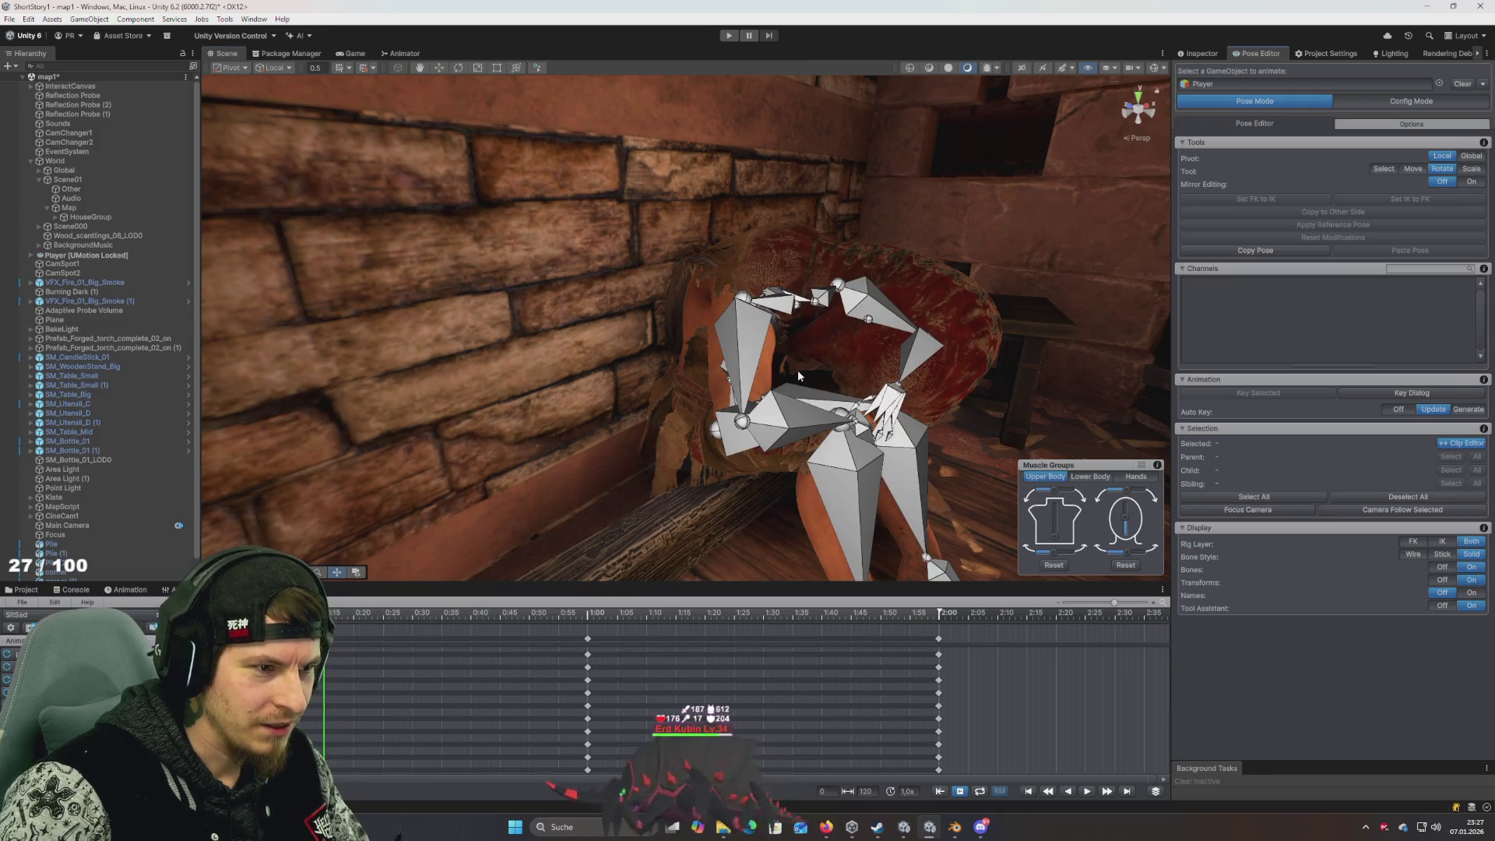
mouse_move(792, 349)
mouse_down()
mouse_move(845, 455)
mouse_move(882, 450)
mouse_up()
scroll(883, 450, up, 5)
click(710, 280)
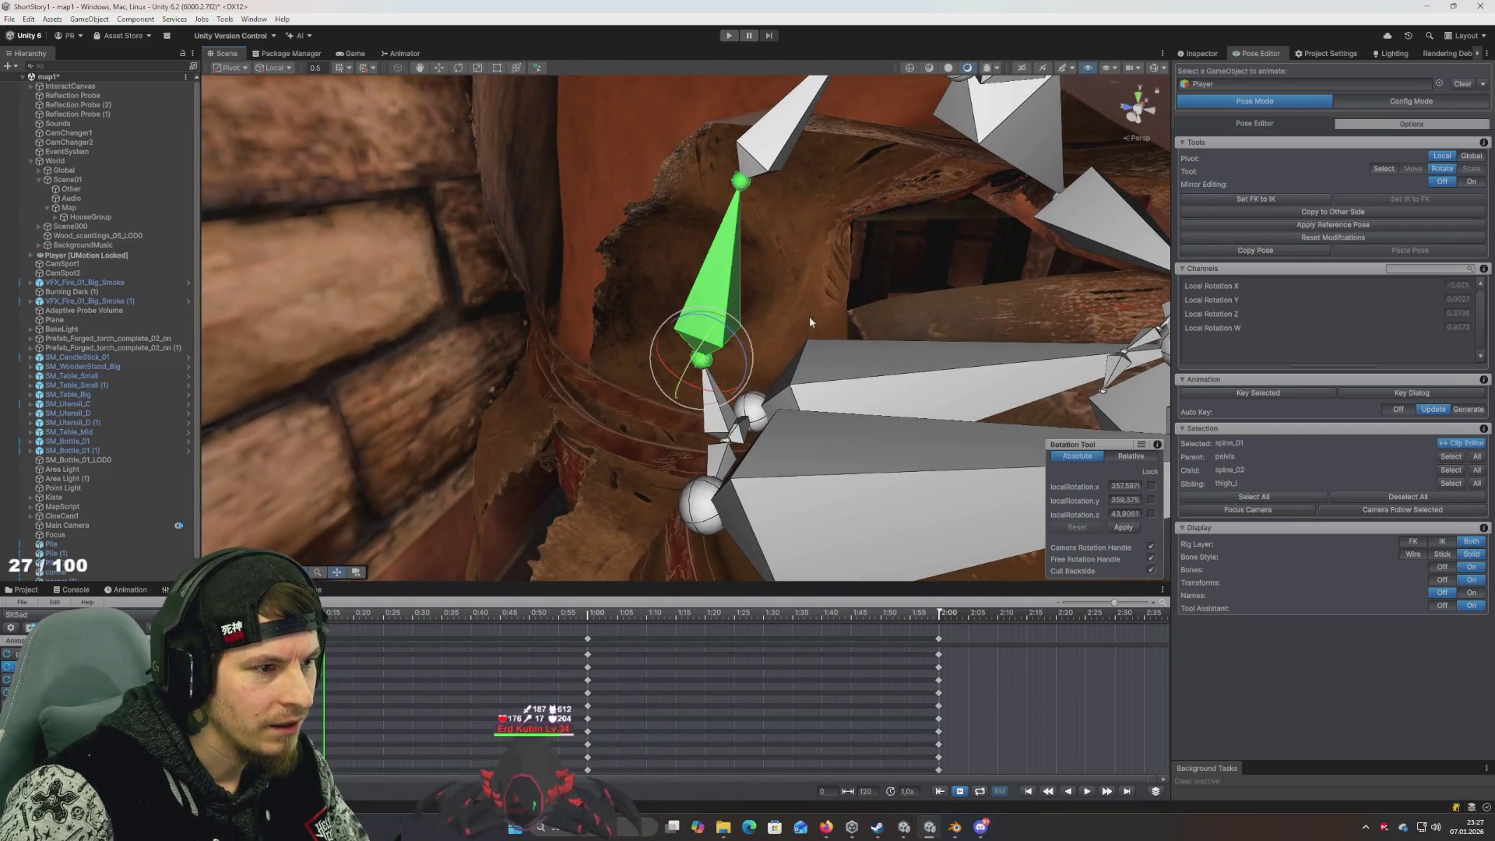
scroll(819, 272, down, 3)
scroll(819, 273, up, 3)
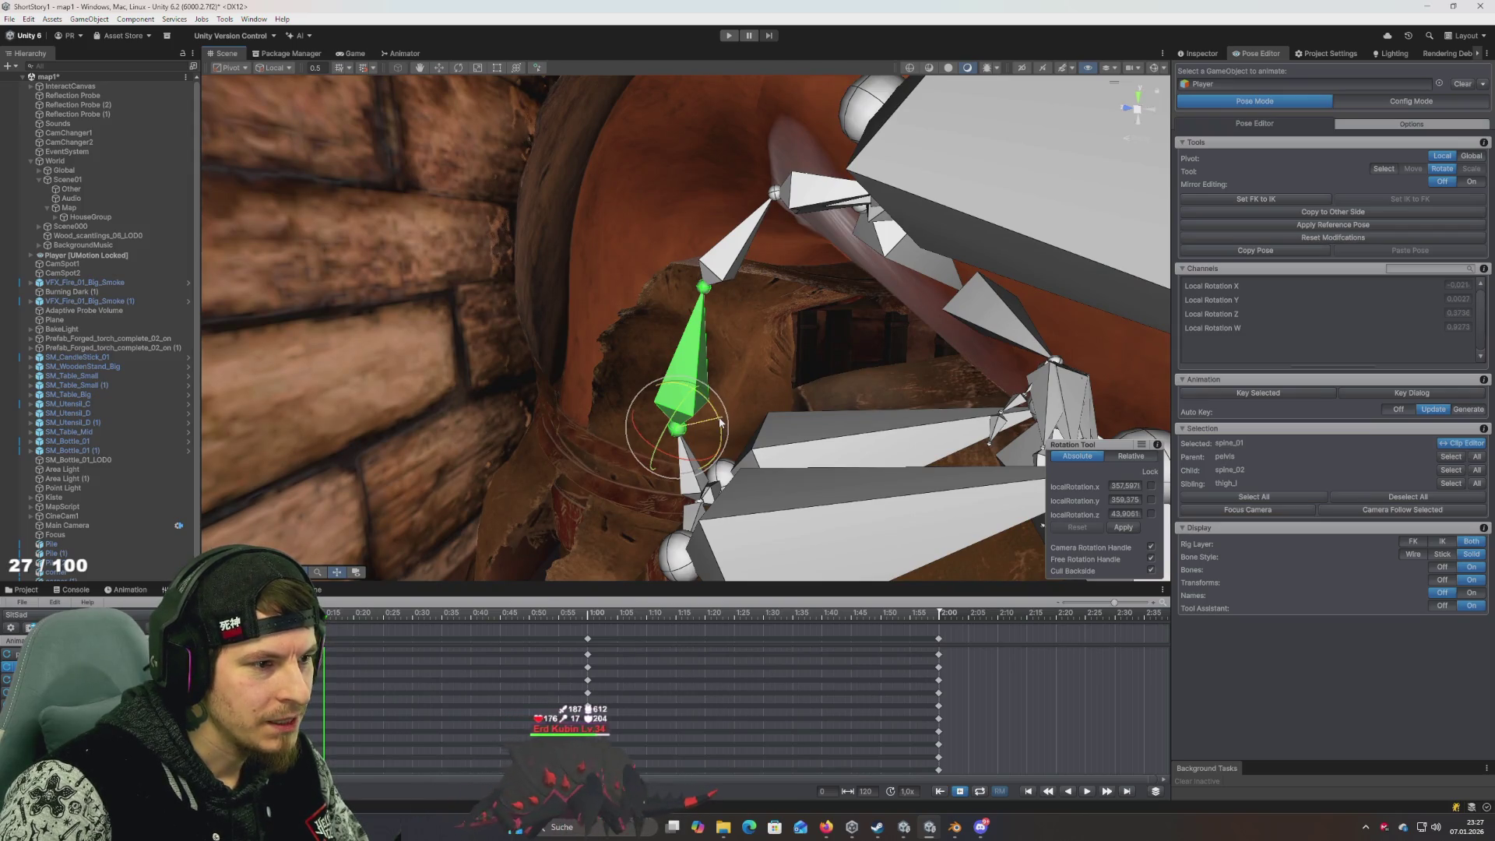
drag(720, 423, 718, 421)
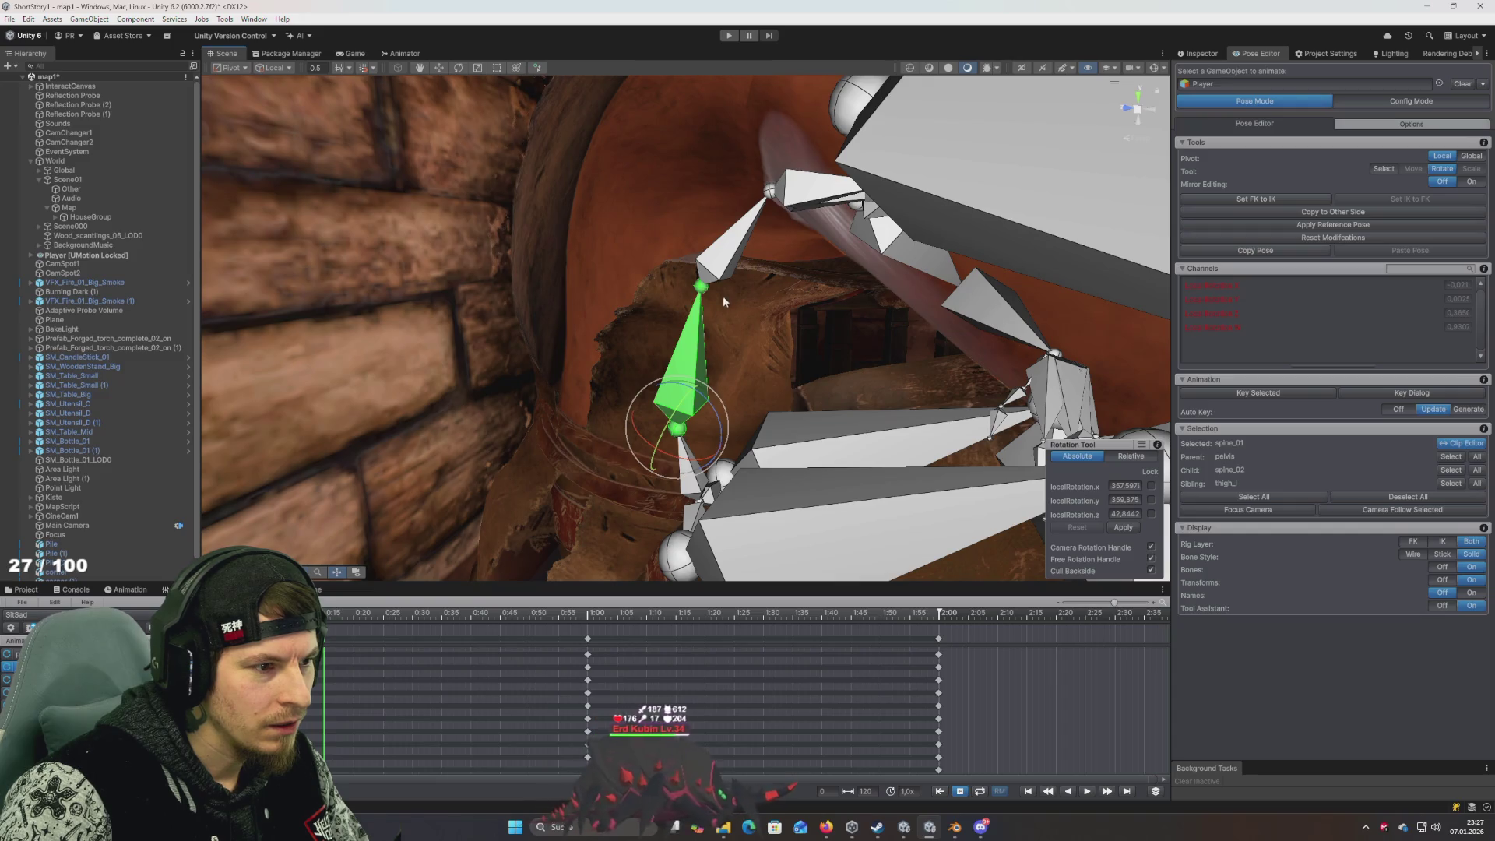
Select spine_02 and rotate it slightly forward
click(728, 265)
drag(736, 274, 437, 545)
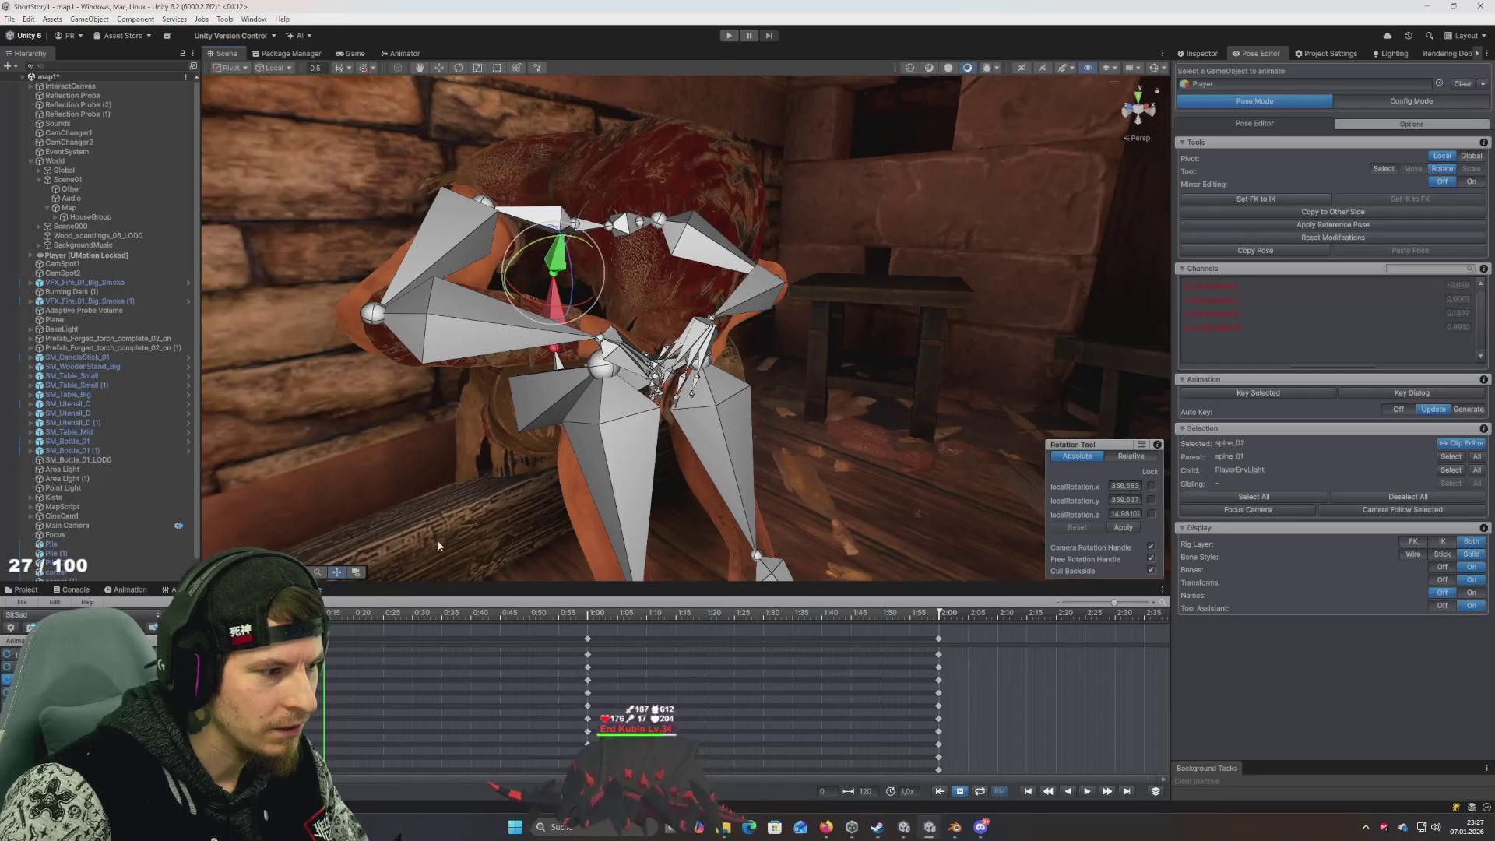
key(comma)
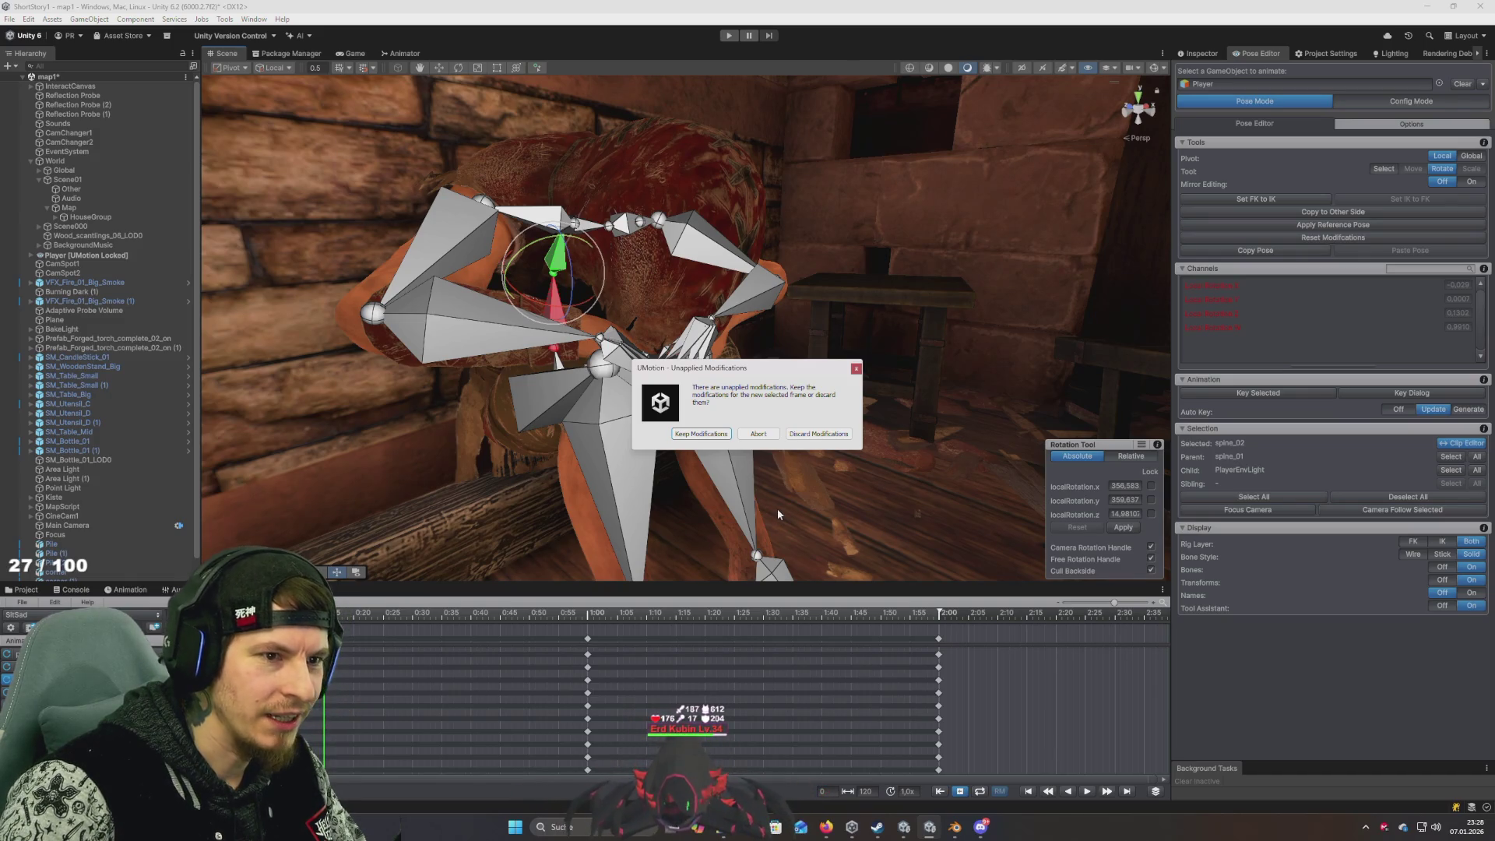
Keep the spine modifications while moving the playhead to about 0:35
click(701, 434)
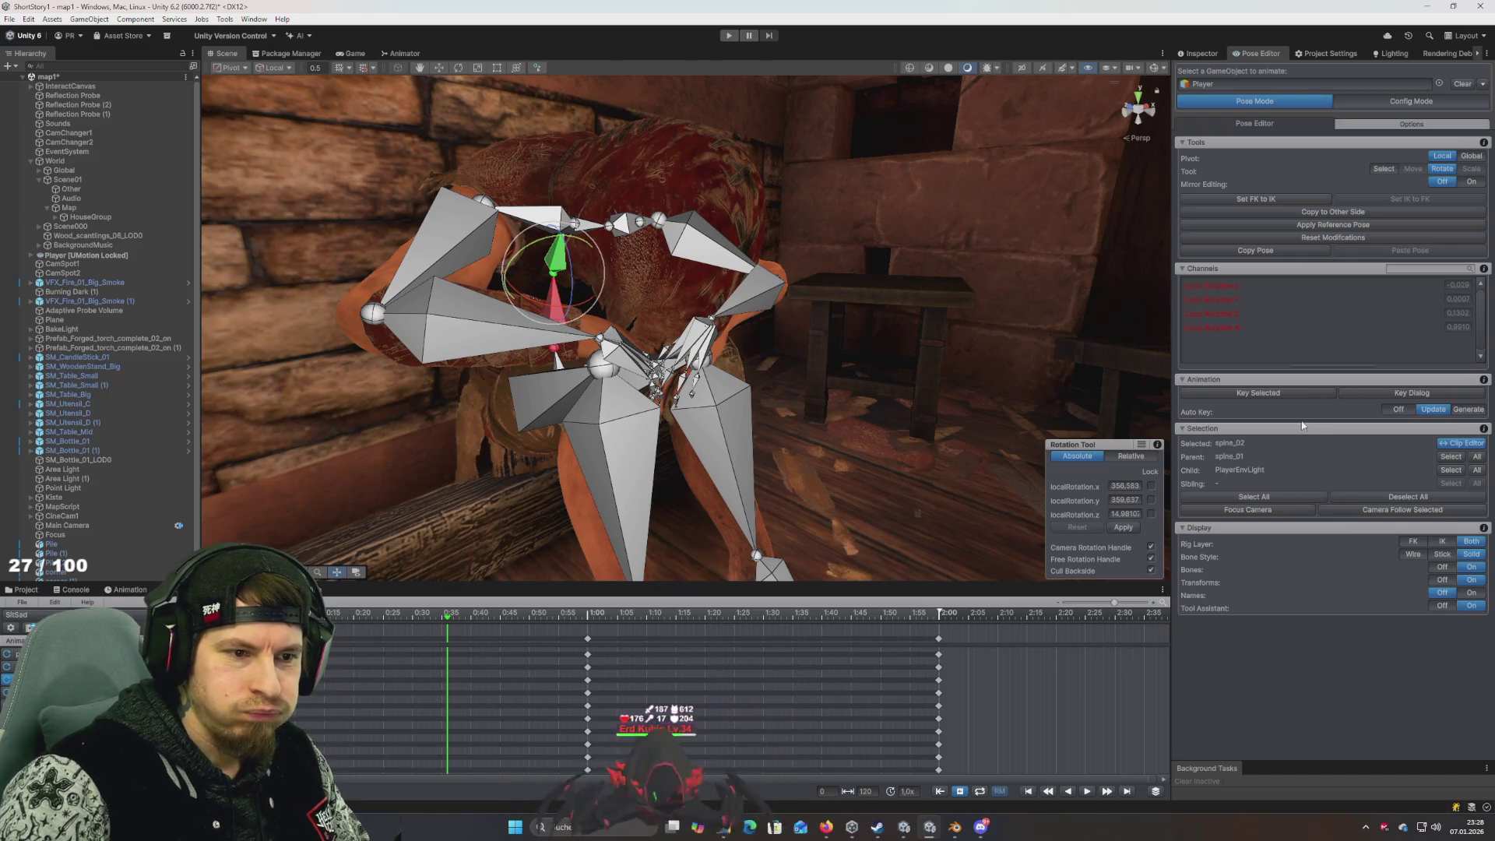
right_click(1273, 391)
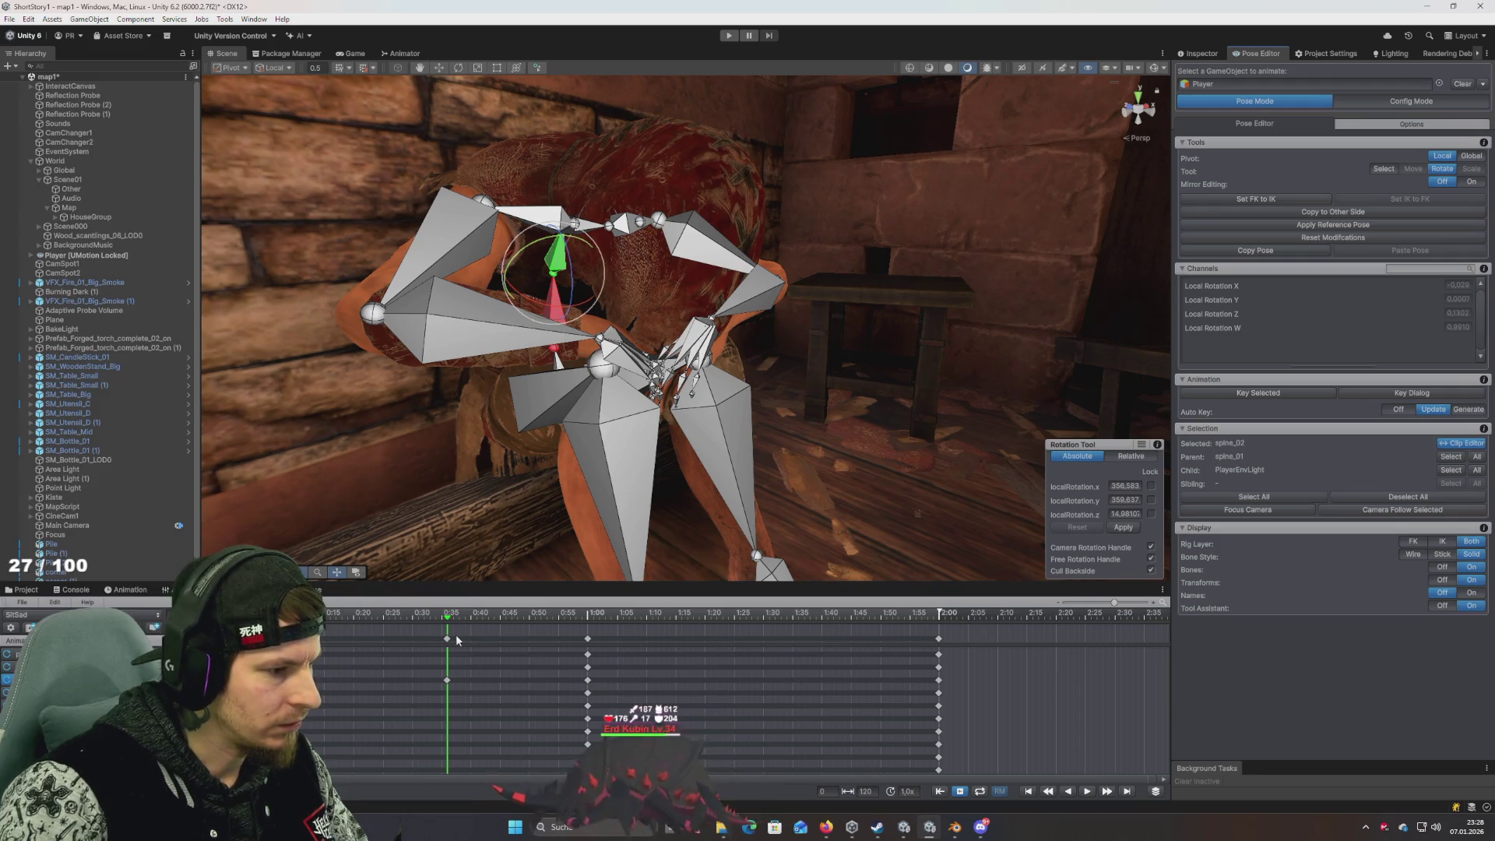
click(349, 616)
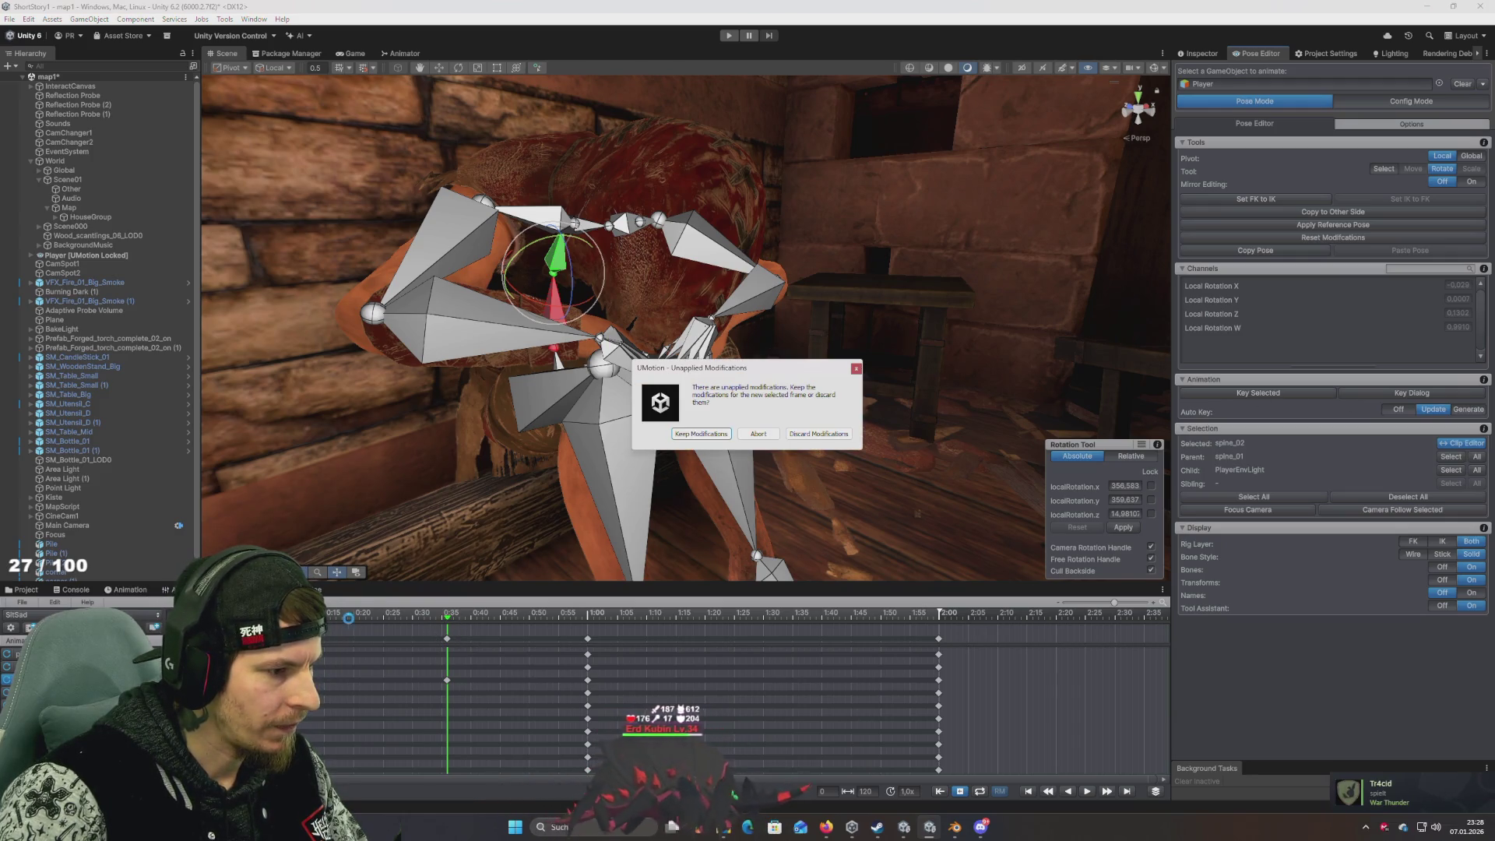
click(702, 434)
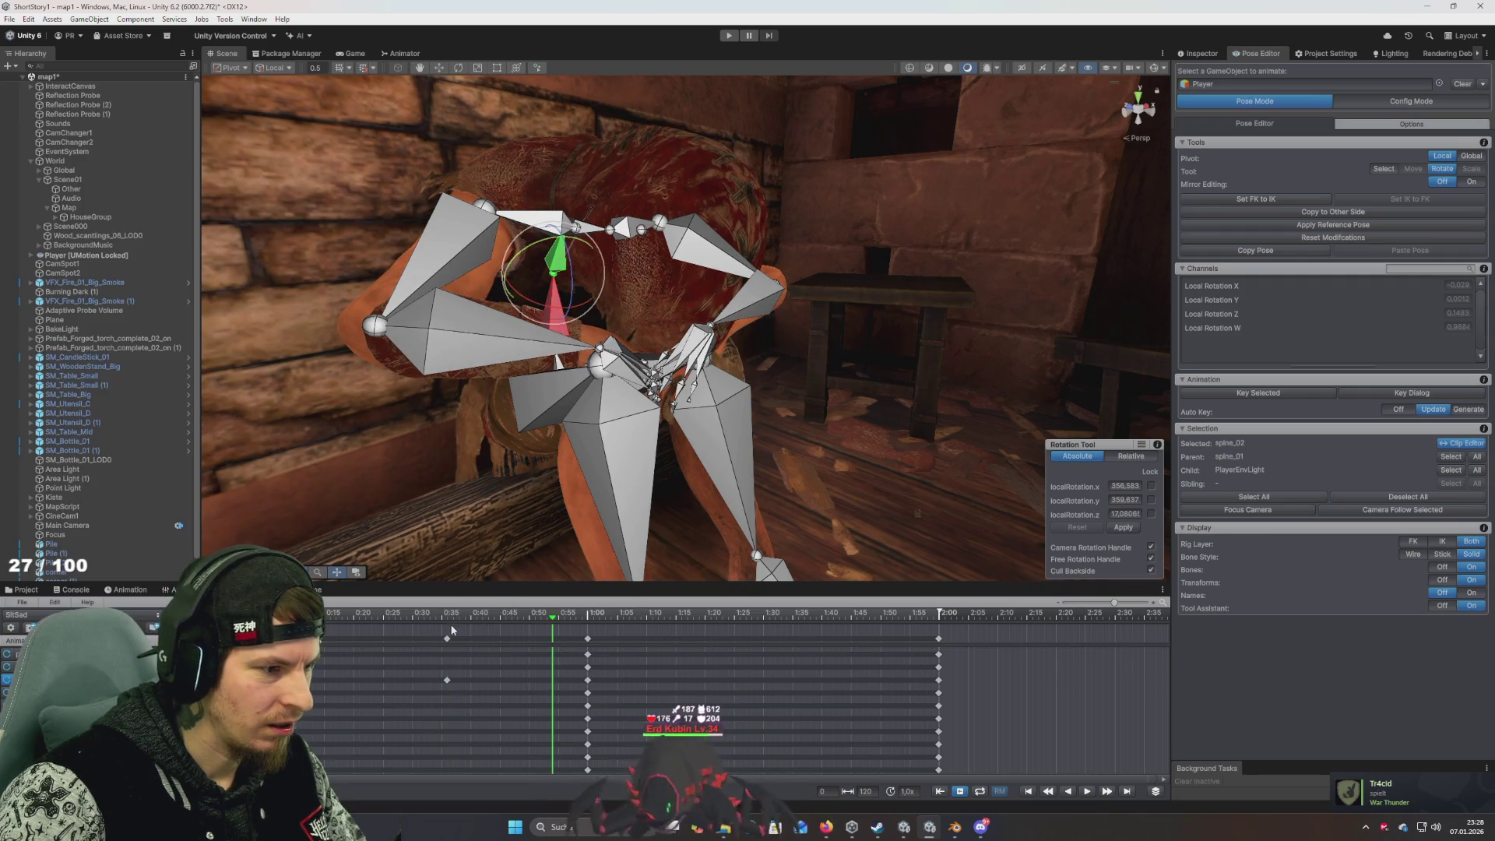
click(391, 614)
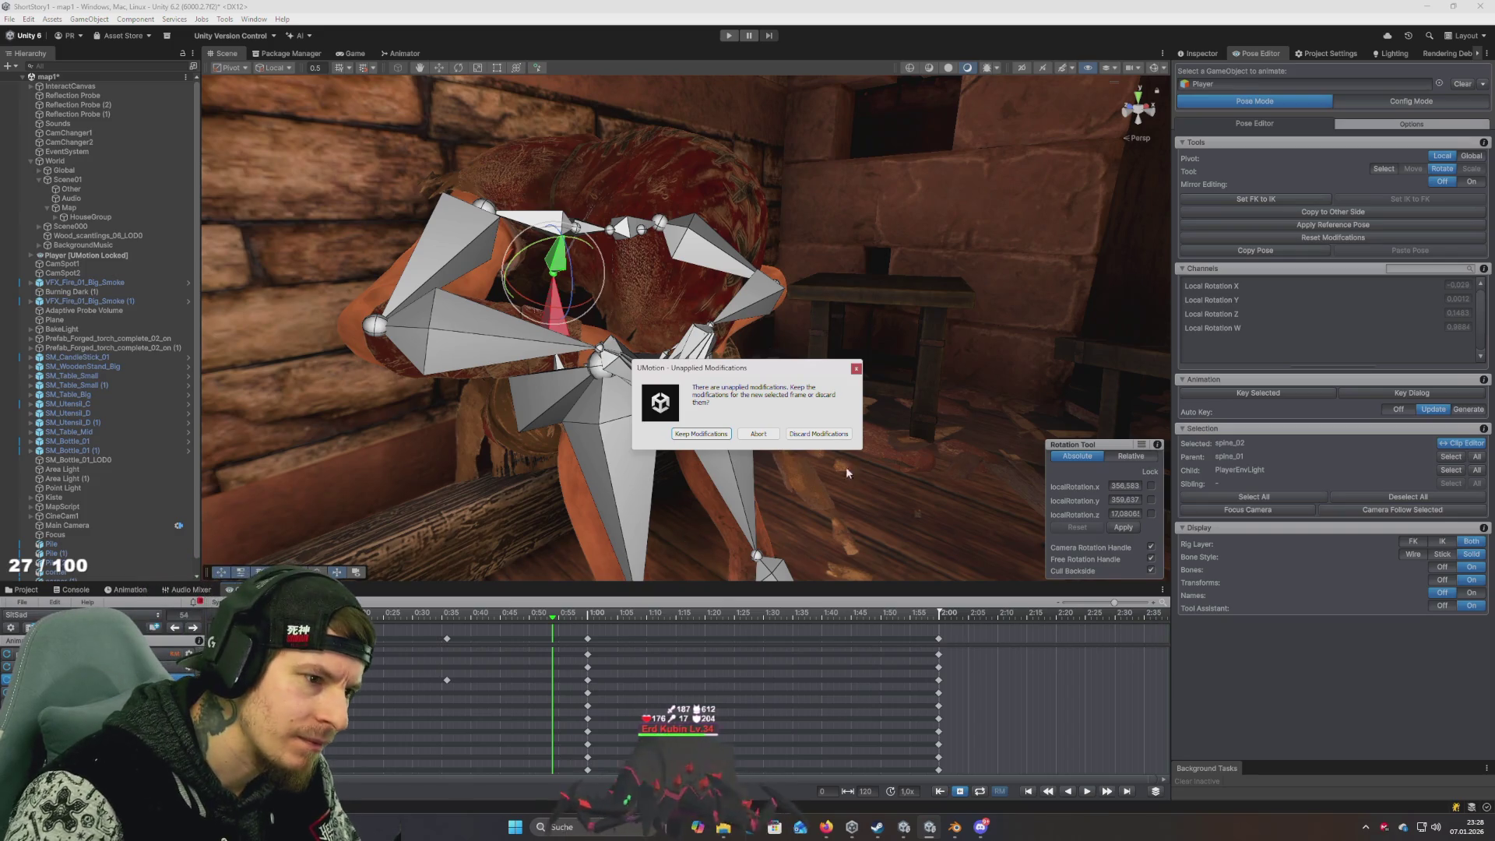
click(697, 436)
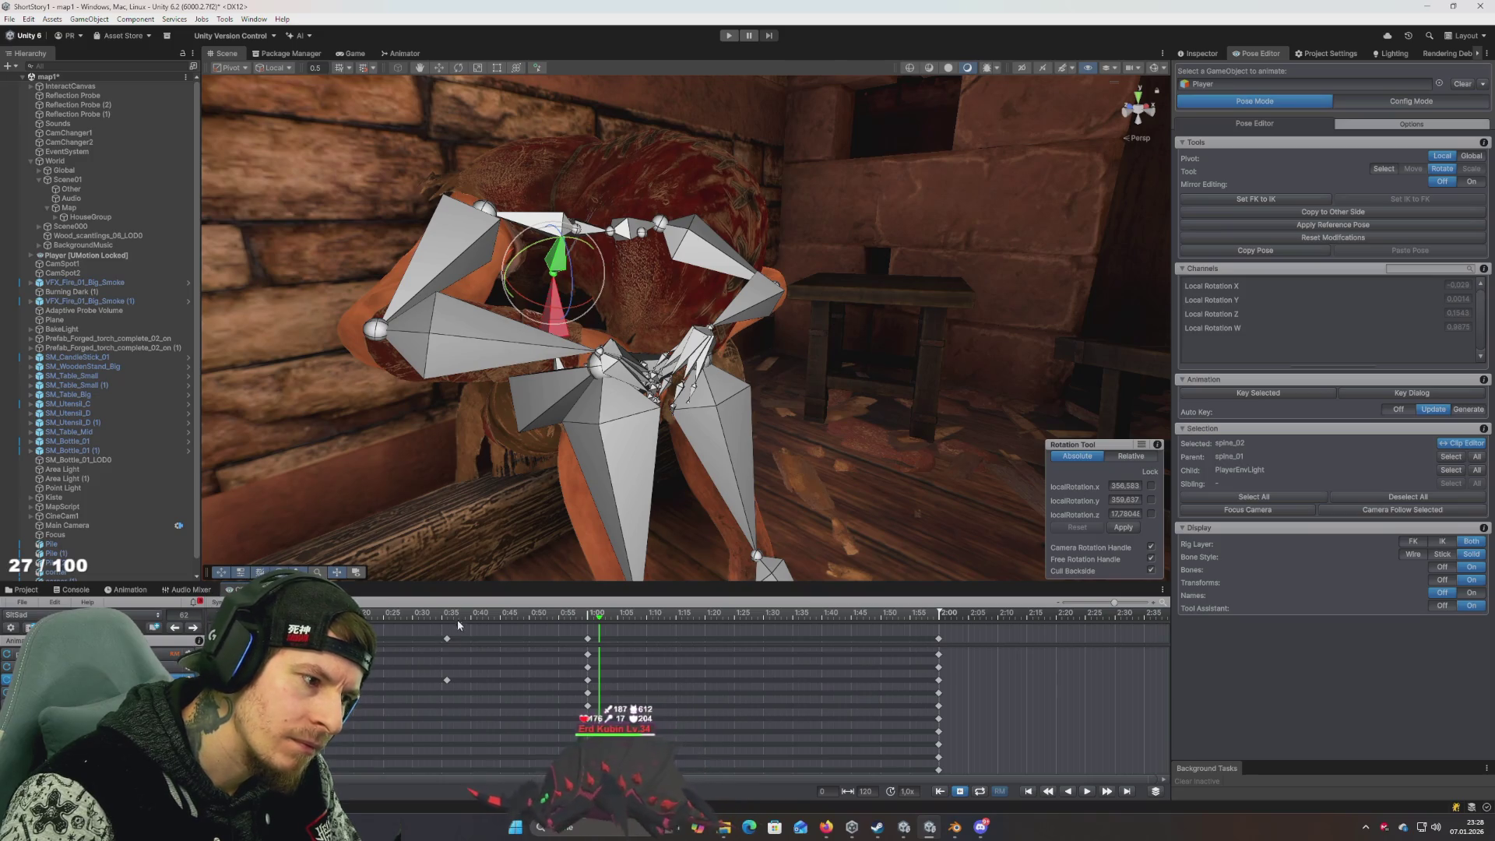
click(448, 621)
click(819, 434)
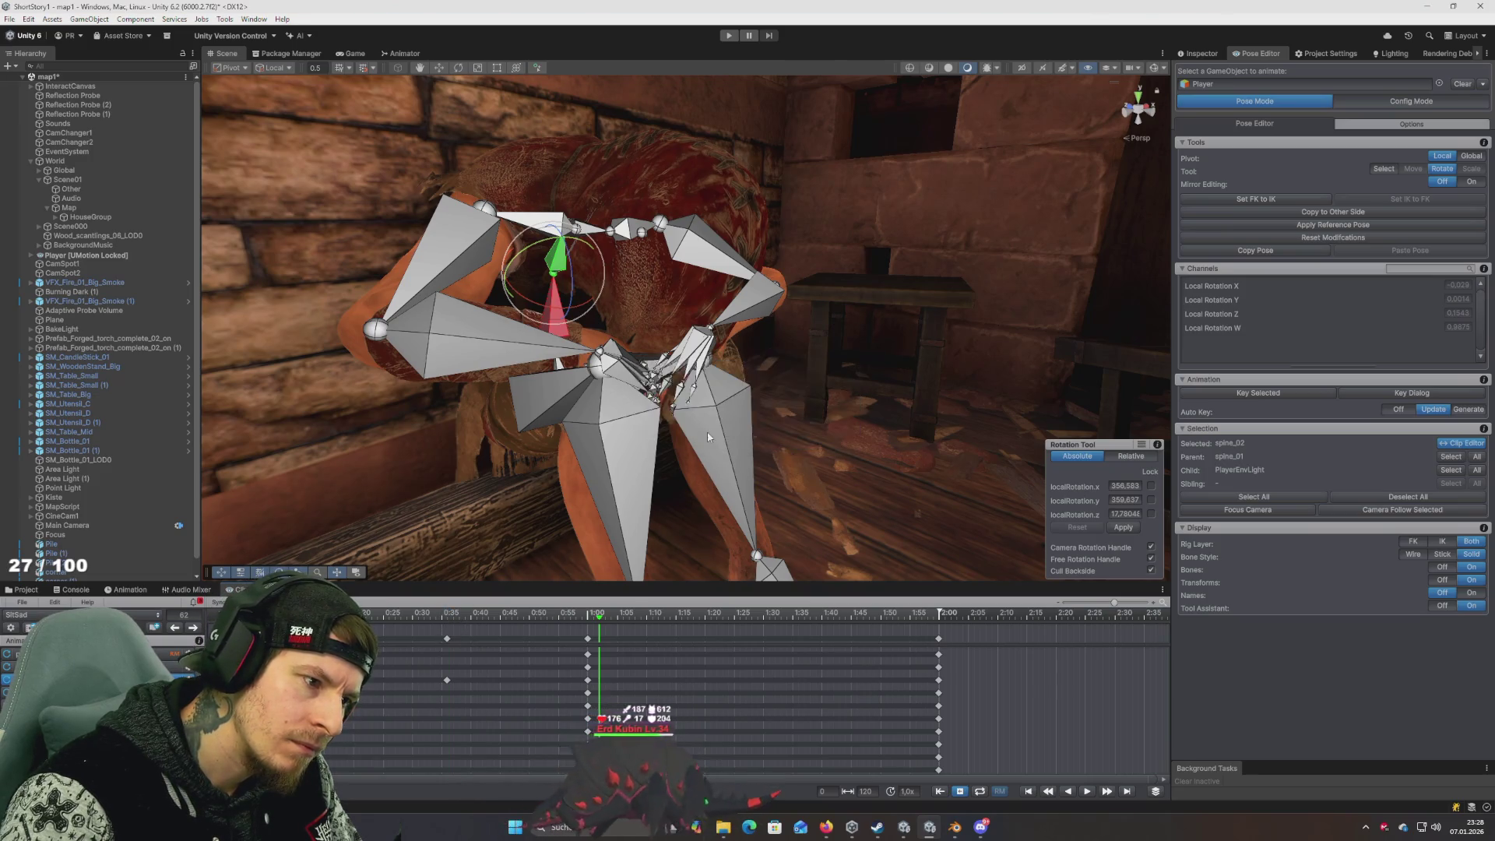
Key the selected spine bones with Key Selected at about 0:35
click(1259, 394)
click(1294, 418)
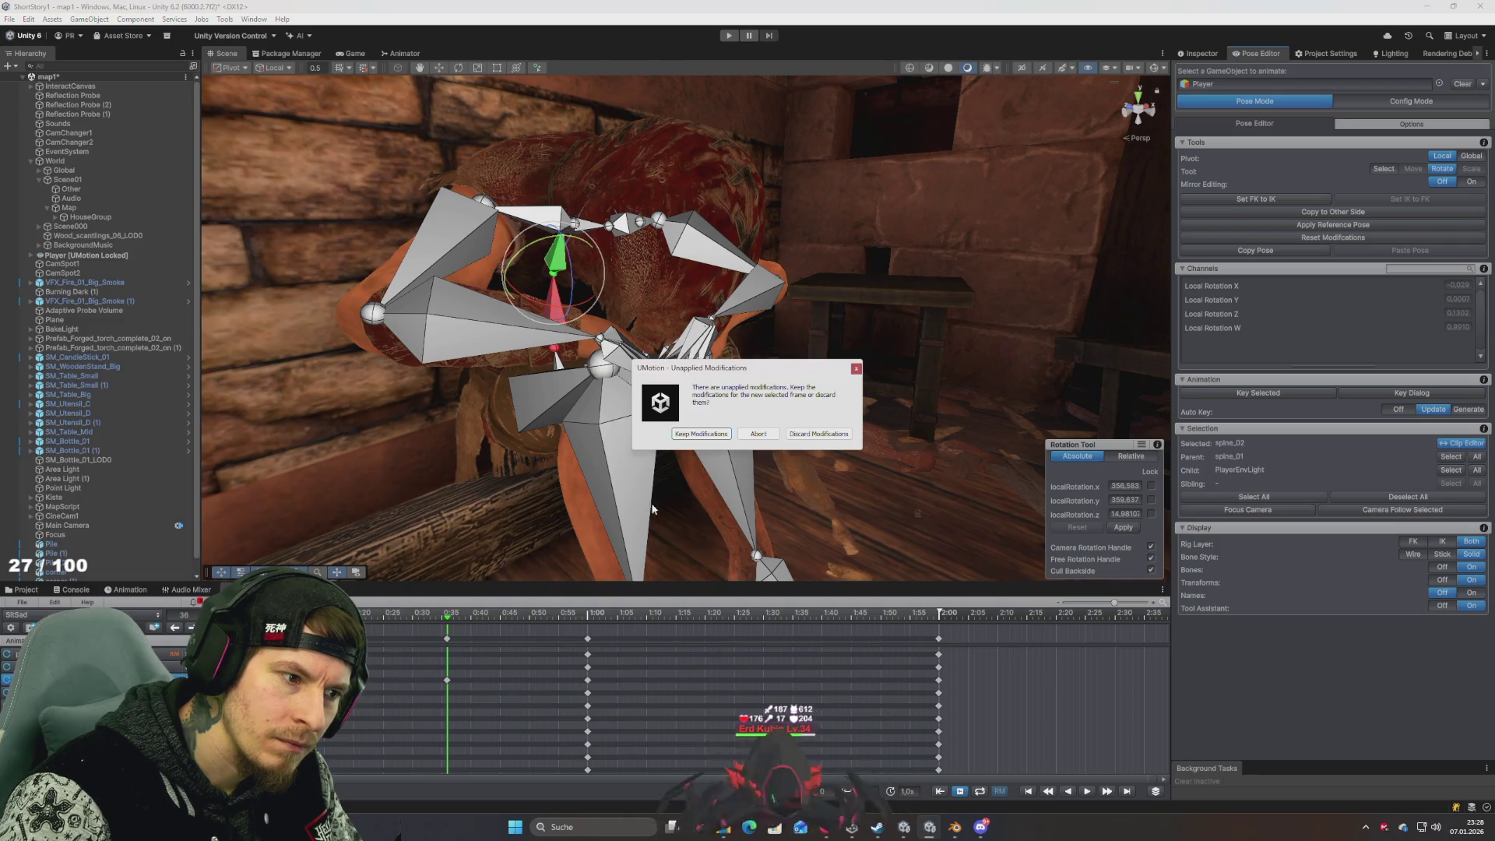
click(701, 434)
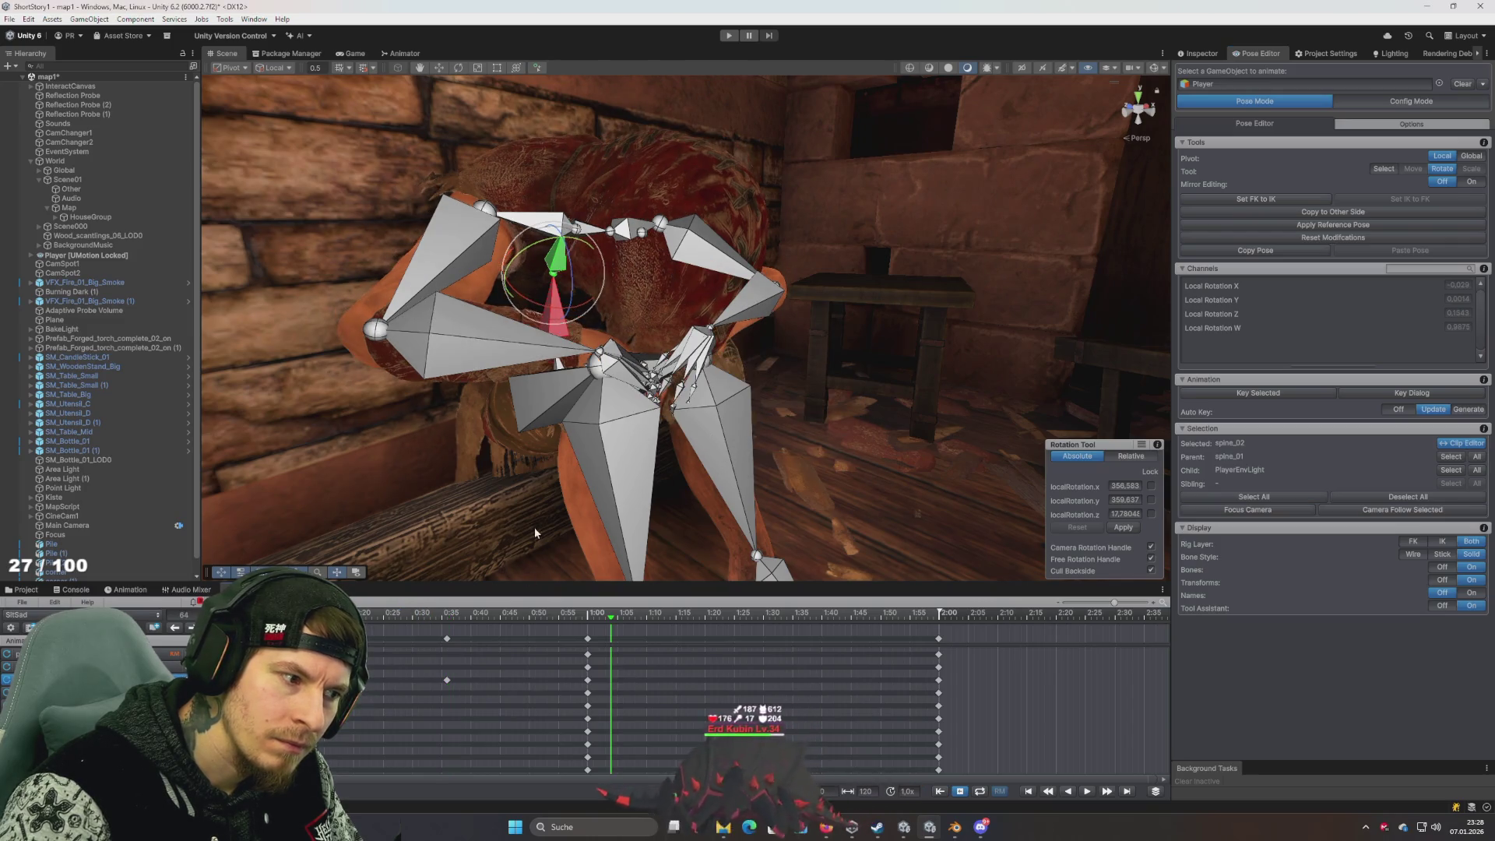
click(450, 616)
click(703, 435)
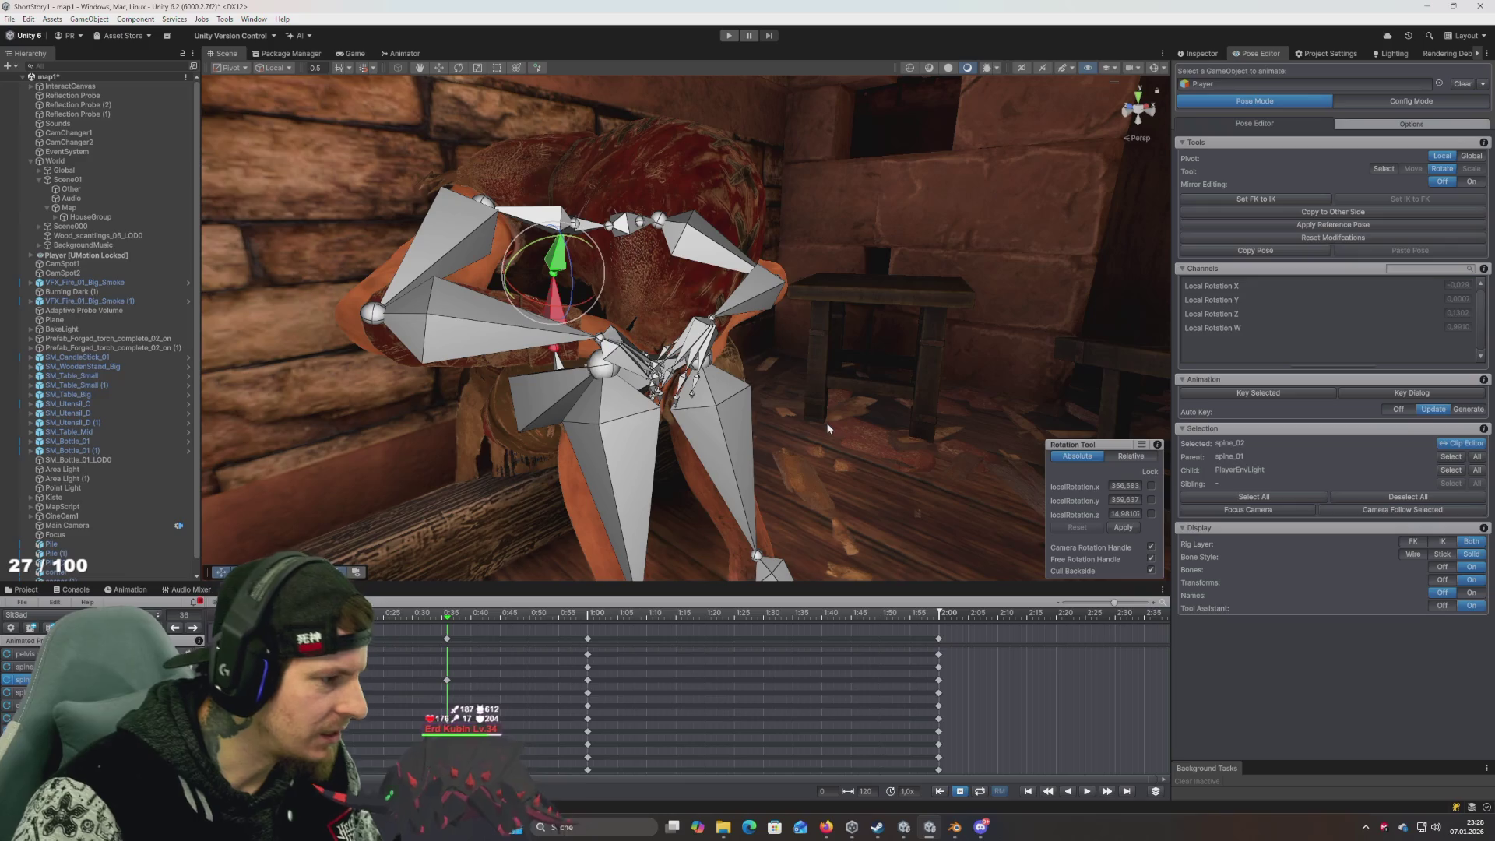
Open the UMotion Clip Editor and return to the SitSad animated properties list
click(1461, 442)
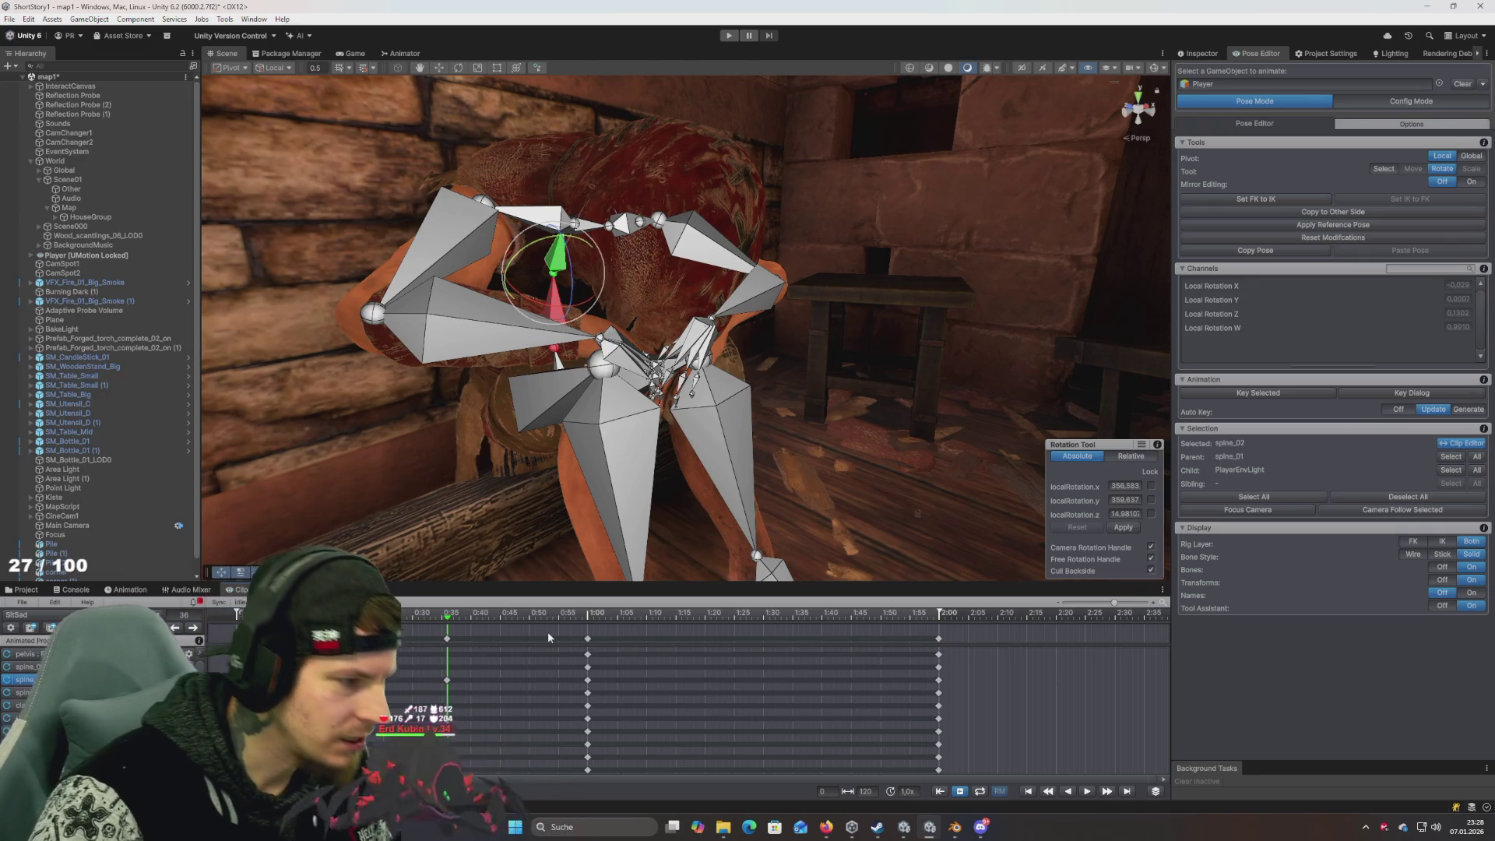
click(198, 610)
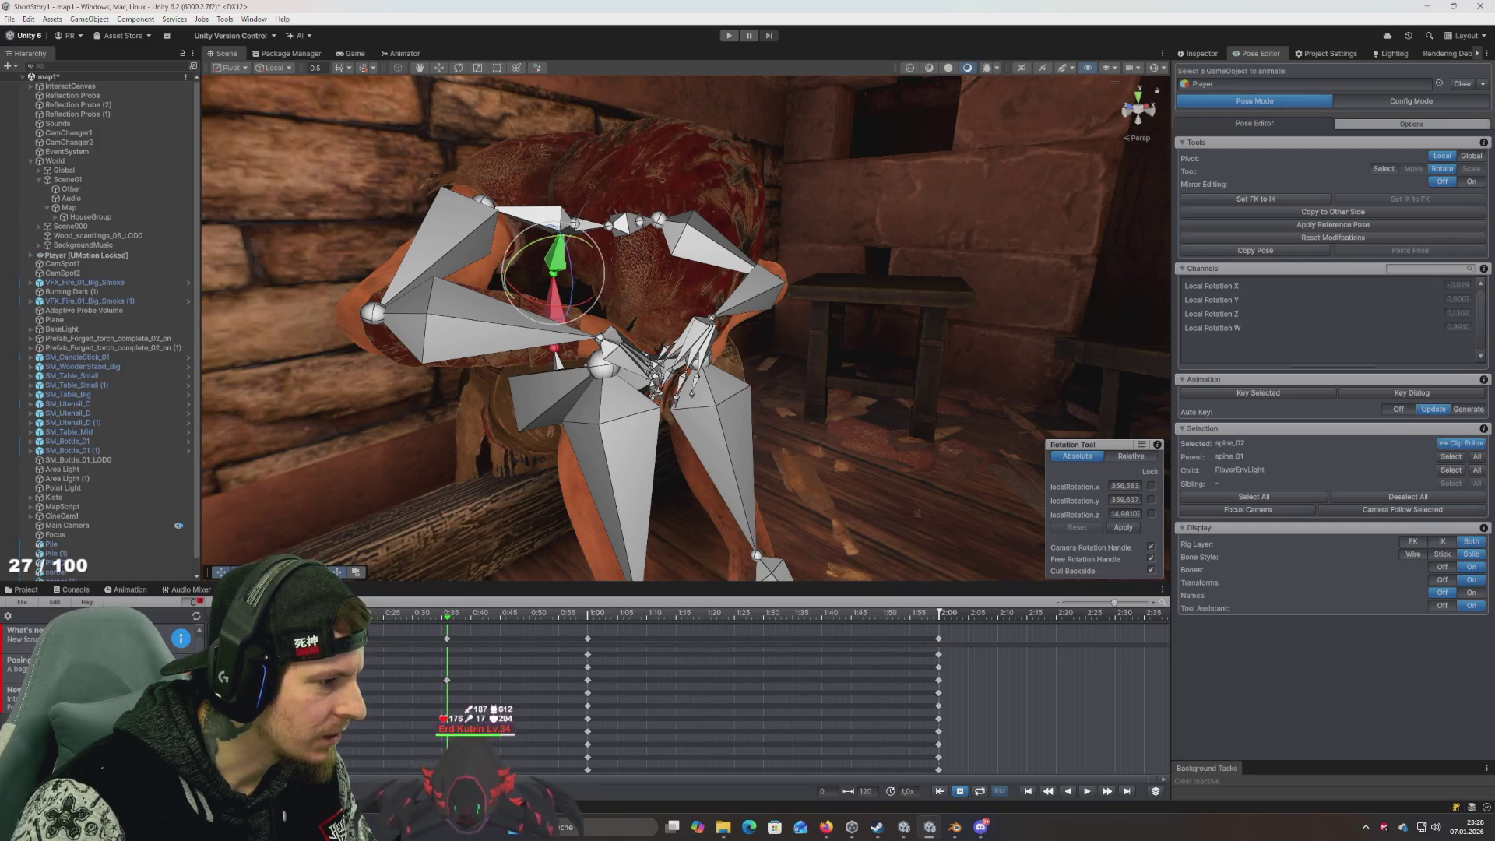
click(192, 605)
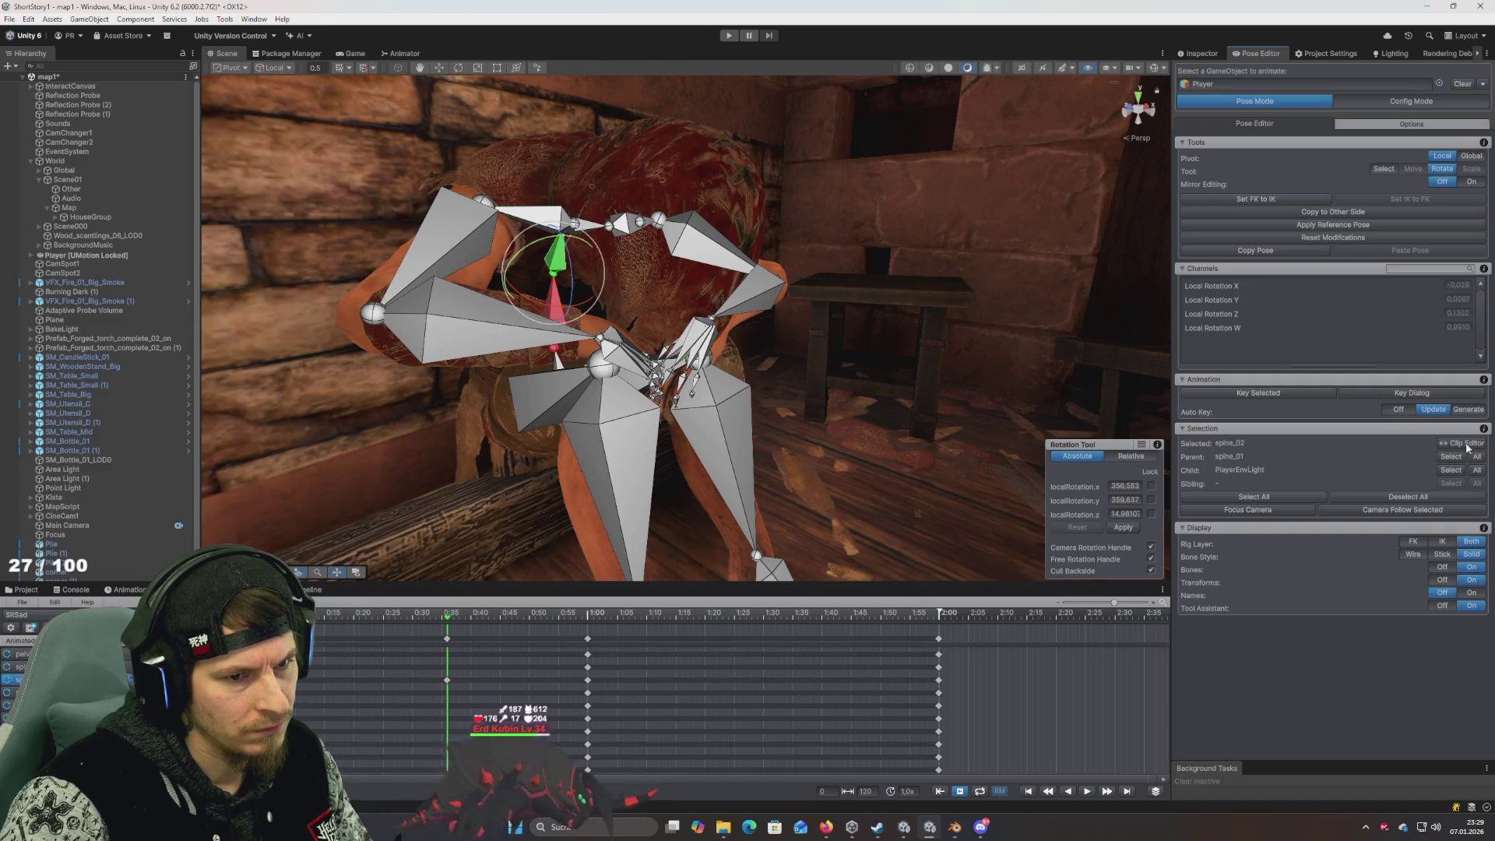
Select the spine bone's parents and key them at about 1:02
click(1472, 444)
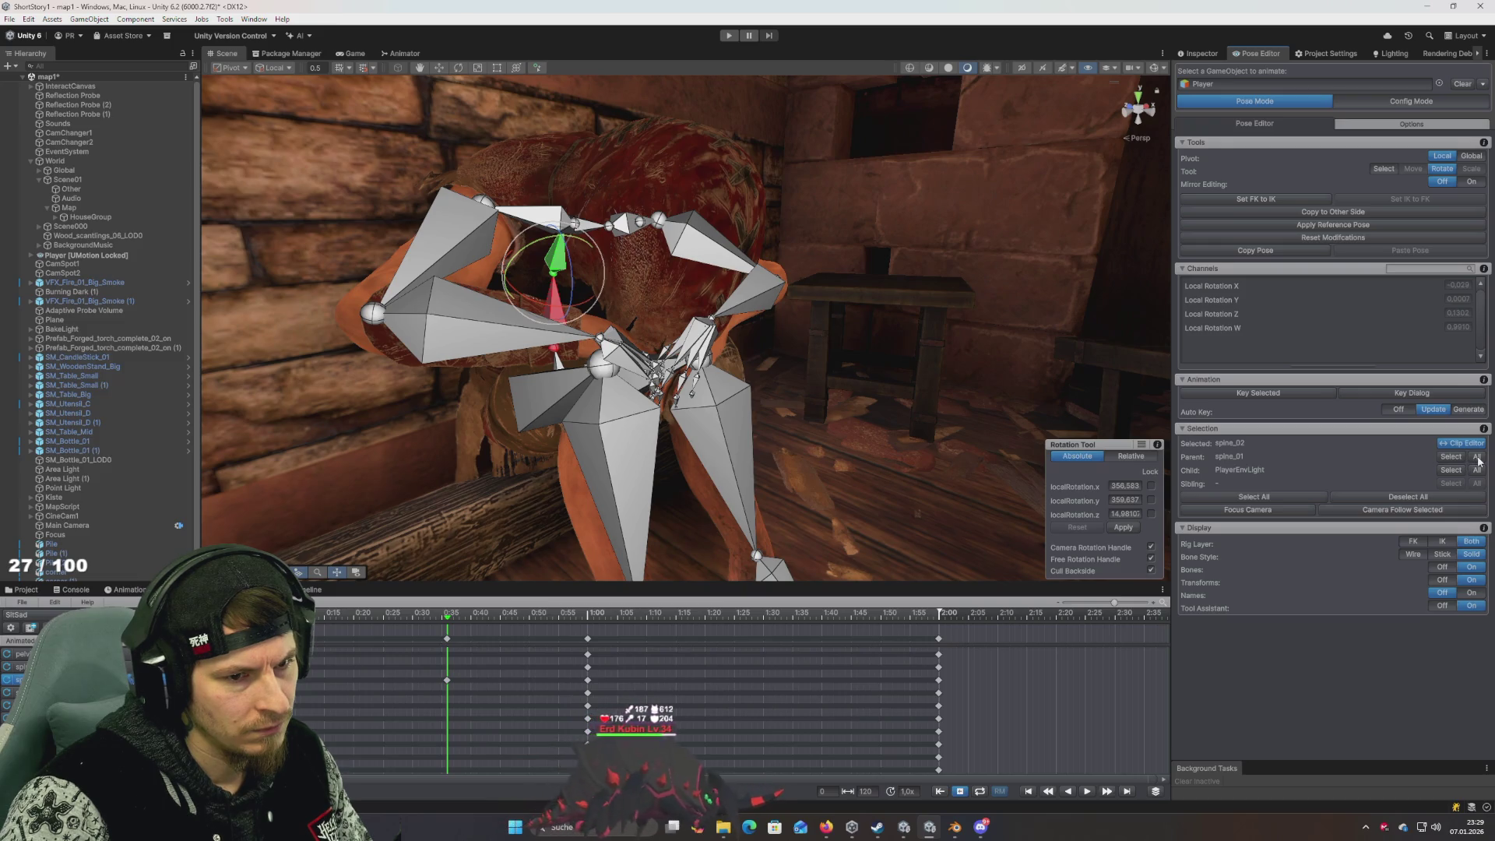
click(1478, 458)
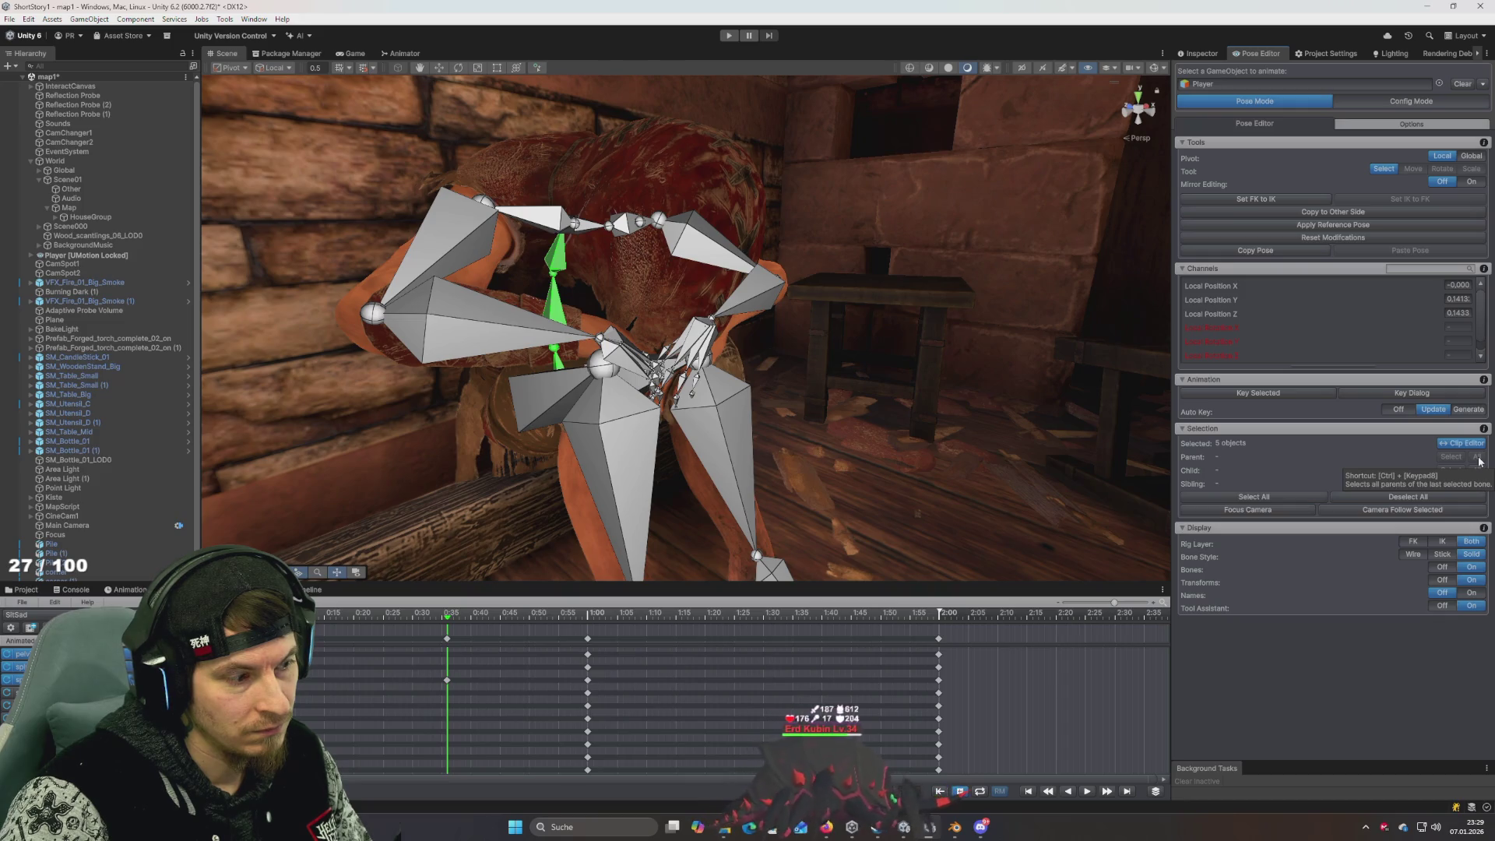
click(410, 615)
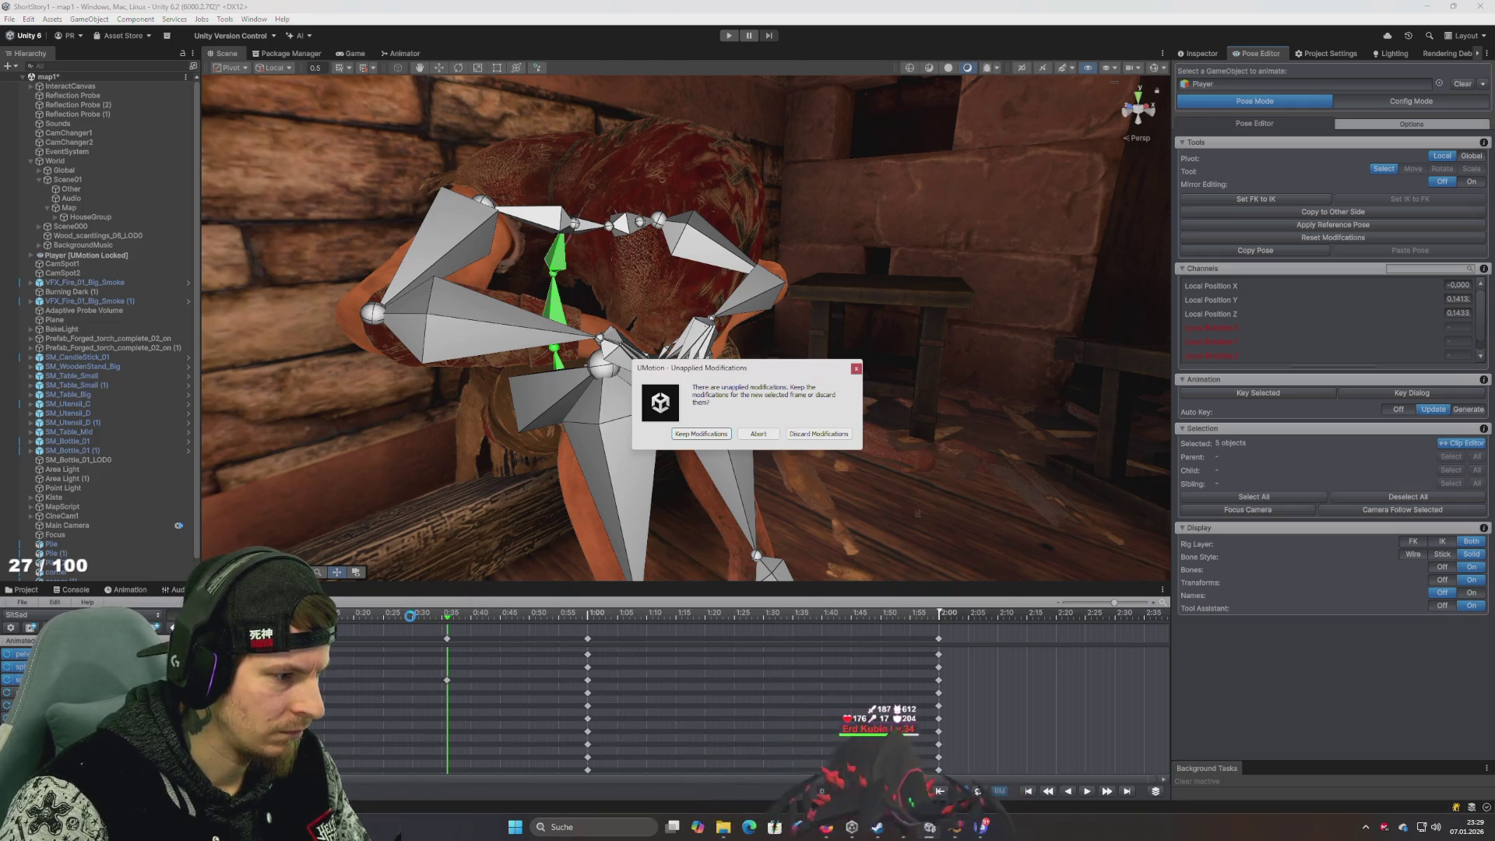
click(701, 434)
mouse_move(530, 451)
mouse_down()
mouse_move(622, 486)
mouse_move(740, 436)
mouse_up()
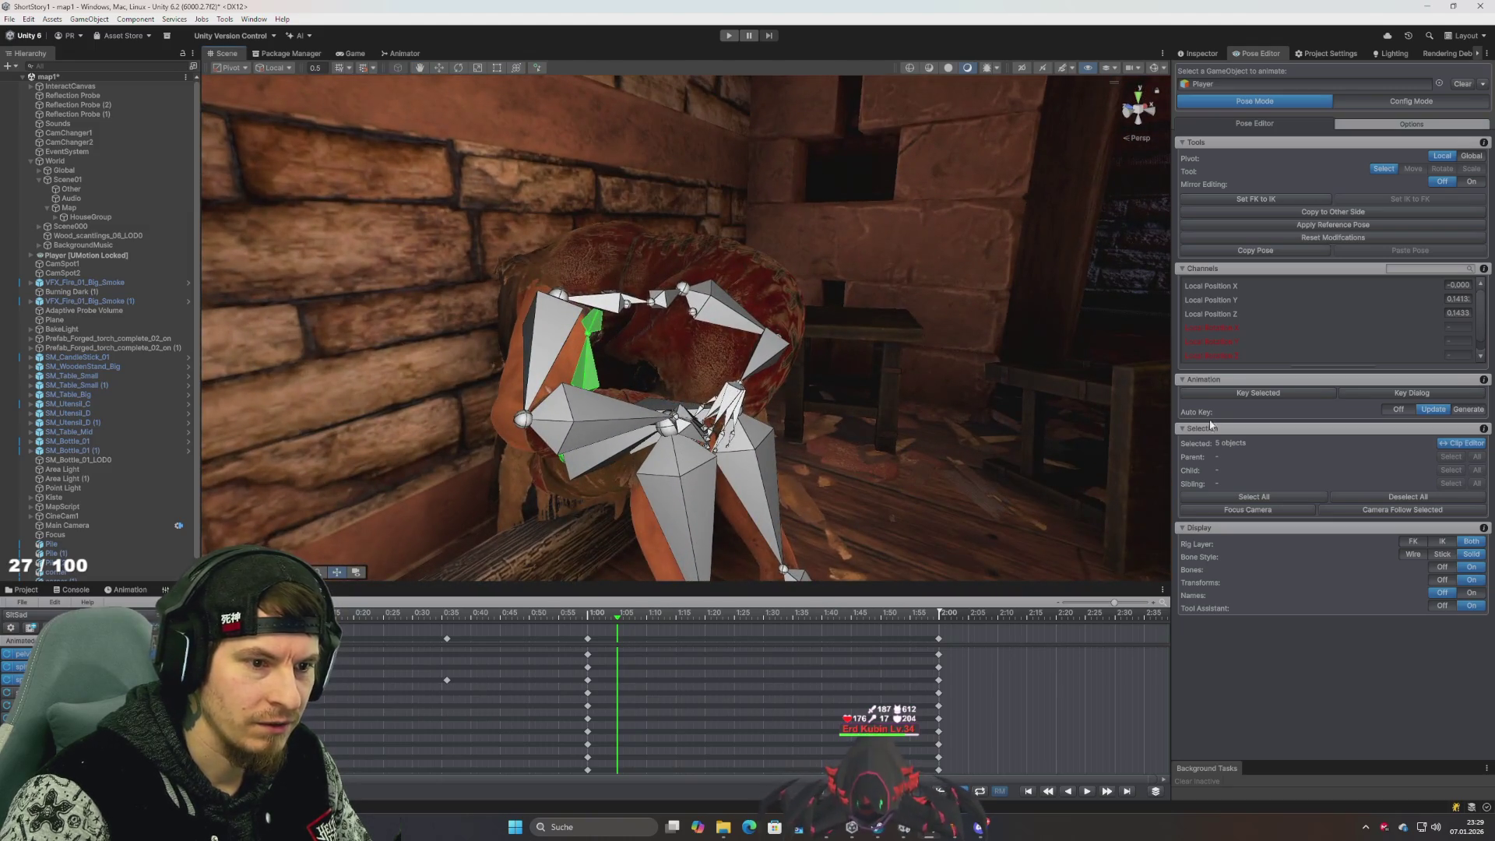
click(1283, 393)
click(1317, 405)
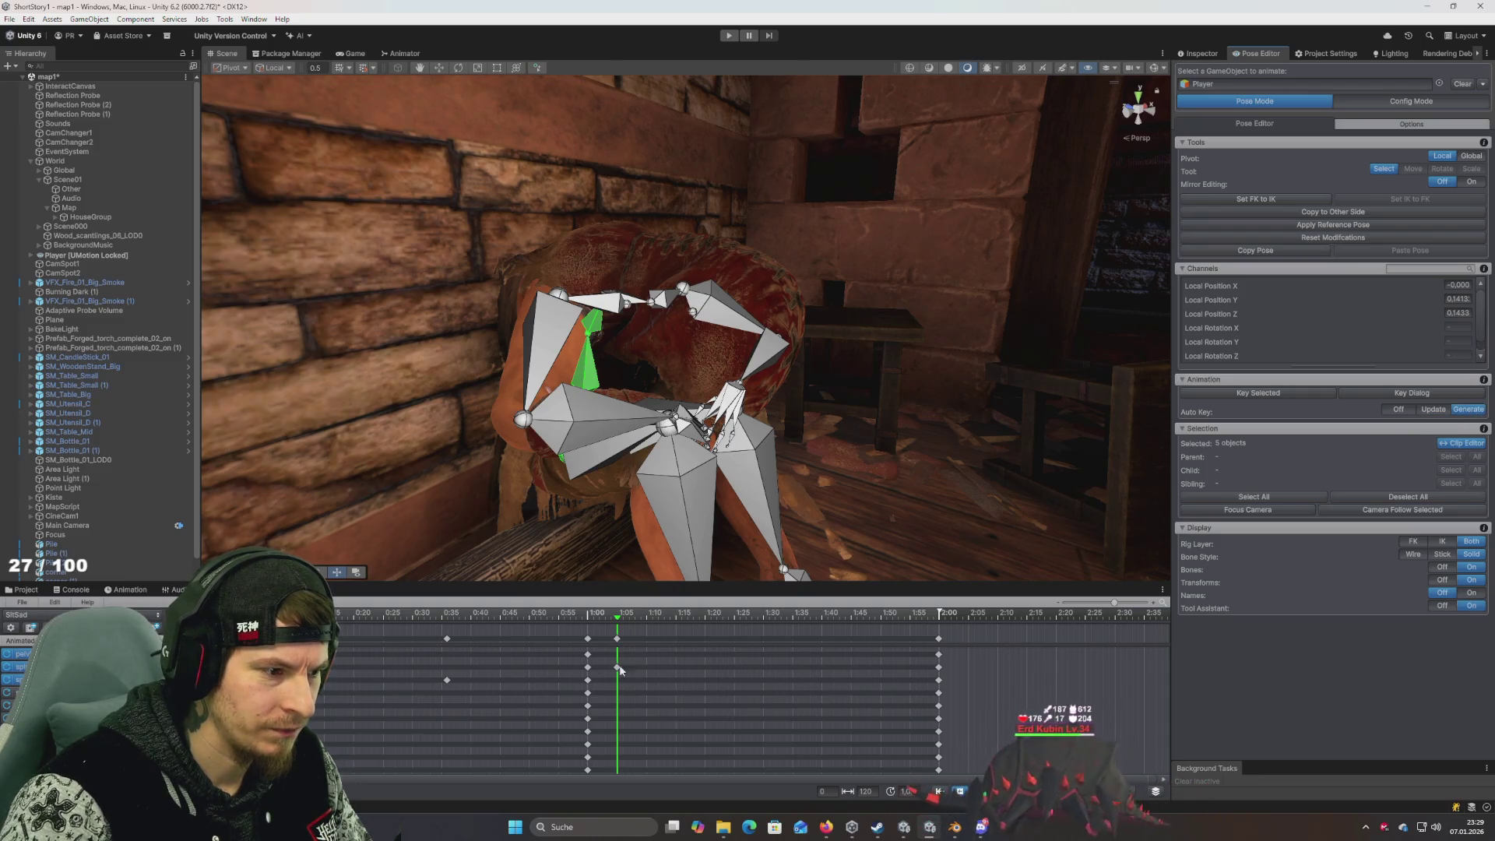
Delete the extra keyframes at 0:47 and 0:35 from the timeline
click(499, 612)
click(689, 660)
click(617, 614)
key(Delete)
click(413, 614)
mouse_move(413, 613)
mouse_down()
mouse_move(355, 616)
mouse_move(436, 623)
mouse_move(452, 640)
mouse_move(162, 623)
mouse_up()
click(447, 639)
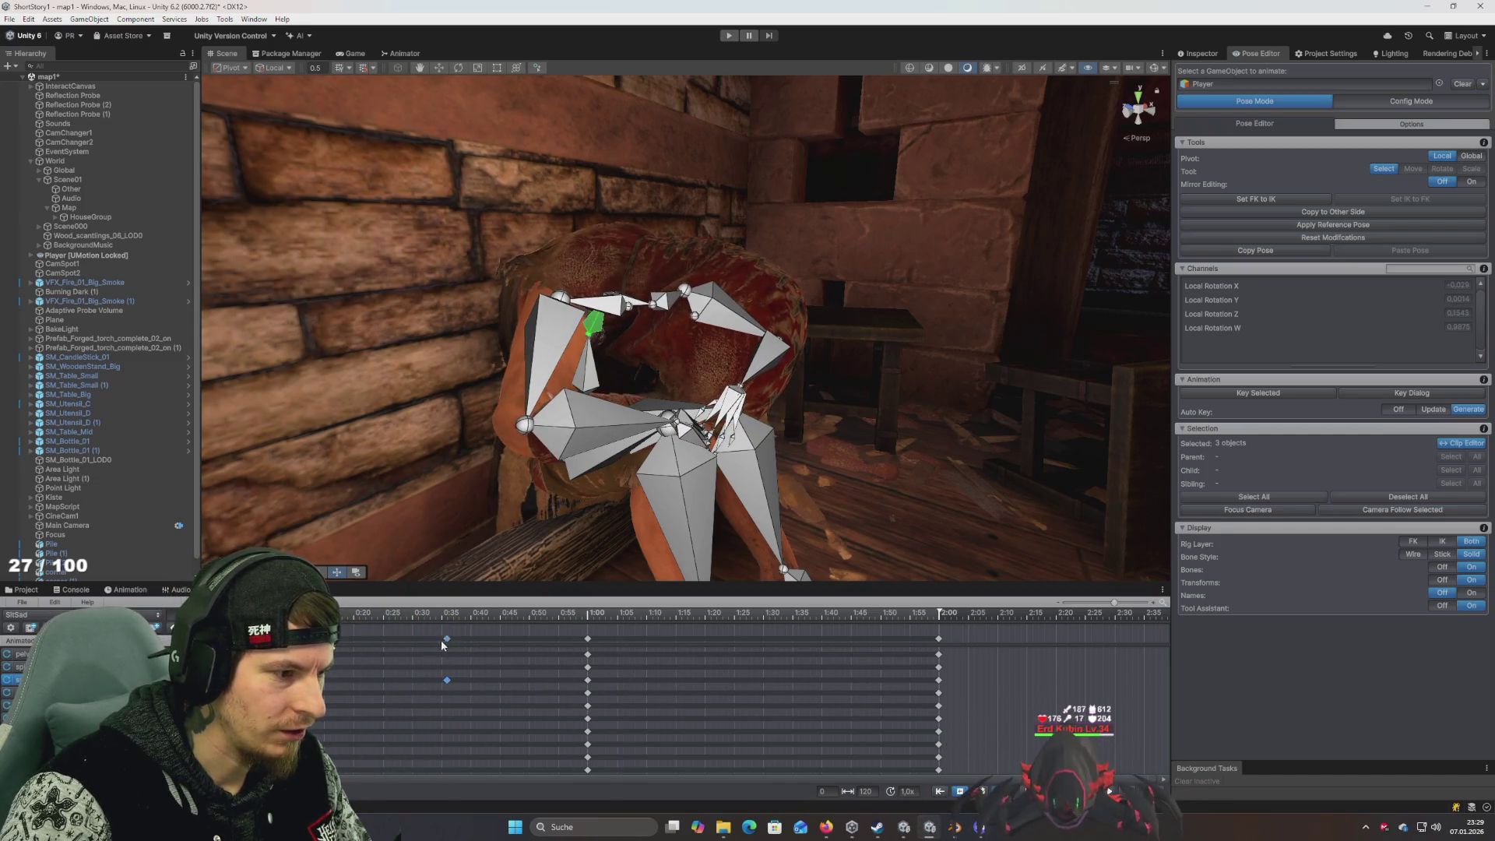
key(Delete)
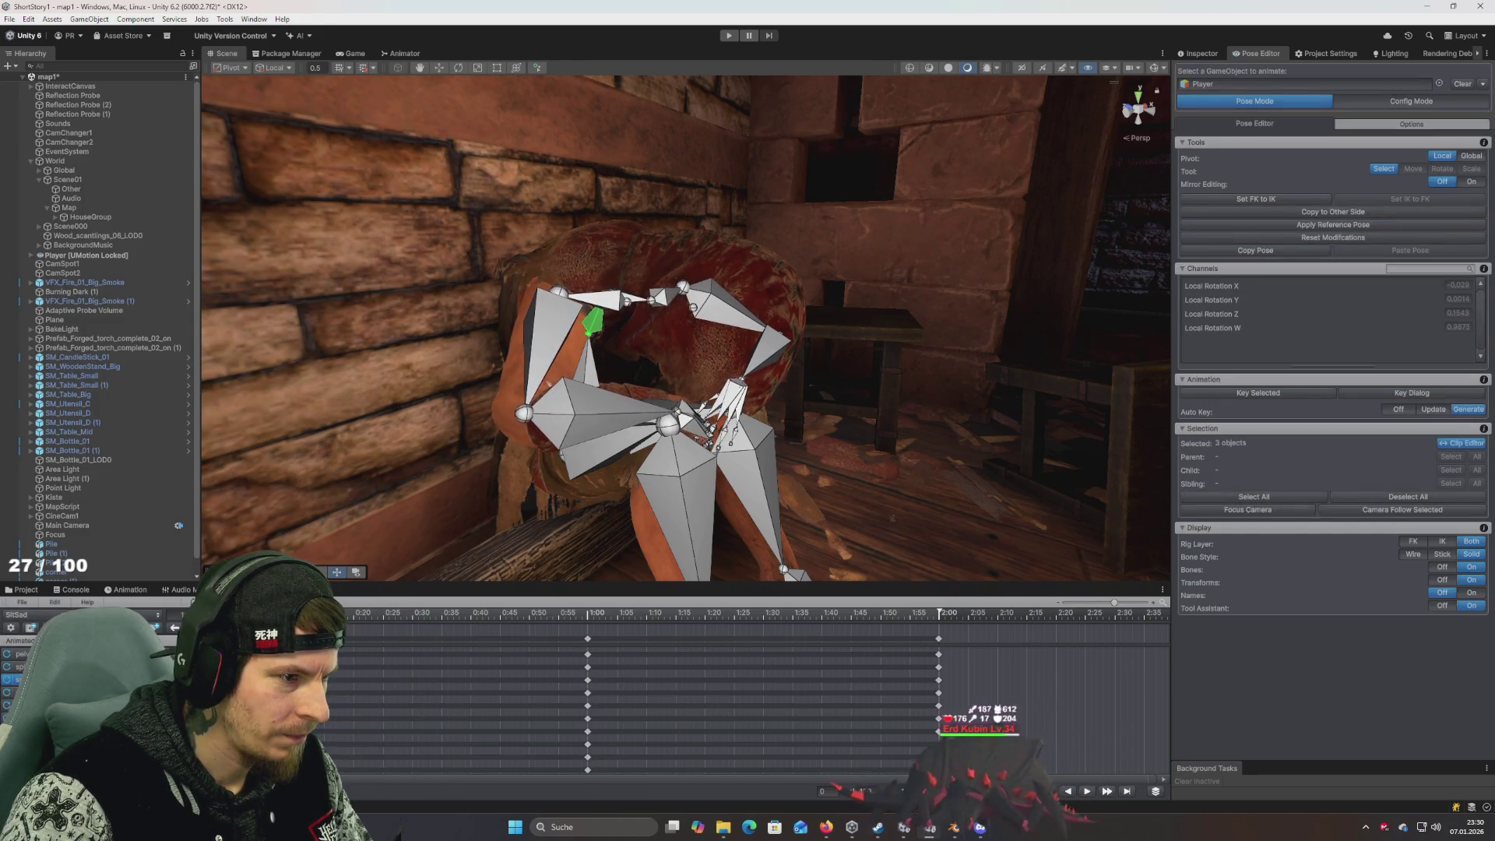
click(501, 661)
Paste the 1:00 key column at frame 0 and nudge an arm bone's rotation
click(588, 638)
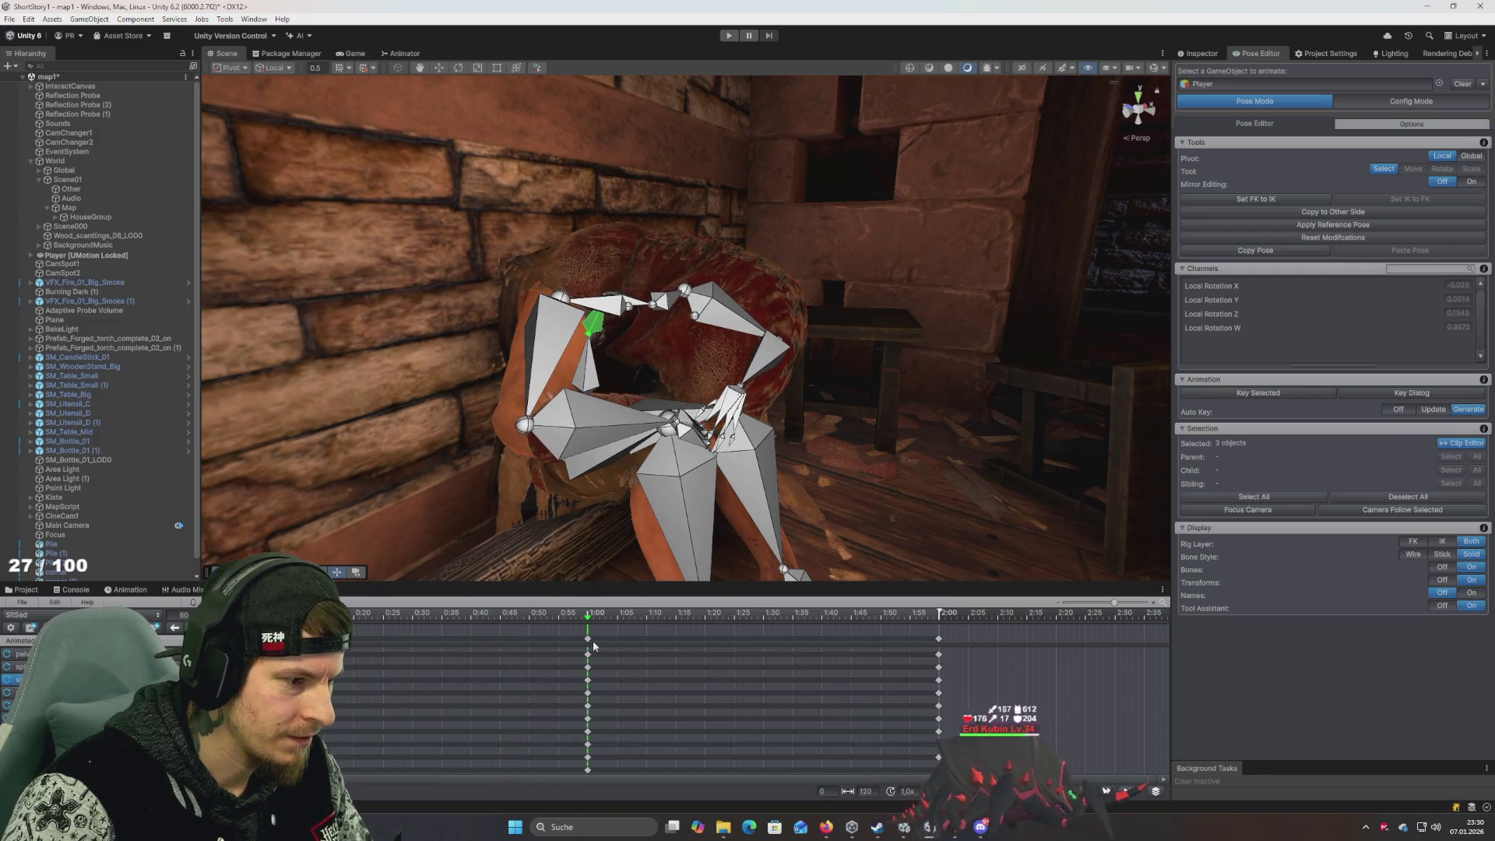
drag(395, 614, 342, 616)
key(ctrl+v)
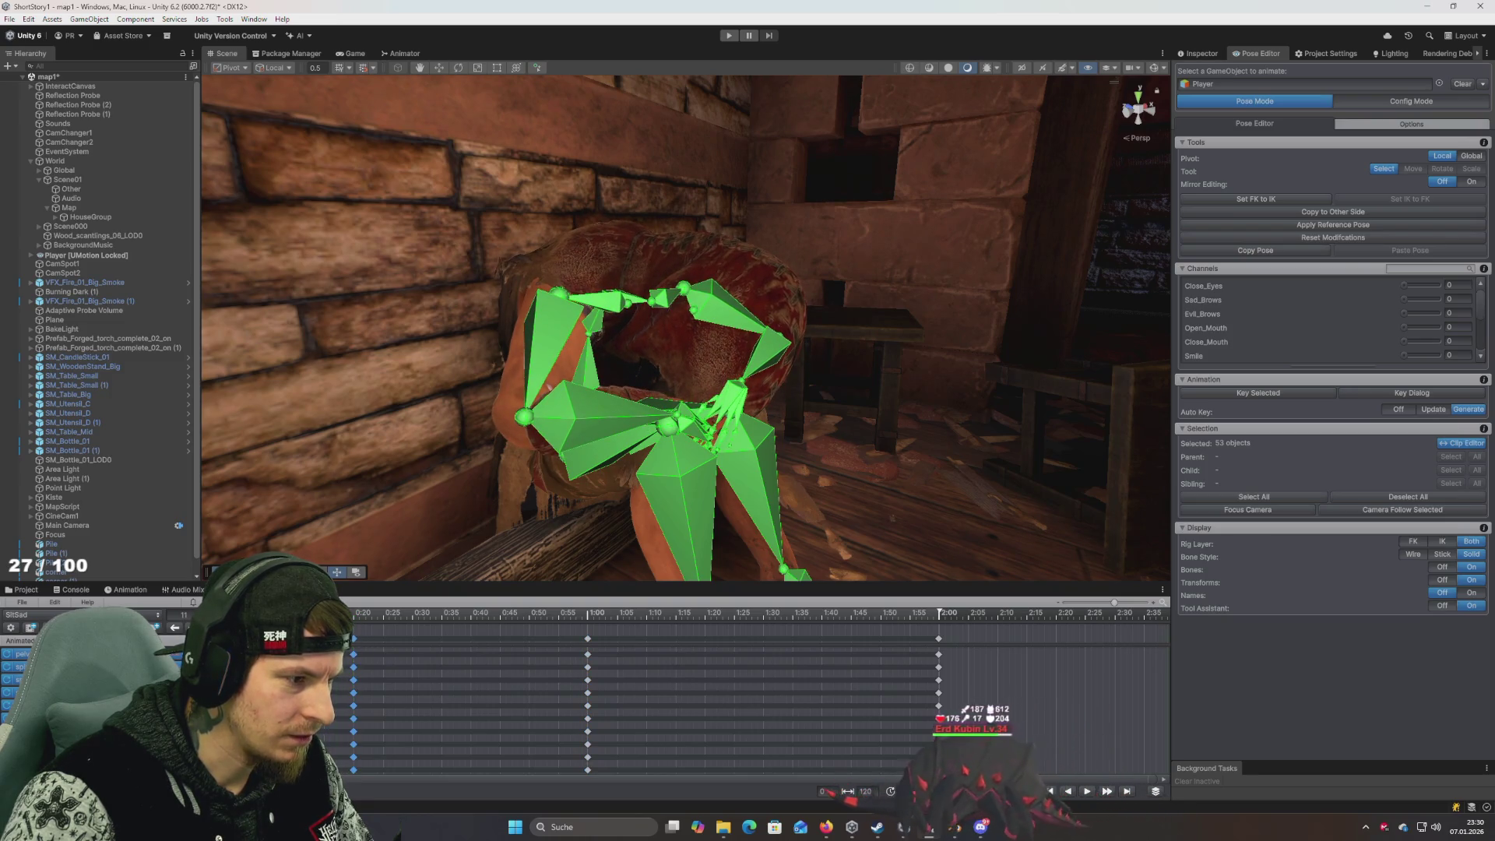
key(comma)
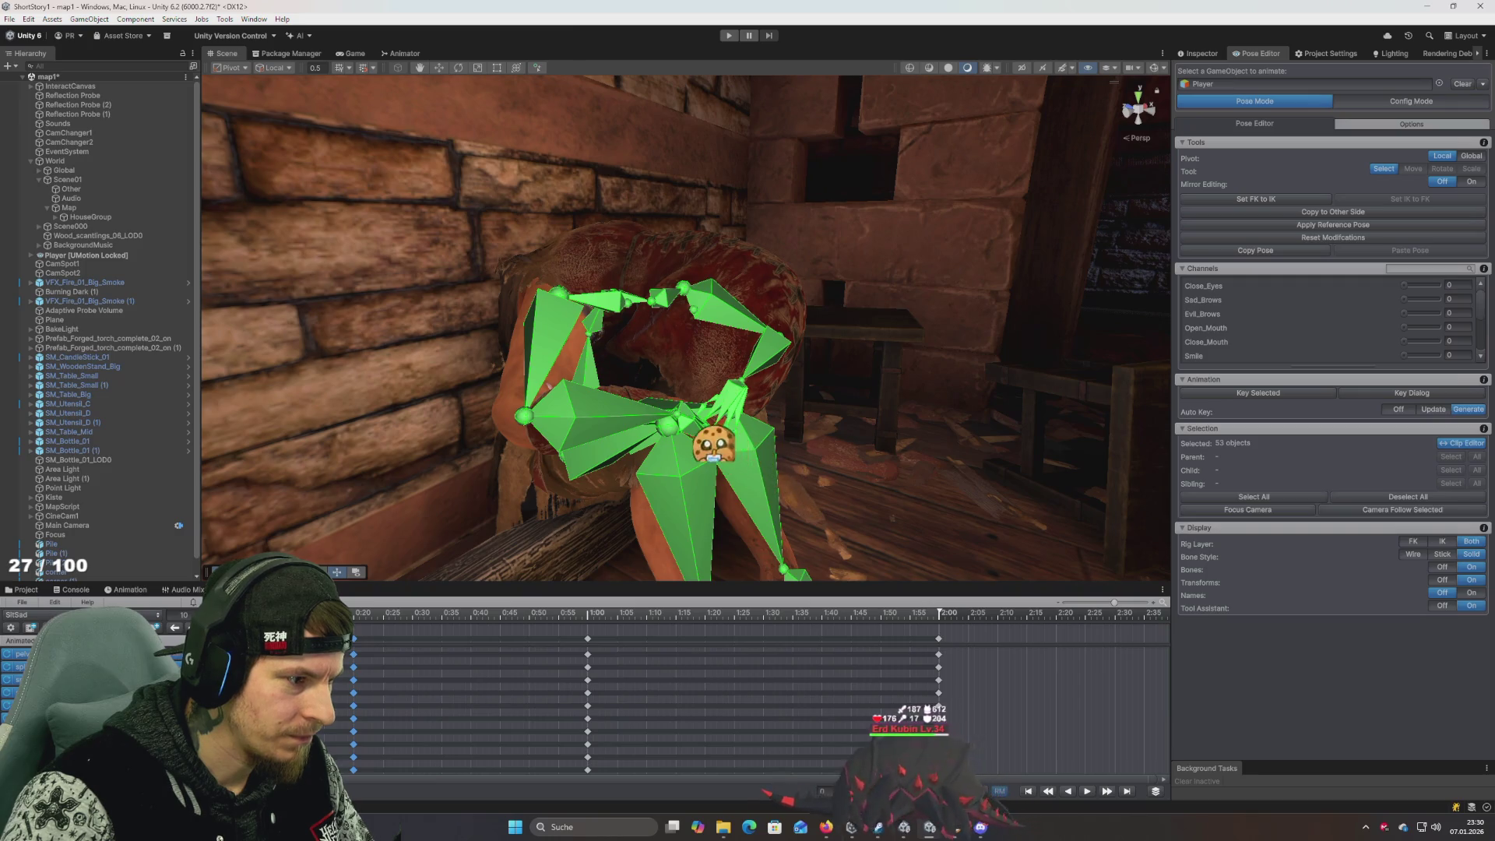
click(594, 321)
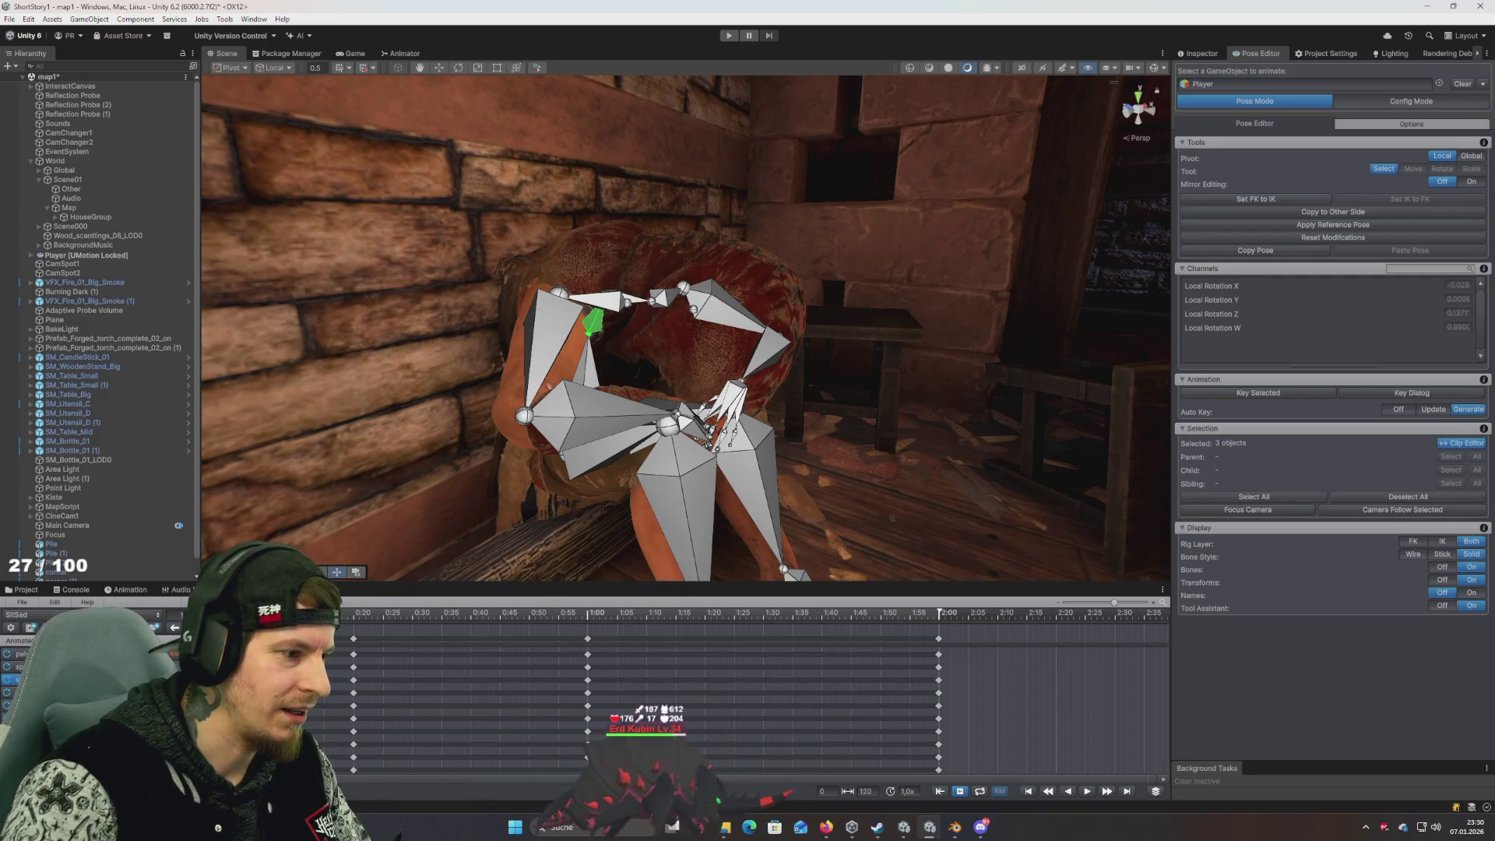
key(ctrl+z)
key(ctrl+z)
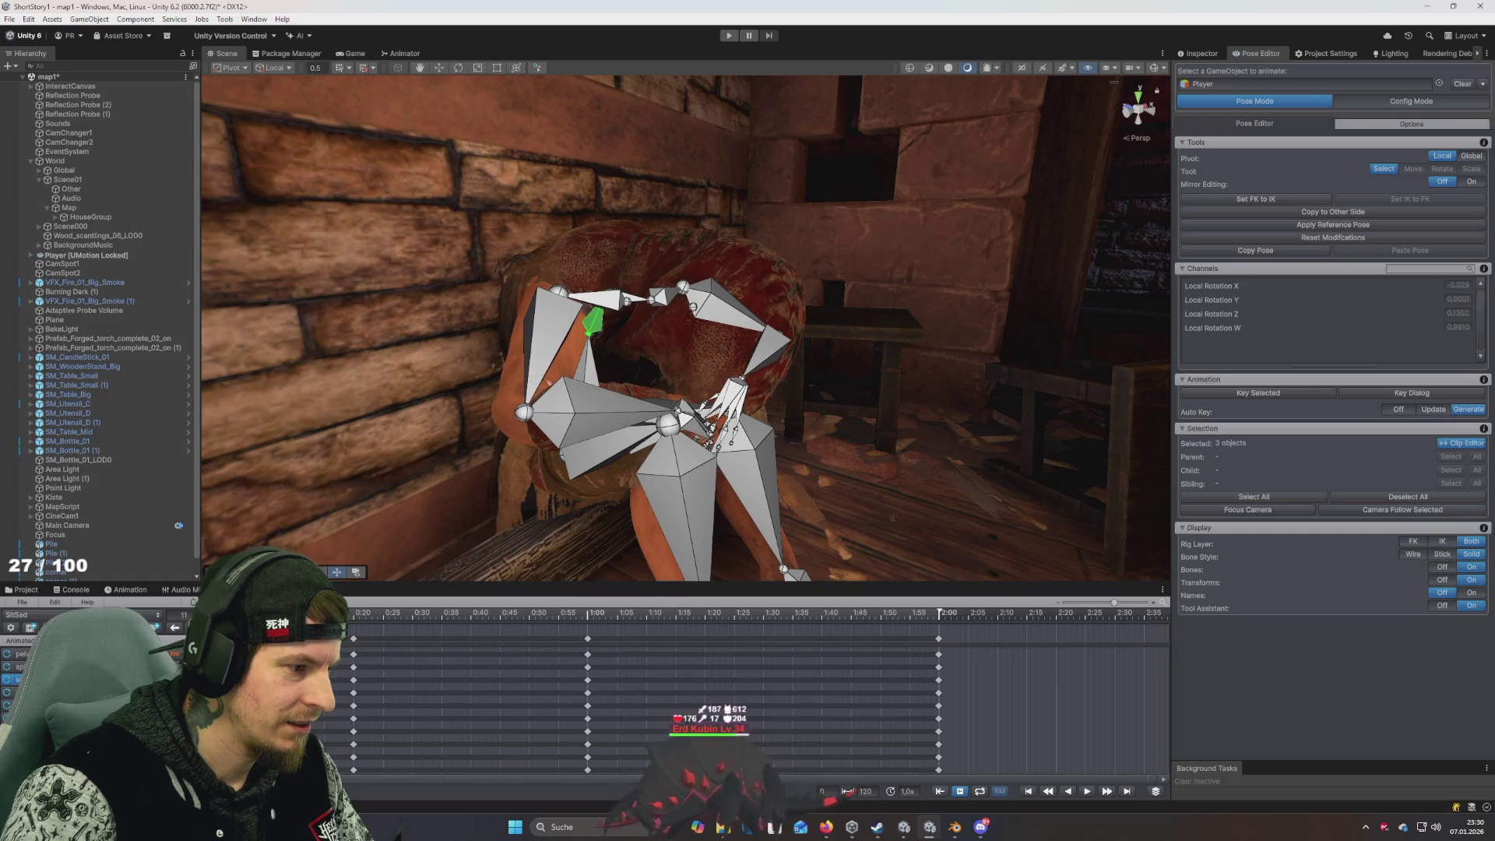
Rotate spine_02 slightly further forward with the Rotate tool (E)
mouse_move(600, 355)
mouse_down()
mouse_move(561, 344)
mouse_move(581, 387)
mouse_move(587, 337)
mouse_move(583, 372)
mouse_up()
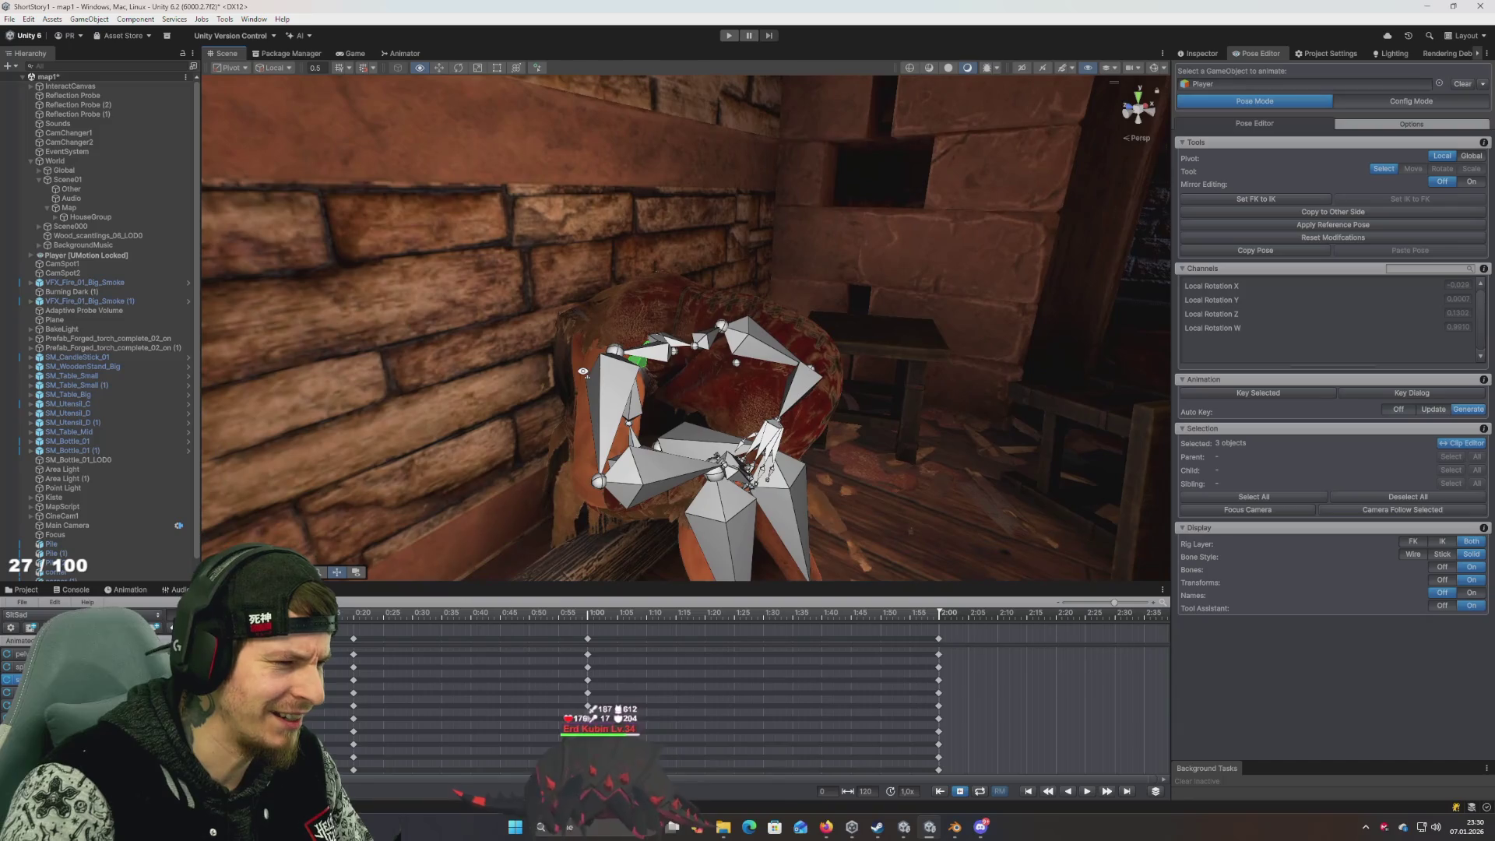
click(451, 553)
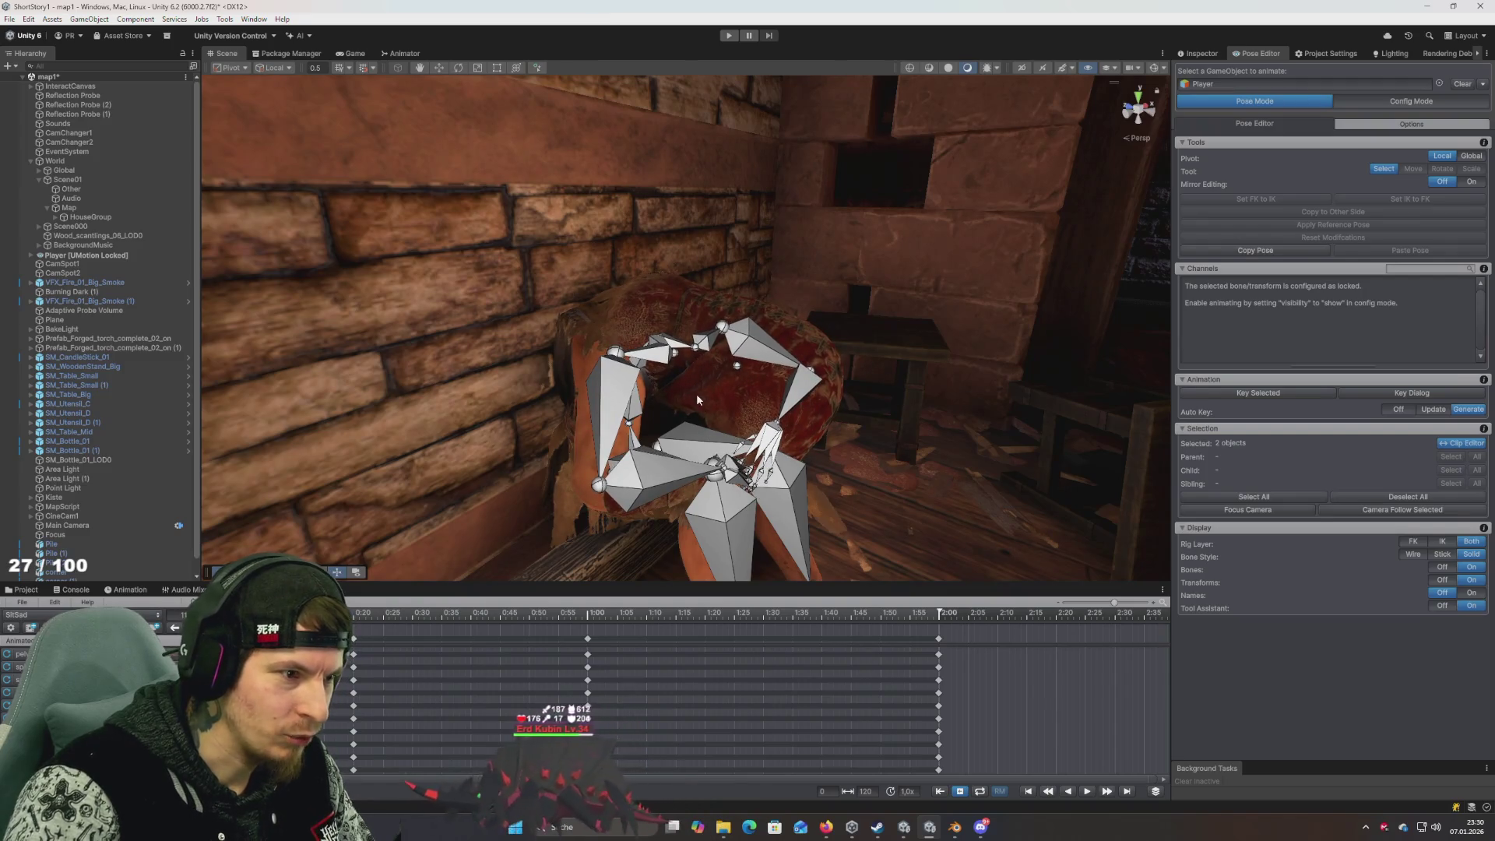
scroll(699, 400, up, 10)
click(762, 416)
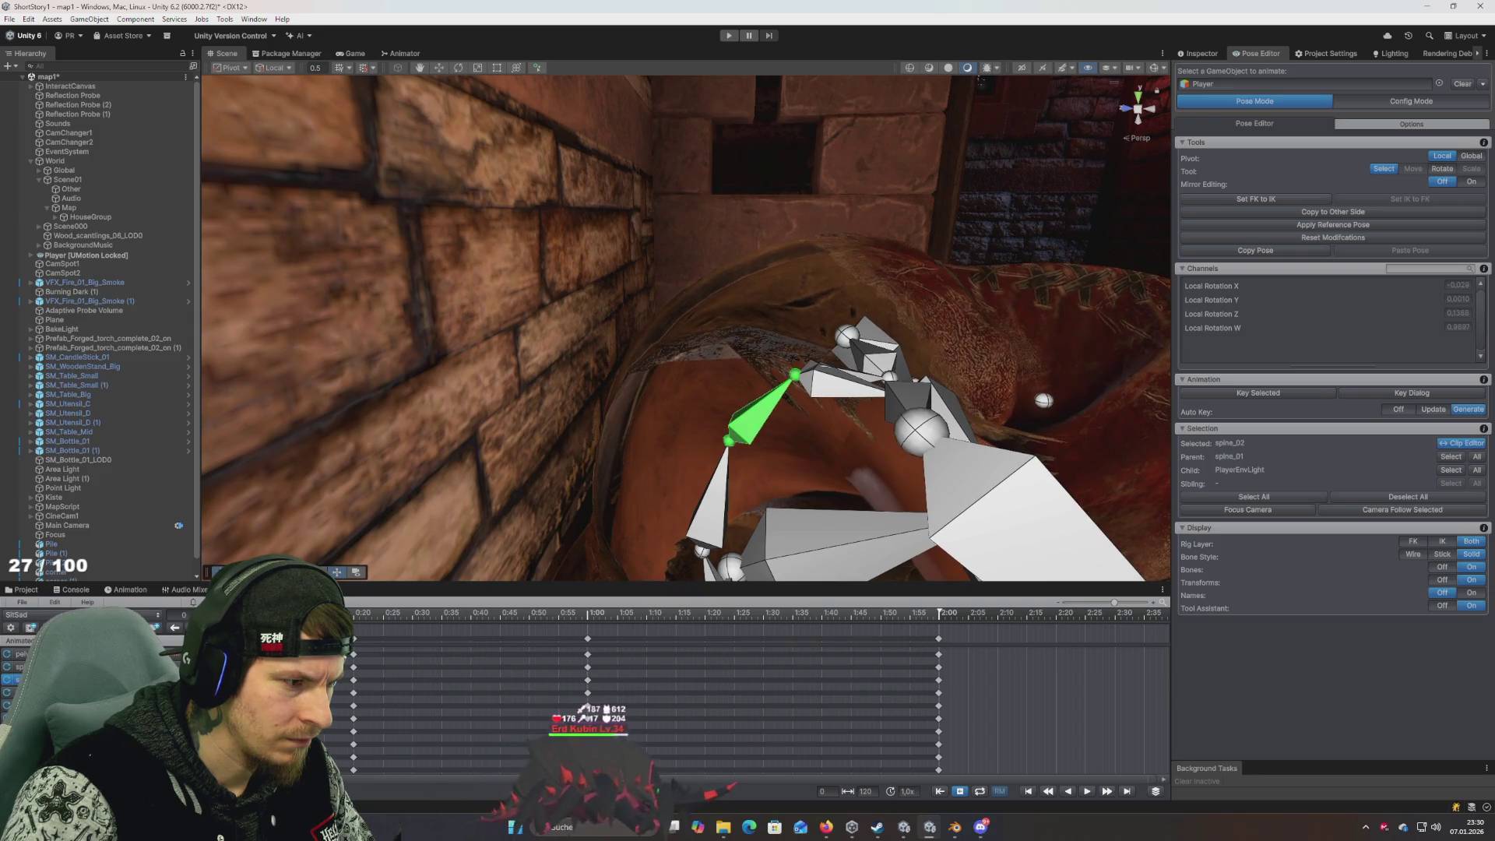
click(708, 521)
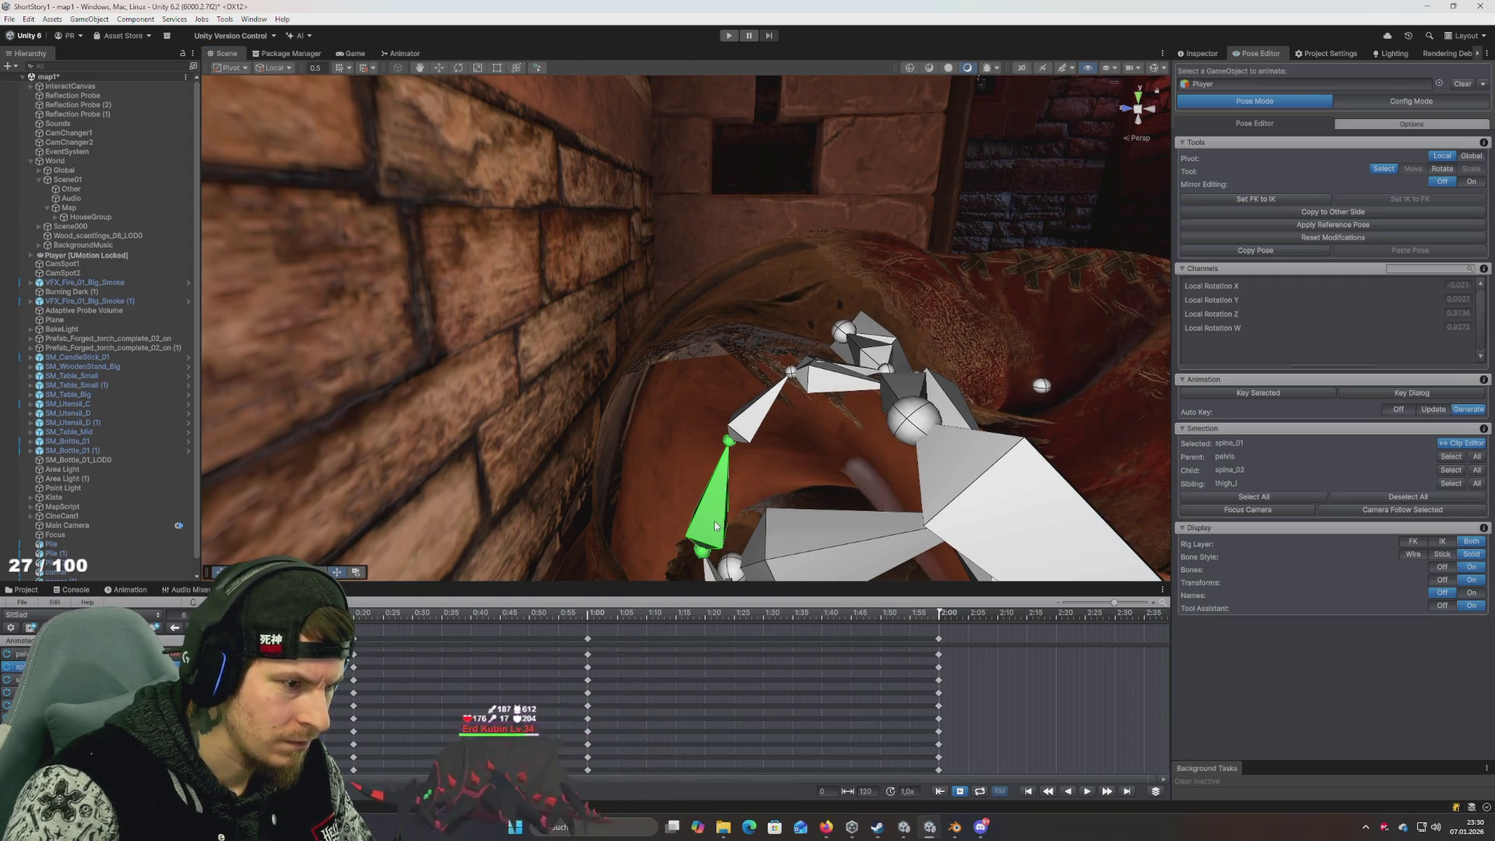
key(e)
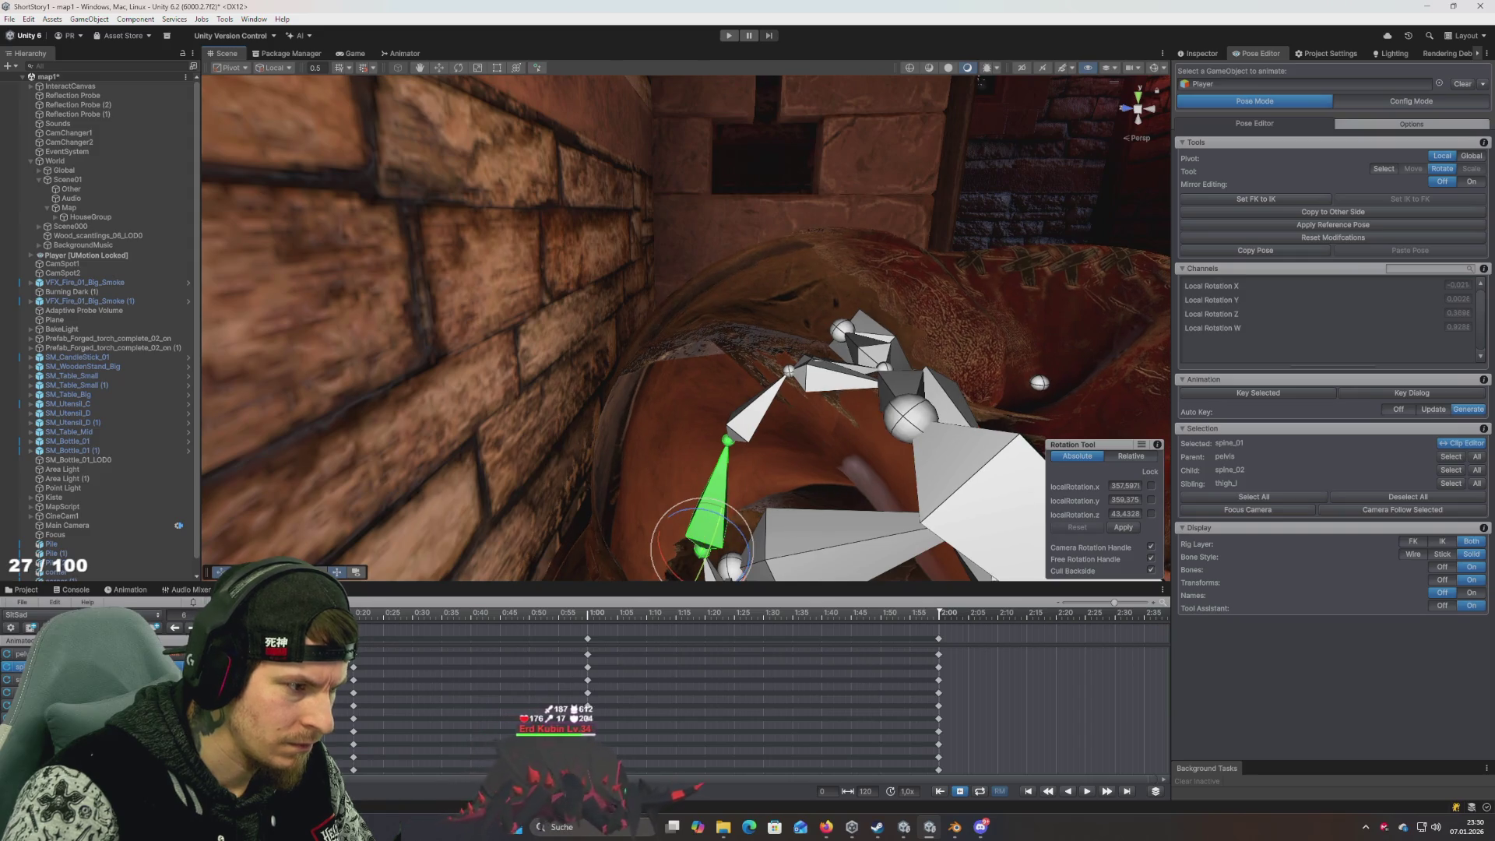
click(744, 436)
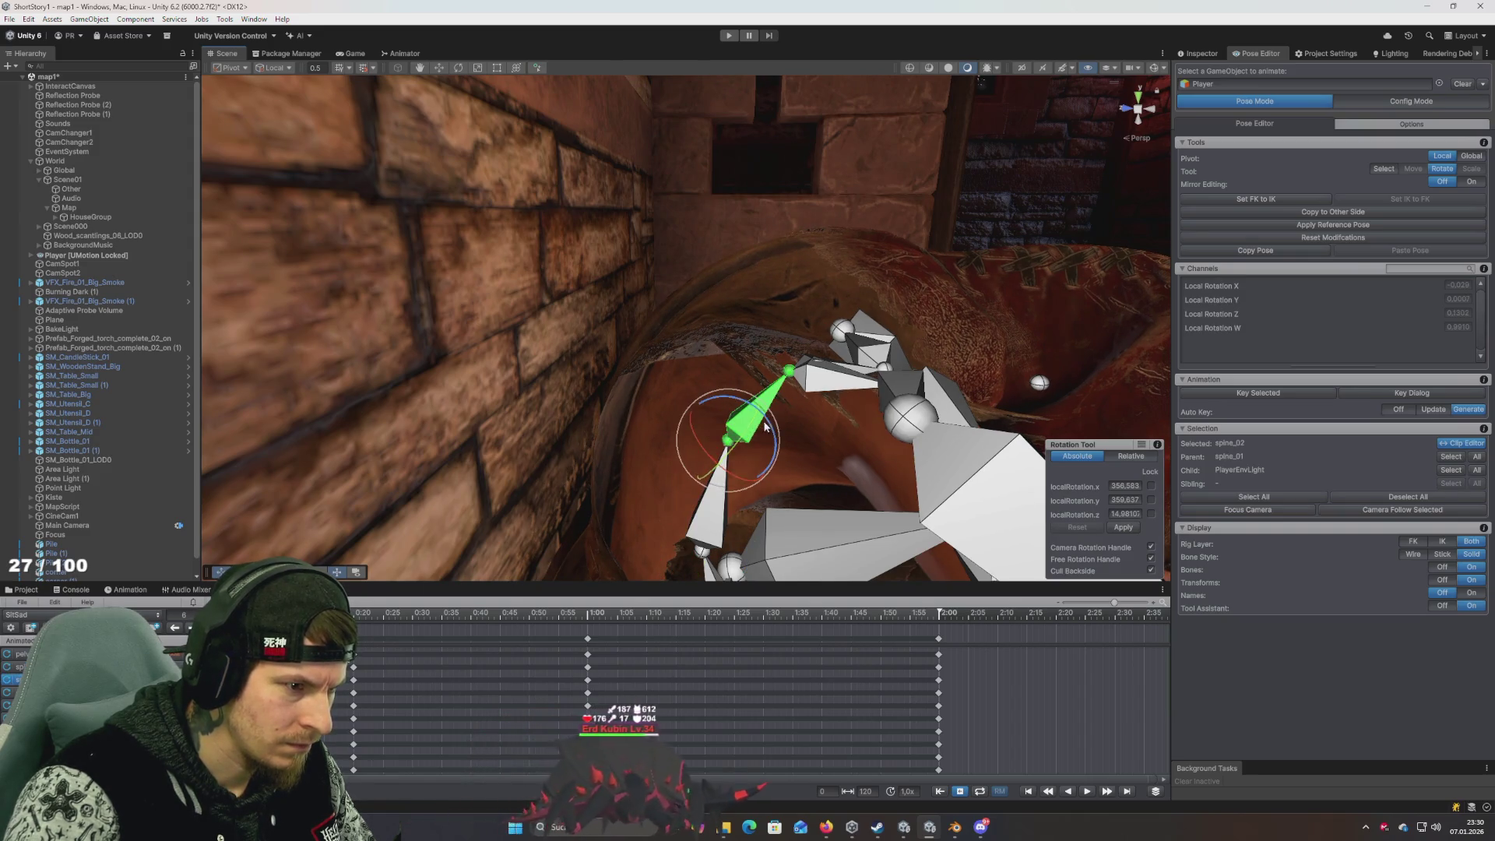
drag(768, 429, 771, 435)
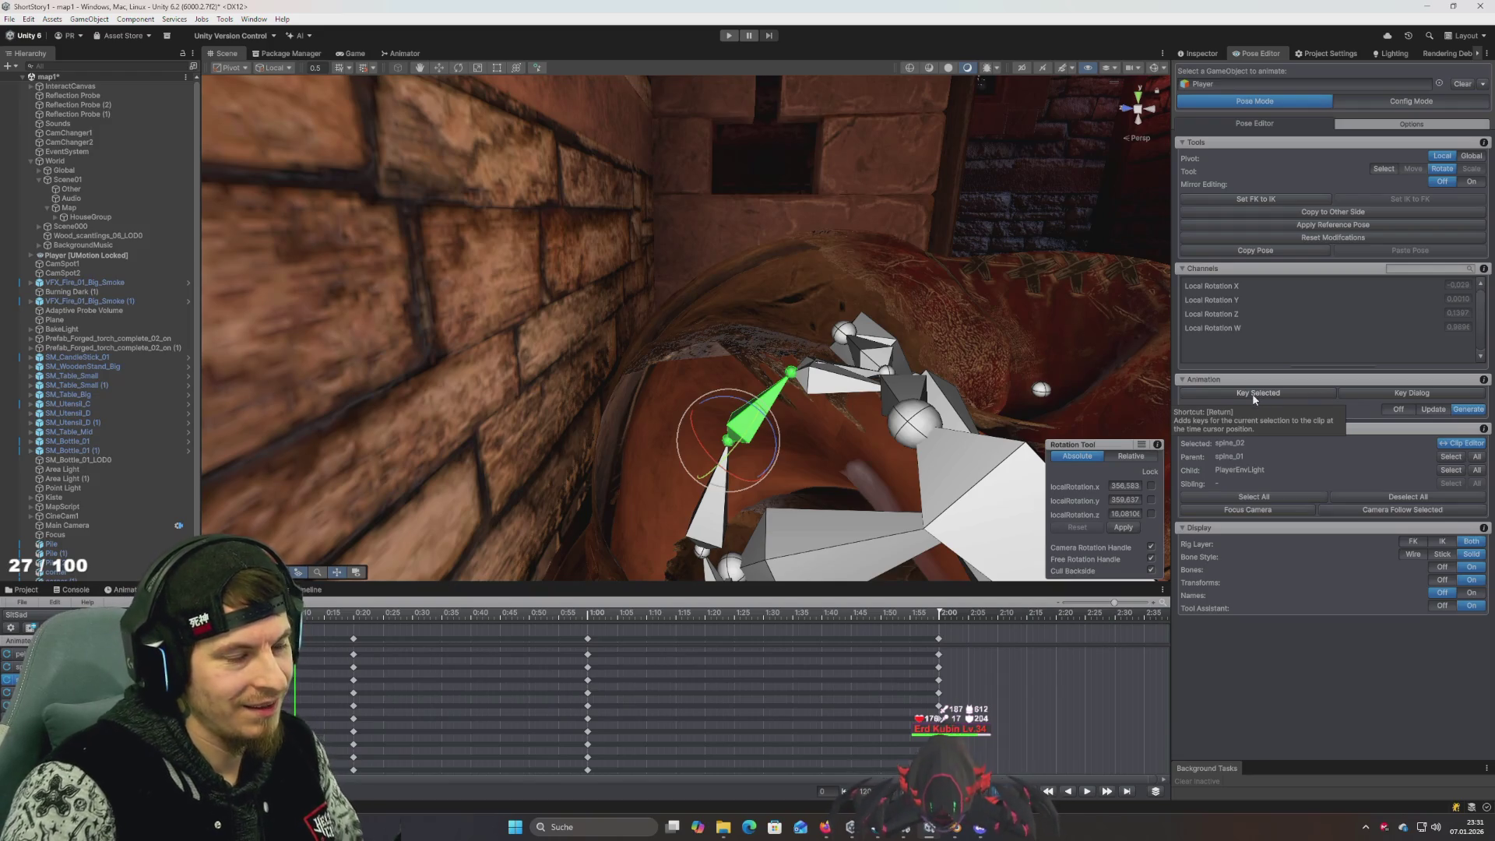
Add spine_01 to the selection, then check and close the Key Selected menu and Key Dialog
shift+click(699, 534)
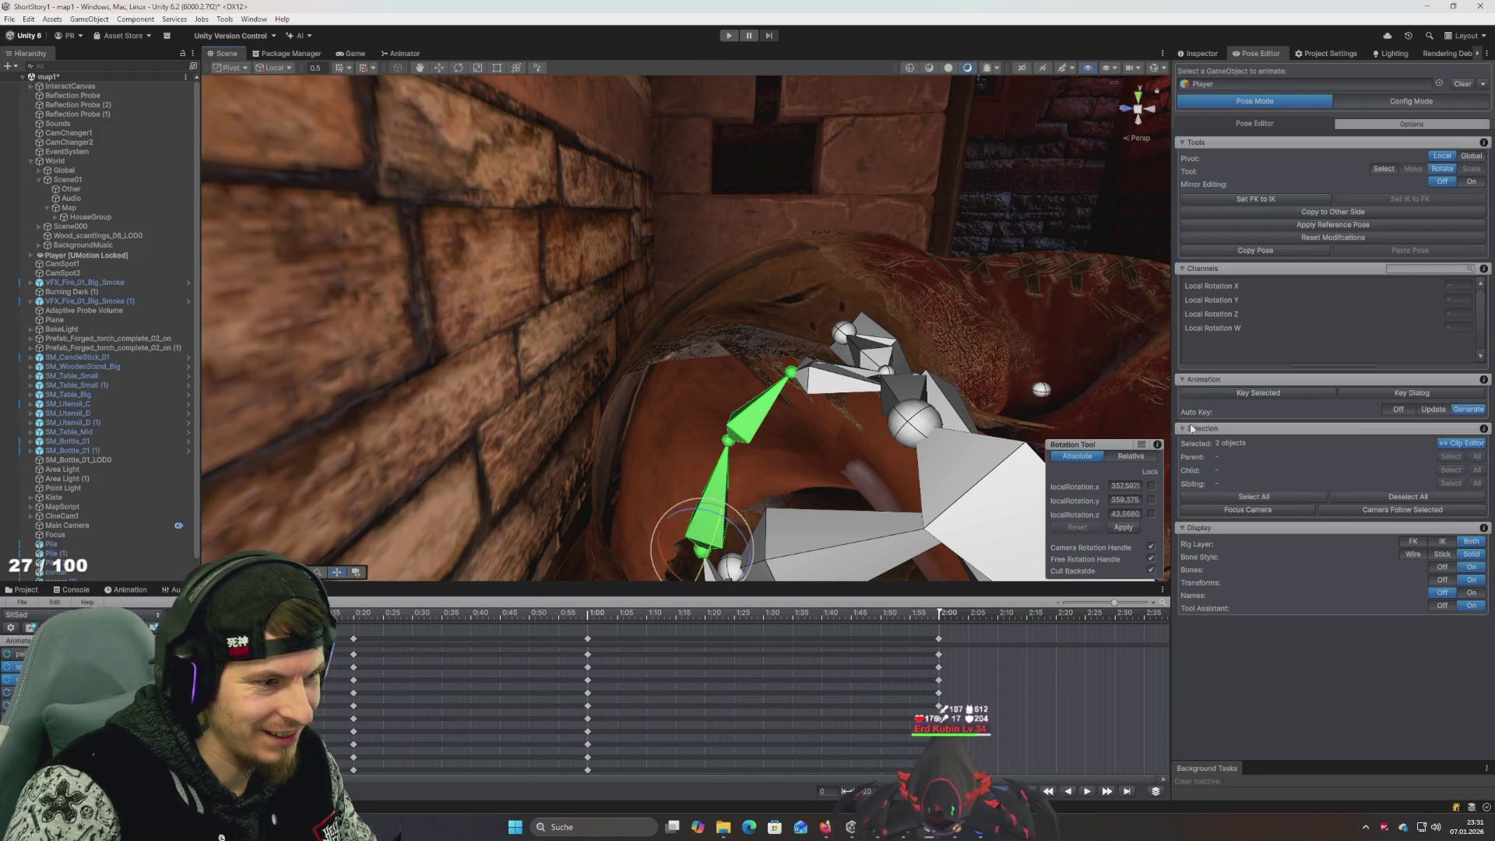
right_click(1267, 396)
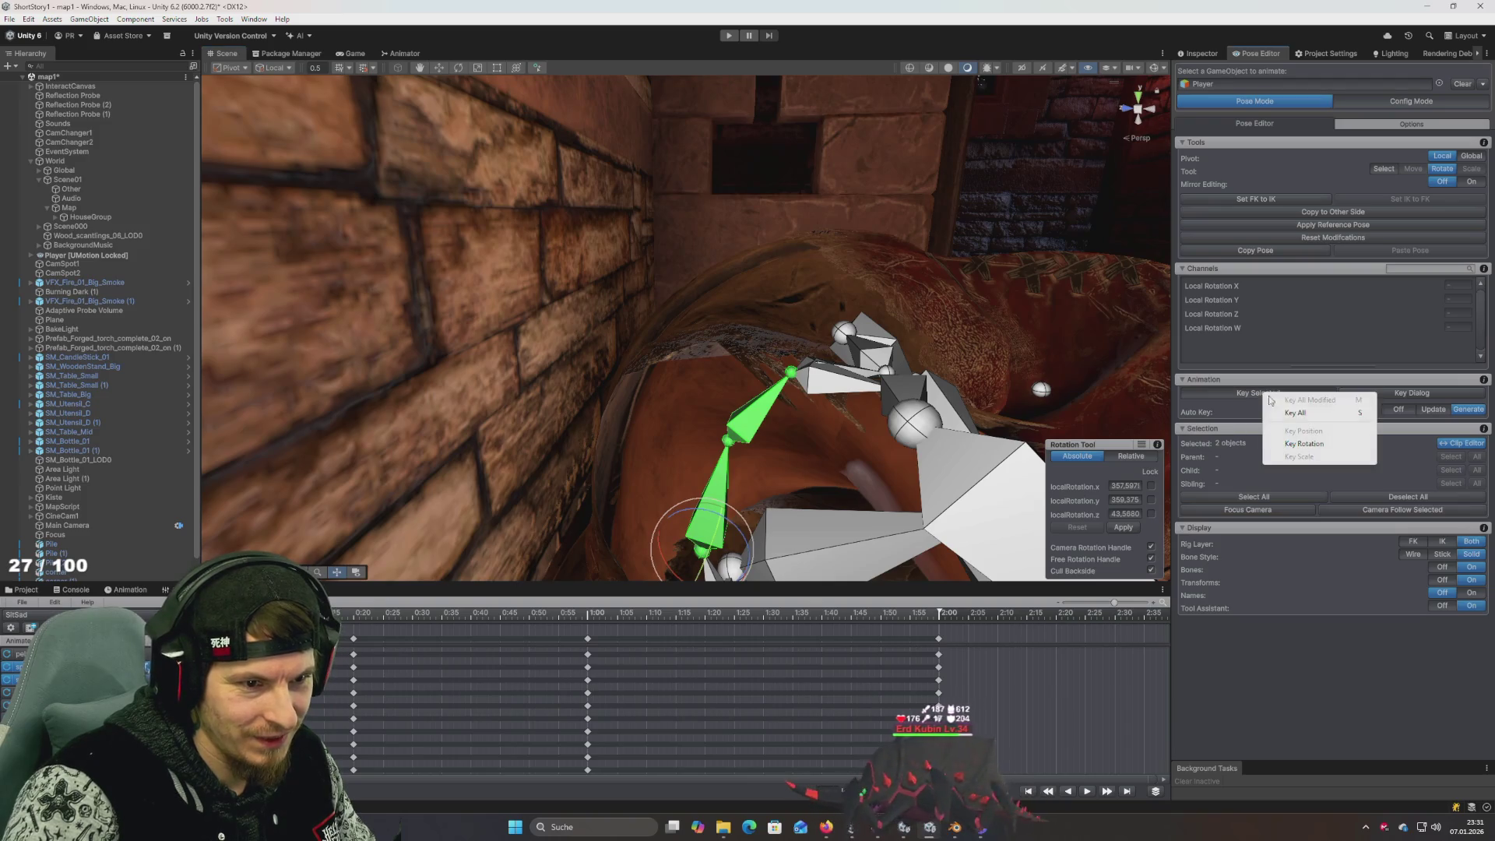
click(1423, 398)
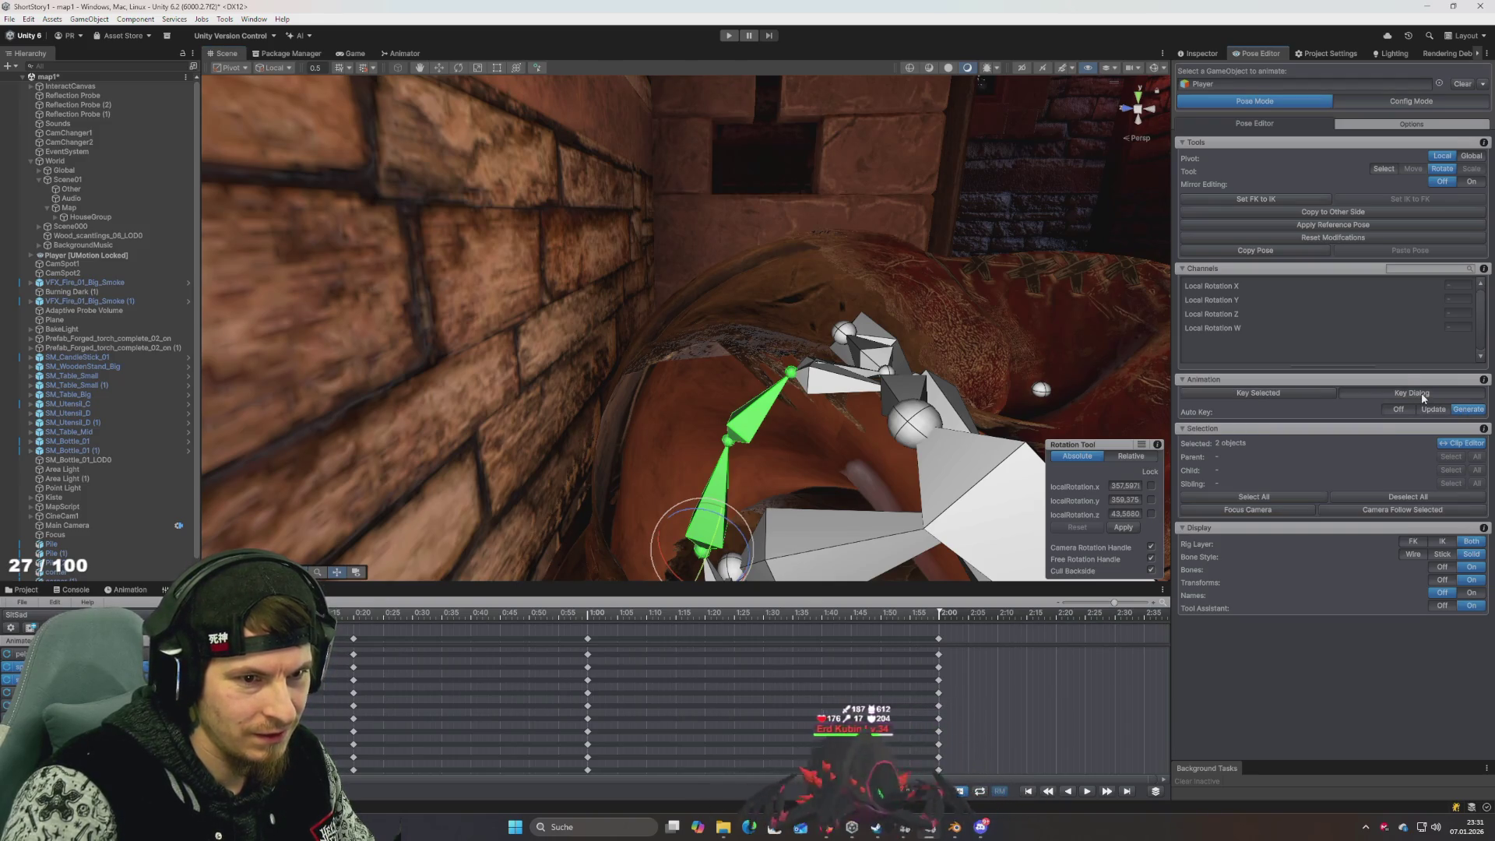
click(1422, 392)
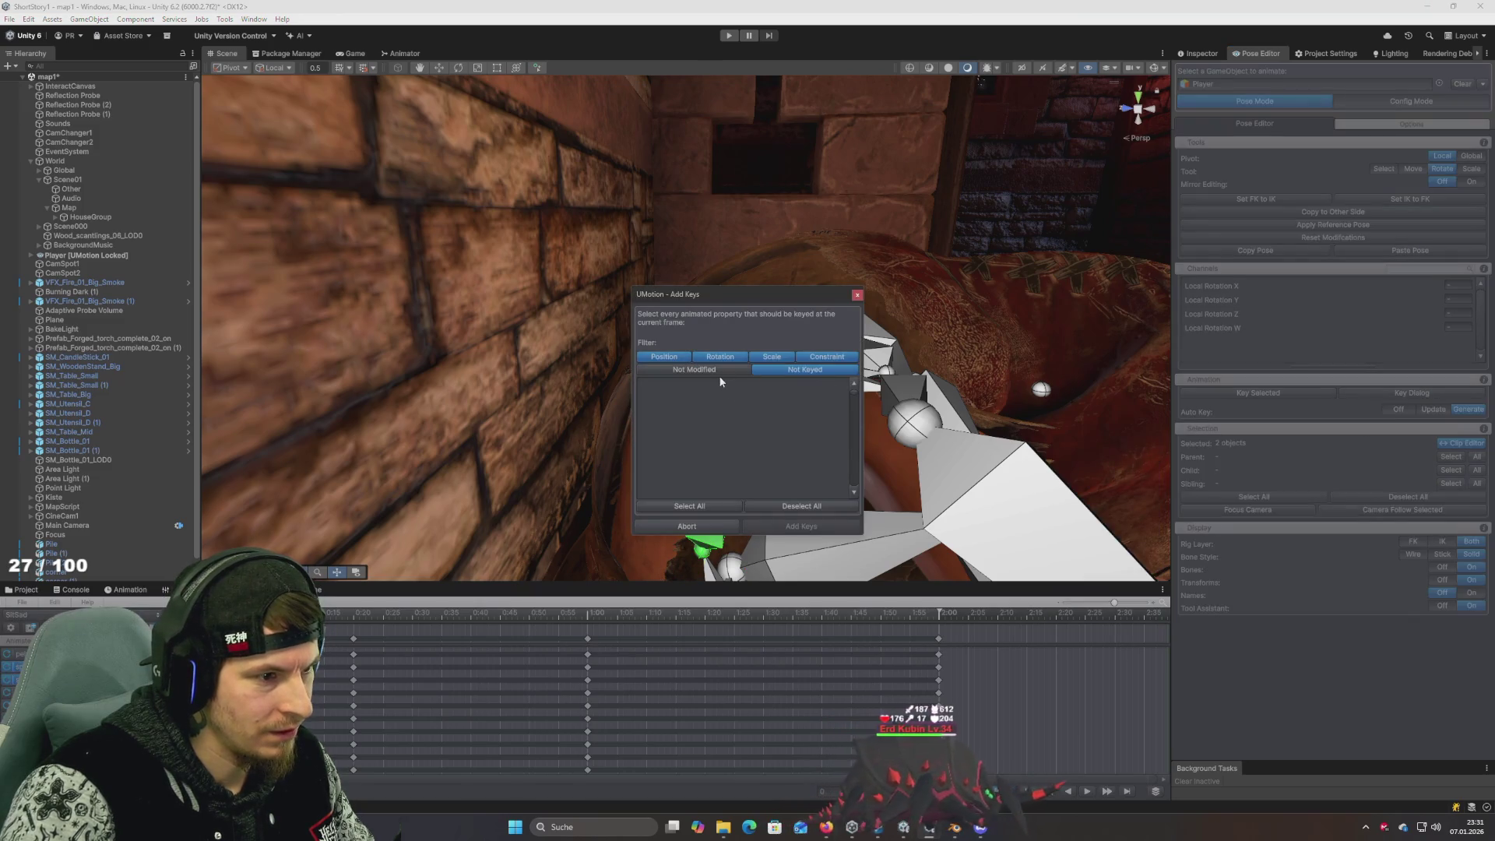
click(857, 294)
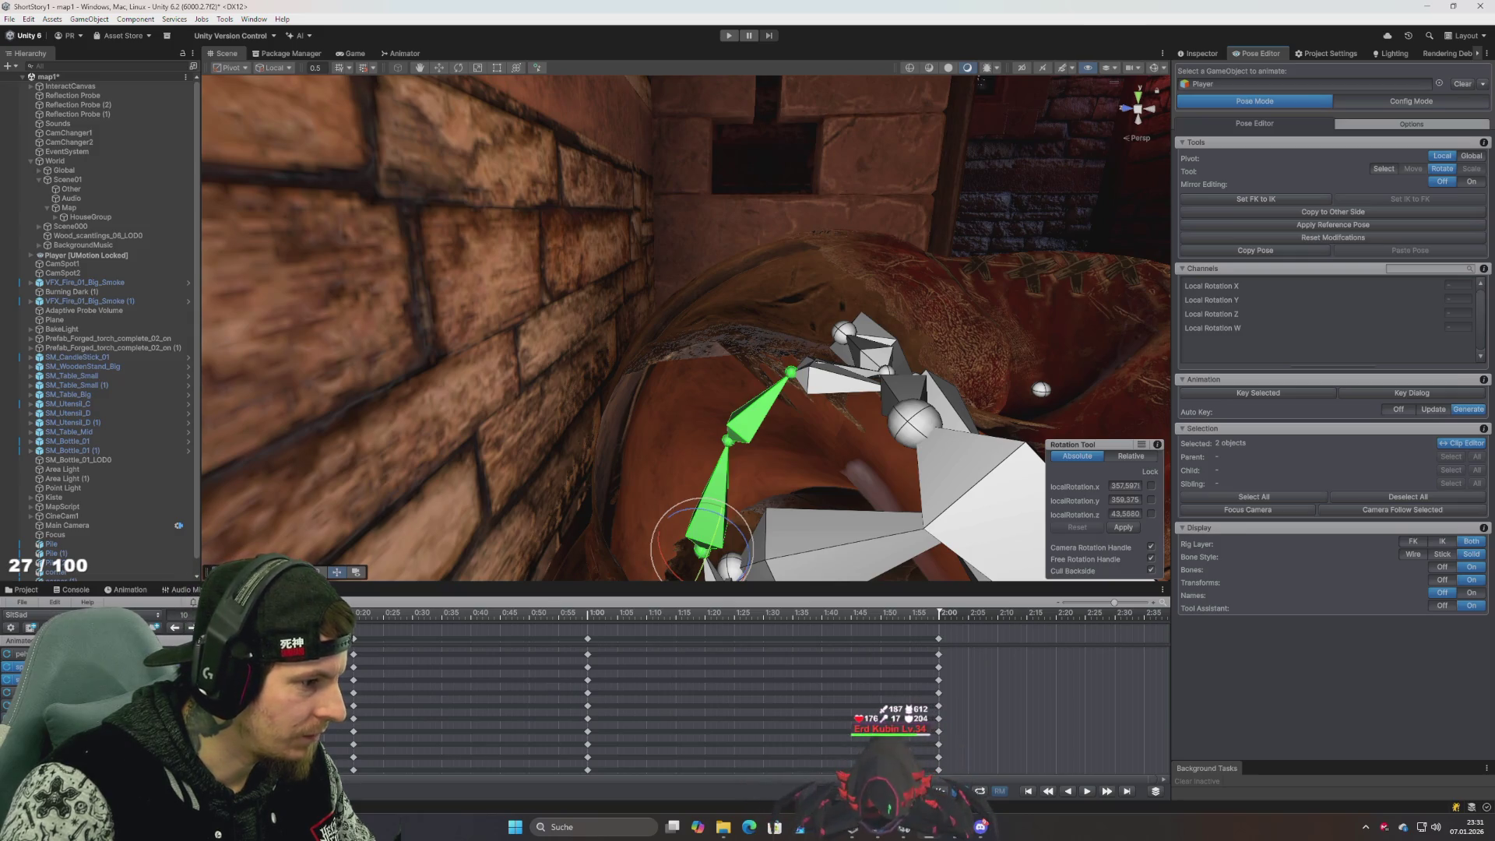
scroll(760, 701, left, 2)
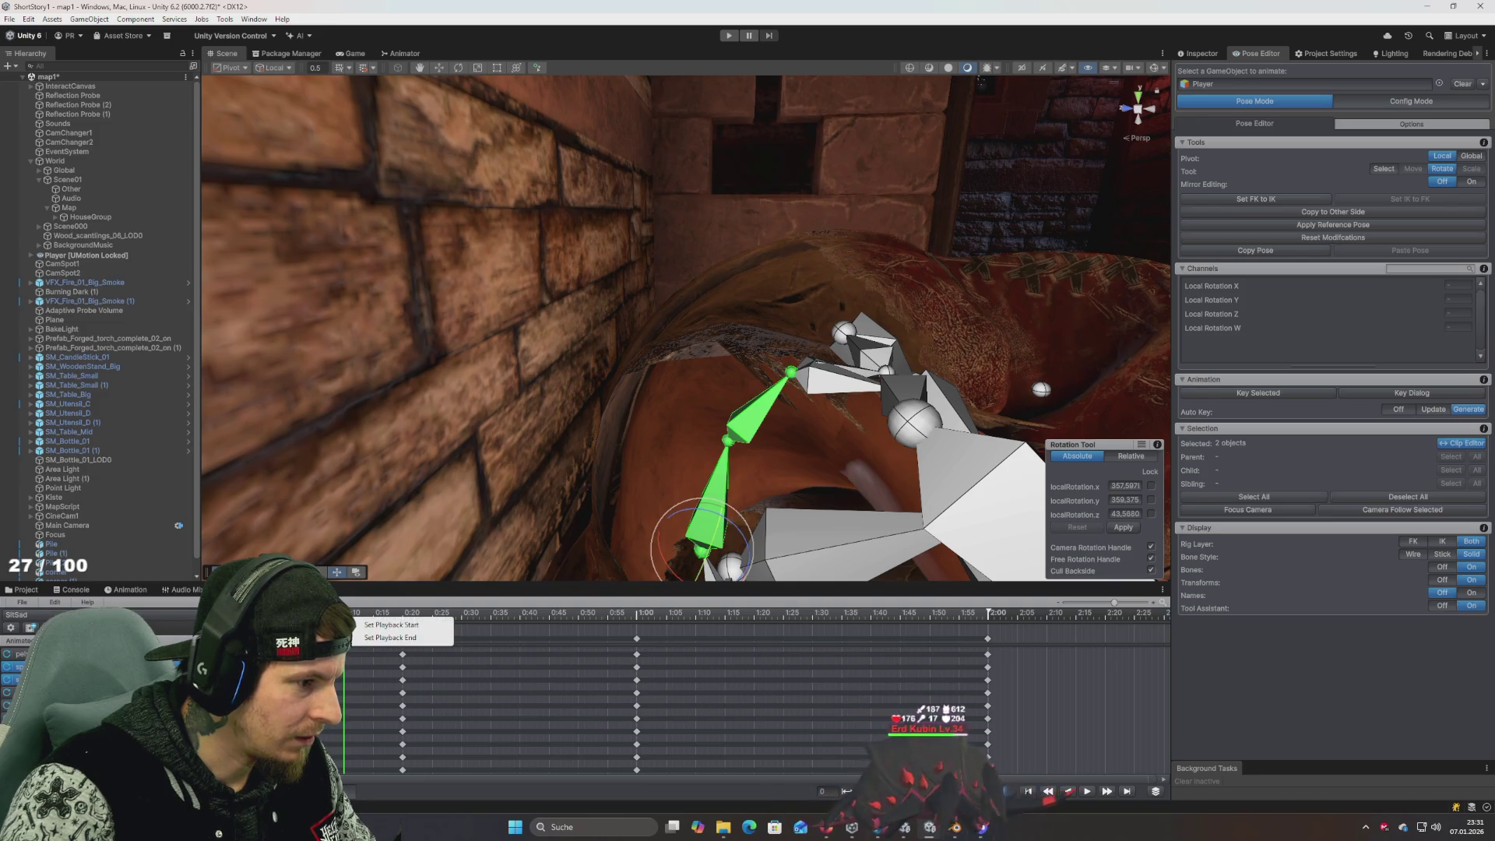
Key the spine bones' rotation at 0:10
right_click(296, 666)
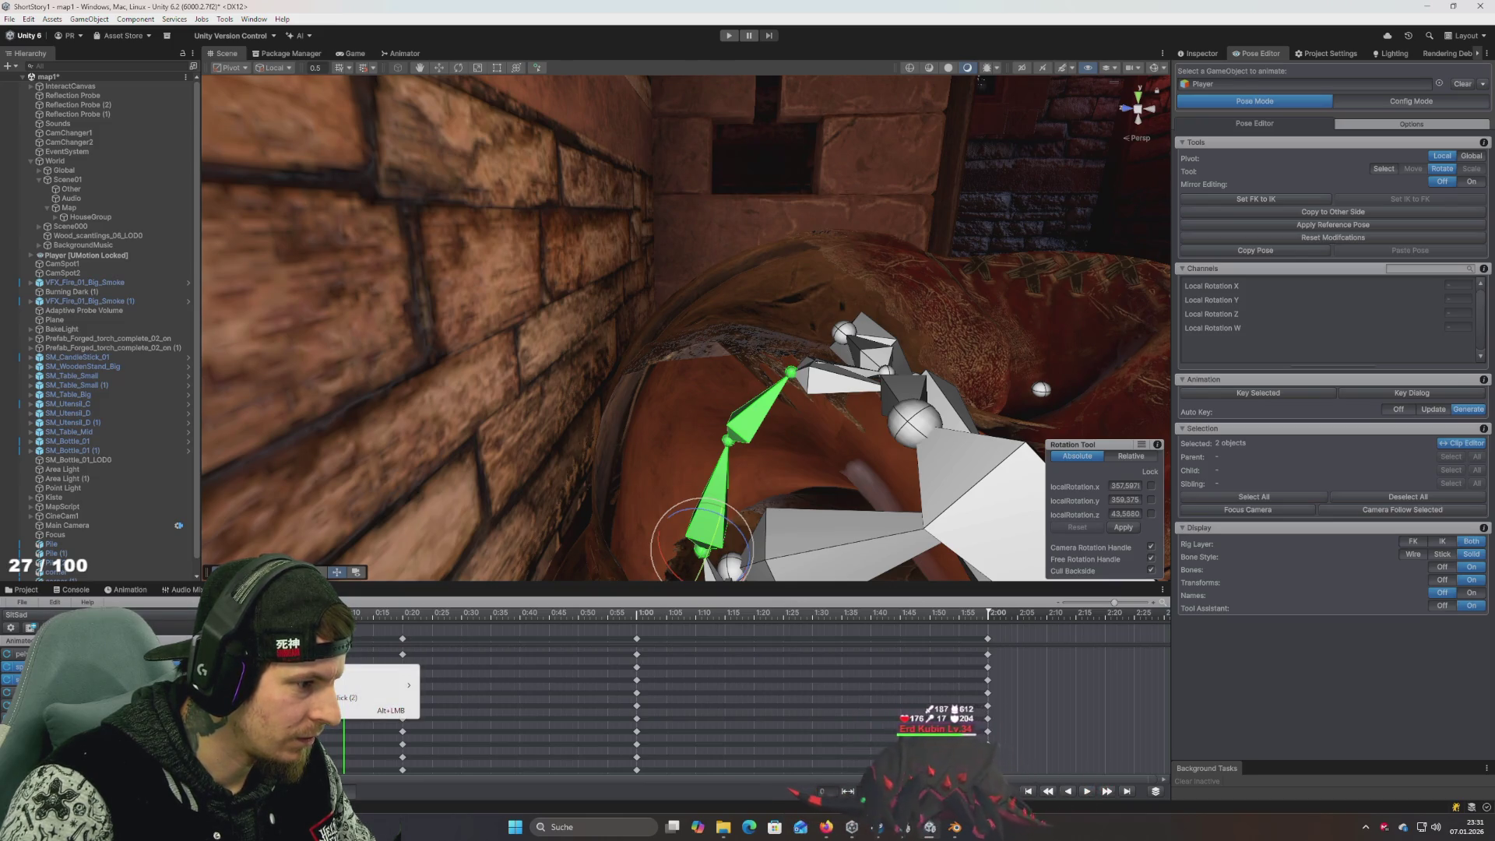
click(154, 612)
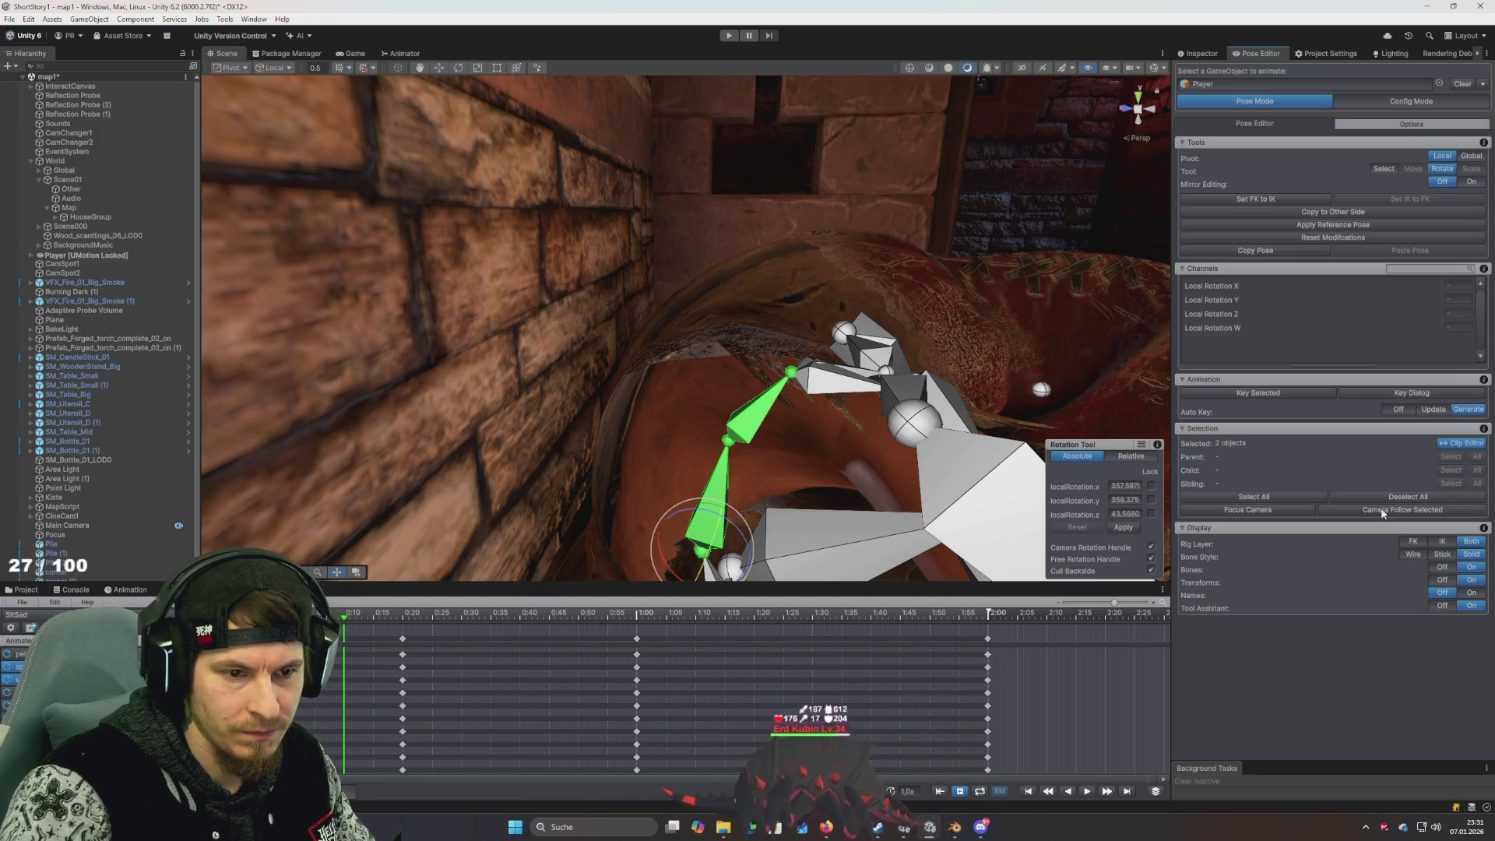
right_click(1283, 392)
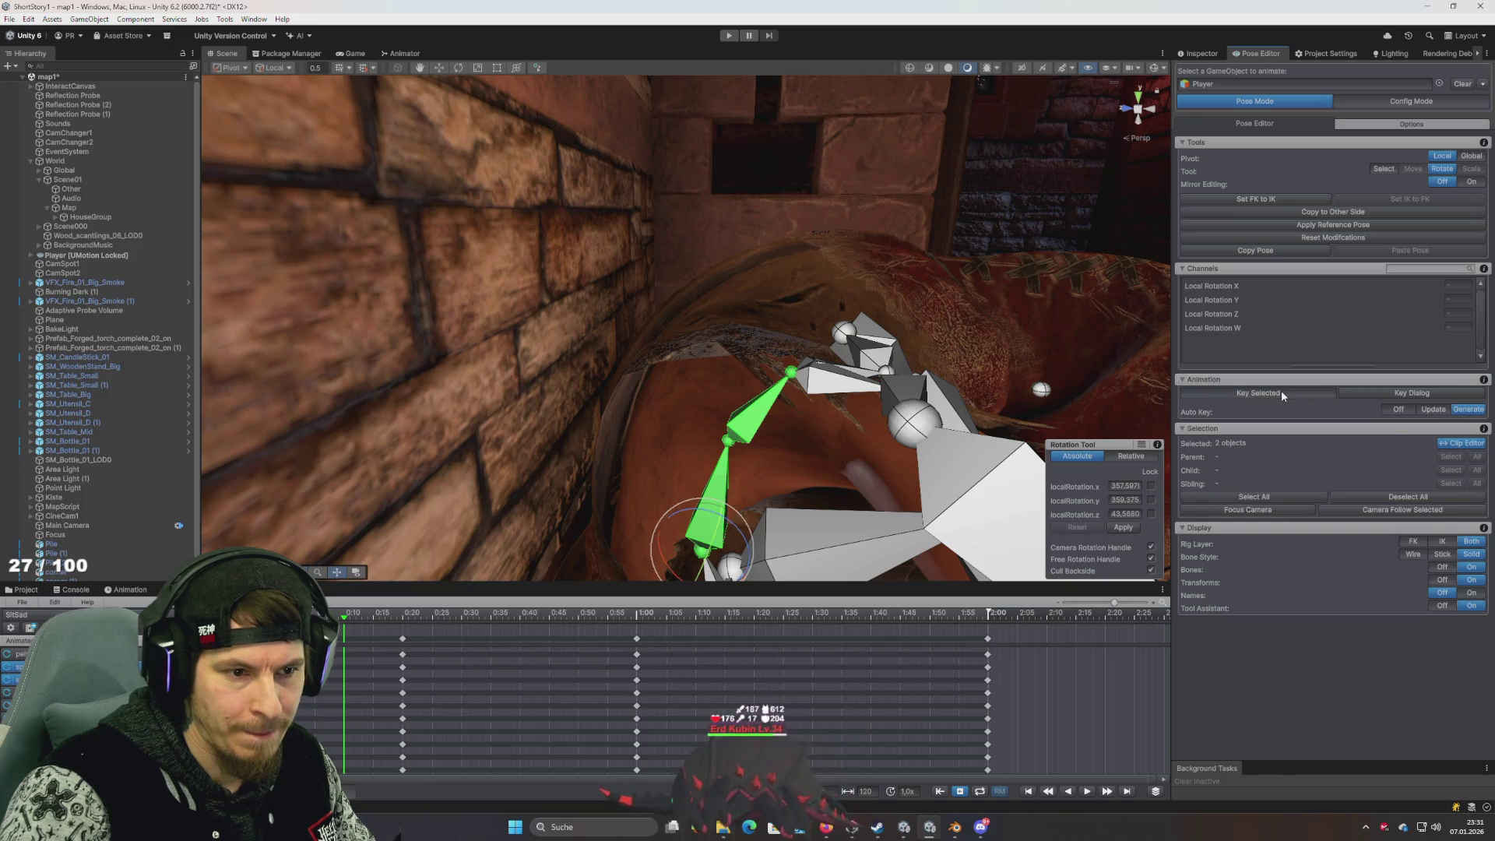
click(1331, 442)
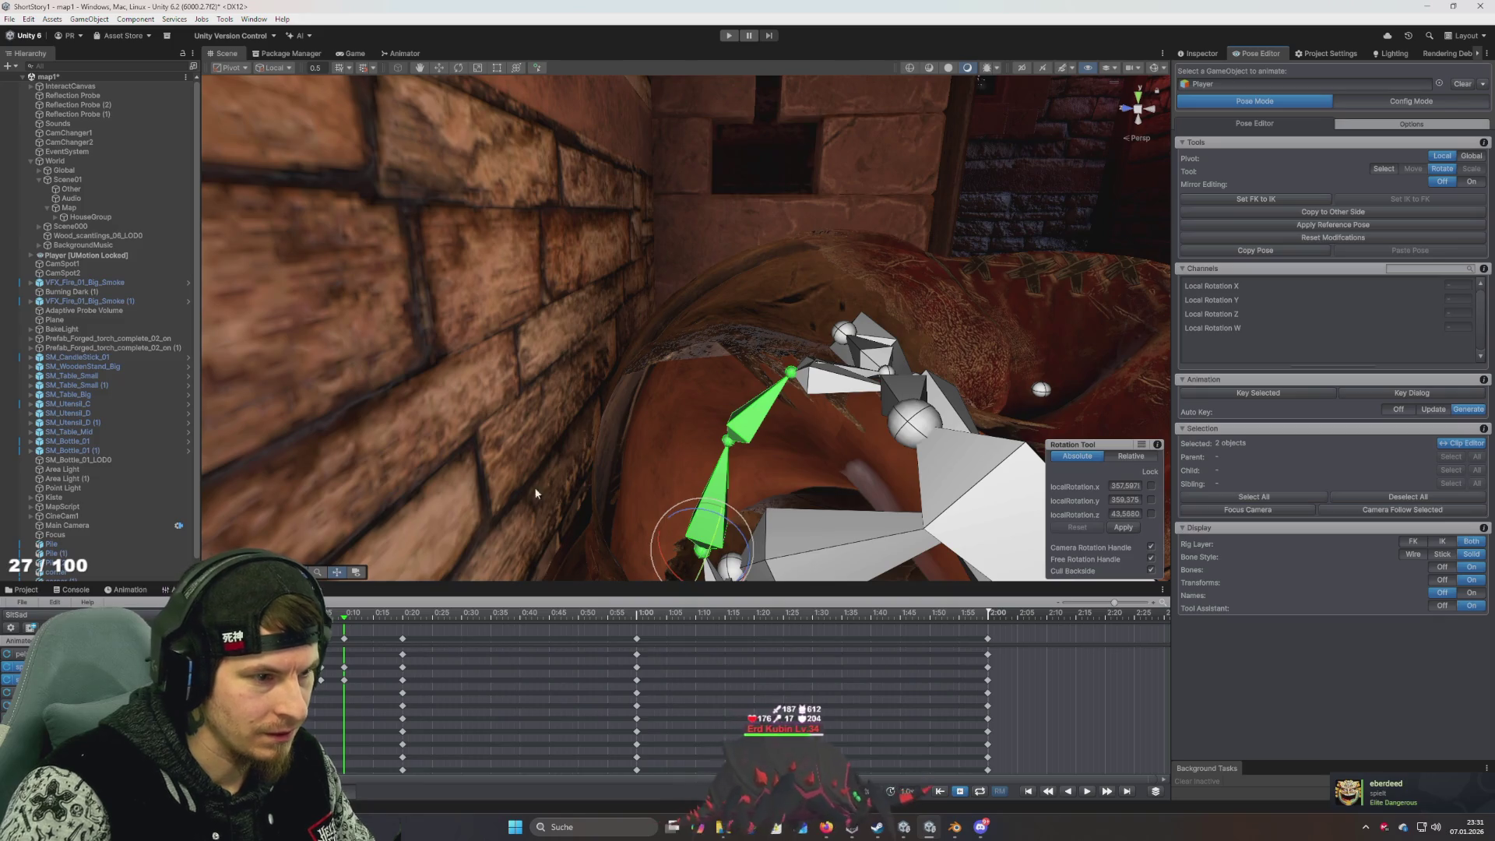
Copy the two spine keys, paste them at 0:10, and shift them to about 0:12
click(345, 668)
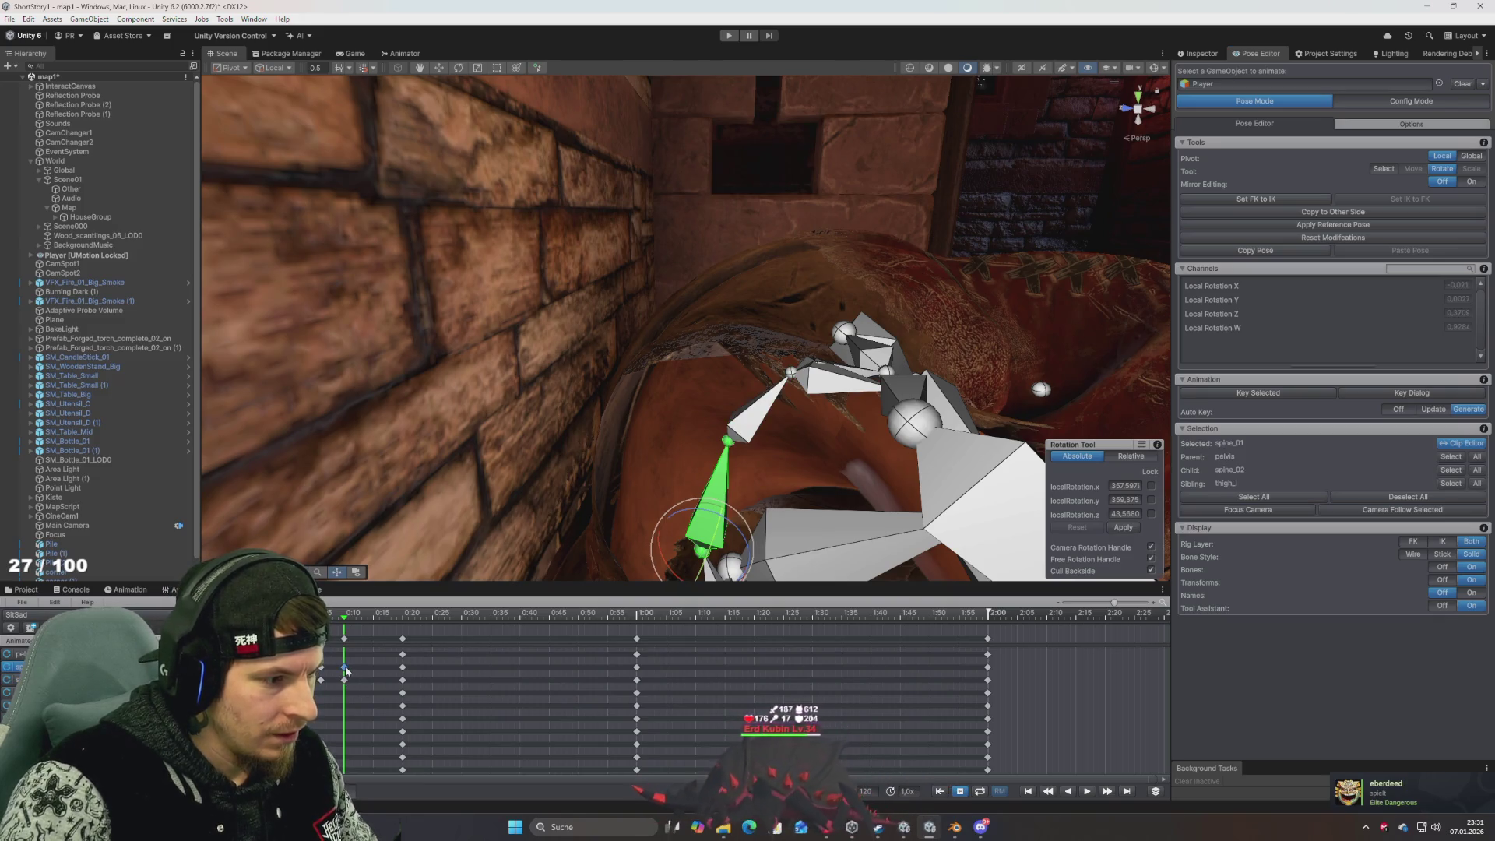
ctrl+click(344, 680)
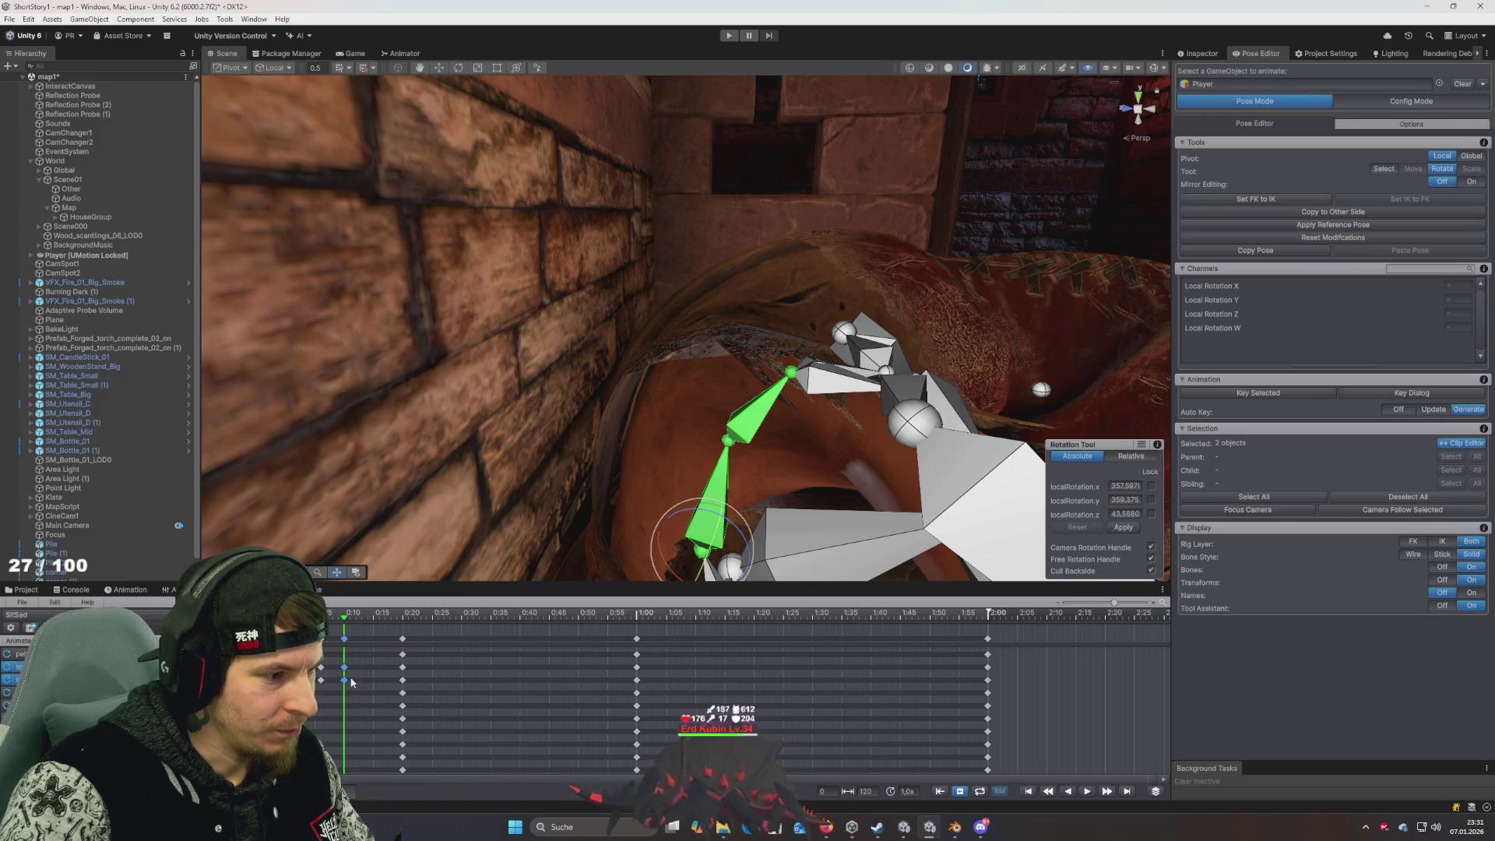
key(ctrl+c)
click(356, 614)
key(ctrl+v)
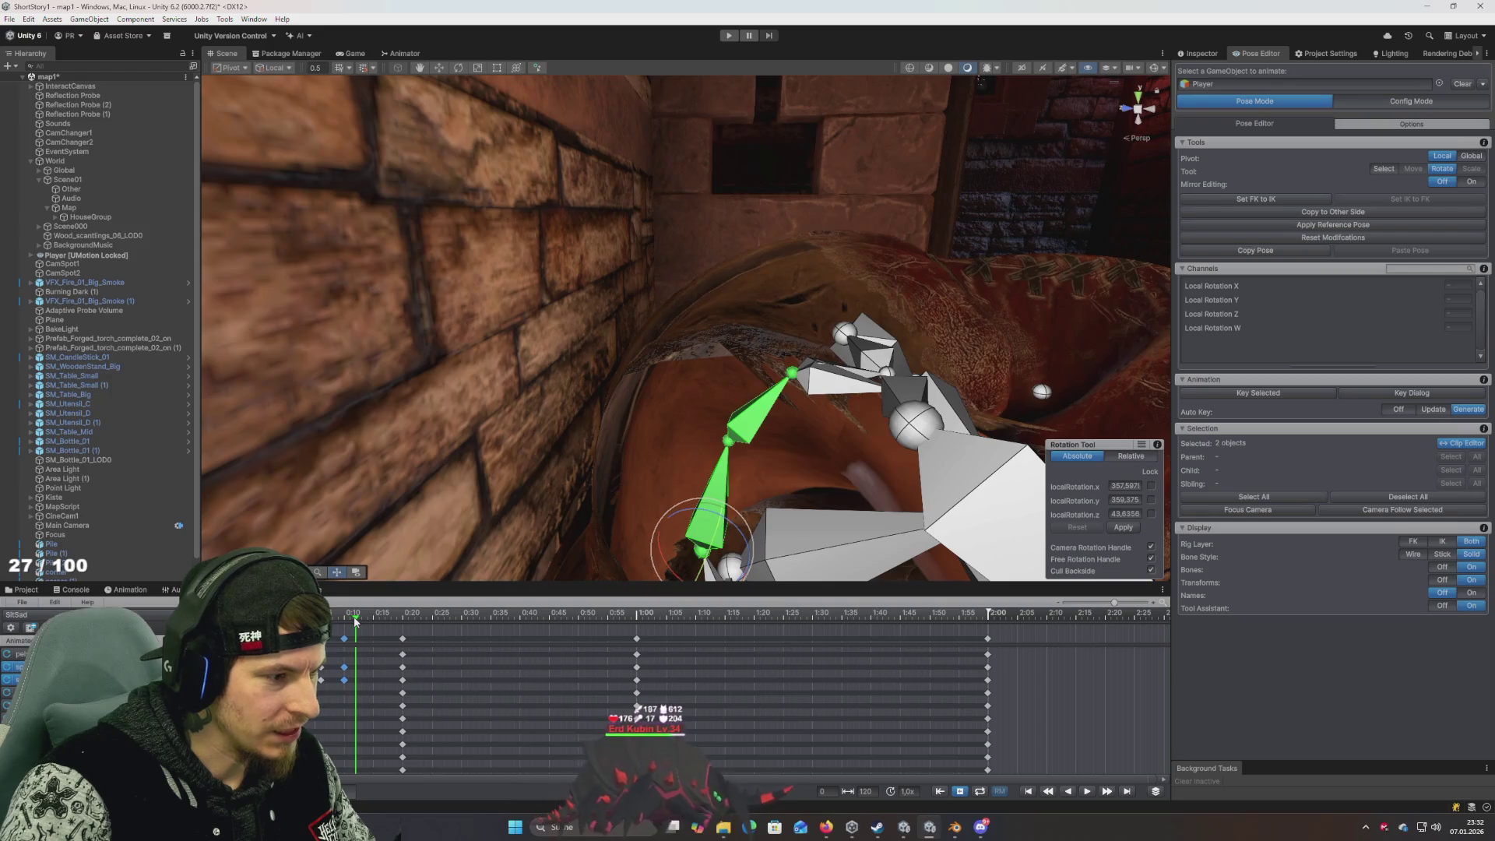
drag(355, 619, 315, 620)
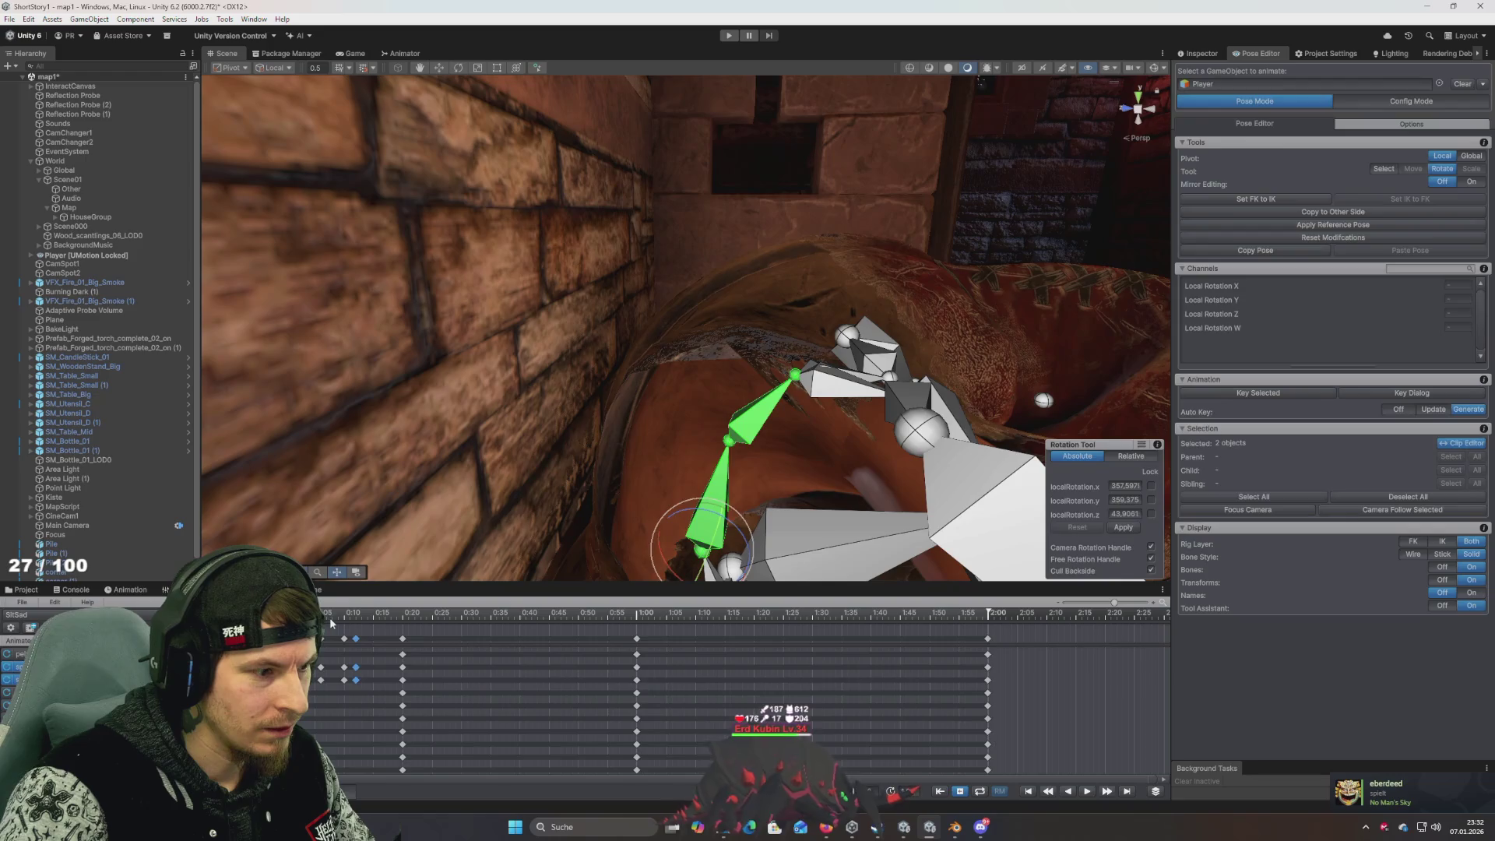
drag(356, 639, 367, 639)
Play back the animation, nudging the spine keys slightly later to adjust timing
key(space)
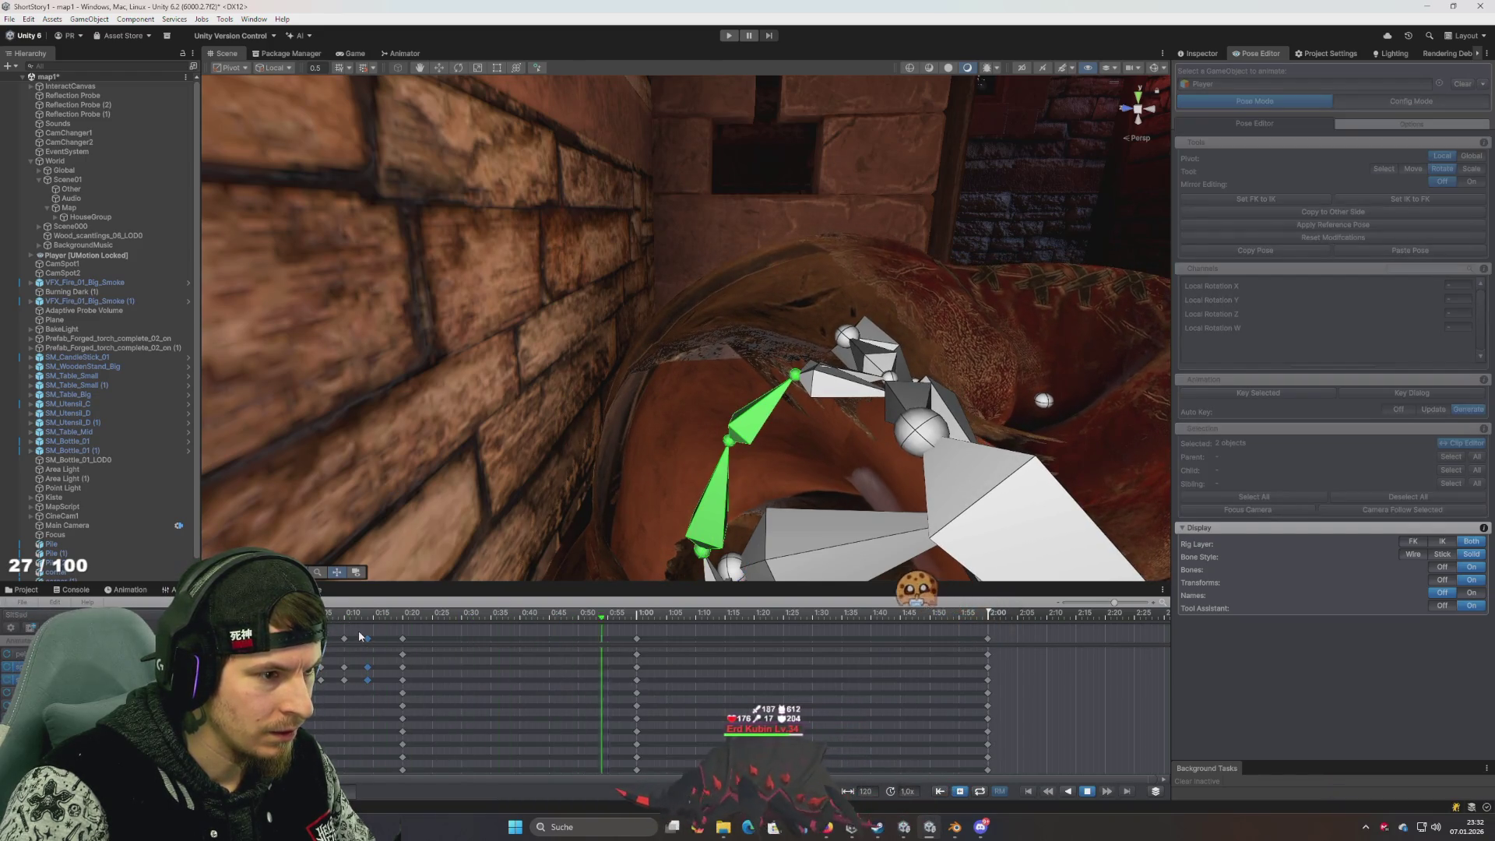
key(space)
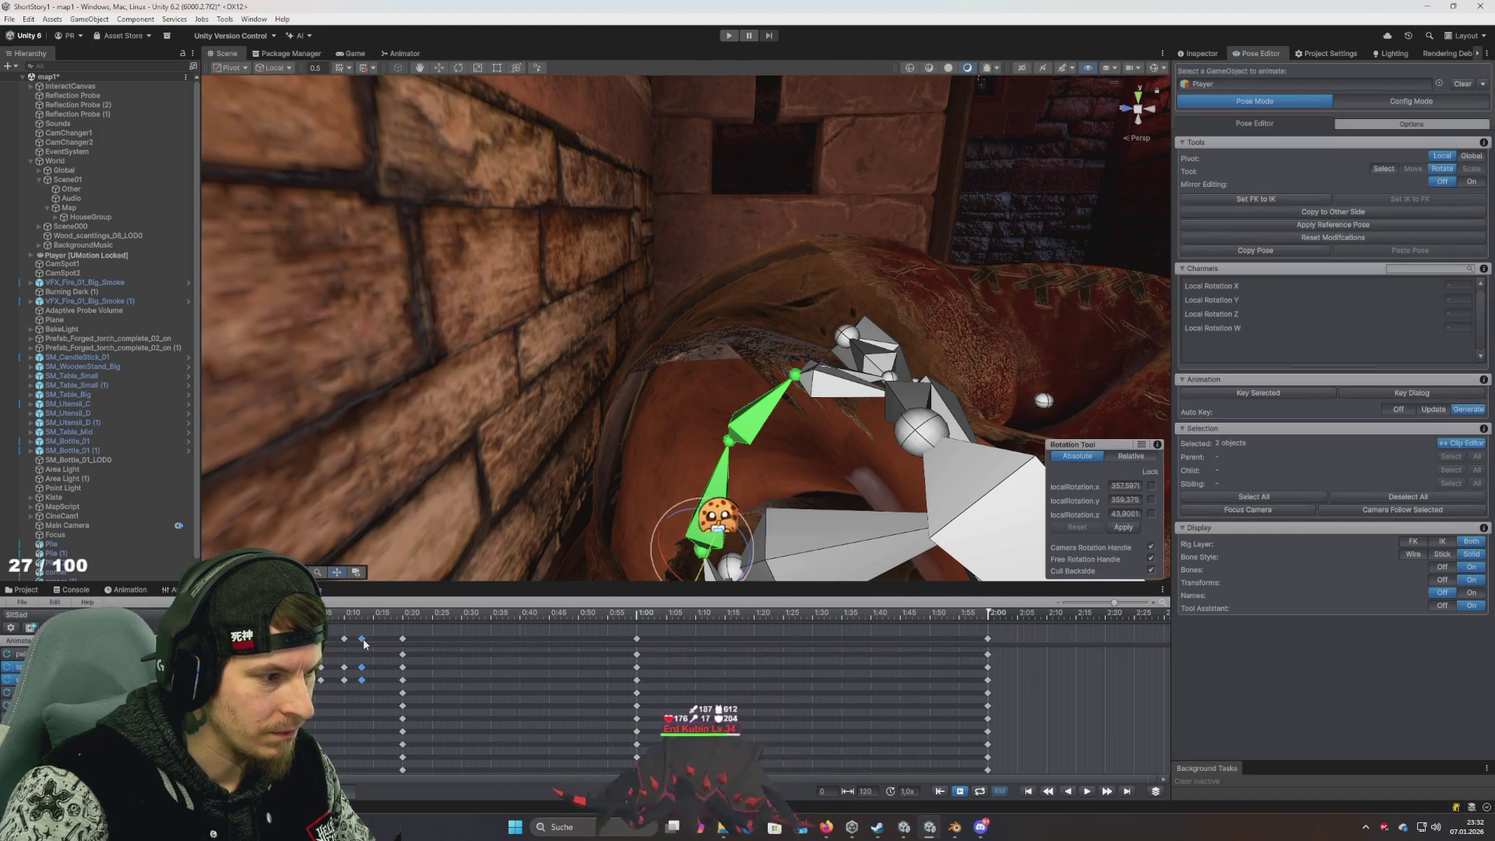
drag(362, 639, 367, 639)
key(space)
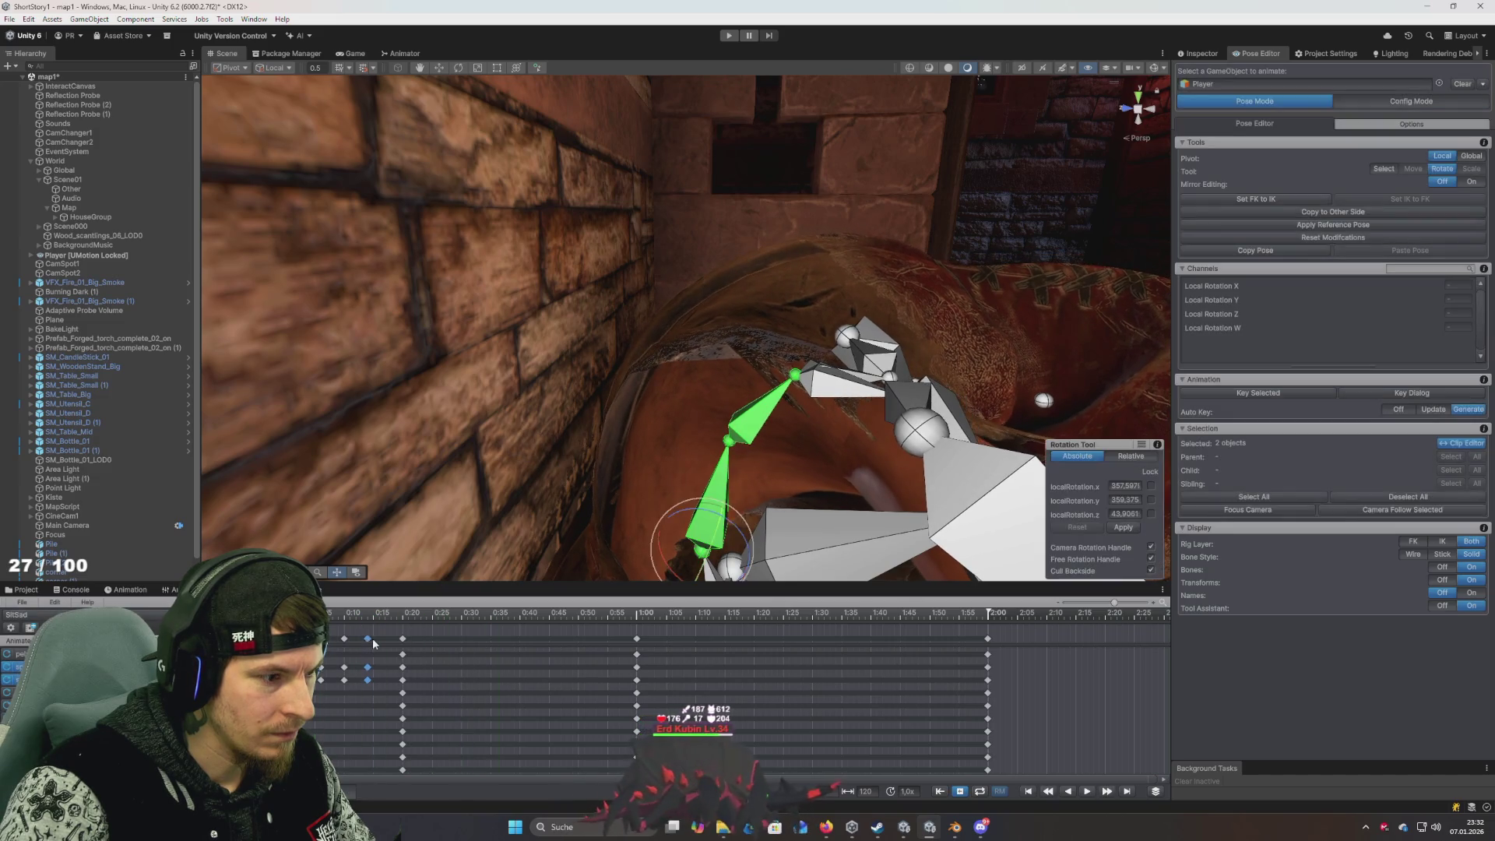
key(space)
scroll(550, 516, down, 3)
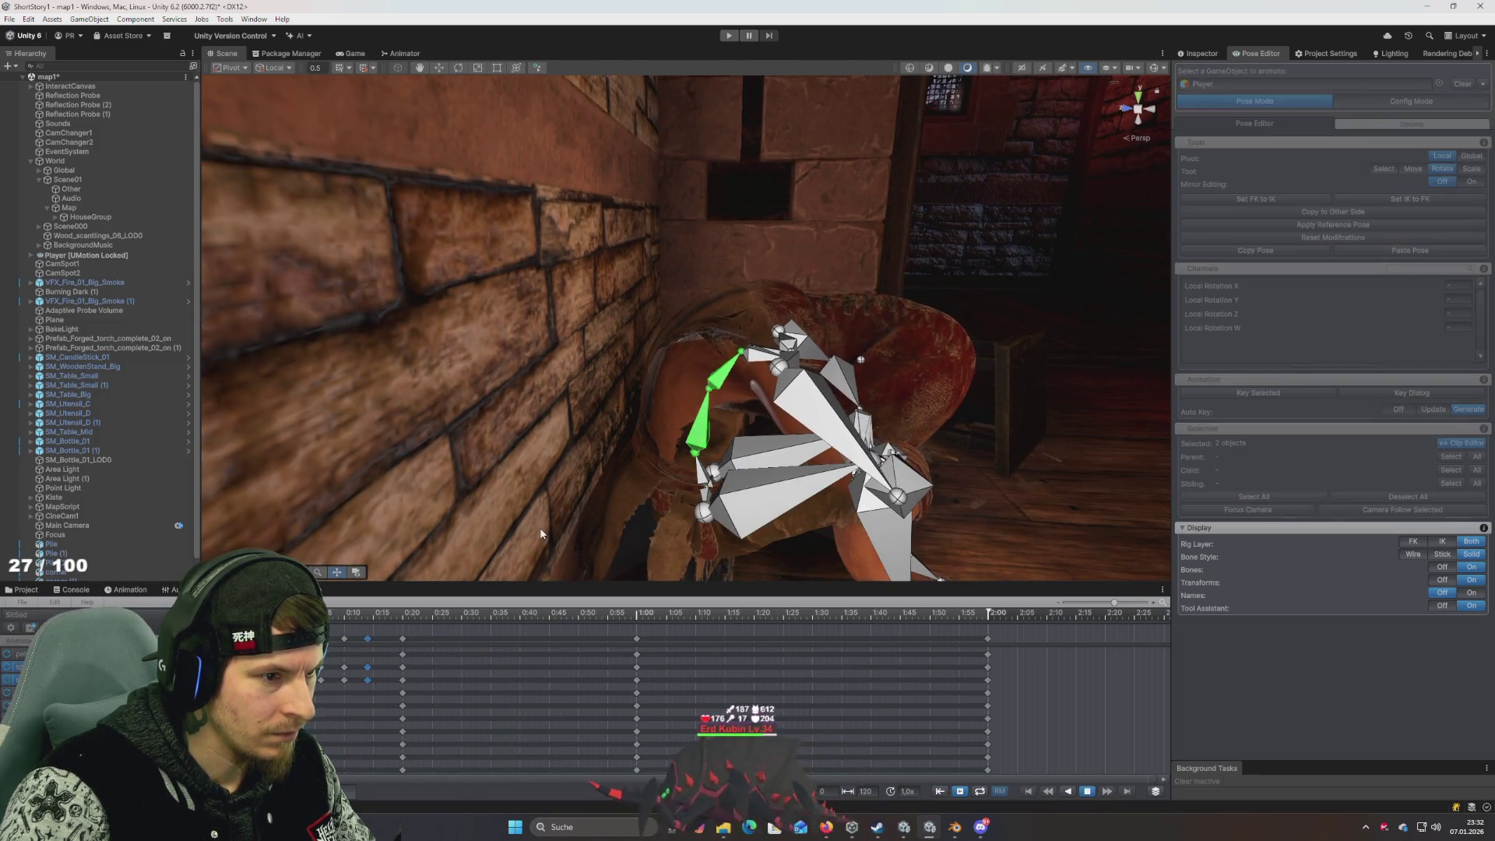
key(space)
key(space)
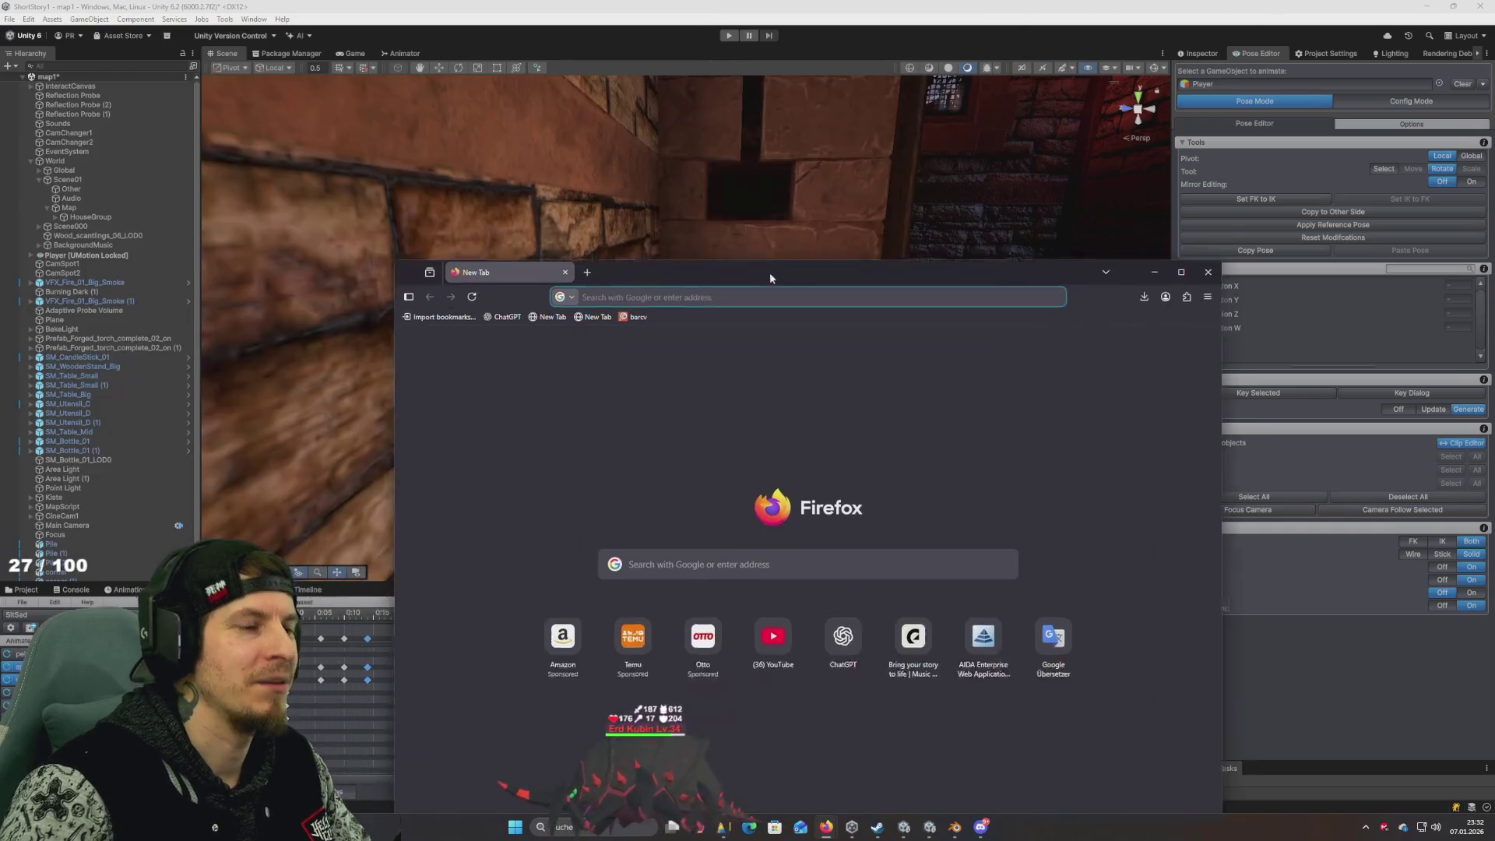
Maximize Firefox, open YouTube, and select its search box
double_click(782, 252)
click(709, 483)
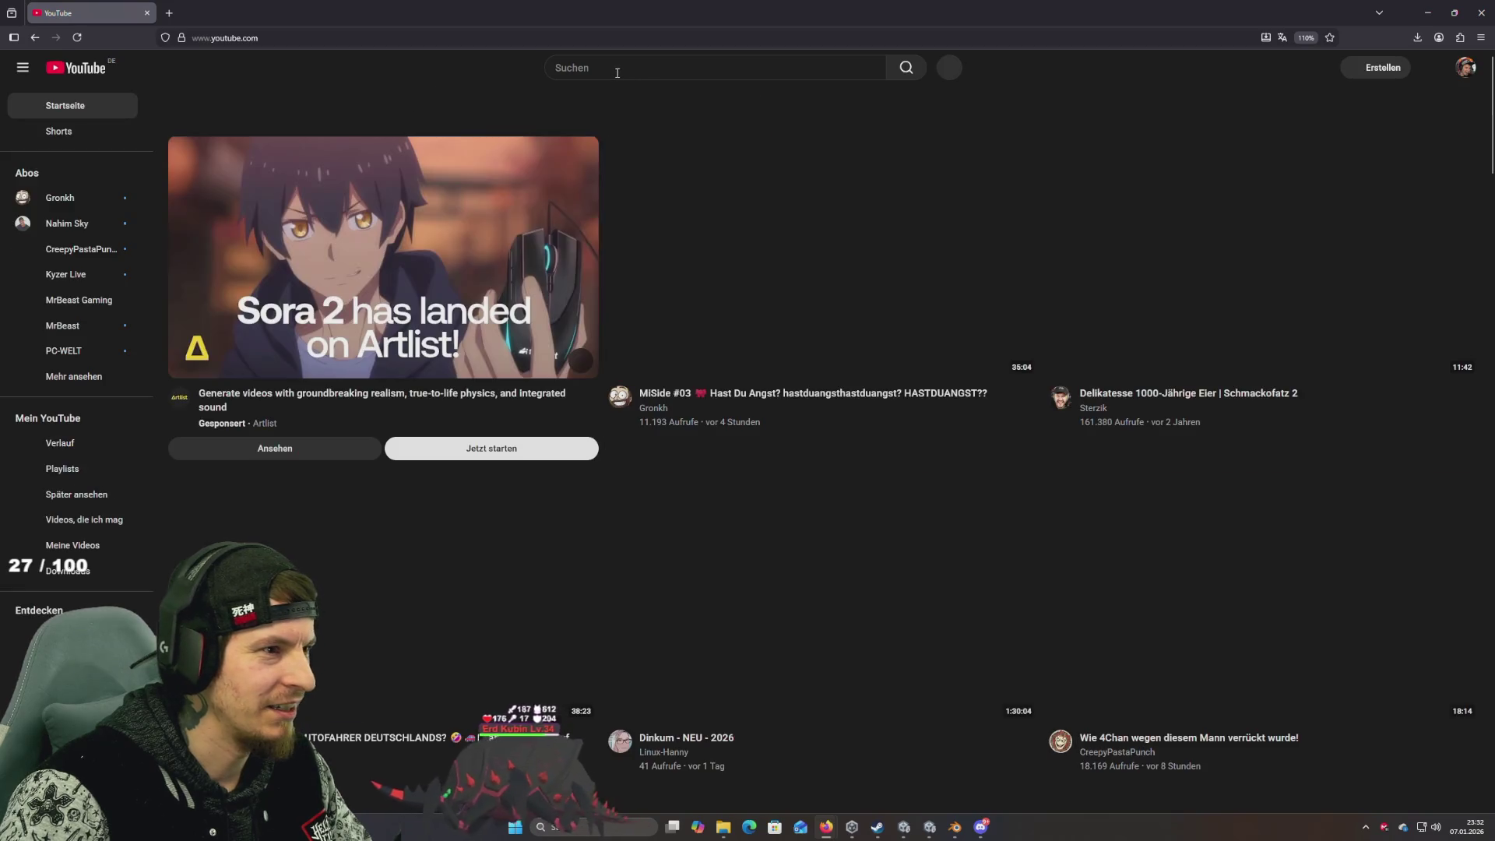
click(616, 70)
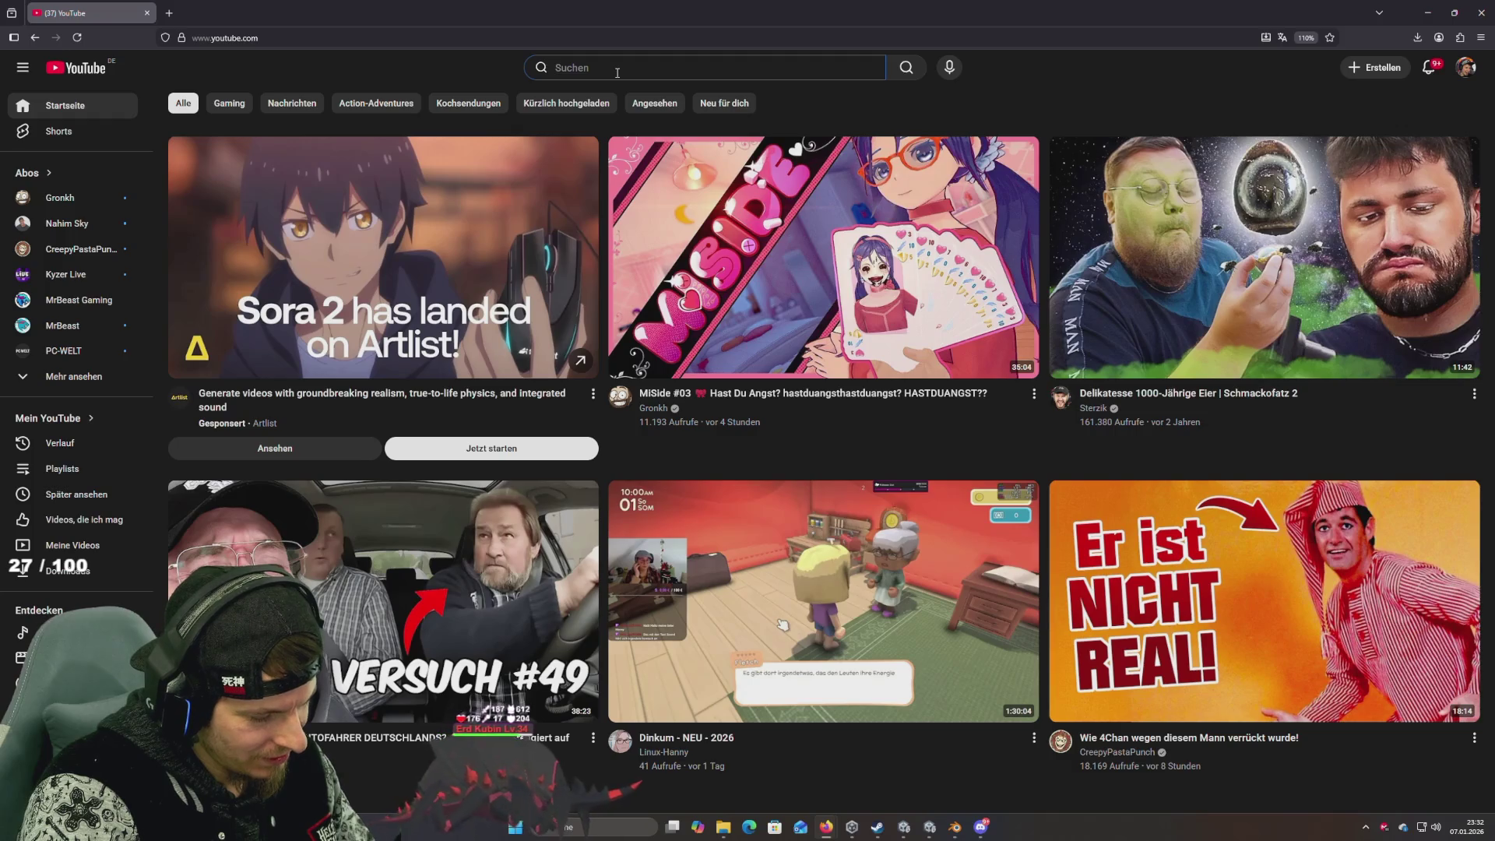
key(ctrl+t)
Translate the German word 'weinen' to 'cry' in Google Translate, then close that tab
text(translate.google.de/)
key(Return)
text(einen)
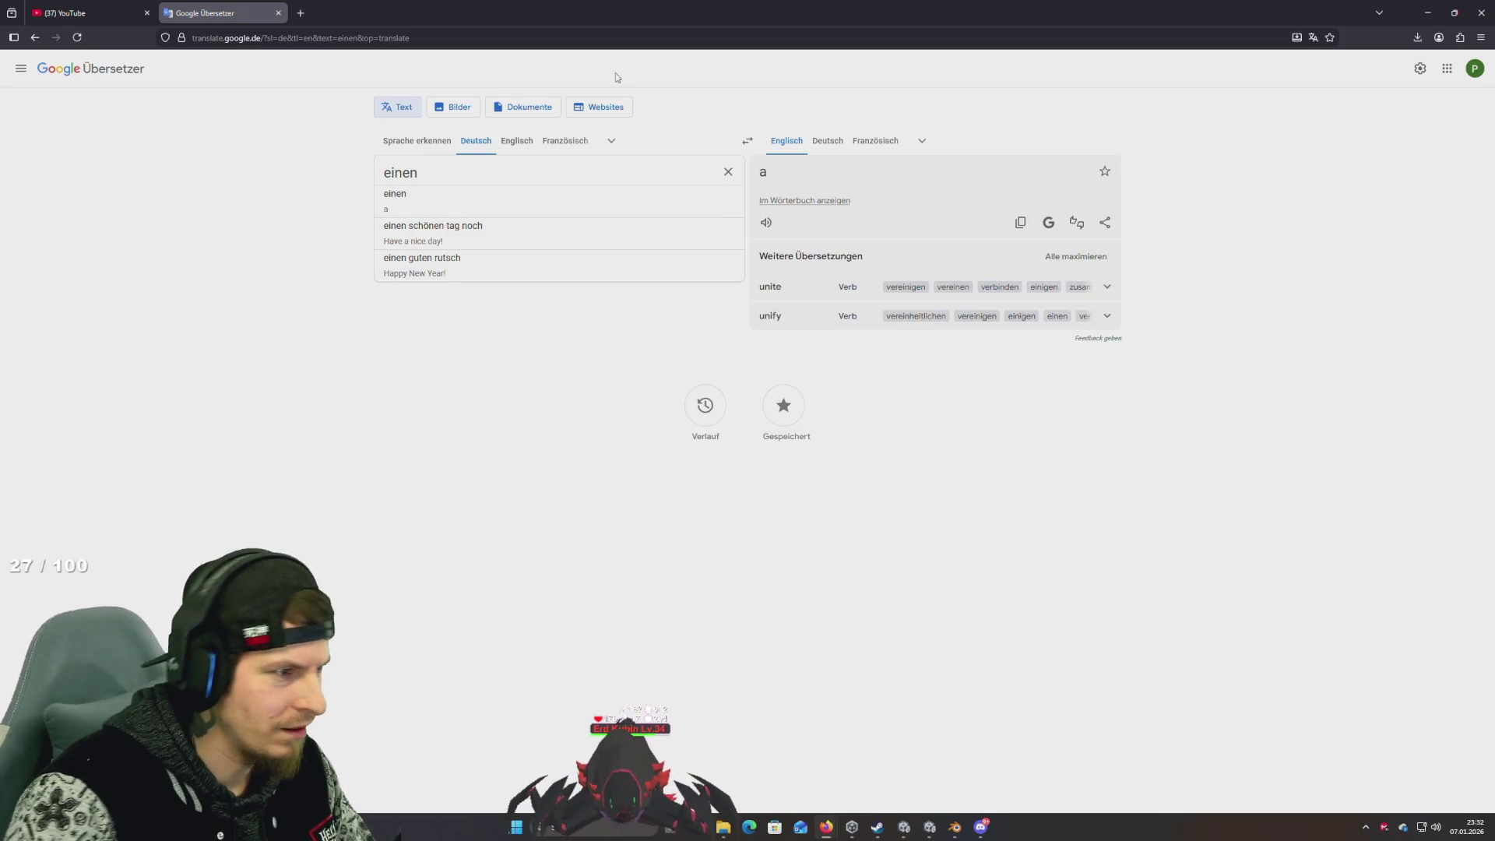
text(wq)
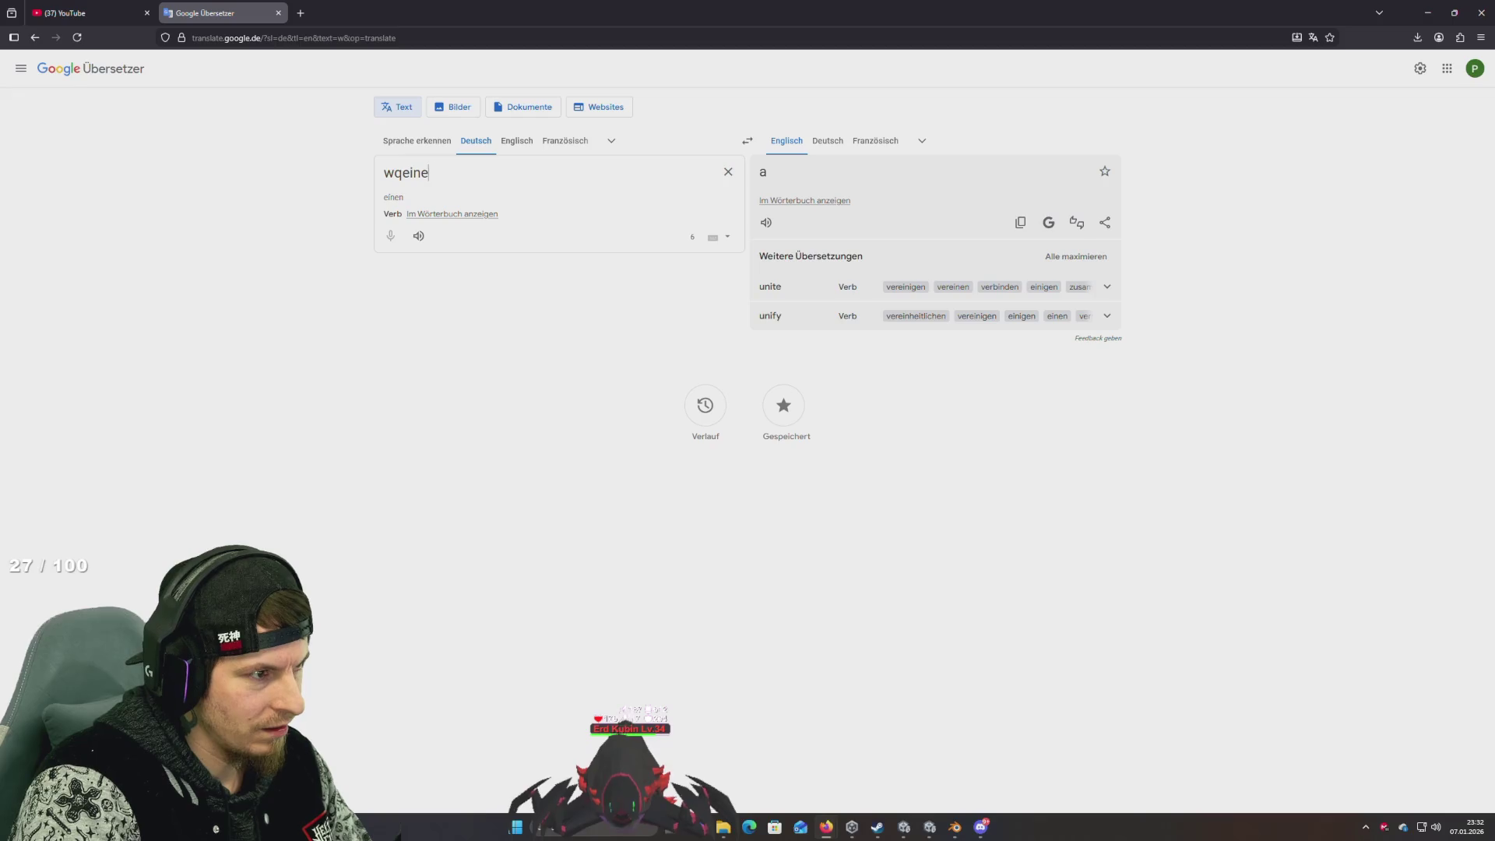
text(n)
key(ctrl+a)
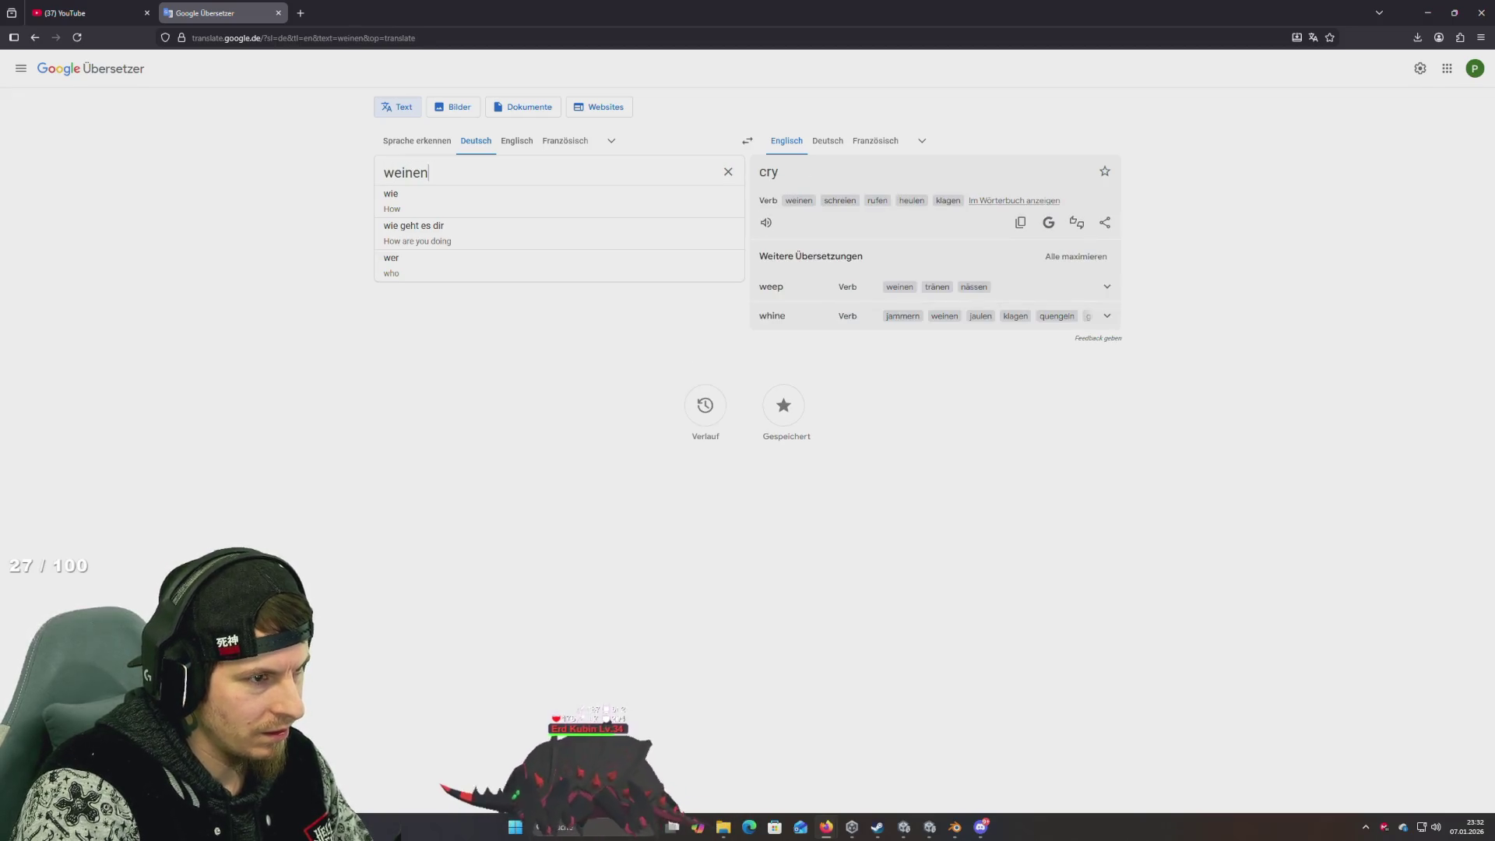
key(ctrl+w)
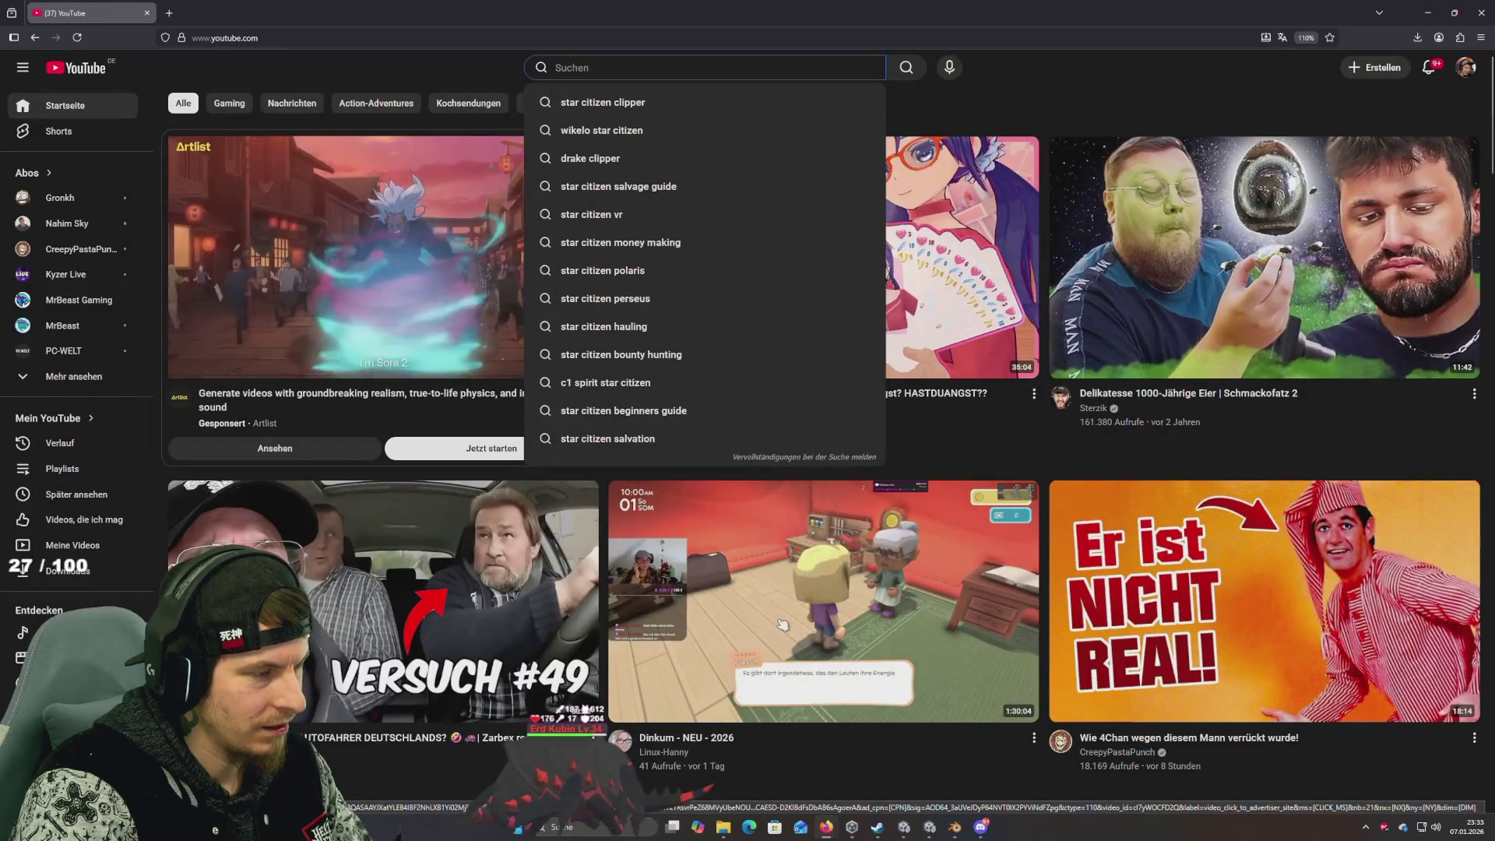
Search YouTube for 'crying pose', browse the results, and select 'pose' in the query
text(crying)
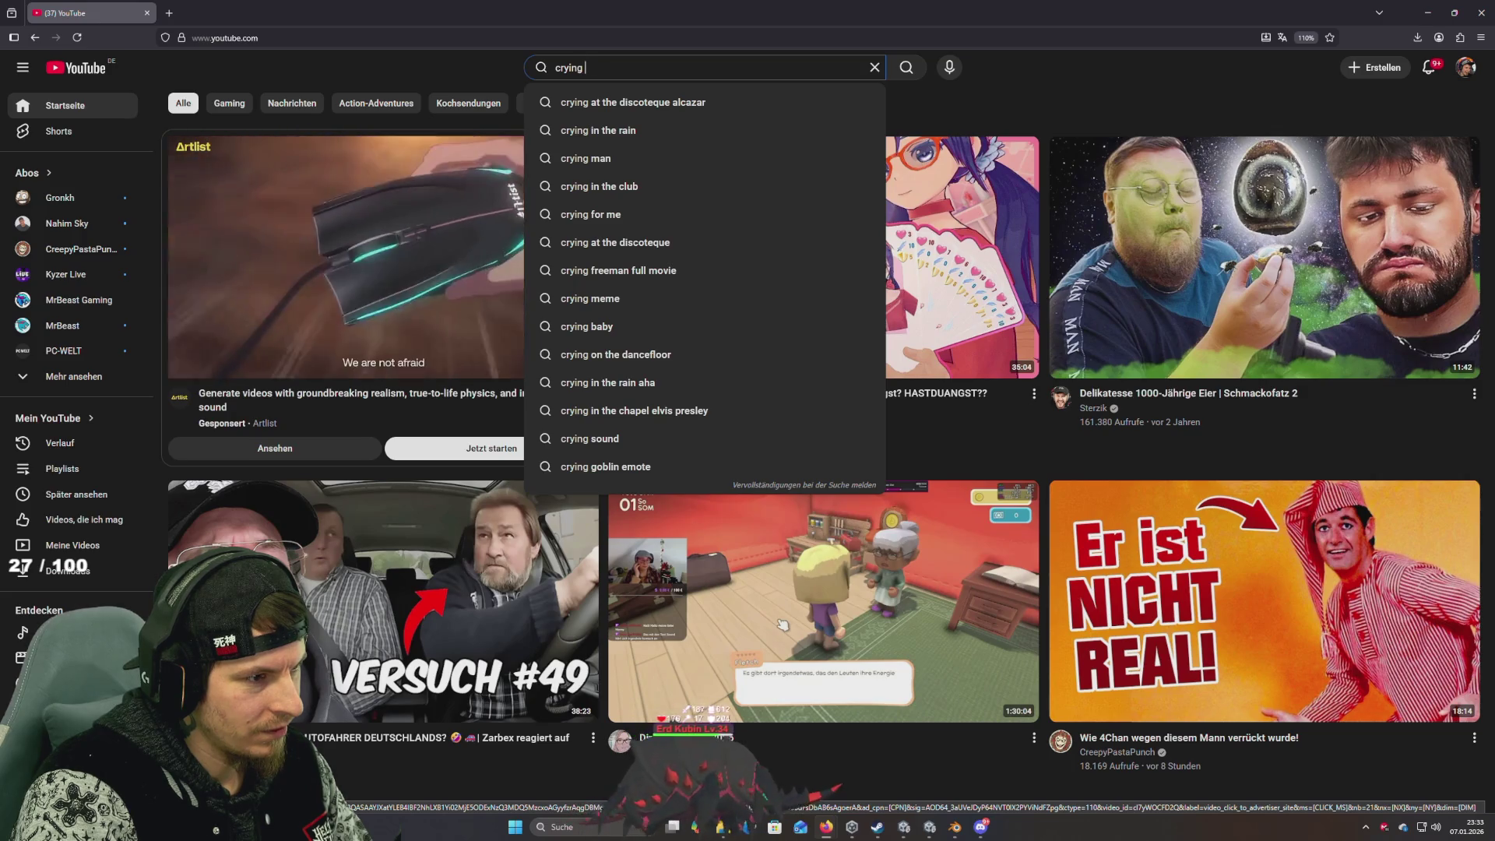
text( pose)
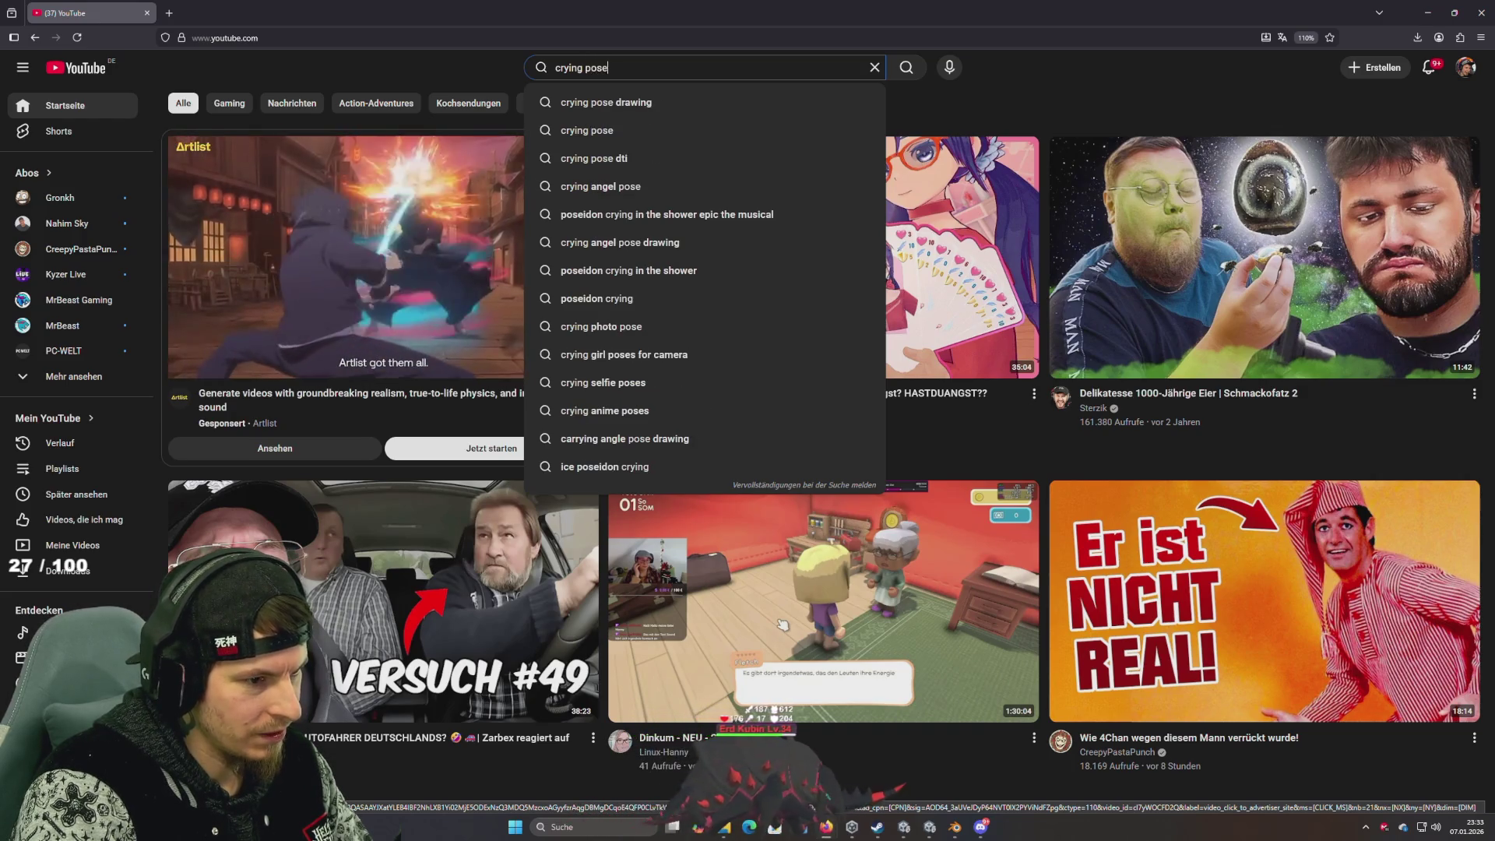
key(Return)
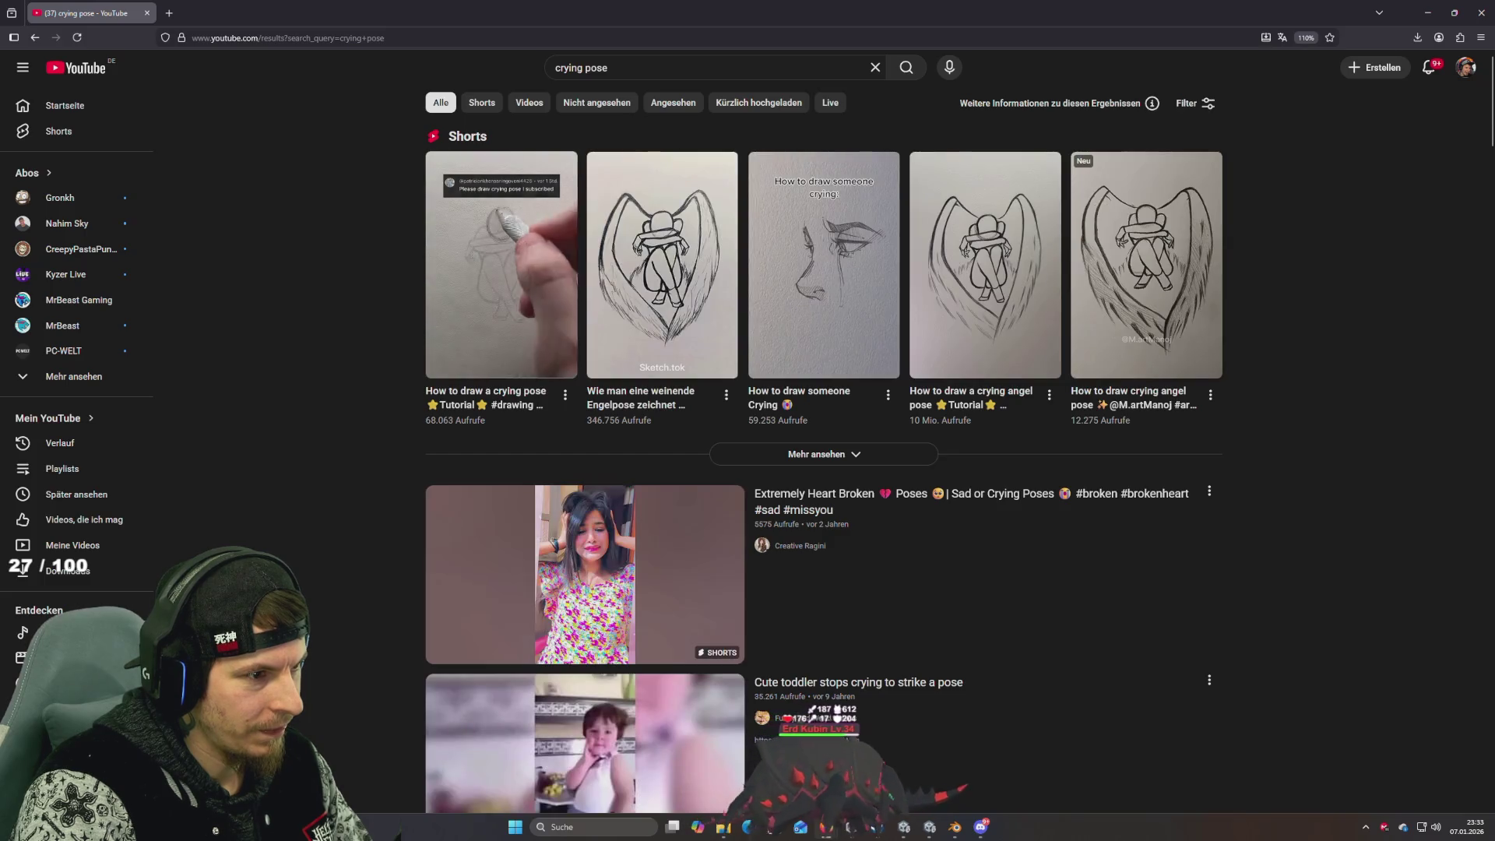
scroll(430, 362, down, 9)
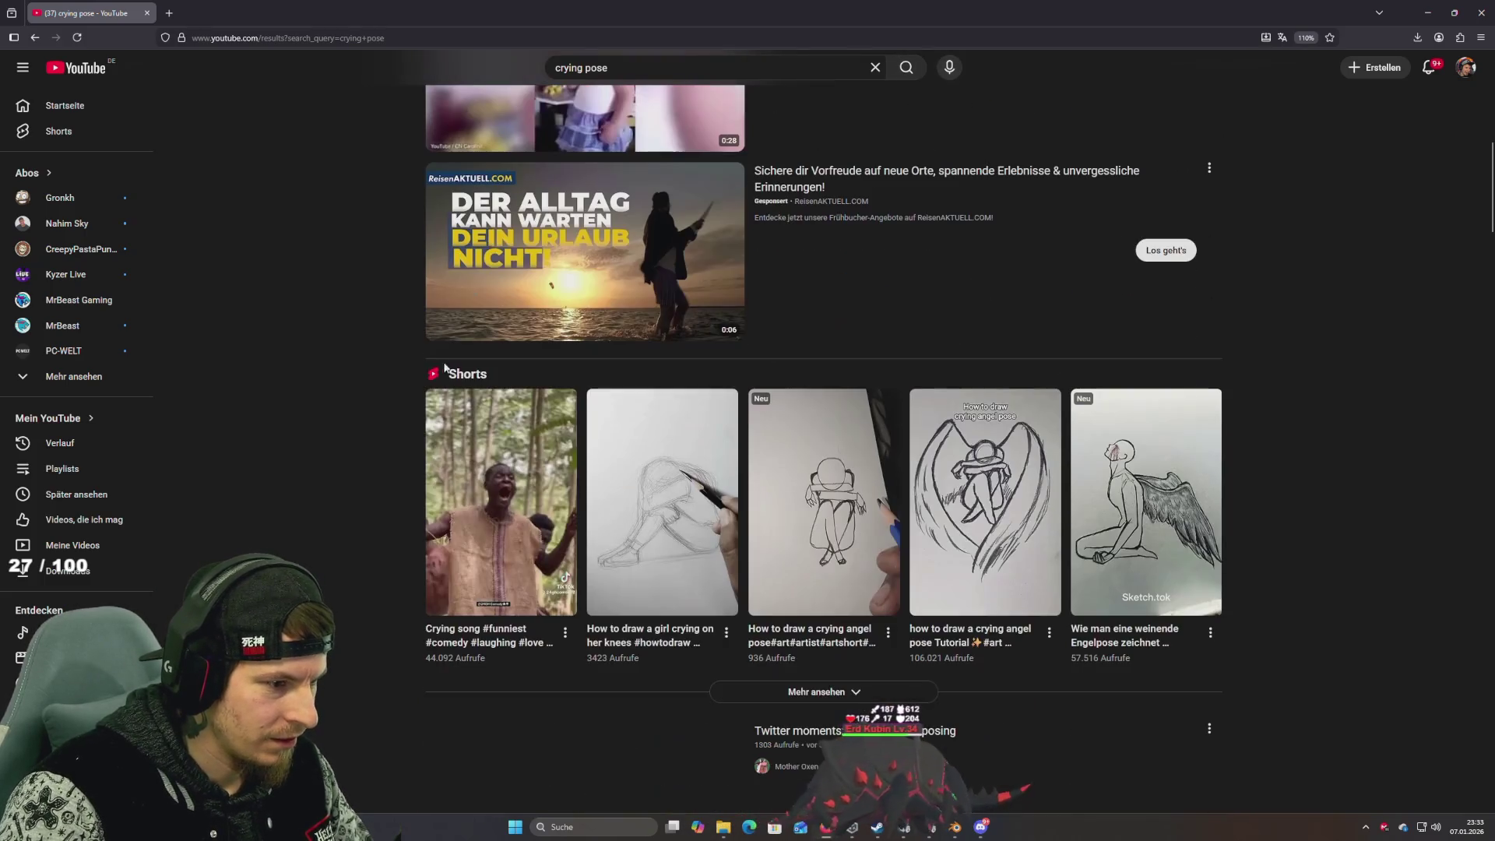
scroll(429, 358, down, 6)
scroll(424, 349, down, 1)
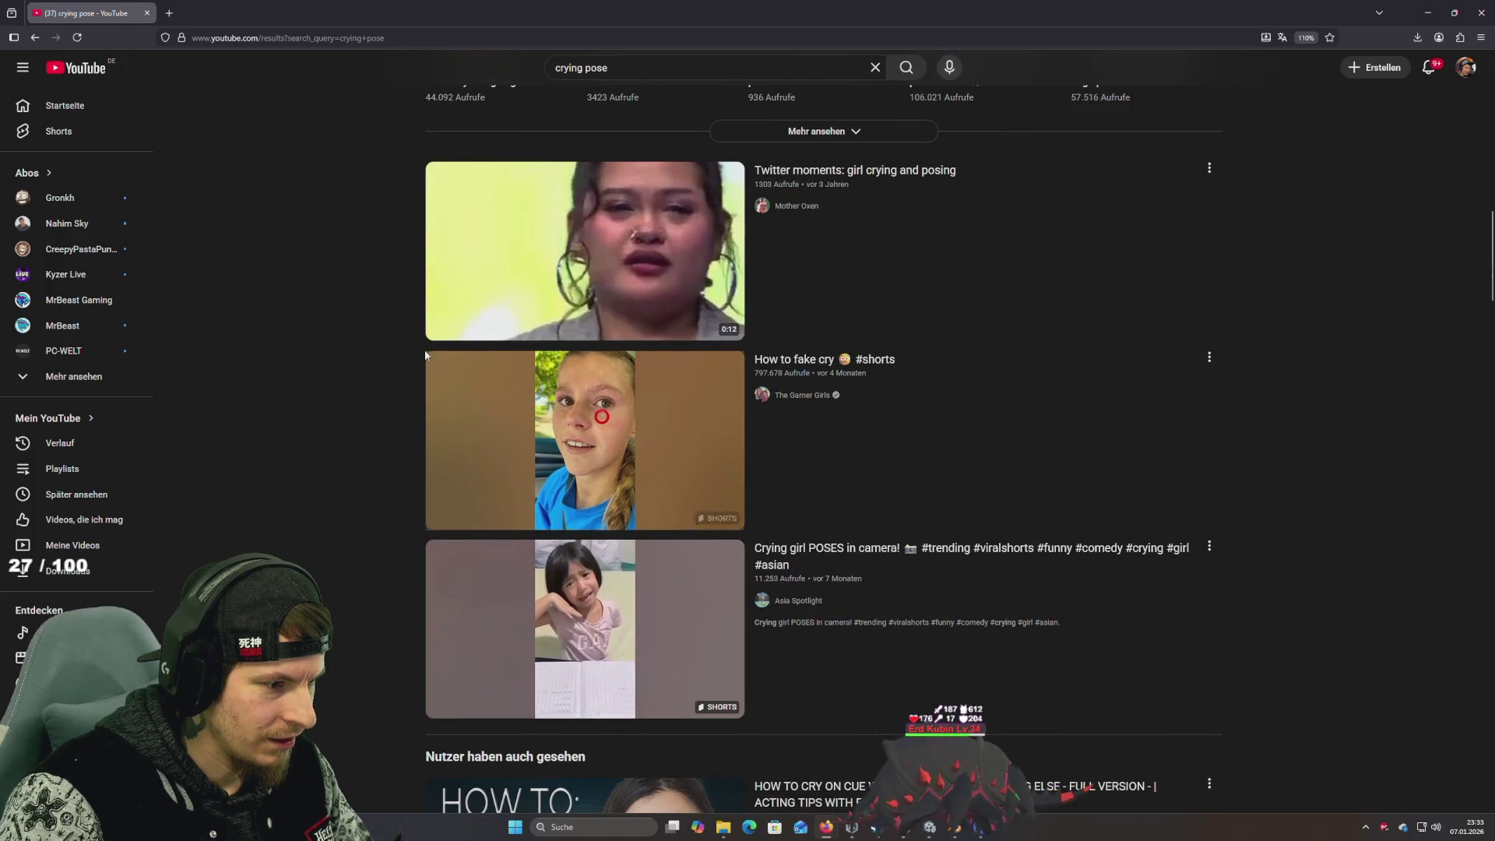
scroll(424, 355, up, 8)
scroll(423, 354, up, 8)
double_click(642, 68)
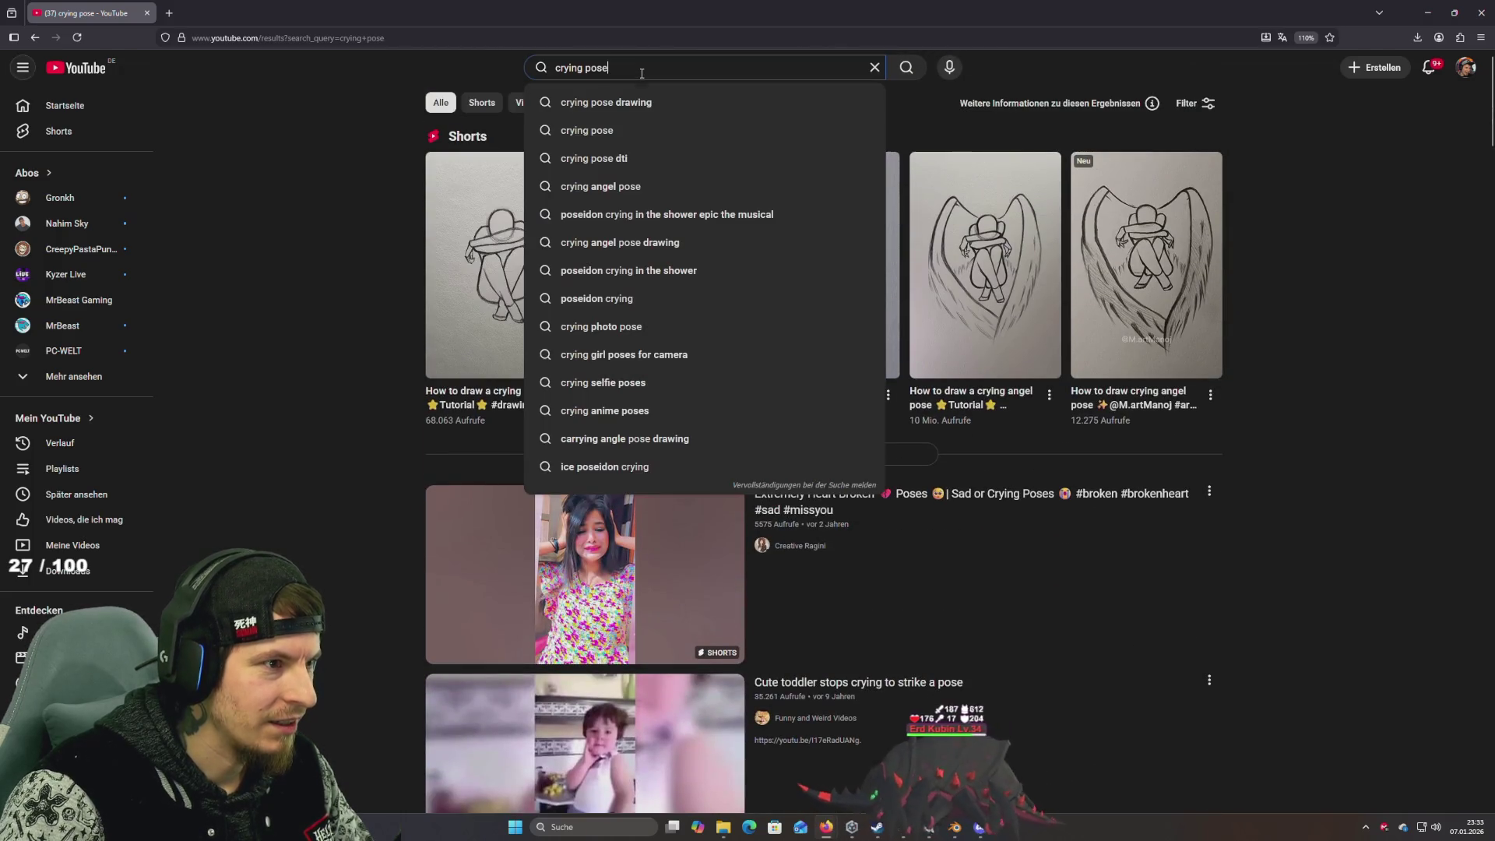
Change the search to 'crying animation' and scroll through the results
text(animation)
key(Return)
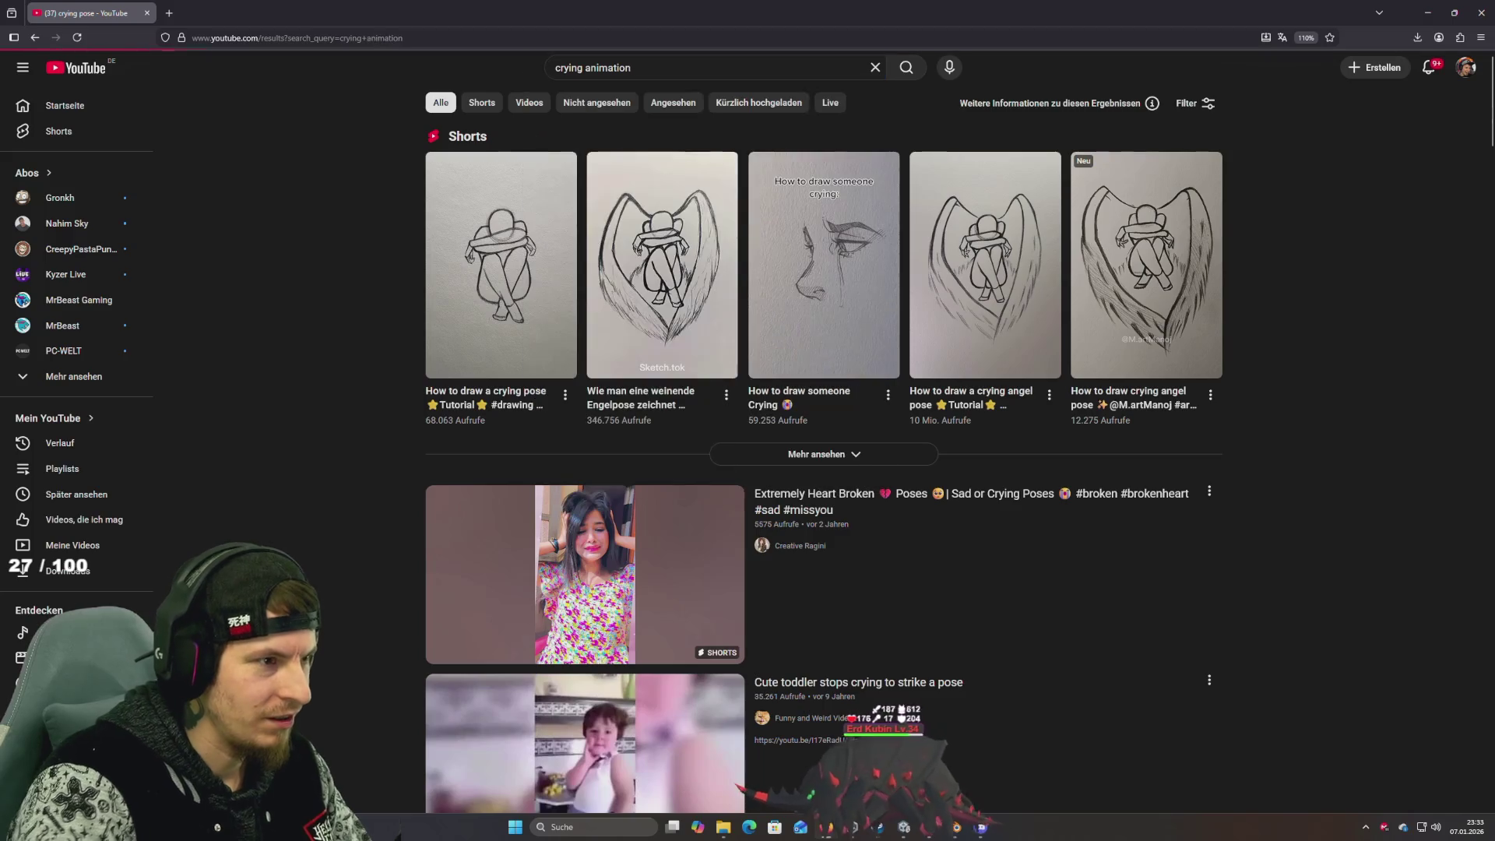
scroll(749, 476, down, 4)
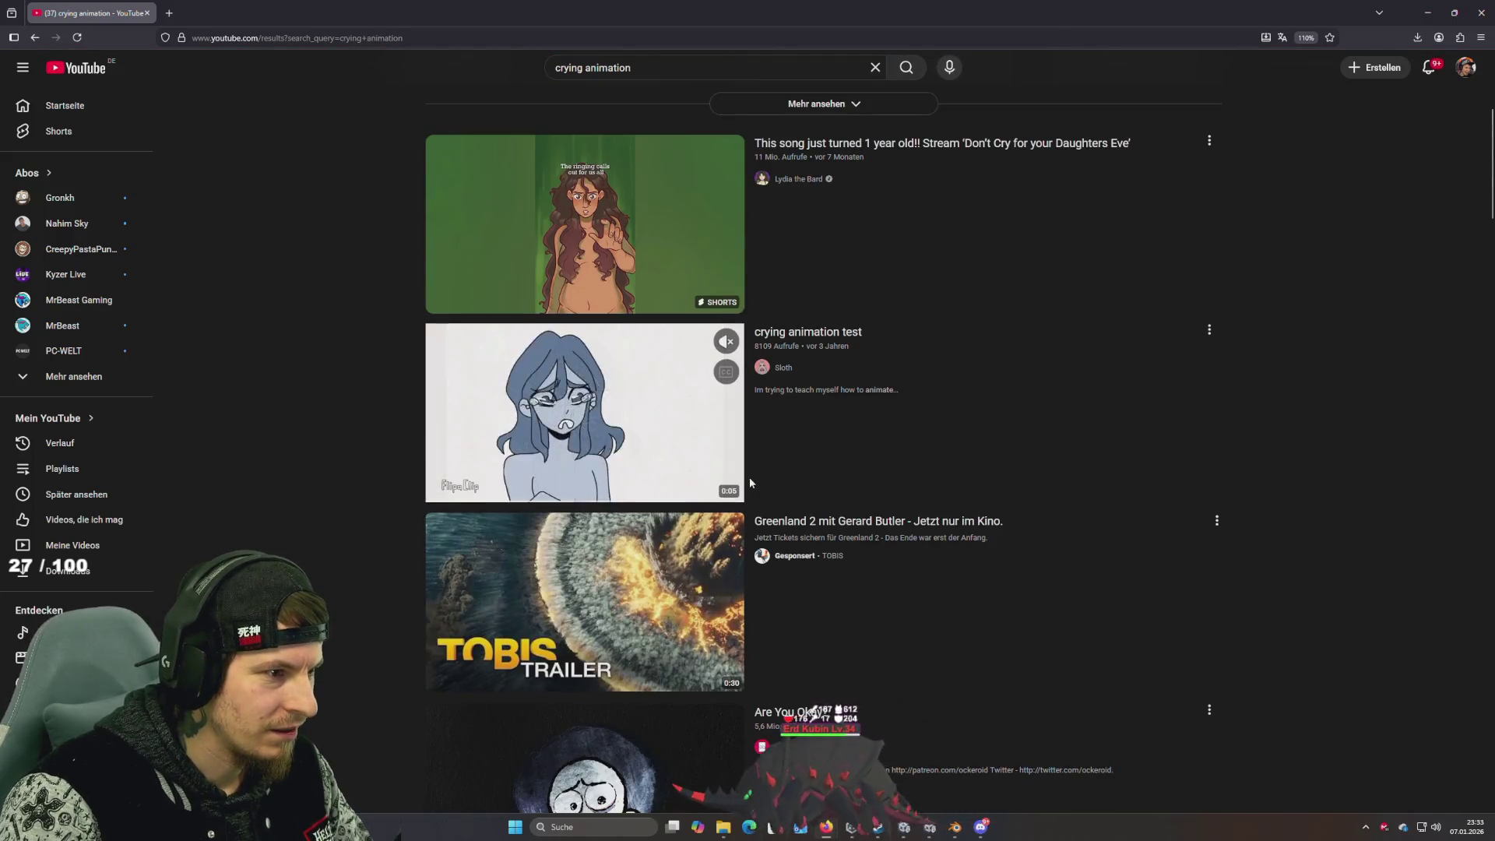
scroll(749, 477, down, 3)
scroll(749, 477, down, 2)
scroll(801, 477, down, 5)
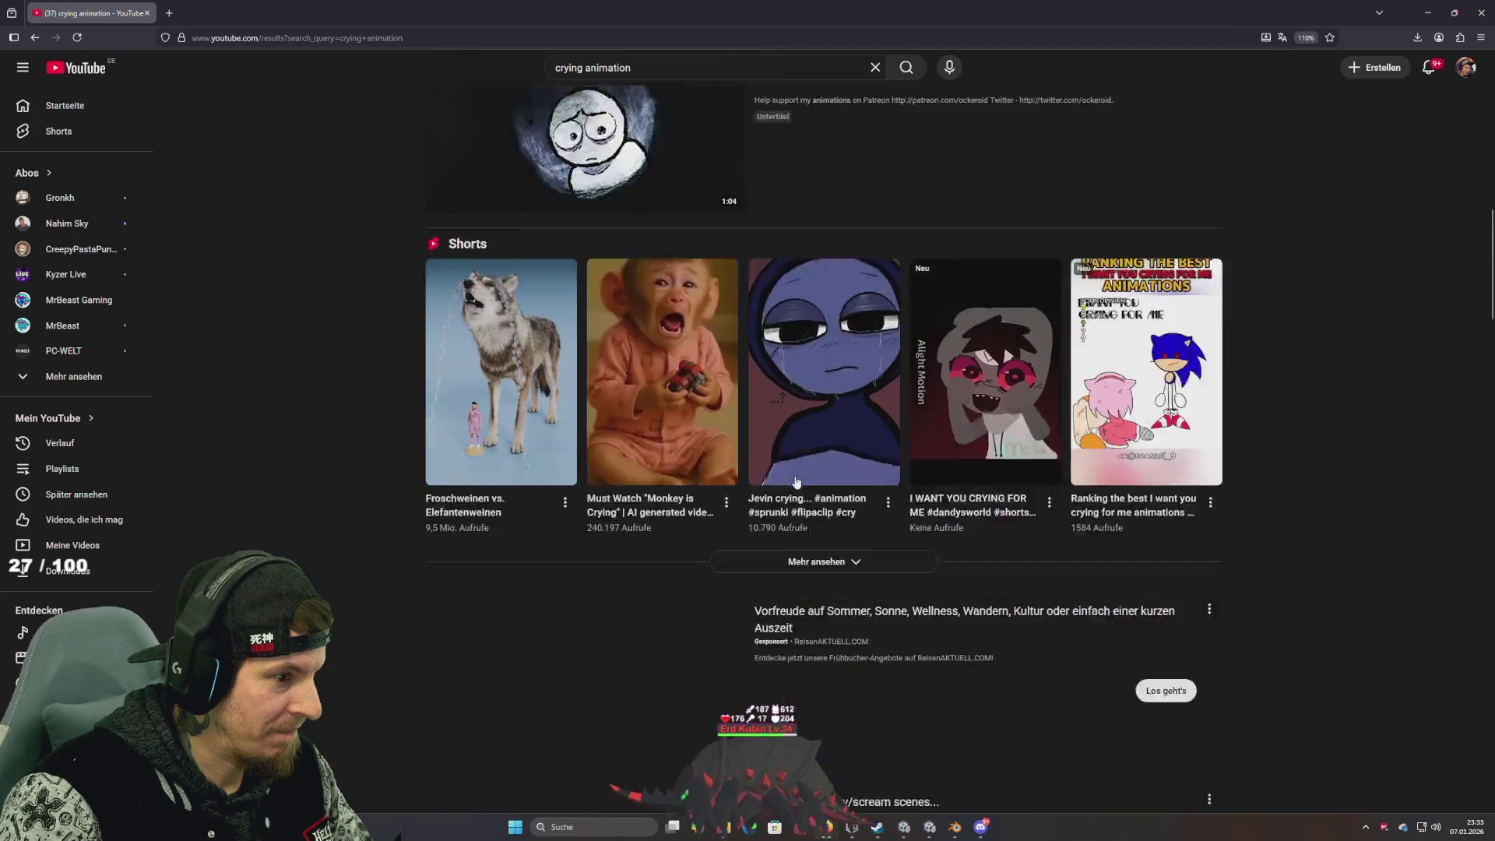
scroll(800, 476, down, 4)
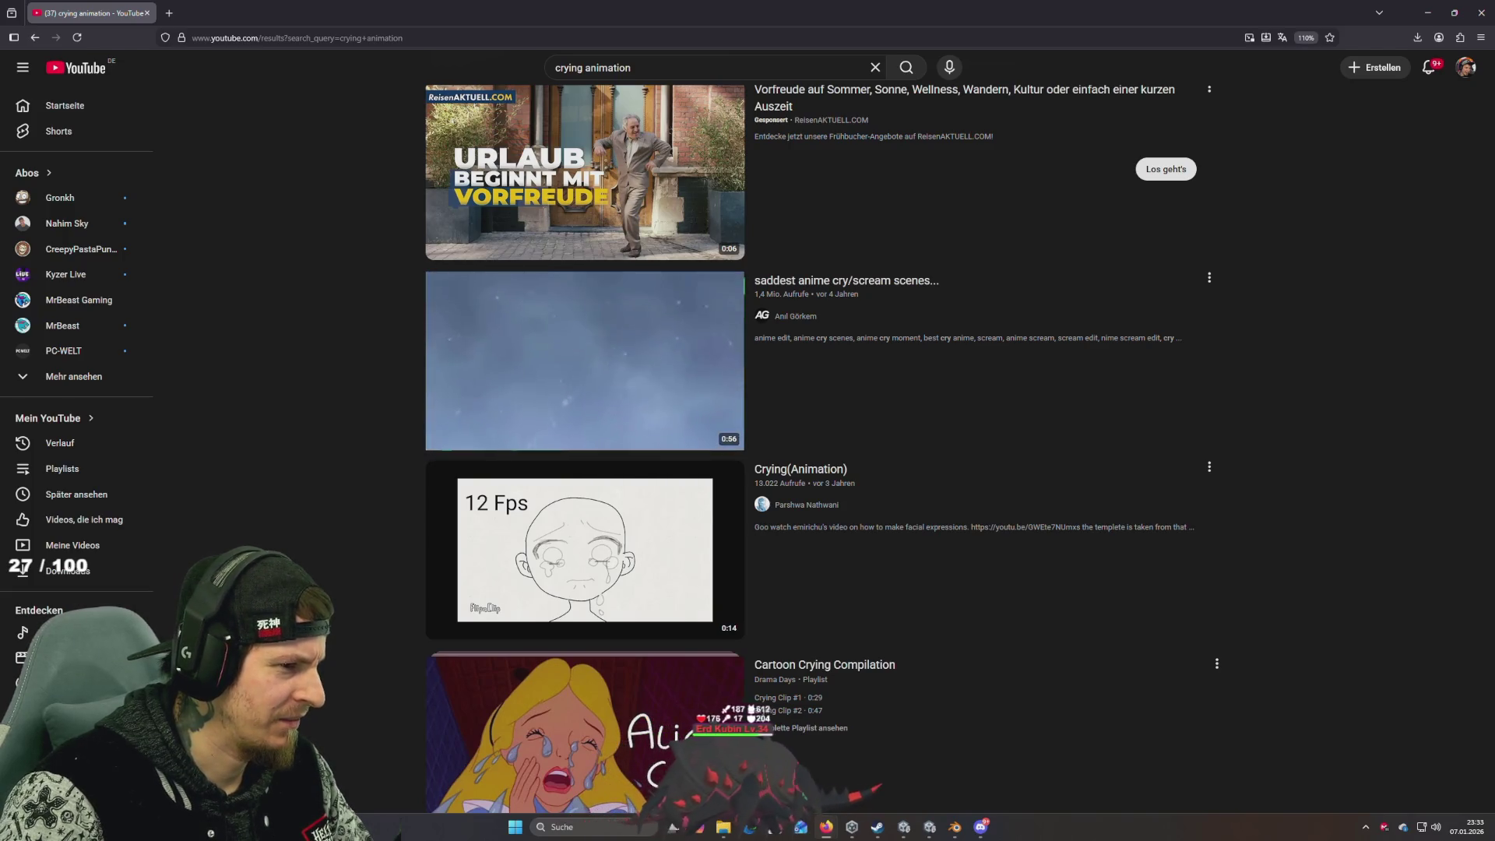
scroll(599, 445, down, 3)
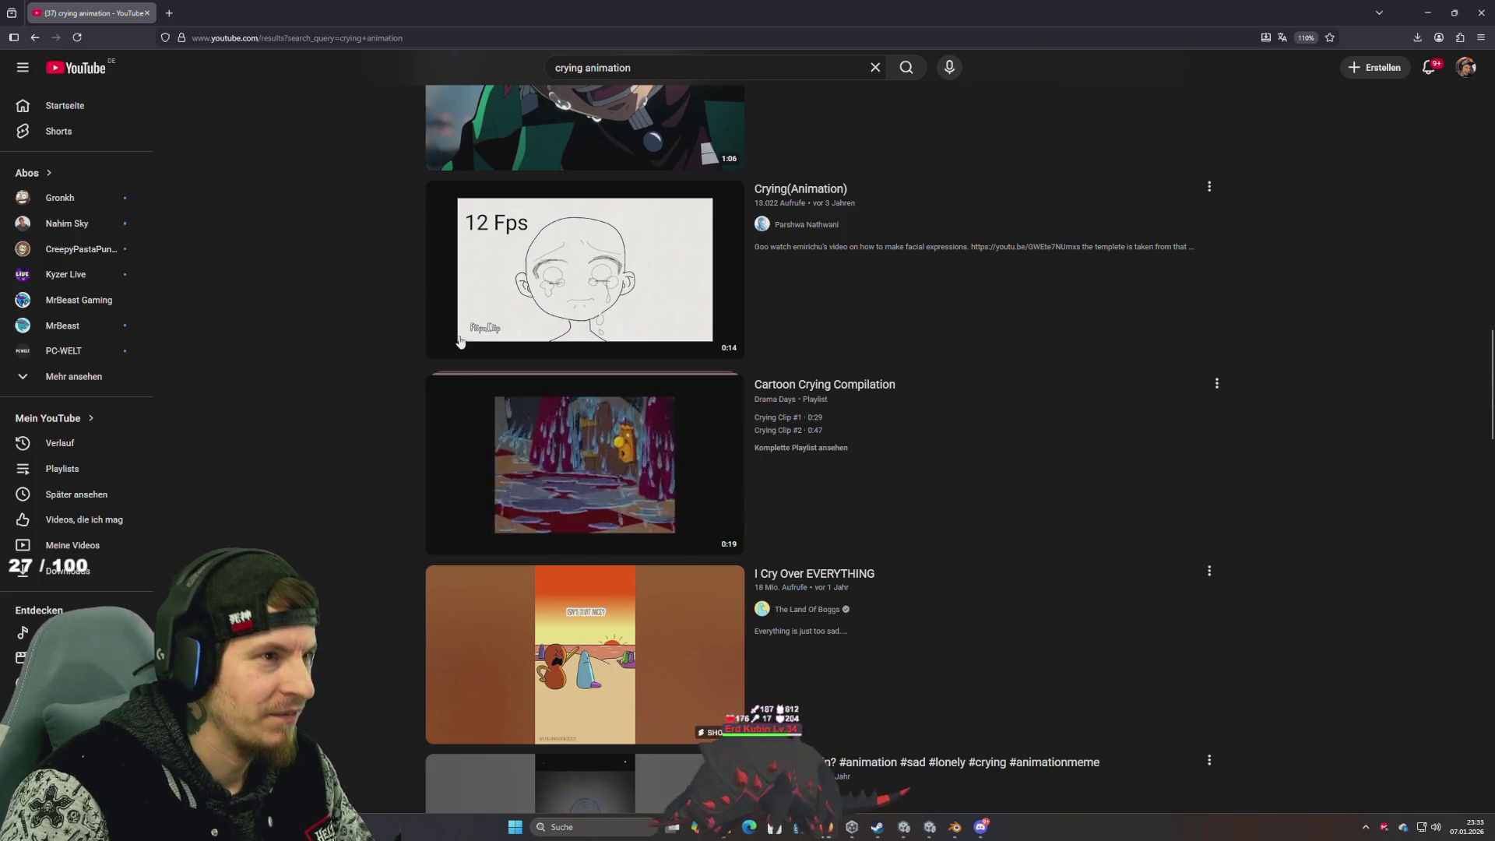
mouse_move(480, 358)
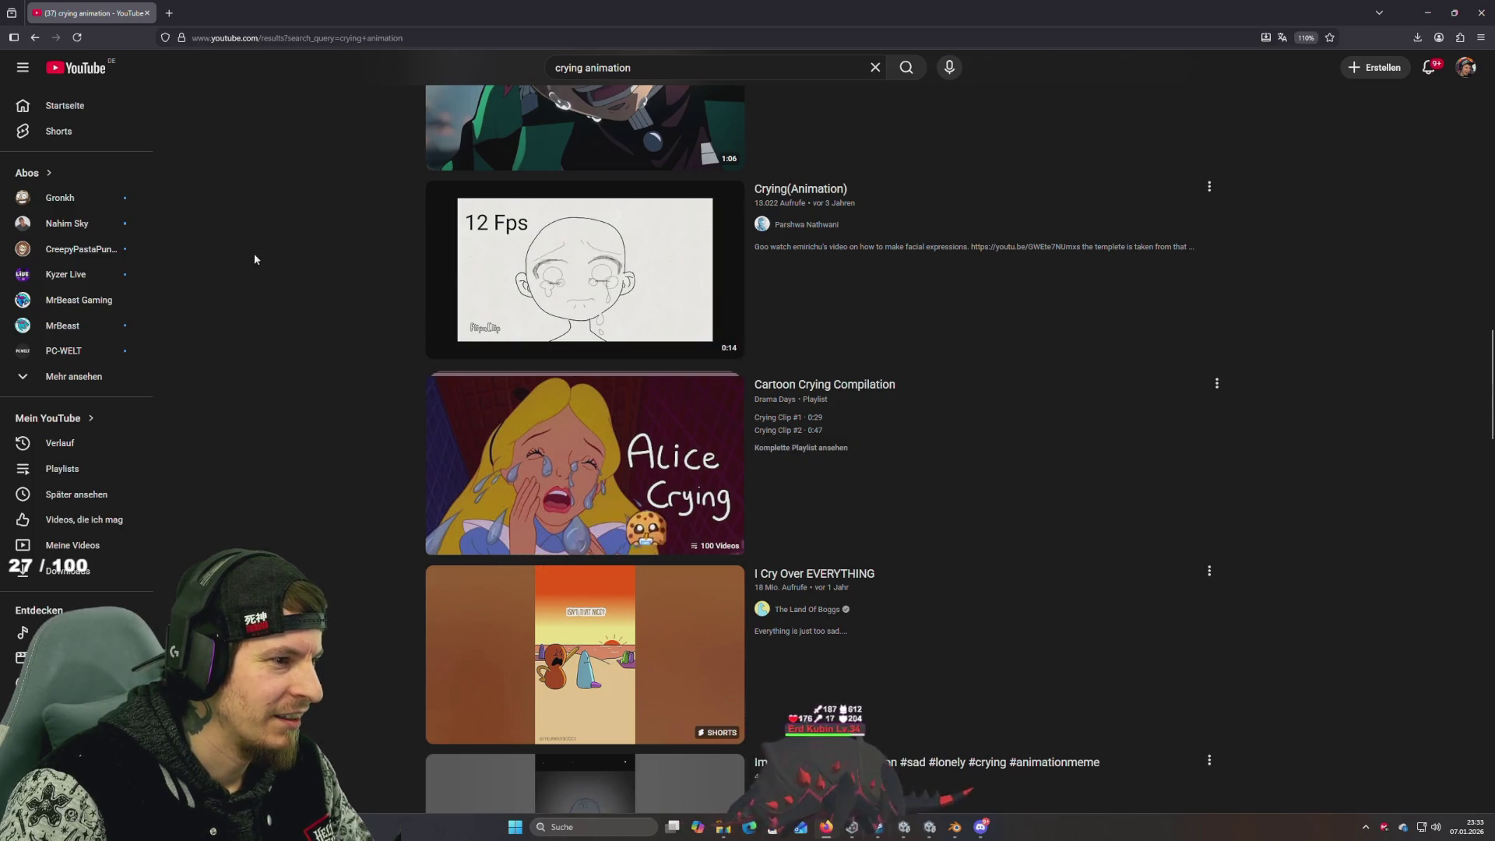
scroll(564, 342, down, 10)
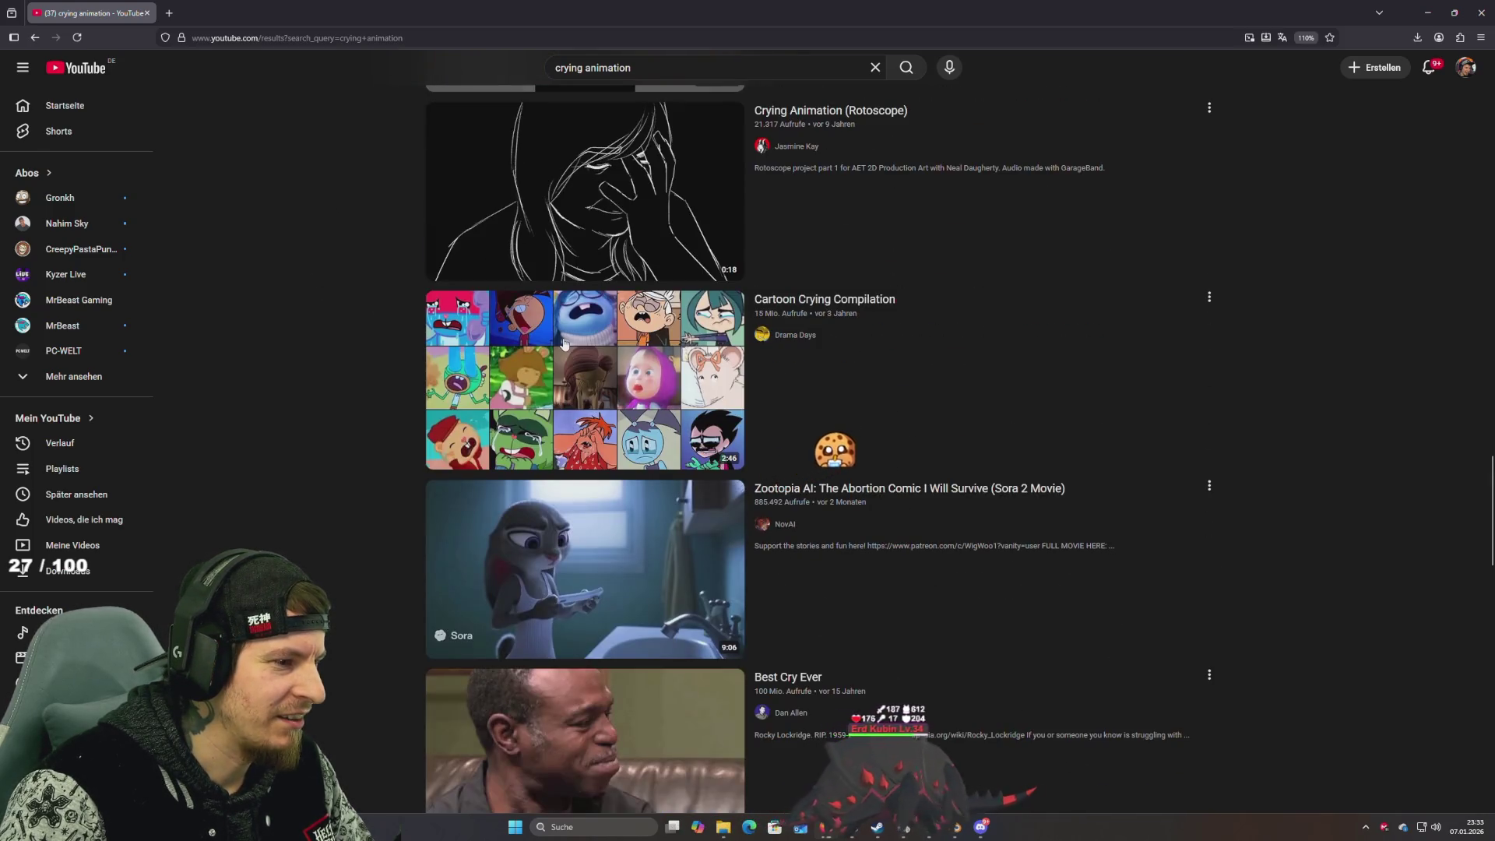
scroll(835, 380, down, 8)
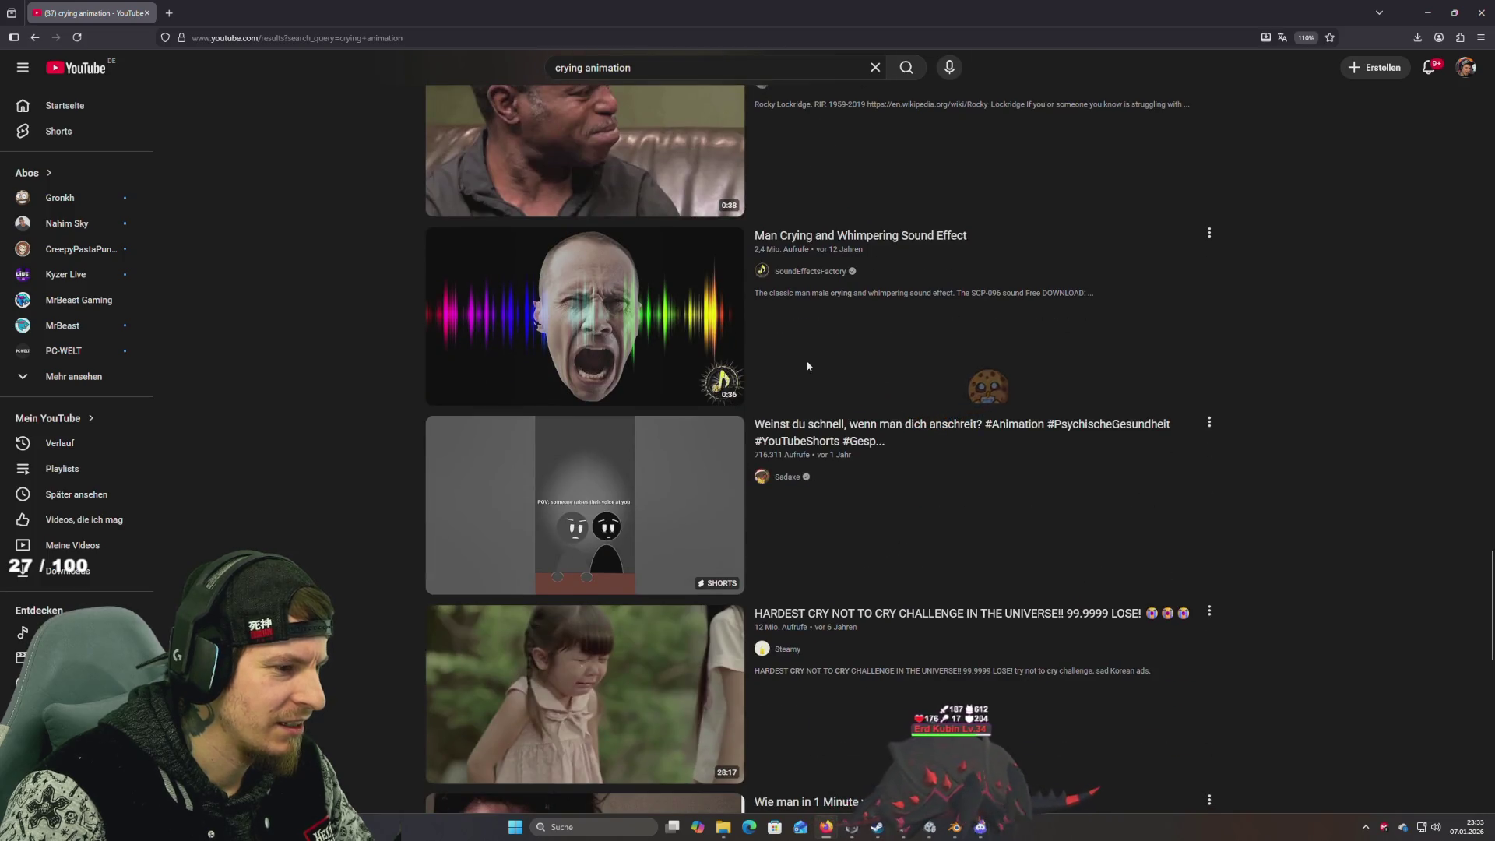
mouse_move(615, 722)
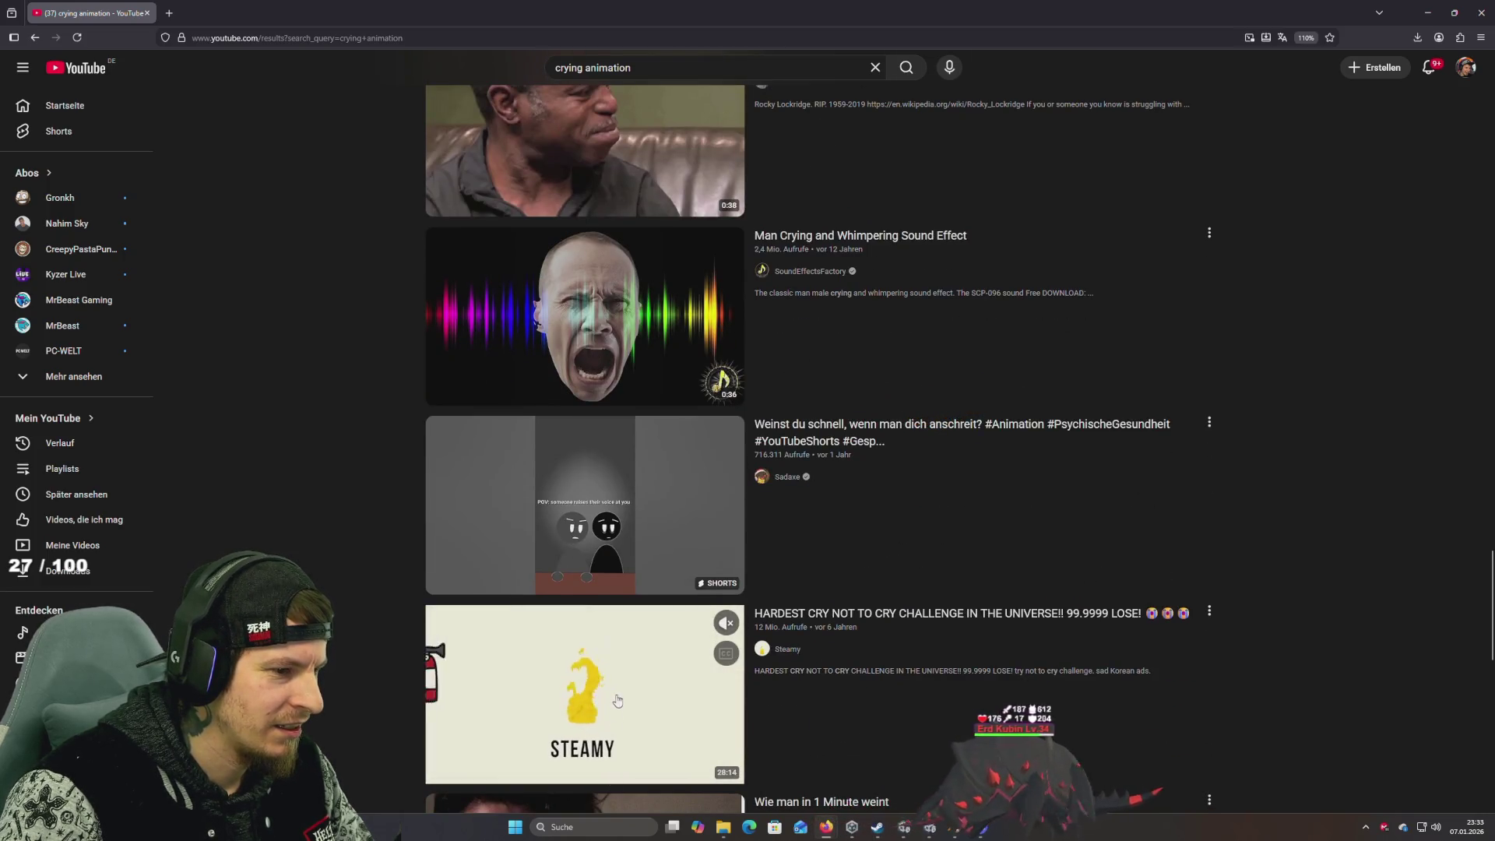
scroll(618, 700, down, 1)
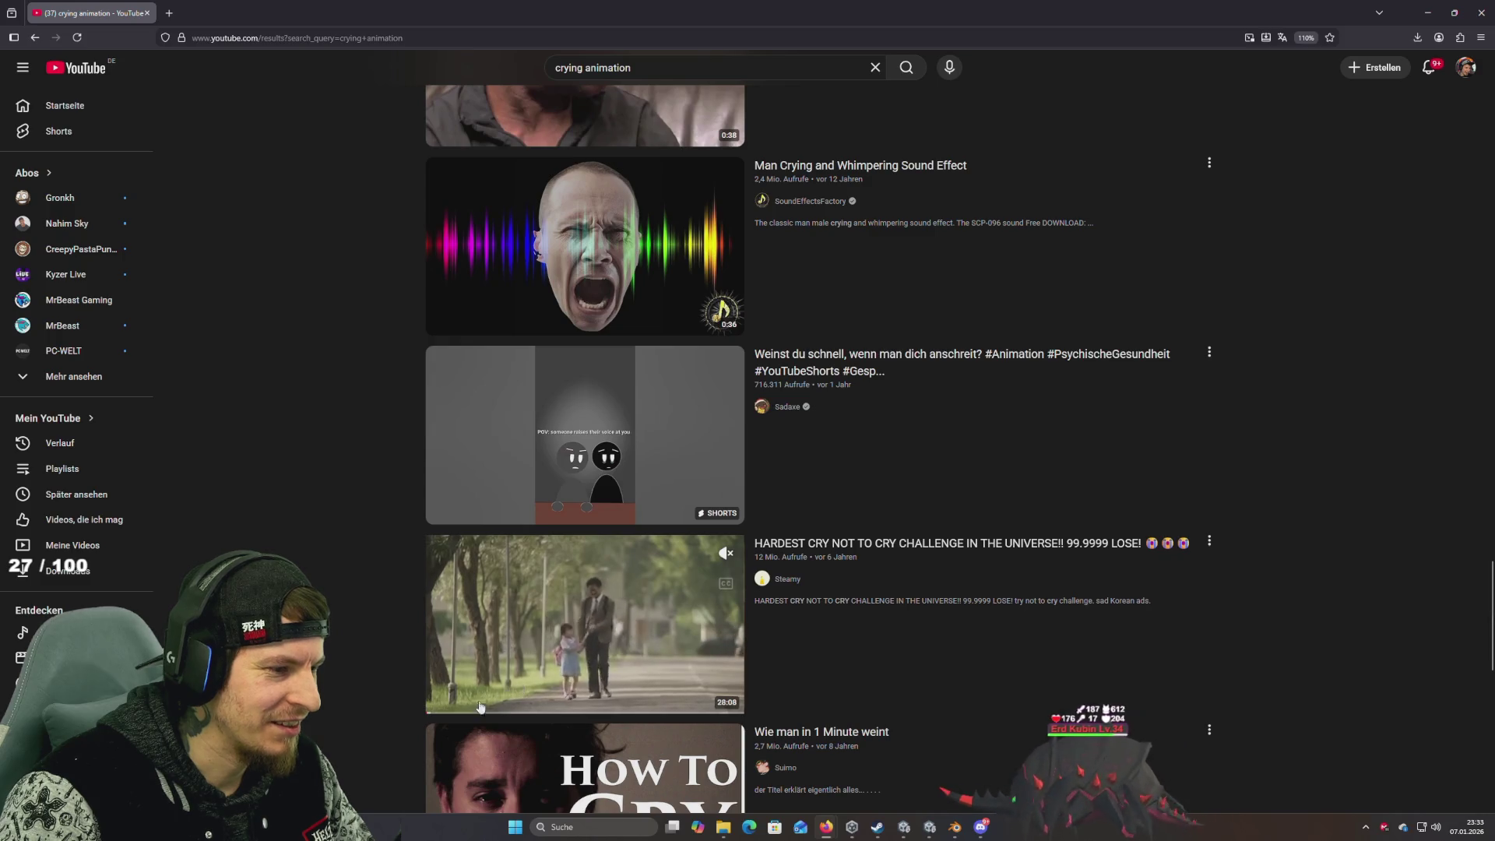
Skip through a crying challenge preview, then return to Unity and orbit around the posed rig
click(450, 712)
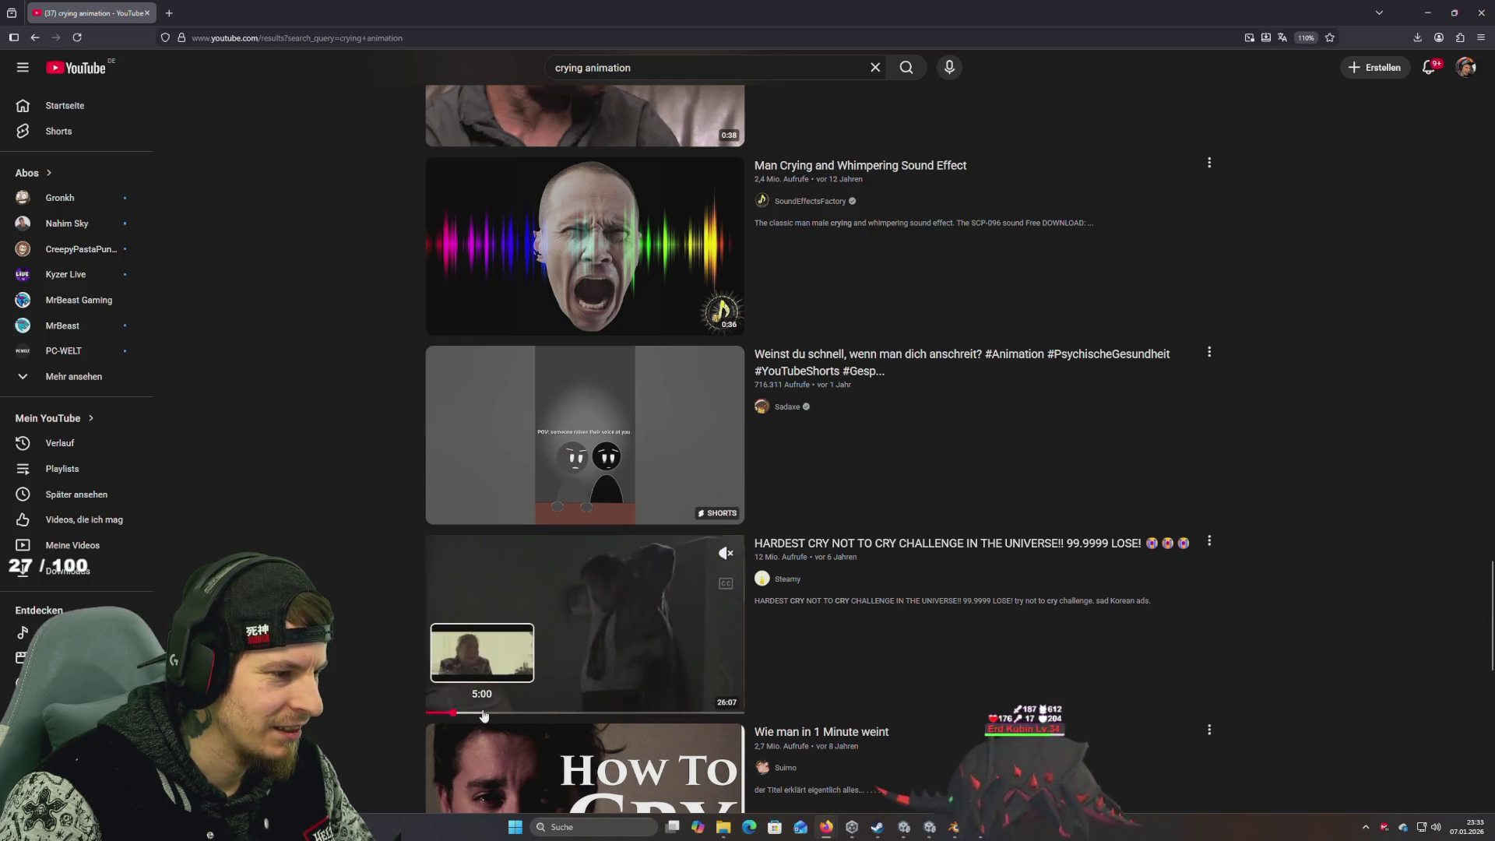
click(484, 713)
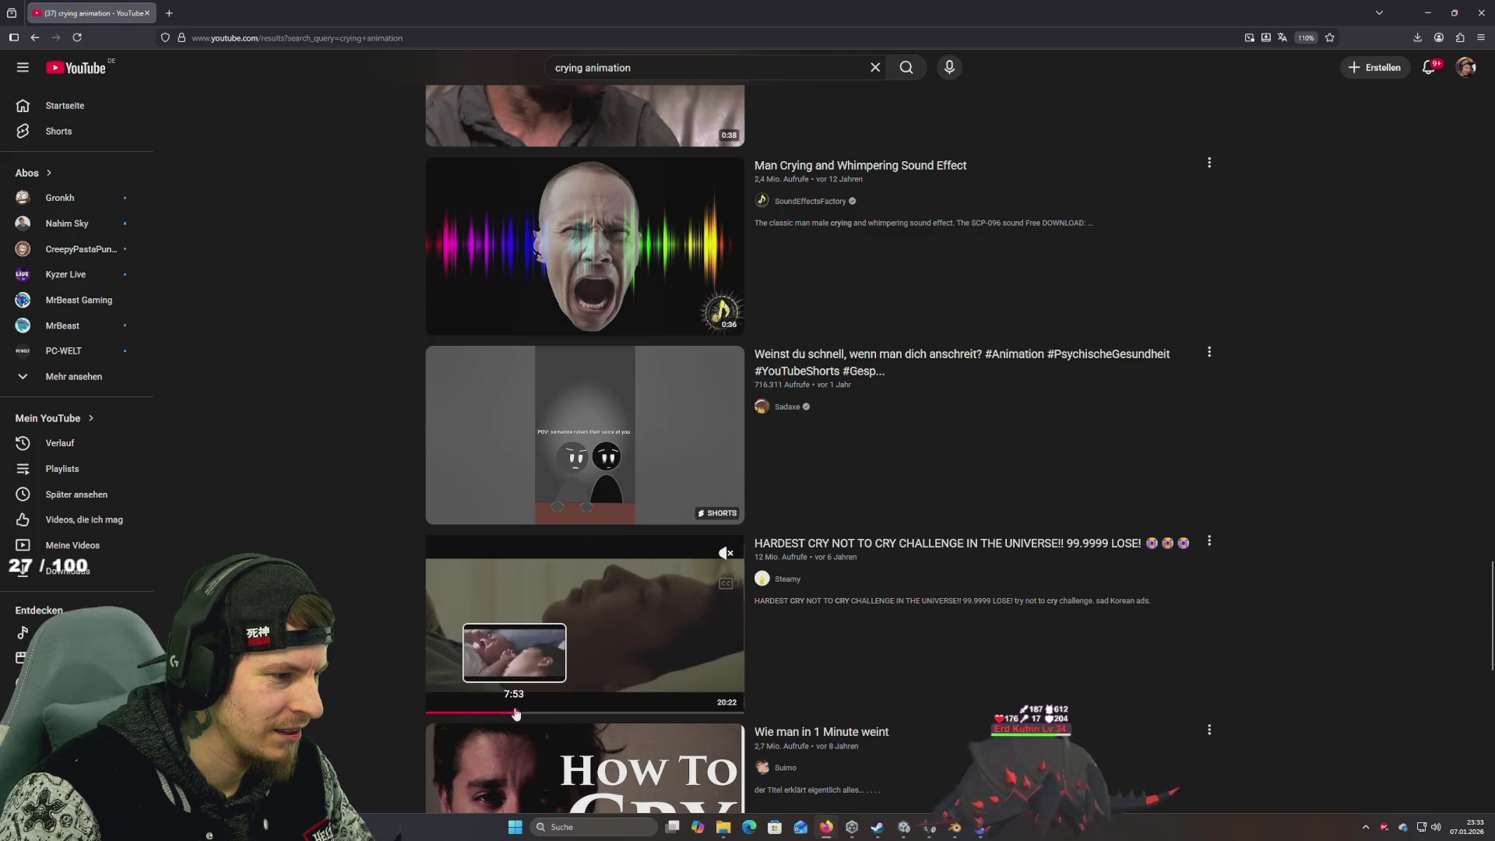
click(552, 714)
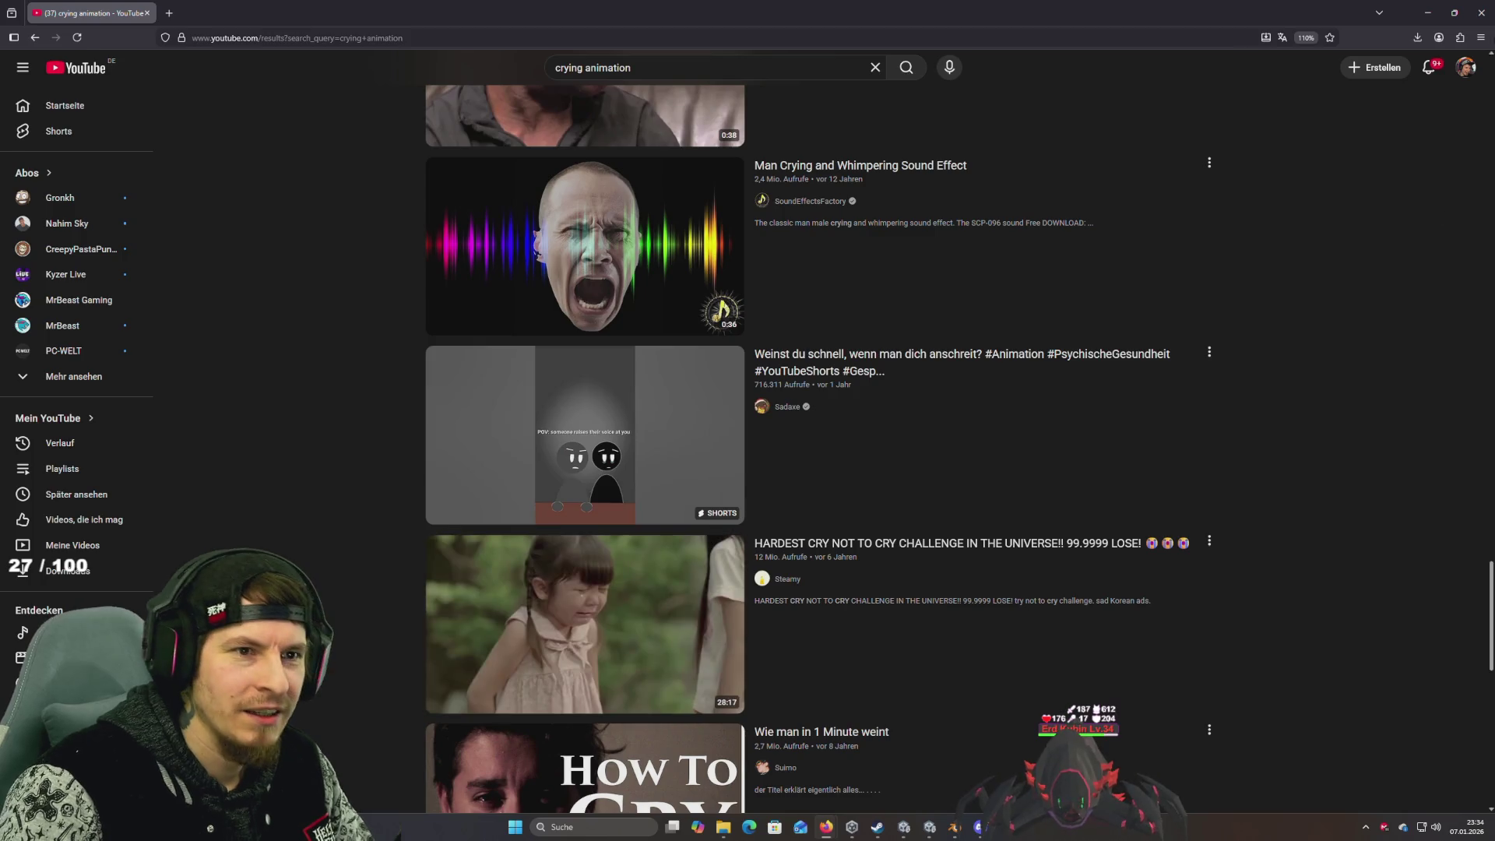
key(alt+Tab)
drag(770, 393, 698, 427)
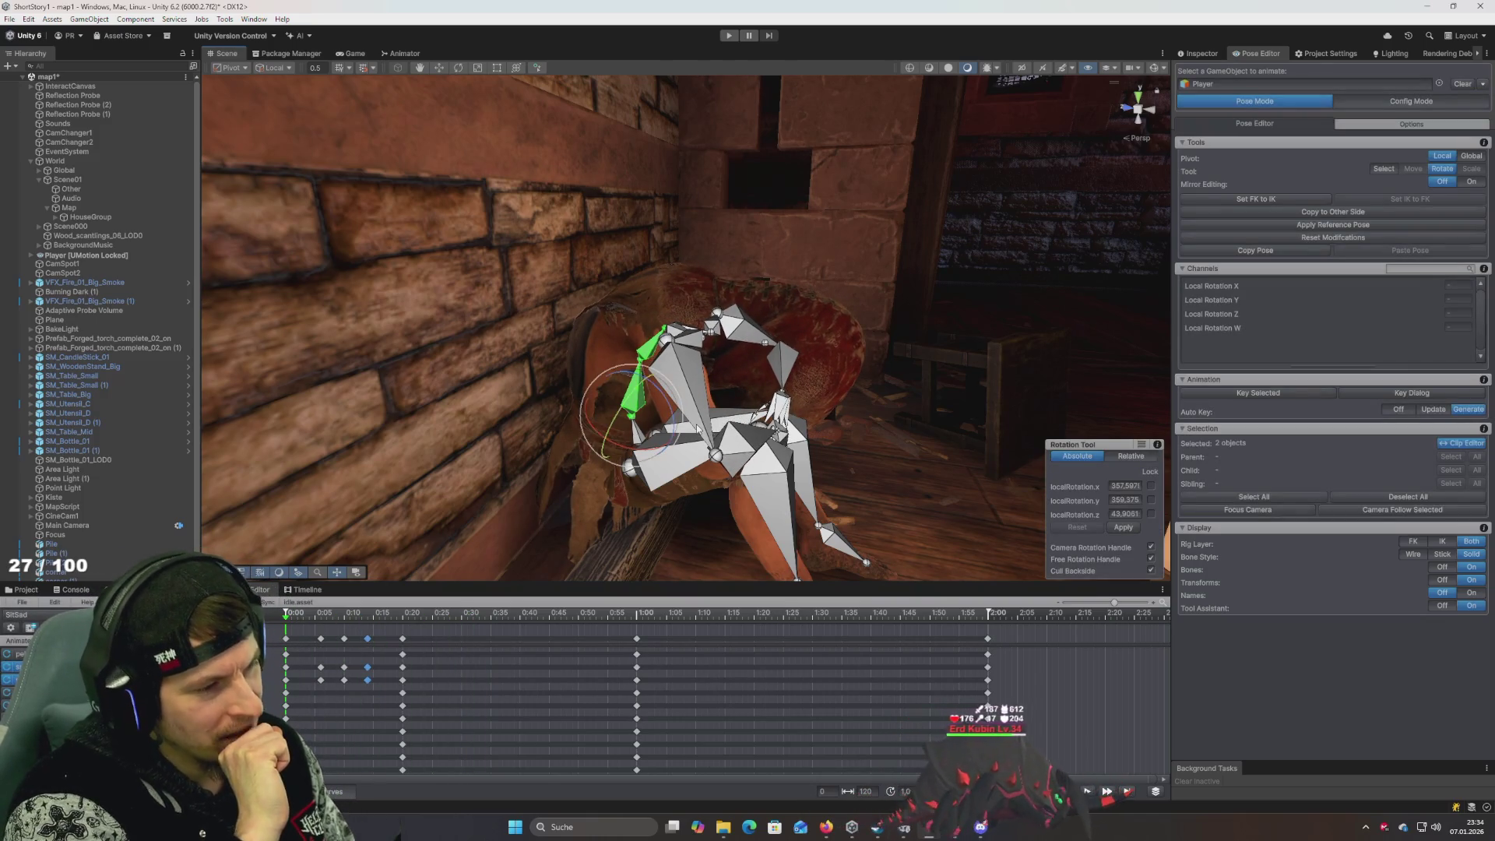
Play back the animation to review the current hunched pose
key(space)
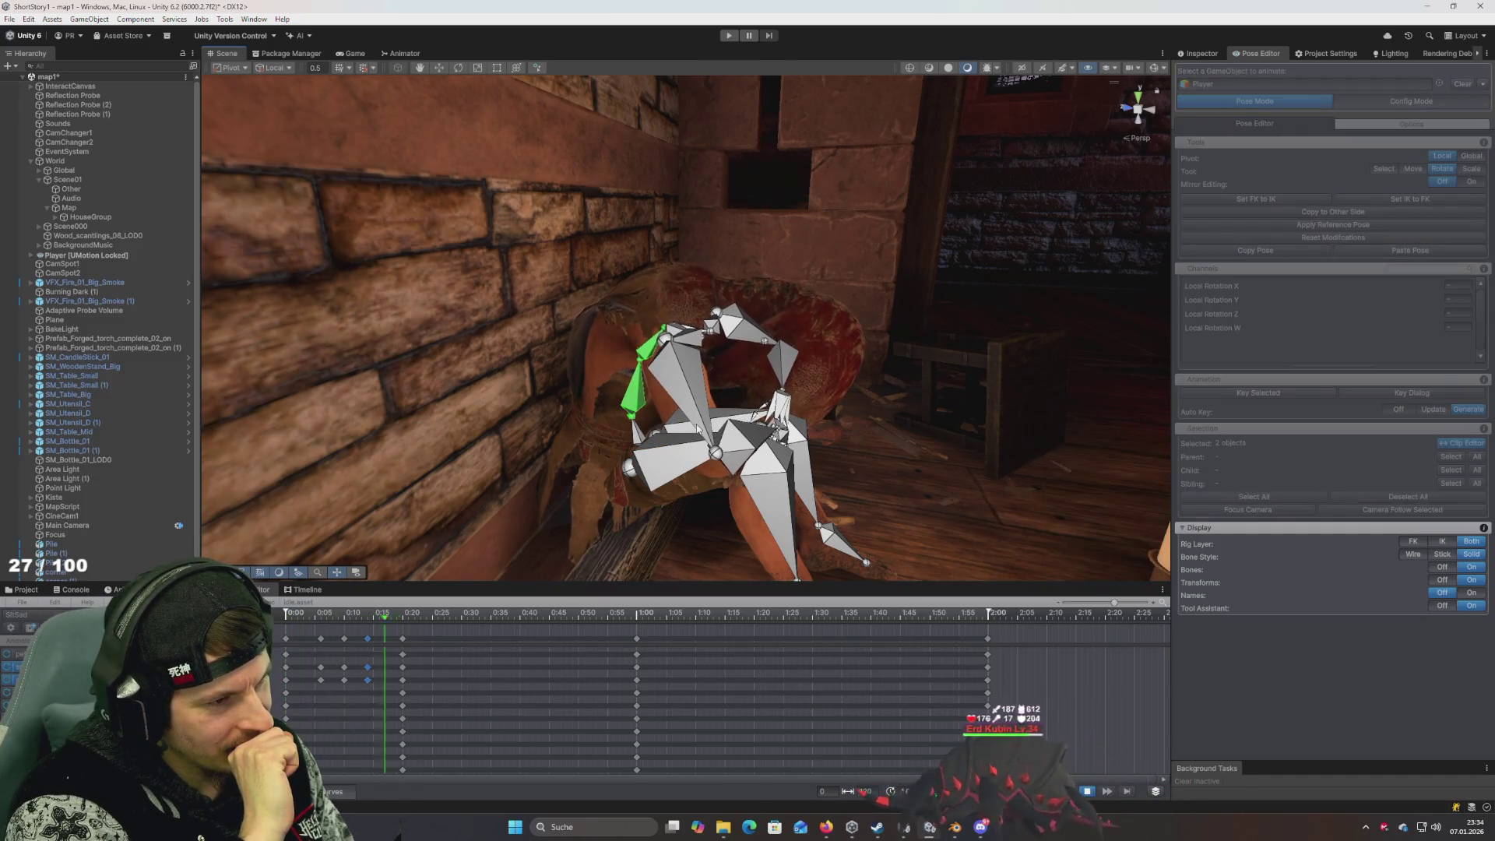
key(space)
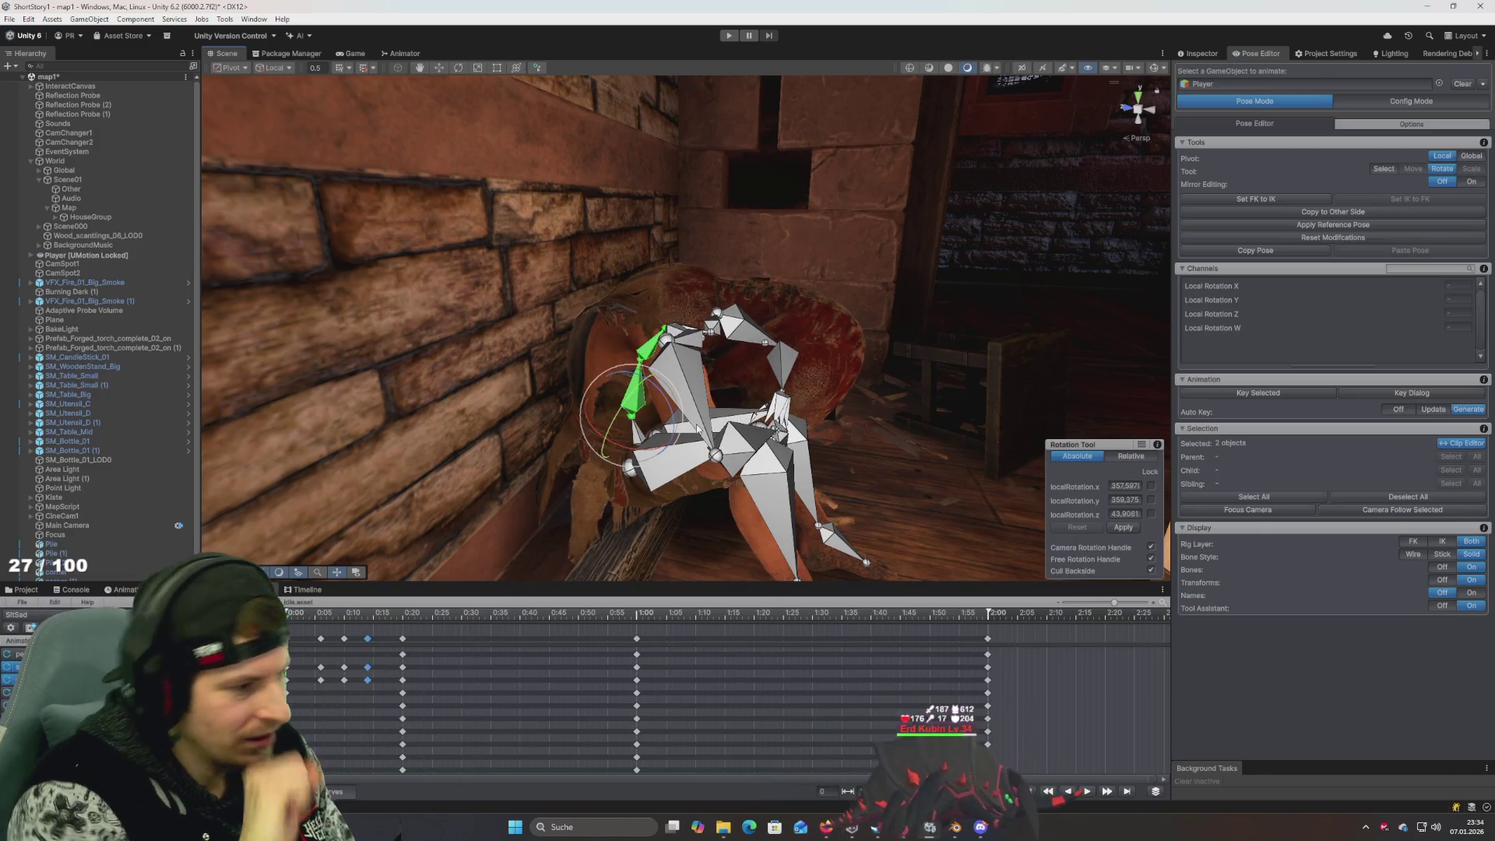
key(space)
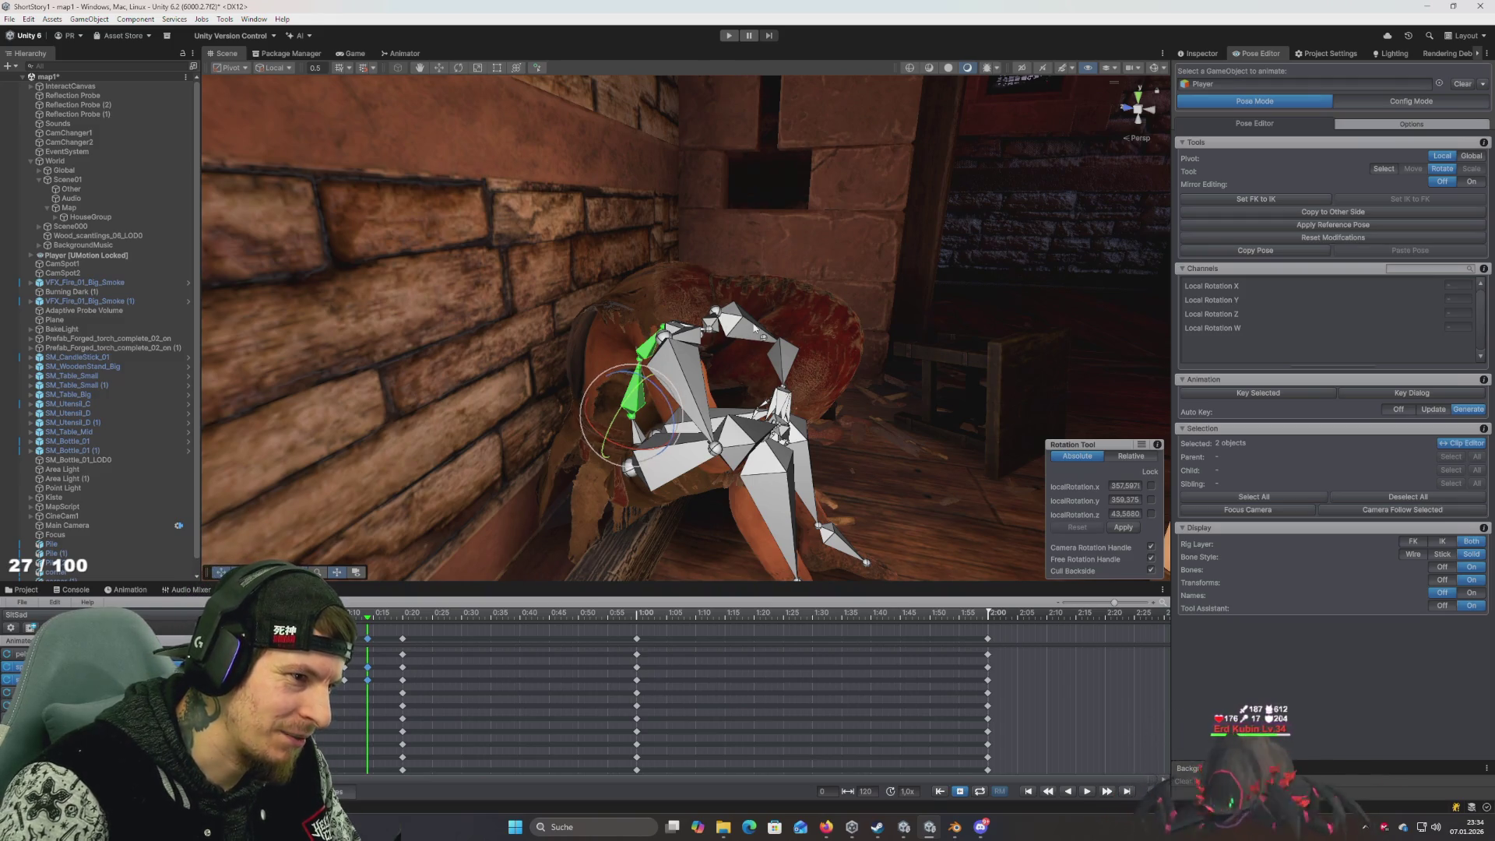
Rotate spine_02 and spine_01 each a little further forward
click(715, 325)
click(647, 352)
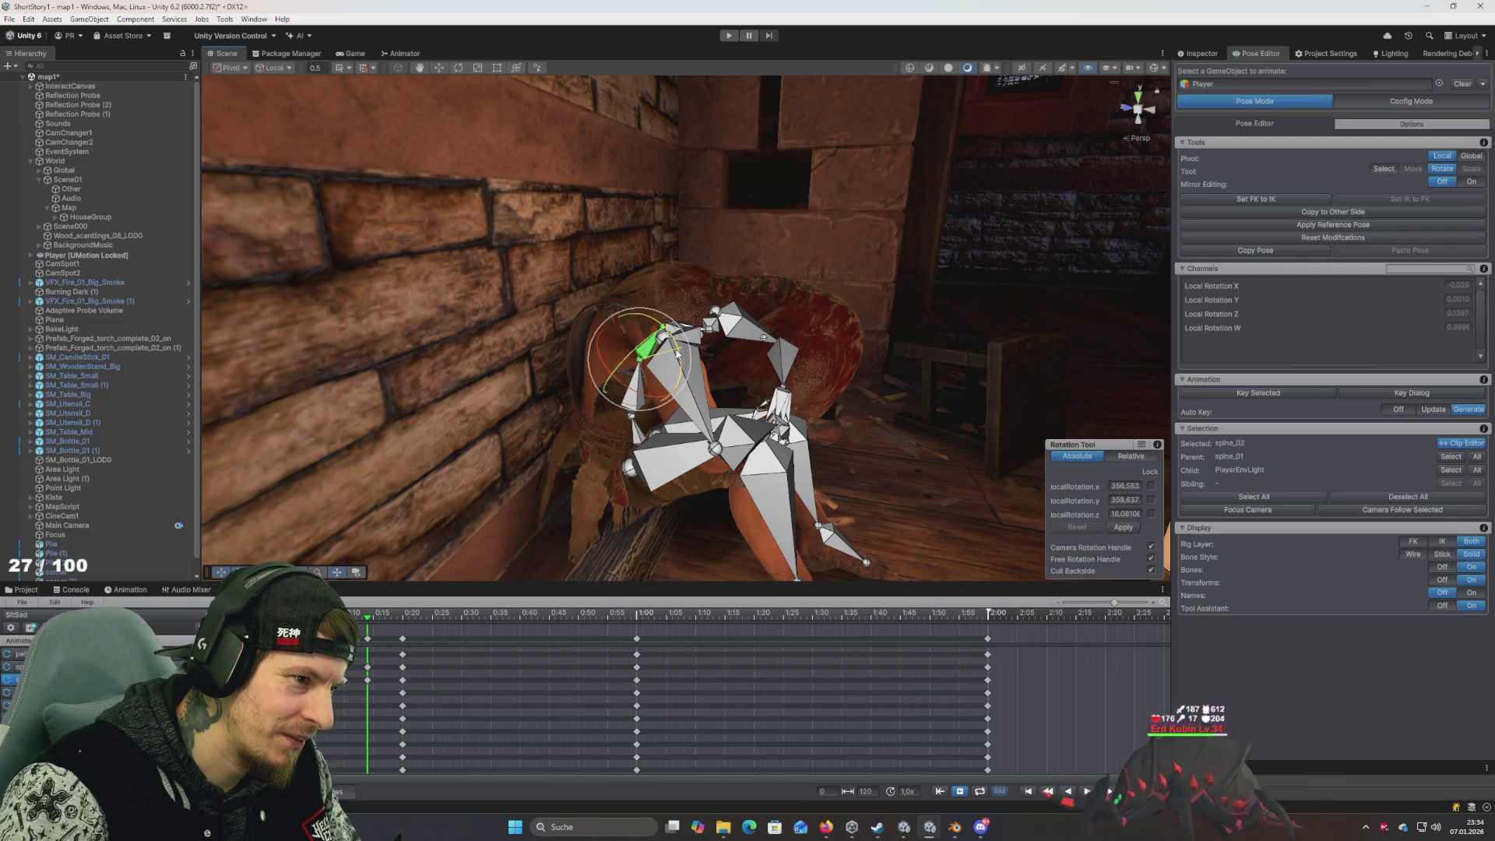
drag(676, 353, 678, 355)
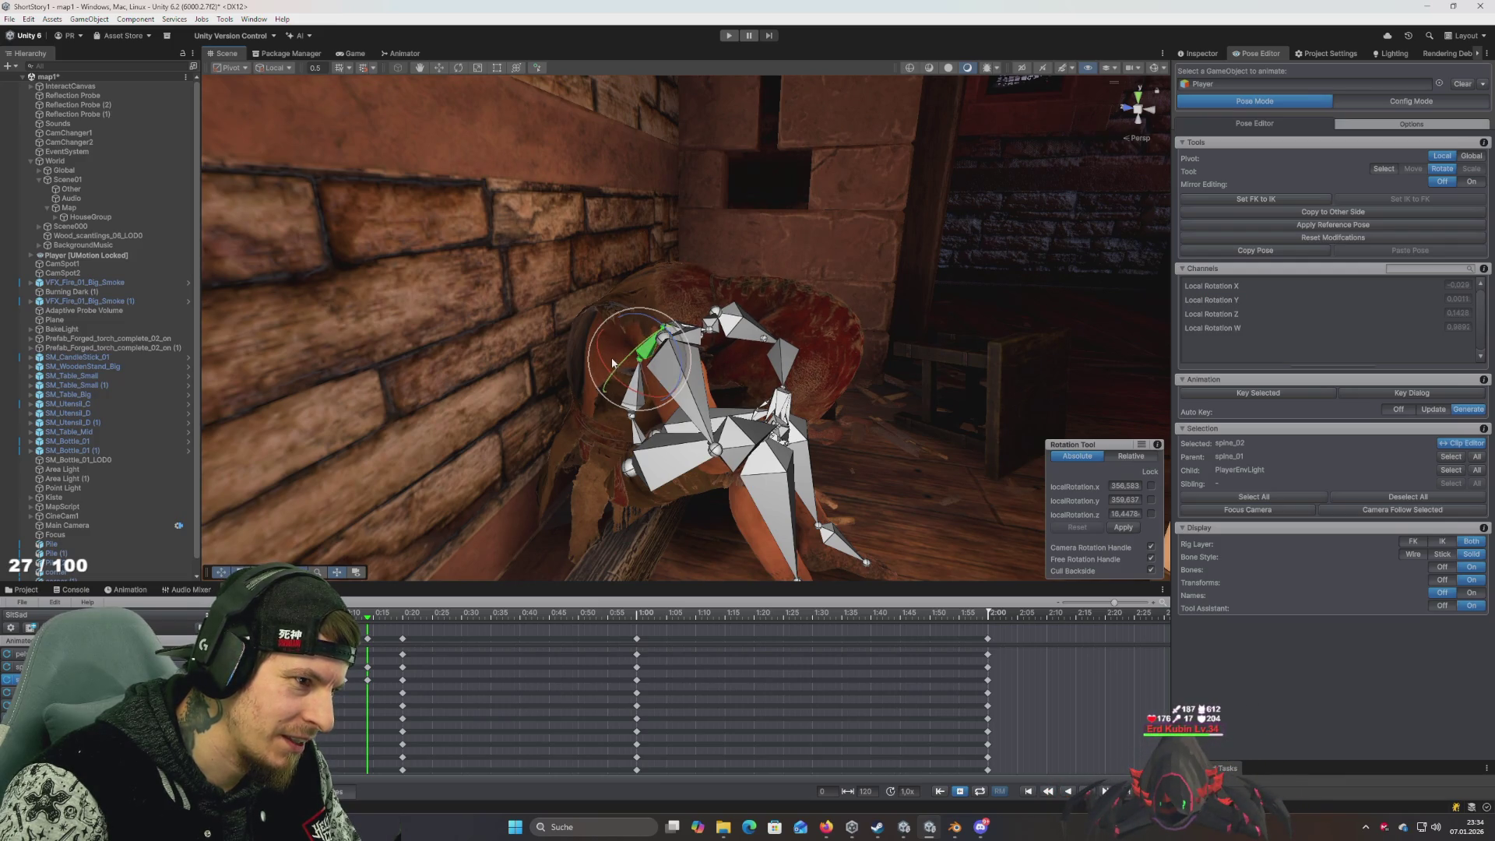
click(631, 442)
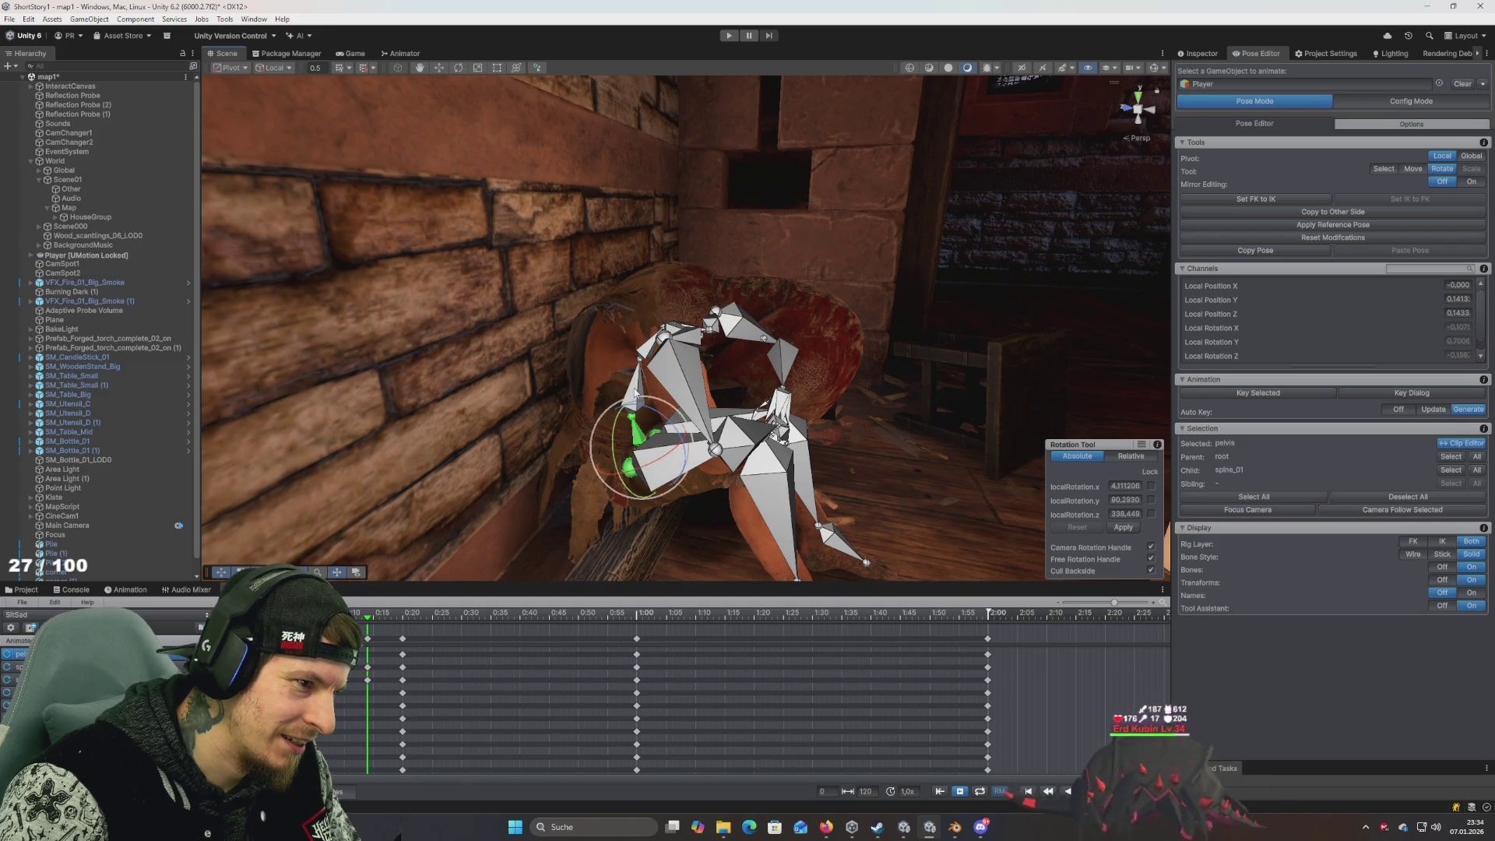
click(641, 386)
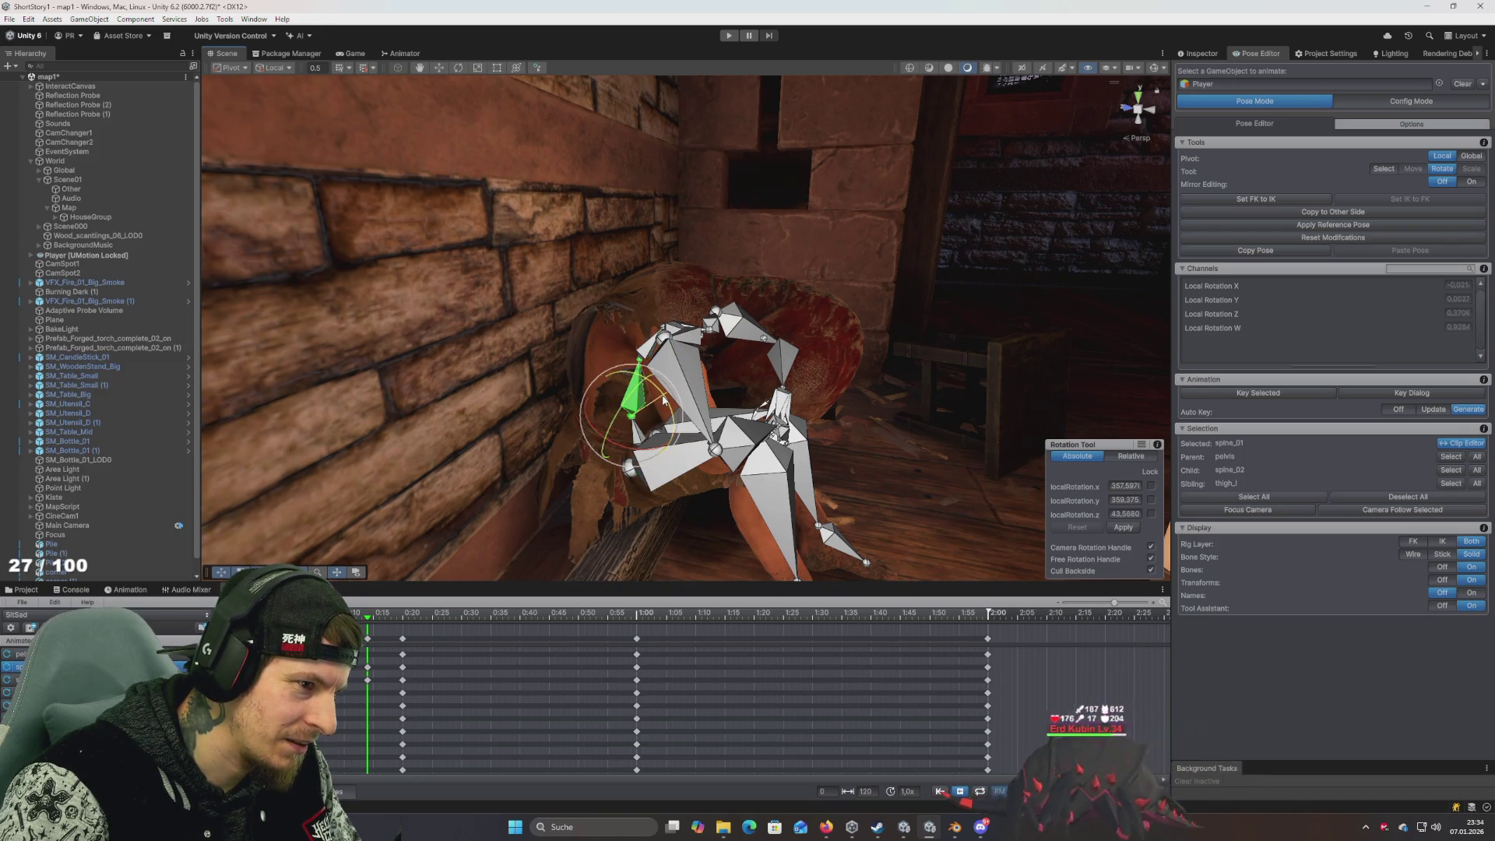
drag(664, 400, 660, 406)
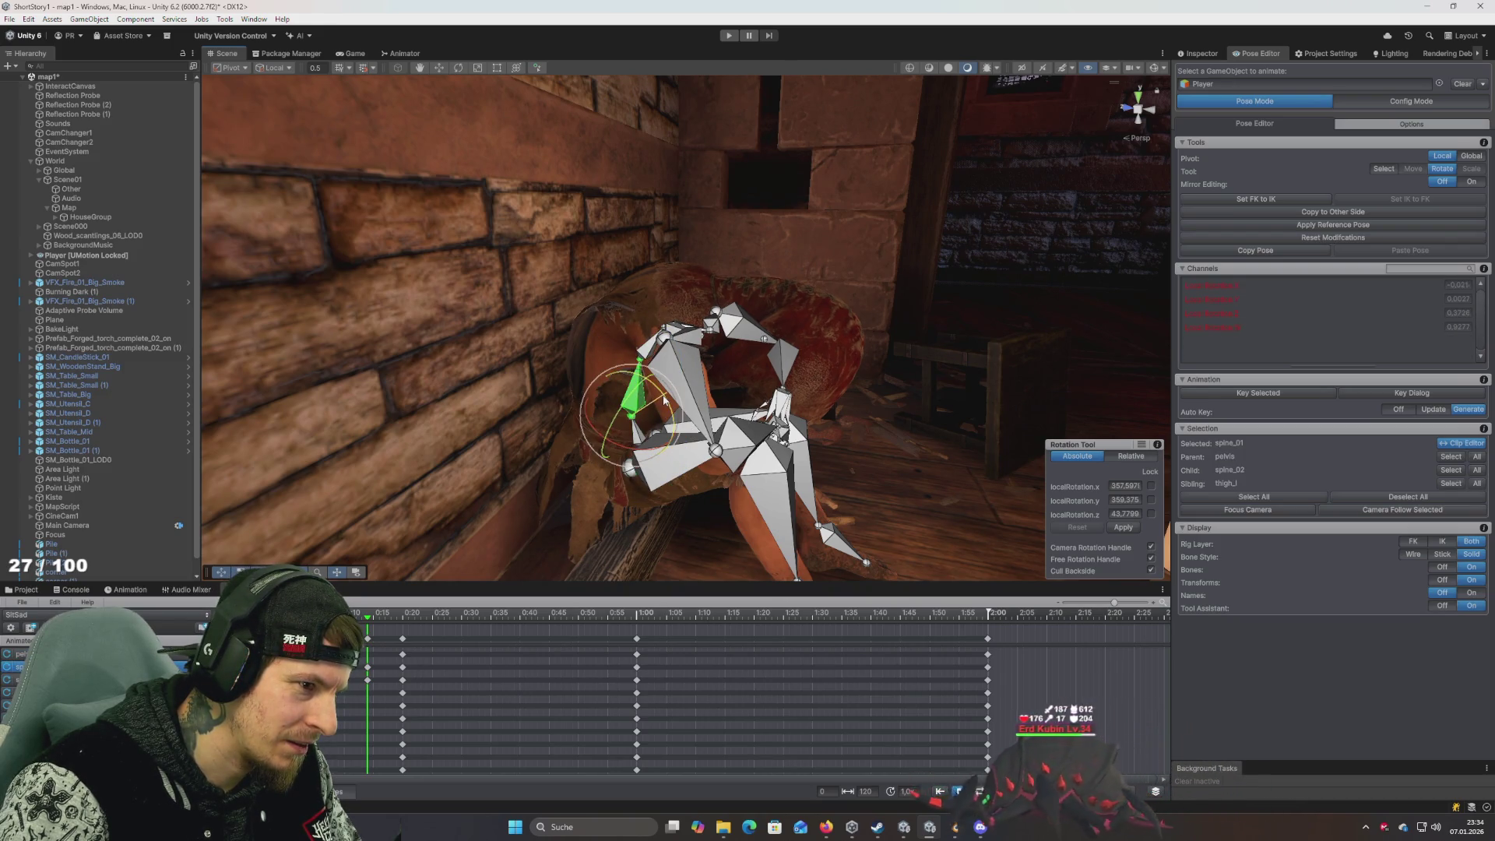
Scrub to about 0:19, reframe the whole character, and switch UMotion to Config Mode
click(391, 615)
drag(394, 634, 404, 637)
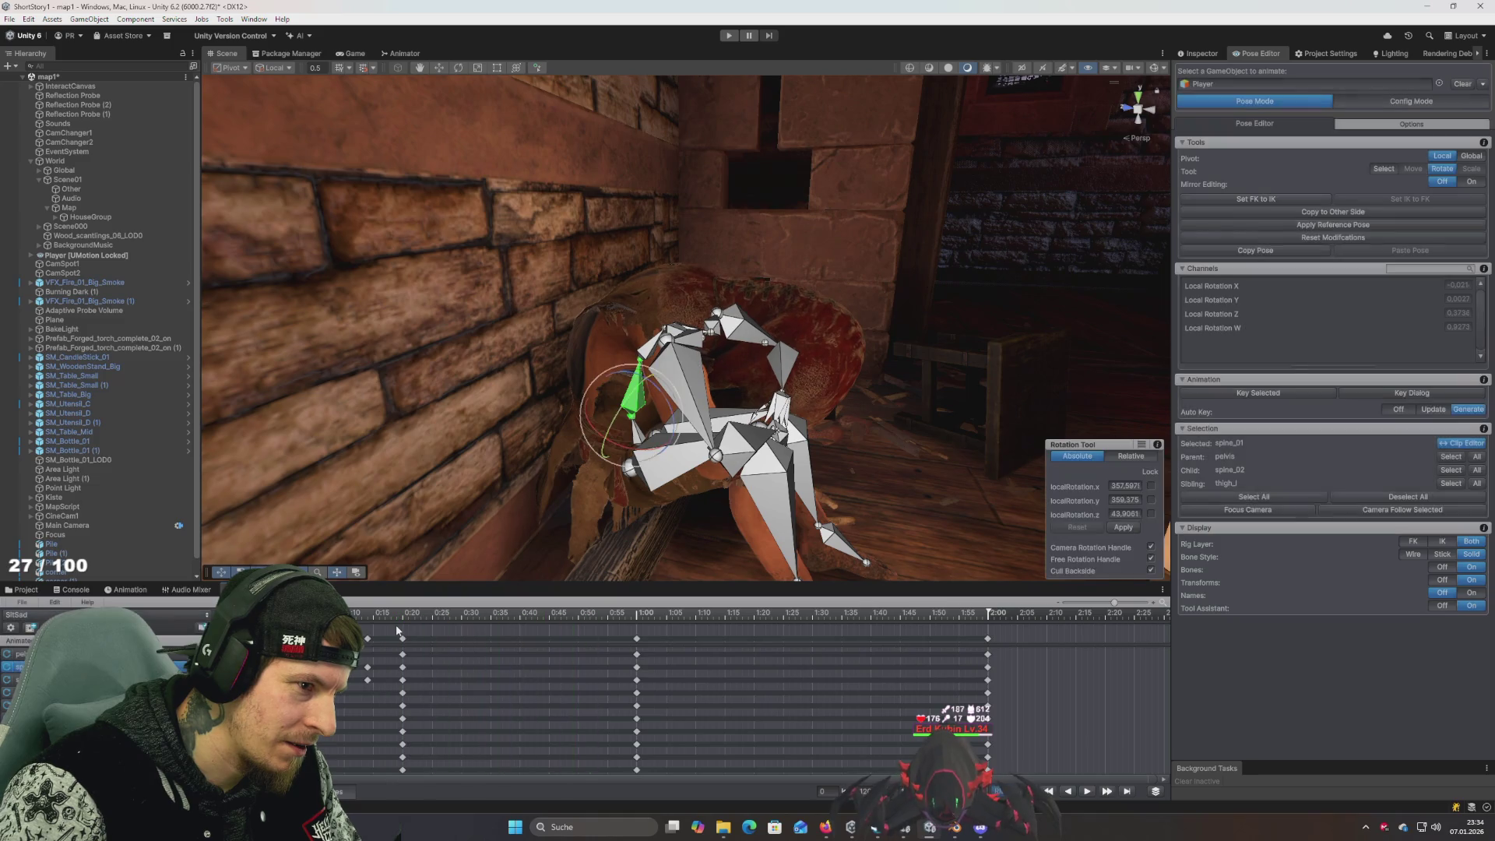
mouse_move(525, 549)
mouse_down()
mouse_move(634, 470)
mouse_move(467, 532)
mouse_up()
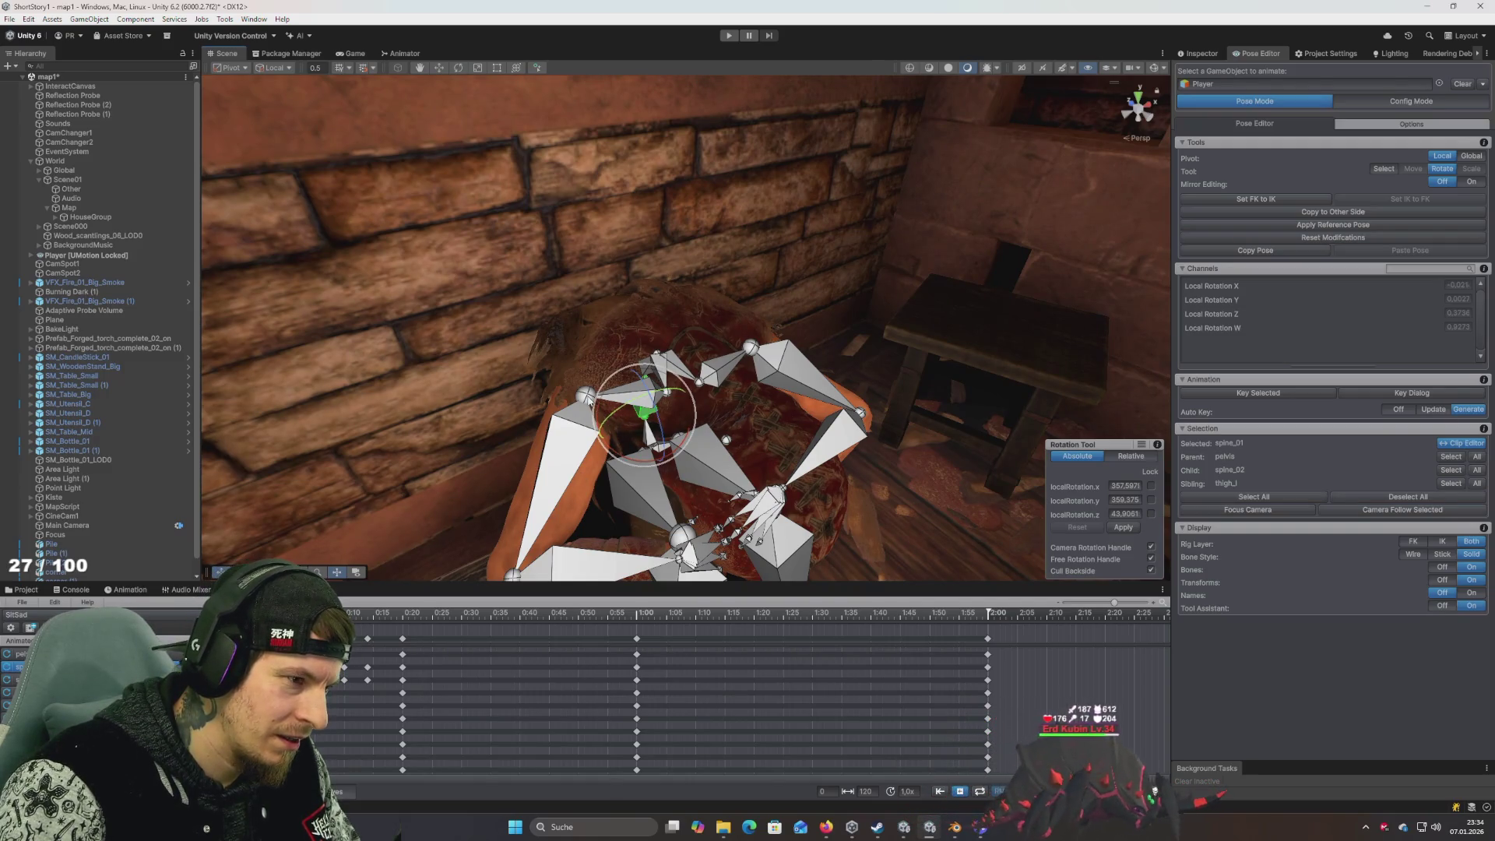
drag(534, 395, 547, 421)
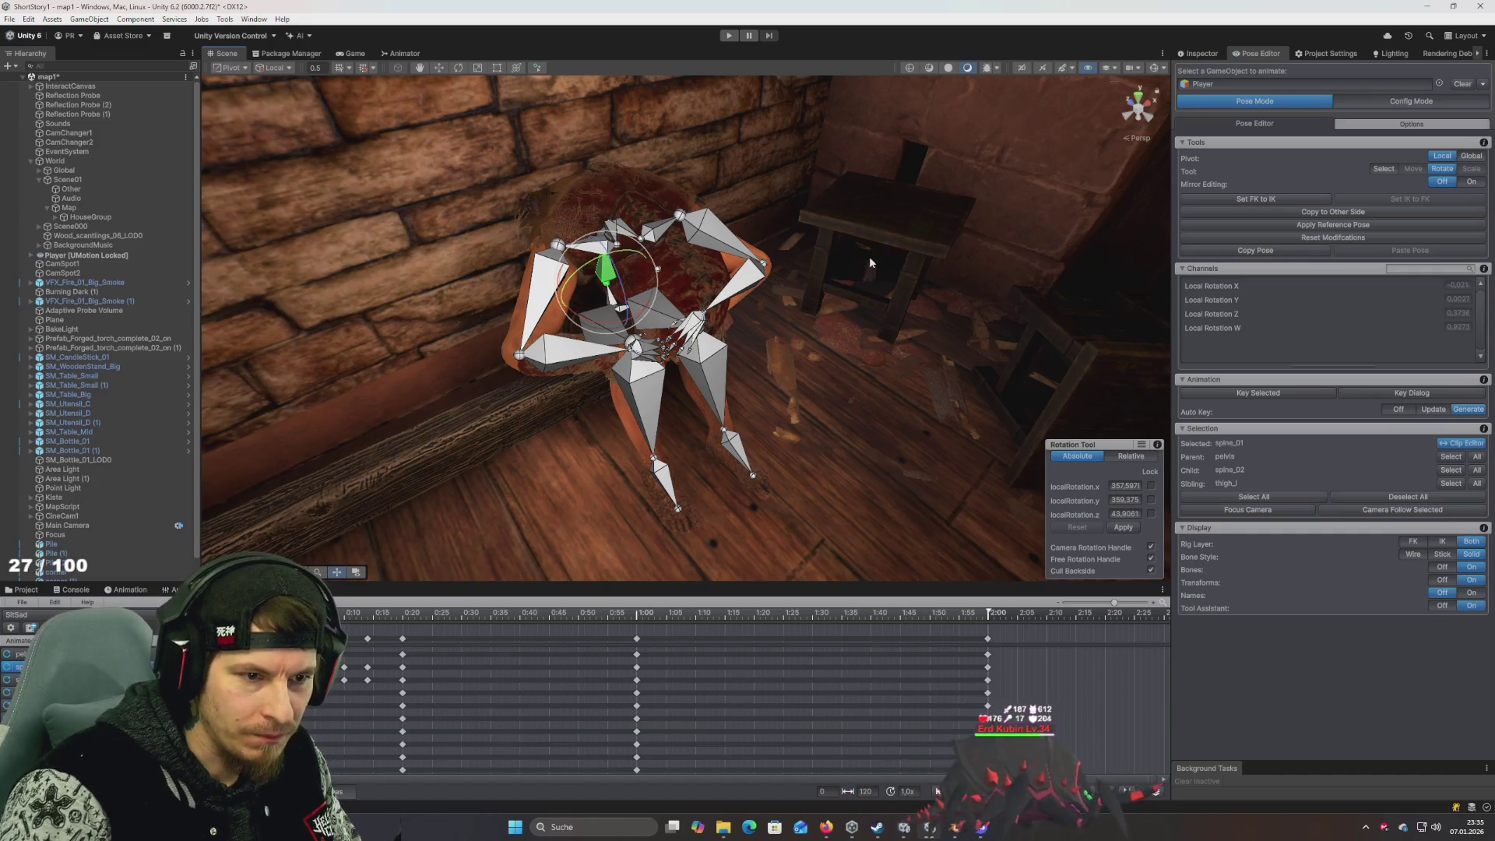
click(1408, 102)
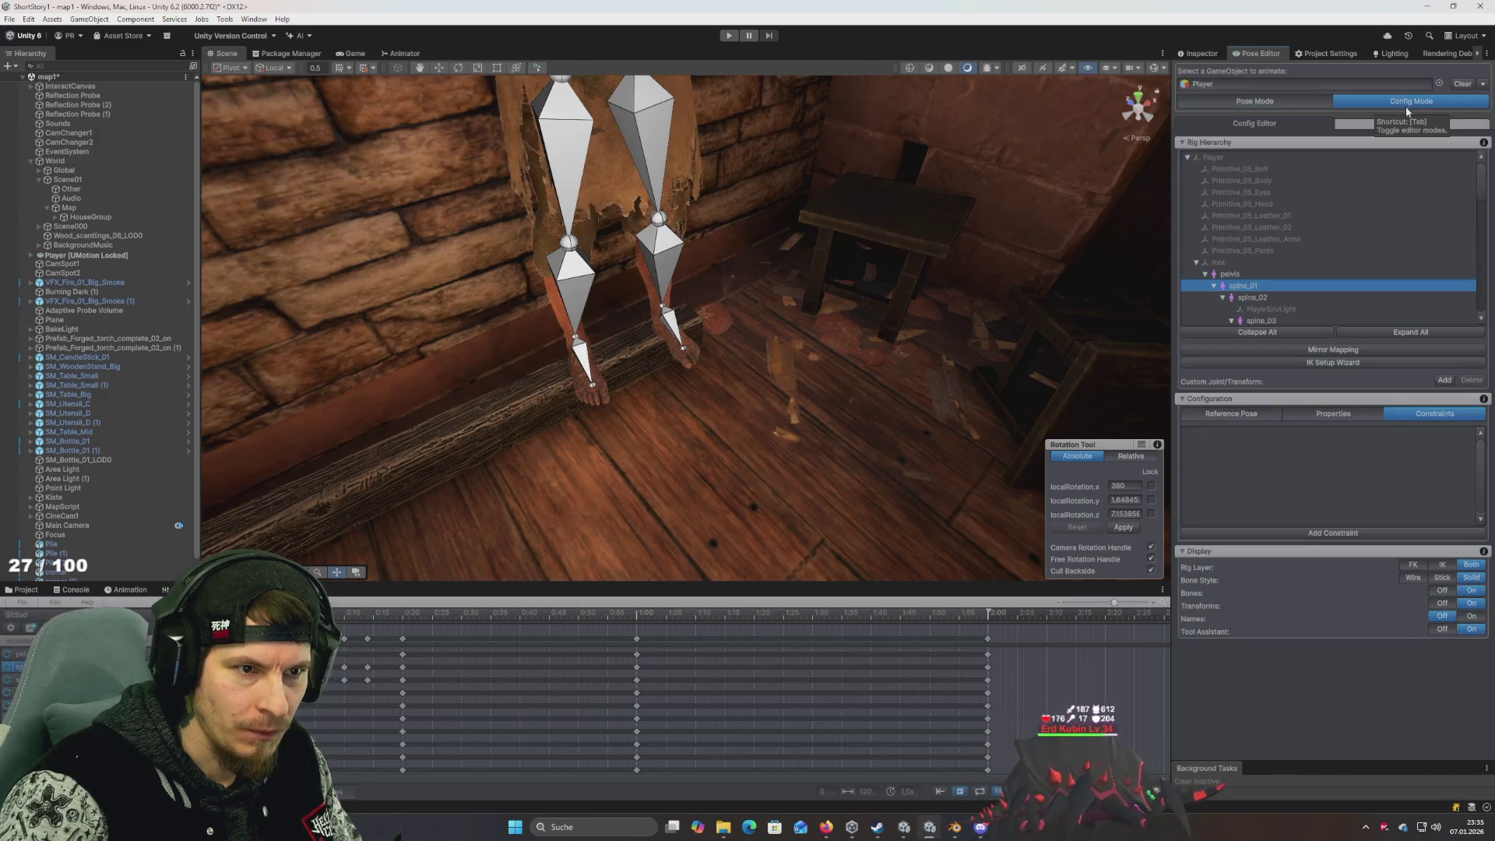
Run the IK Setup Wizard, confirm the character front, and create hand and foot IK
click(1333, 362)
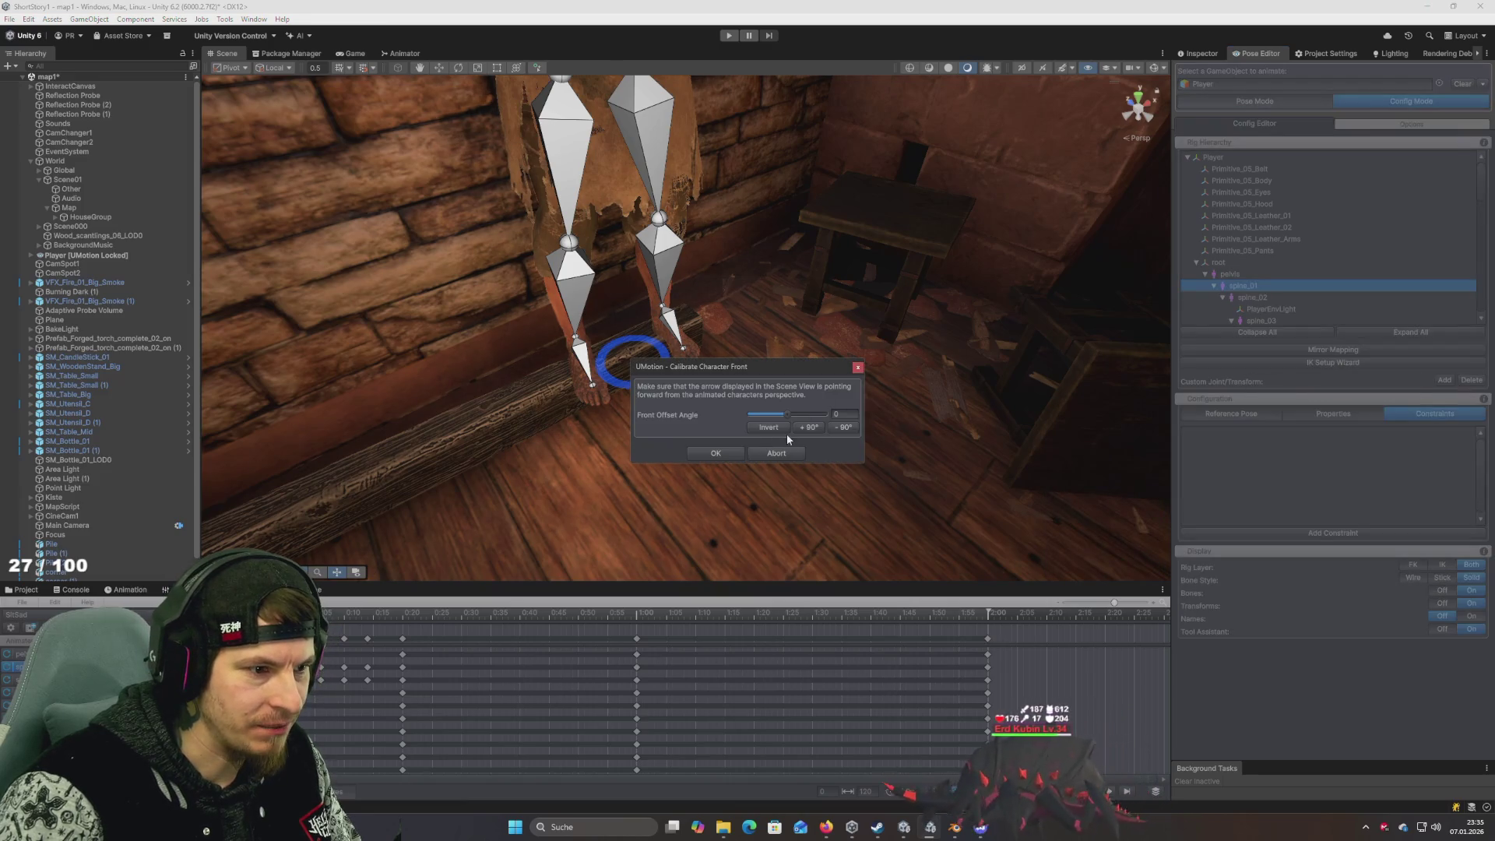
click(717, 453)
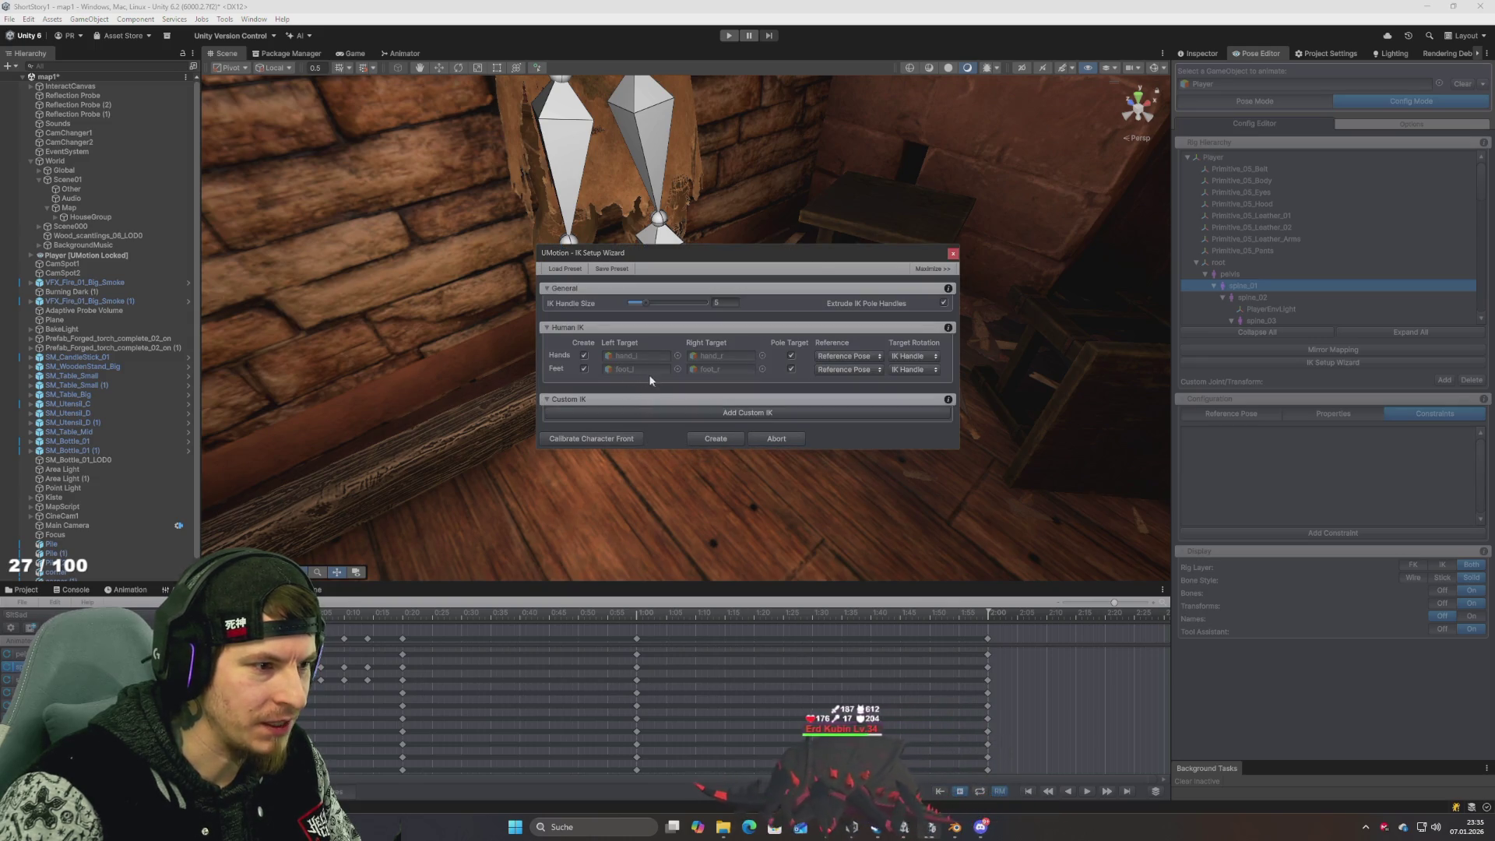
click(709, 437)
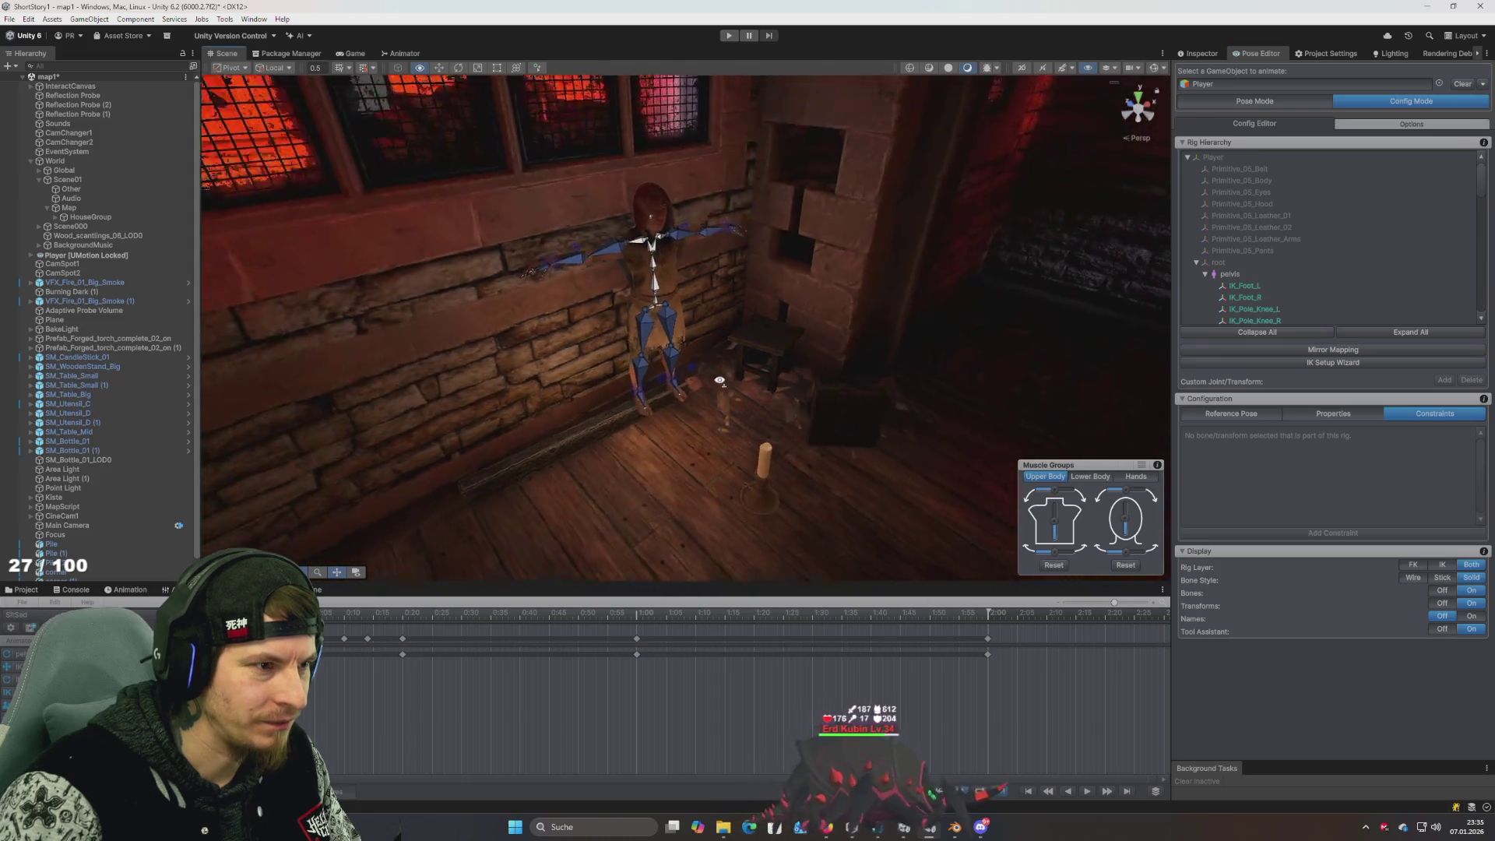
scroll(719, 382, up, 8)
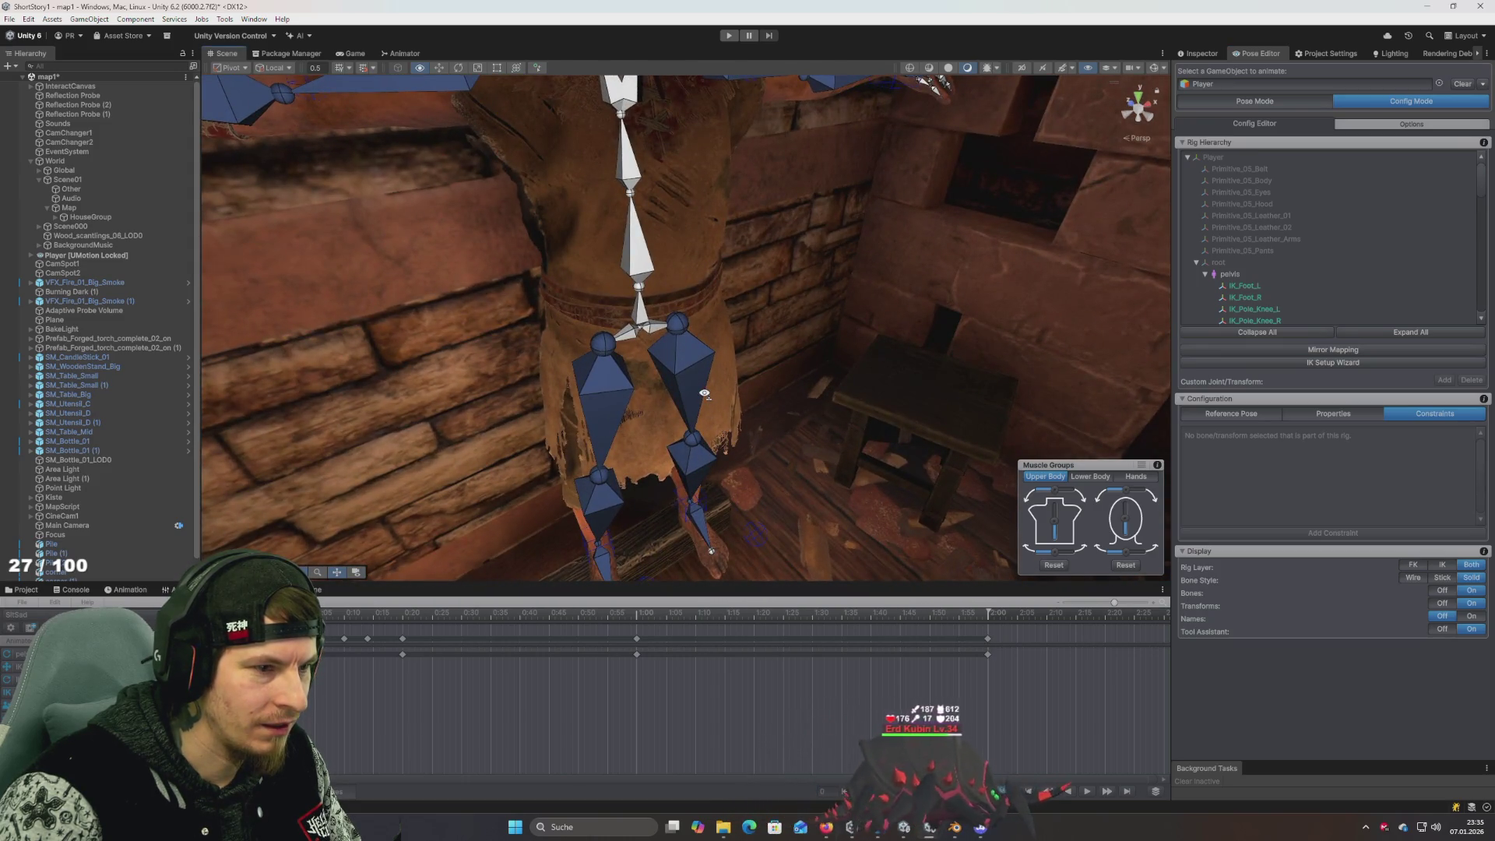
scroll(705, 393, down, 8)
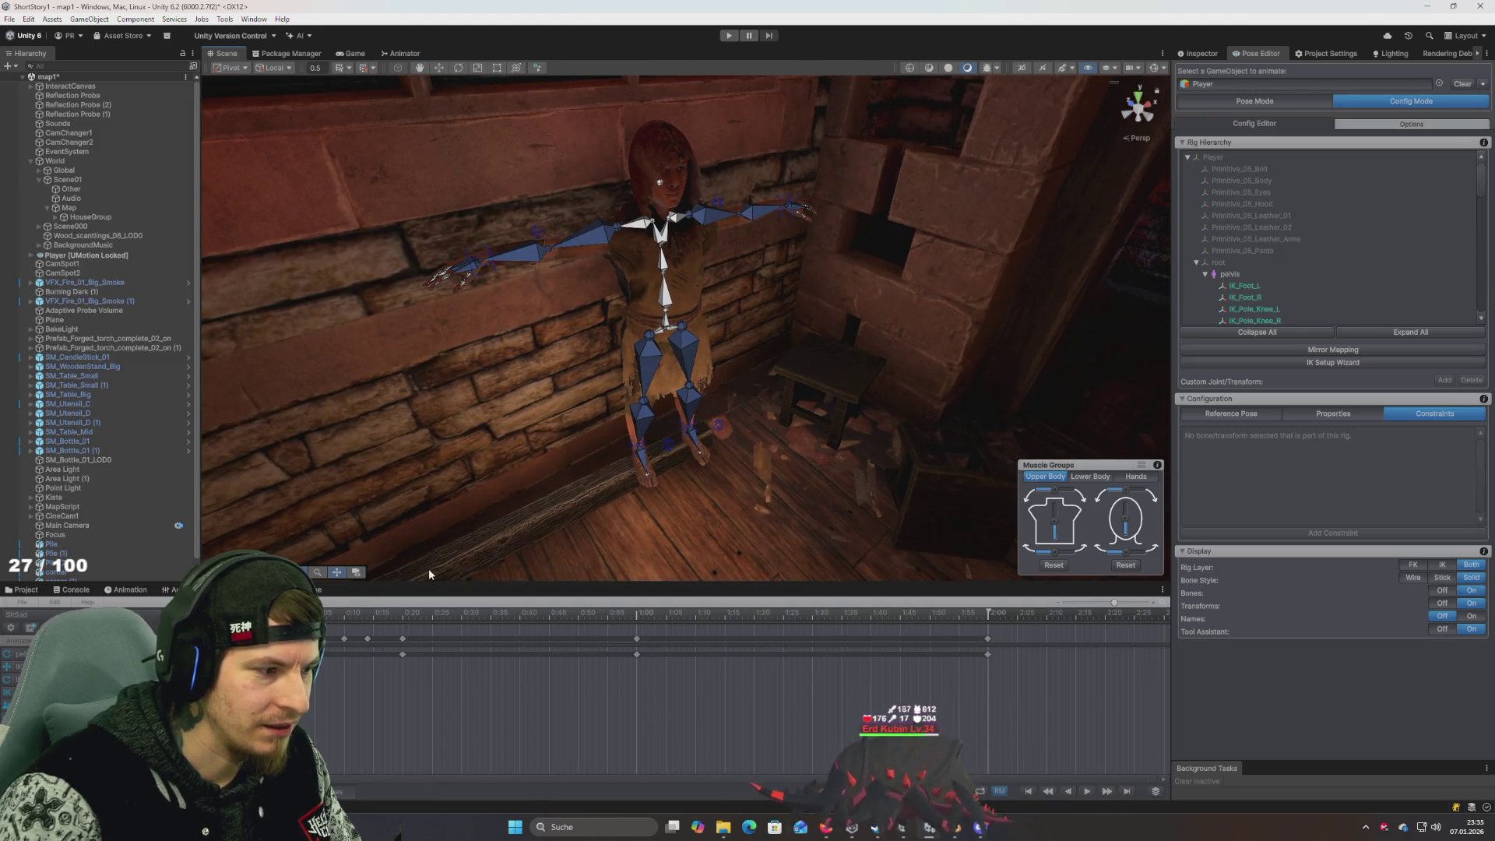
Return to Pose Mode and select the IK_Pole_Elbow_R target
click(1276, 101)
drag(1012, 298, 890, 386)
click(401, 231)
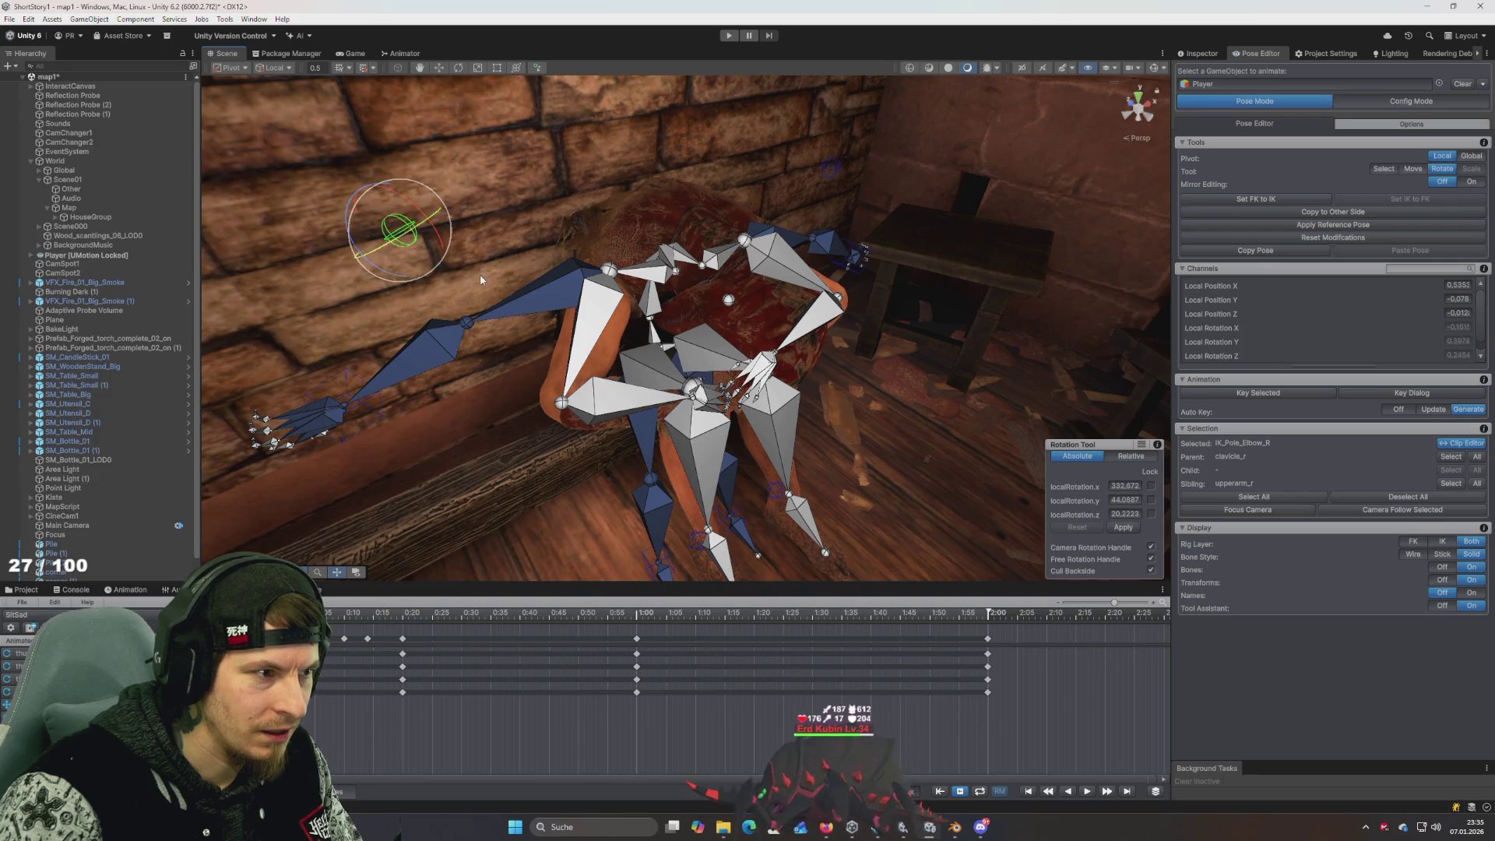
Move IK_Pole_Elbow_R down and left, show only the IK rig layer, and select IK_Hand_R
key(w)
mouse_move(401, 231)
mouse_down()
mouse_move(427, 181)
mouse_move(412, 282)
mouse_move(364, 259)
mouse_move(483, 334)
mouse_move(335, 234)
mouse_move(405, 236)
mouse_up()
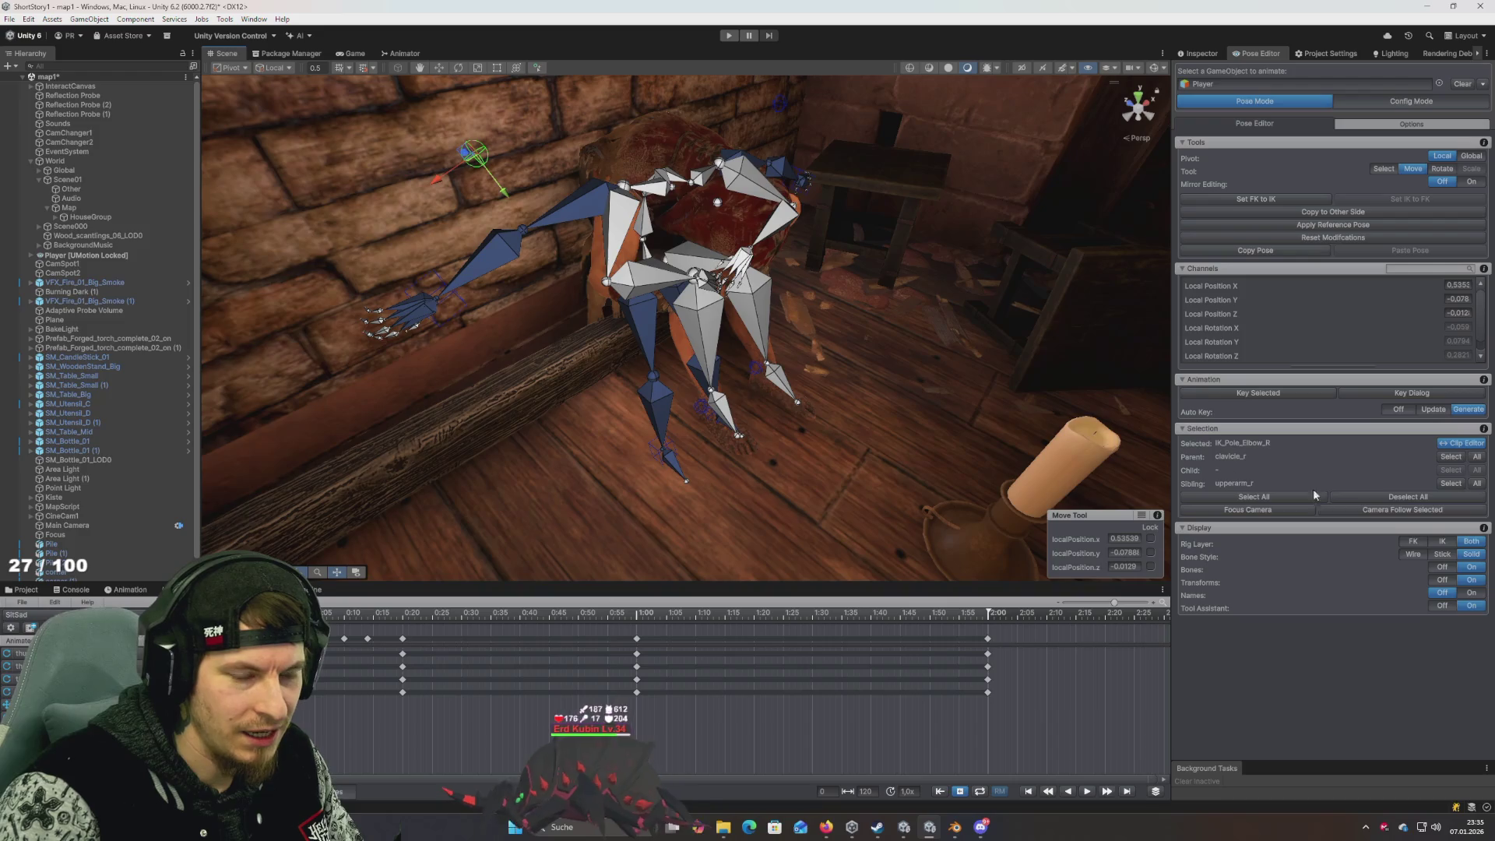
click(1443, 541)
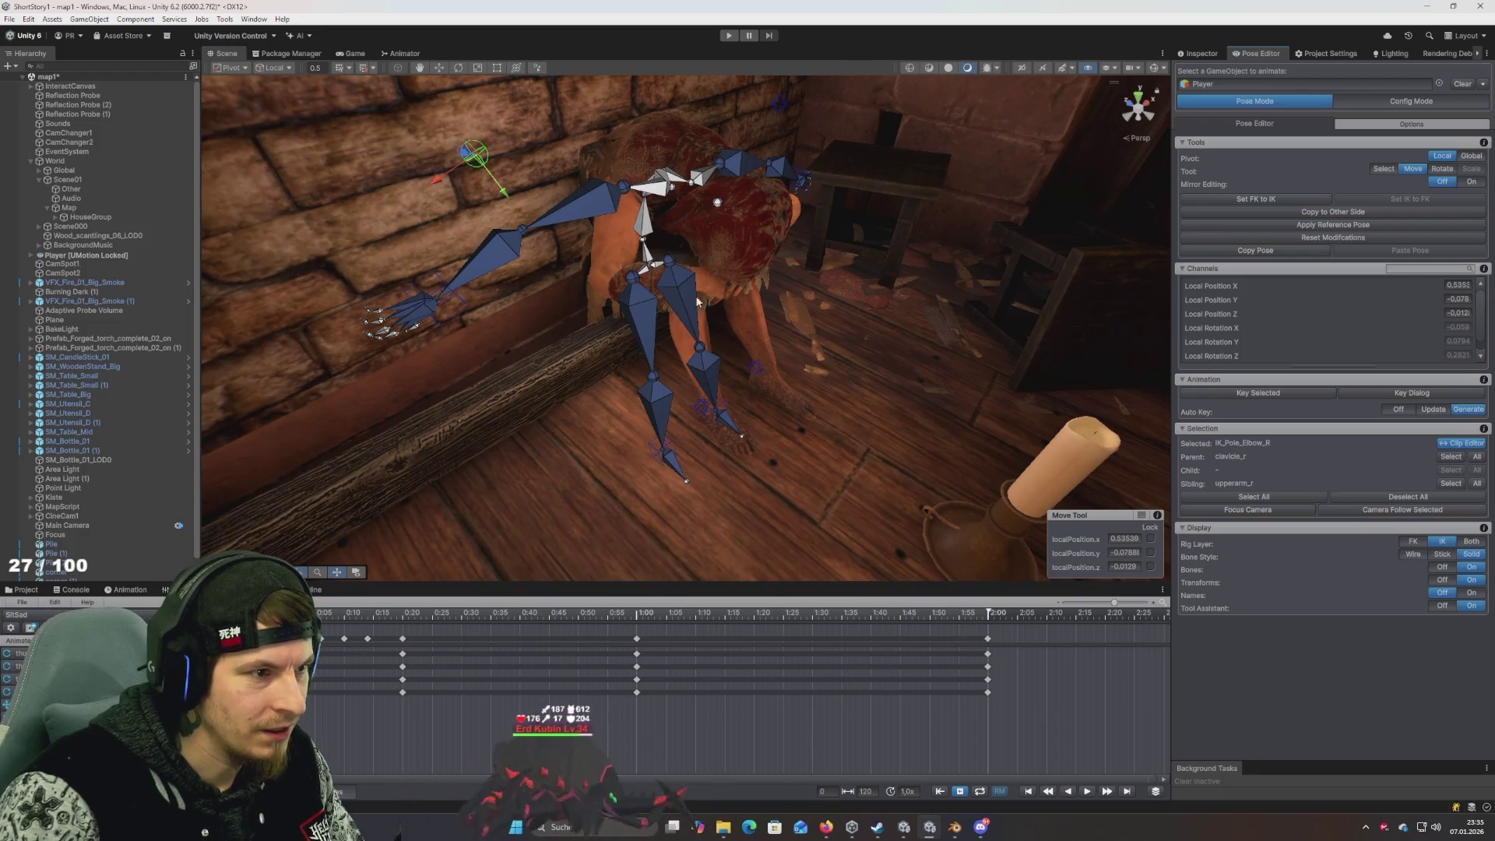
click(437, 304)
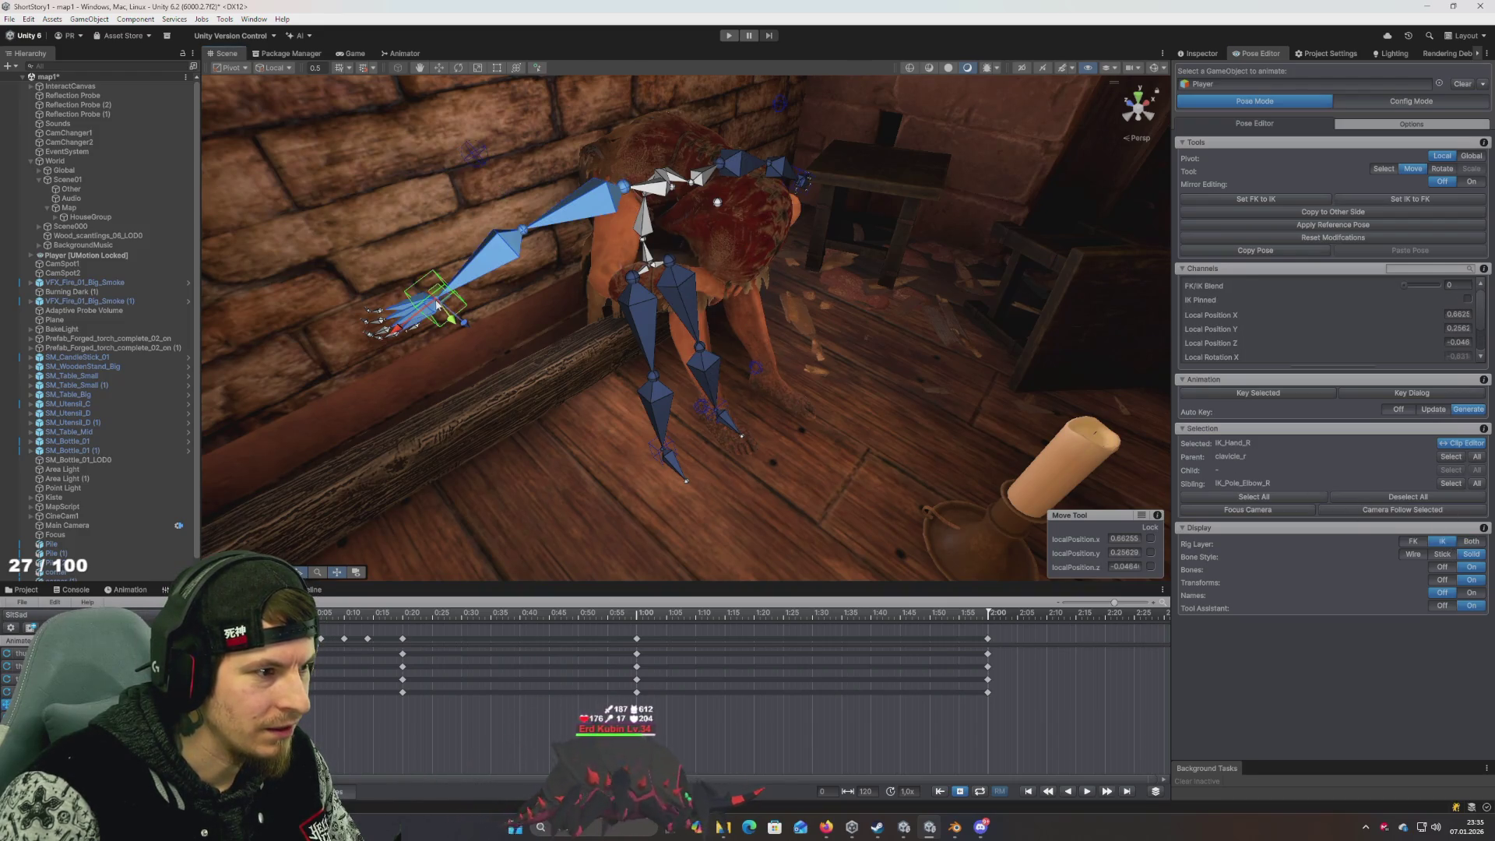
mouse_move(494, 312)
mouse_down()
mouse_move(544, 333)
mouse_move(594, 324)
mouse_move(545, 324)
mouse_move(423, 231)
mouse_move(625, 309)
mouse_move(712, 390)
mouse_move(744, 230)
mouse_move(637, 368)
mouse_move(668, 227)
mouse_move(585, 250)
mouse_move(665, 363)
mouse_move(673, 417)
mouse_move(710, 358)
mouse_move(431, 340)
mouse_move(553, 363)
mouse_move(525, 361)
mouse_move(550, 316)
mouse_move(625, 395)
mouse_move(841, 417)
mouse_move(701, 359)
mouse_move(693, 323)
mouse_move(746, 304)
mouse_move(639, 327)
mouse_up()
Drag the right hand IK handle in toward the torso and frame it with the legs
key(e)
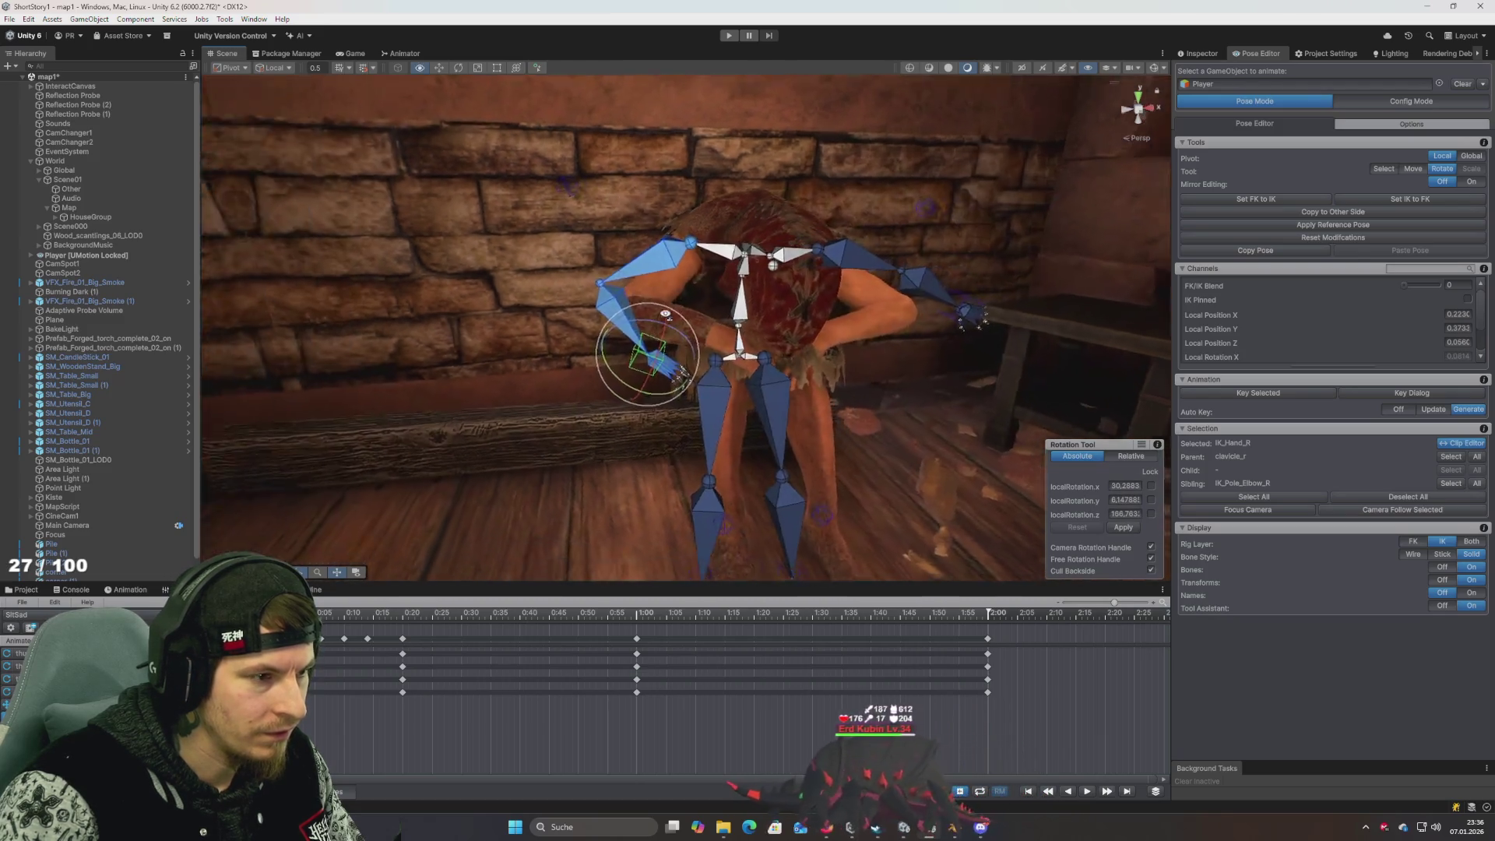
scroll(592, 331, up, 5)
key(w)
mouse_move(511, 320)
mouse_down()
mouse_move(662, 315)
mouse_move(725, 234)
mouse_move(769, 231)
mouse_move(545, 251)
mouse_move(686, 249)
mouse_move(570, 230)
mouse_move(713, 248)
mouse_up()
scroll(635, 250, down, 3)
scroll(722, 255, up, 4)
mouse_move(868, 265)
alt+mouse_down()
mouse_move(508, 267)
mouse_move(526, 267)
alt+mouse_up()
key(f)
mouse_move(797, 297)
alt+mouse_down()
mouse_move(740, 317)
mouse_move(912, 306)
mouse_move(771, 331)
mouse_move(690, 301)
mouse_move(665, 353)
mouse_move(942, 263)
alt+mouse_up()
scroll(943, 262, up, 5)
mouse_move(829, 310)
mouse_down()
mouse_move(819, 276)
mouse_move(825, 303)
mouse_up()
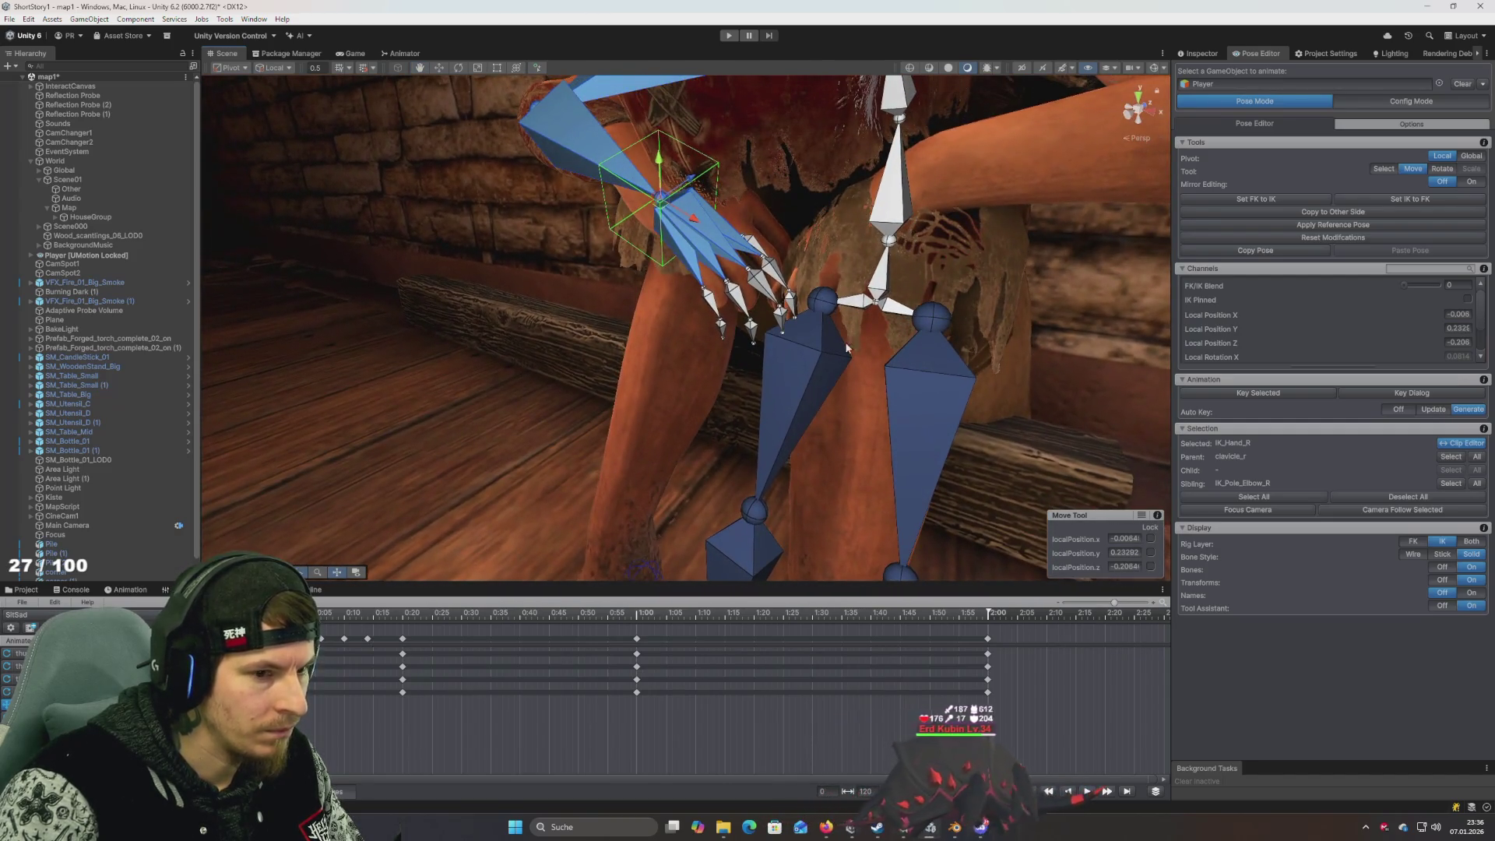
Check the mesh with bones hidden, then nudge the right hand down and tilt it downward
click(1443, 567)
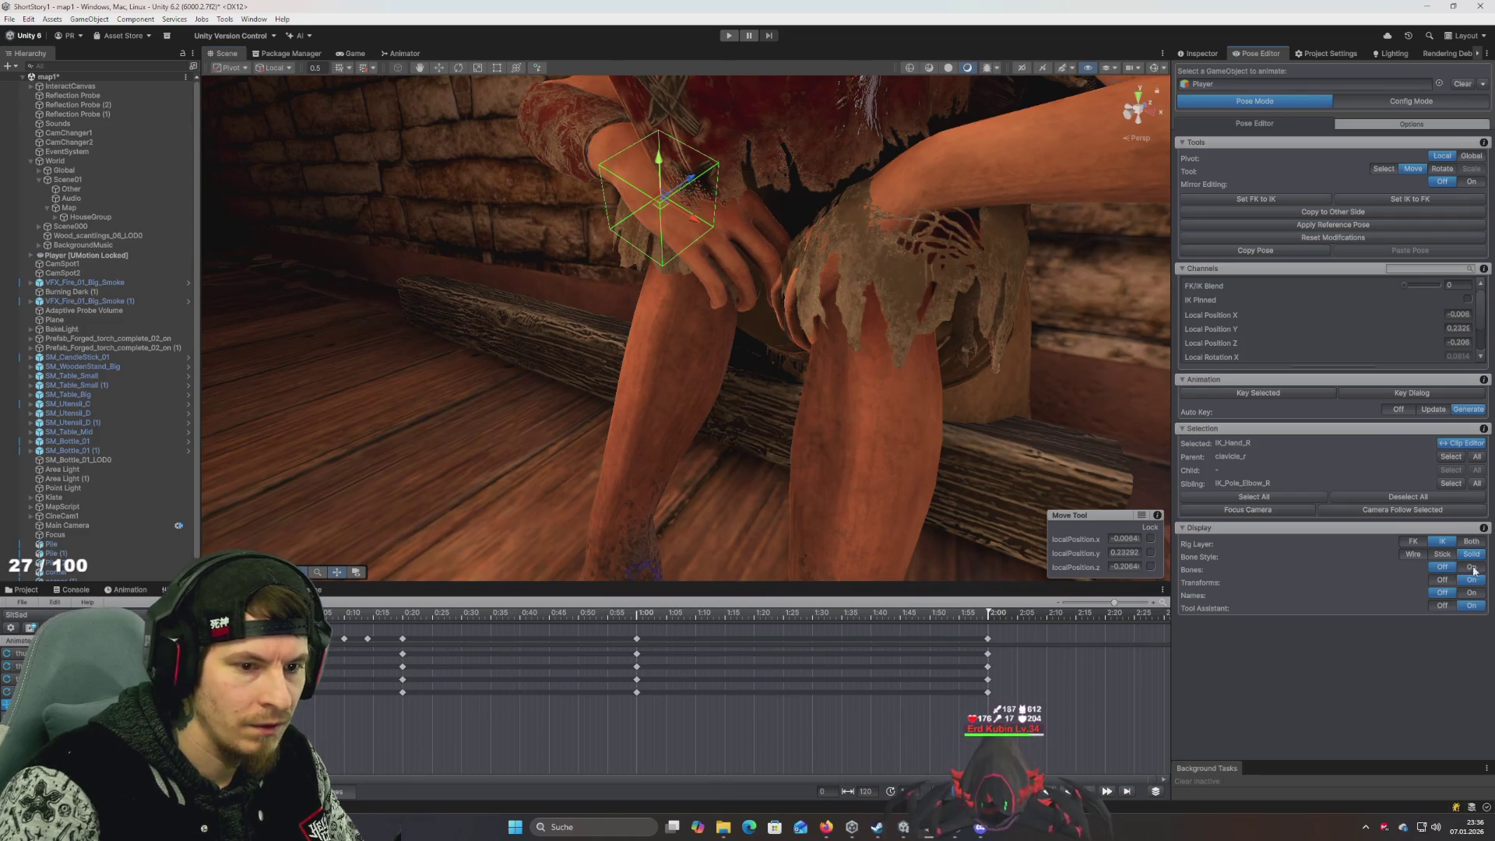
click(1471, 567)
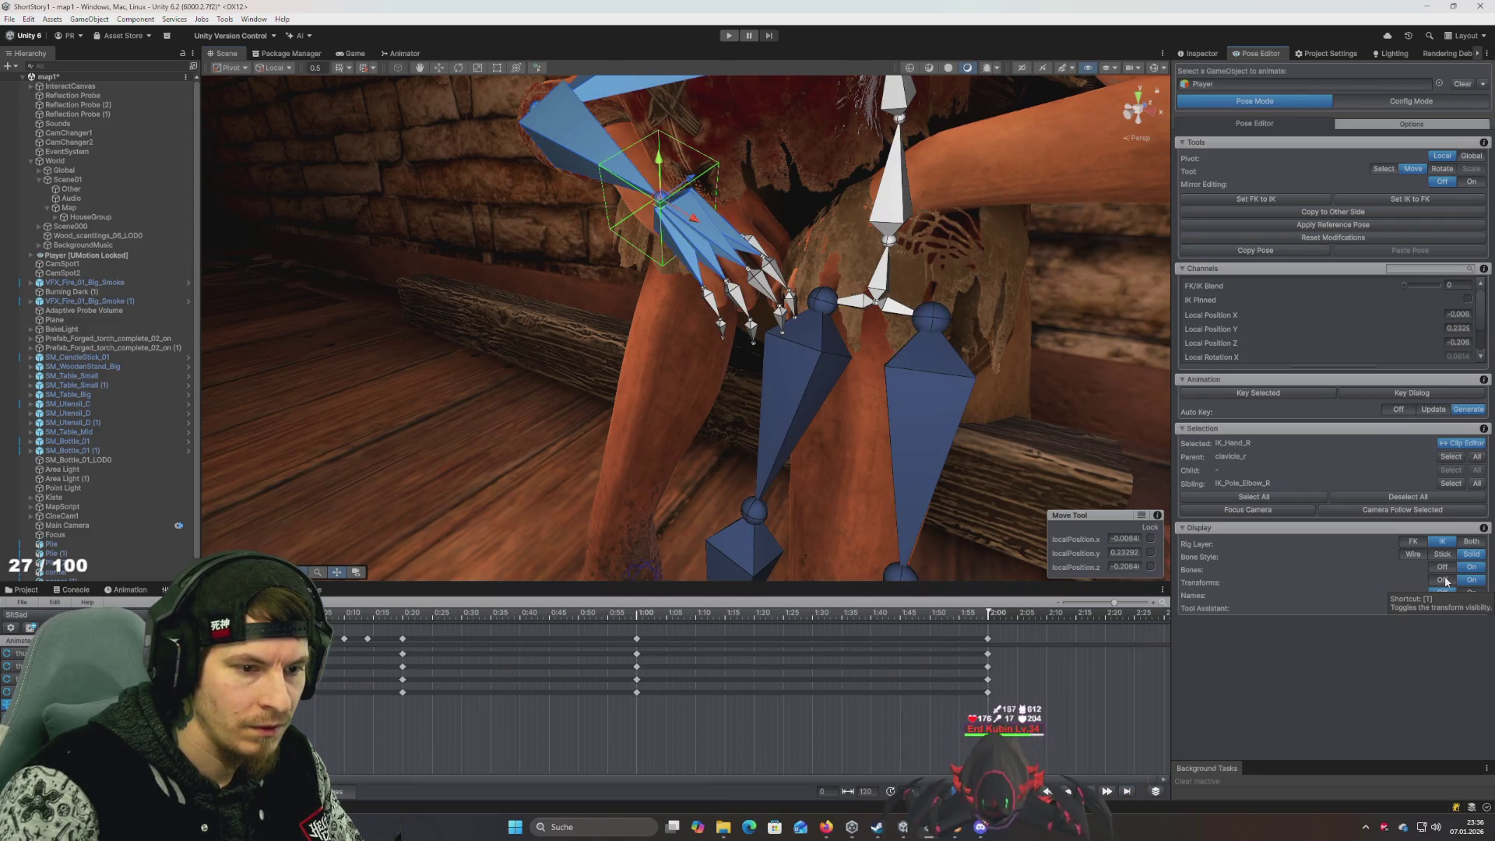
mouse_move(864, 347)
mouse_down()
mouse_move(885, 360)
mouse_move(853, 373)
mouse_up()
key(f)
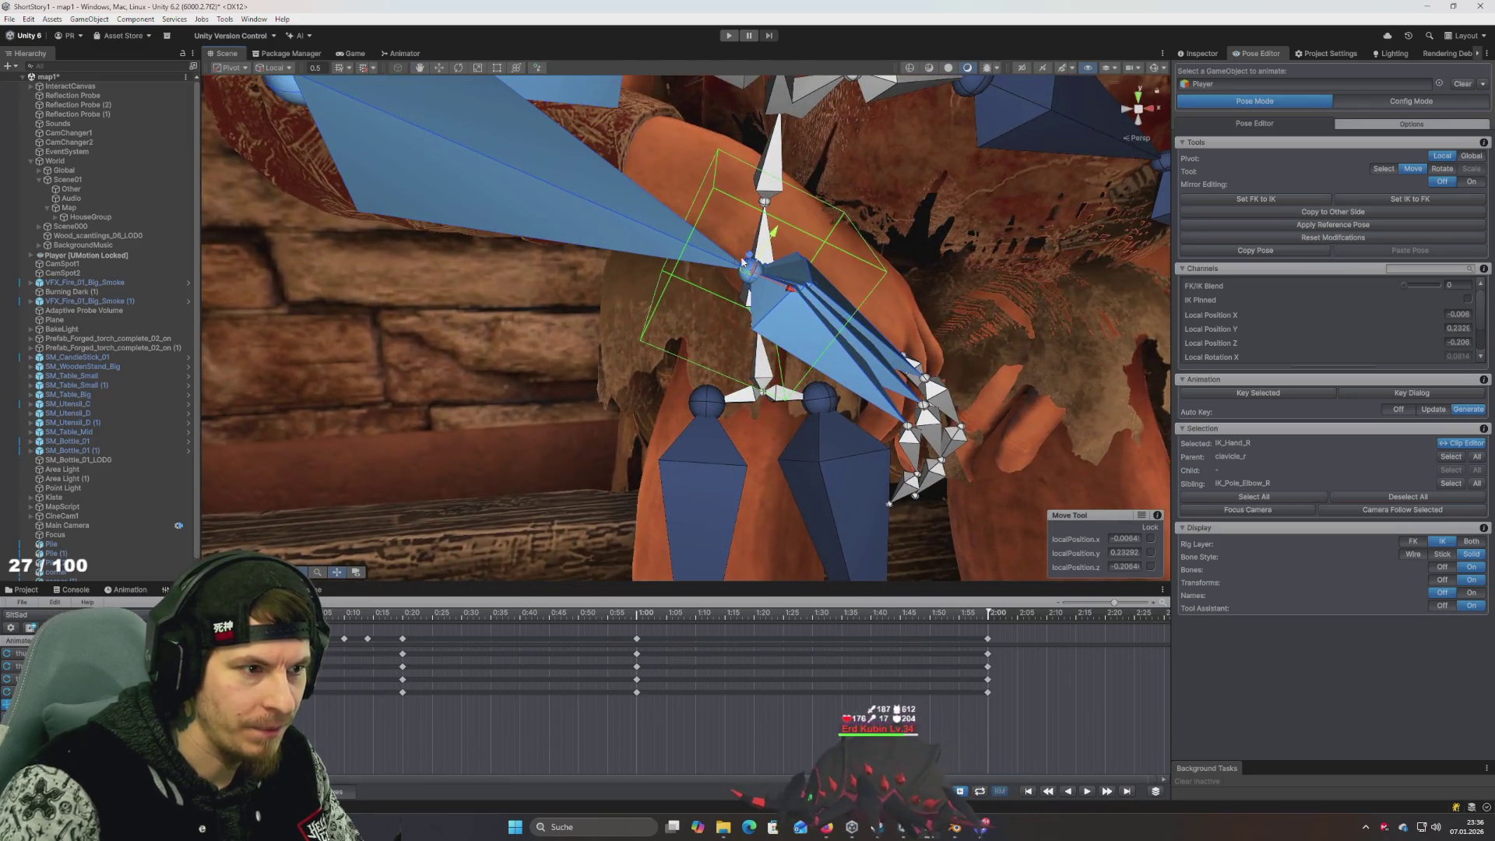
drag(779, 234, 878, 268)
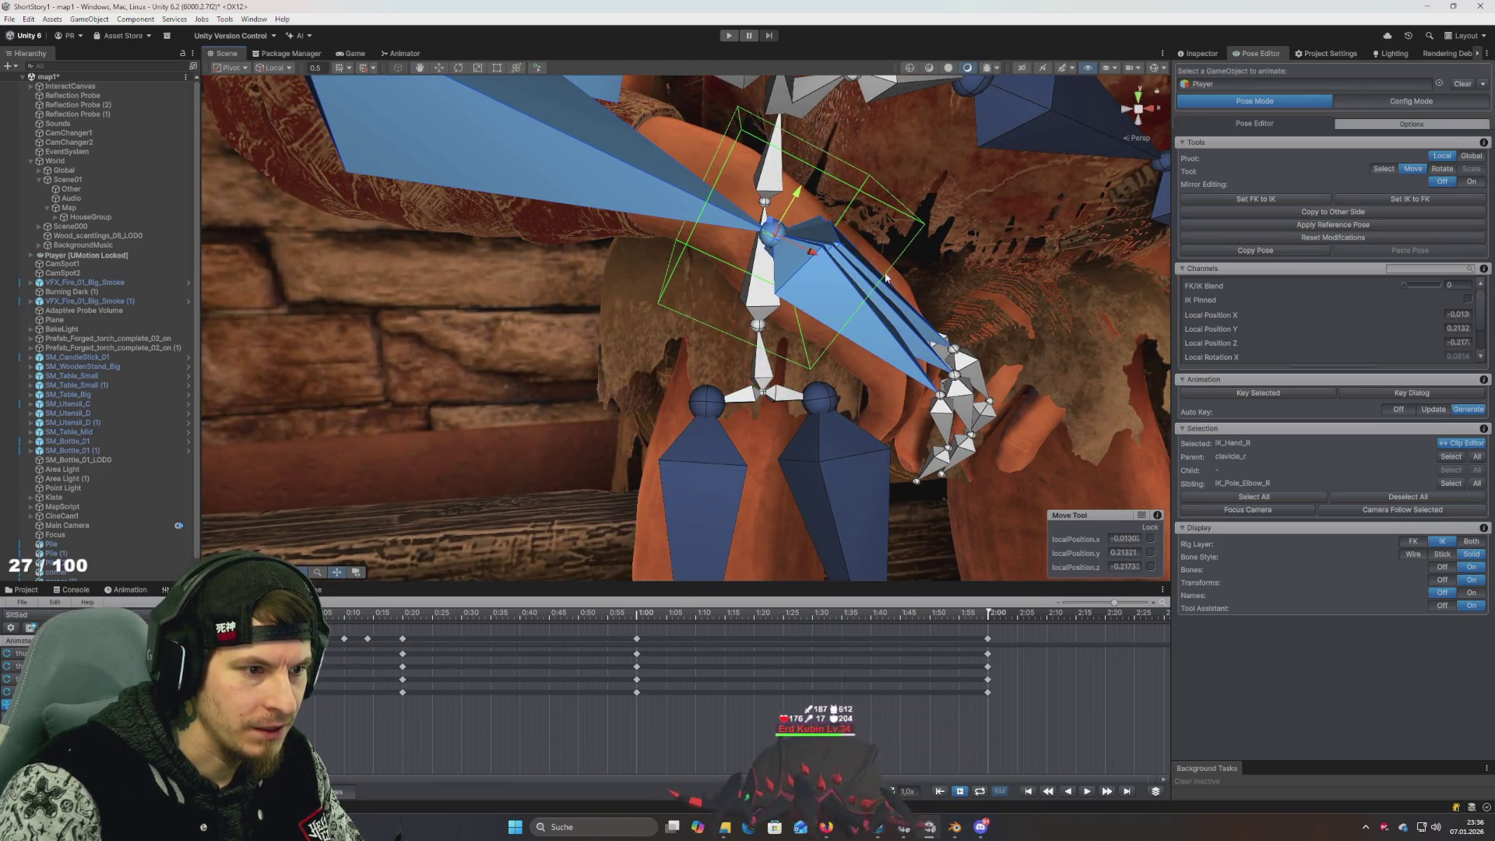
key(e)
mouse_move(795, 234)
mouse_down()
mouse_move(818, 249)
mouse_move(472, 240)
mouse_up()
Fine-tune the right hand's rotation from a new angle so it rests over the knee
key(w)
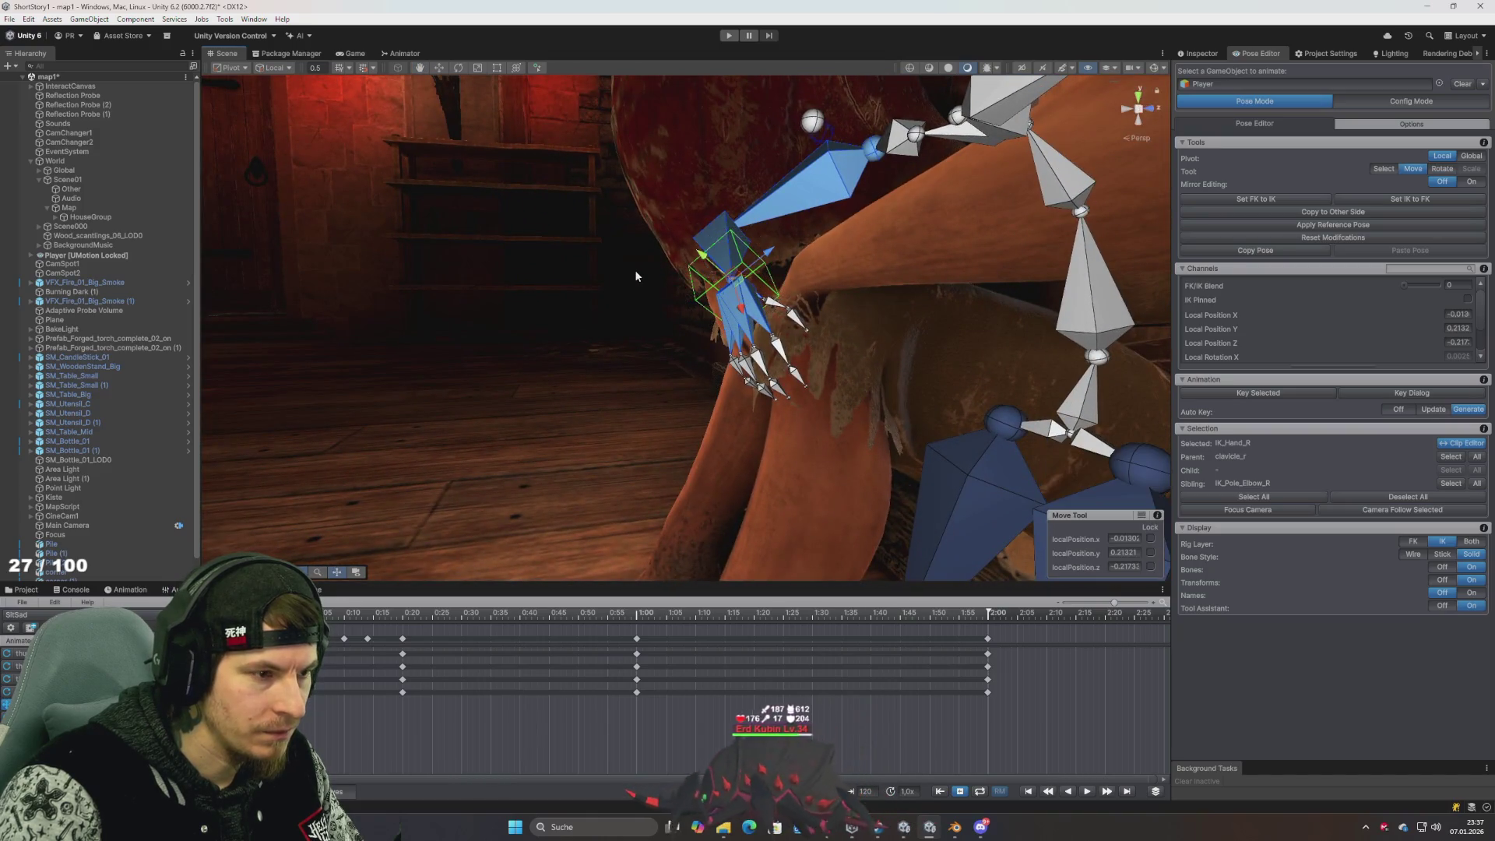
key(f)
scroll(618, 288, up, 10)
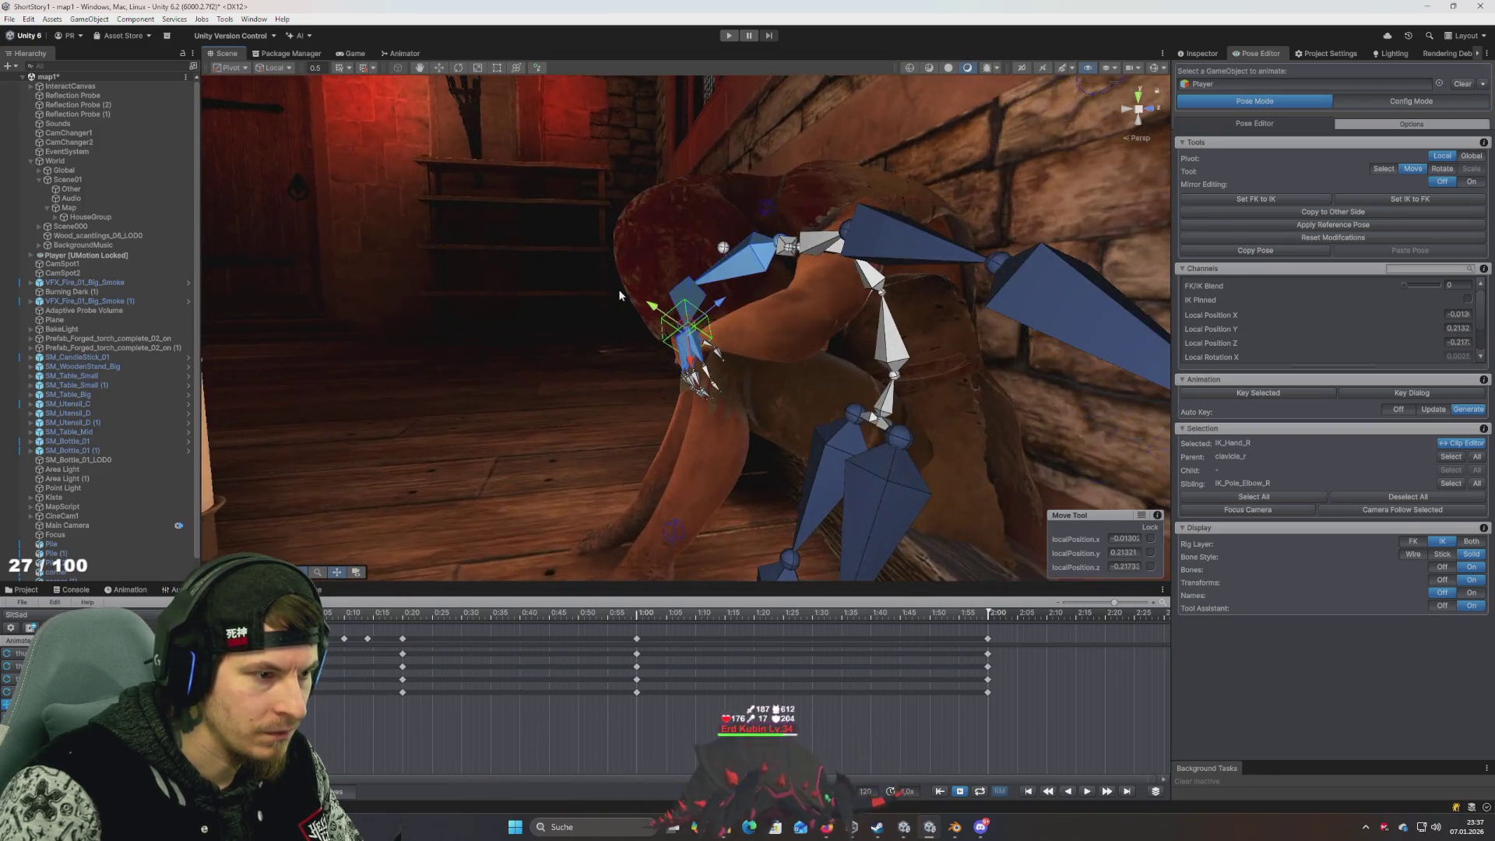
drag(678, 290, 744, 246)
key(e)
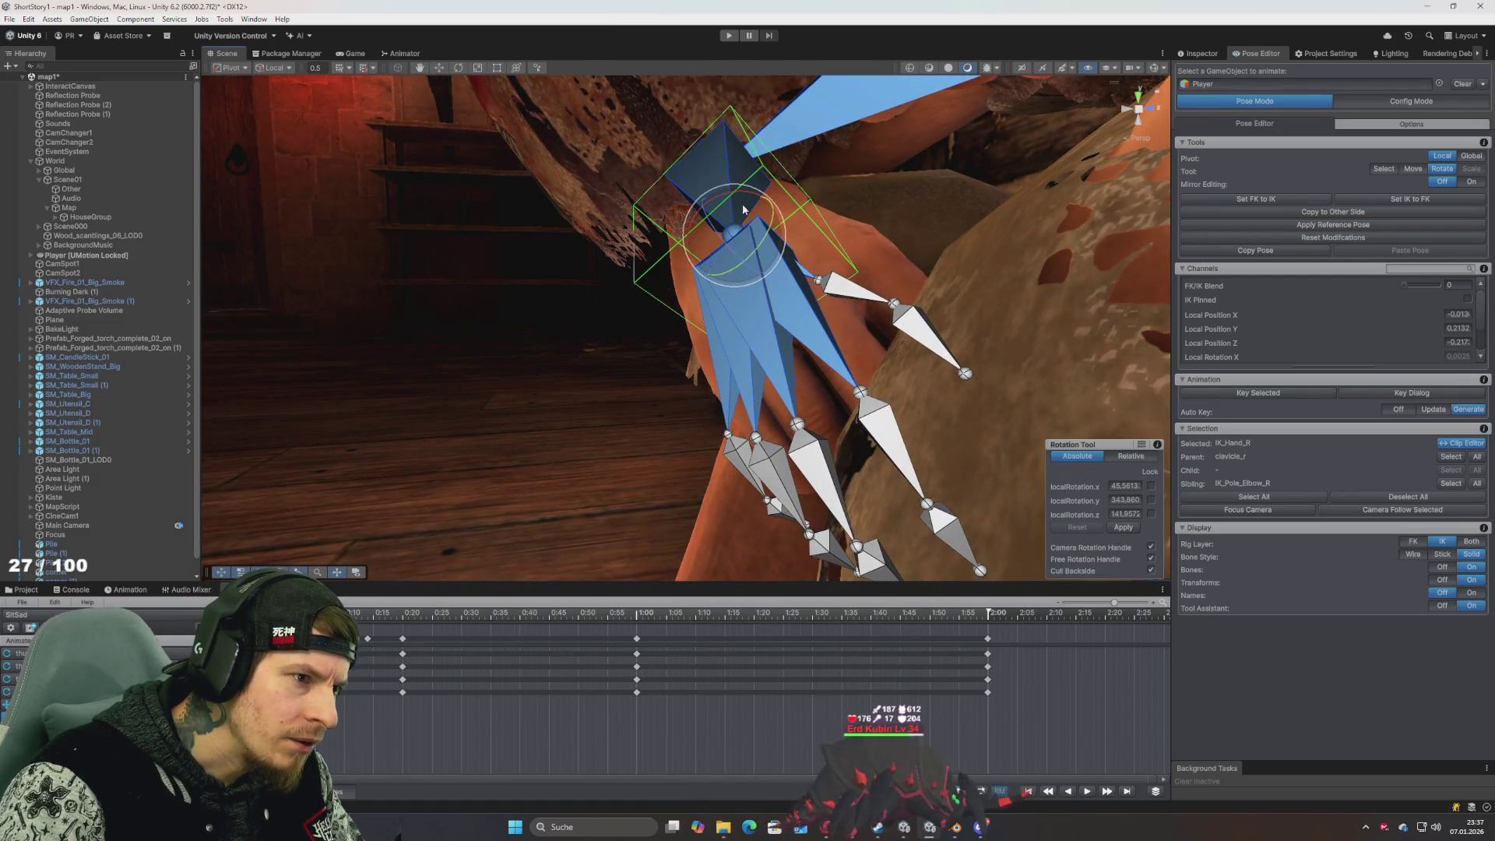
mouse_move(744, 208)
mouse_down()
mouse_move(726, 198)
mouse_move(775, 241)
mouse_move(1004, 265)
mouse_move(890, 221)
mouse_move(760, 223)
mouse_move(771, 269)
mouse_move(635, 331)
mouse_move(600, 388)
mouse_move(862, 424)
mouse_move(699, 351)
mouse_move(589, 349)
mouse_move(669, 355)
mouse_up()
key(w)
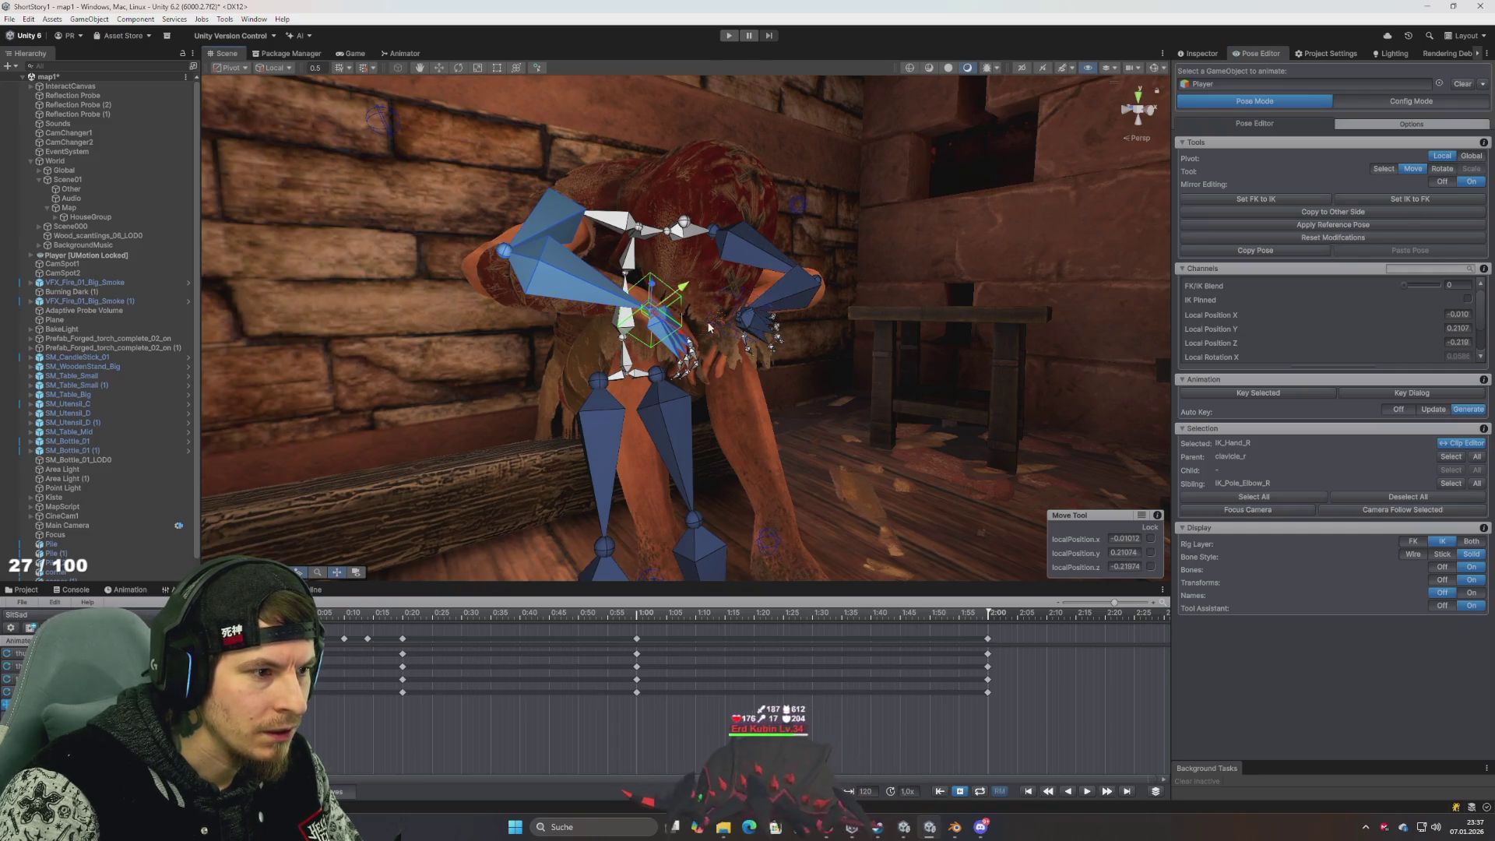
Move the right hand IK handle toward the other hand and apply Set FK to IK
drag(725, 328, 619, 290)
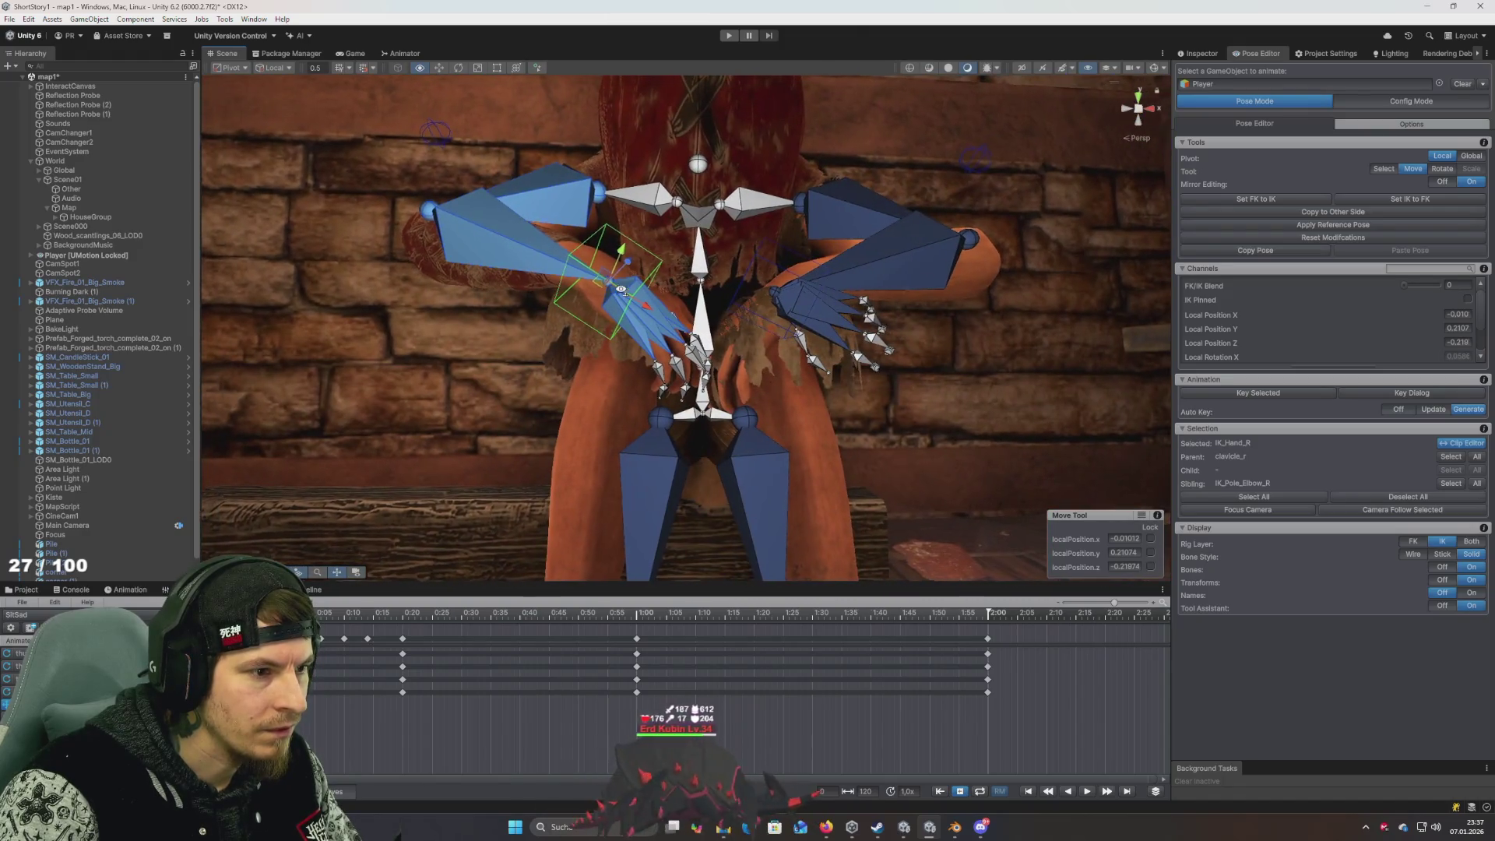
scroll(616, 291, up, 5)
drag(404, 182, 764, 380)
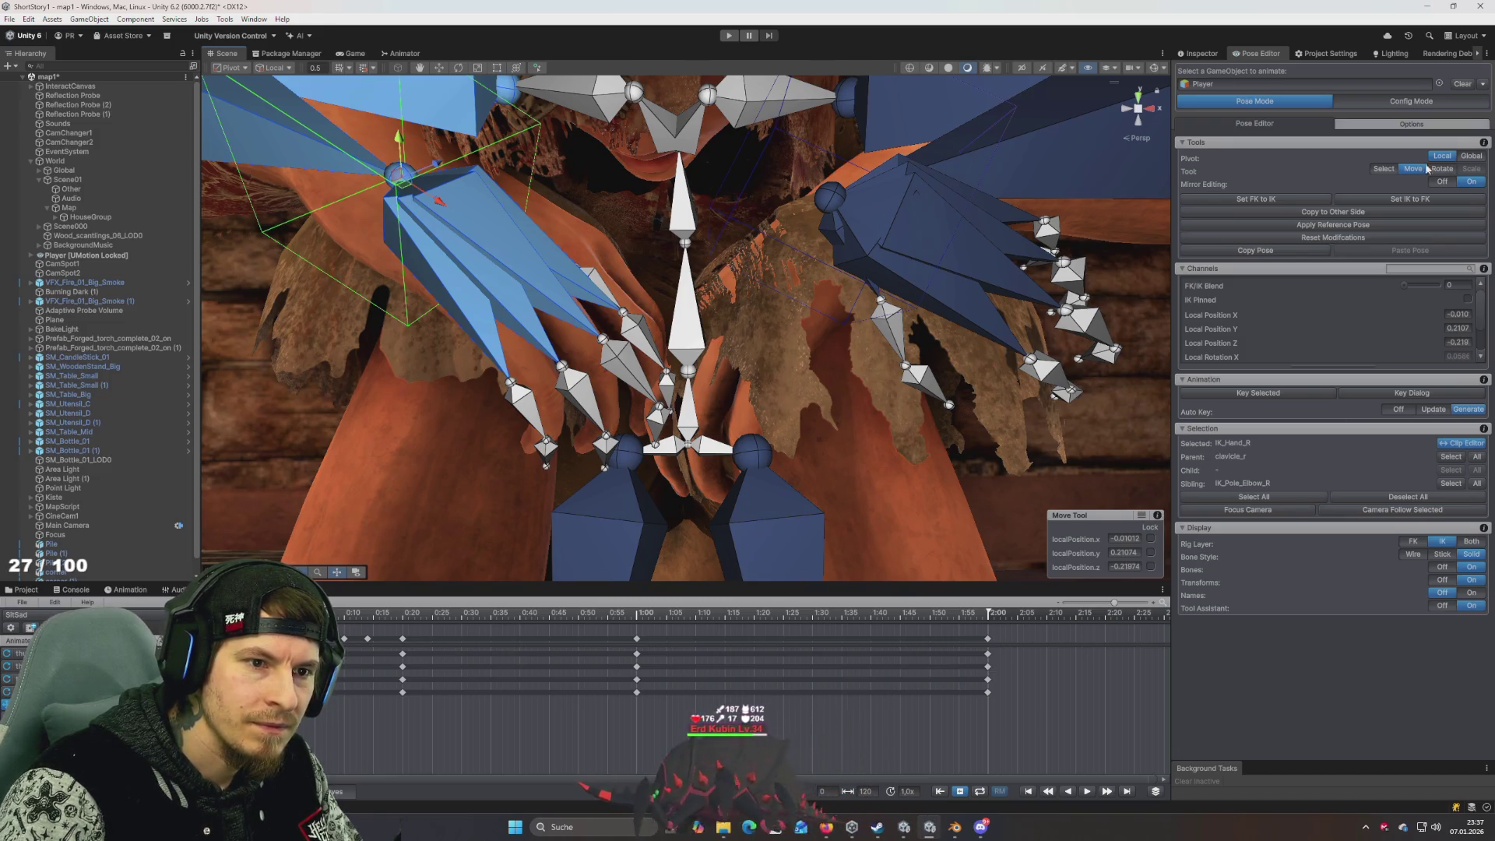
click(1257, 199)
Place the right hand into the clasp, sync FK to IK, and review the pose from the front
mouse_move(1004, 296)
mouse_down()
mouse_move(958, 311)
mouse_move(983, 310)
mouse_up()
mouse_move(662, 306)
mouse_down()
mouse_move(701, 202)
mouse_move(655, 183)
mouse_move(778, 312)
mouse_move(821, 276)
mouse_up()
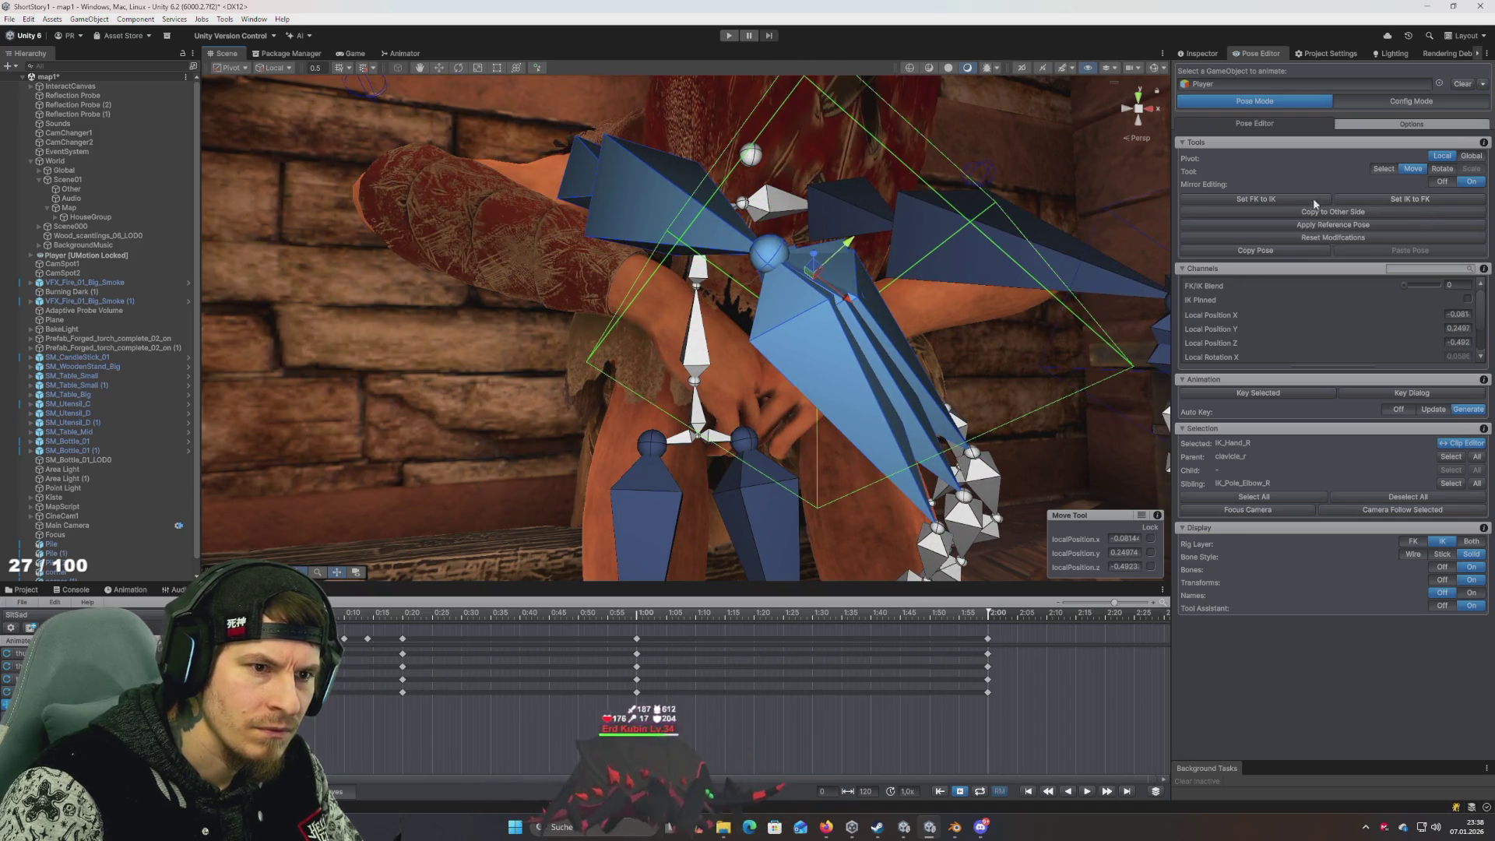
click(1320, 198)
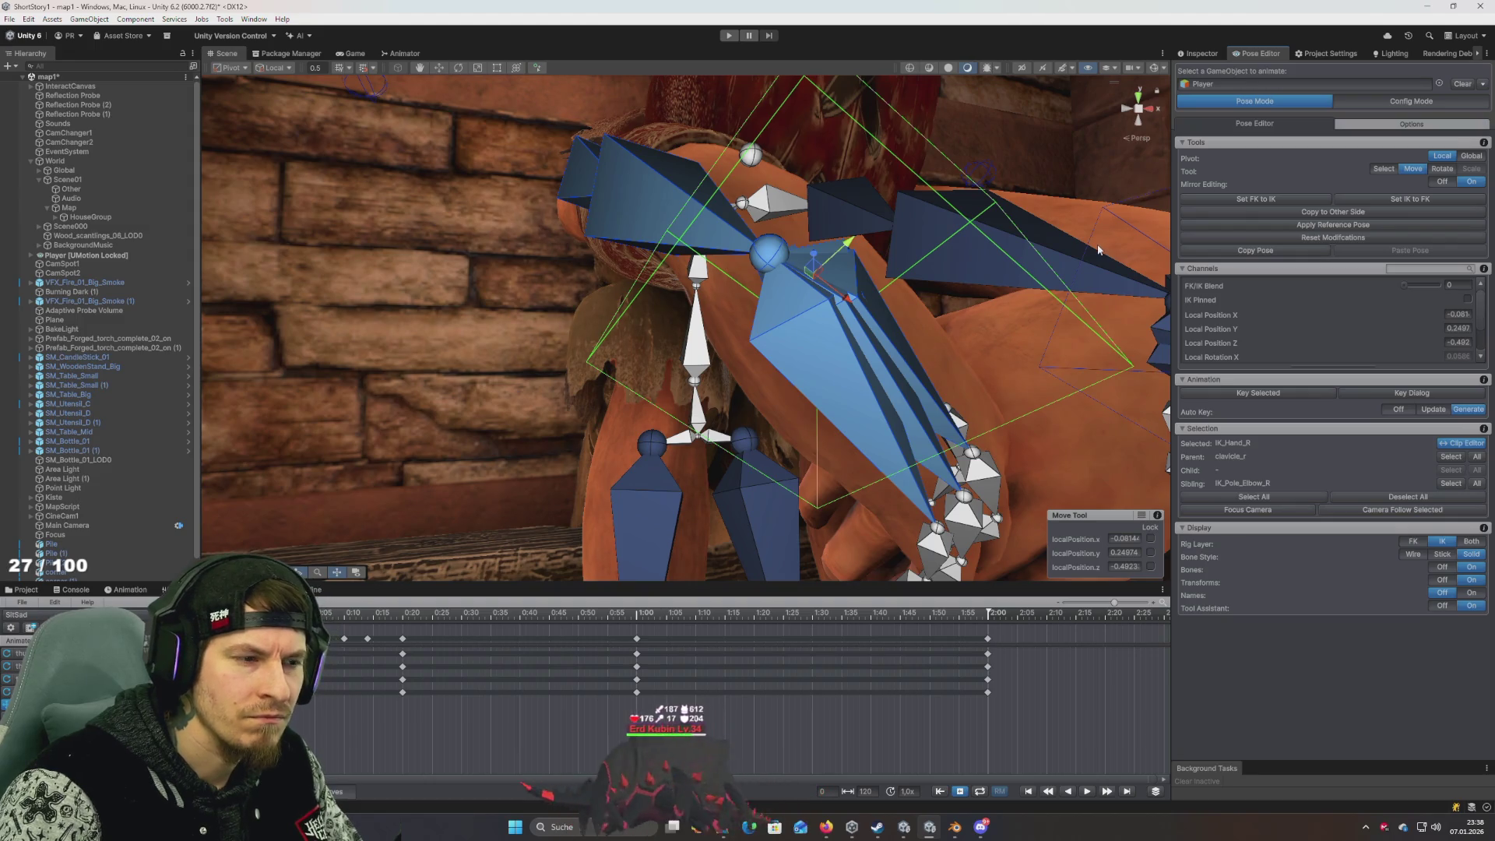
mouse_move(1031, 247)
mouse_down()
mouse_move(951, 269)
mouse_move(950, 288)
mouse_up()
scroll(950, 288, up, 8)
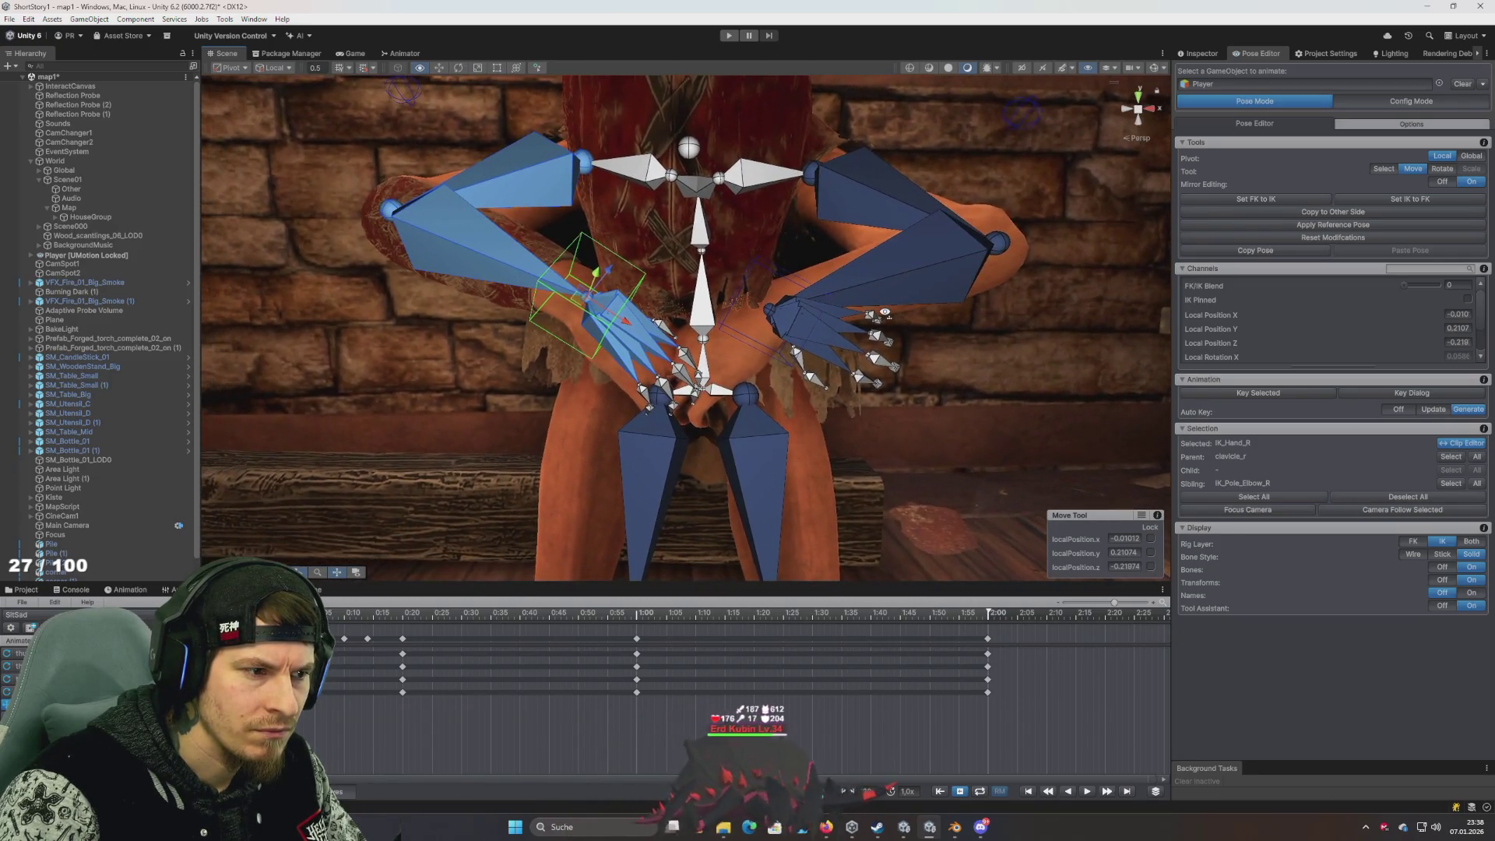
drag(885, 313, 866, 304)
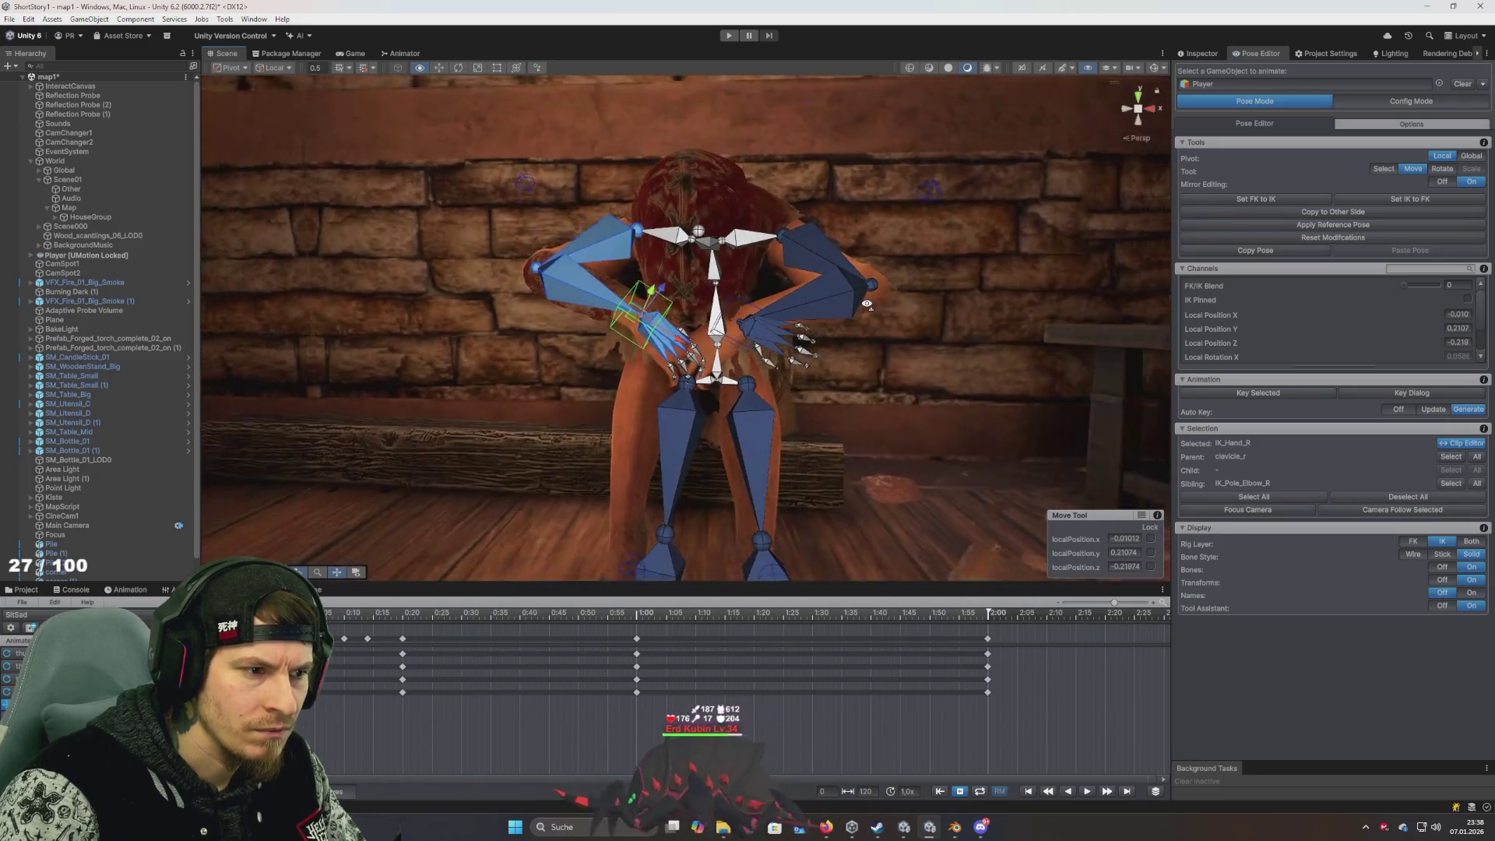
scroll(867, 303, up, 3)
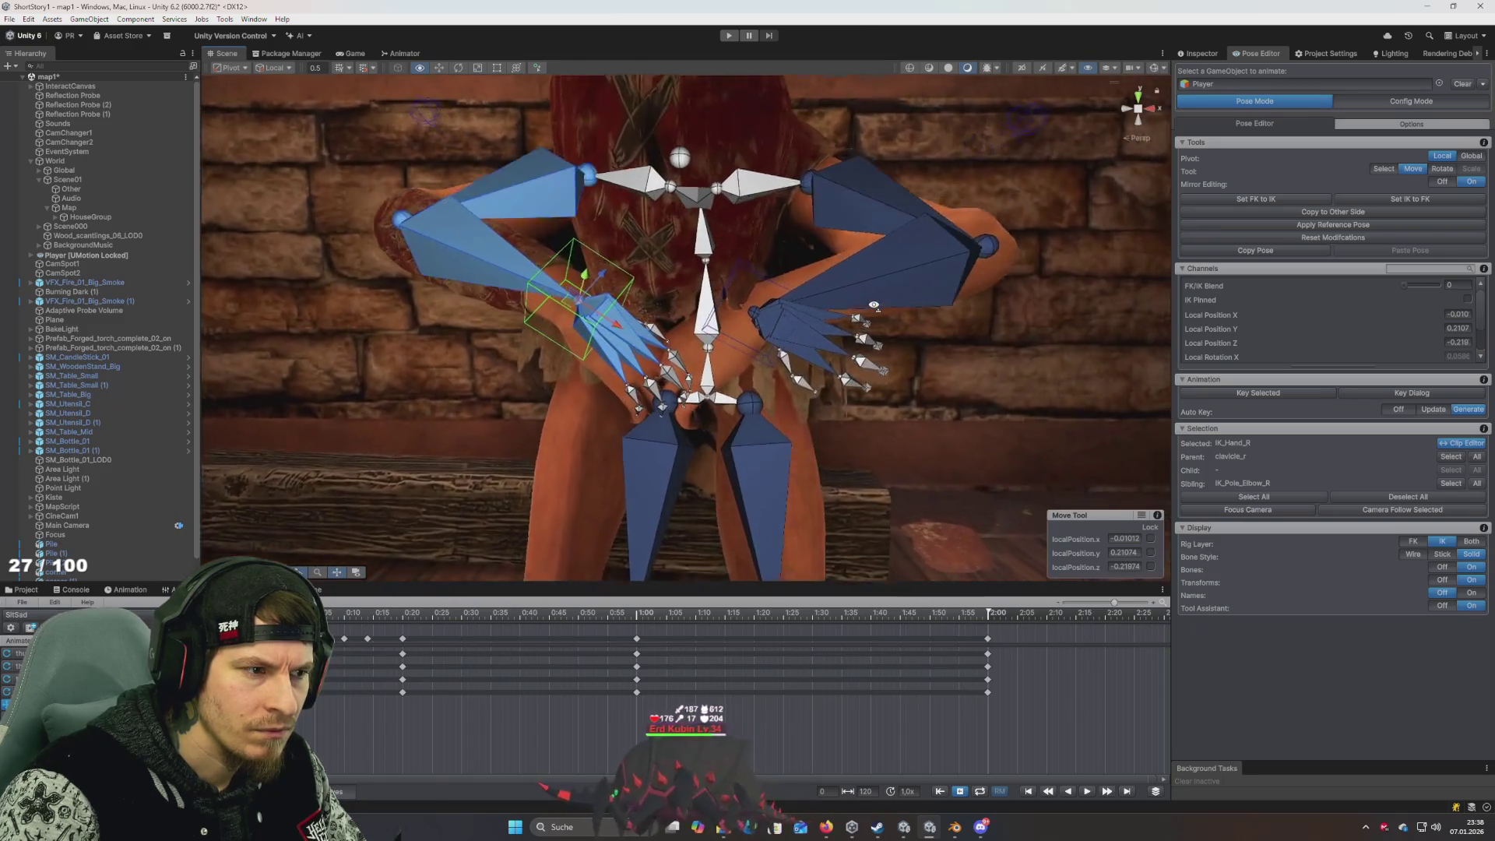
scroll(880, 300, down, 5)
scroll(892, 297, up, 3)
drag(892, 297, 766, 458)
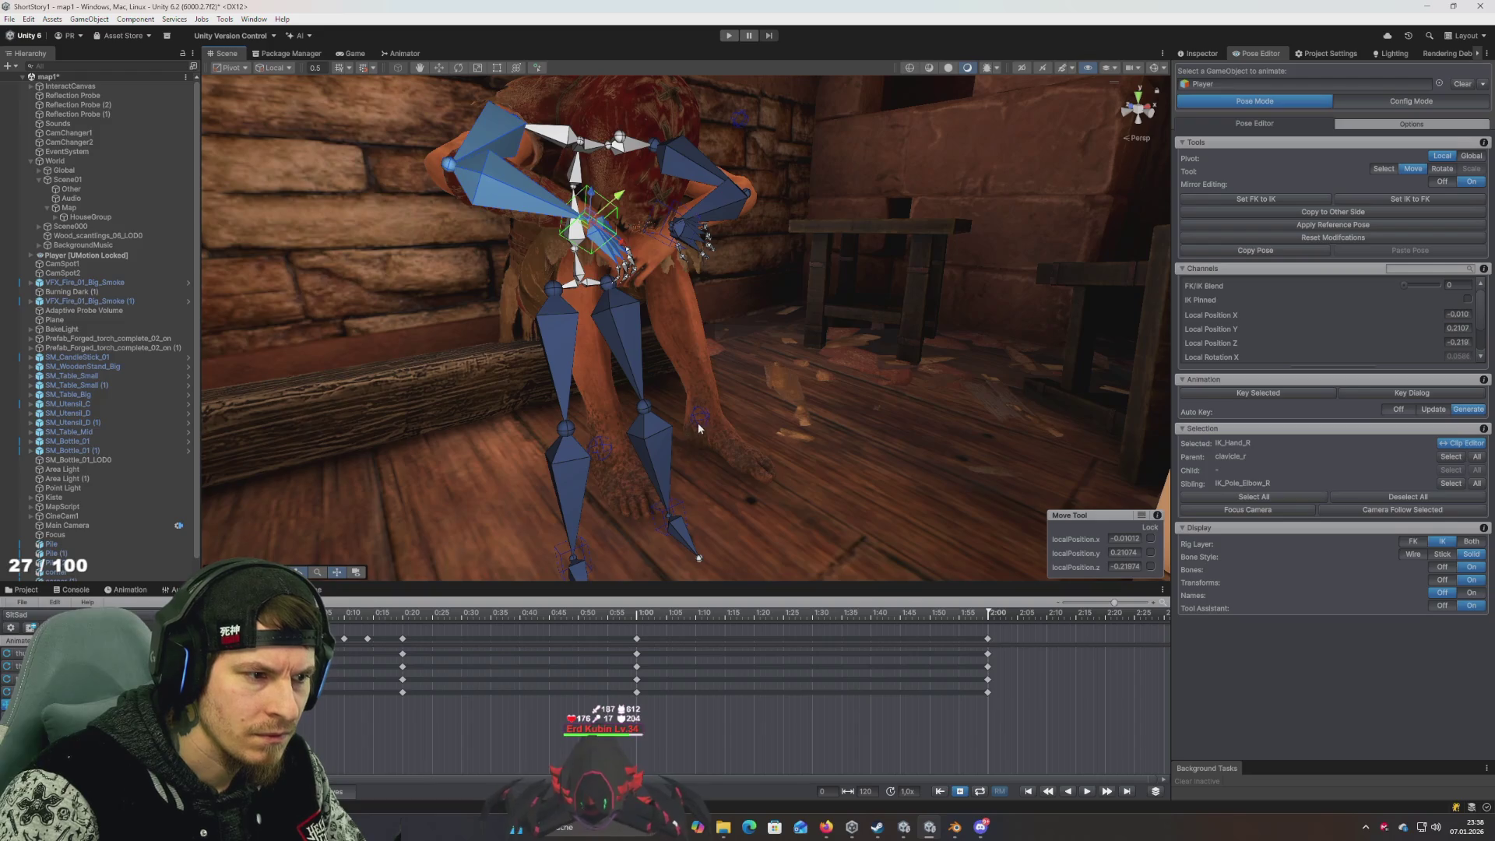
Raise the left foot IK target and bring it closer to the body
click(670, 522)
mouse_move(674, 522)
mouse_down()
mouse_move(715, 471)
mouse_move(700, 480)
mouse_up()
mouse_move(700, 480)
mouse_down()
mouse_move(581, 546)
mouse_move(507, 467)
mouse_move(285, 384)
mouse_move(600, 310)
mouse_move(558, 404)
mouse_move(721, 333)
mouse_move(675, 428)
mouse_move(691, 594)
mouse_up()
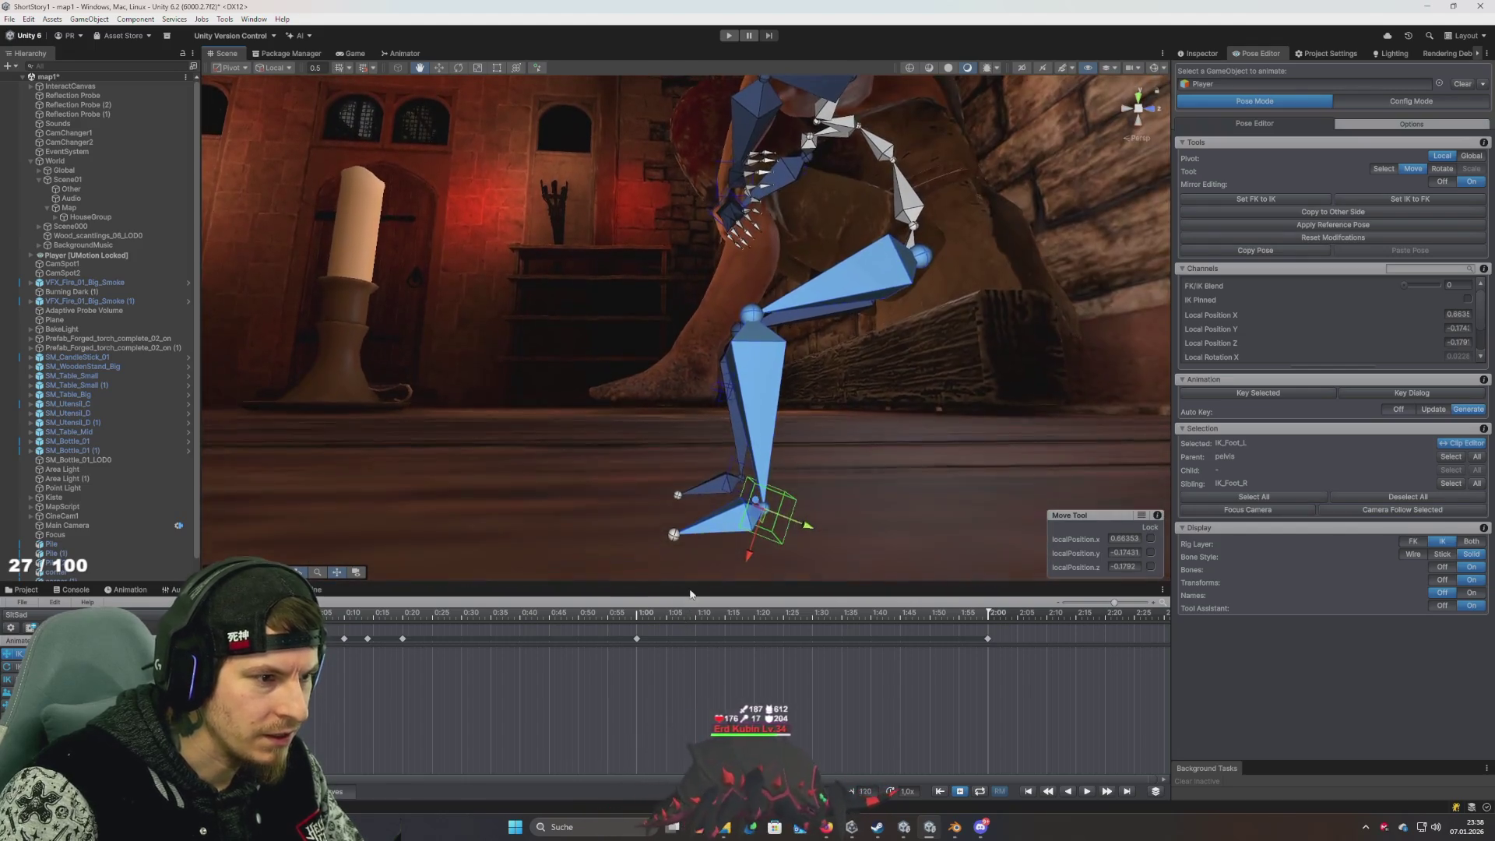
mouse_move(751, 549)
mouse_down()
mouse_move(754, 409)
mouse_move(769, 400)
mouse_move(662, 414)
mouse_move(631, 450)
mouse_move(620, 516)
mouse_move(643, 463)
mouse_move(635, 506)
mouse_move(763, 460)
mouse_move(925, 470)
mouse_move(996, 357)
mouse_move(916, 496)
mouse_move(857, 525)
mouse_move(902, 529)
mouse_up()
click(730, 230)
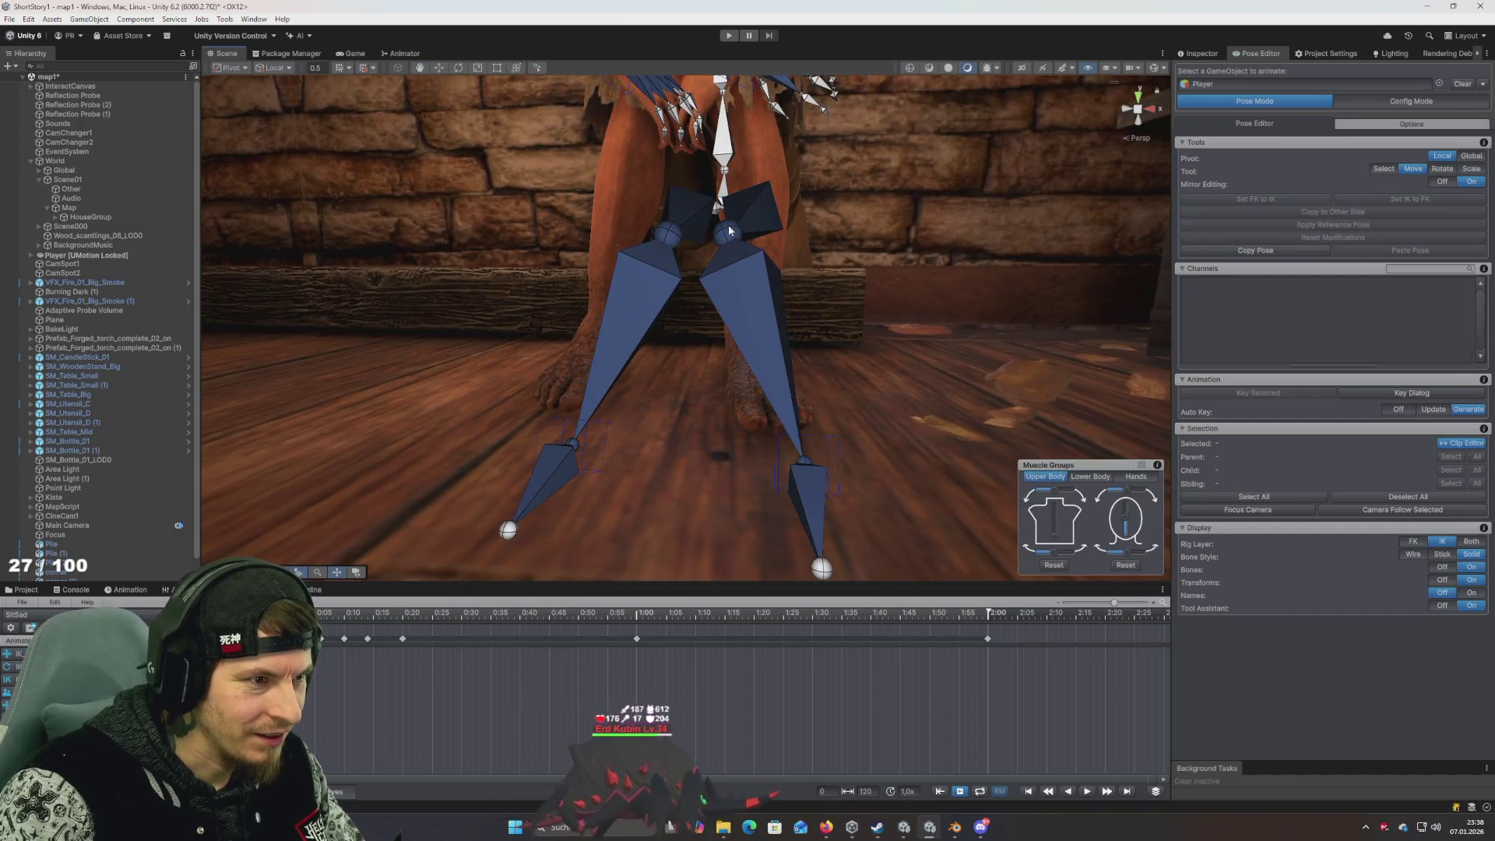
mouse_move(763, 346)
alt+mouse_down()
mouse_move(658, 411)
mouse_move(710, 338)
mouse_move(706, 271)
mouse_move(623, 257)
alt+mouse_up()
Select IK_Pole_Knee_L and move it to reorient the left knee
click(710, 336)
click(522, 227)
alt+drag(522, 228, 754, 254)
key(e)
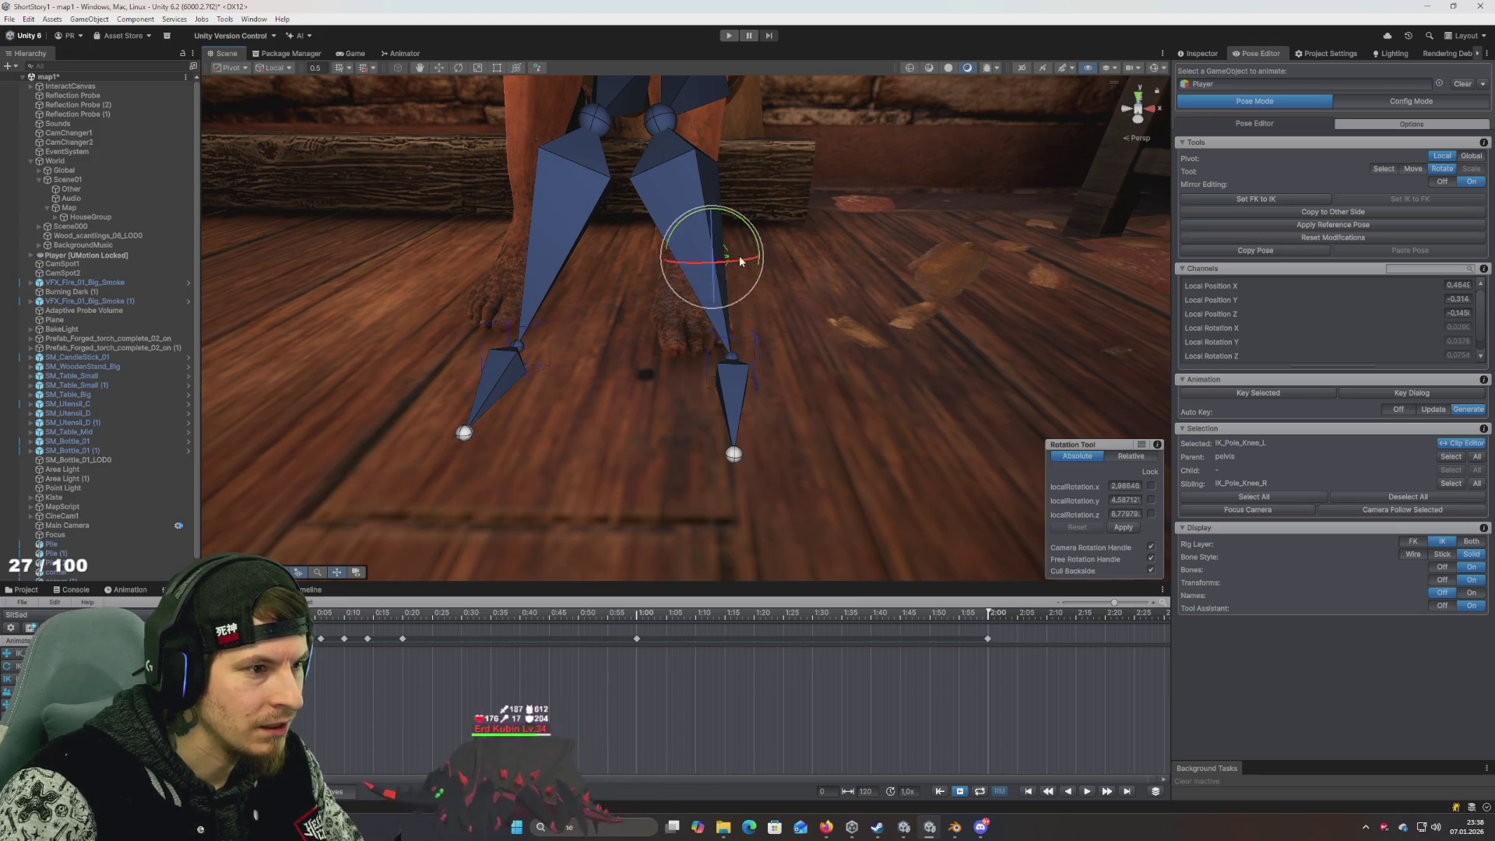
key(w)
mouse_move(711, 271)
alt+mouse_down()
mouse_move(747, 265)
mouse_move(685, 273)
mouse_move(695, 283)
mouse_move(701, 224)
alt+mouse_up()
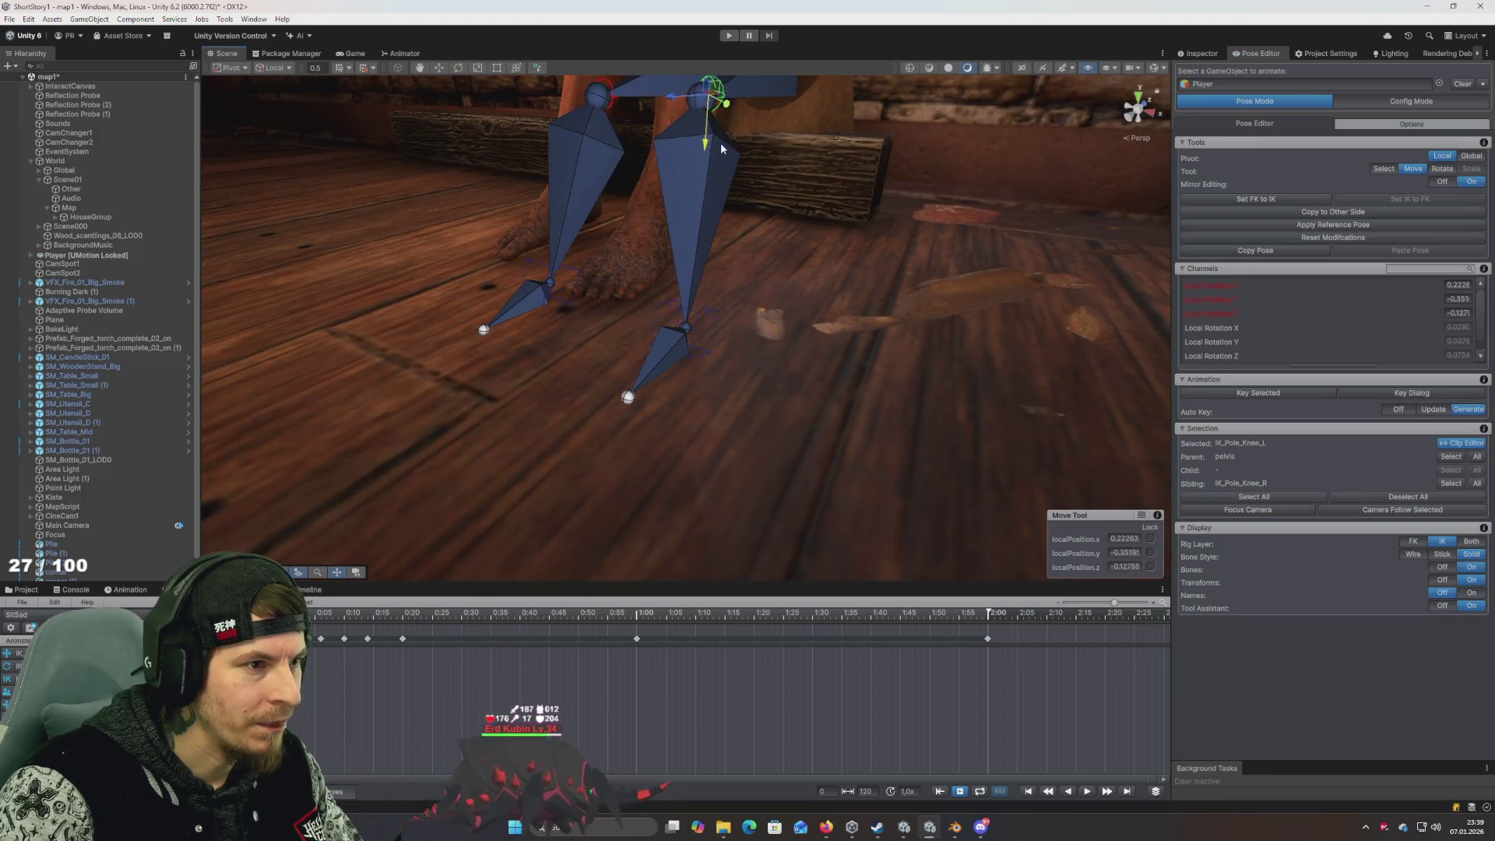
mouse_move(757, 162)
alt+mouse_down()
mouse_move(660, 226)
mouse_move(671, 327)
alt+mouse_up()
Shift the left foot inward, rotate it flatter on the floor, and sync FK to IK
click(672, 340)
key(f)
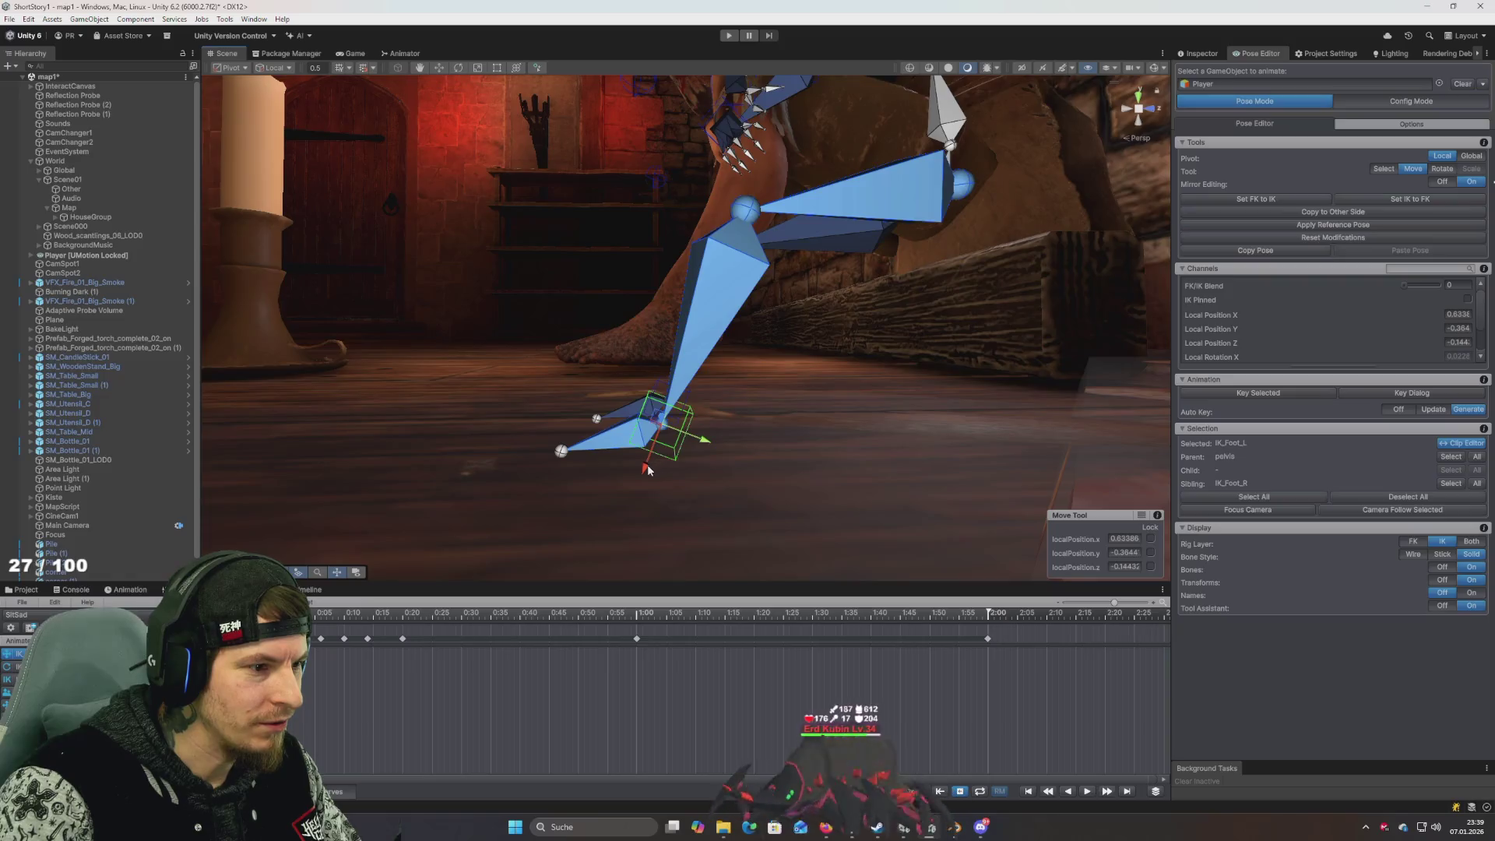
mouse_move(648, 470)
mouse_down()
mouse_move(658, 405)
mouse_move(635, 461)
mouse_move(730, 339)
mouse_move(712, 306)
mouse_up()
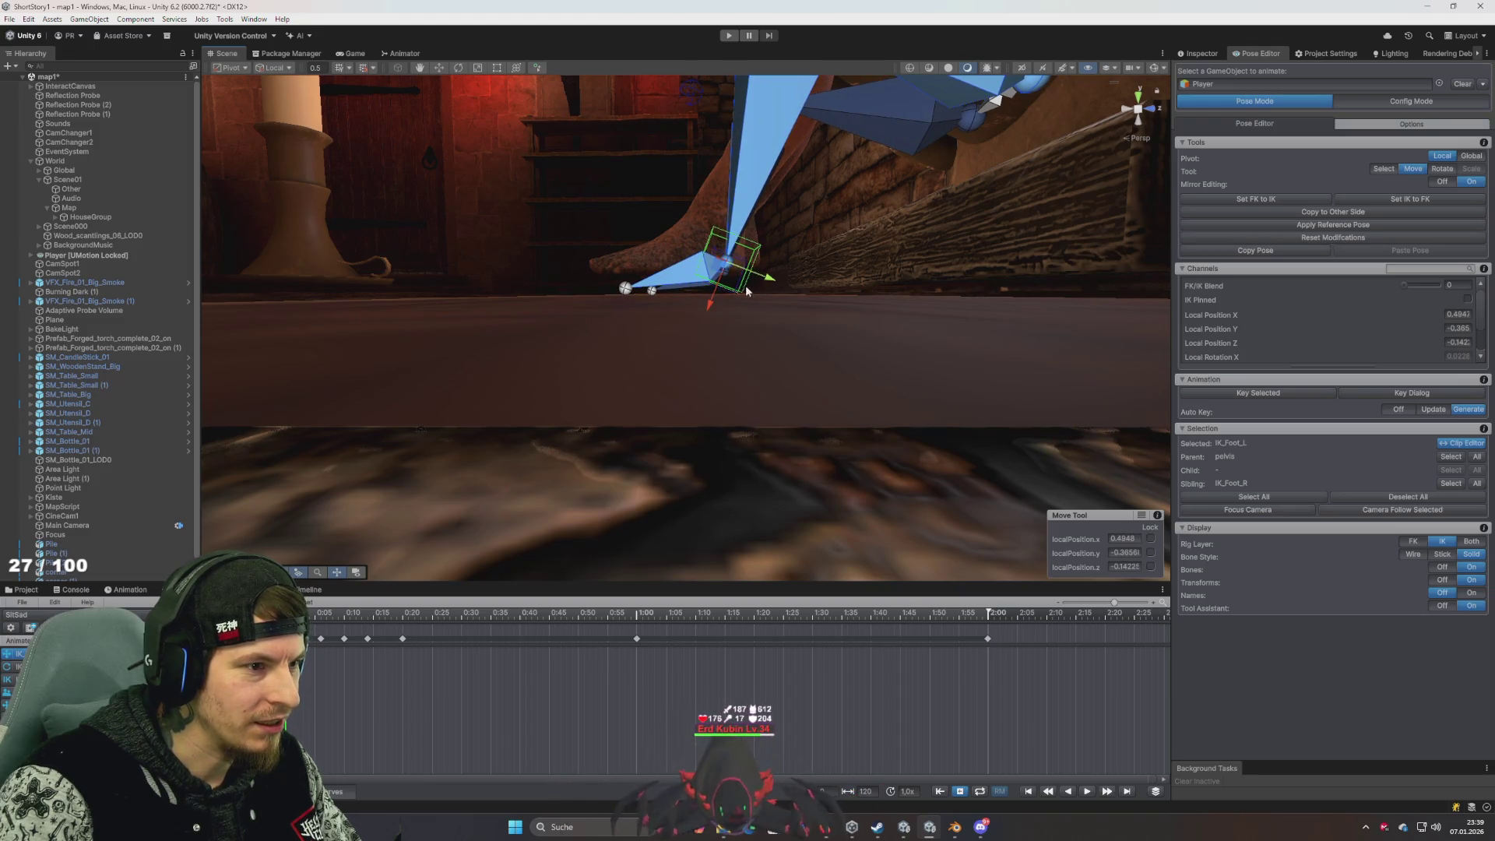
key(e)
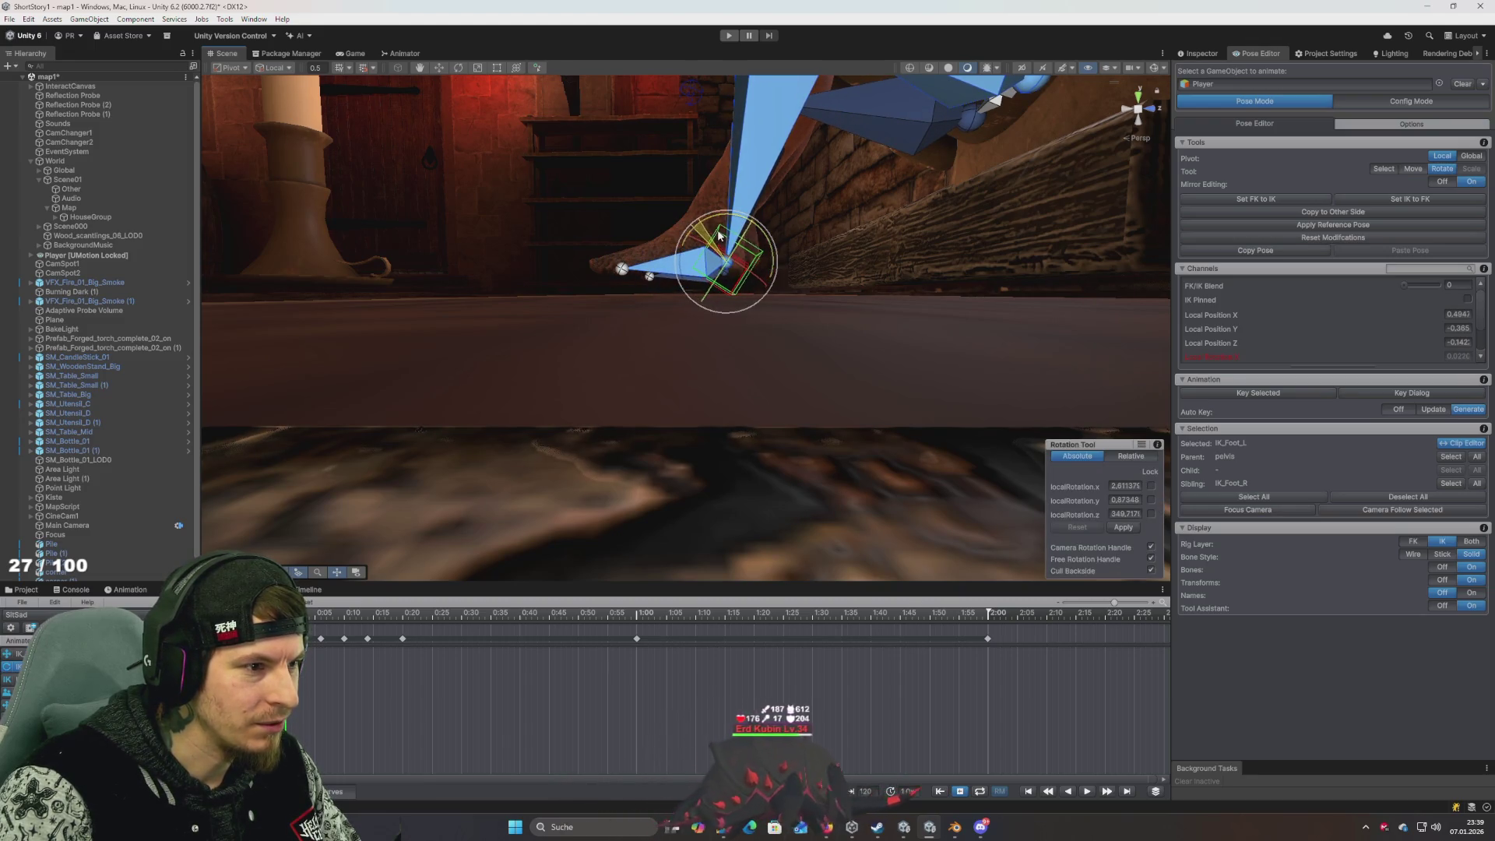
mouse_move(659, 297)
alt+mouse_down()
mouse_move(652, 334)
mouse_move(701, 311)
alt+mouse_up()
click(1259, 201)
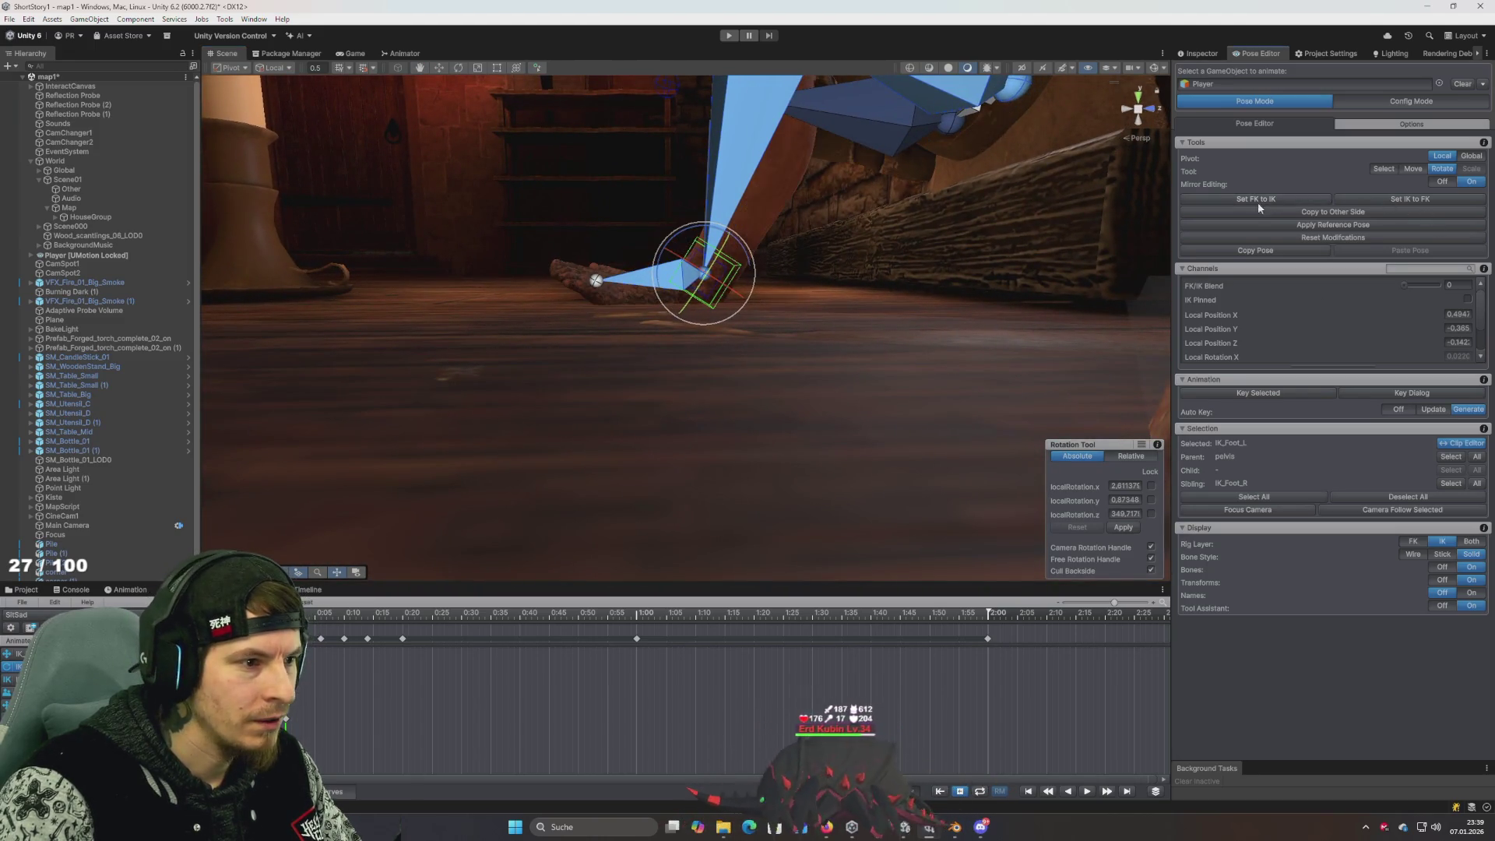
drag(744, 274, 738, 247)
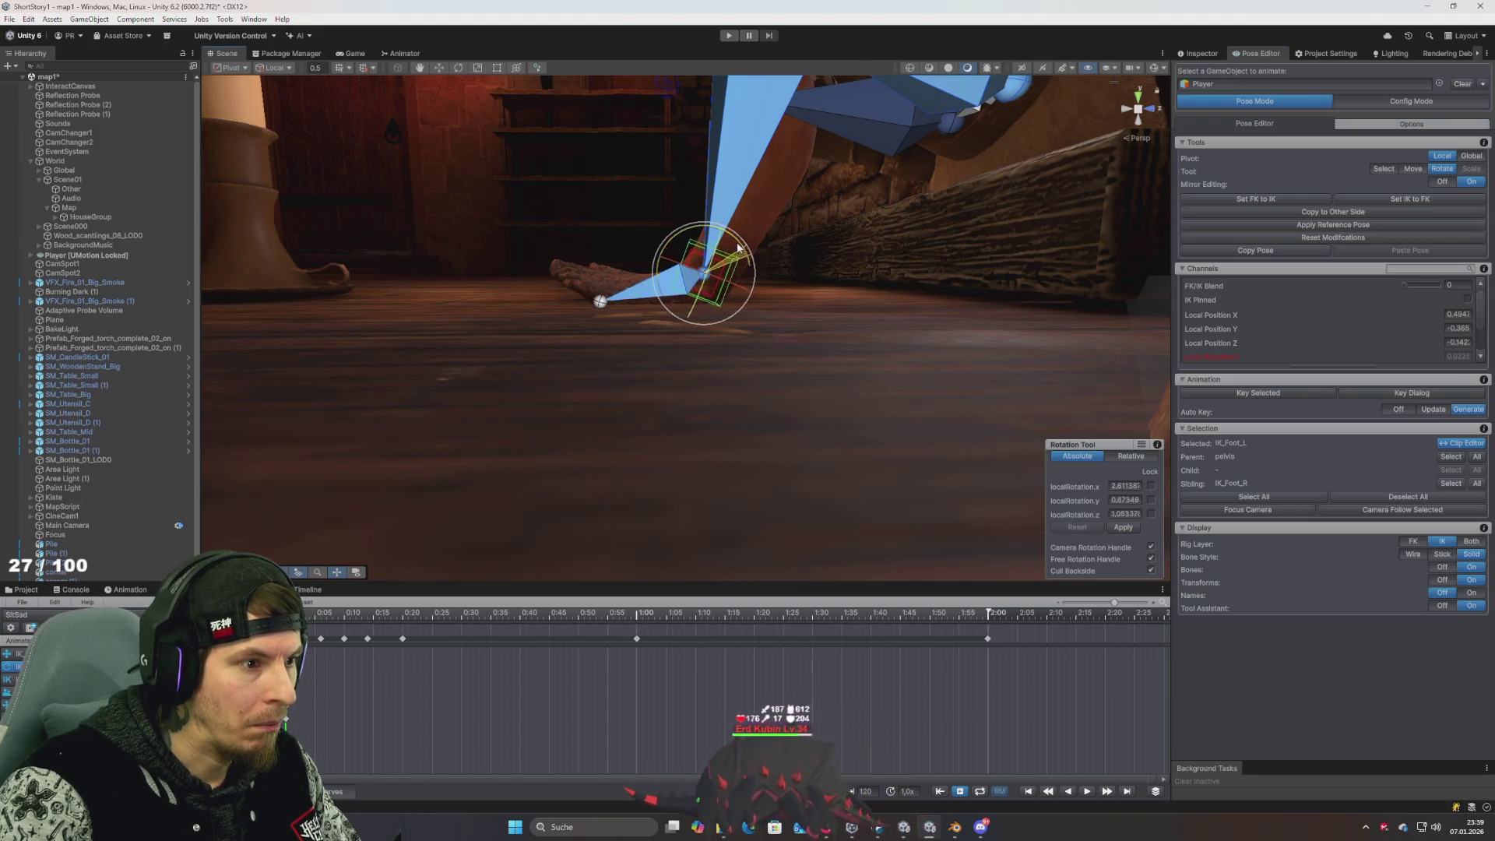
click(1274, 201)
Nudge the left foot up and inward, syncing the leg mesh with Set FK to IK each time
key(w)
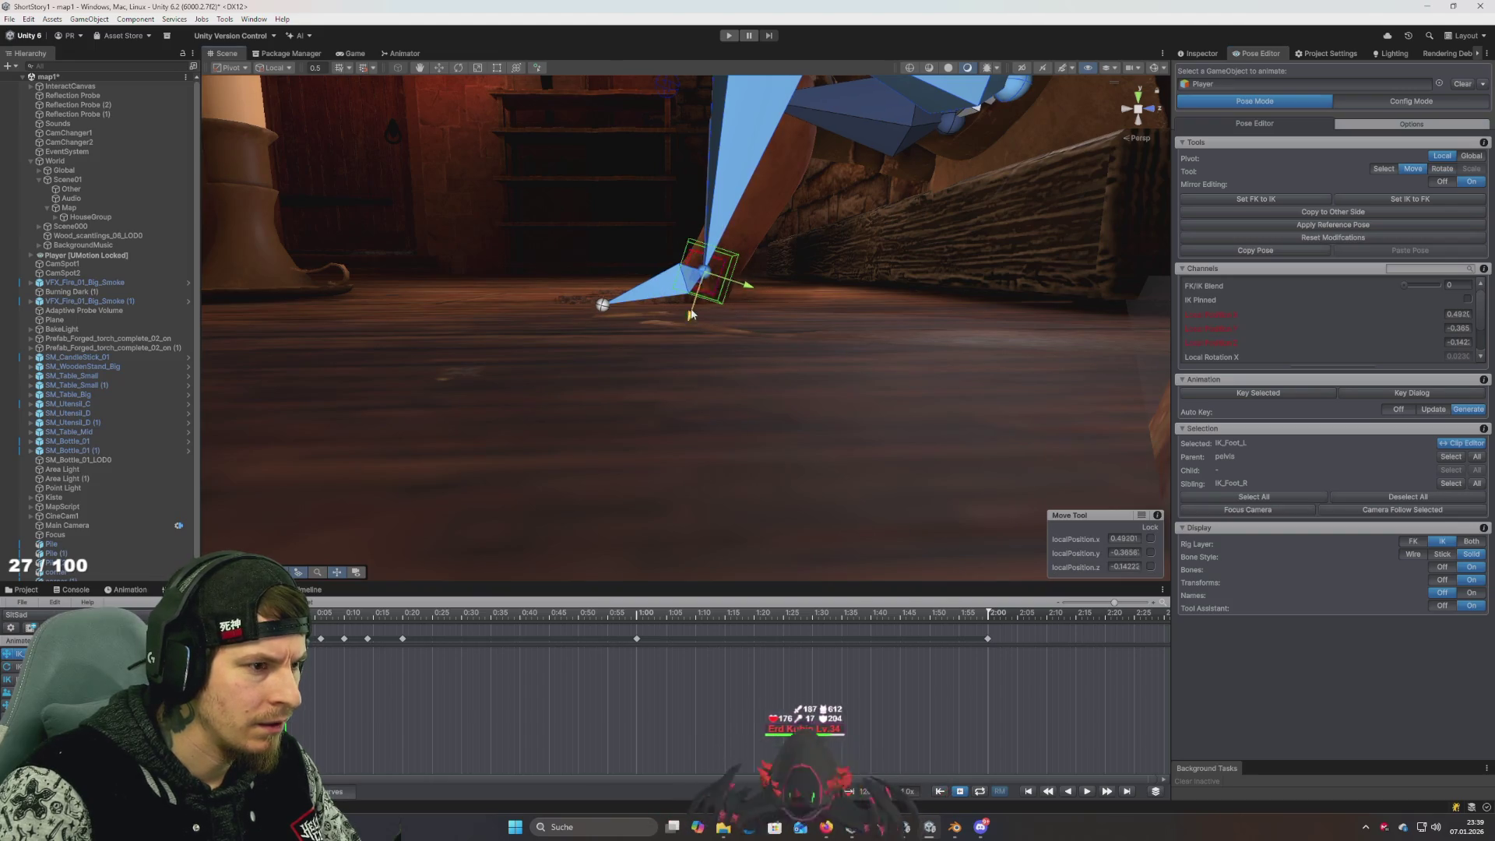
drag(690, 314, 695, 299)
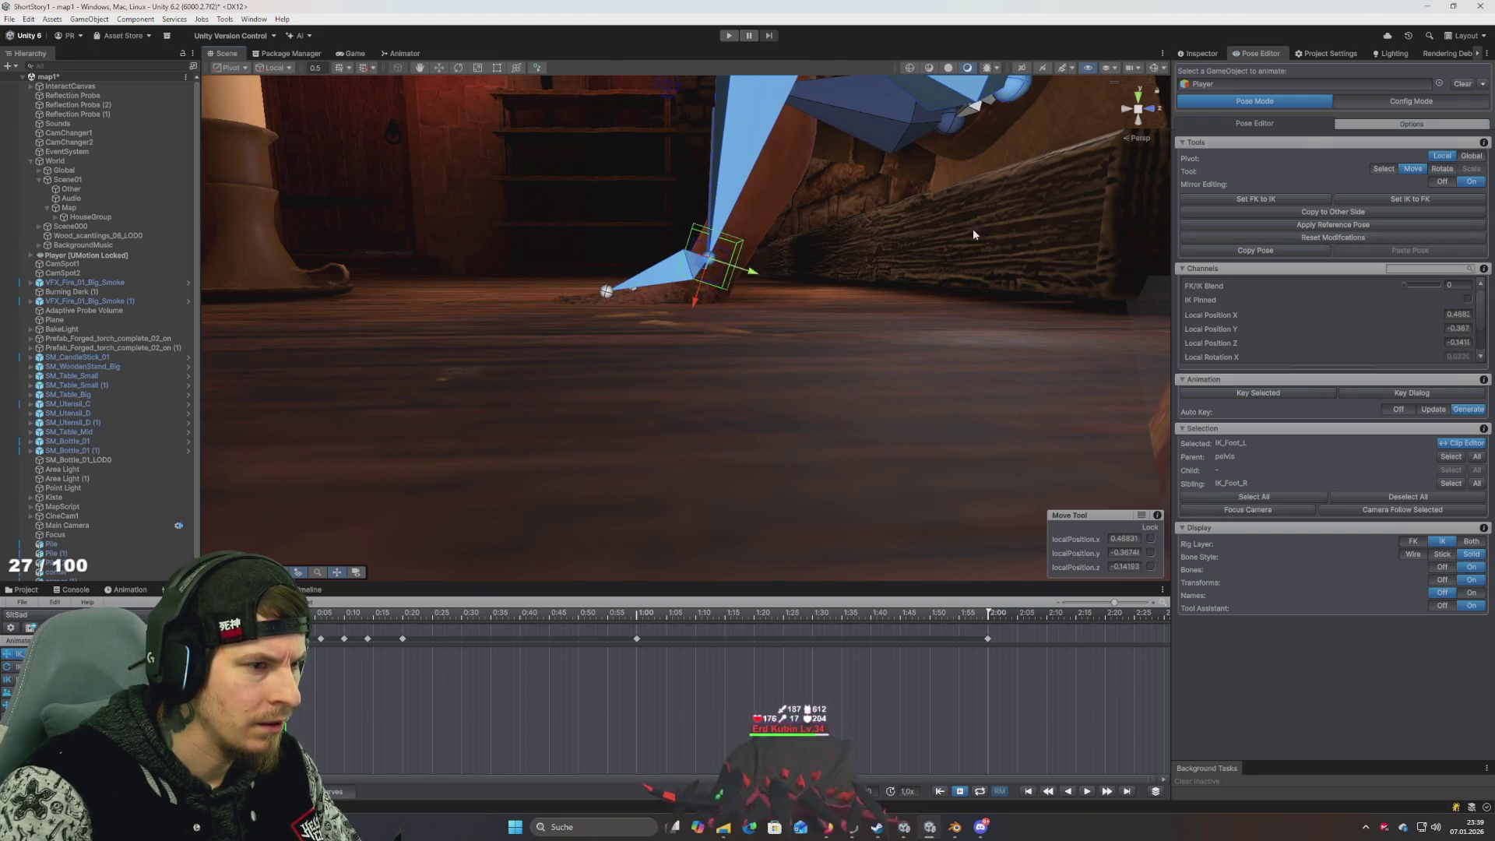
click(1271, 200)
drag(695, 309, 683, 280)
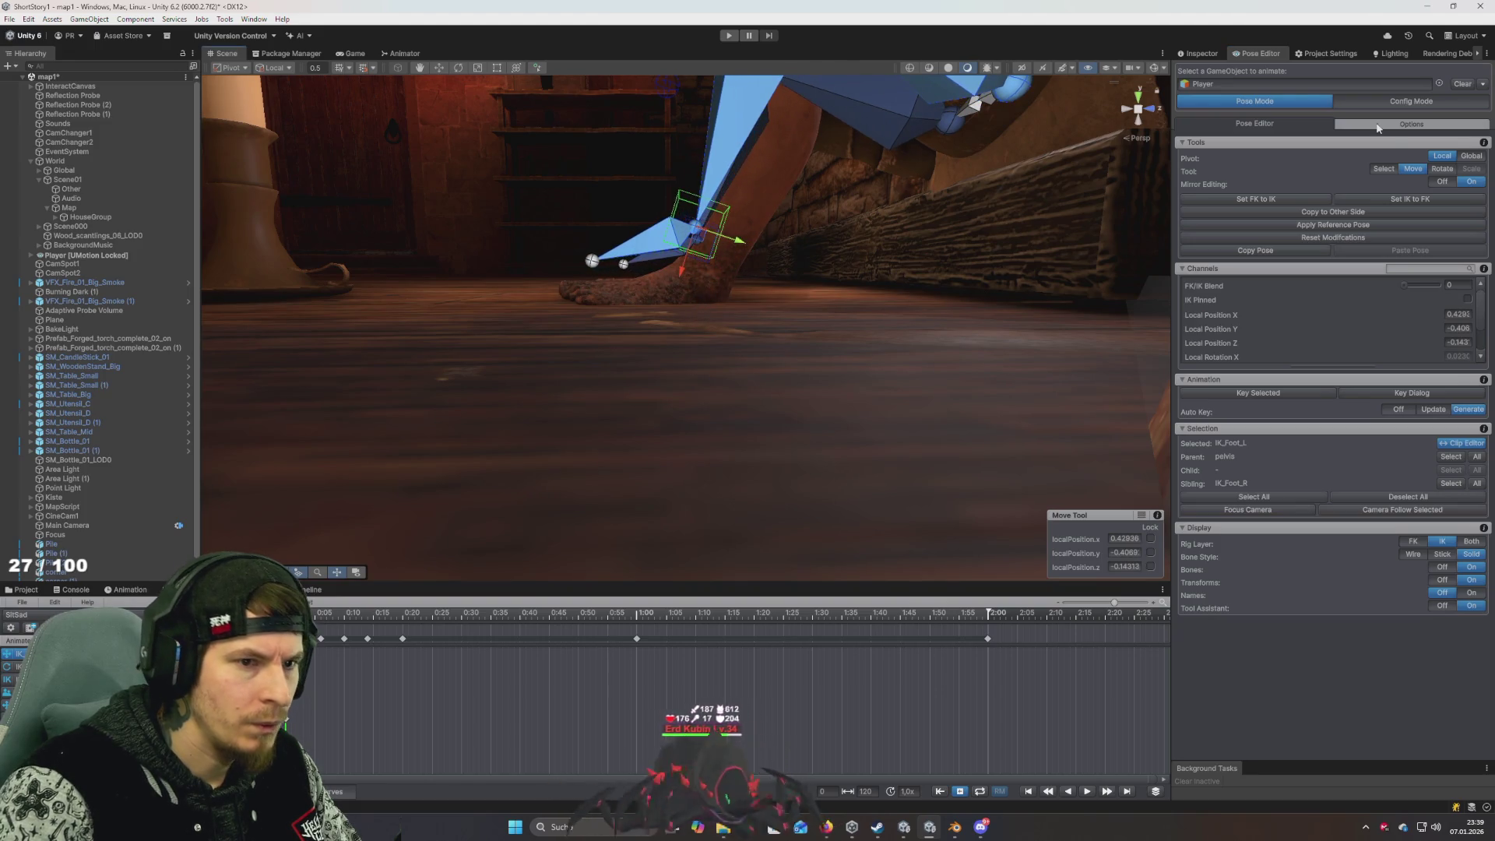
click(1263, 200)
key(e)
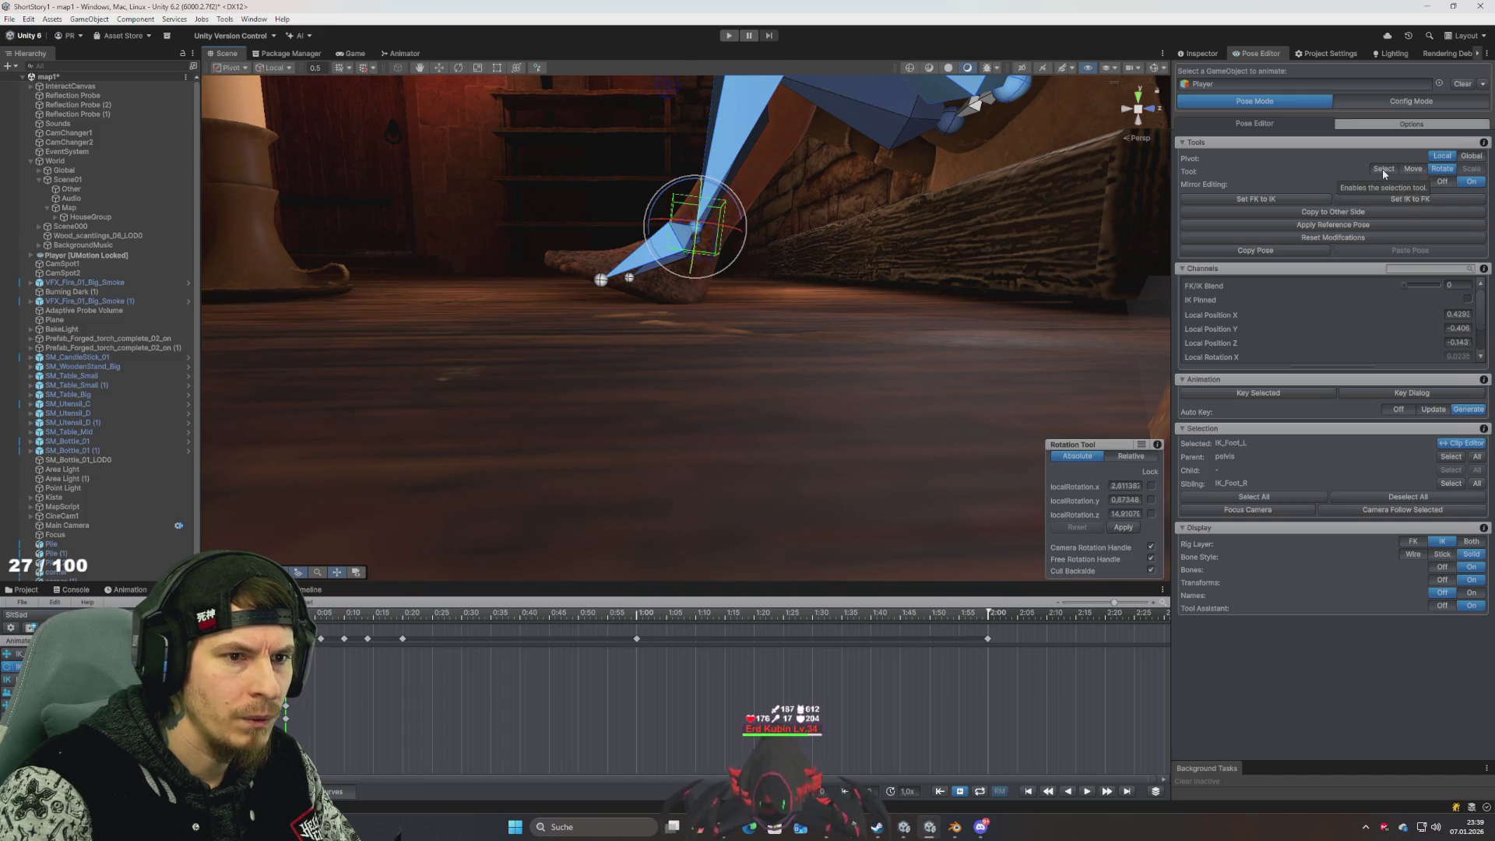
click(1268, 200)
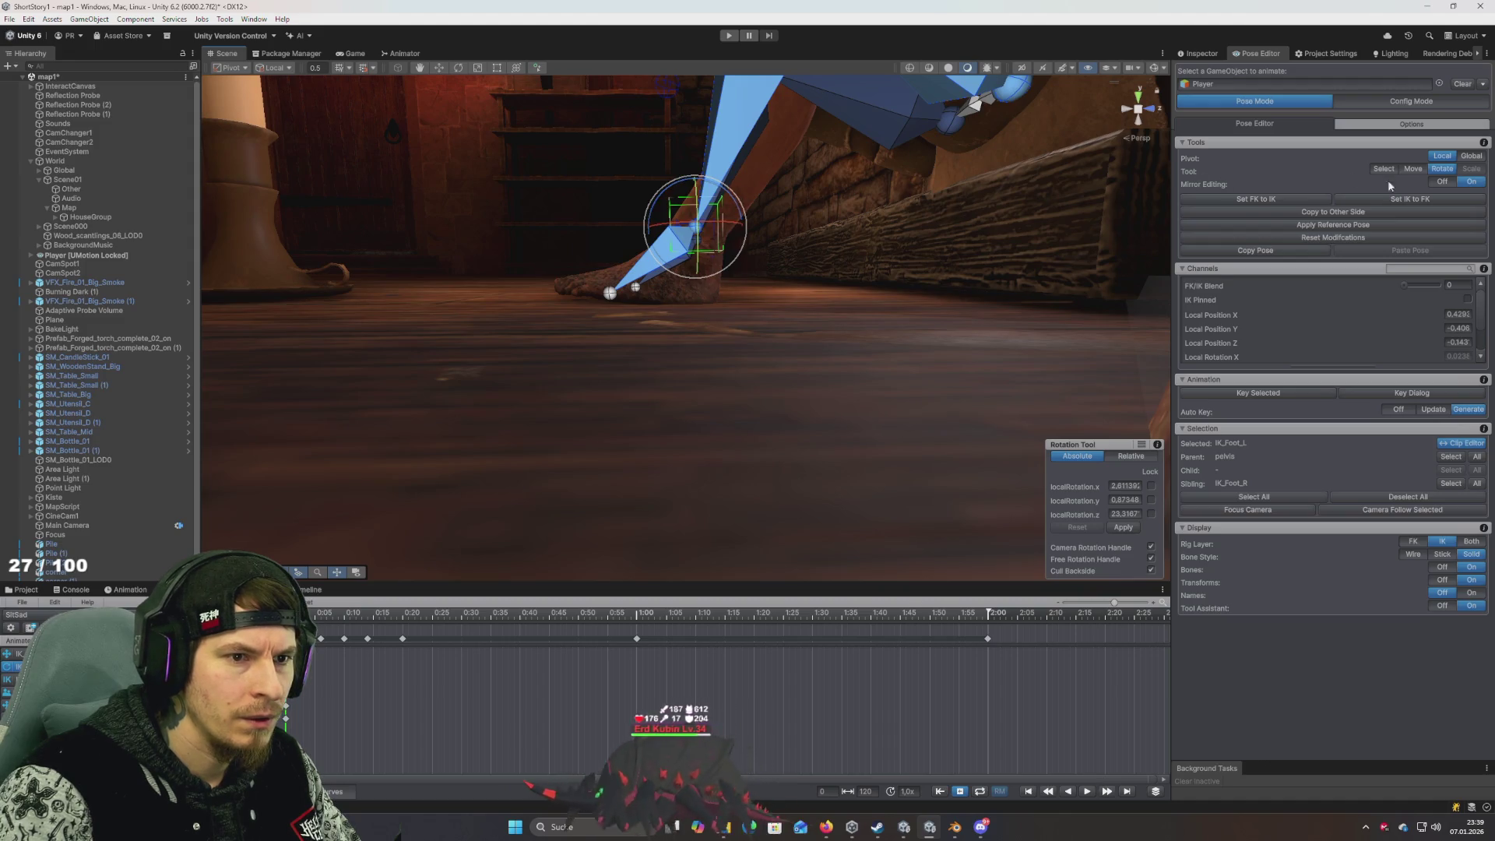
Raise the left foot target slightly to plant it at about 0.391, -0.423, -0.143, then sync
right_click(787, 221)
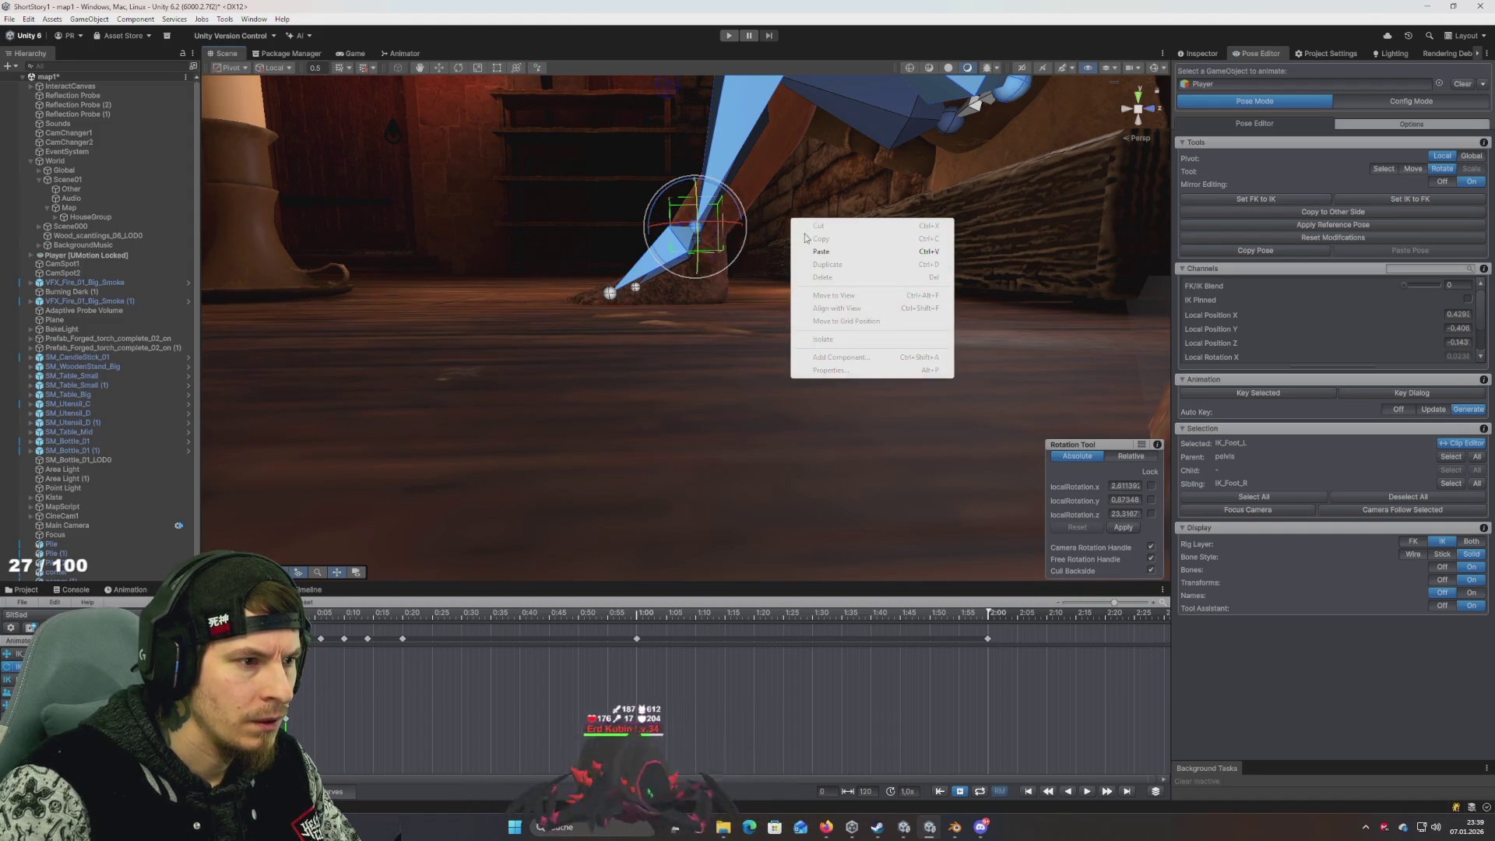
key(w)
click(754, 263)
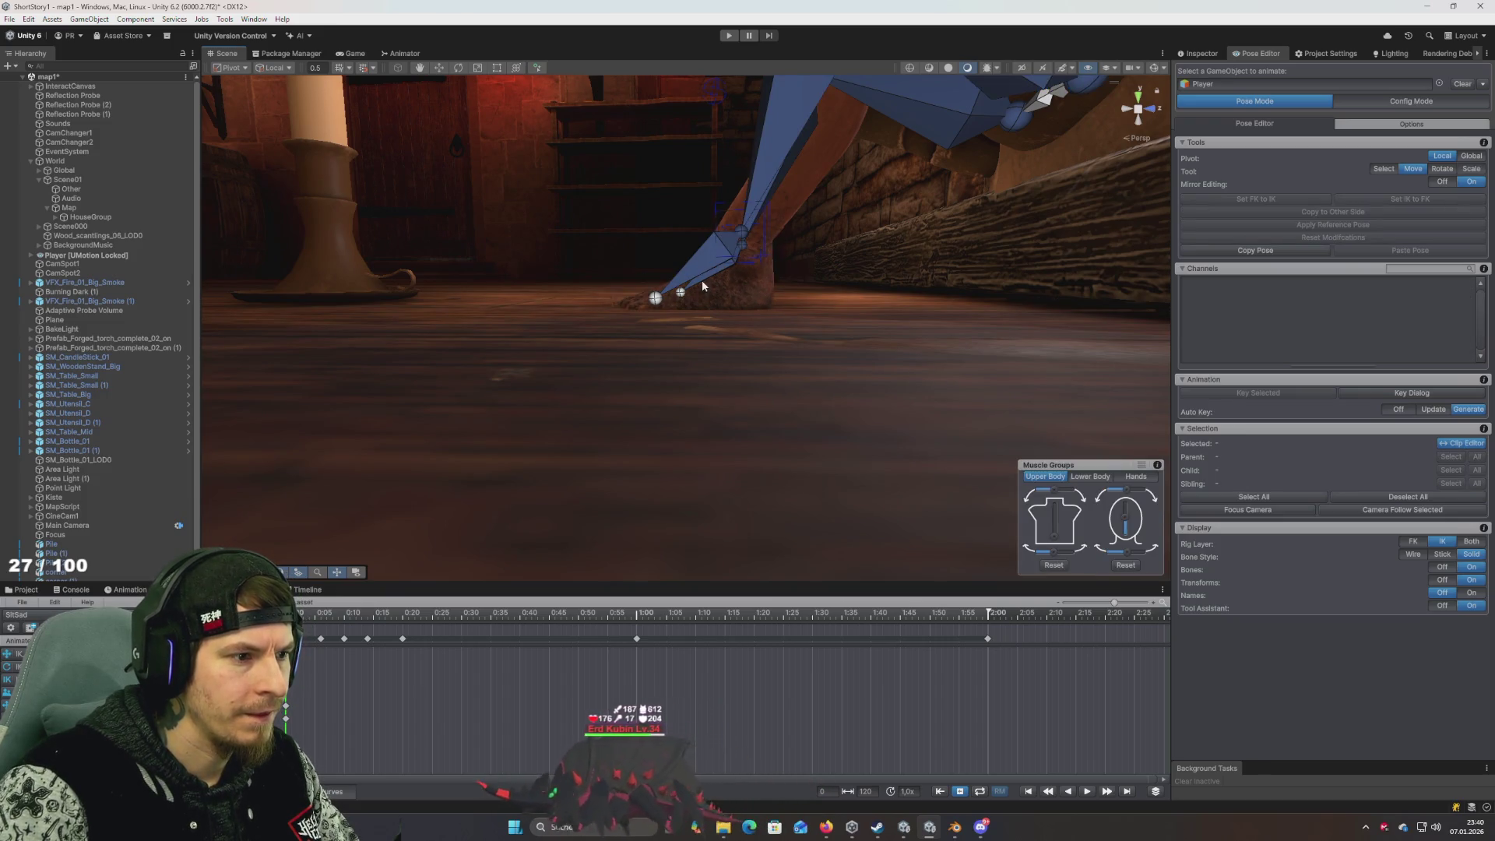
click(656, 298)
key(e)
click(740, 229)
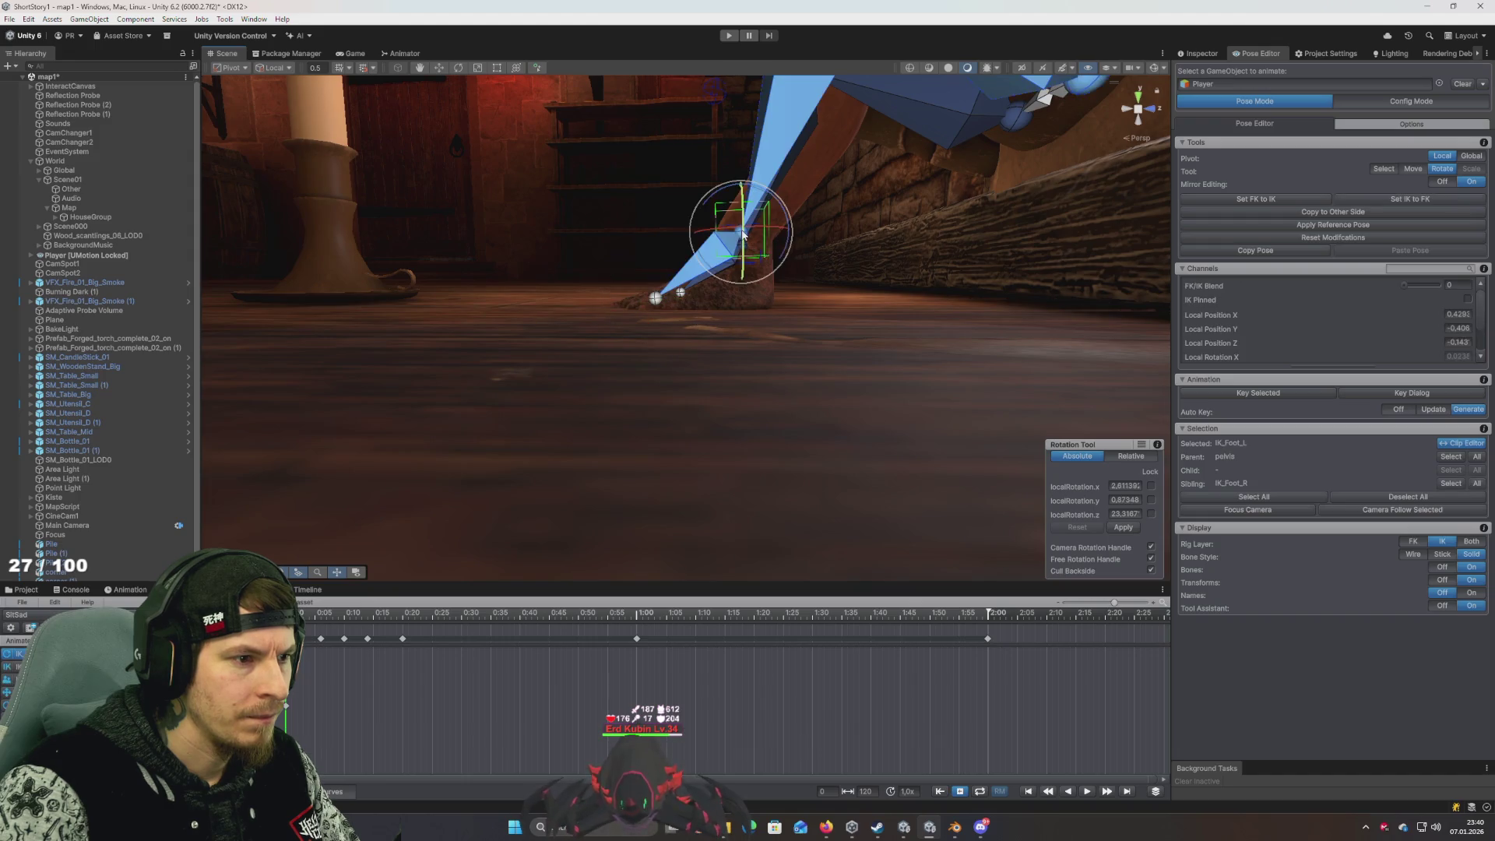
key(w)
drag(742, 284, 743, 255)
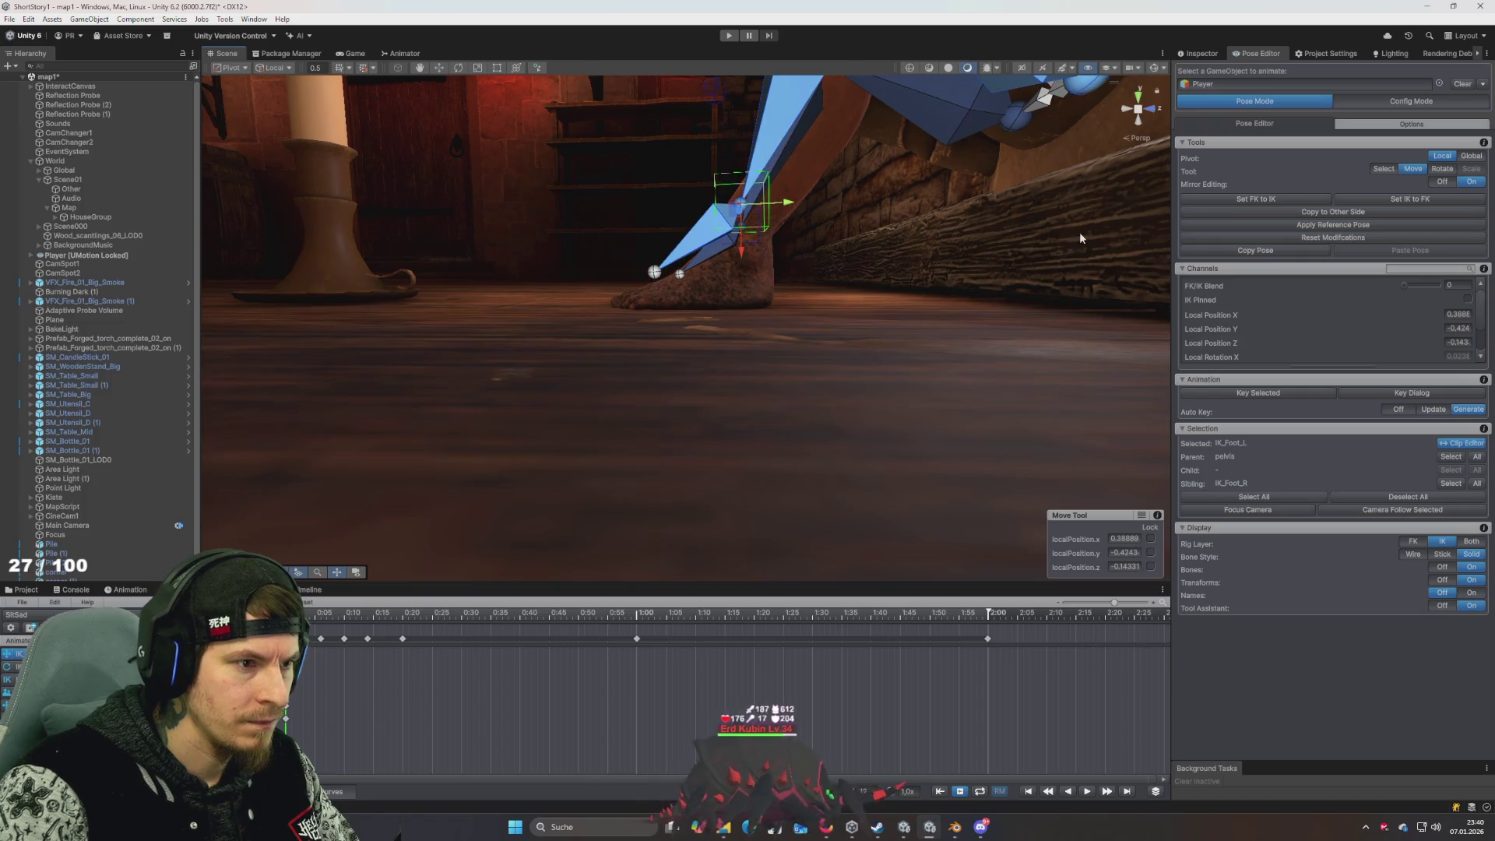
click(1265, 200)
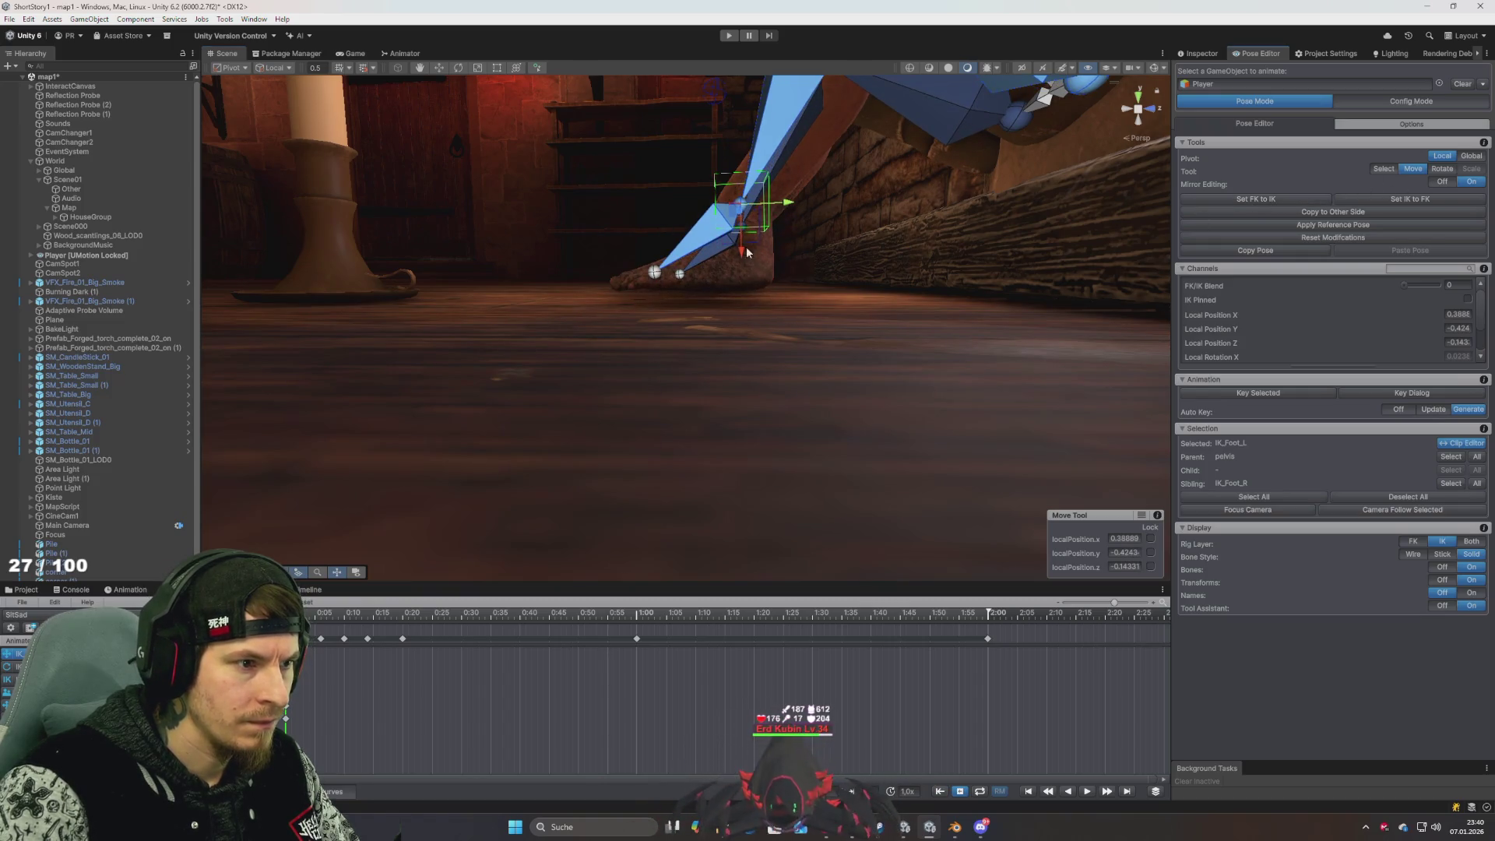
mouse_move(1004, 230)
mouse_down()
mouse_move(964, 247)
mouse_move(1095, 253)
mouse_up()
scroll(1094, 253, up, 3)
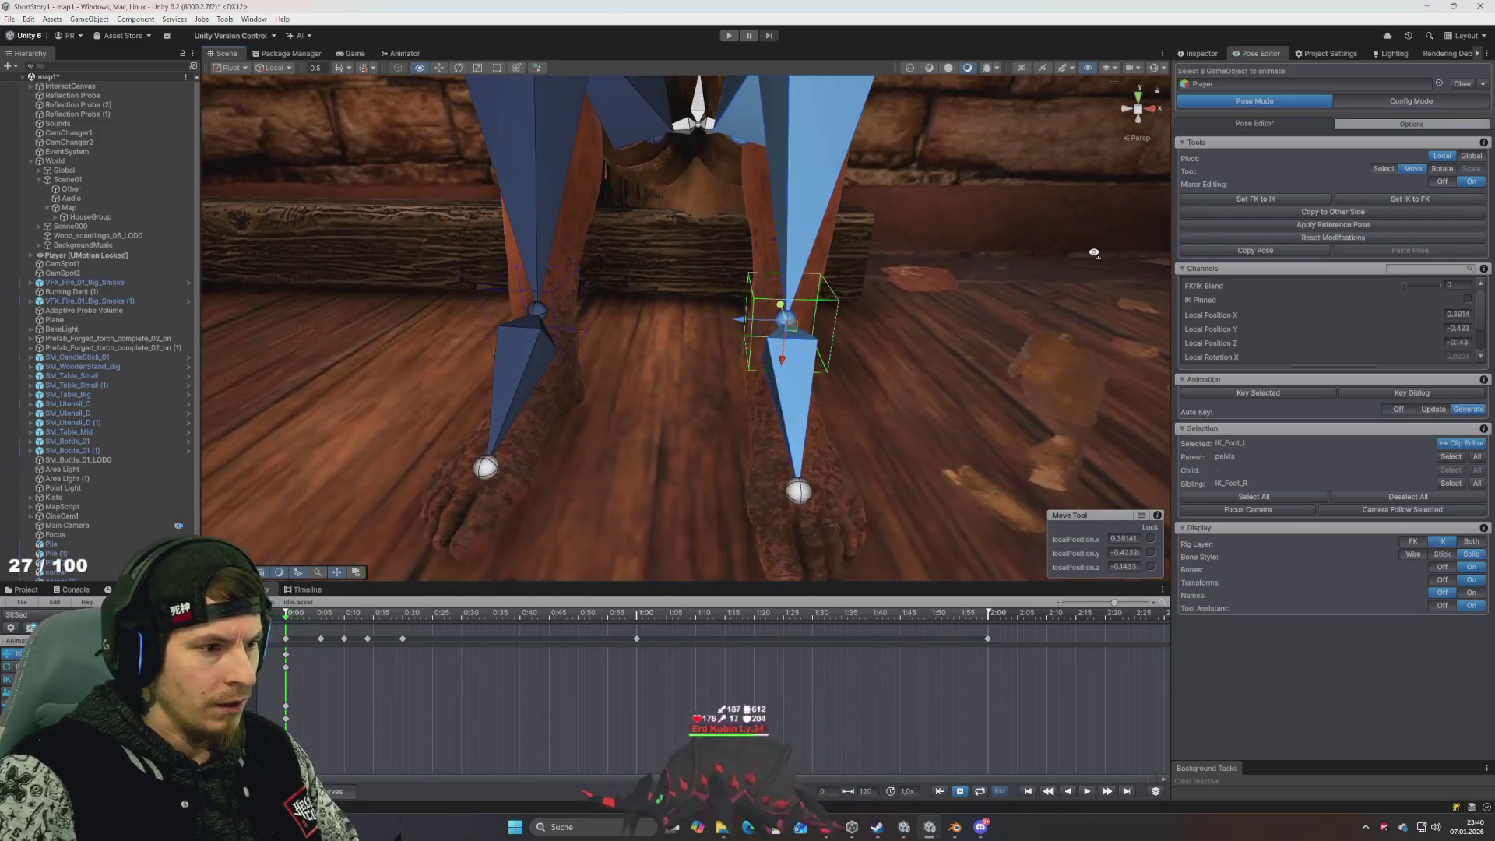
Sync the feet to the IK bones and drag the left knee pole target left to about 0.230, -0.399, -0.217
key(e)
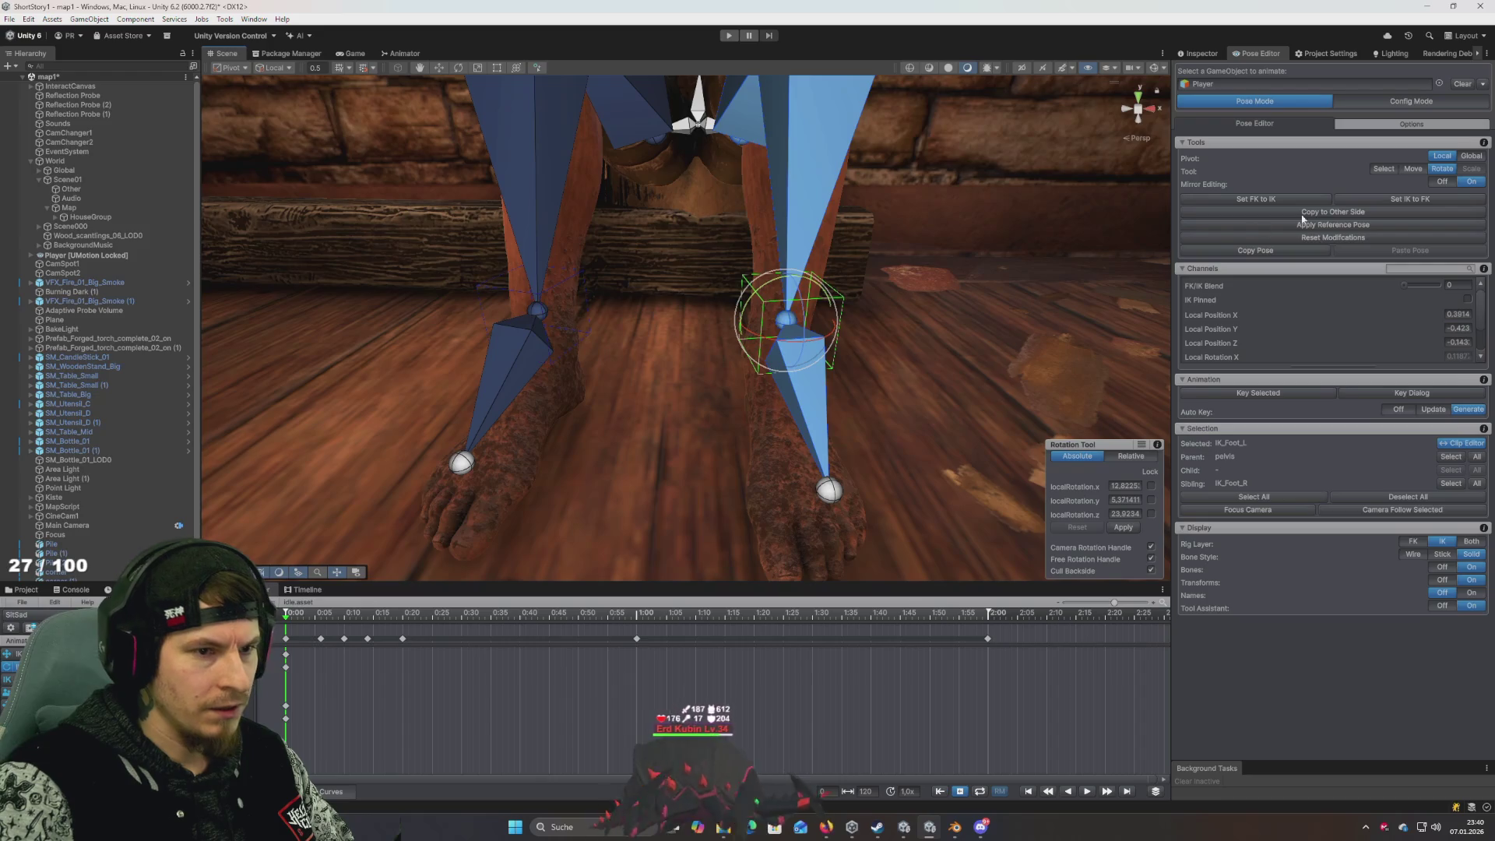
click(1275, 200)
mouse_move(961, 282)
mouse_down()
mouse_move(985, 277)
mouse_move(981, 257)
mouse_up()
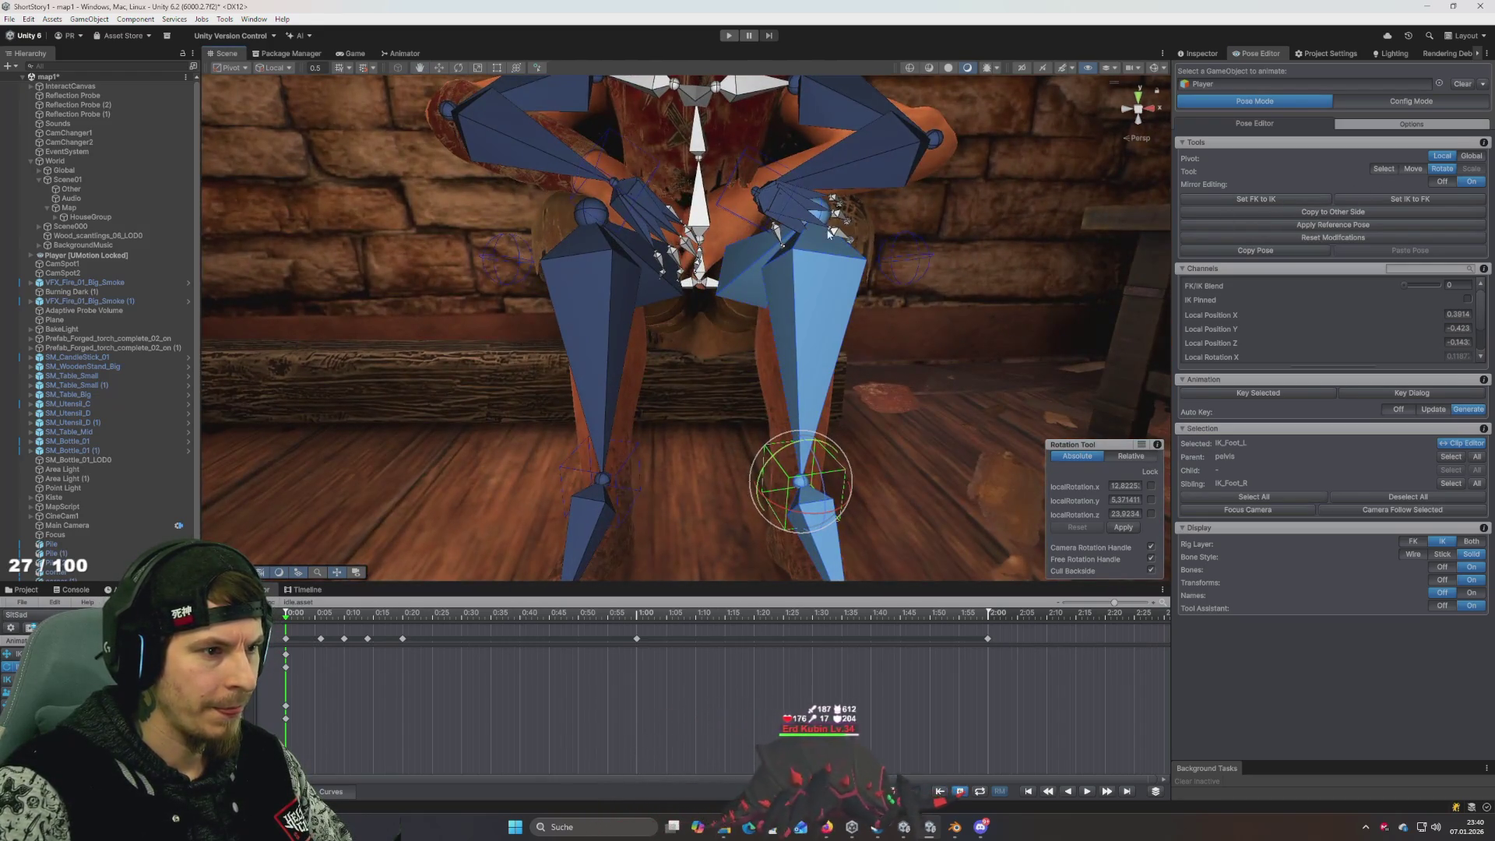
click(903, 259)
key(w)
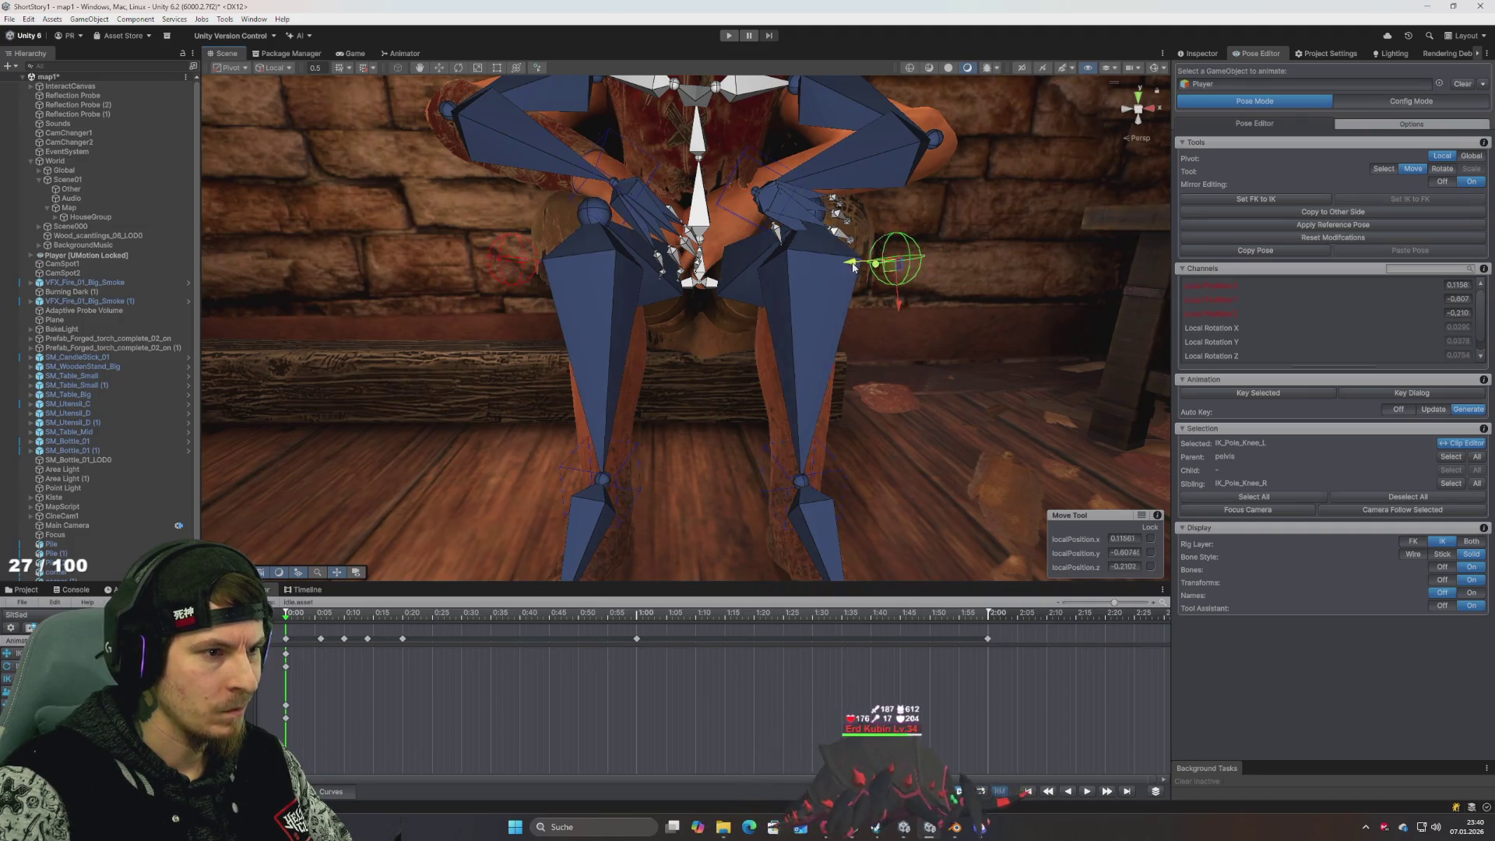
drag(875, 263, 773, 275)
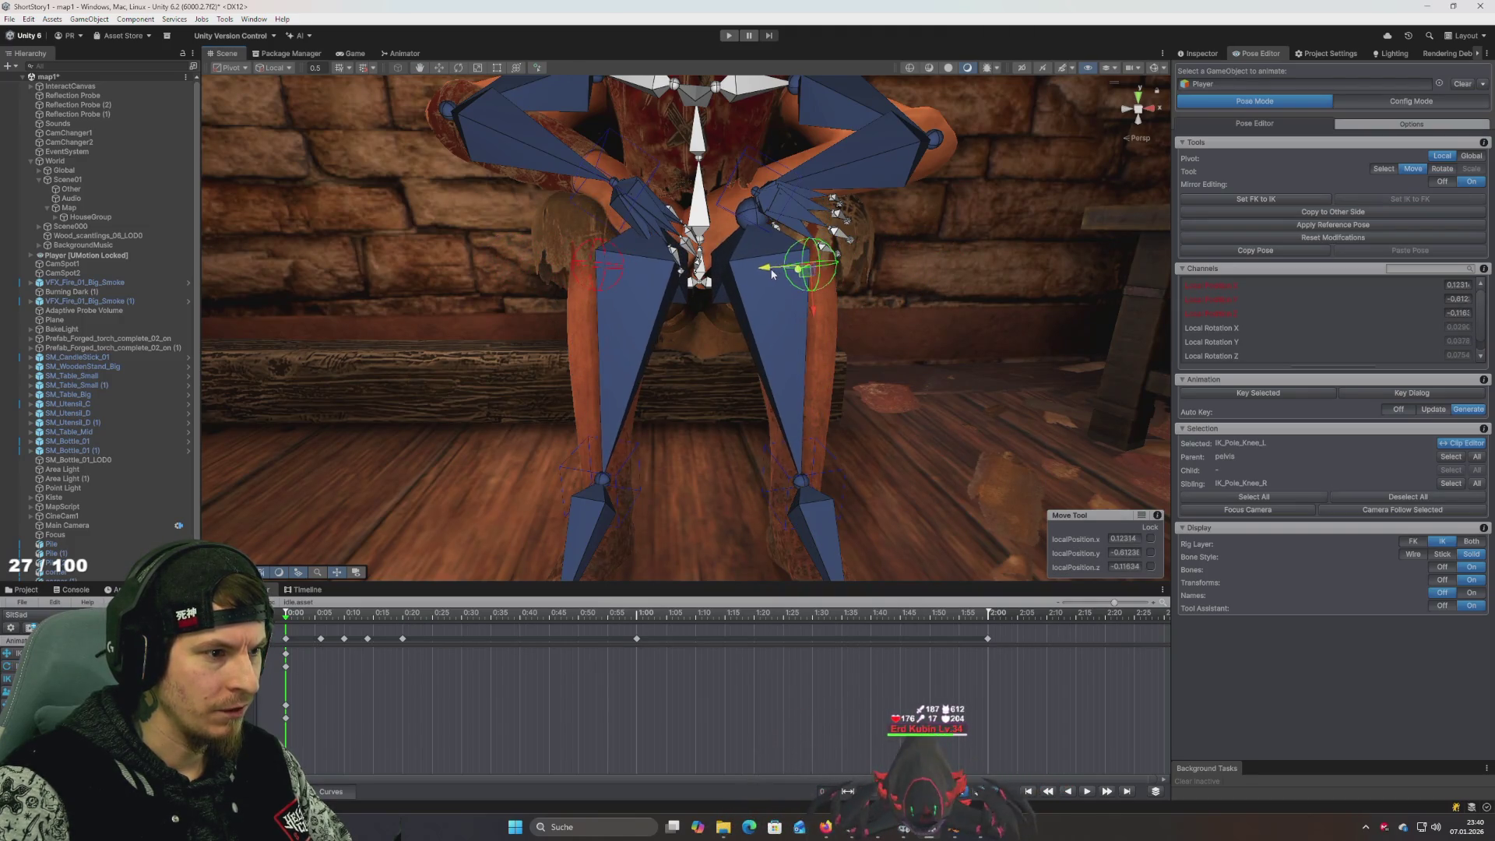
Try moving the knee pole target right, undo it, and orbit to a close front view
click(1265, 200)
drag(1115, 246, 842, 252)
scroll(842, 251, up, 6)
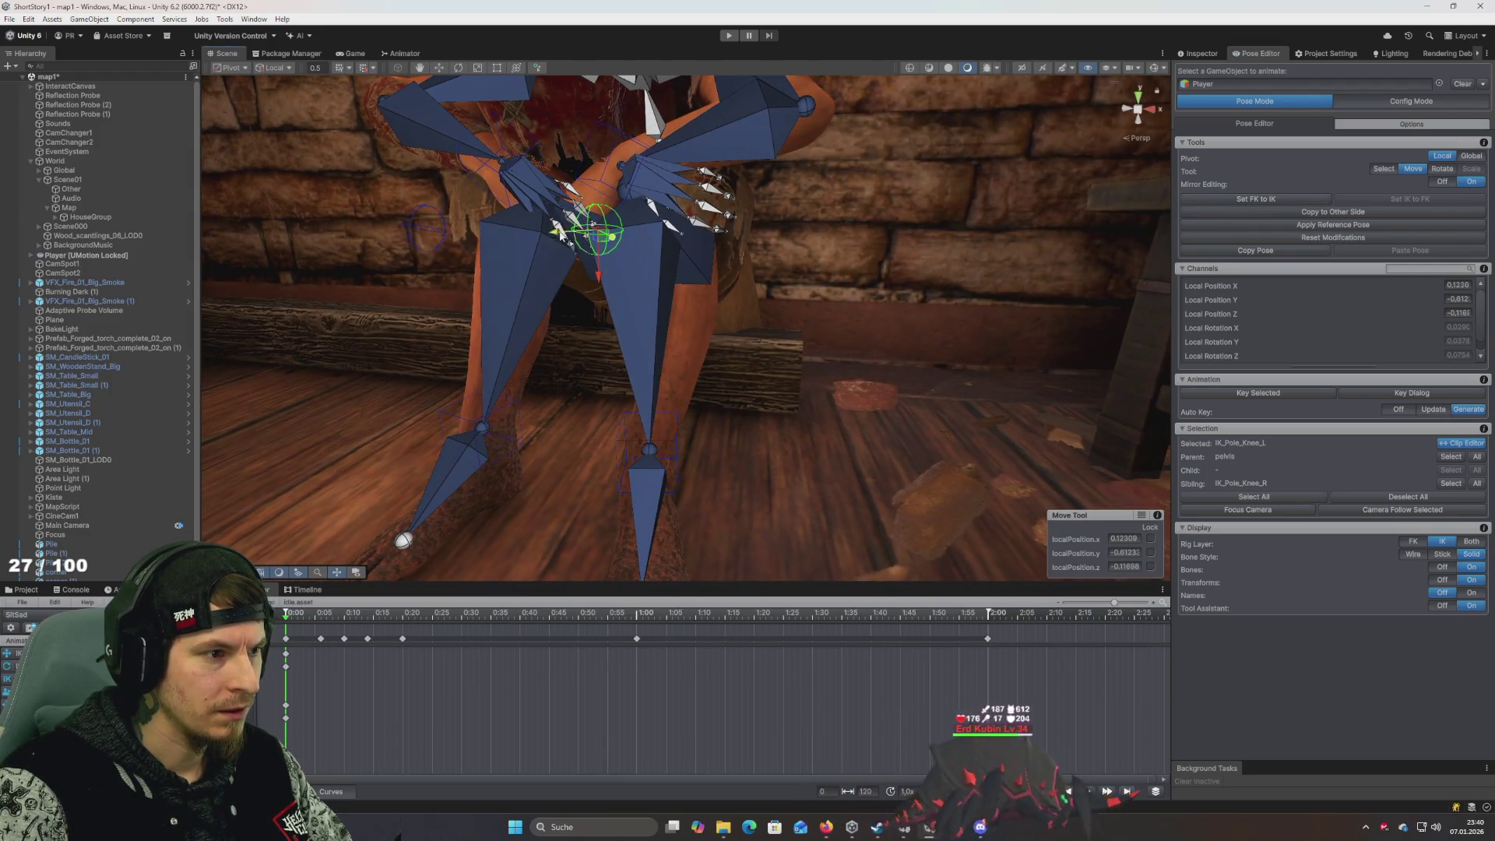
drag(559, 233, 798, 226)
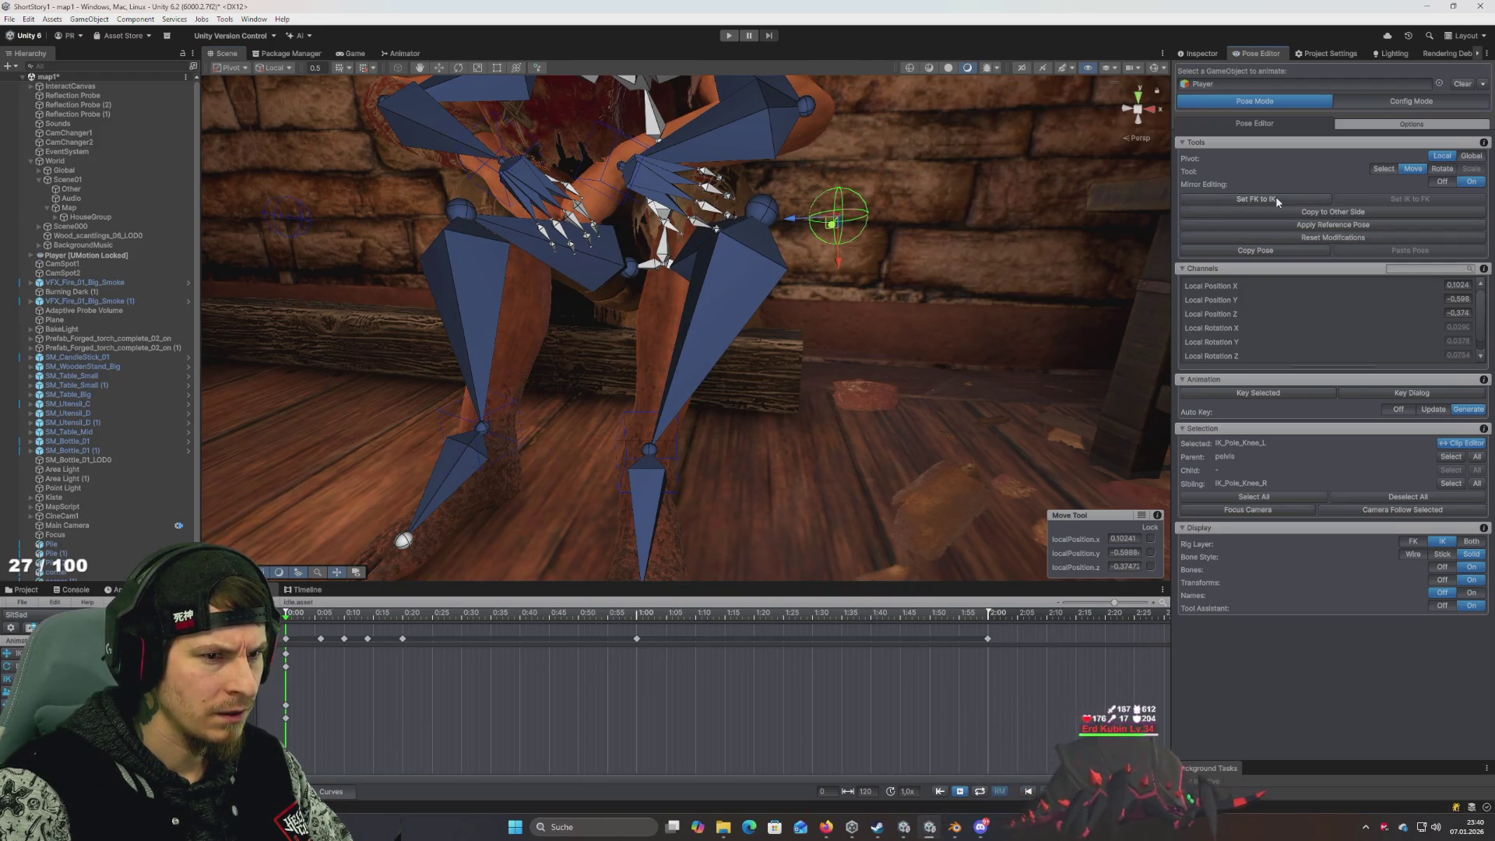
key(ctrl+z)
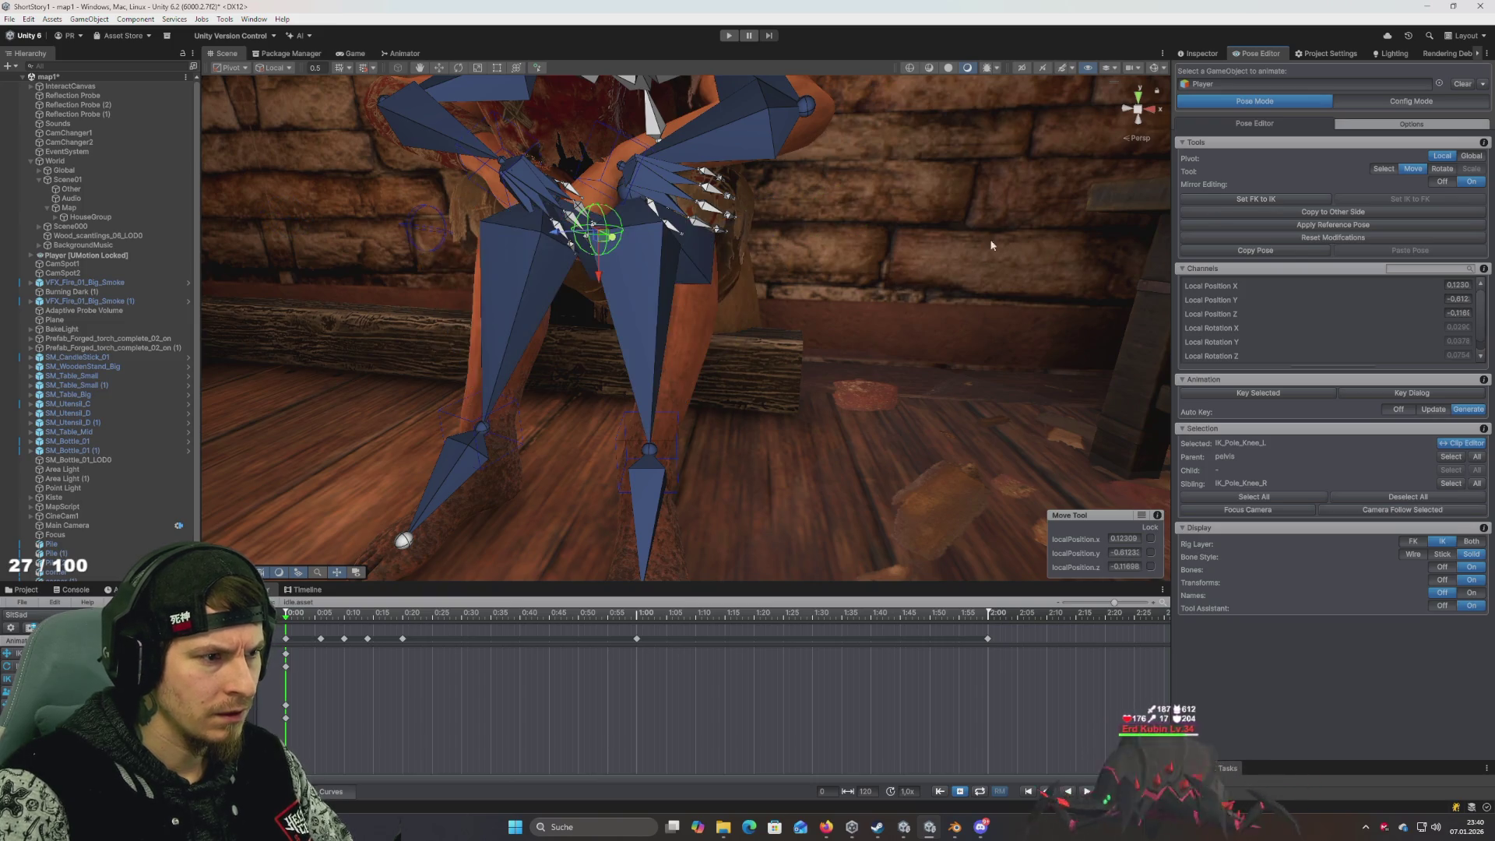
drag(900, 280, 1001, 272)
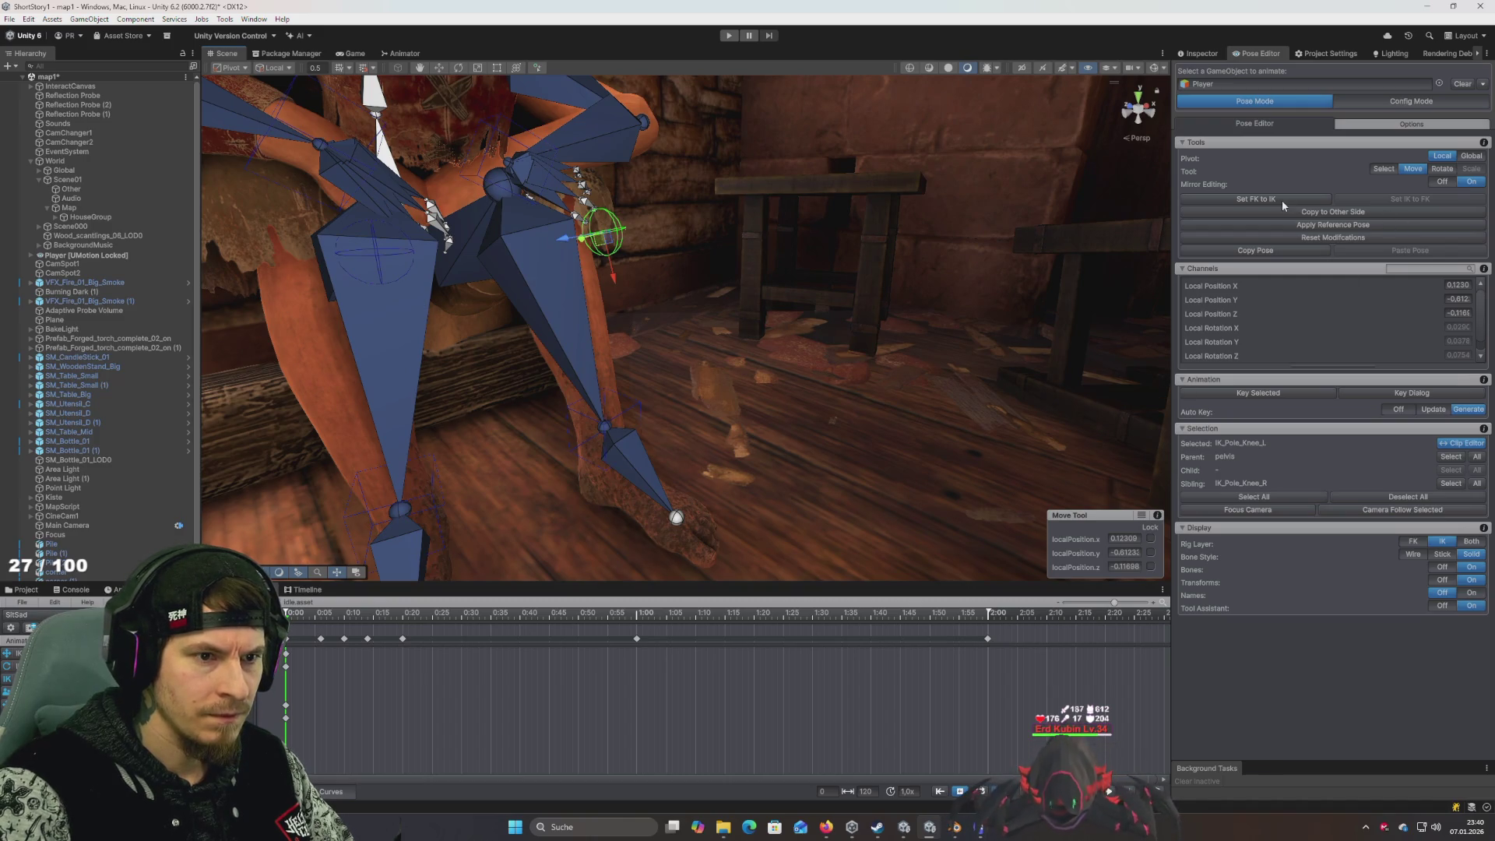
mouse_move(896, 187)
mouse_down()
mouse_move(666, 170)
mouse_move(824, 326)
mouse_move(822, 299)
mouse_up()
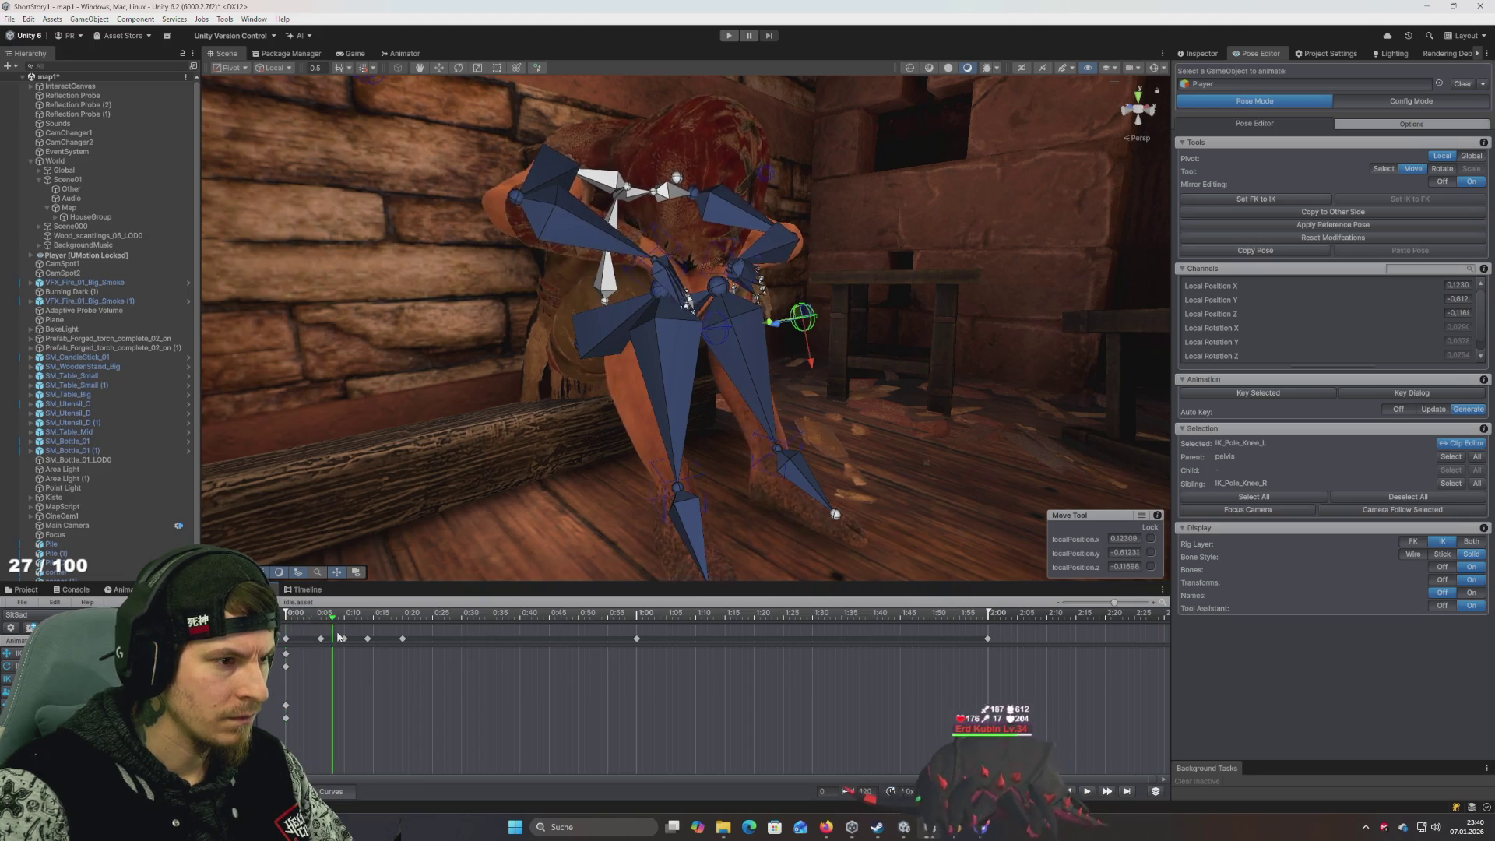
mouse_move(600, 441)
mouse_down()
mouse_move(494, 445)
mouse_move(569, 455)
mouse_move(532, 472)
mouse_move(551, 472)
mouse_move(553, 432)
mouse_up()
mouse_move(522, 328)
mouse_down()
mouse_move(642, 435)
mouse_move(801, 382)
mouse_move(596, 441)
mouse_move(645, 417)
mouse_move(648, 461)
mouse_up()
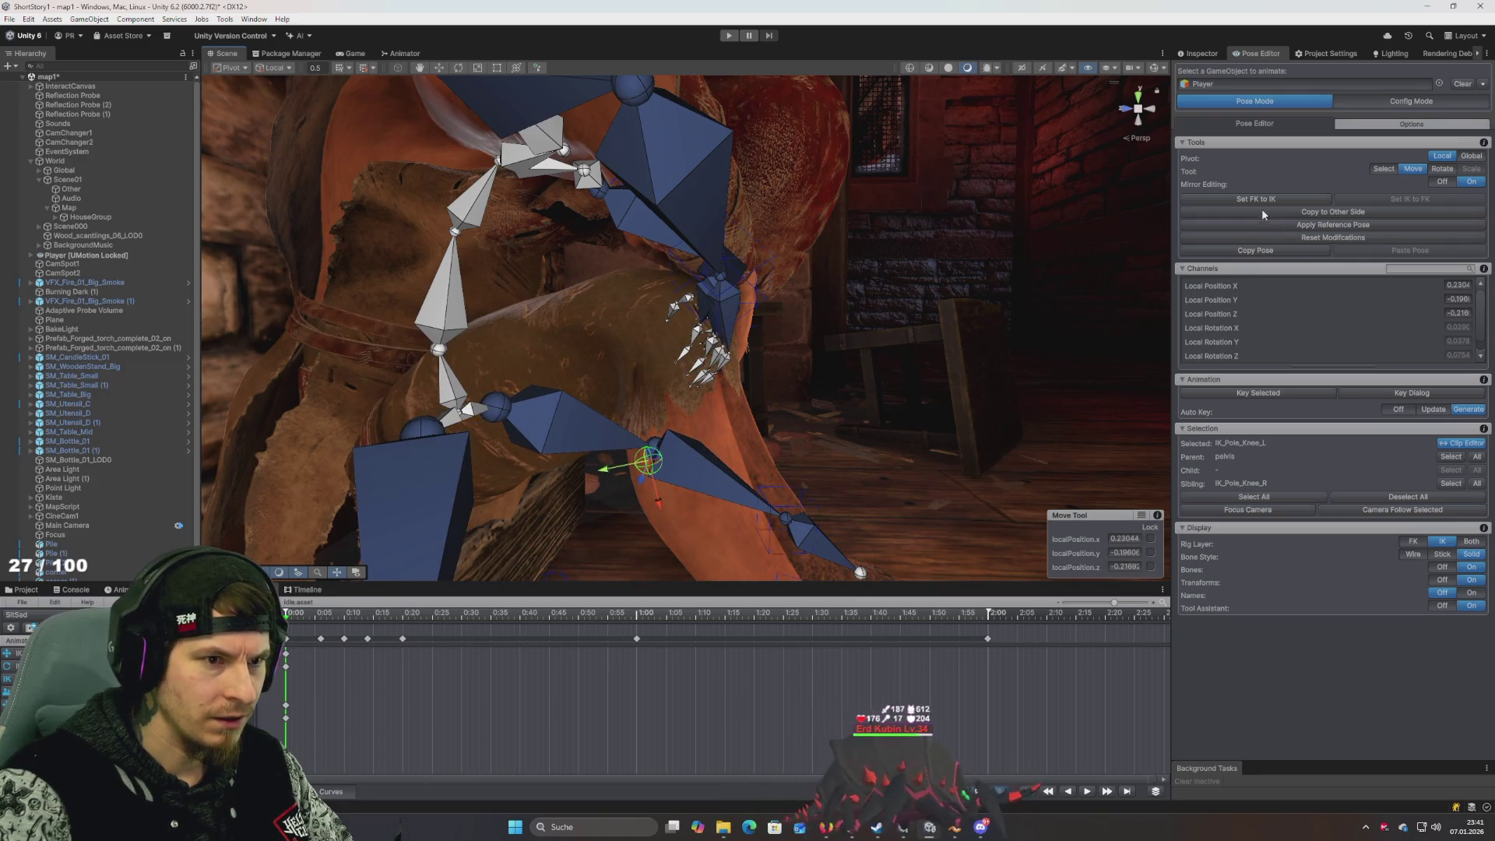
drag(904, 298, 632, 379)
Select all bones and apply Set FK to IK repeatedly until the arms and legs settle
key(ctrl+a)
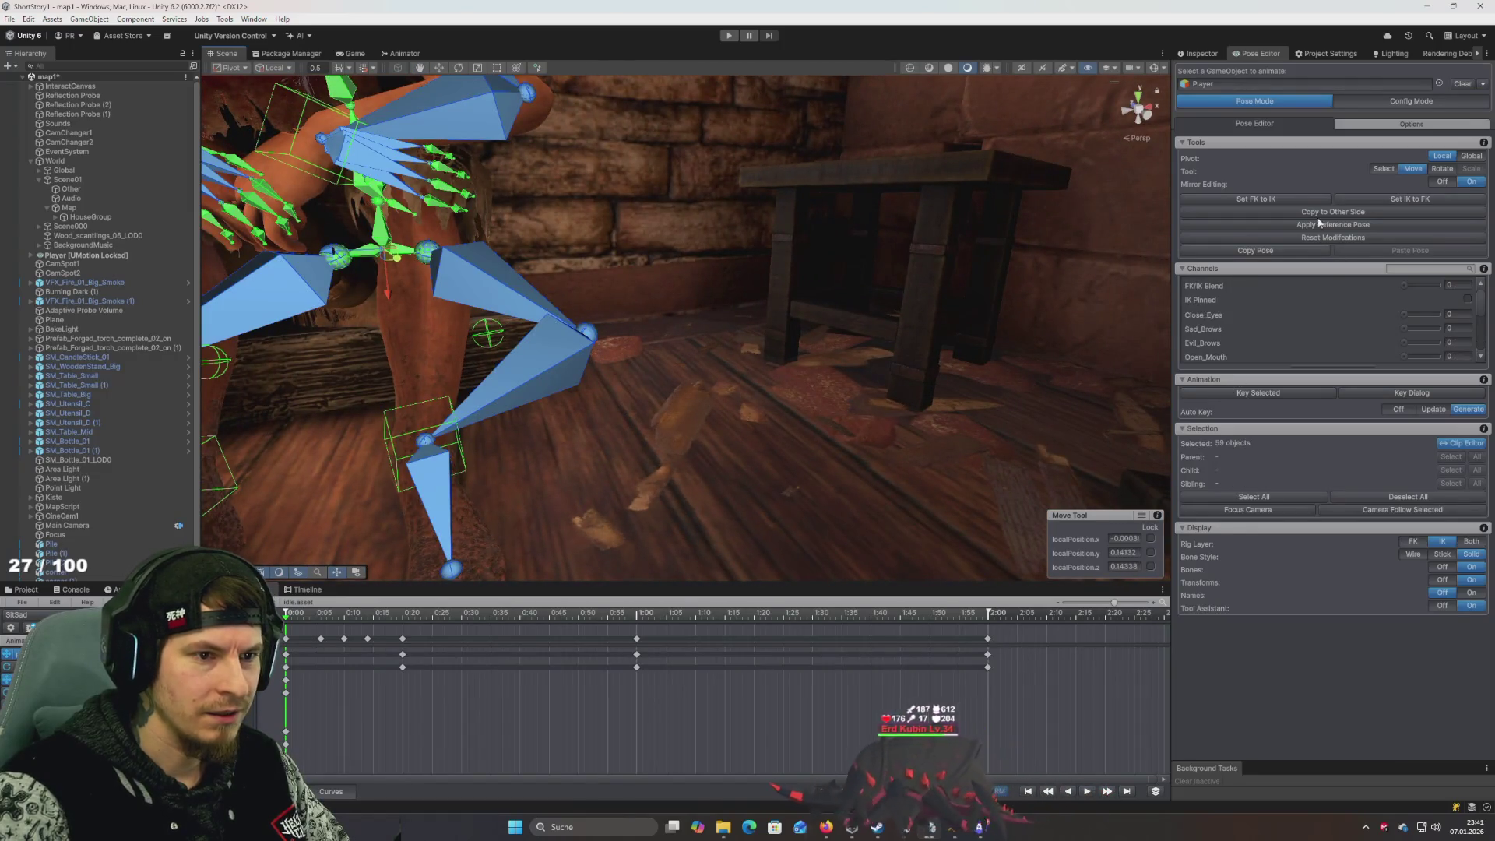
mouse_move(810, 343)
mouse_down()
mouse_move(958, 343)
mouse_move(838, 348)
mouse_up()
scroll(838, 348, up, 3)
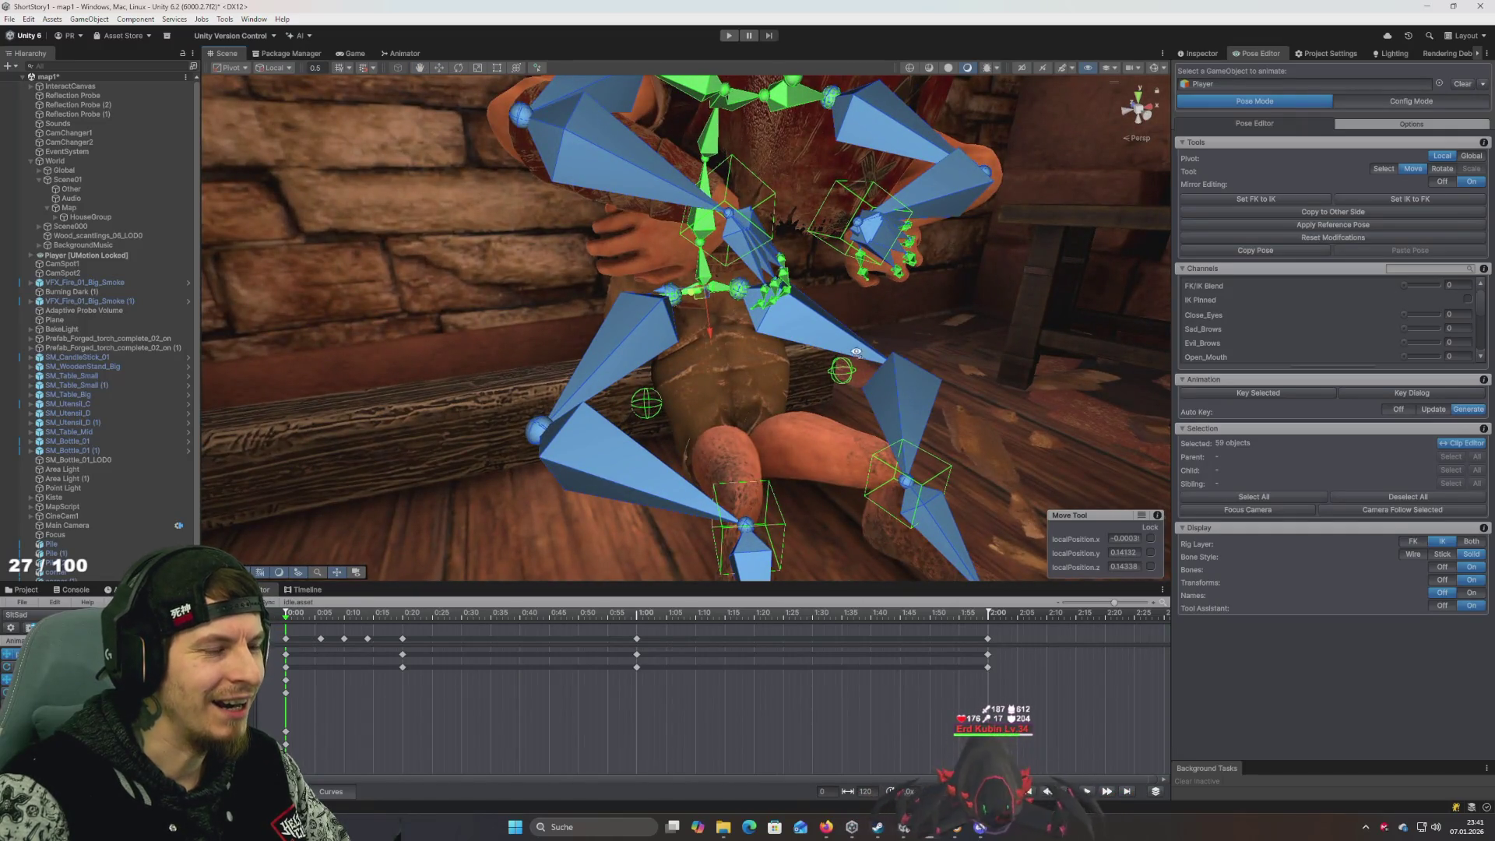
scroll(855, 352, down, 5)
scroll(860, 342, up, 12)
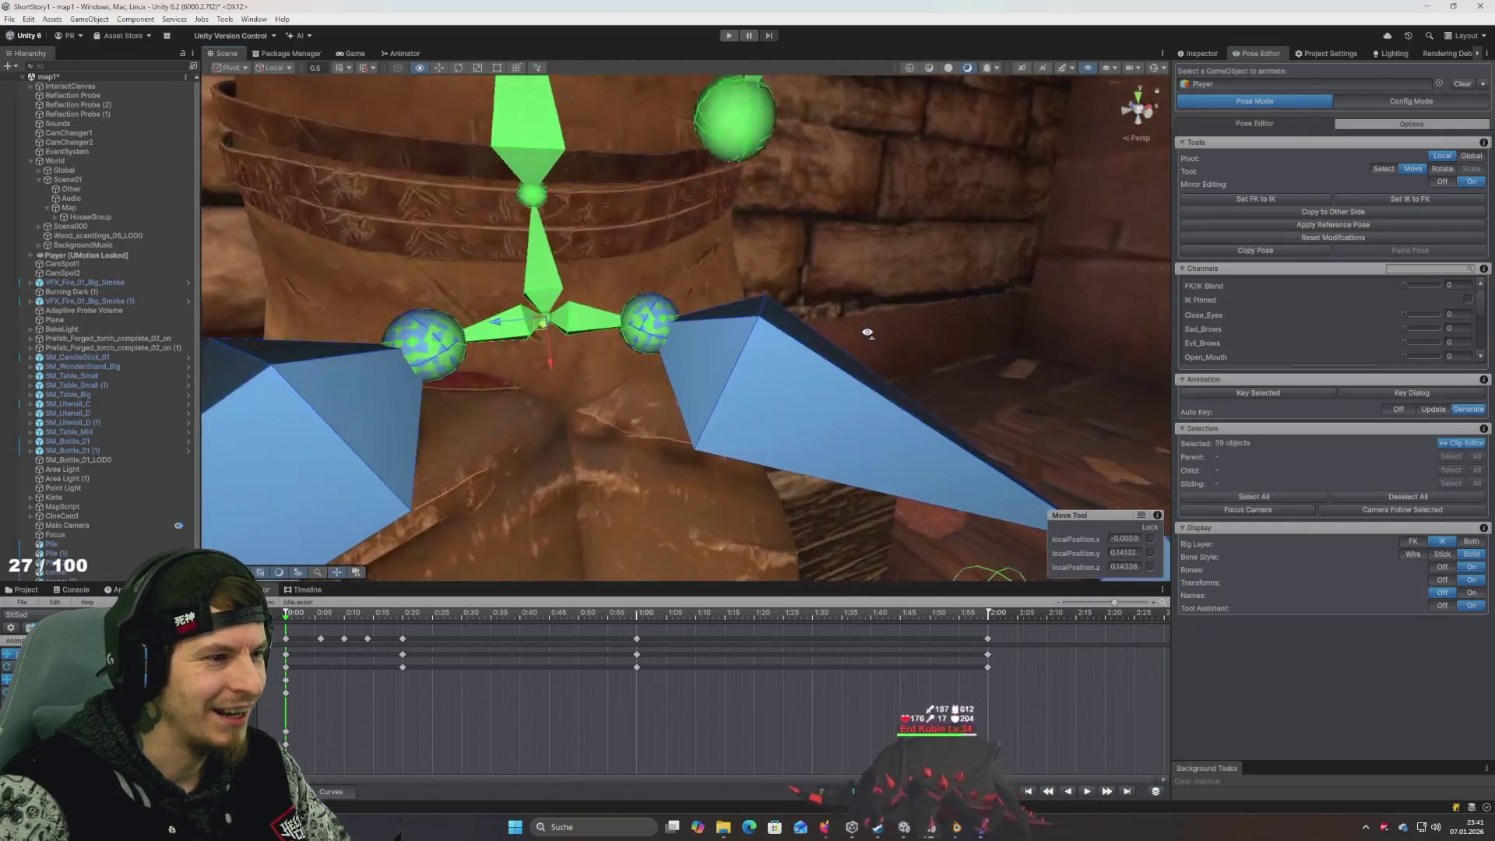
scroll(866, 331, down, 6)
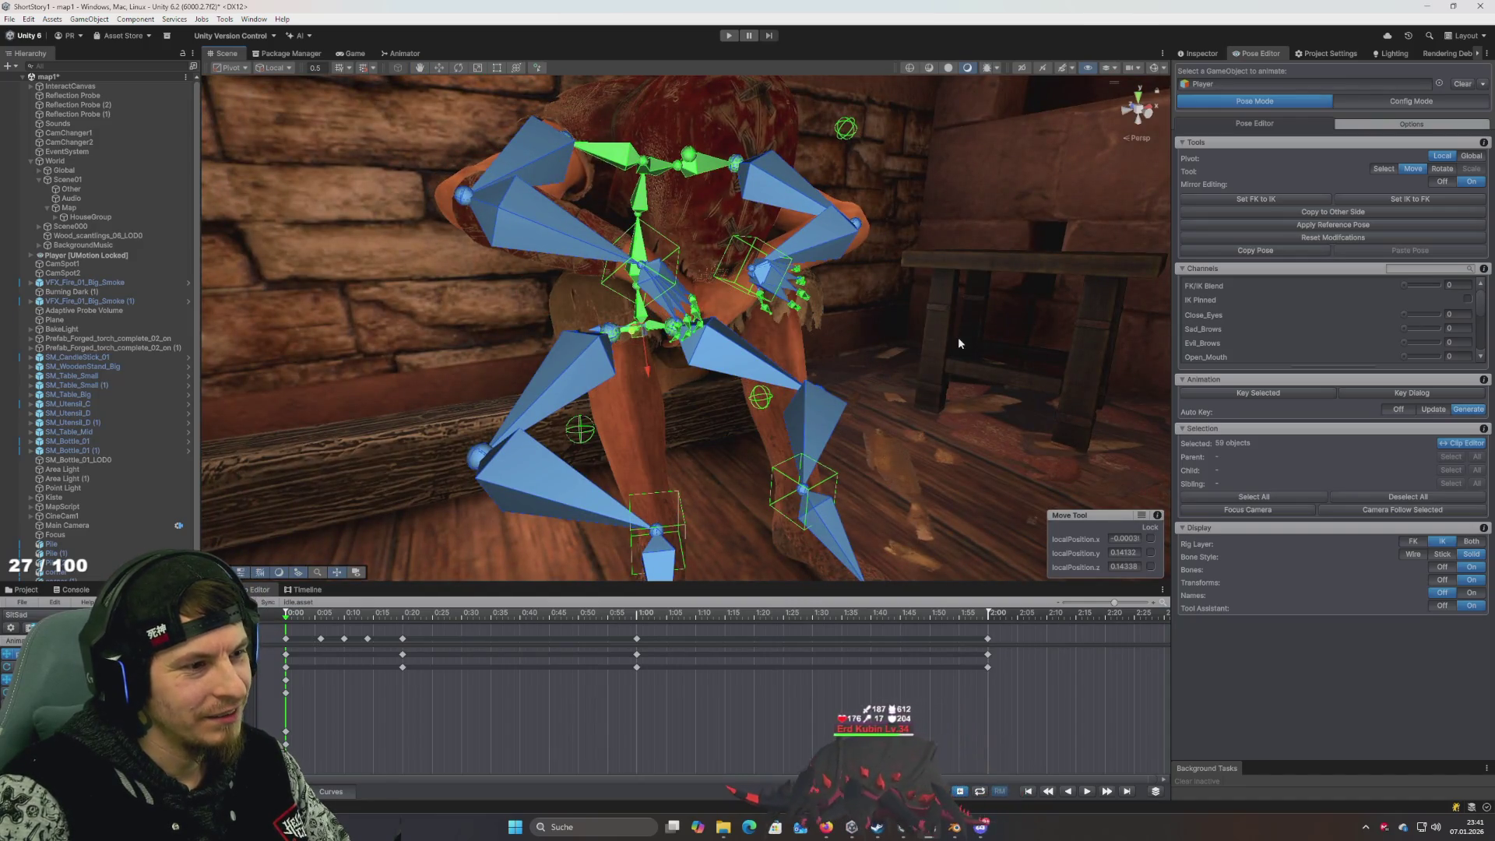
click(1268, 202)
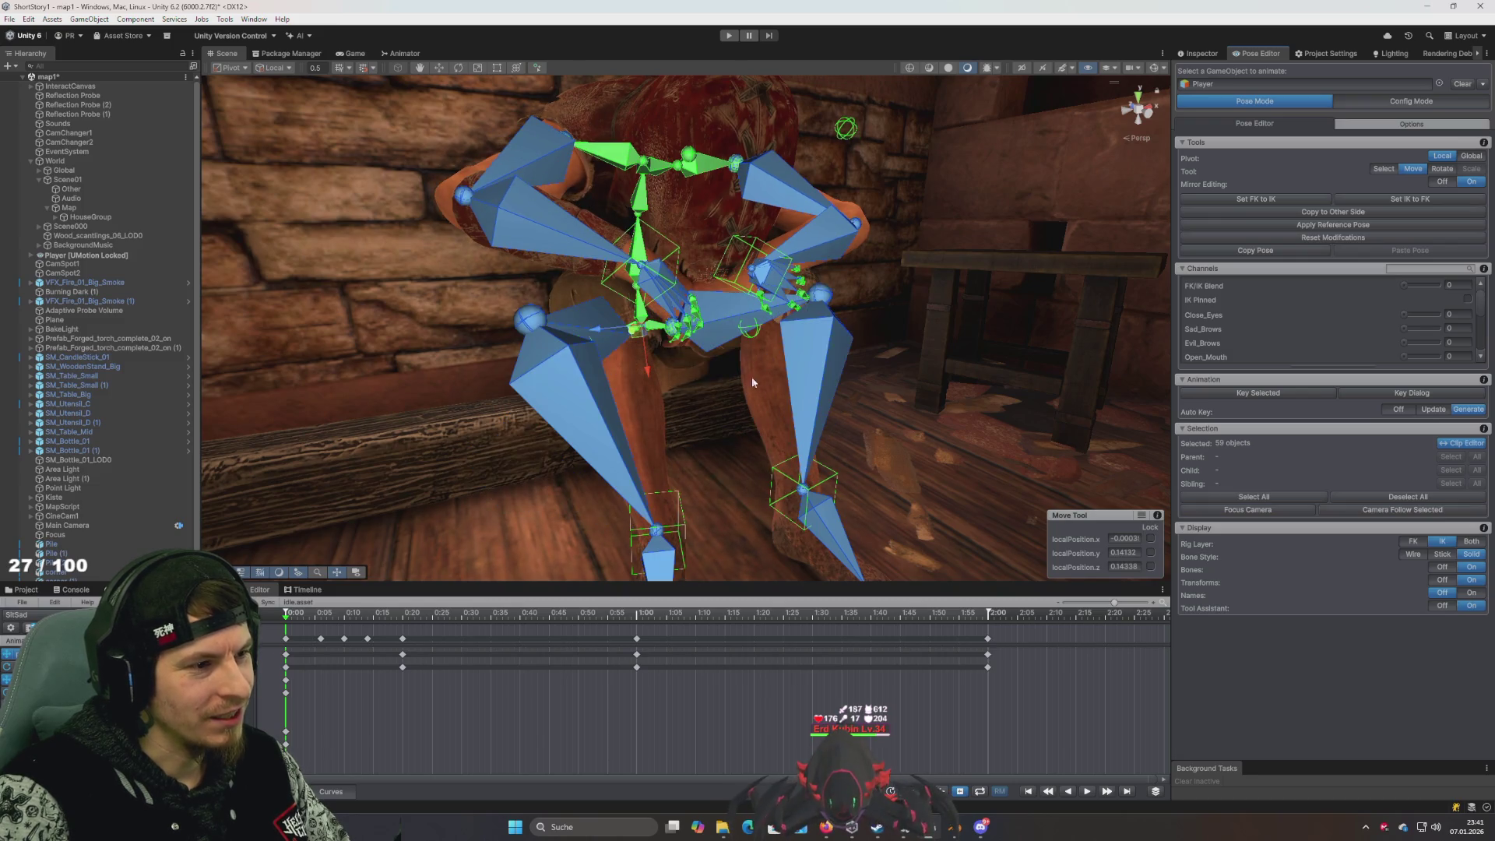
click(1230, 211)
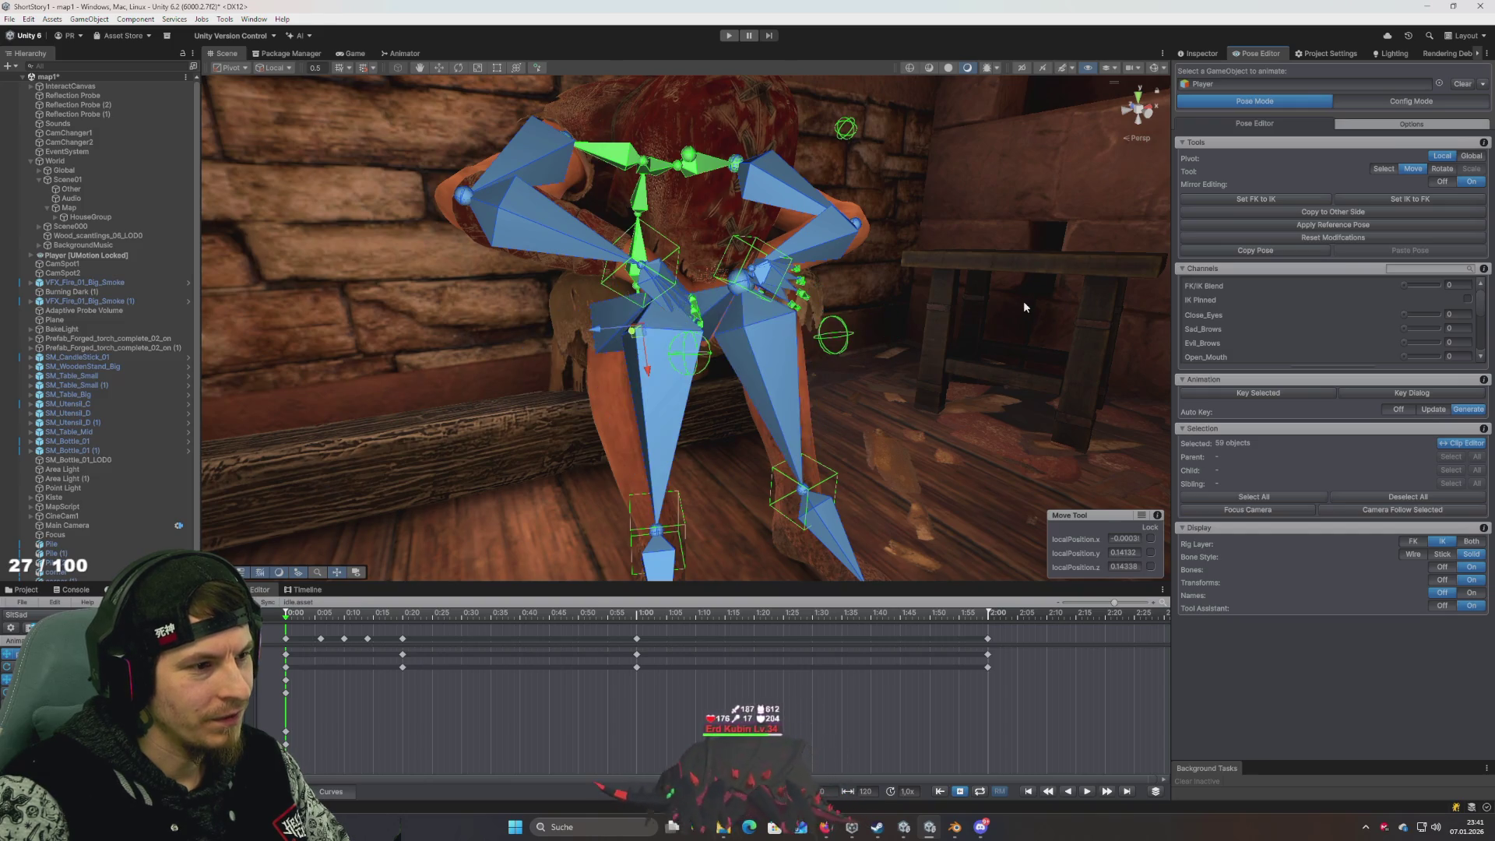
click(1249, 201)
mouse_move(918, 315)
mouse_down()
mouse_move(866, 340)
mouse_move(812, 338)
mouse_up()
click(650, 290)
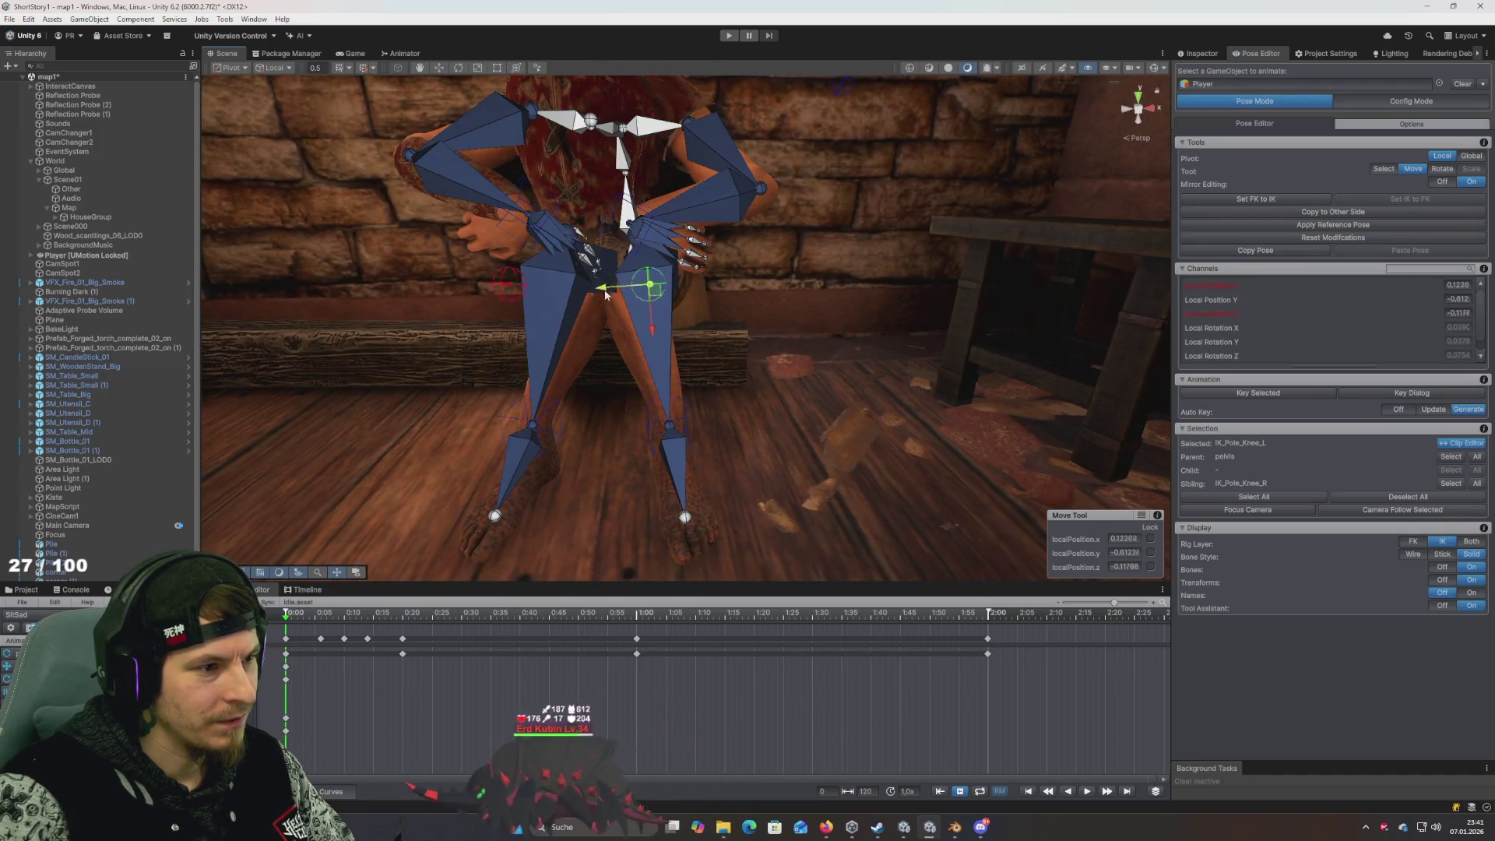
Shift the left knee pole target right, then up and left, and view the whole character
drag(606, 293, 802, 311)
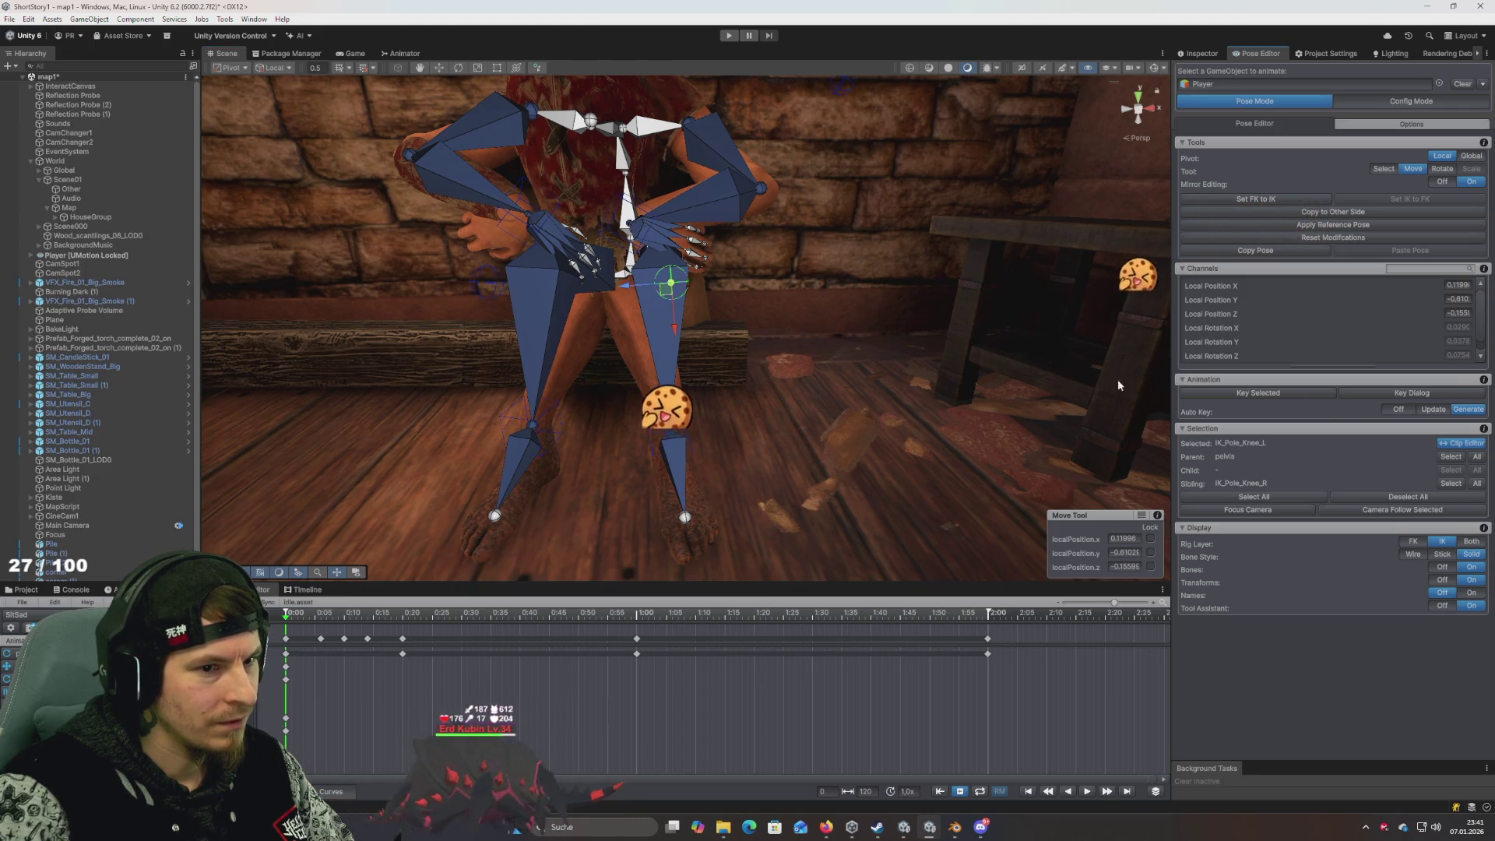
key(ctrl+a)
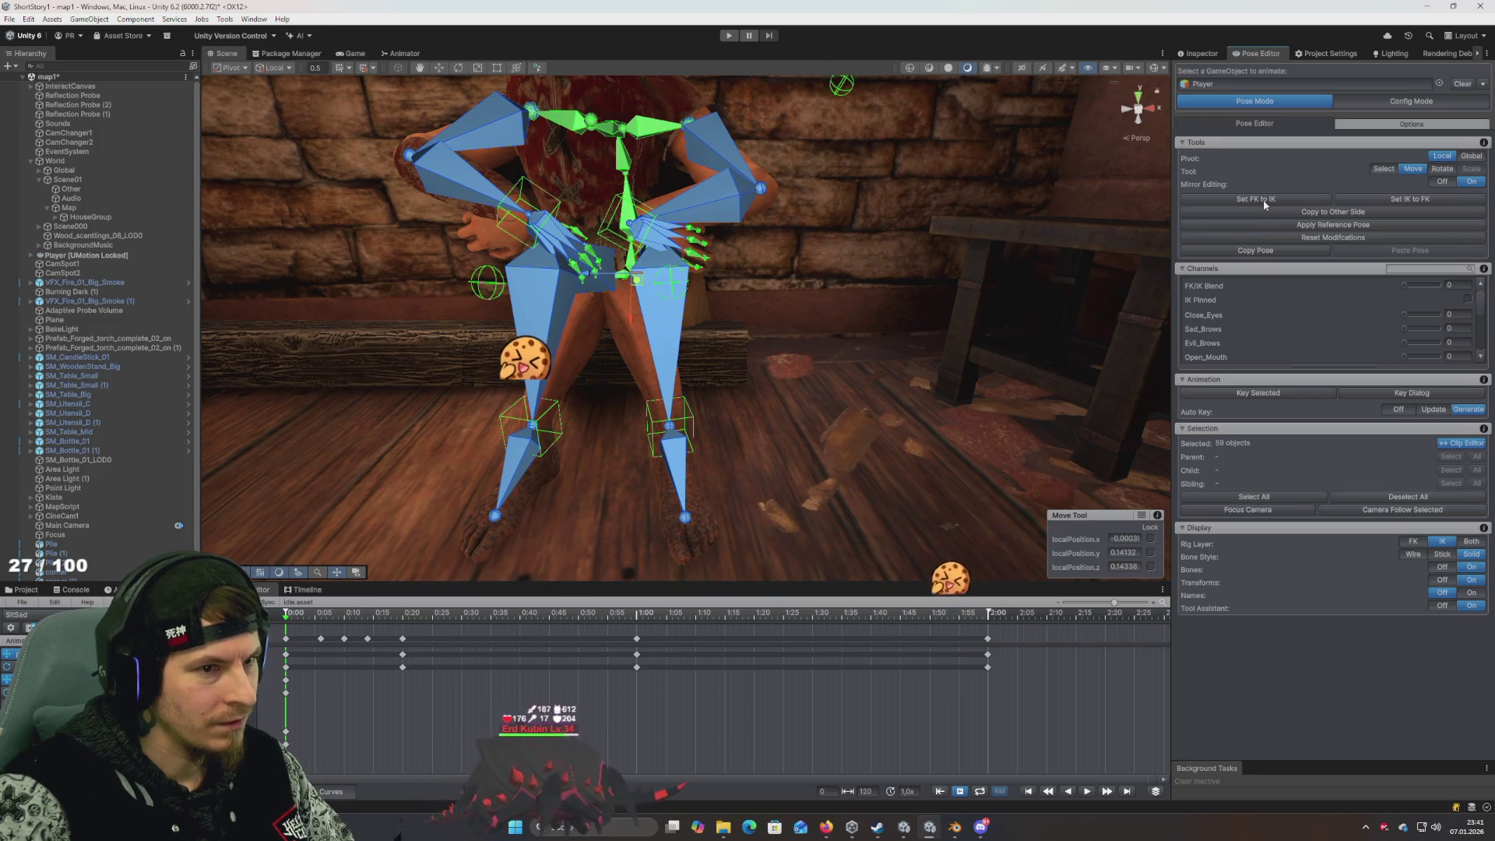
mouse_move(801, 334)
mouse_down()
mouse_move(1041, 340)
mouse_move(827, 336)
mouse_up()
scroll(763, 330, up, 3)
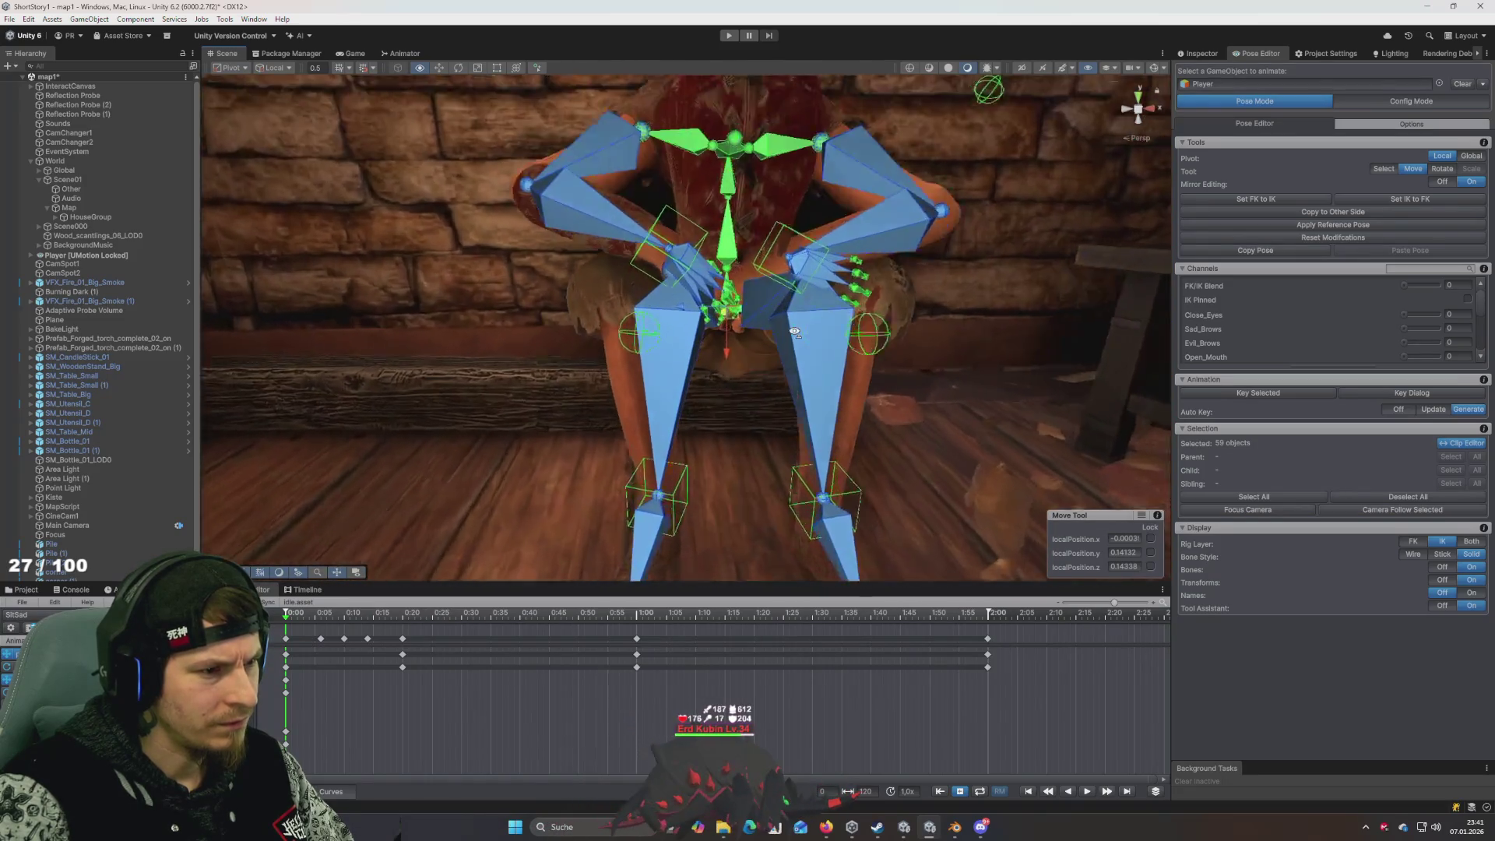
click(992, 344)
drag(952, 345, 951, 358)
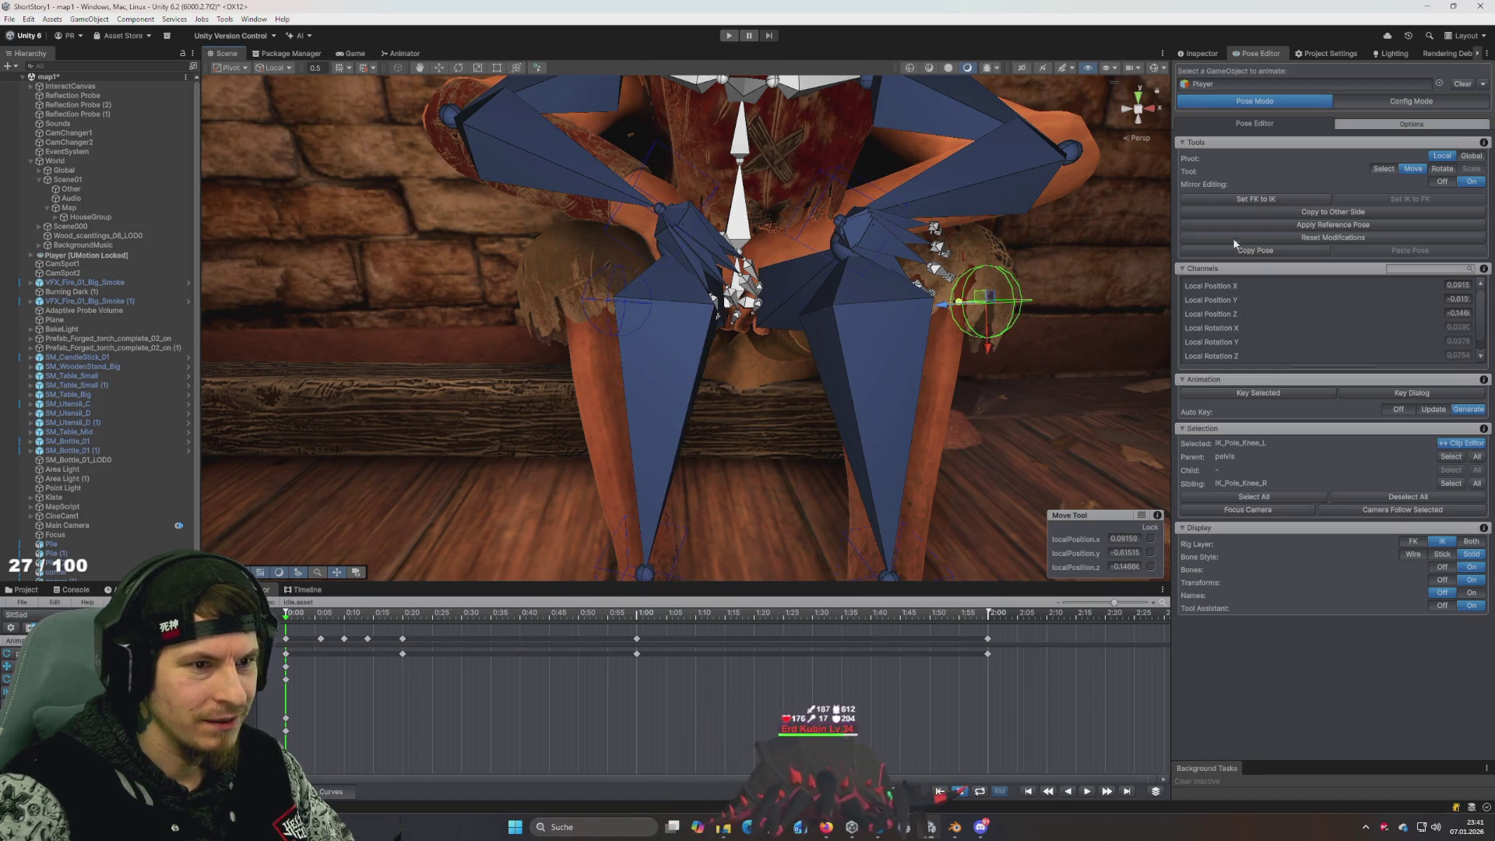
key(ctrl+a)
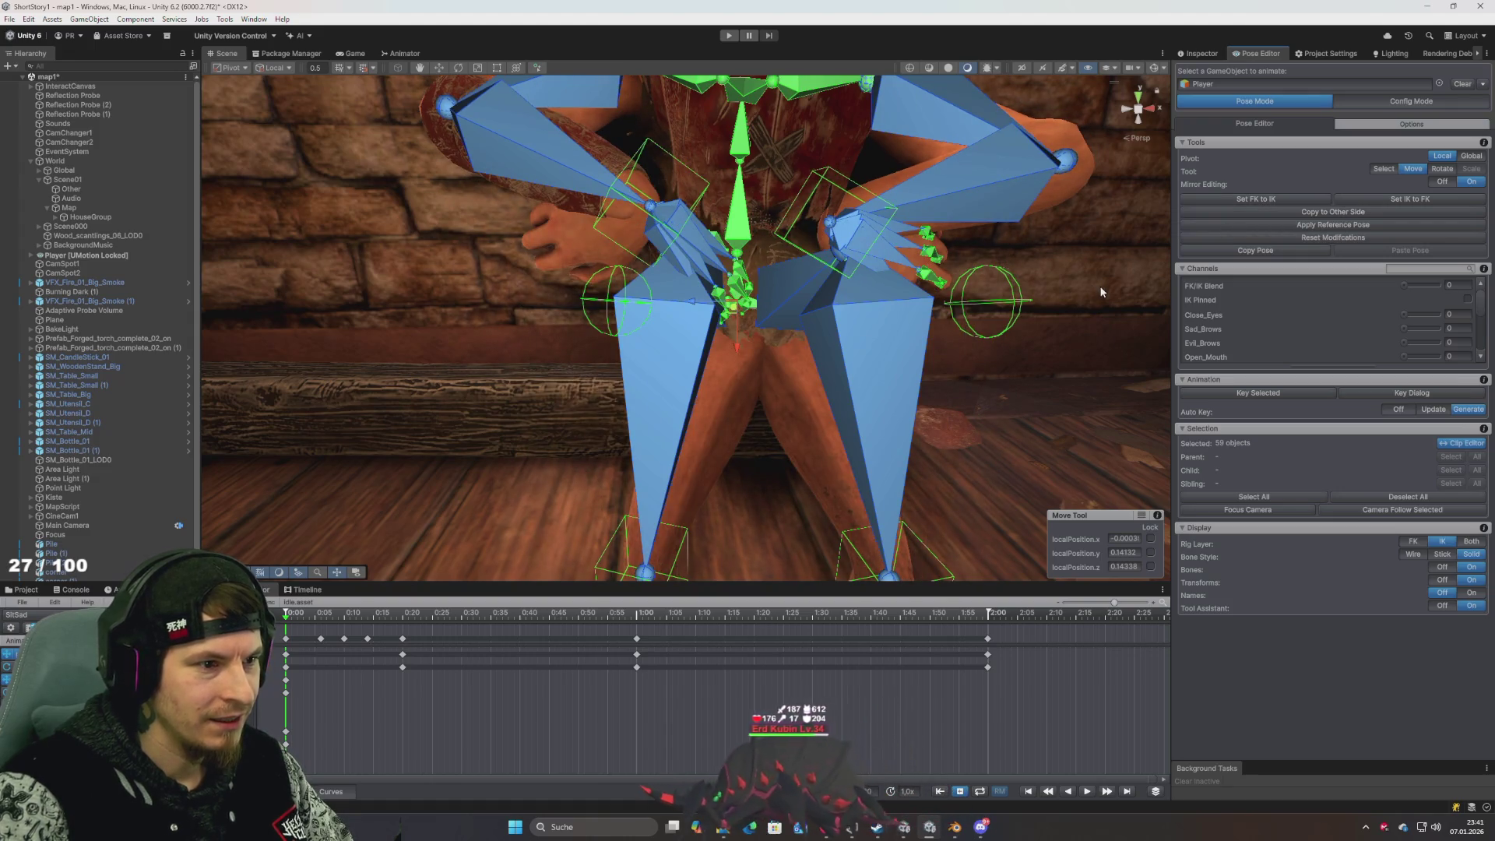
mouse_move(843, 343)
mouse_down()
mouse_move(1168, 306)
mouse_move(1119, 321)
mouse_move(802, 324)
mouse_move(878, 313)
mouse_move(1028, 207)
mouse_move(818, 234)
mouse_move(595, 224)
mouse_move(848, 321)
mouse_move(920, 322)
mouse_move(920, 349)
mouse_up()
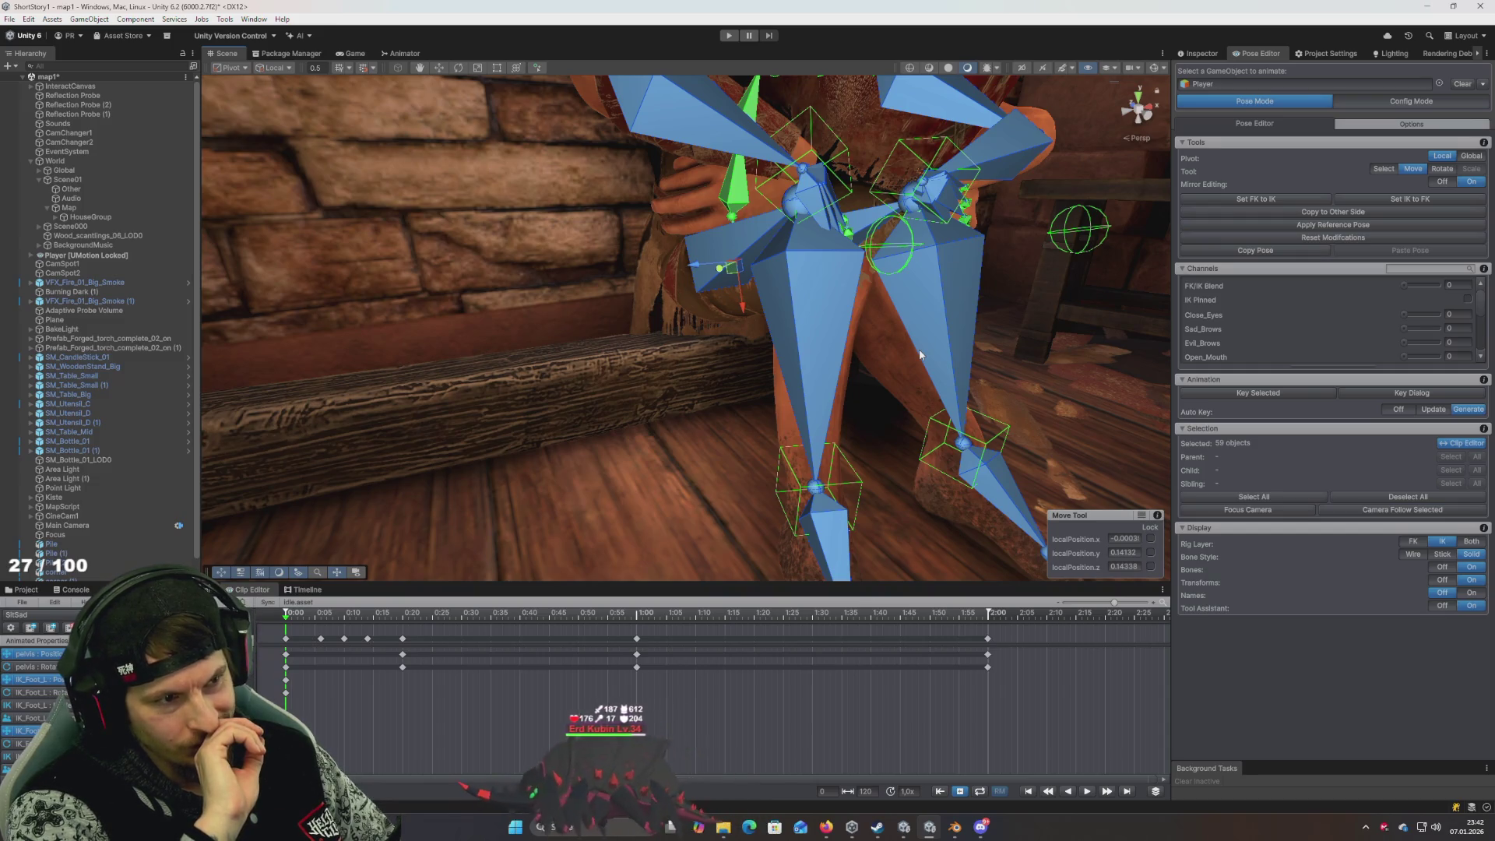
mouse_move(919, 354)
mouse_down()
mouse_move(711, 357)
mouse_move(687, 373)
mouse_move(635, 331)
mouse_up()
Lower the right elbow pole target and reposition the left elbow pole target down and right
scroll(635, 327, up, 3)
scroll(600, 281, down, 3)
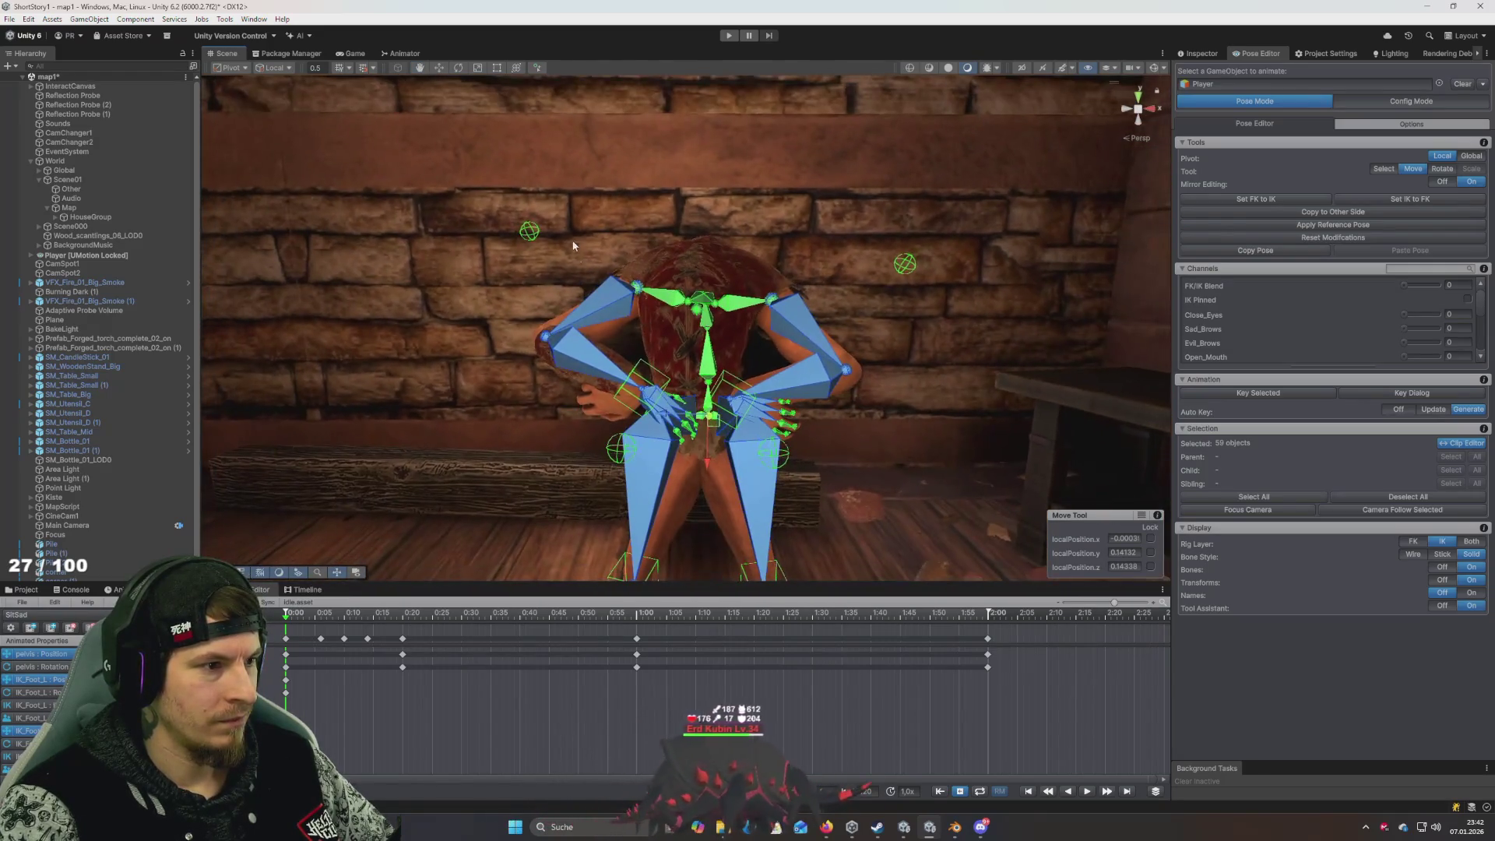
click(529, 233)
drag(543, 276, 548, 293)
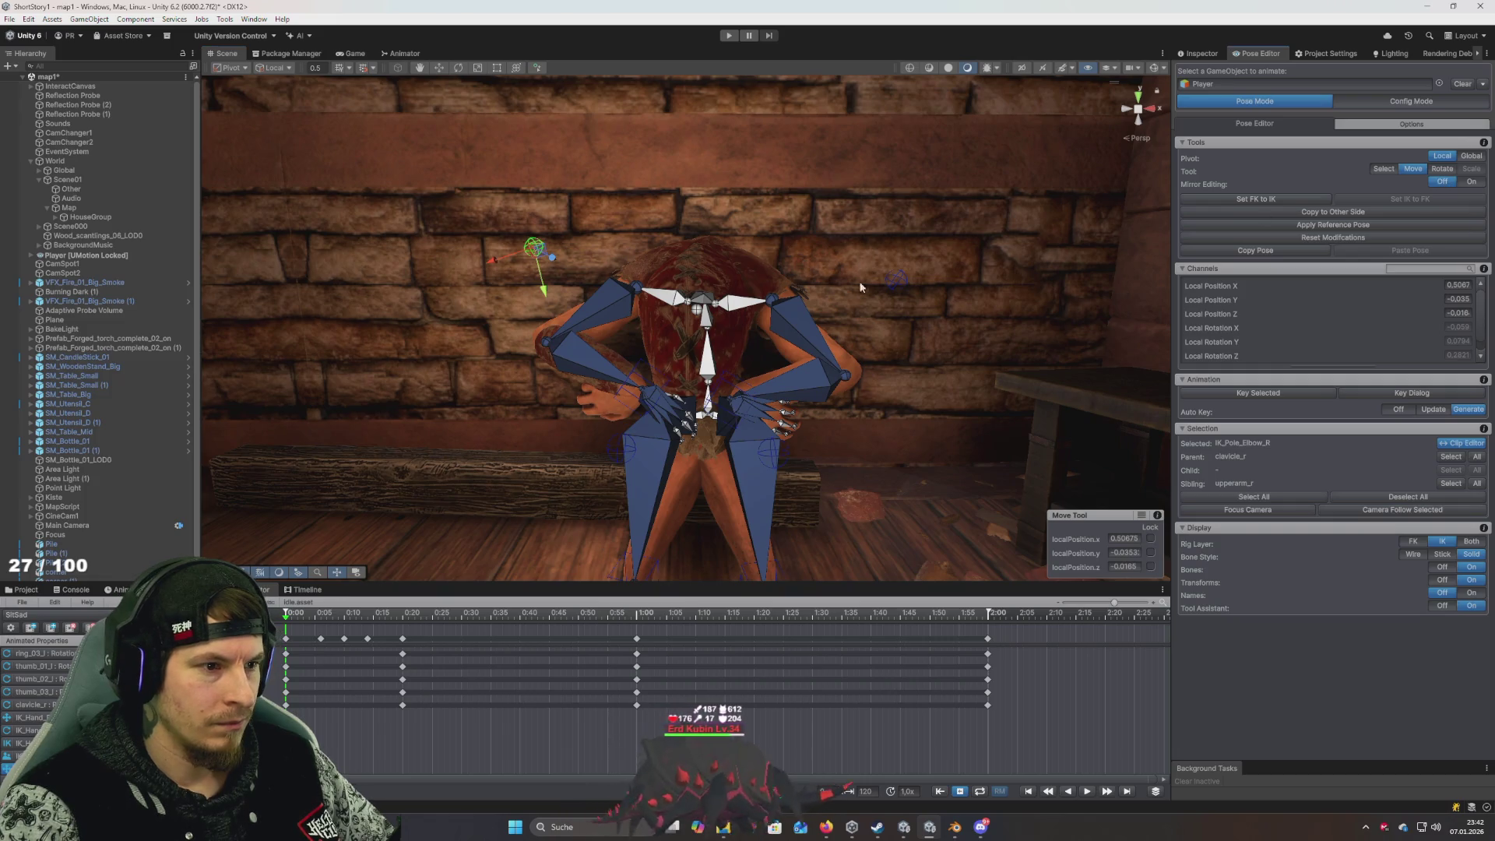
click(898, 280)
drag(921, 260, 940, 219)
mouse_move(859, 247)
mouse_down()
mouse_move(824, 226)
mouse_move(856, 233)
mouse_move(590, 257)
mouse_move(604, 258)
mouse_up()
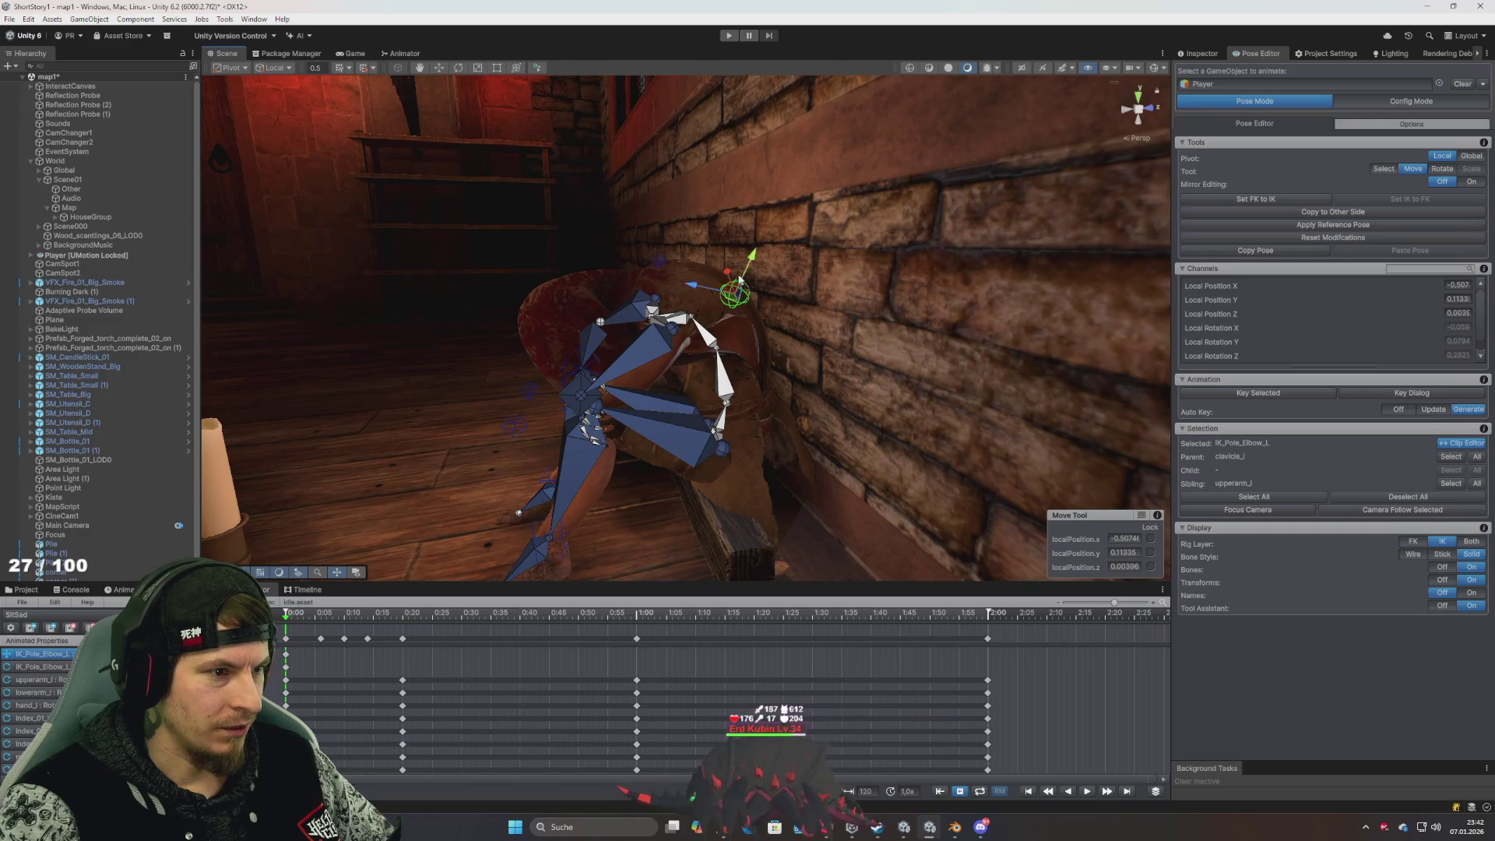
mouse_move(740, 278)
mouse_down()
mouse_move(772, 336)
mouse_move(743, 310)
mouse_up()
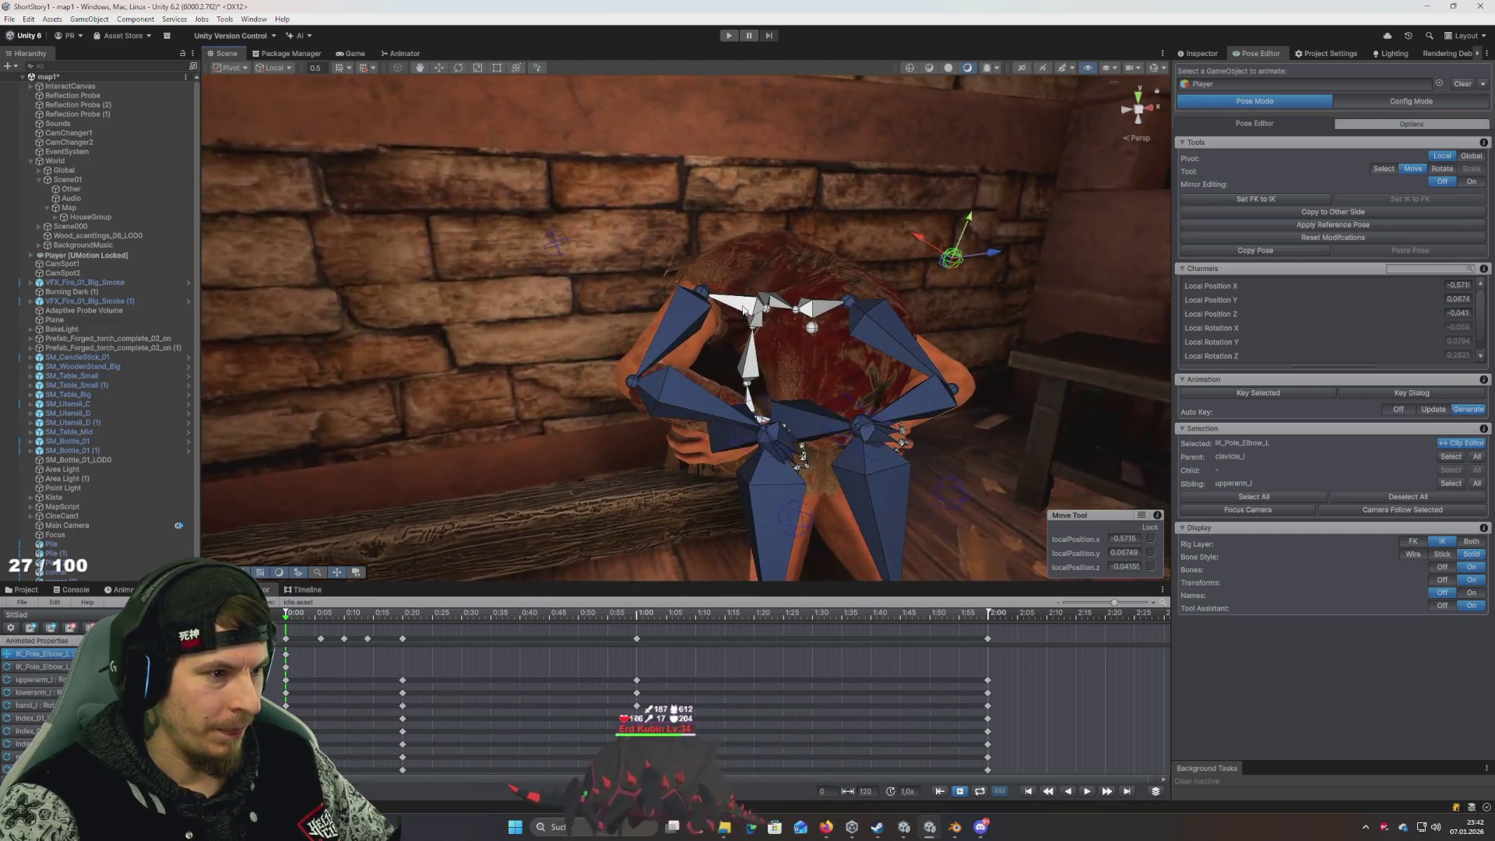
Nudge the right elbow pole down-left, then set Display Bones to Off and clear the selection
click(554, 243)
drag(554, 243, 535, 263)
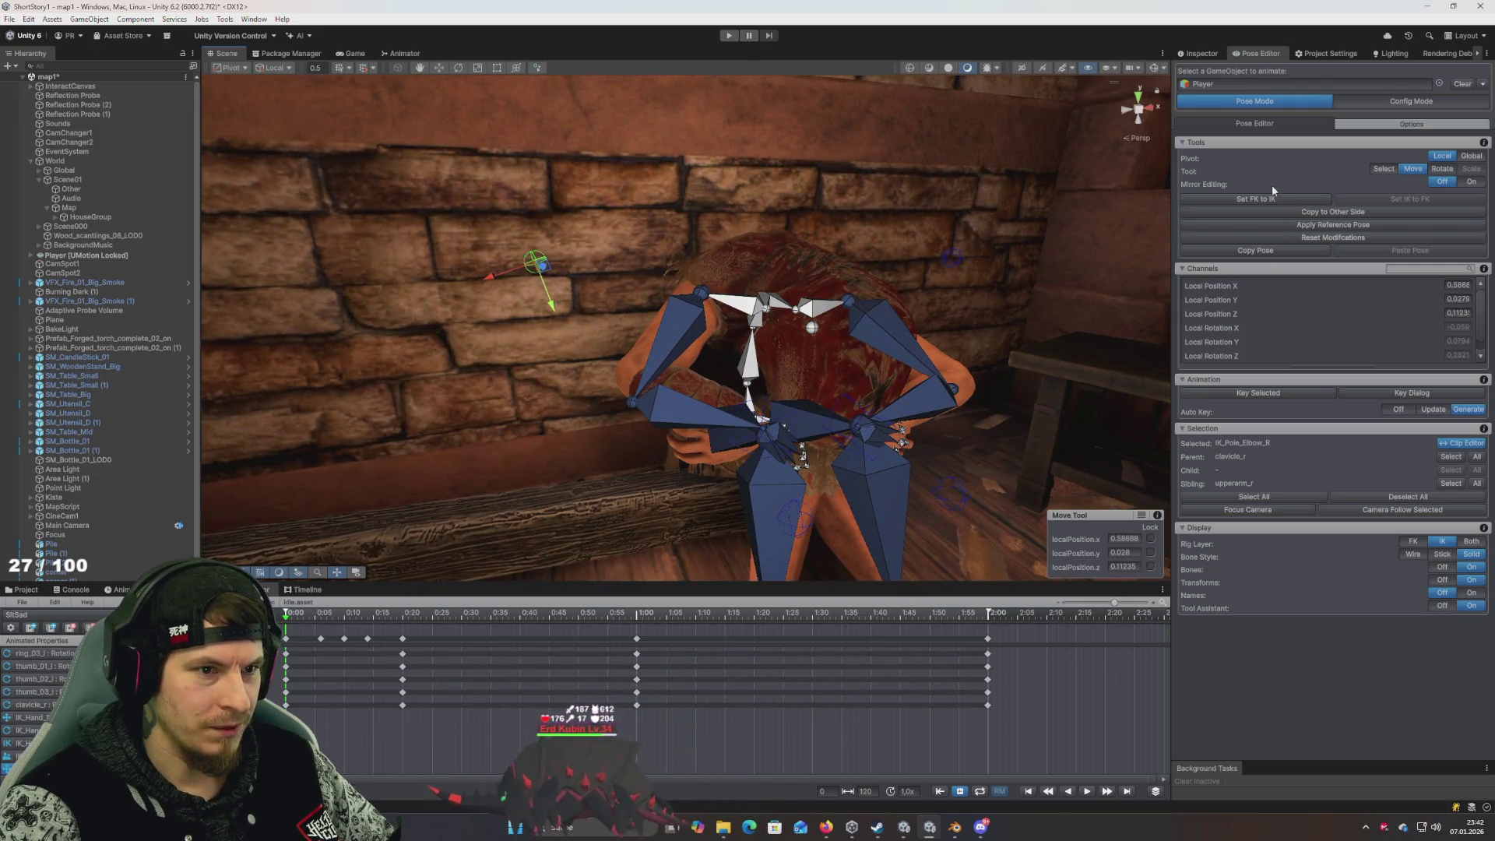
key(ctrl+a)
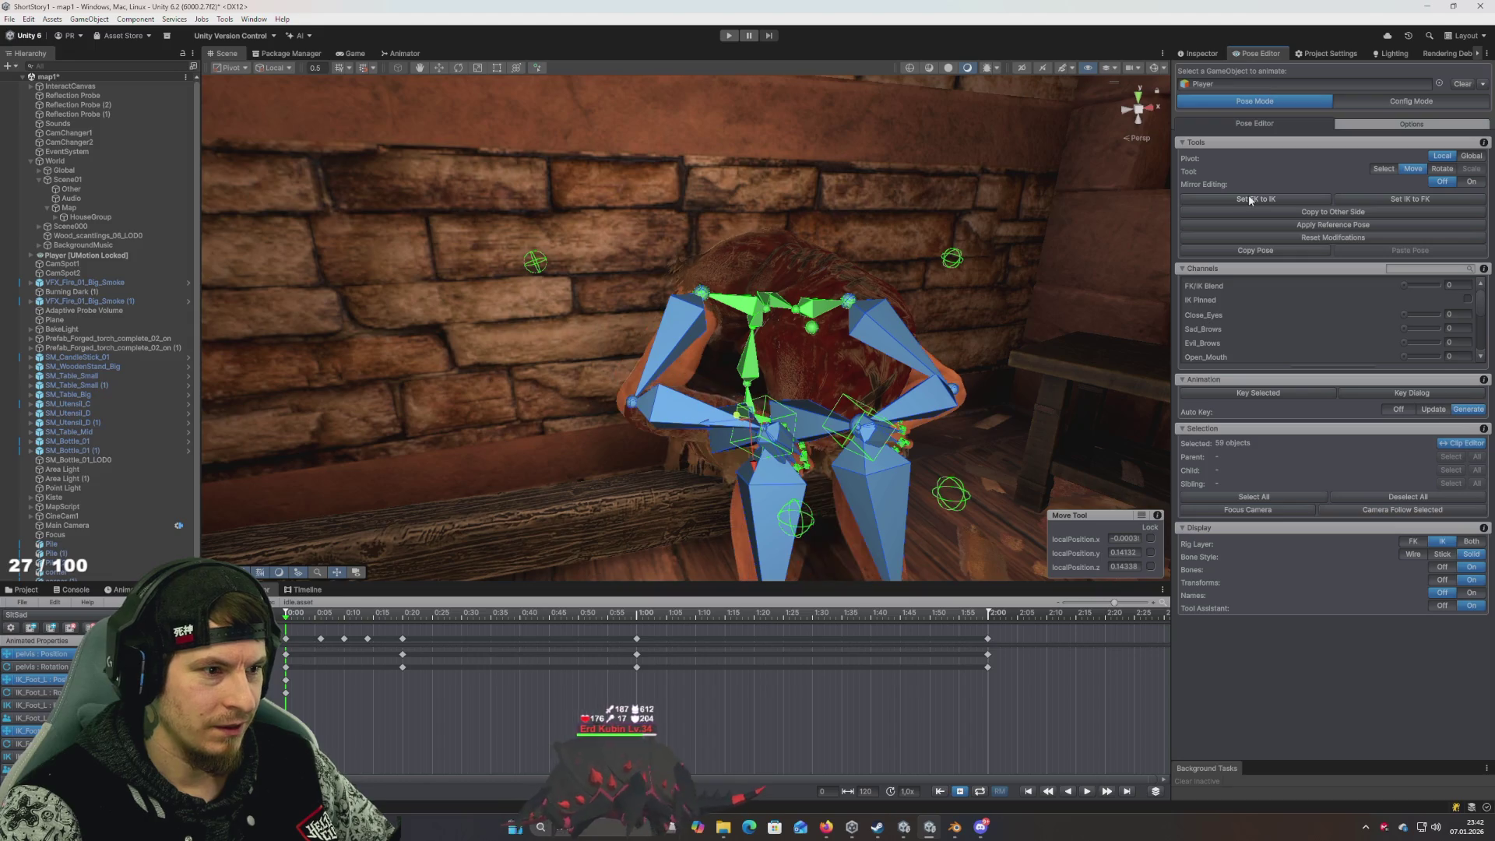
mouse_move(799, 294)
mouse_down()
mouse_move(772, 314)
mouse_move(676, 298)
mouse_move(702, 306)
mouse_up()
click(1442, 566)
mouse_move(1106, 436)
mouse_down()
mouse_move(968, 417)
mouse_move(935, 390)
mouse_move(946, 416)
mouse_move(1067, 434)
mouse_move(921, 410)
mouse_up()
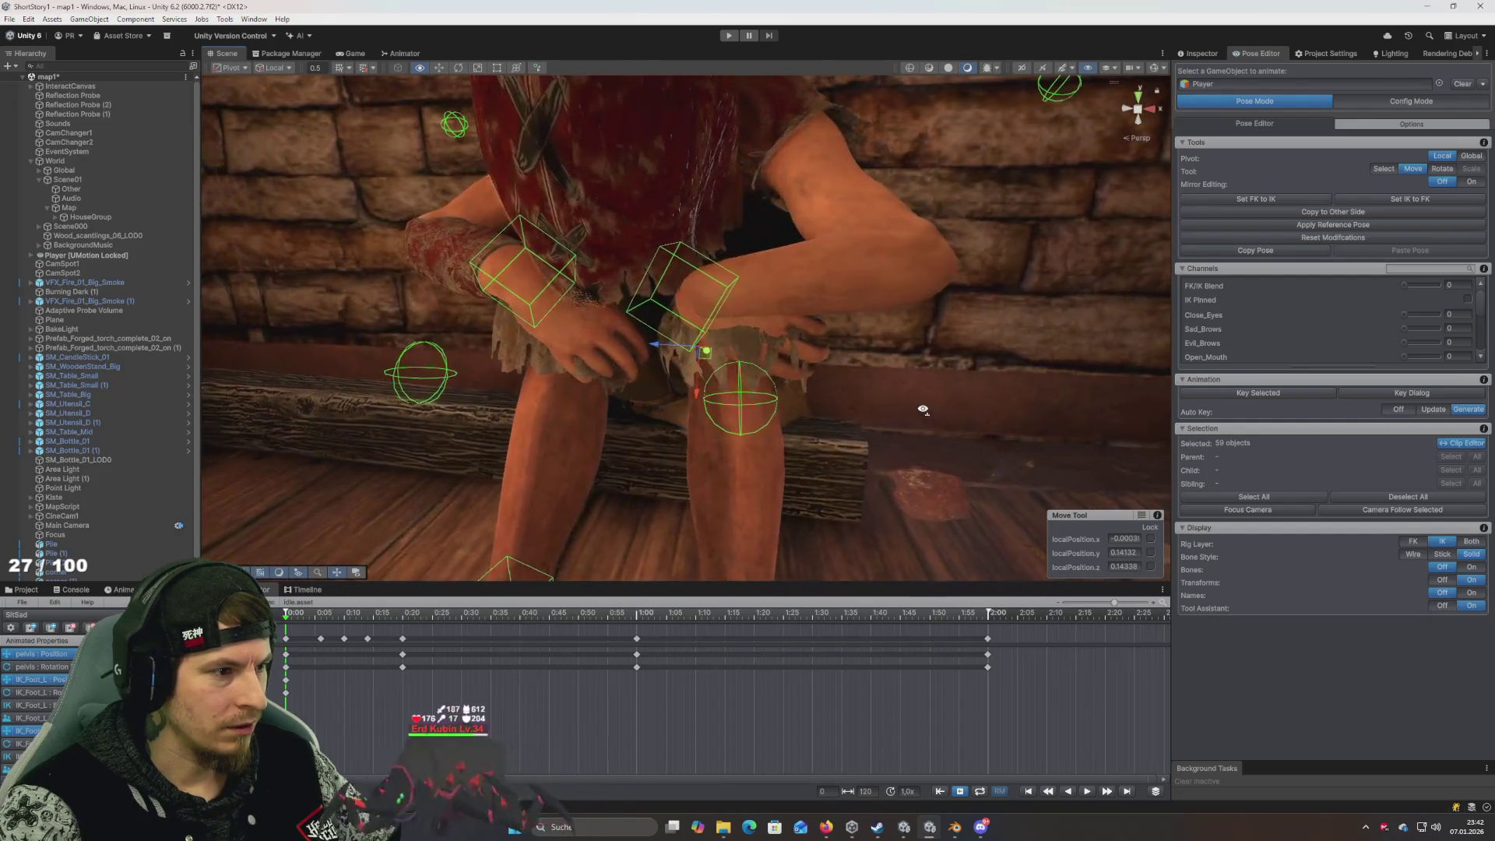
click(744, 331)
Rotate the left hand IK control, briefly switching auto-key to update existing keys and back
click(709, 306)
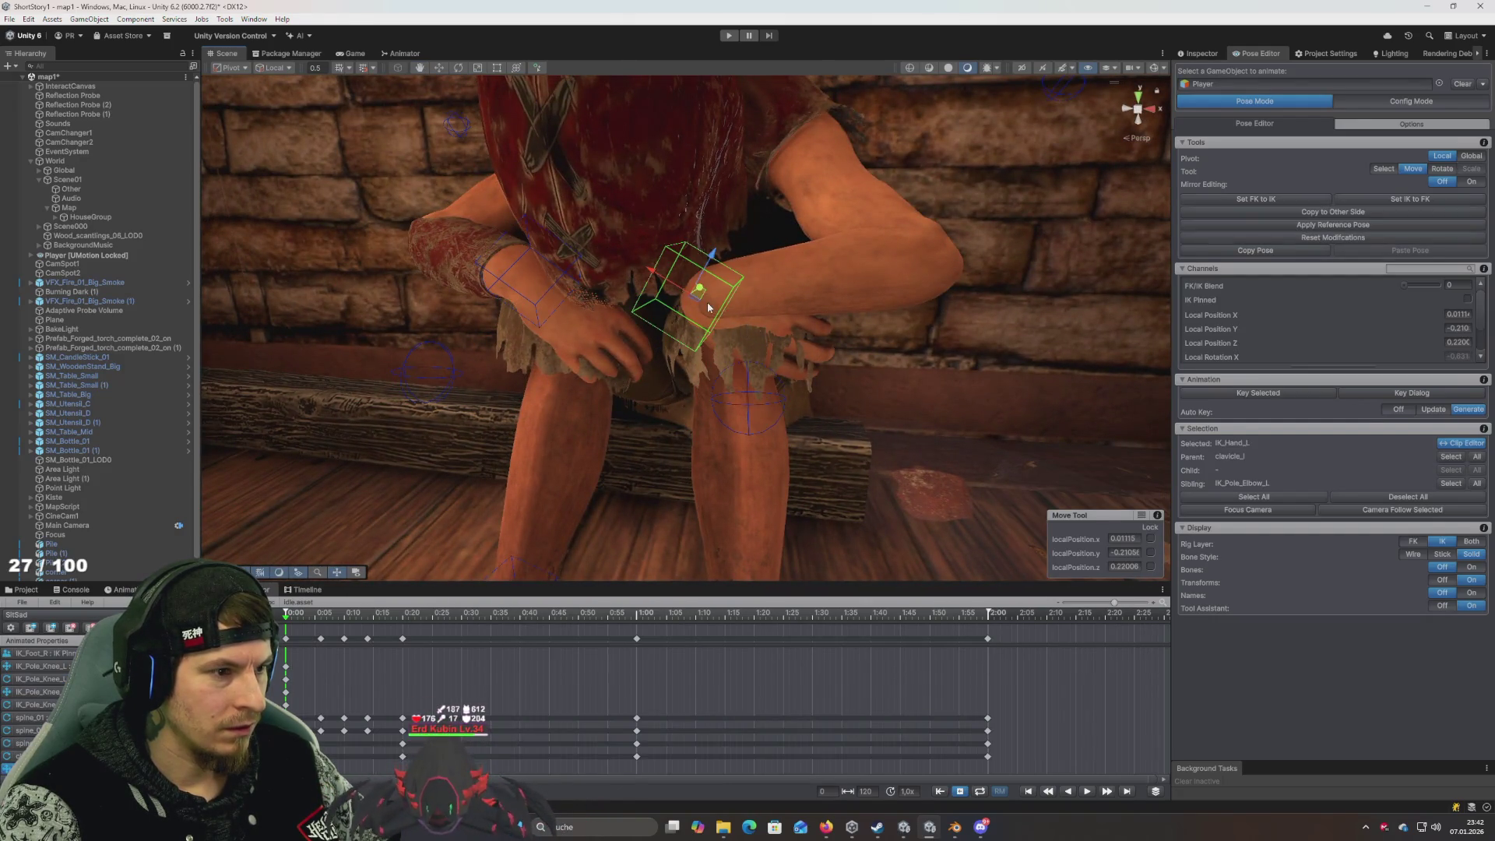
key(e)
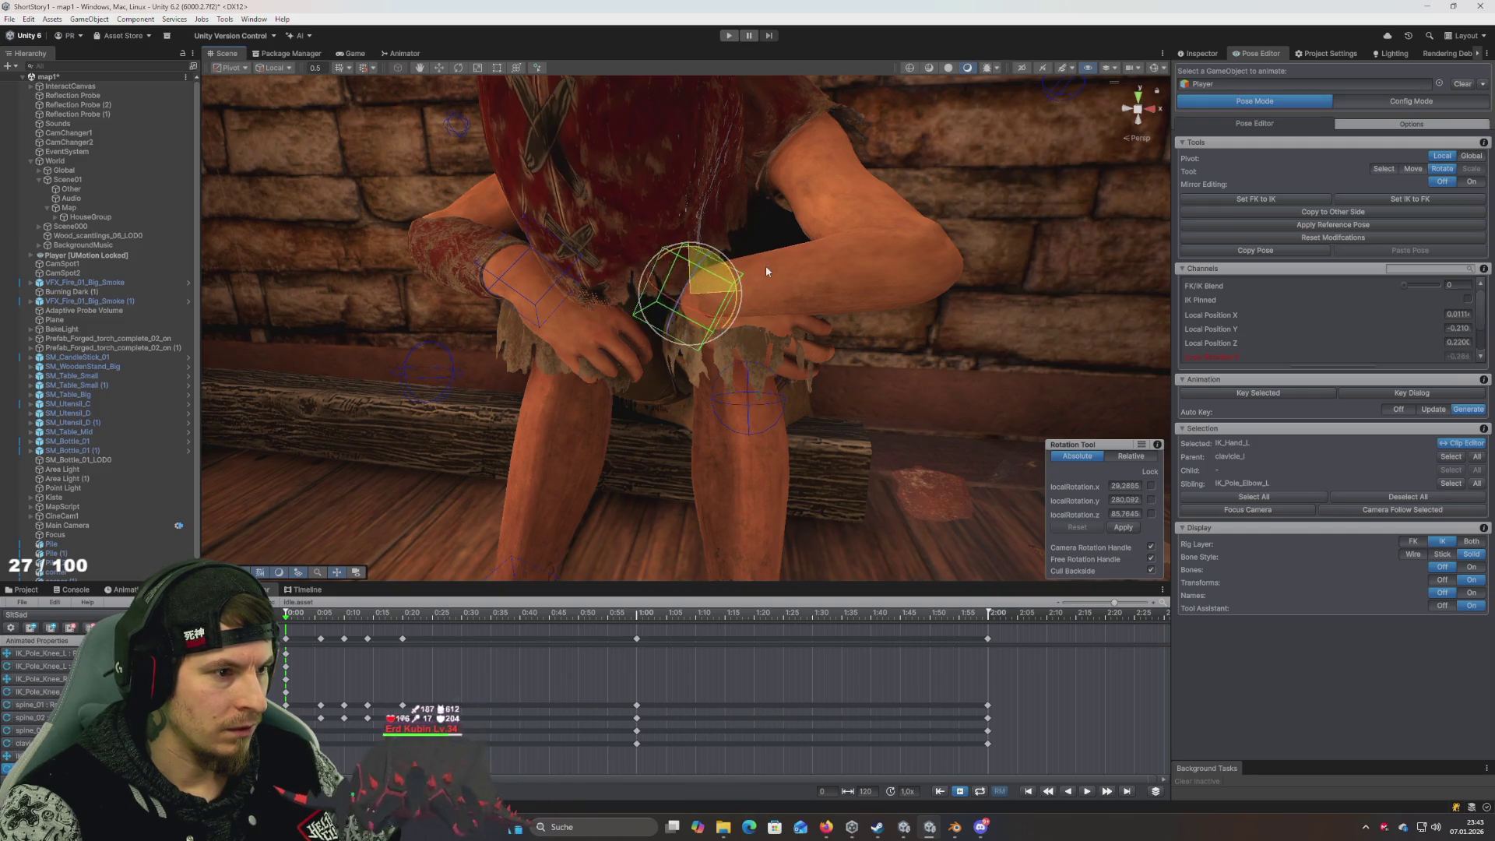
drag(766, 270, 722, 265)
drag(755, 324, 591, 296)
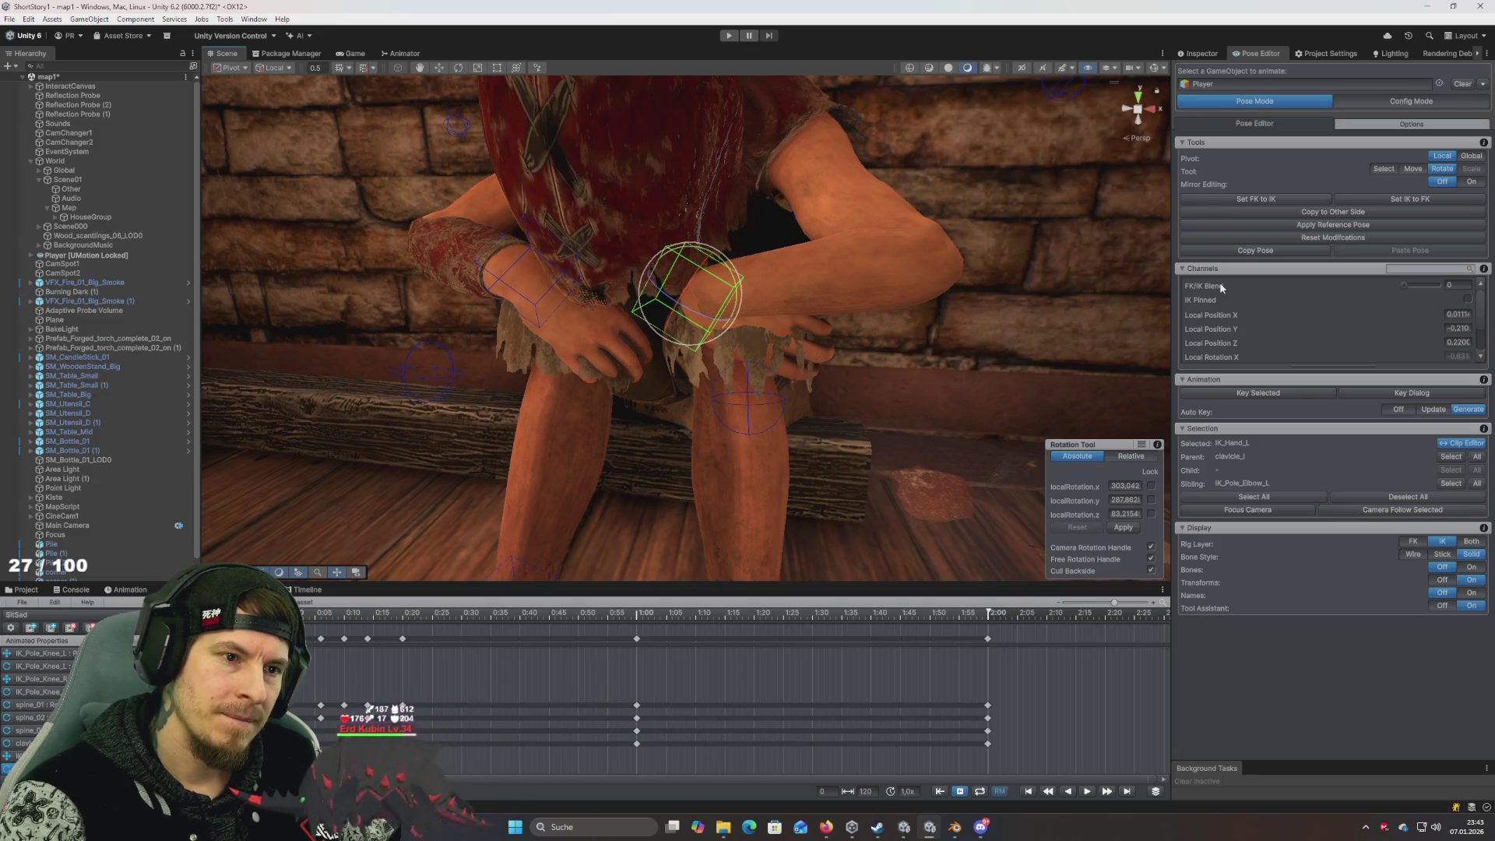
click(1433, 410)
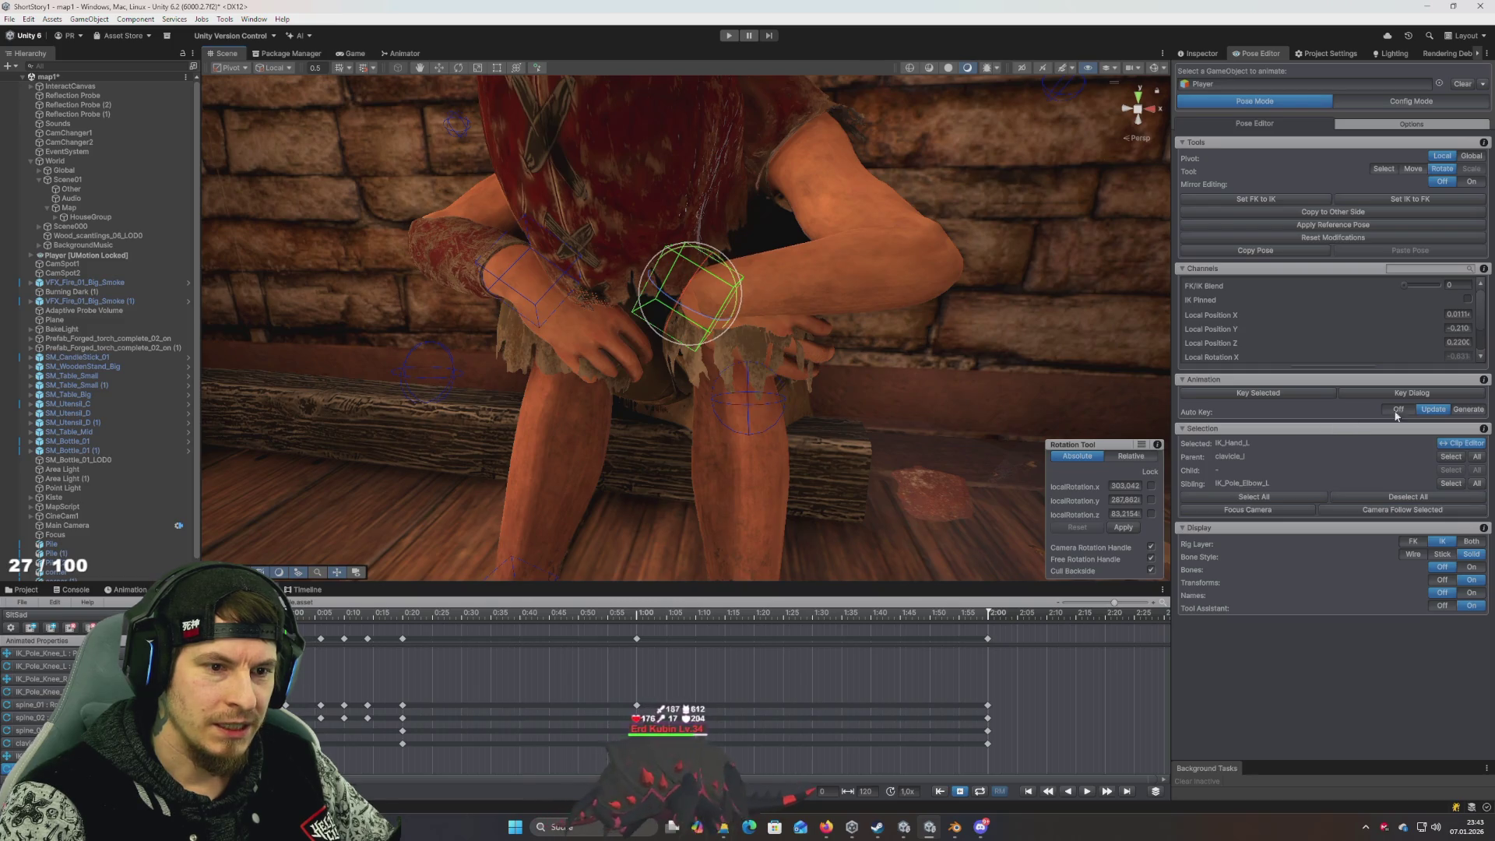
click(1458, 411)
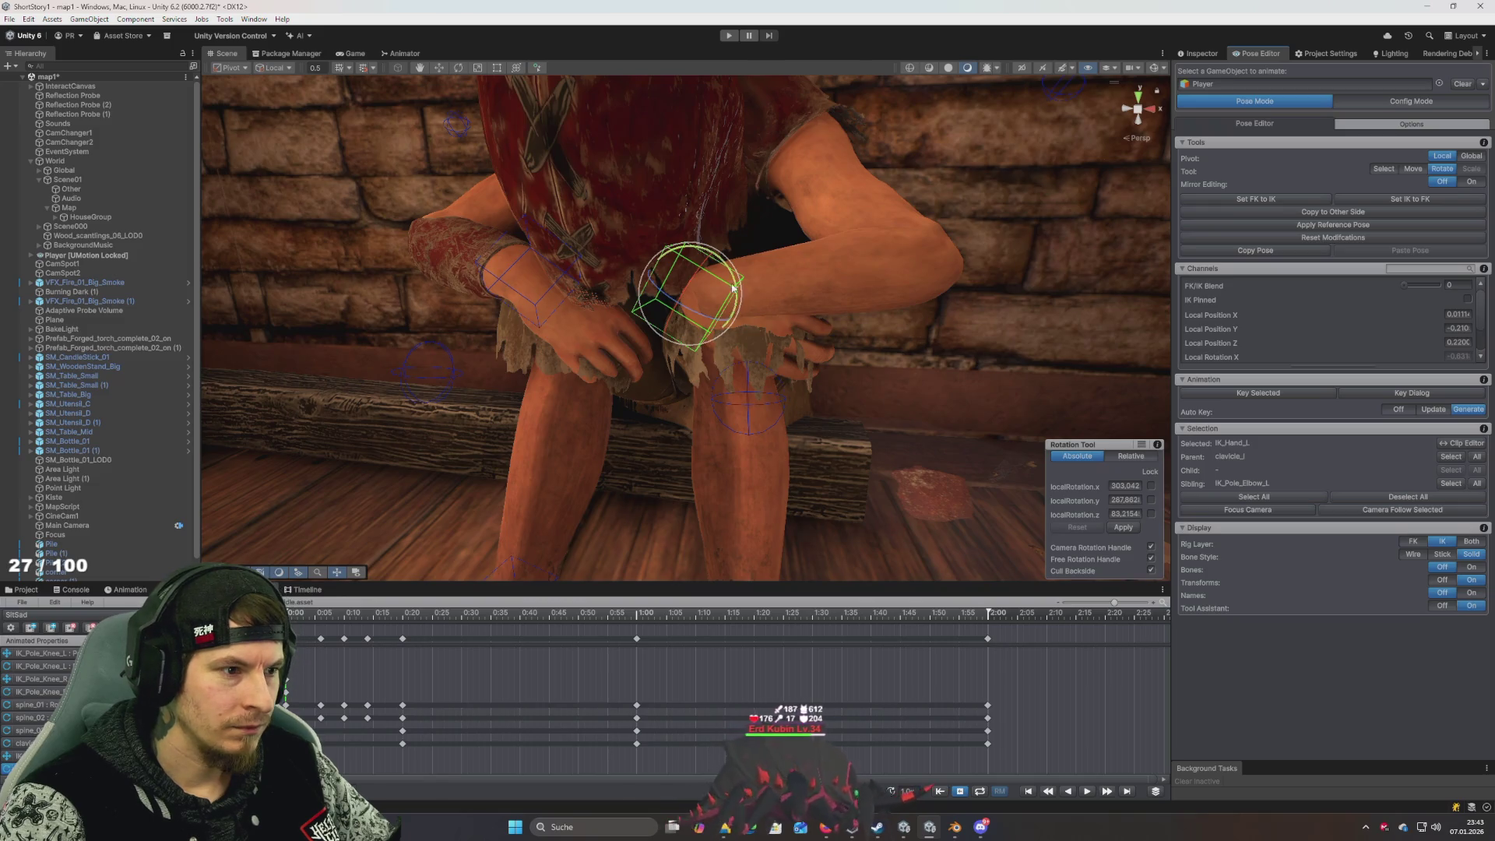
mouse_move(732, 288)
mouse_down()
mouse_move(754, 313)
mouse_move(893, 364)
mouse_up()
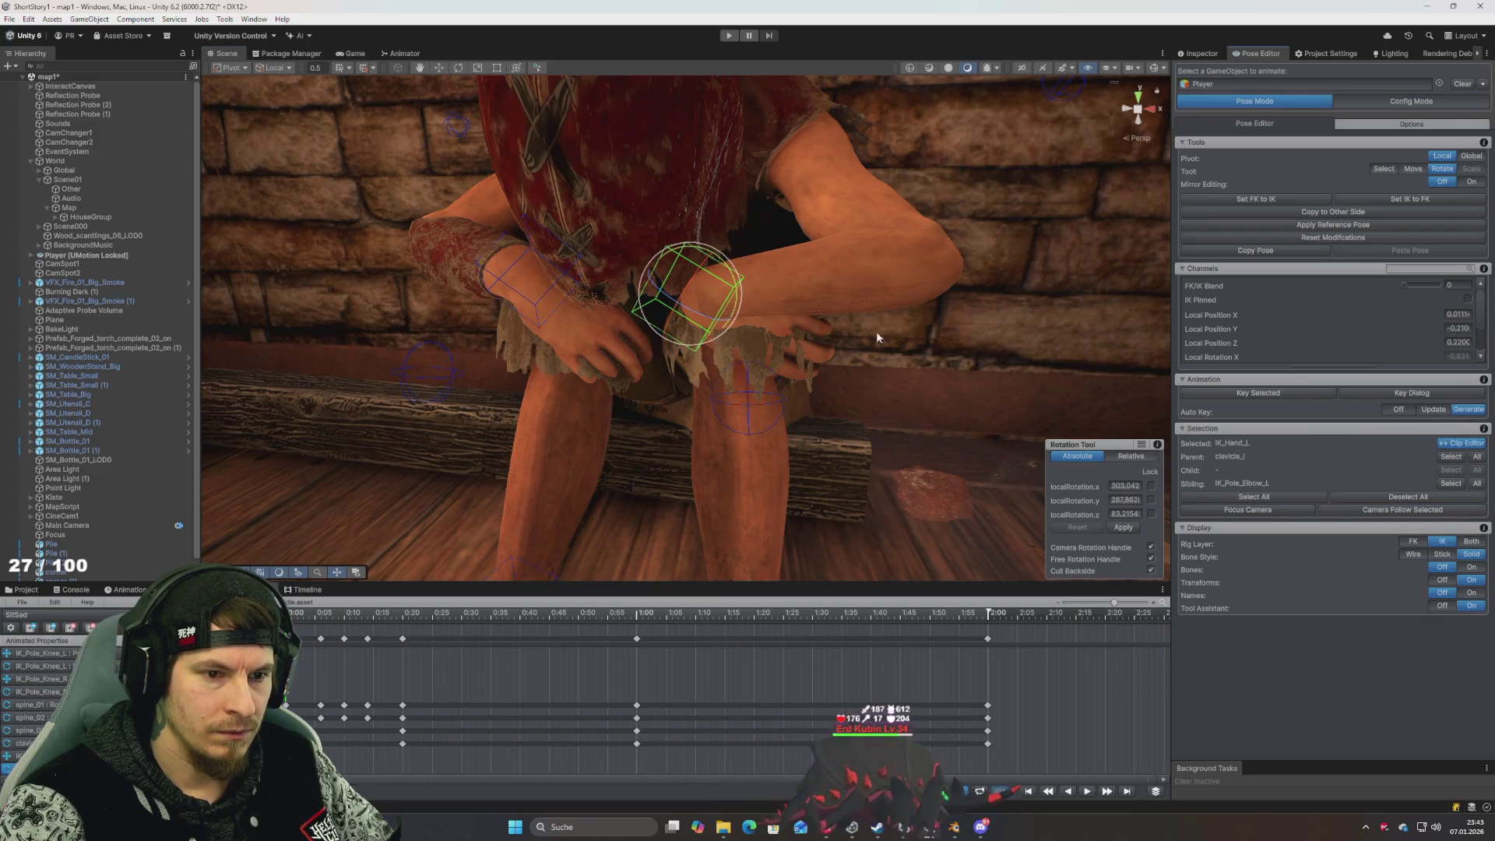
Rotate the left hand to 303.062, 287.863, 83.2154 over the other hand, keyed at frame 0
click(1480, 468)
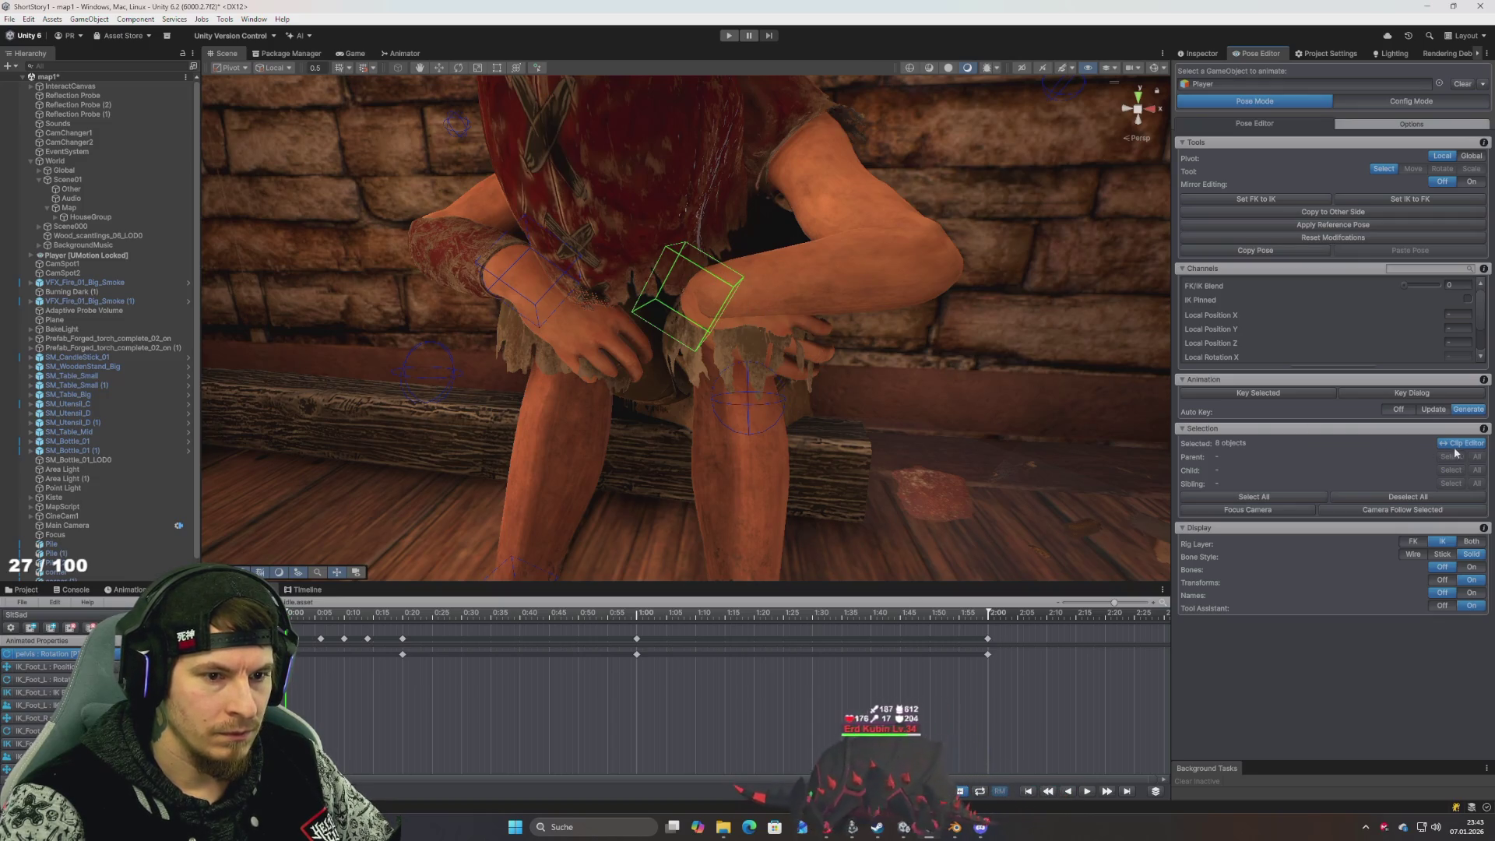
drag(727, 291, 737, 286)
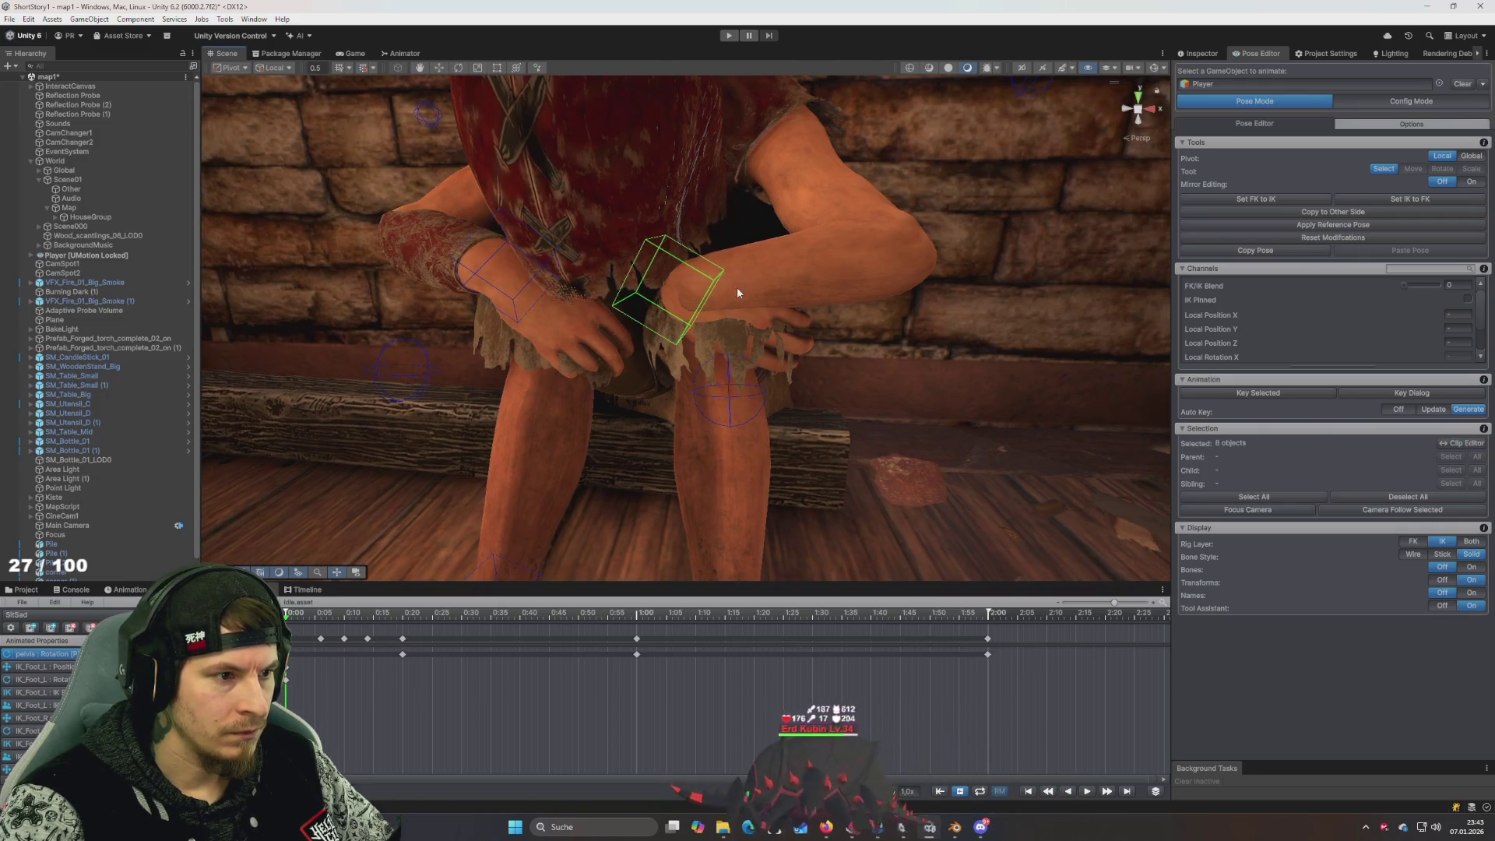
click(701, 304)
key(e)
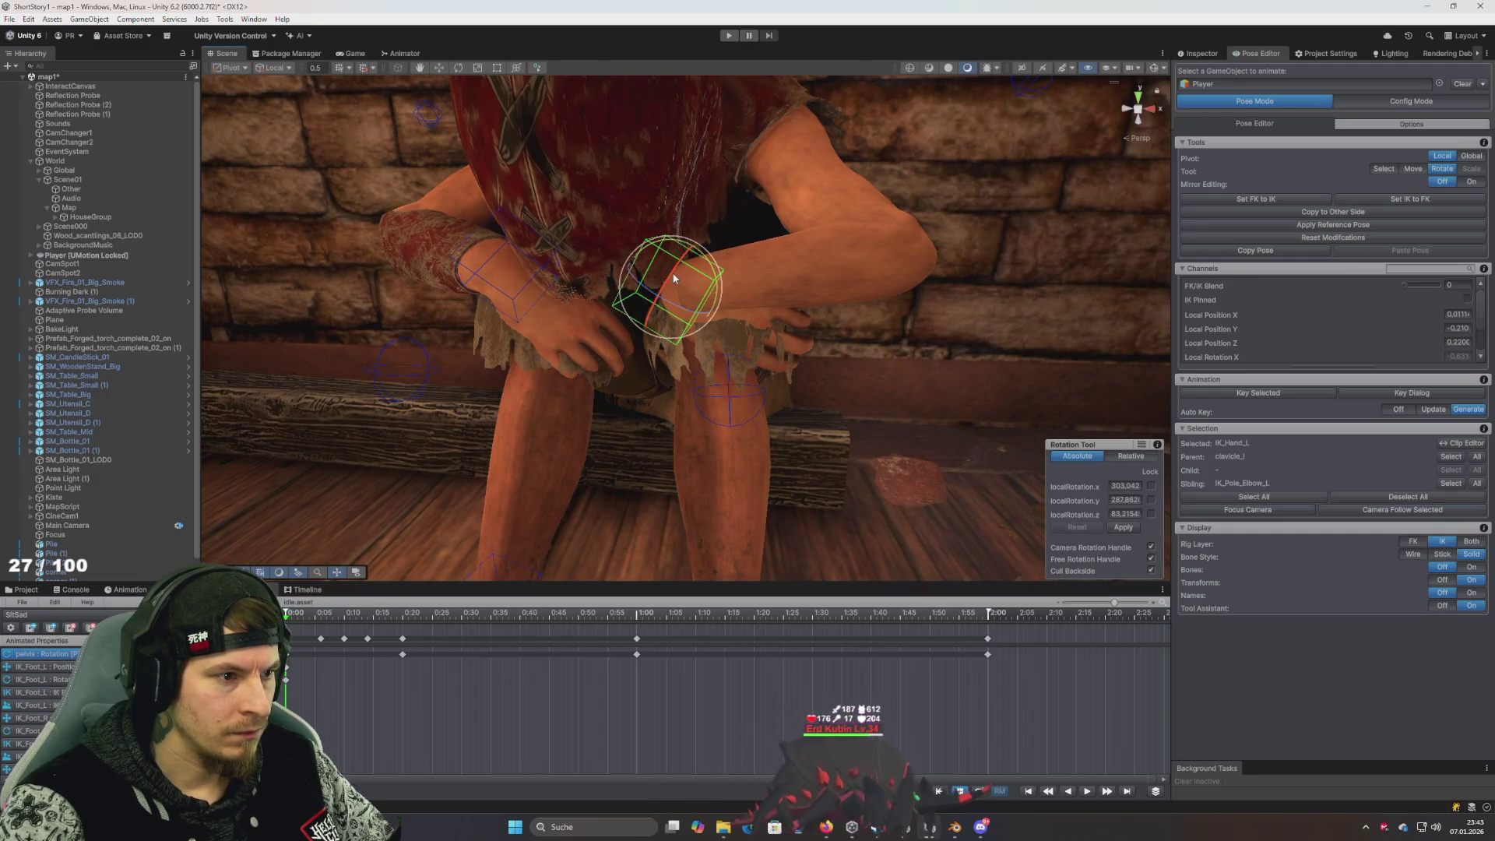
mouse_move(701, 265)
mouse_down()
mouse_move(694, 290)
mouse_move(726, 296)
mouse_up()
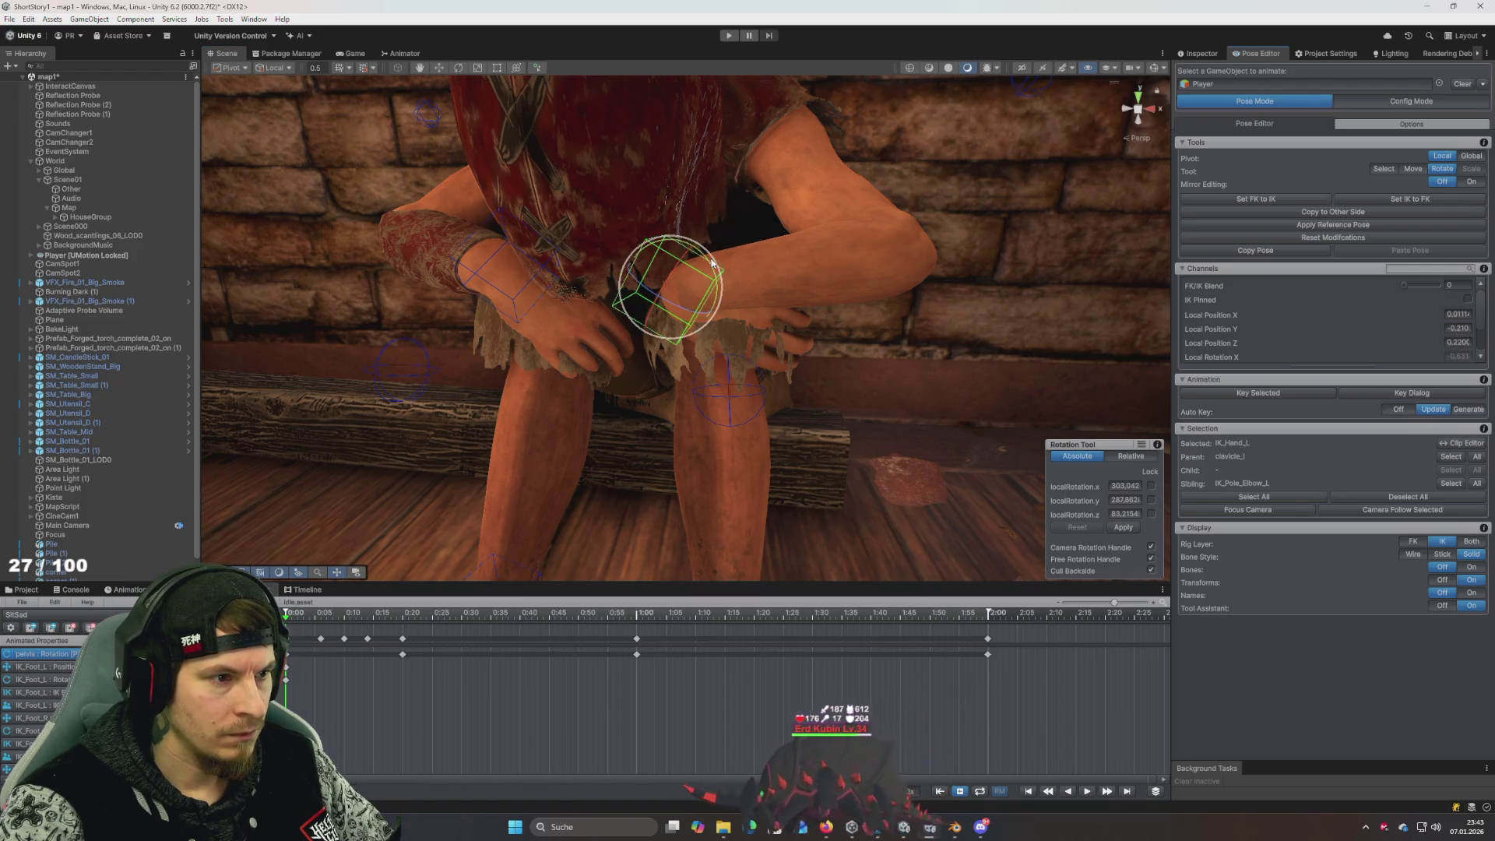
mouse_move(712, 264)
mouse_down()
mouse_move(727, 301)
mouse_move(839, 330)
mouse_up()
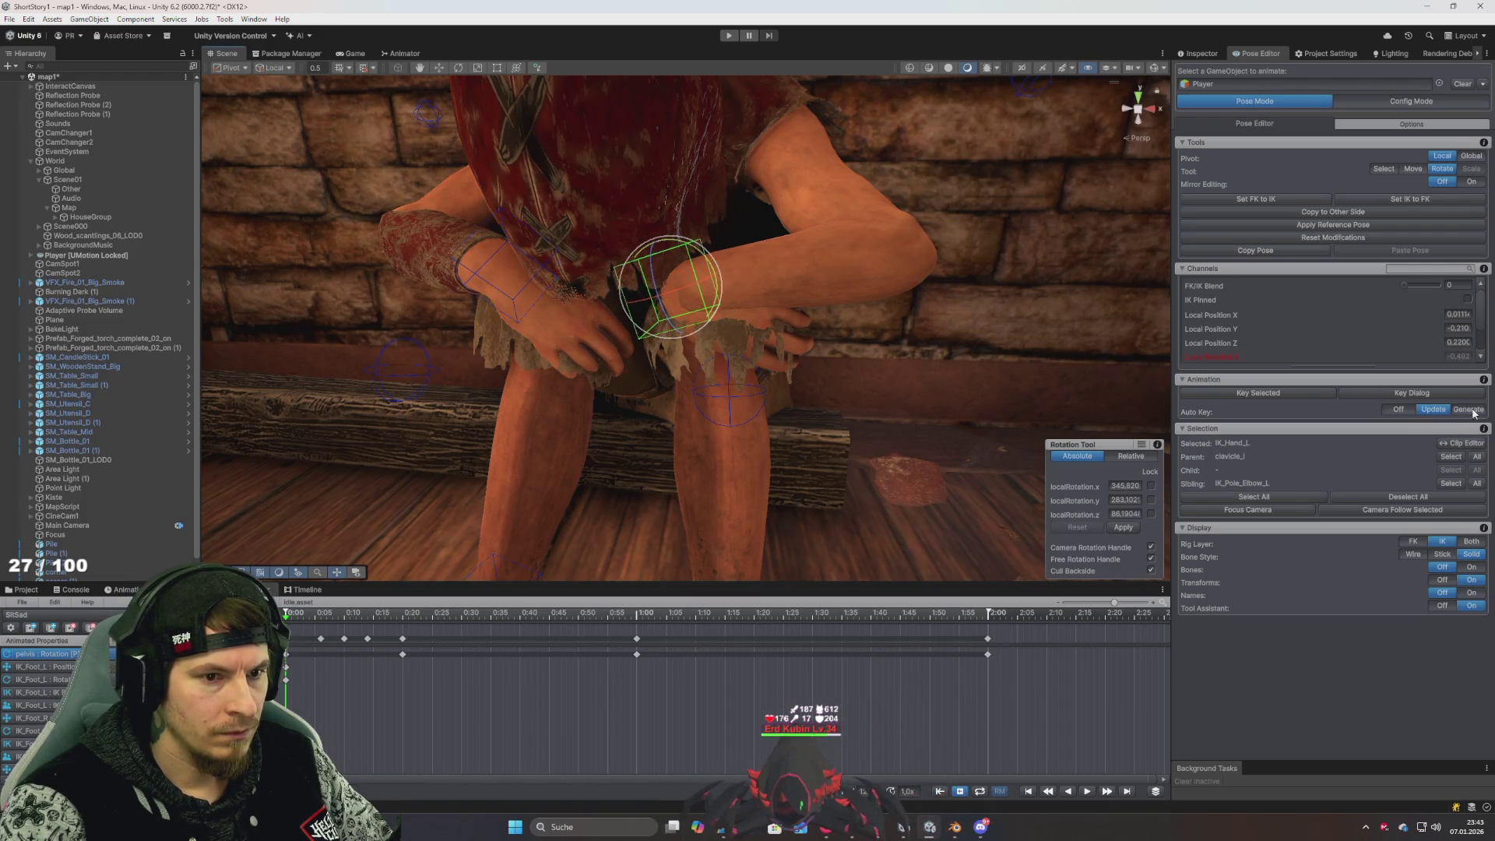
drag(1025, 333, 1128, 374)
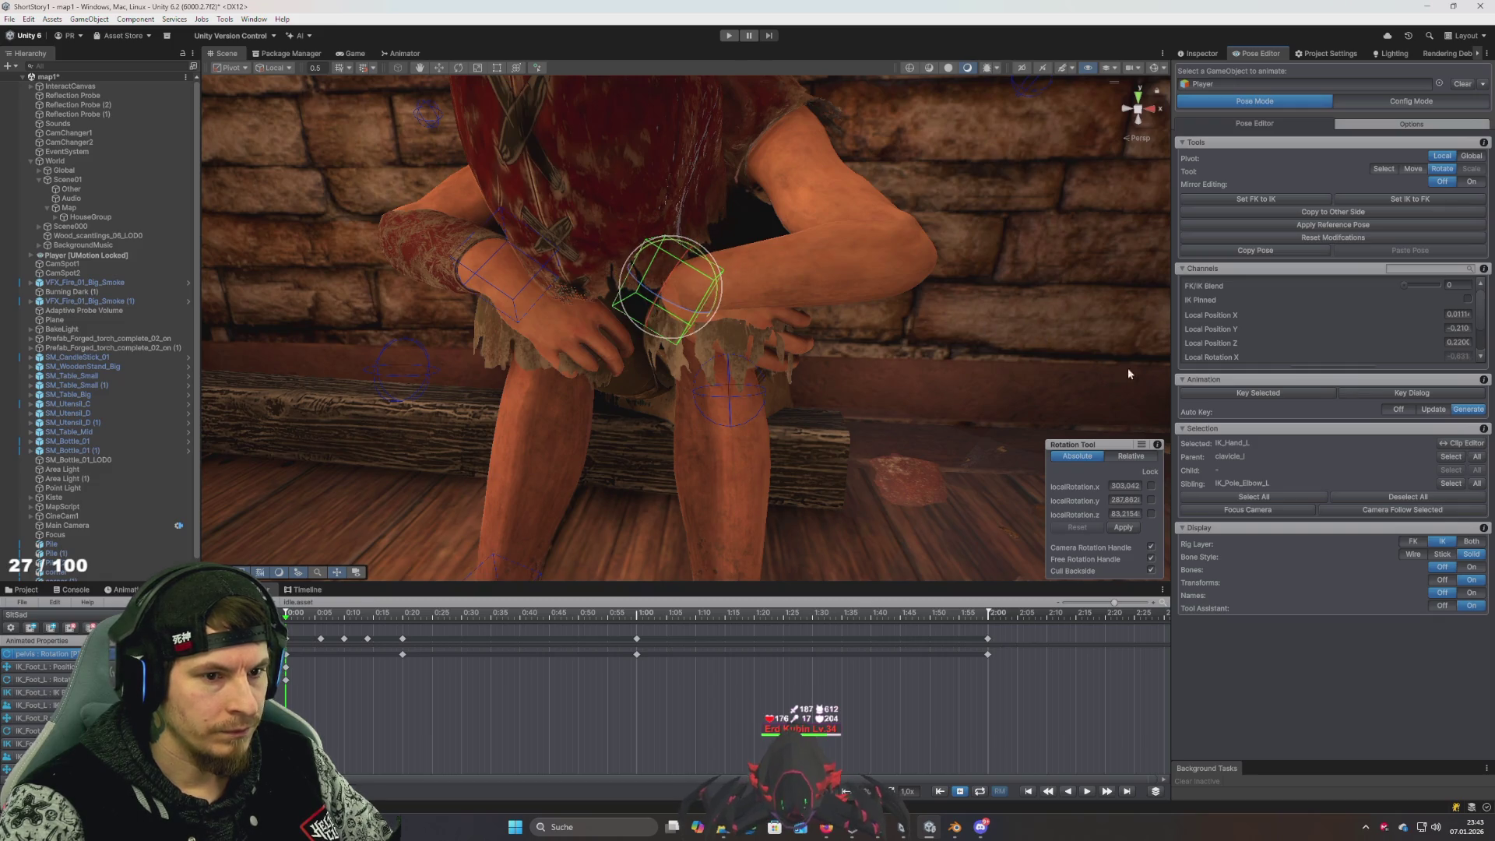
click(1282, 390)
click(1425, 395)
click(1425, 394)
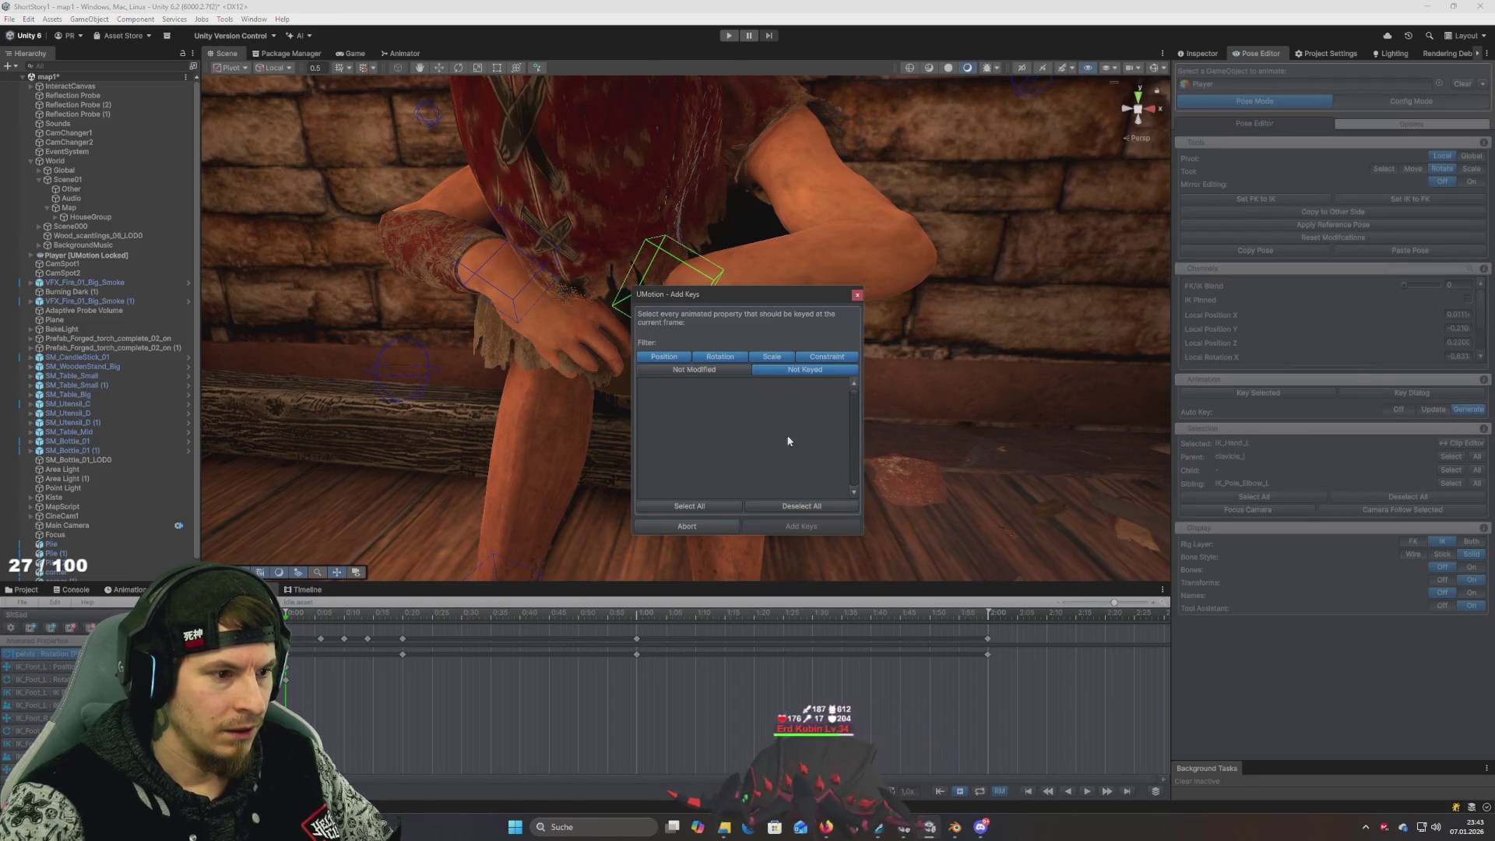
click(858, 295)
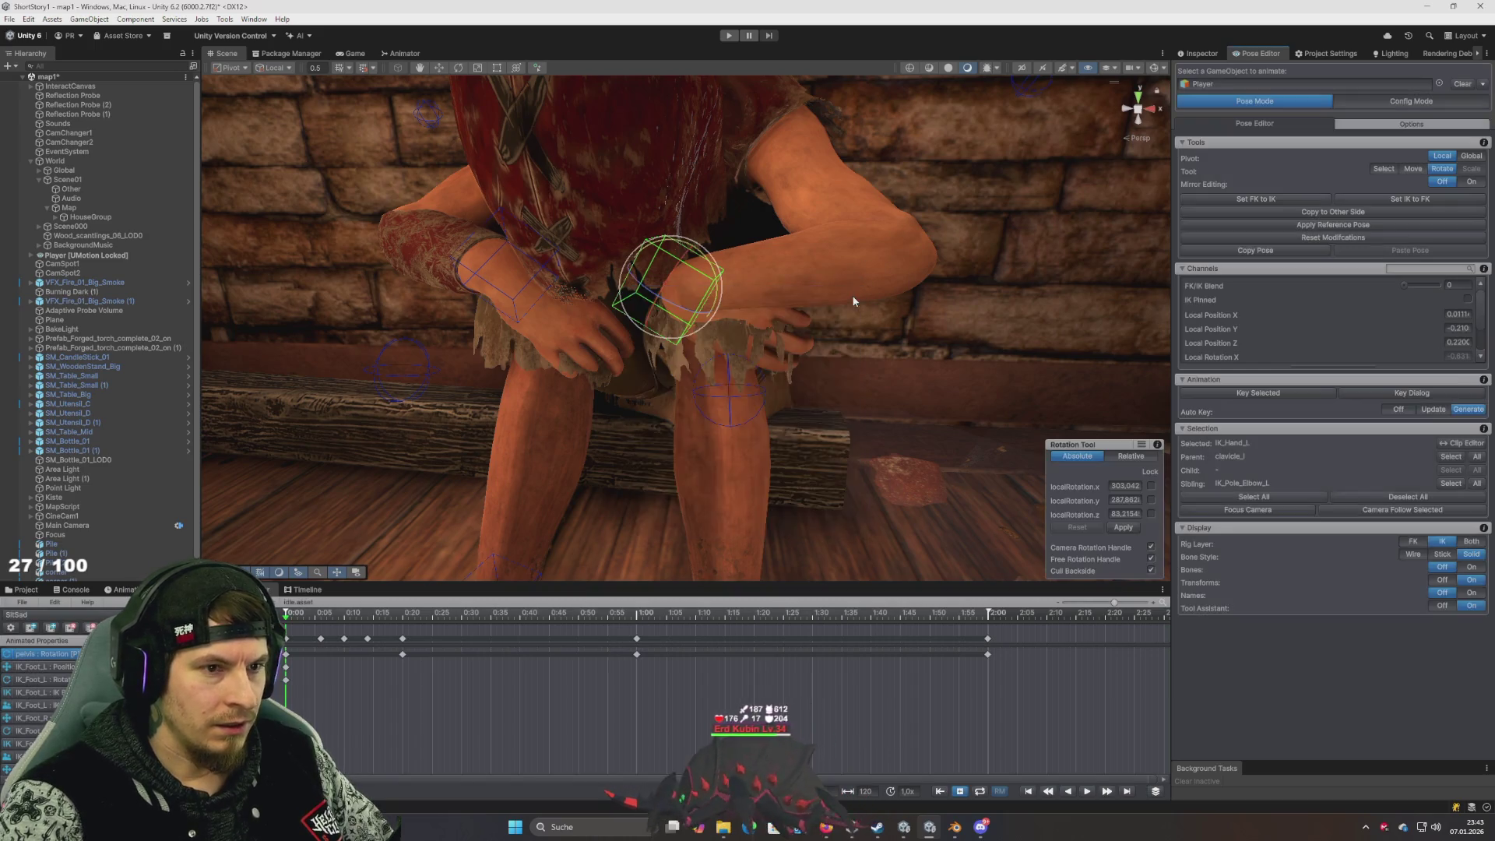
click(1412, 101)
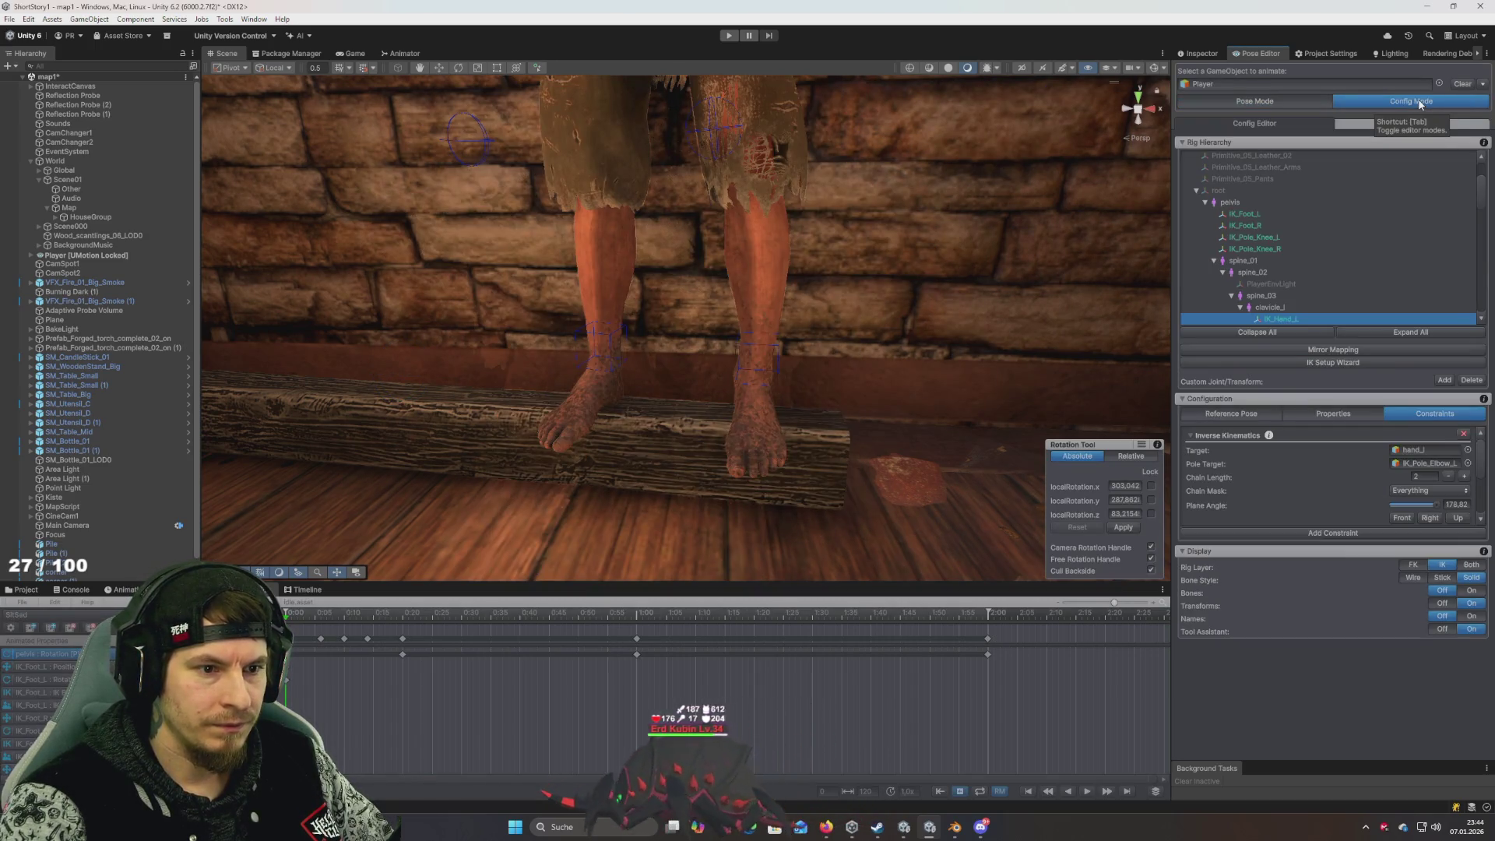
click(1351, 417)
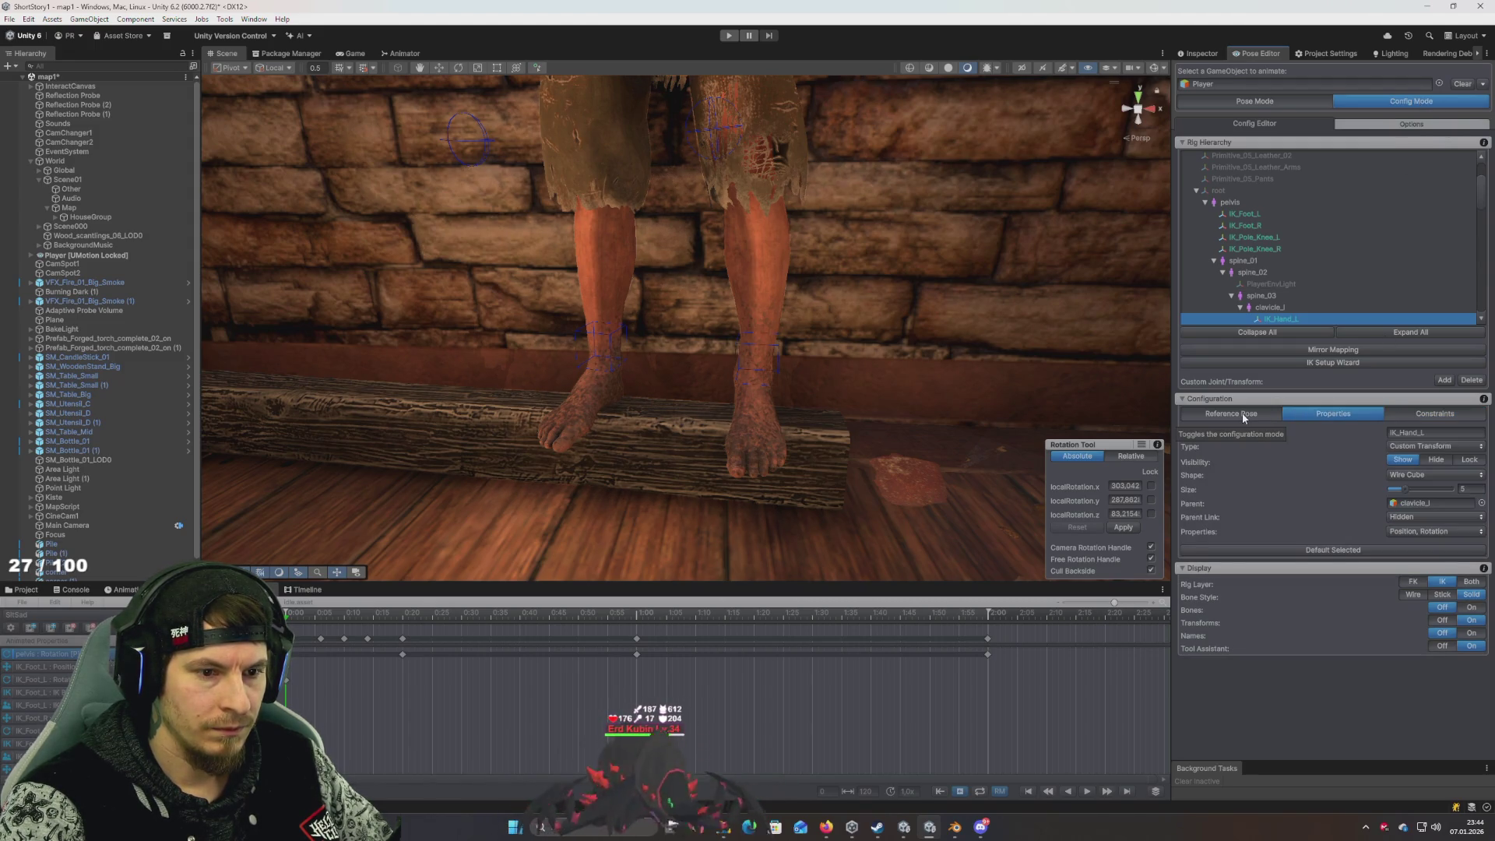
click(1241, 413)
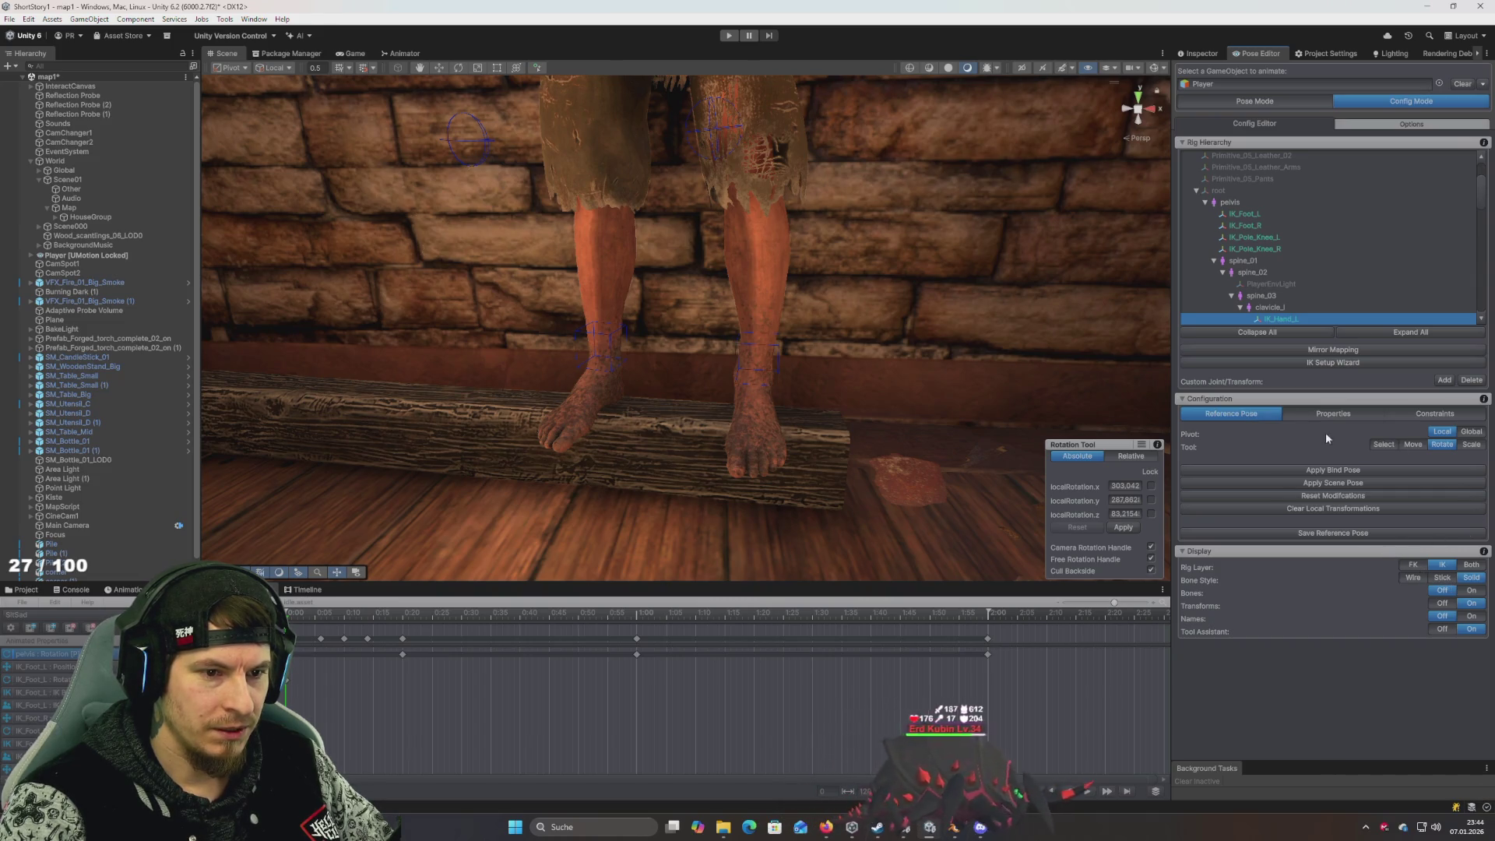
click(1338, 416)
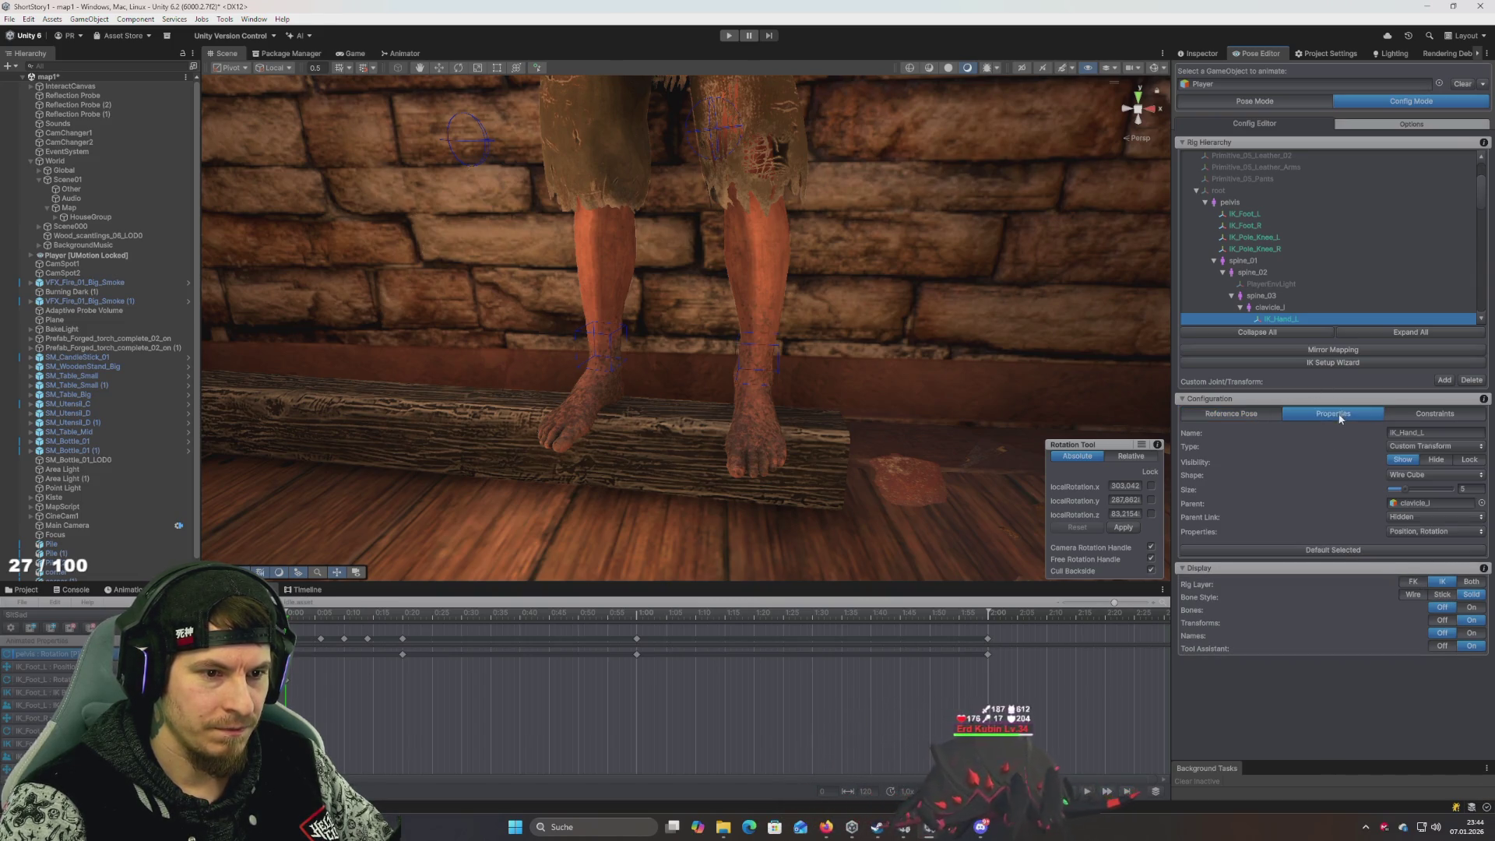
click(1242, 414)
click(1287, 415)
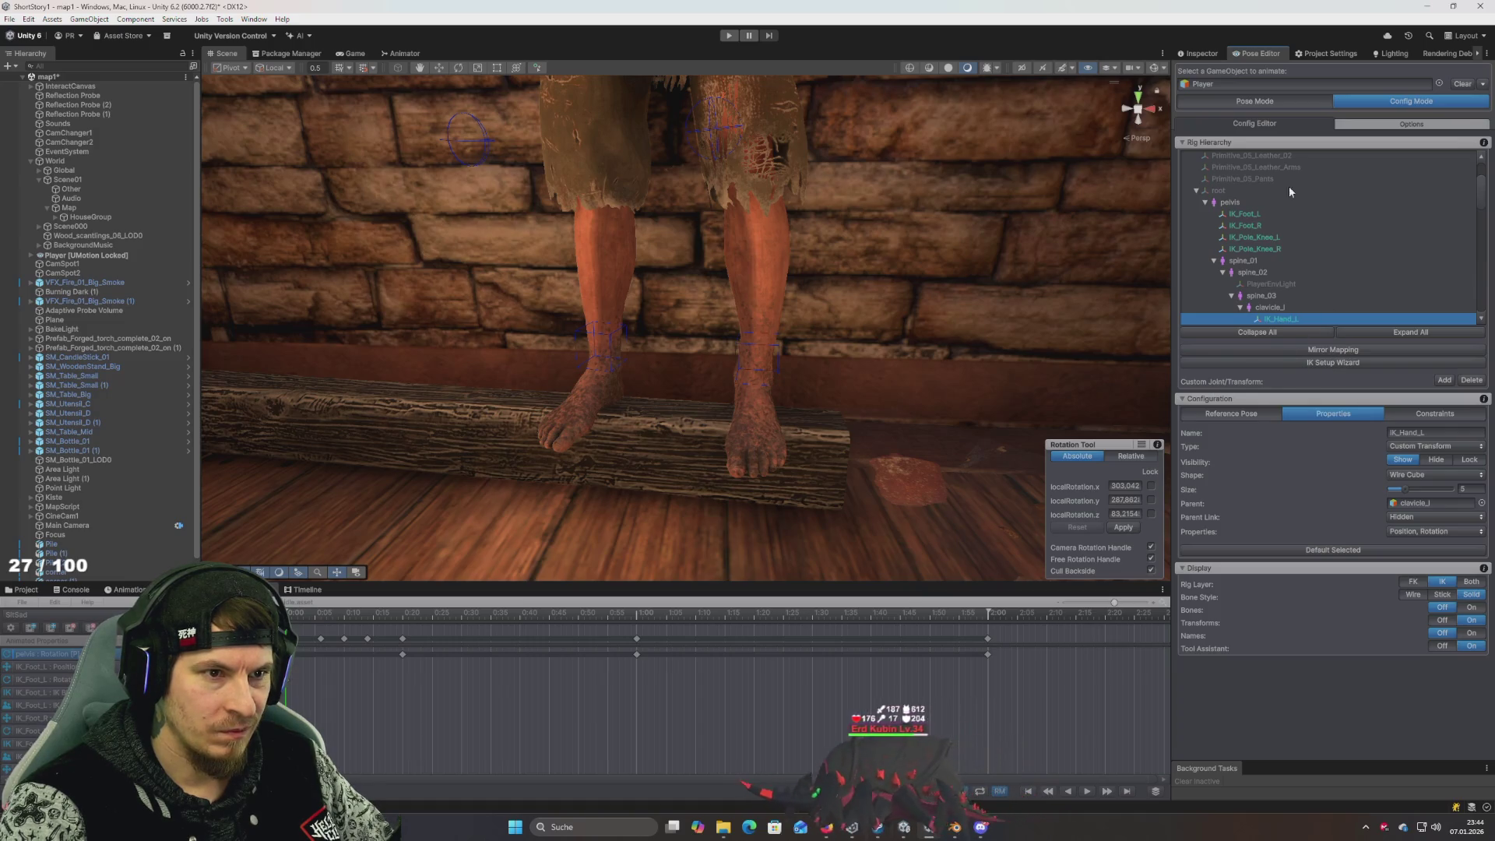
click(1255, 102)
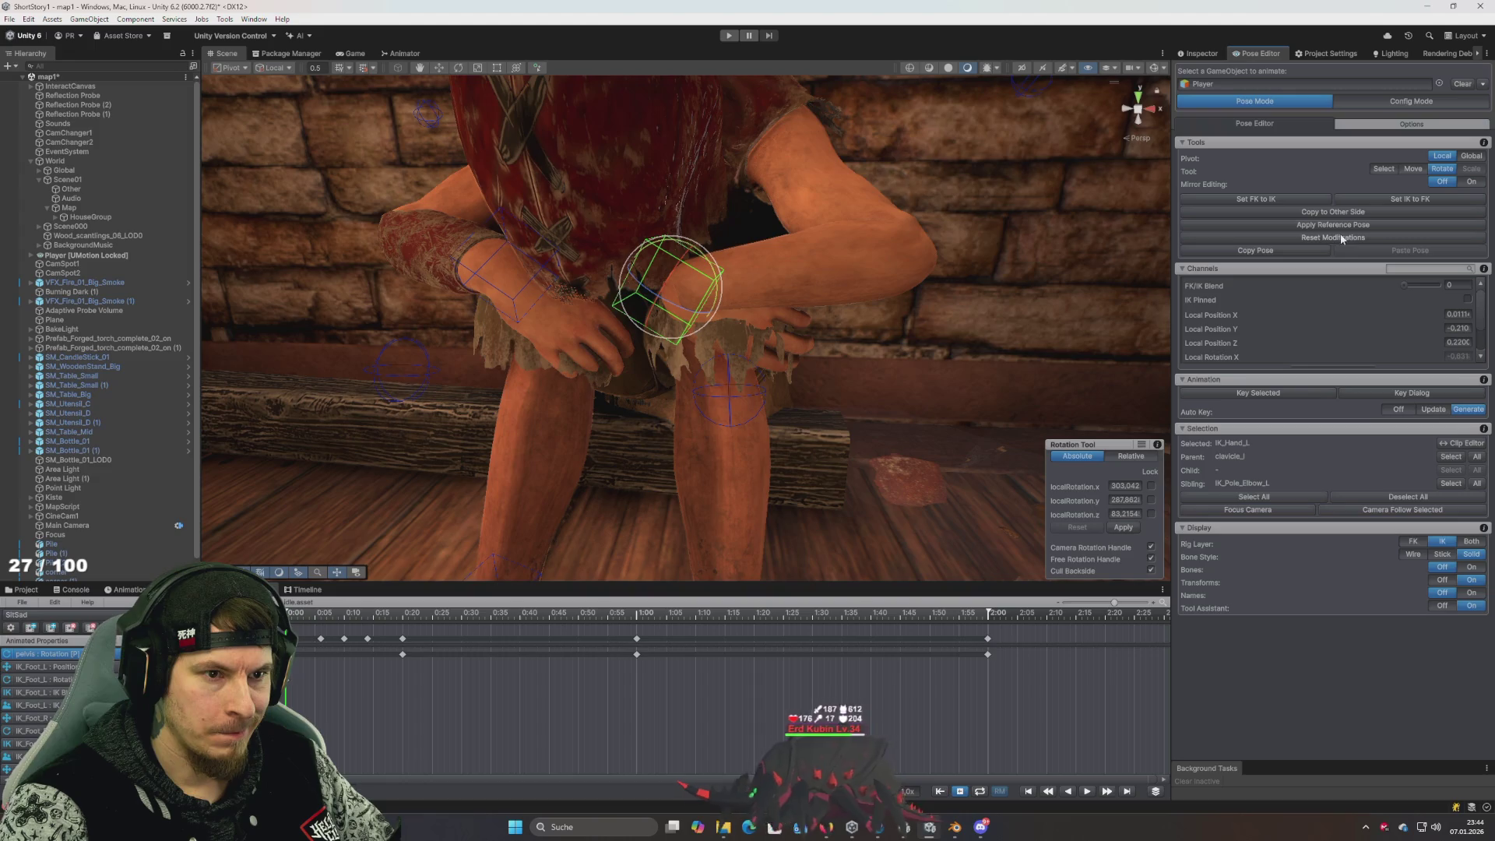
Rotate the left hand to 322.338, 287.580, 8.40186, syncing the arm with Set FK to IK
mouse_move(958, 277)
mouse_down()
mouse_move(1061, 283)
mouse_move(695, 264)
mouse_move(771, 276)
mouse_move(668, 254)
mouse_move(711, 267)
mouse_move(674, 244)
mouse_move(703, 253)
mouse_up()
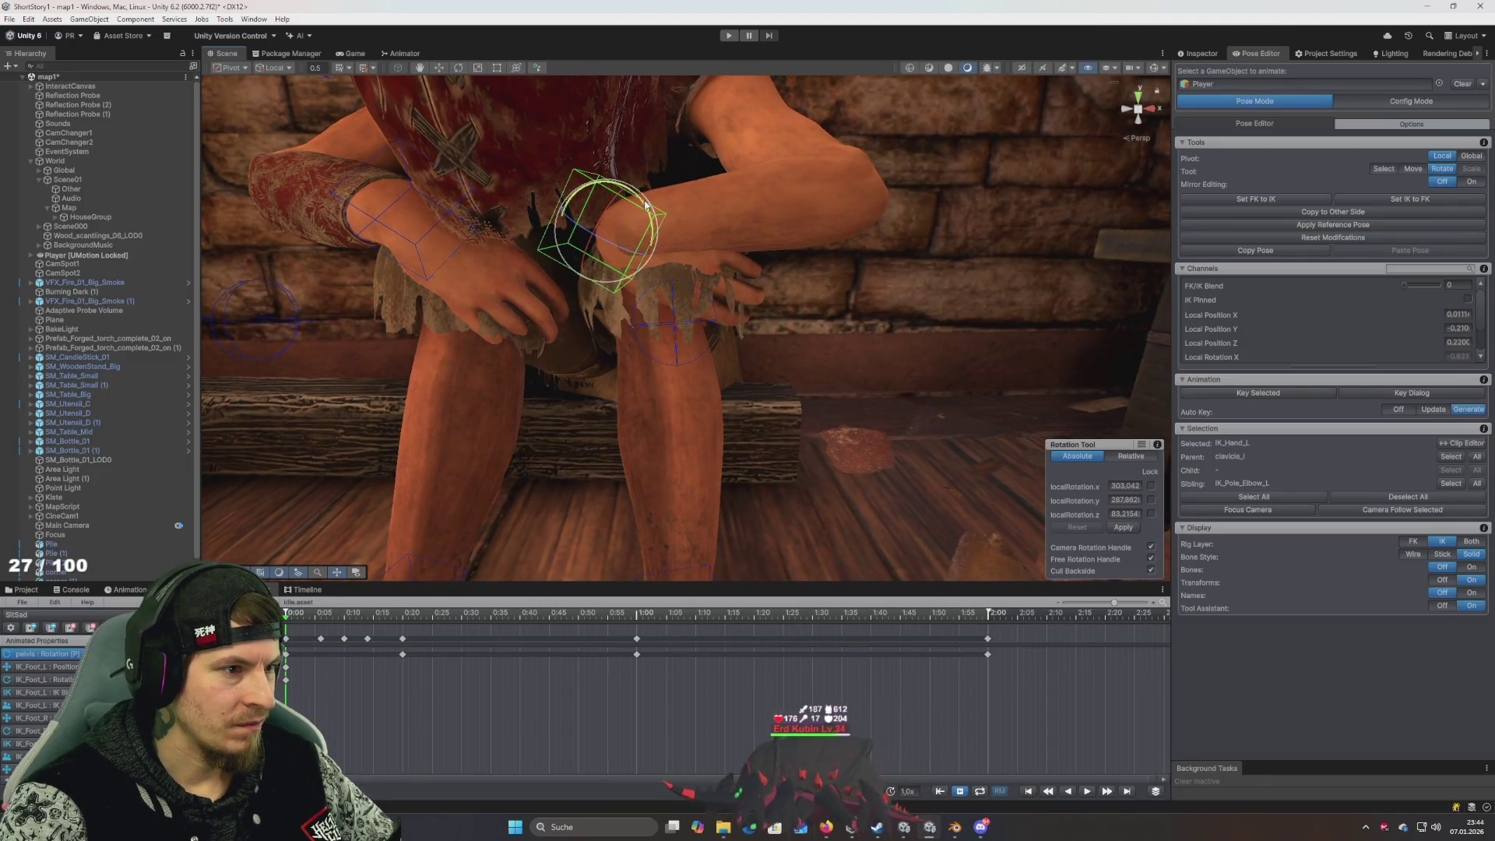
mouse_move(645, 204)
mouse_down()
mouse_move(661, 245)
mouse_move(623, 208)
mouse_move(710, 221)
mouse_up()
click(1255, 207)
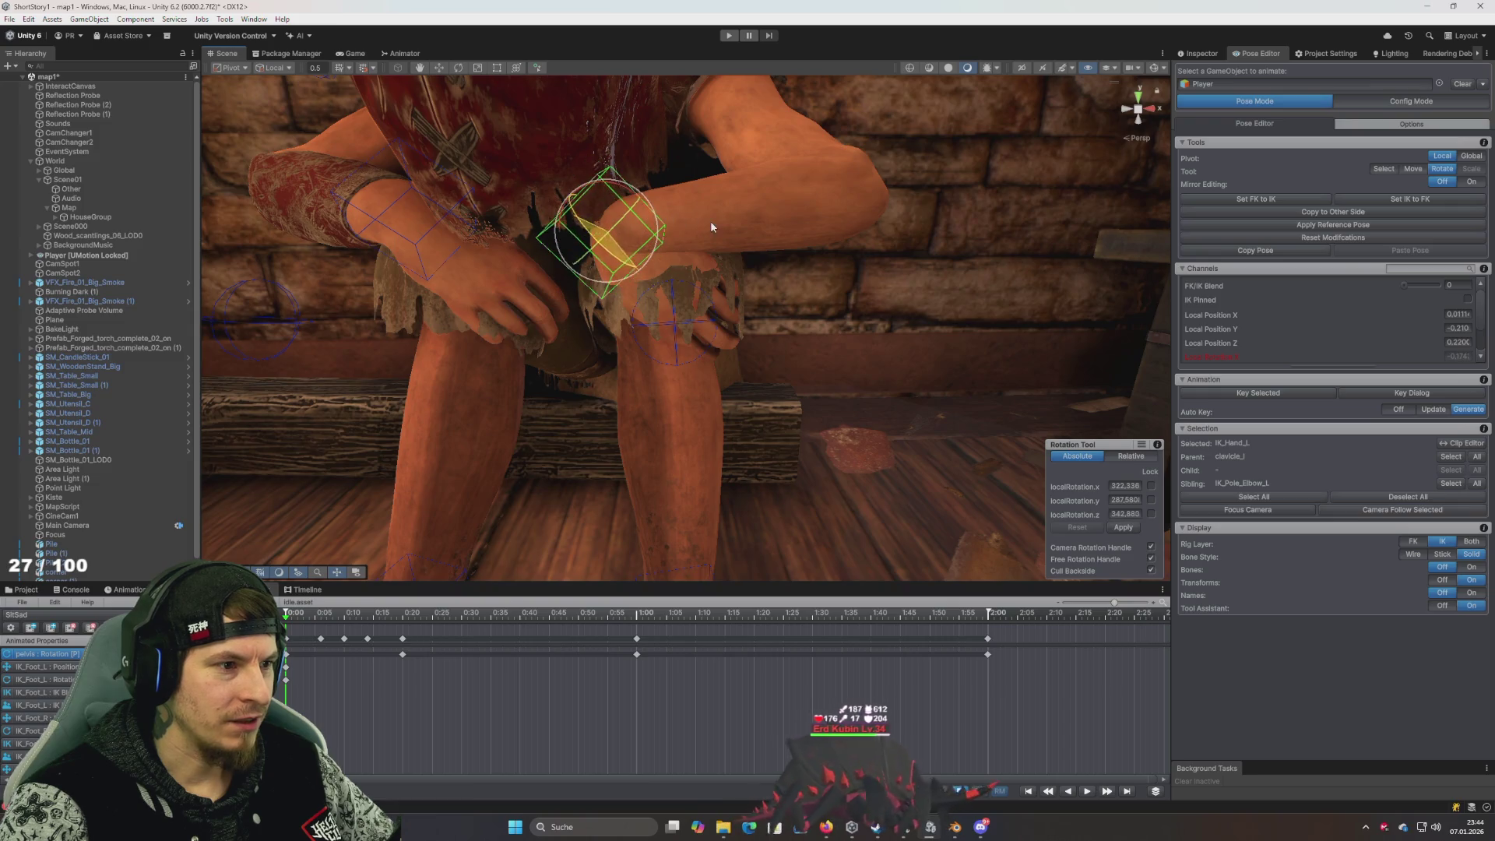
click(1253, 201)
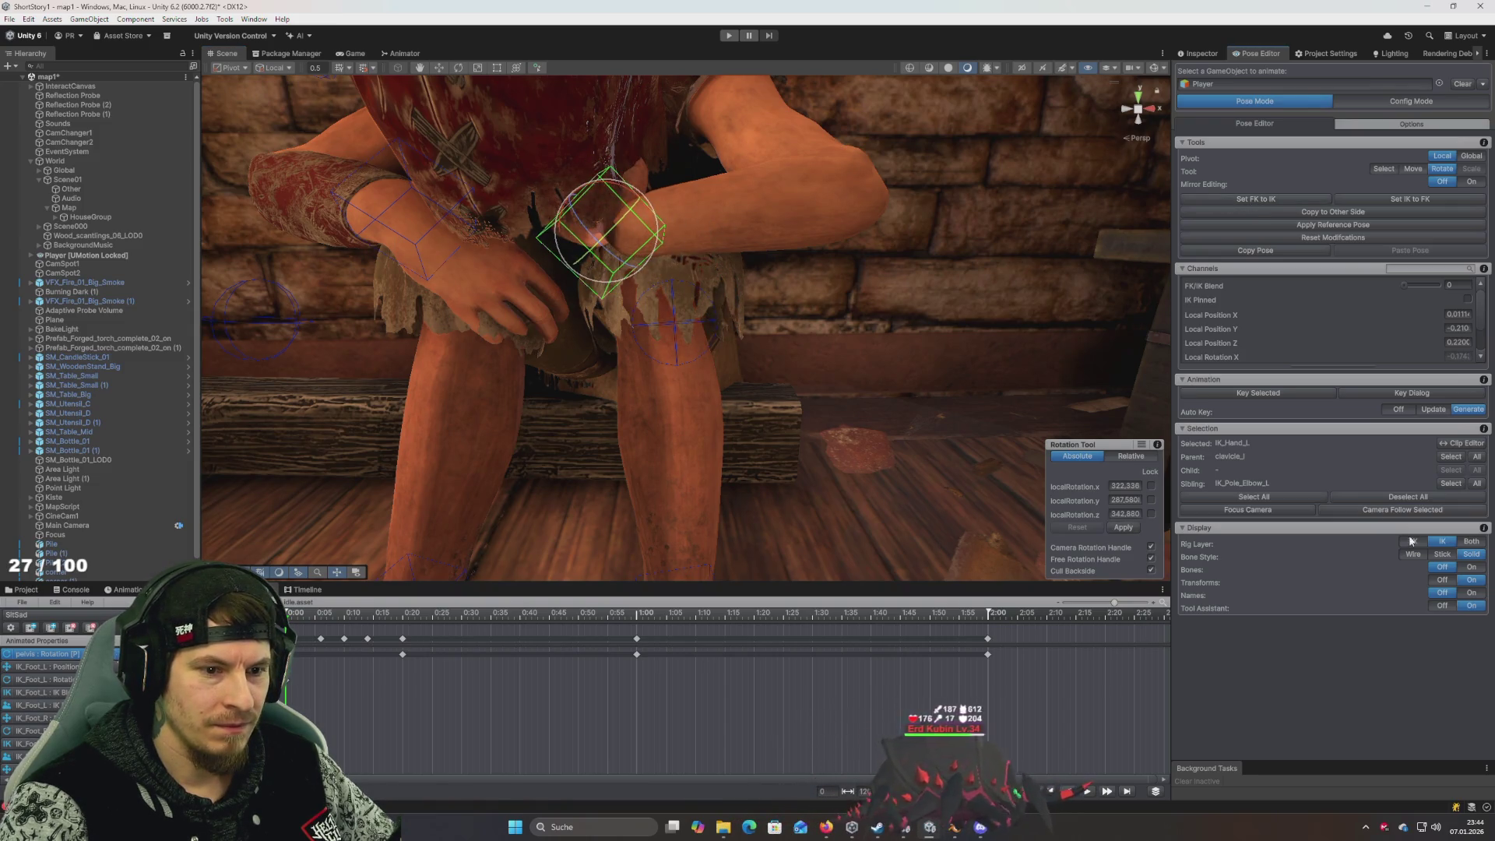
drag(588, 232, 601, 243)
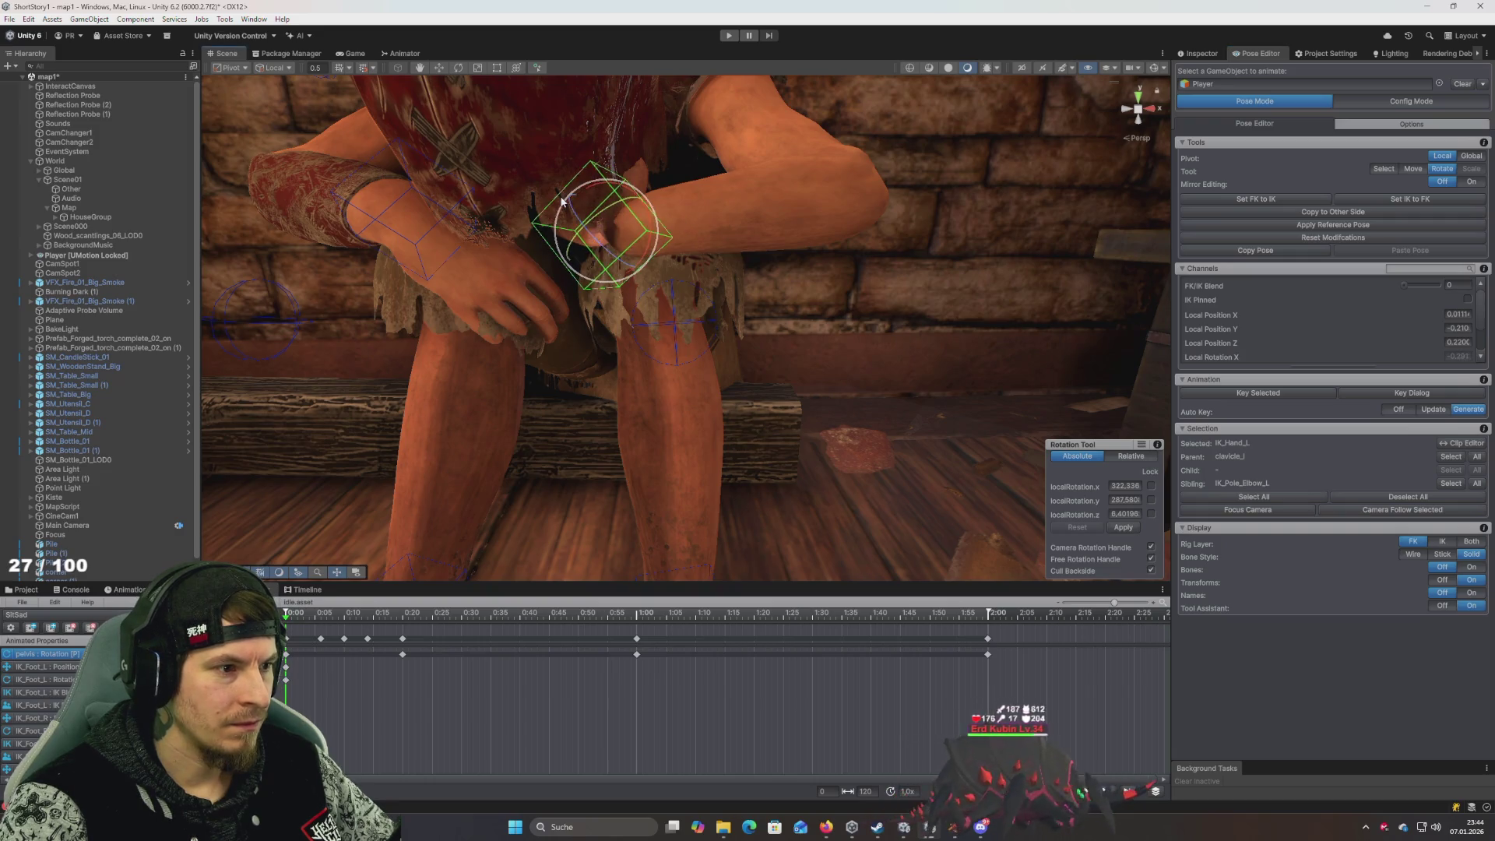
Toggle the Display Bones option on and off to check the rig
click(1472, 542)
click(1443, 543)
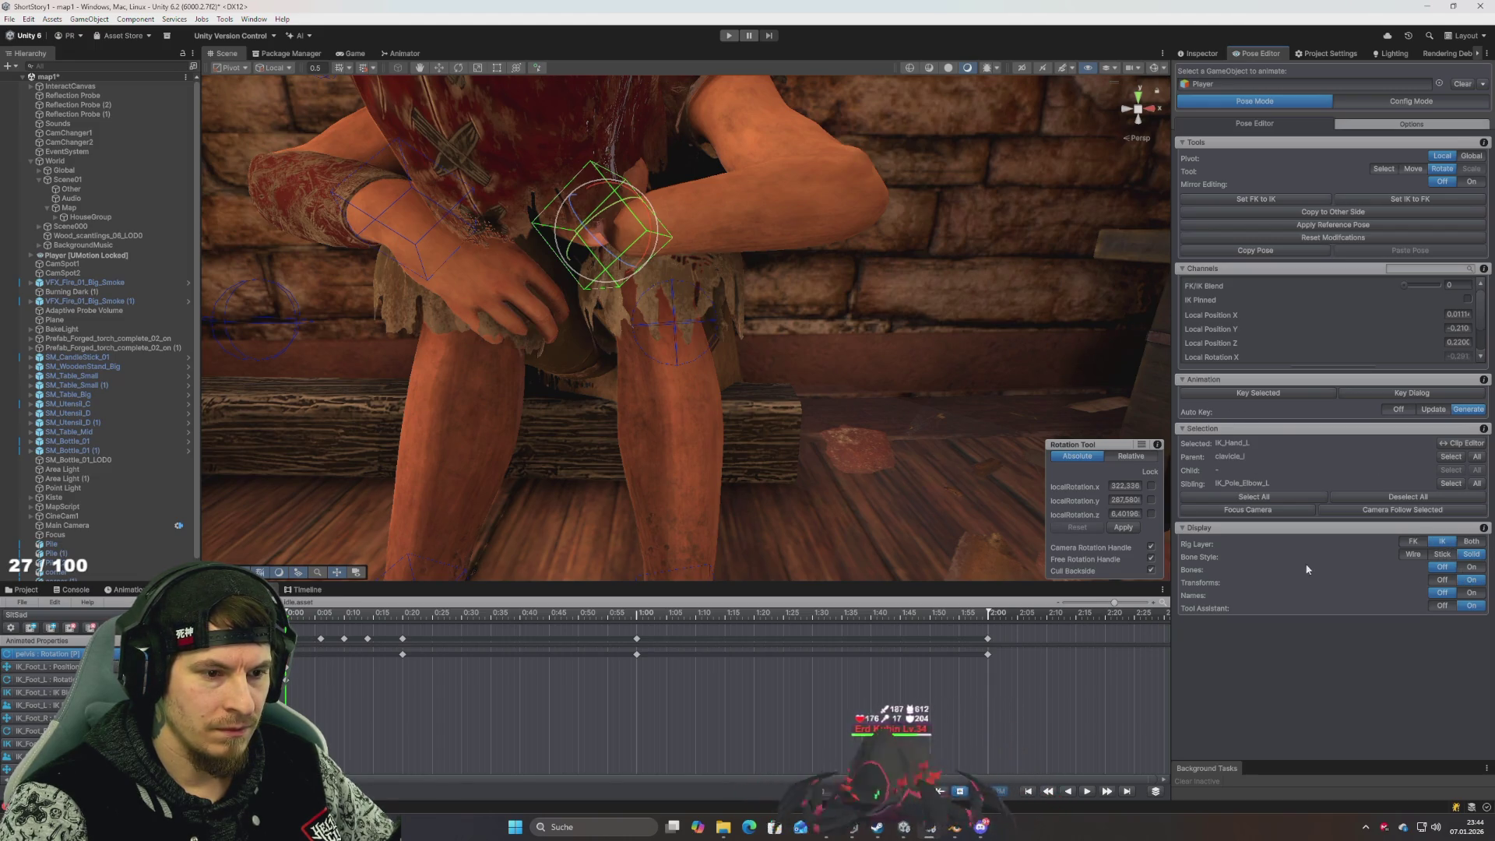
click(1472, 568)
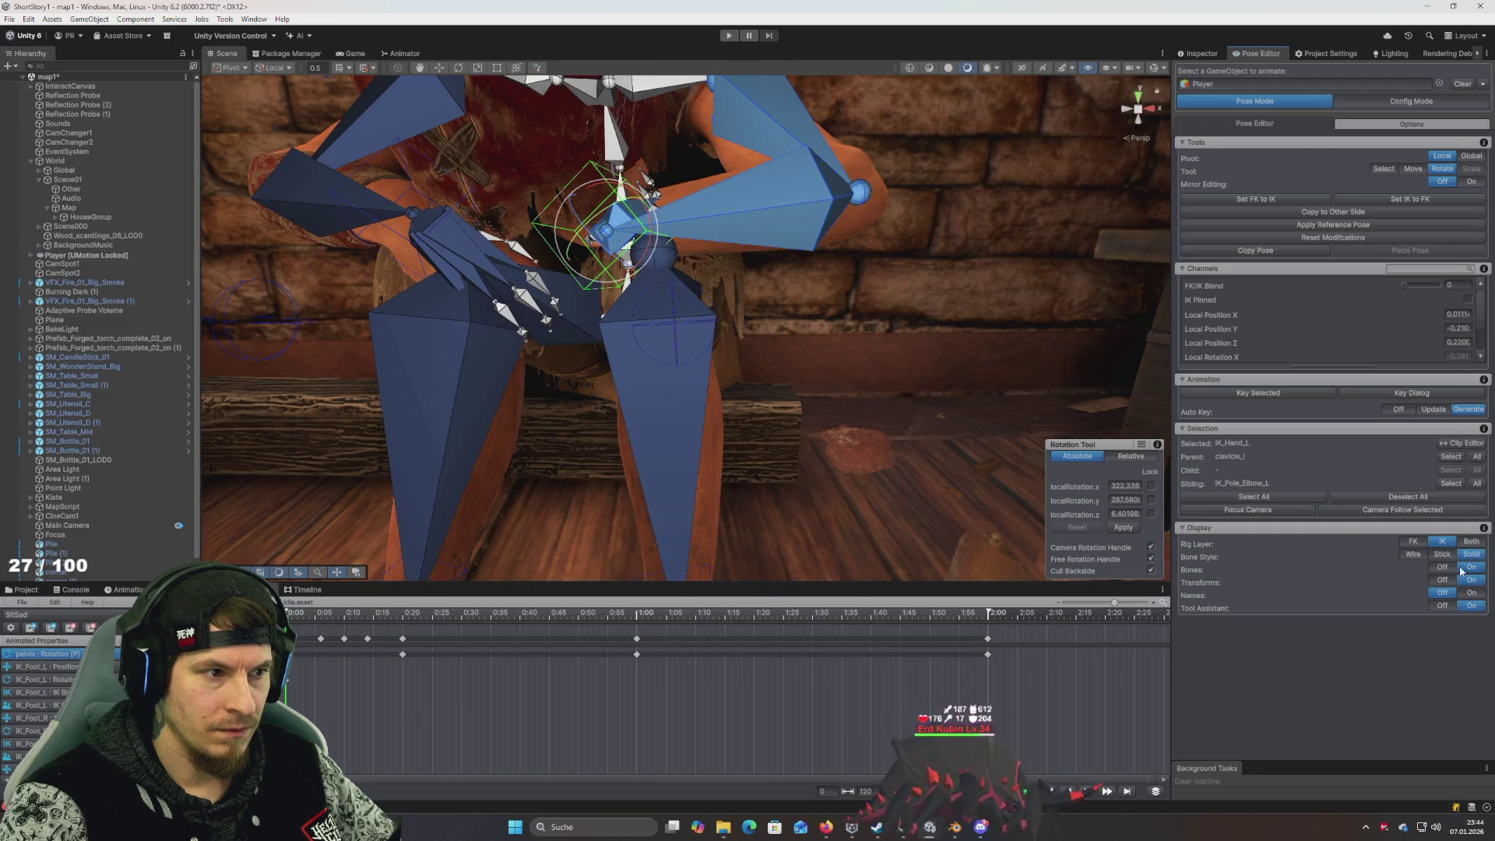
click(1445, 568)
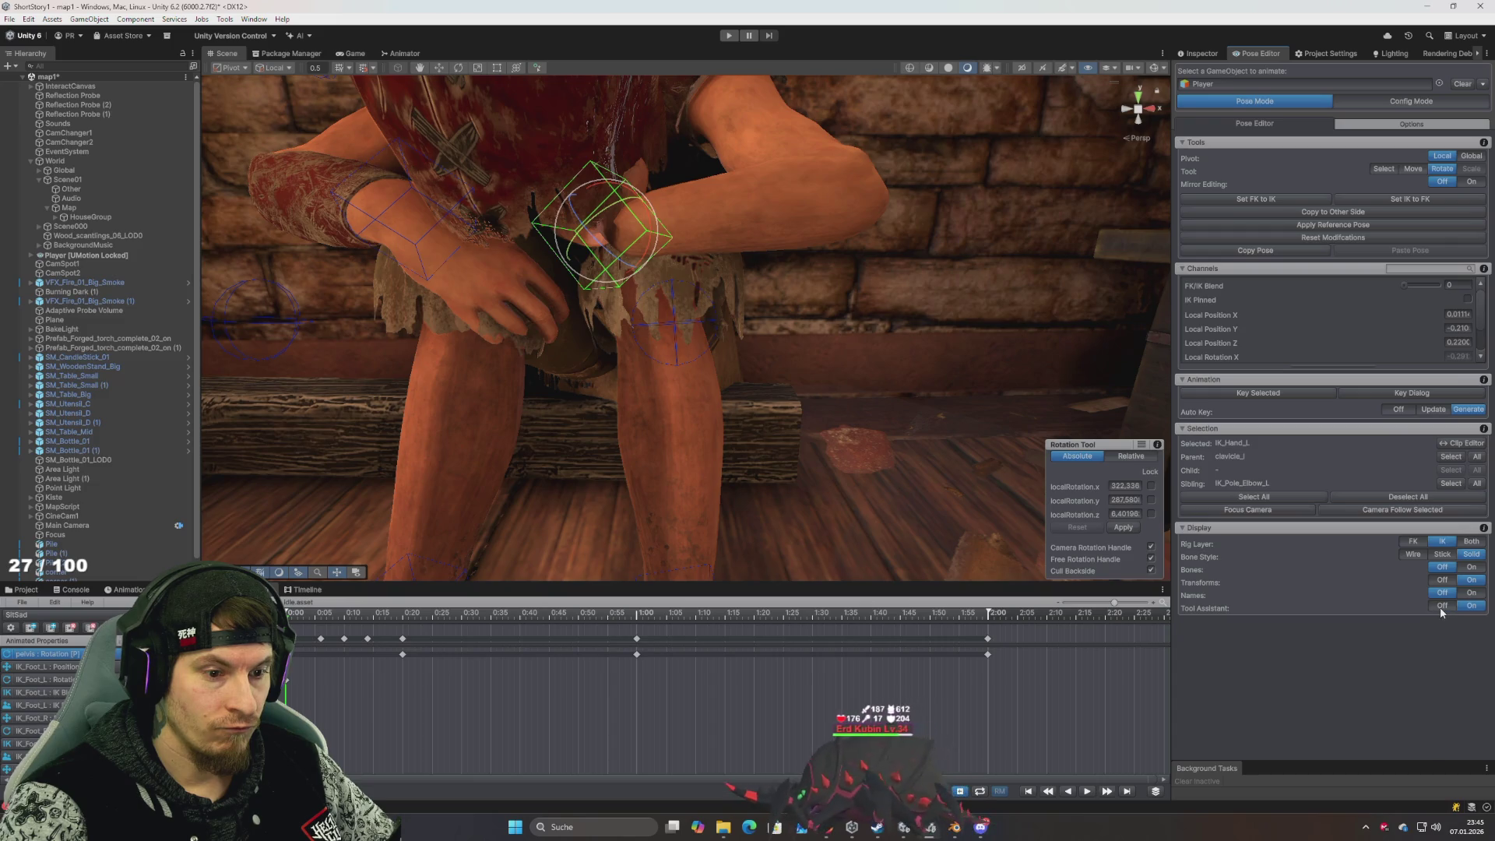
Rotate the left hand to new angles, syncing the arm with Set FK to IK after each turn
click(1442, 606)
click(1472, 606)
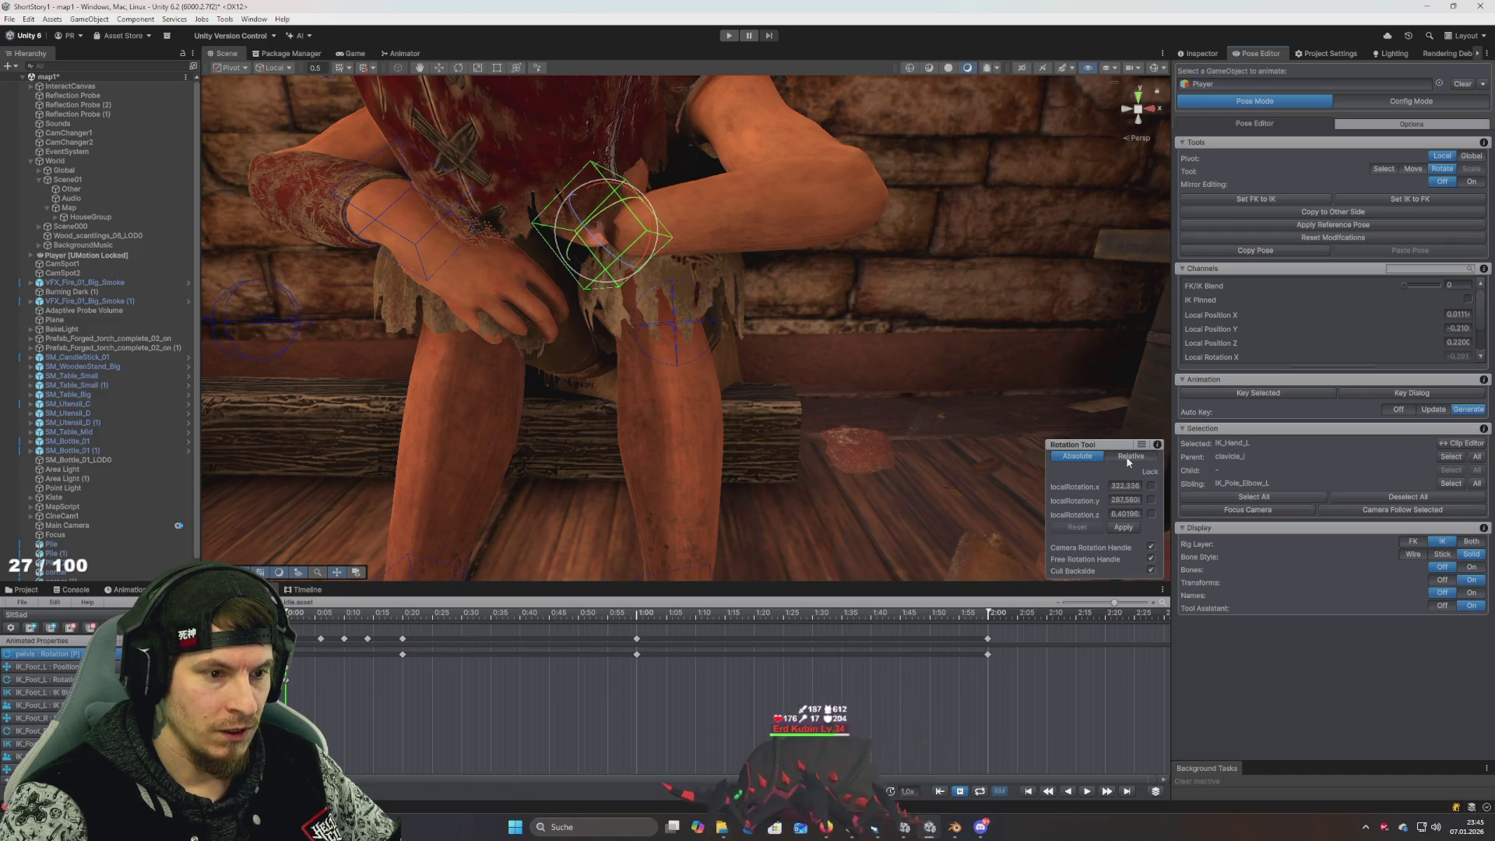
click(1128, 461)
click(1090, 458)
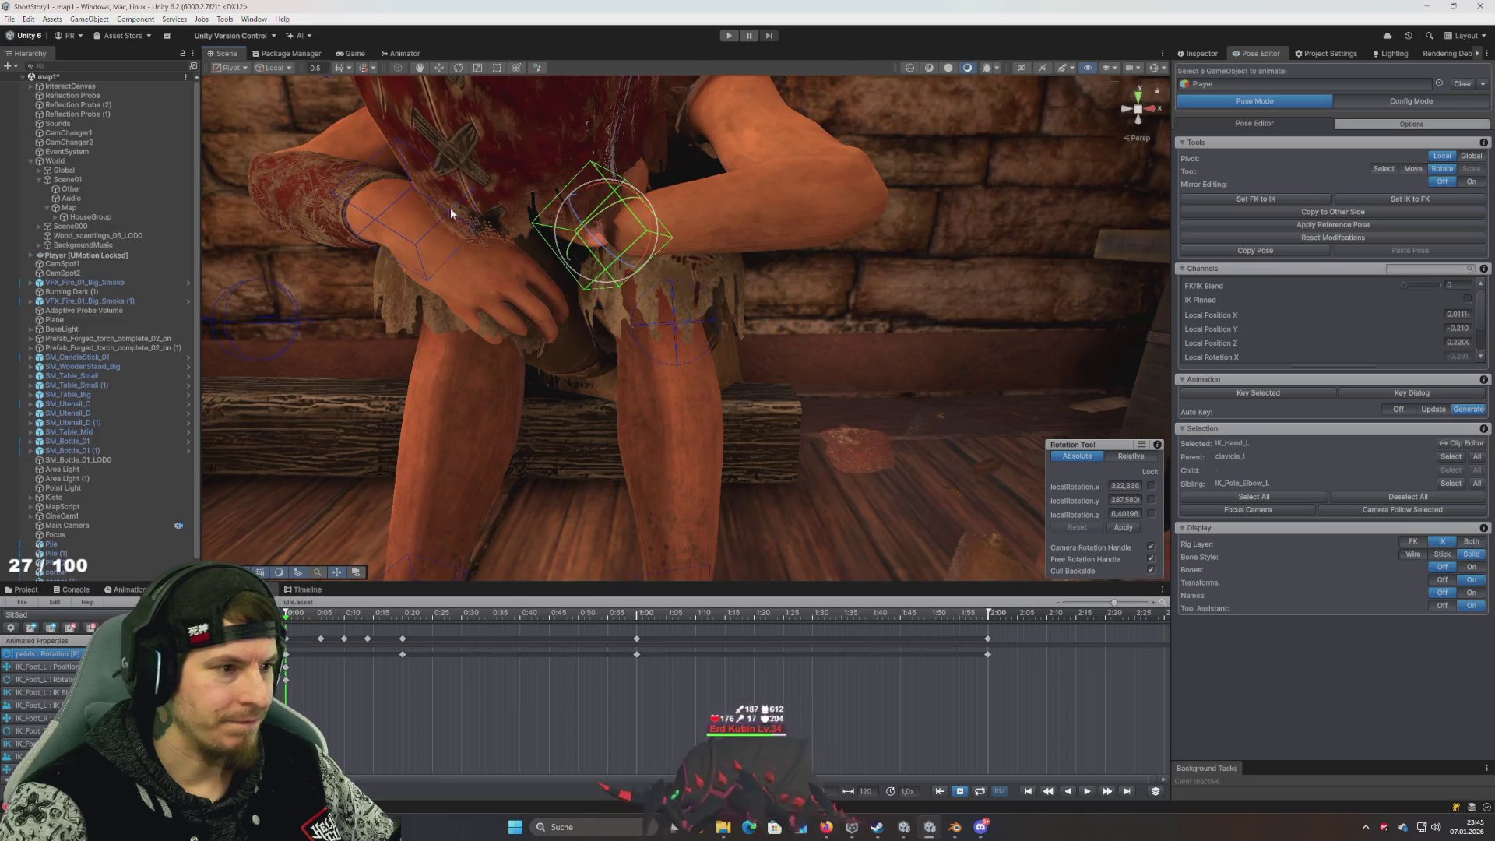
mouse_move(598, 248)
mouse_down()
mouse_move(679, 185)
mouse_move(701, 191)
mouse_up()
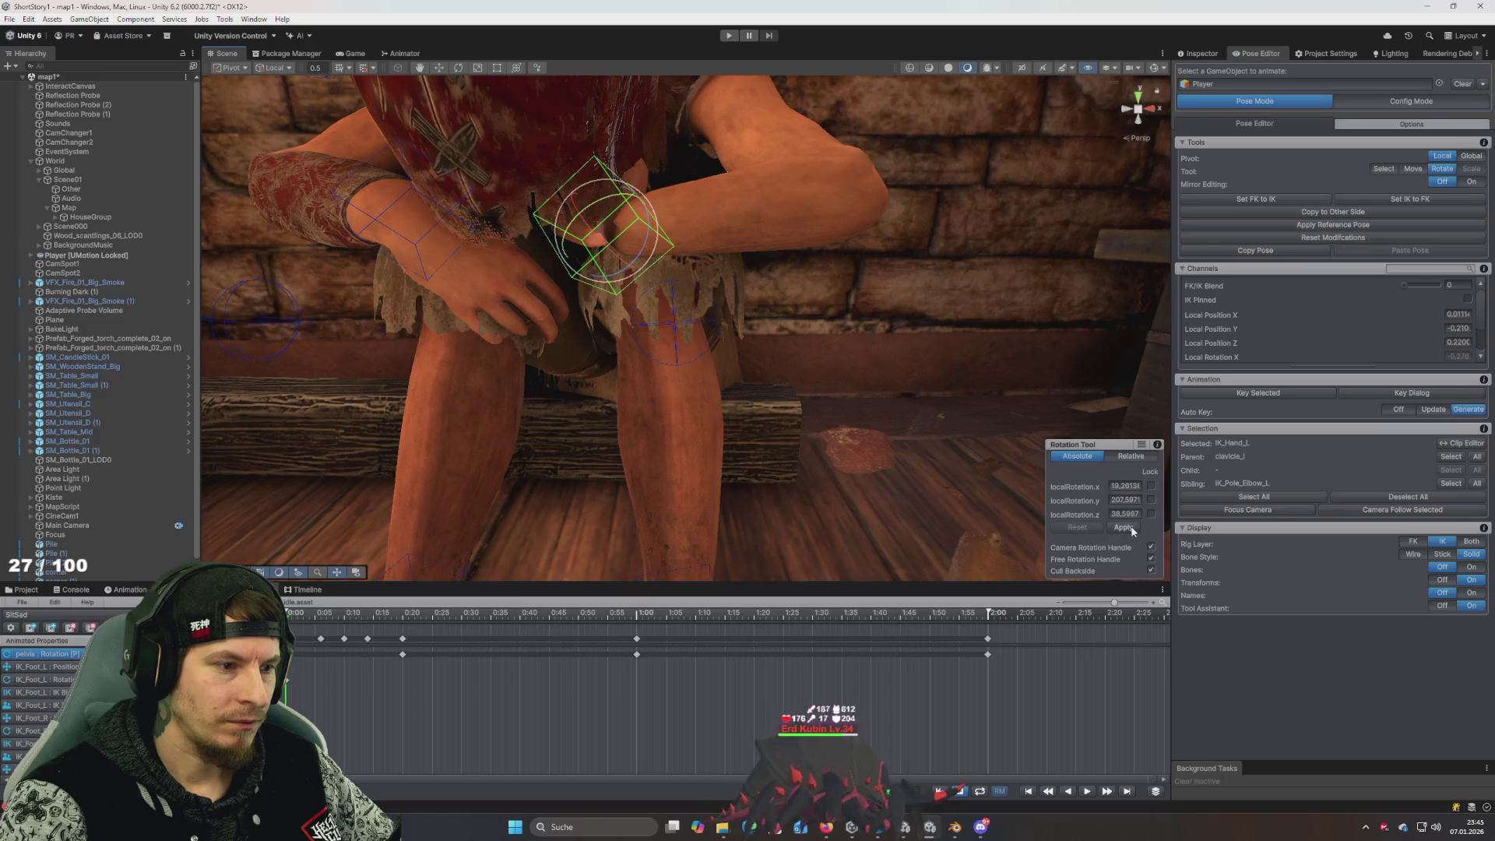
click(1275, 200)
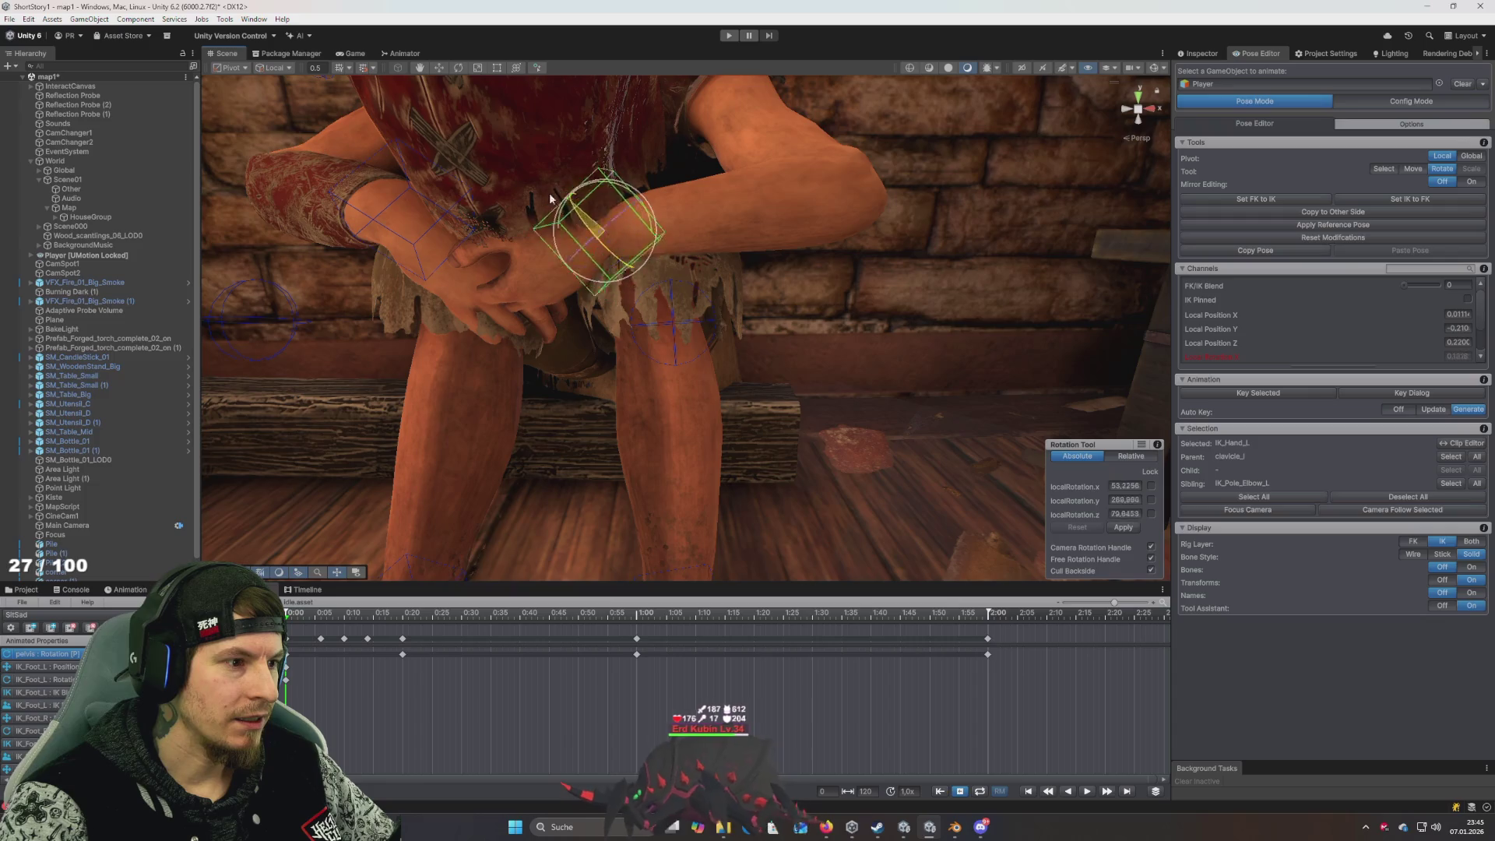
drag(549, 193, 857, 207)
click(1267, 198)
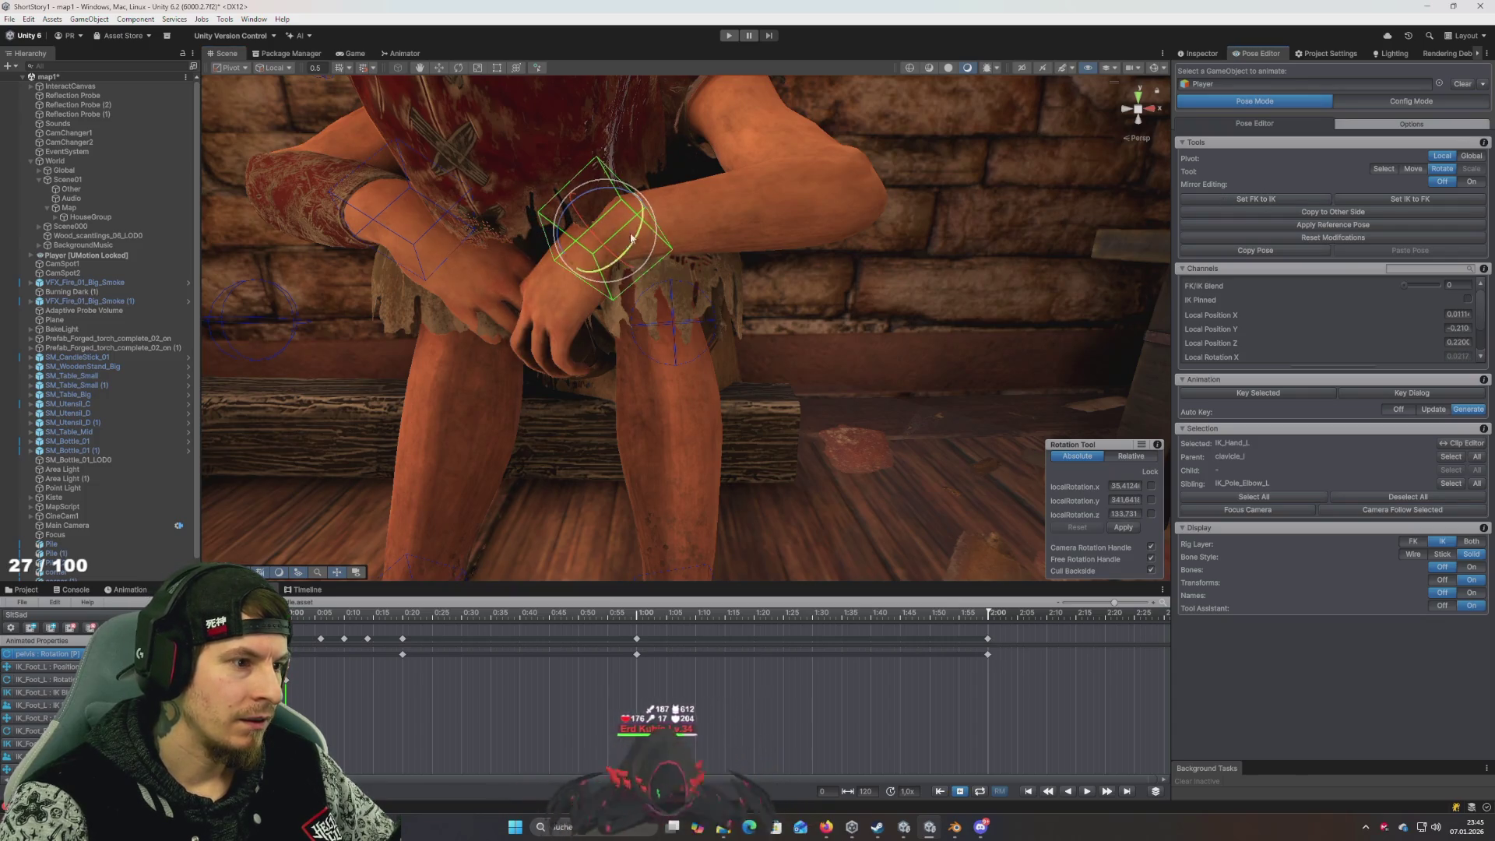
drag(593, 236, 601, 230)
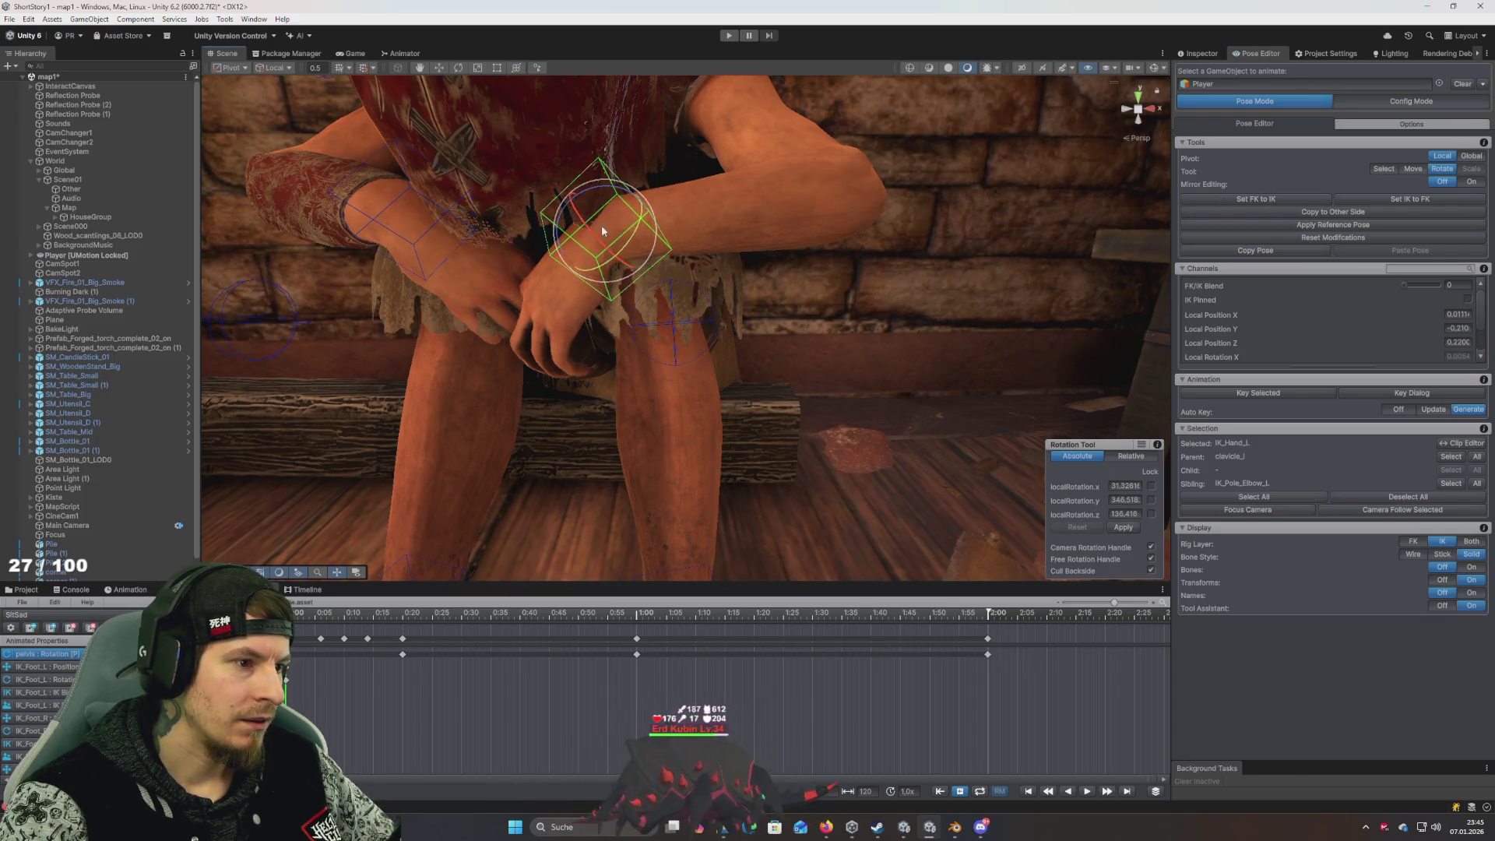
Show the bones and move the left hand target sideways along X with Global handle orientation
click(1471, 568)
mouse_move(711, 279)
mouse_down()
mouse_move(782, 278)
mouse_move(743, 417)
mouse_move(732, 327)
mouse_up()
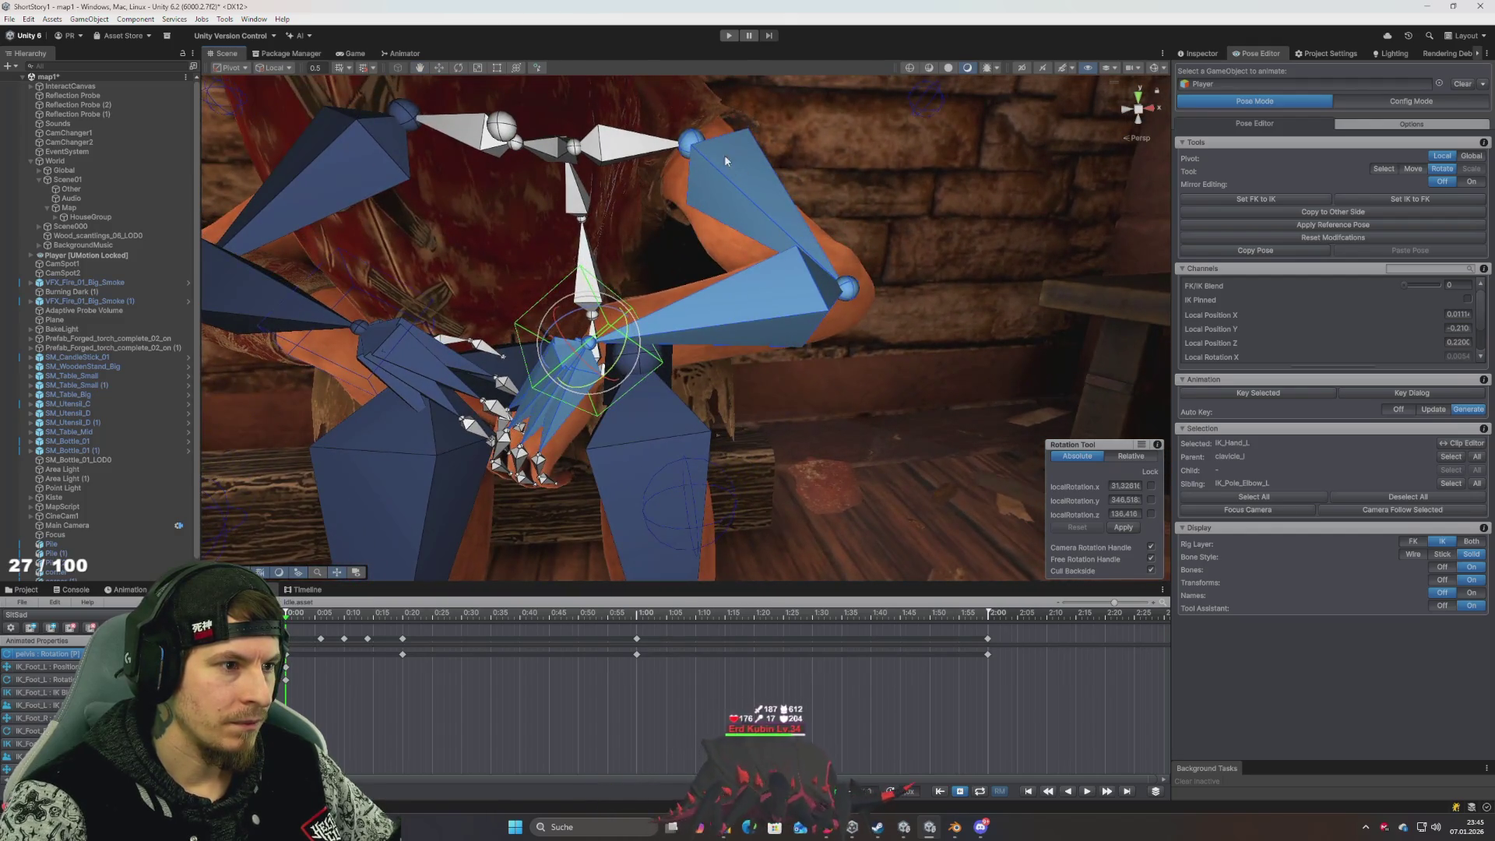
click(695, 147)
drag(781, 231, 802, 271)
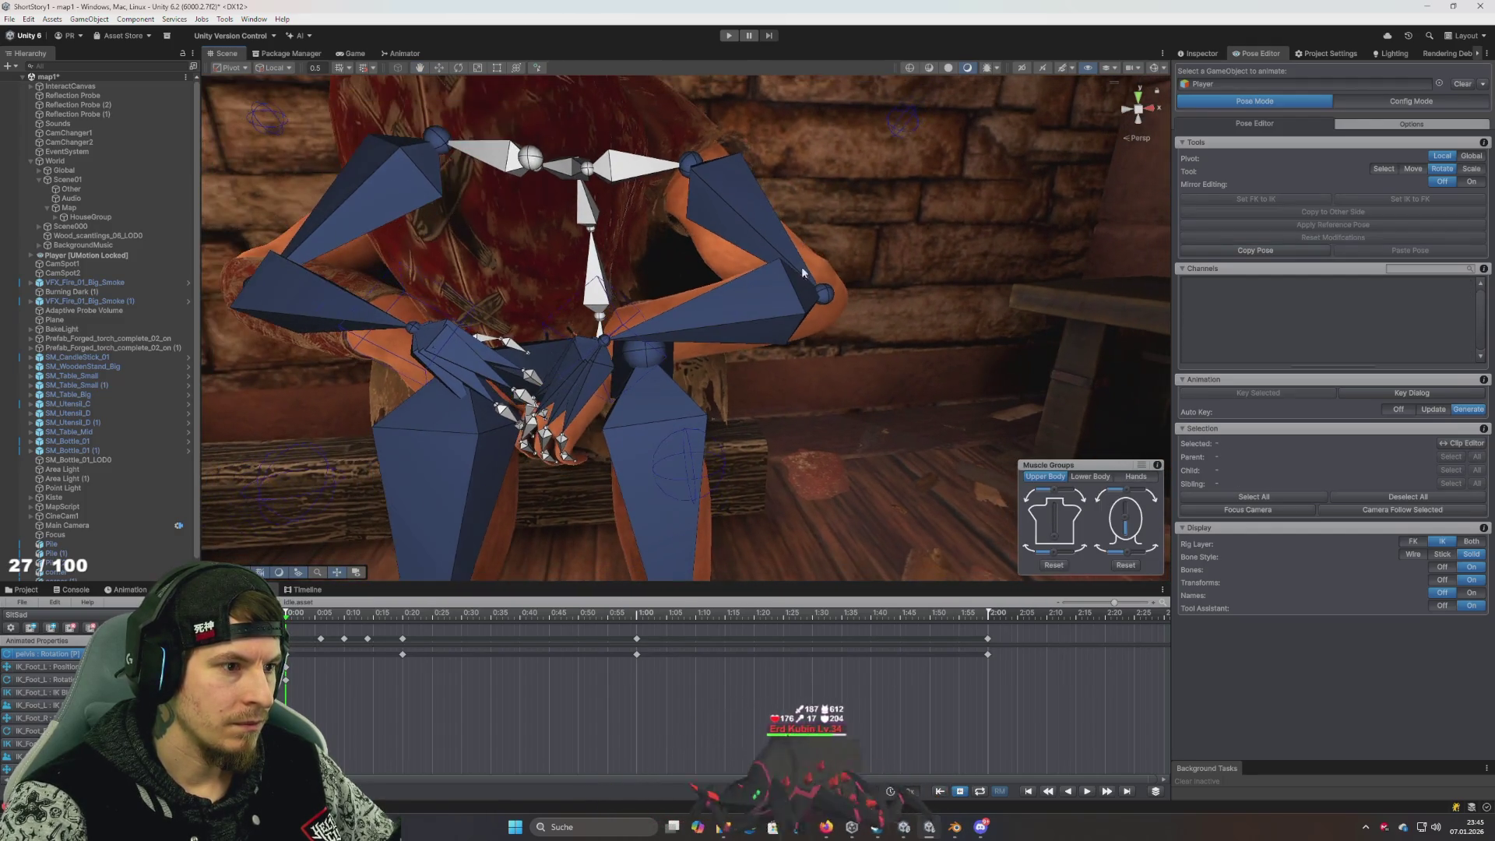
click(598, 379)
key(w)
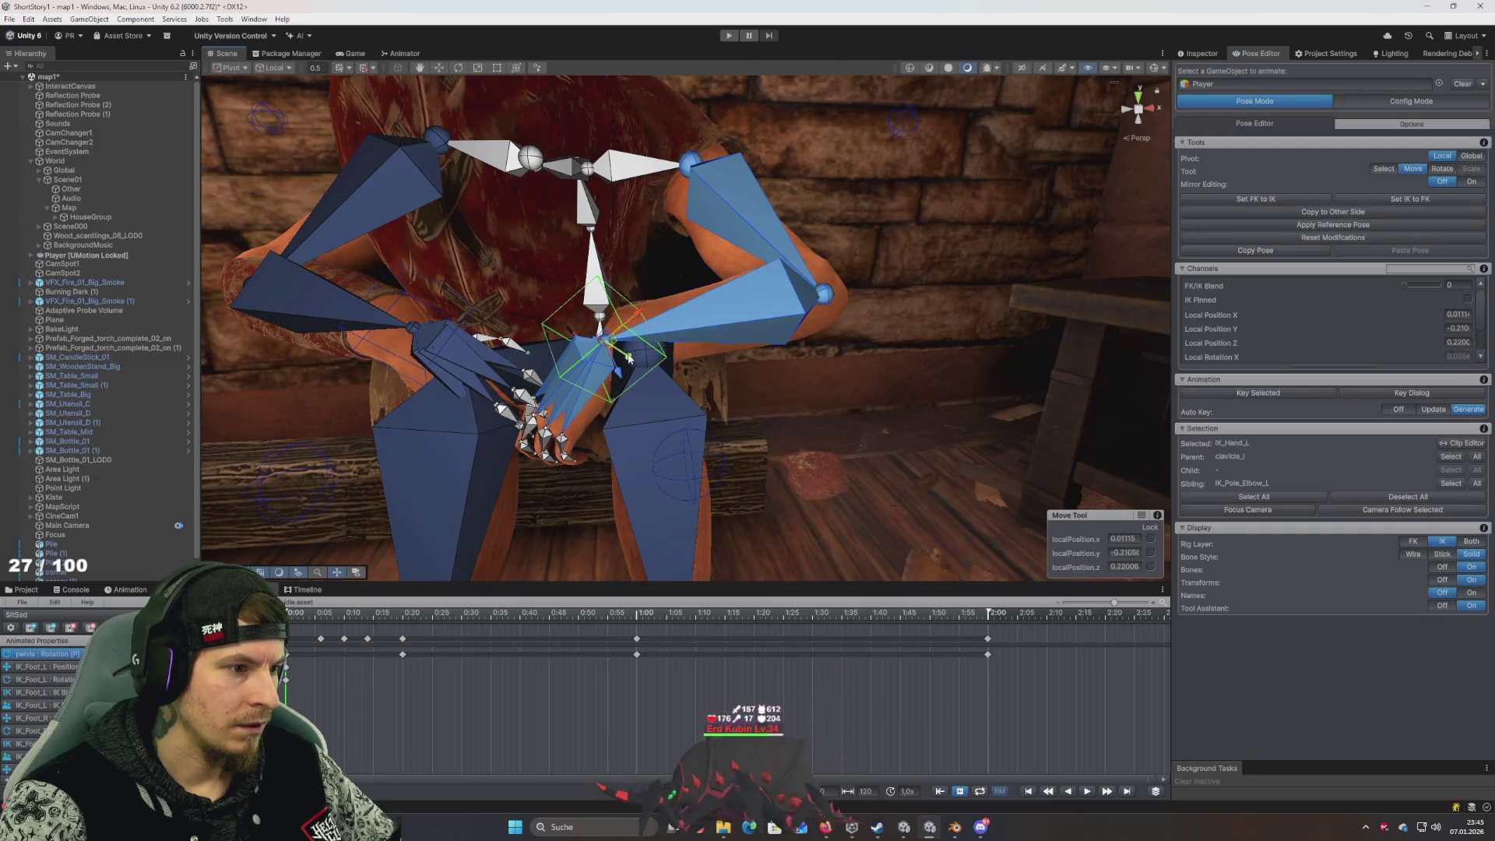
click(273, 67)
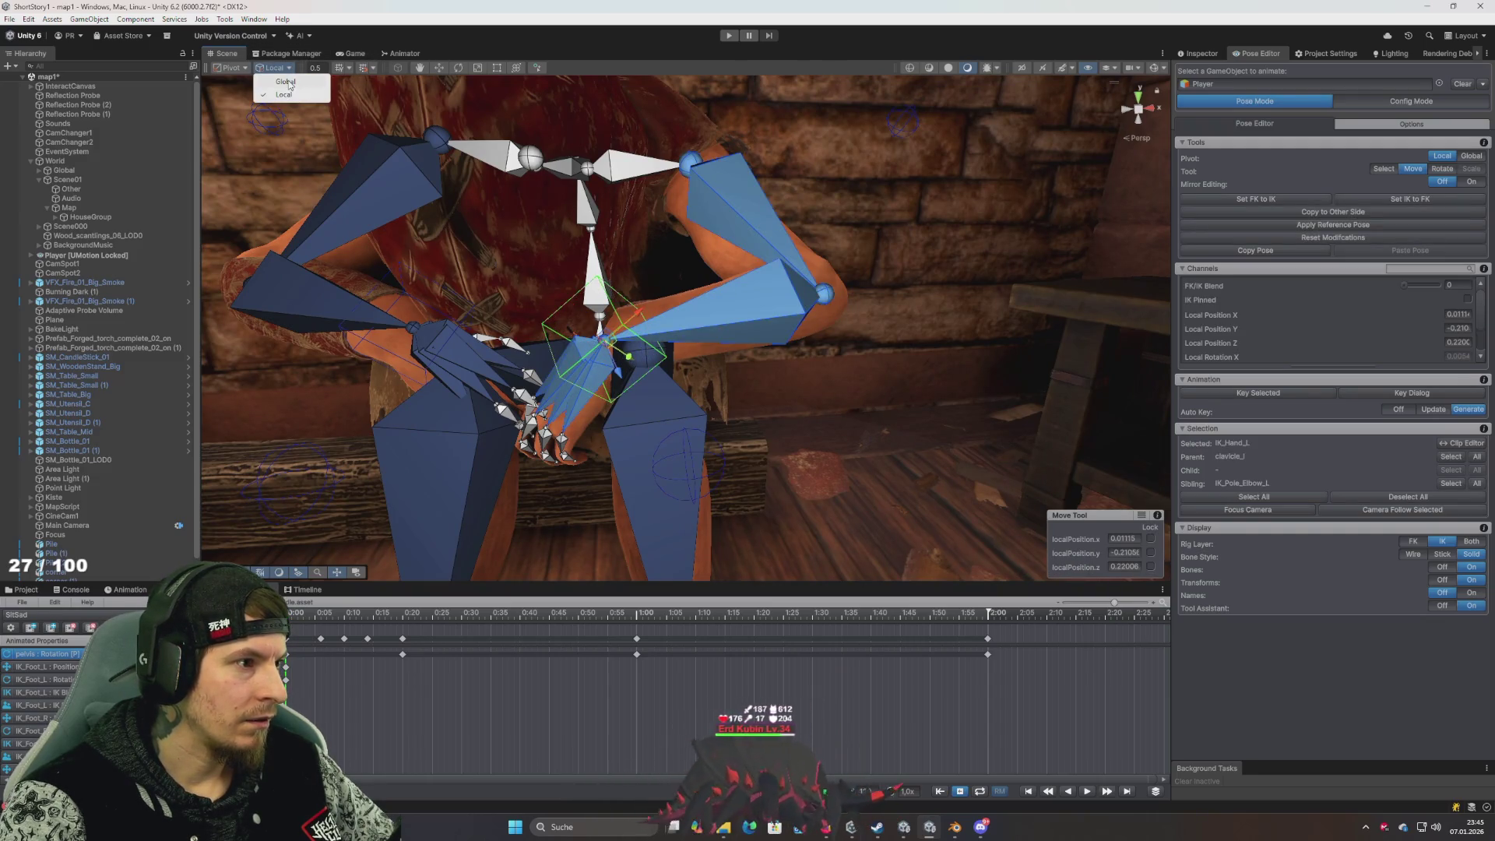
click(285, 82)
drag(650, 344, 676, 347)
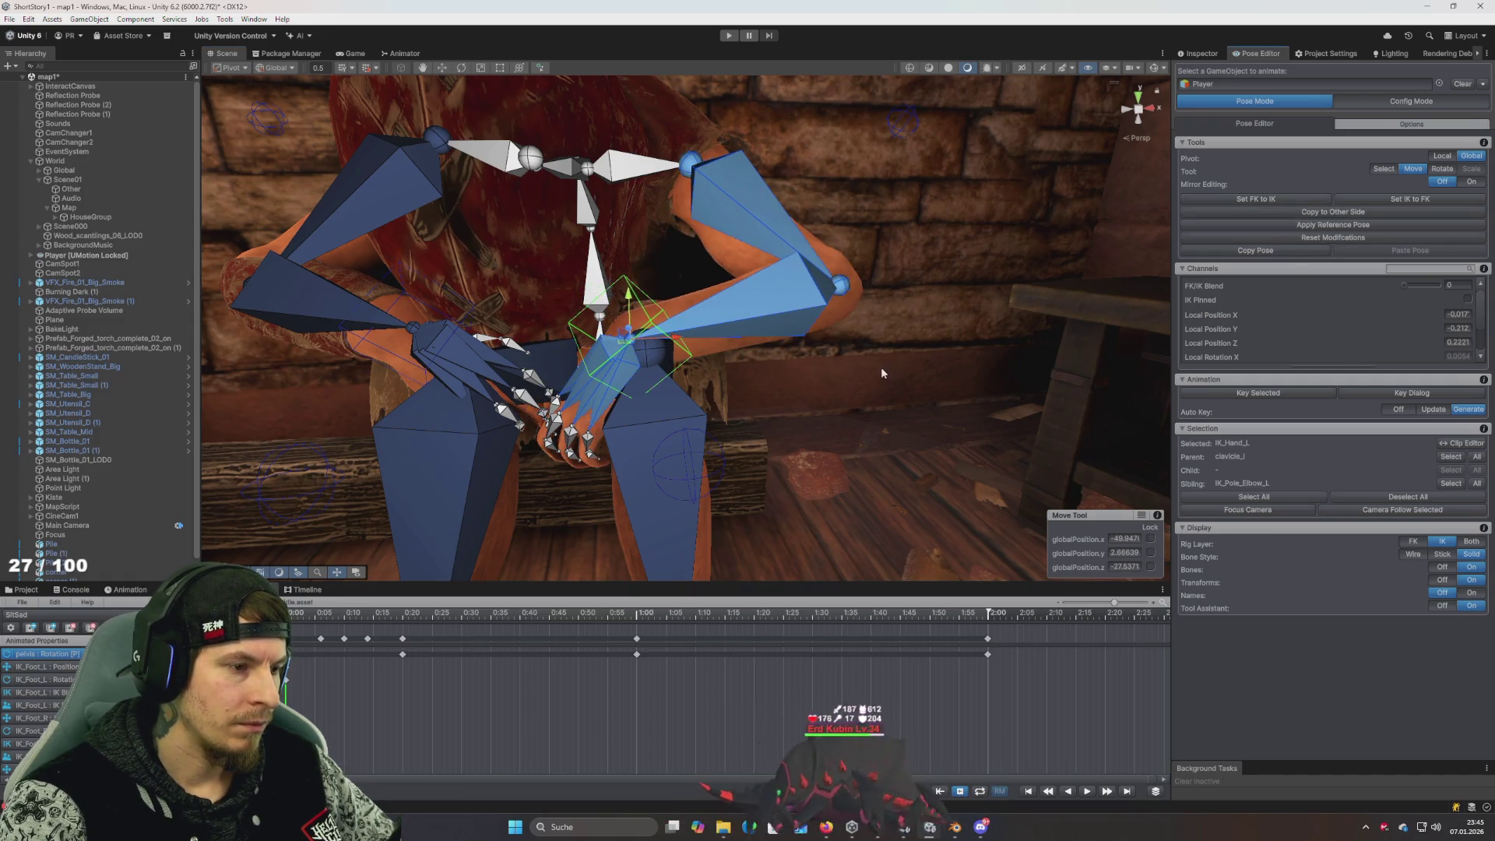
drag(880, 319, 876, 247)
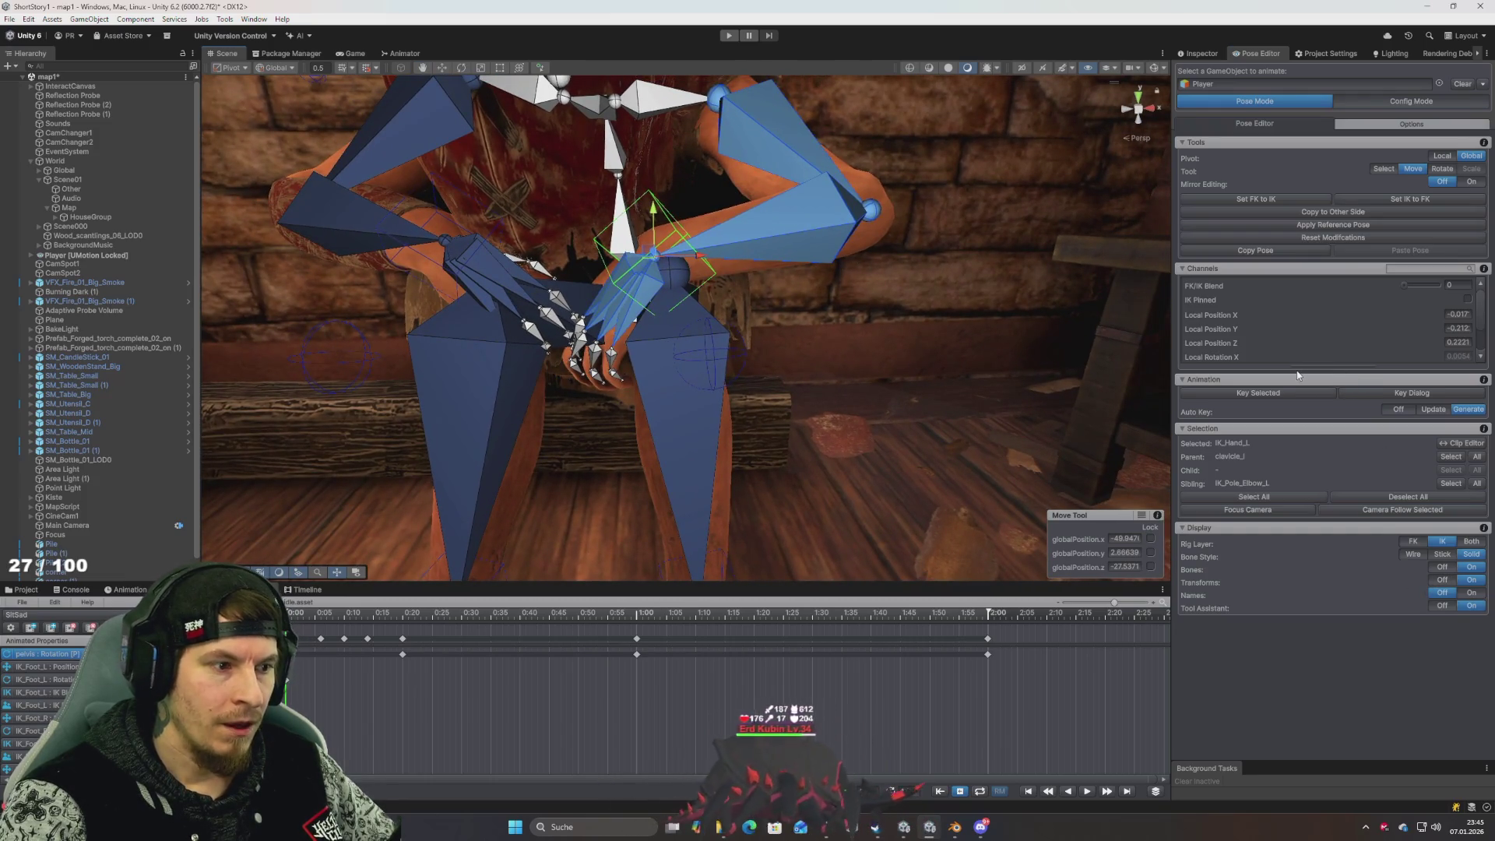
Inspect the left hand's reference pose and IK constraint settings in Config Mode
click(1412, 100)
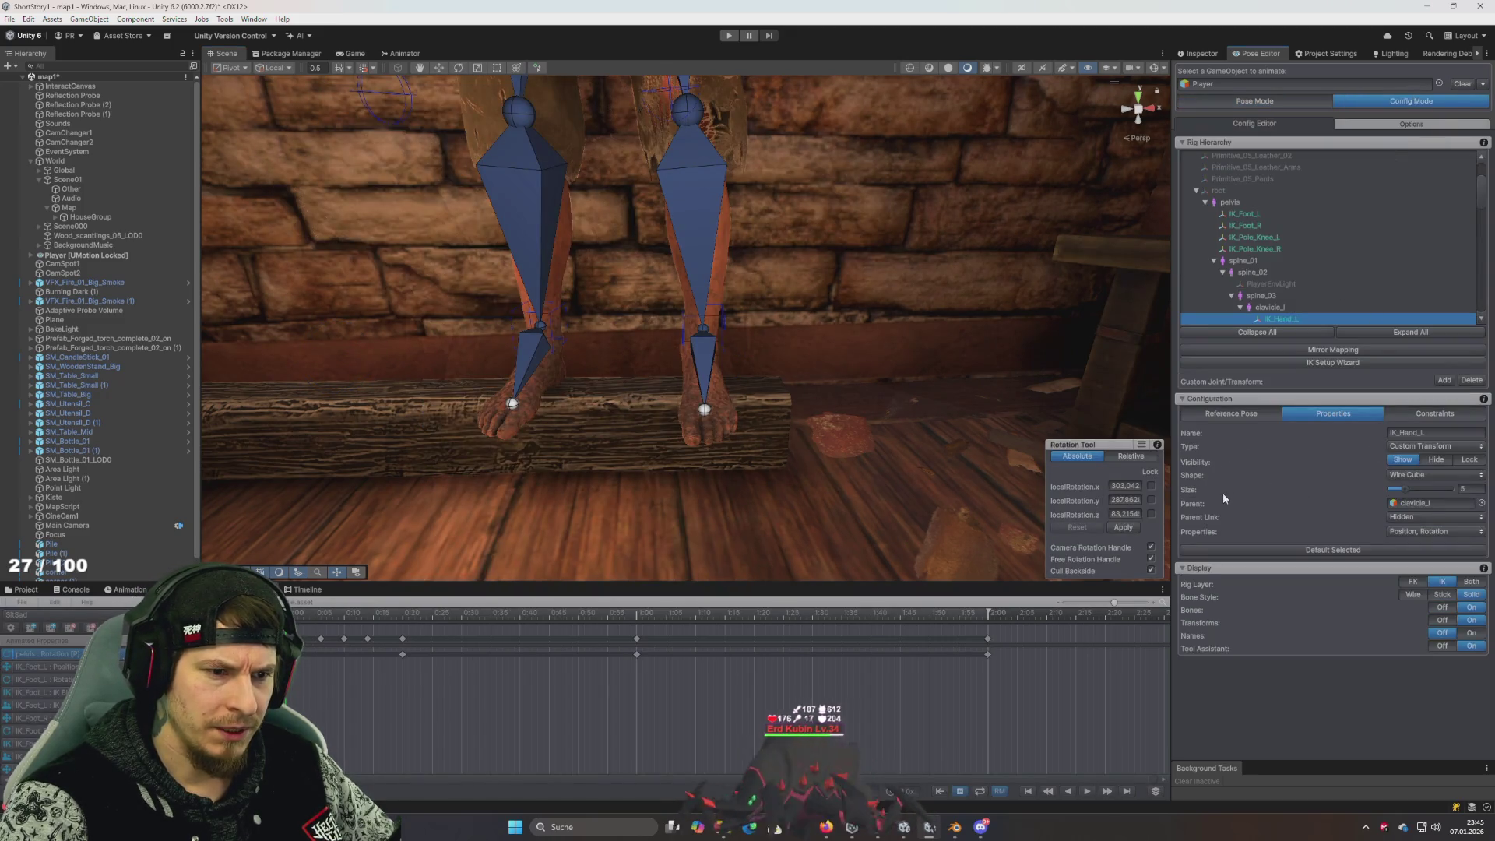
click(1251, 416)
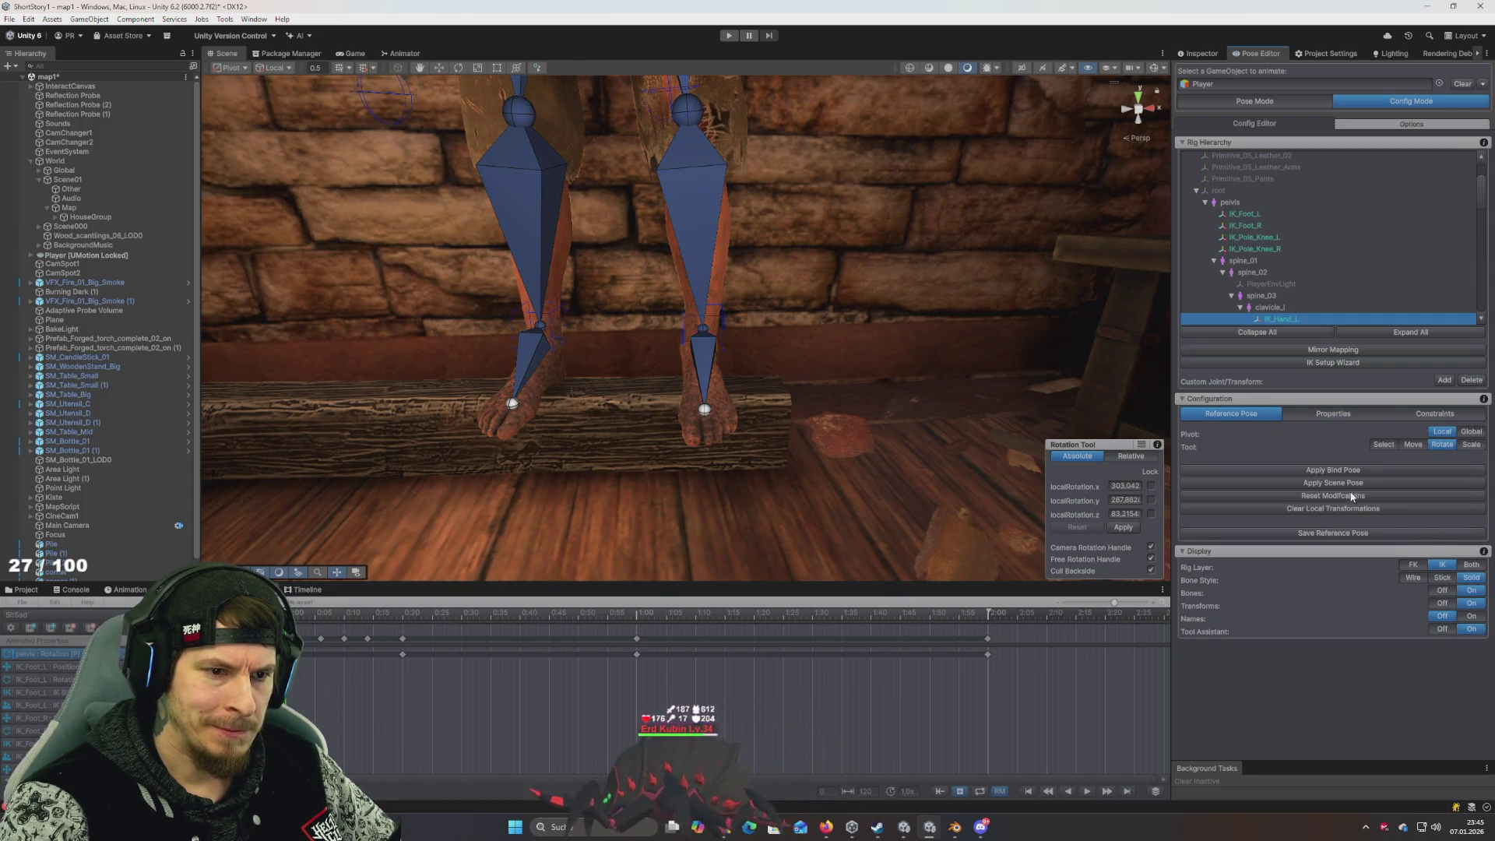
click(1436, 414)
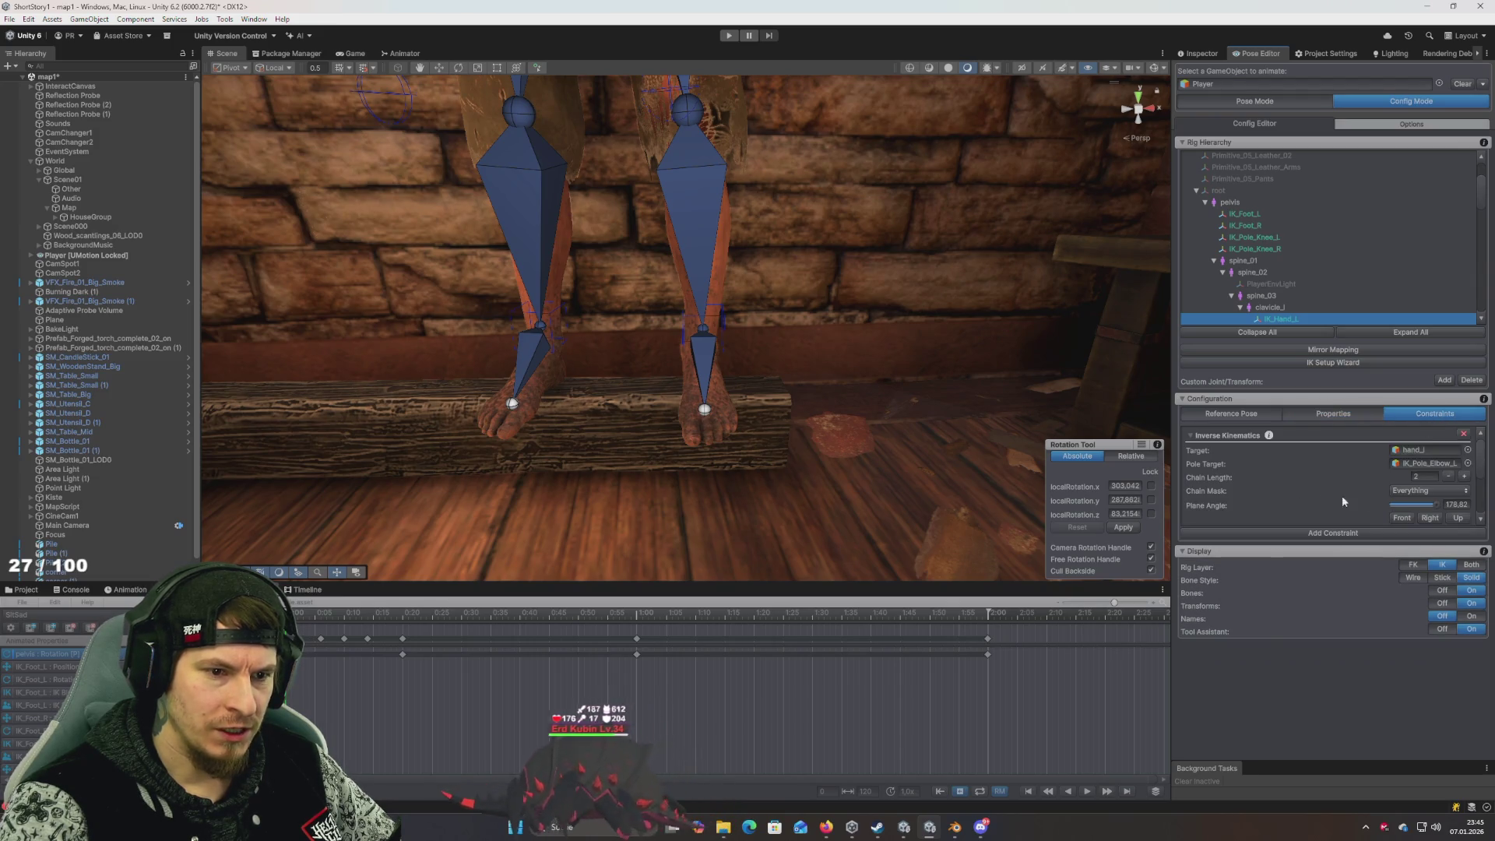
click(1312, 413)
key(ctrl+a)
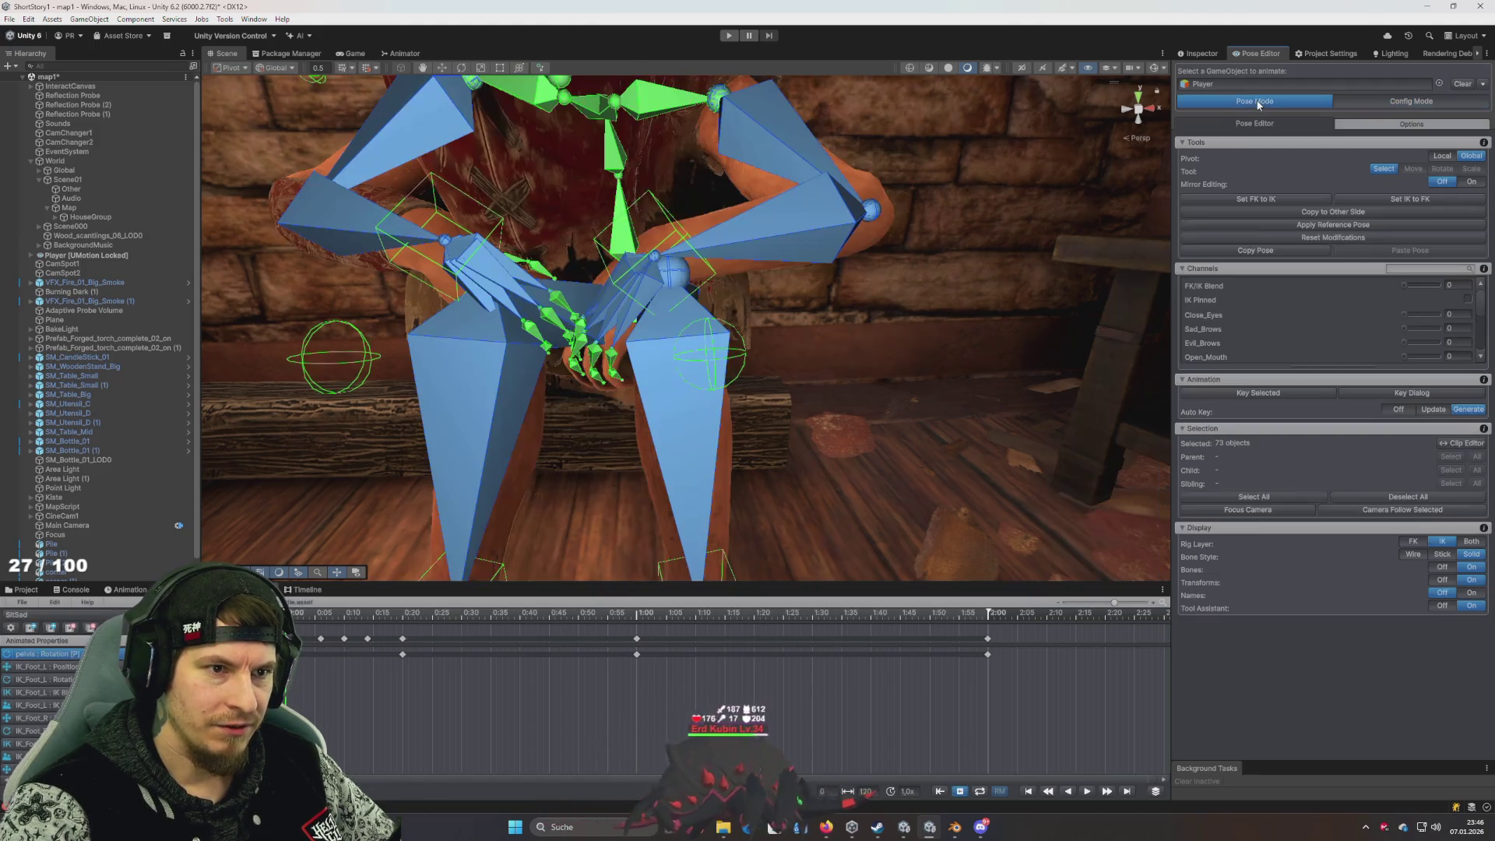
Back in Pose Mode with bones hidden, raise the left hand target and apply Set FK to IK
click(1254, 101)
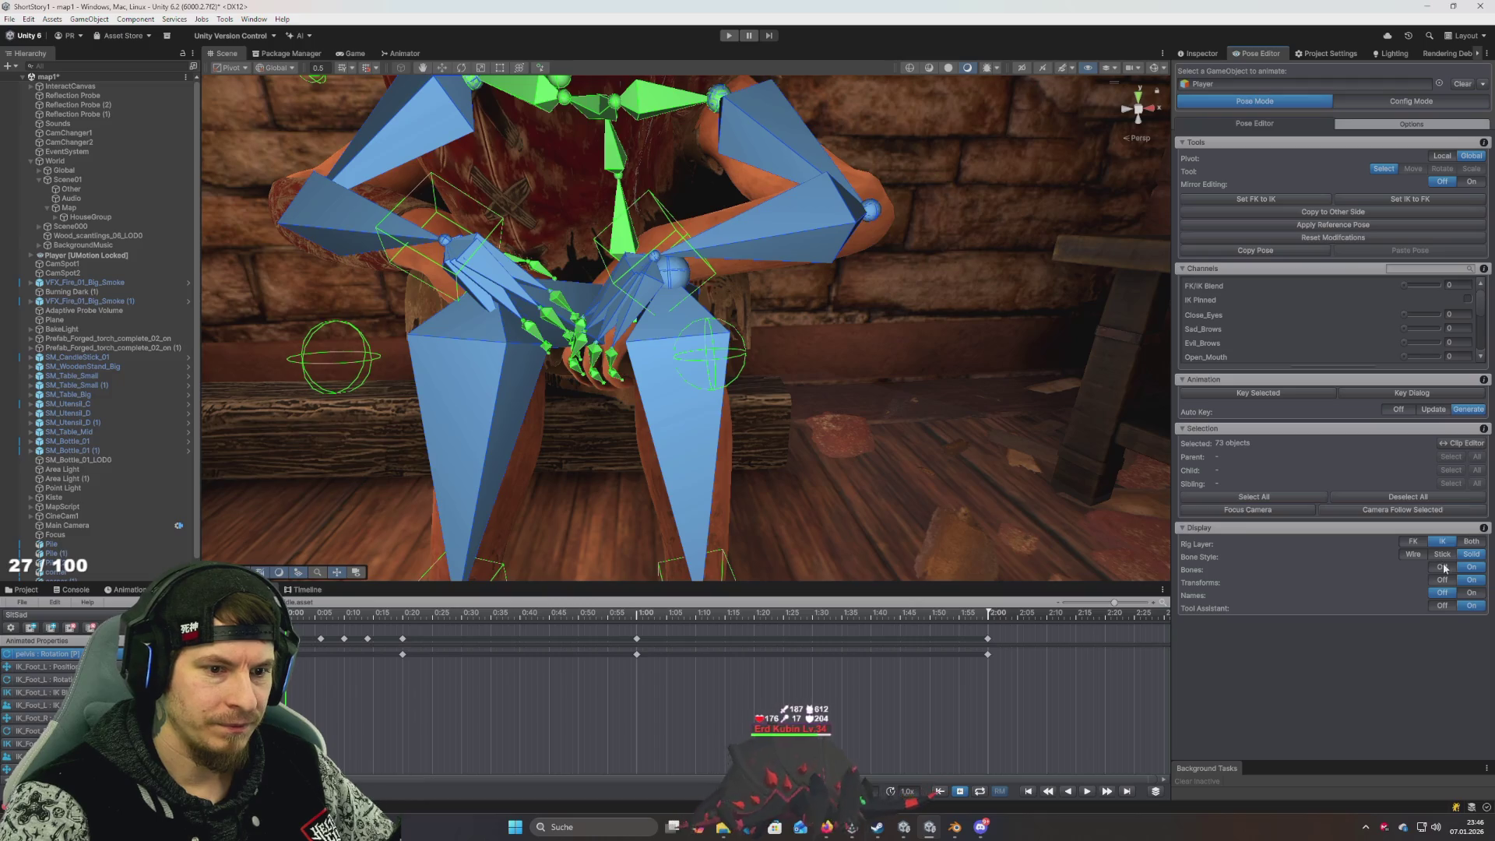
click(1442, 567)
click(646, 272)
key(w)
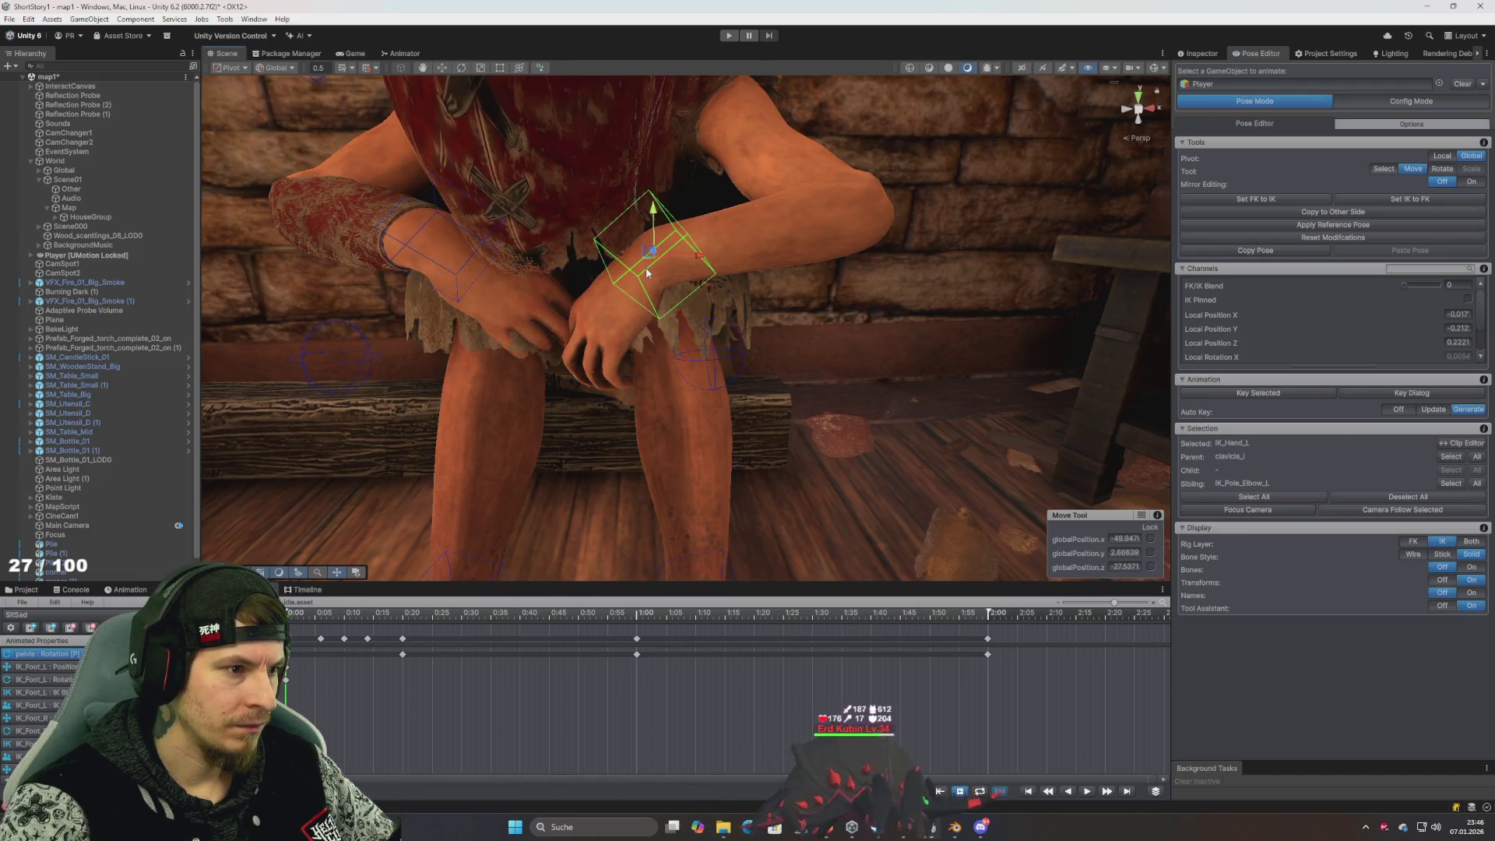
click(726, 263)
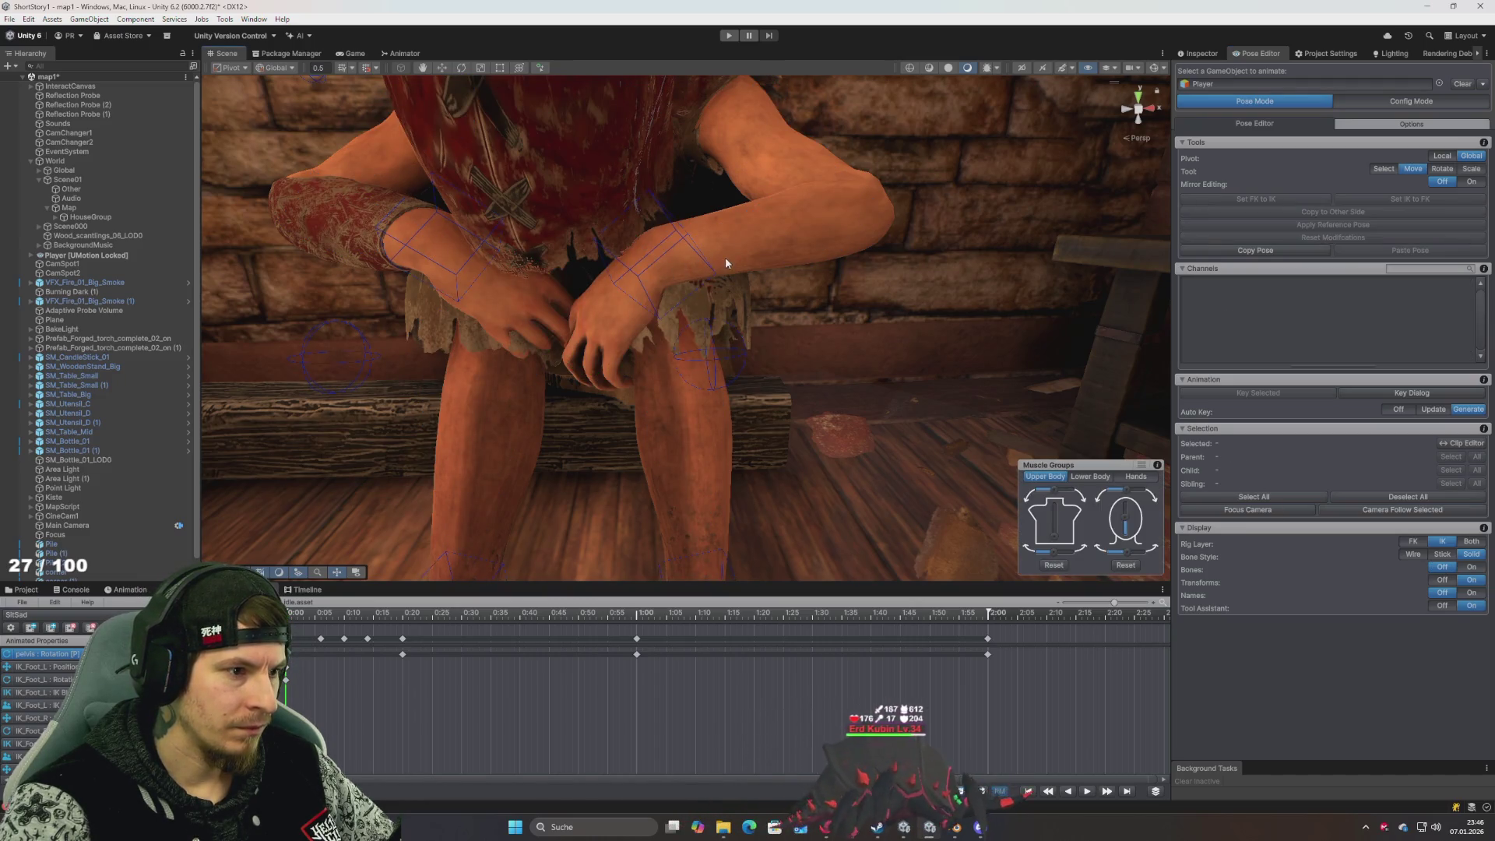
click(646, 254)
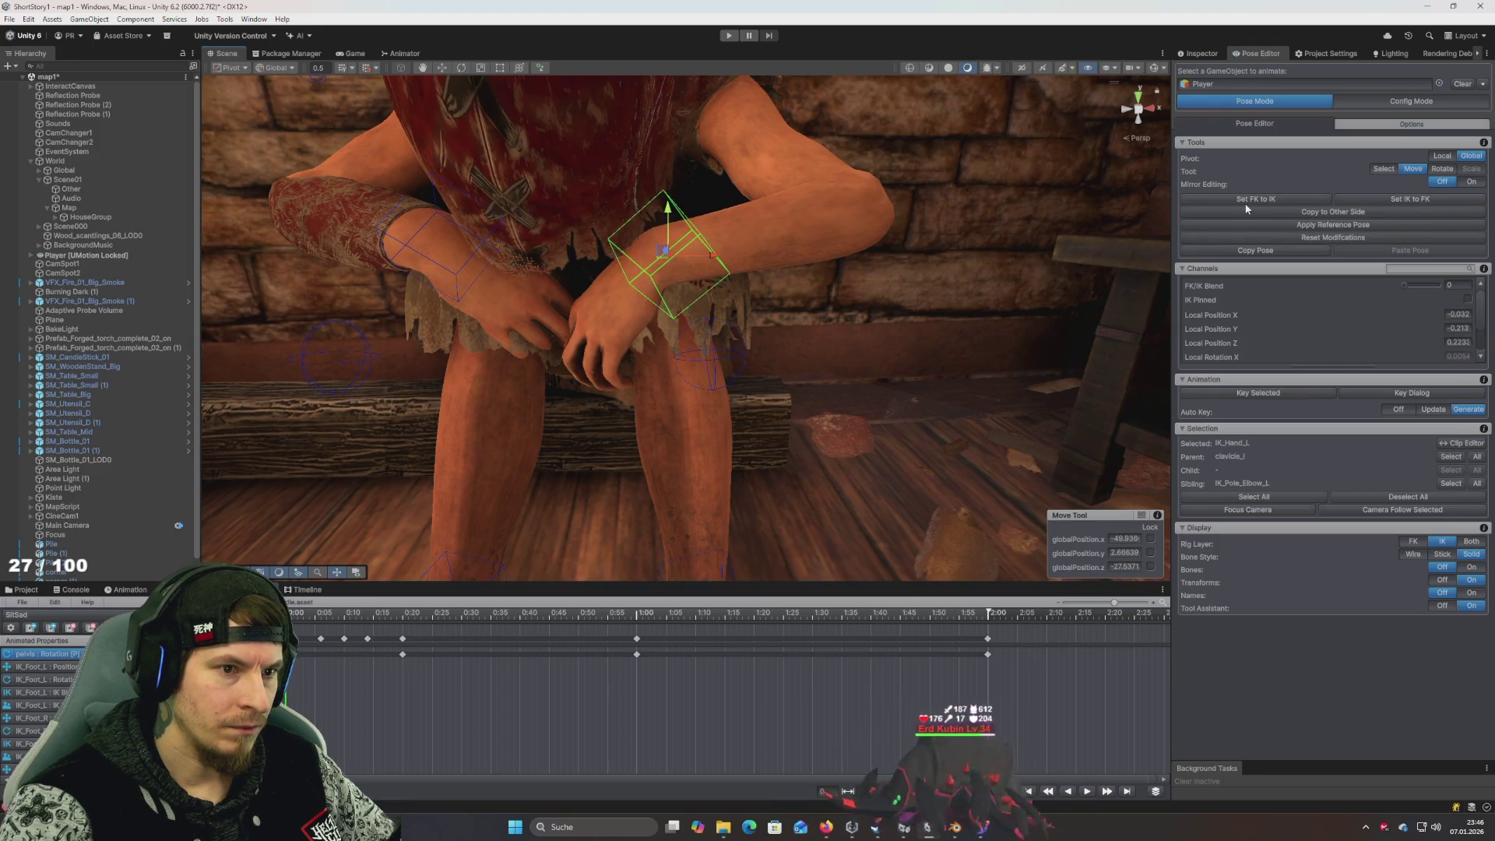
mouse_move(1021, 245)
mouse_down()
mouse_move(611, 282)
mouse_move(779, 317)
mouse_move(802, 267)
mouse_move(735, 217)
mouse_move(951, 394)
mouse_move(949, 365)
mouse_move(875, 347)
mouse_move(778, 187)
mouse_move(535, 327)
mouse_move(795, 311)
mouse_move(873, 240)
mouse_up()
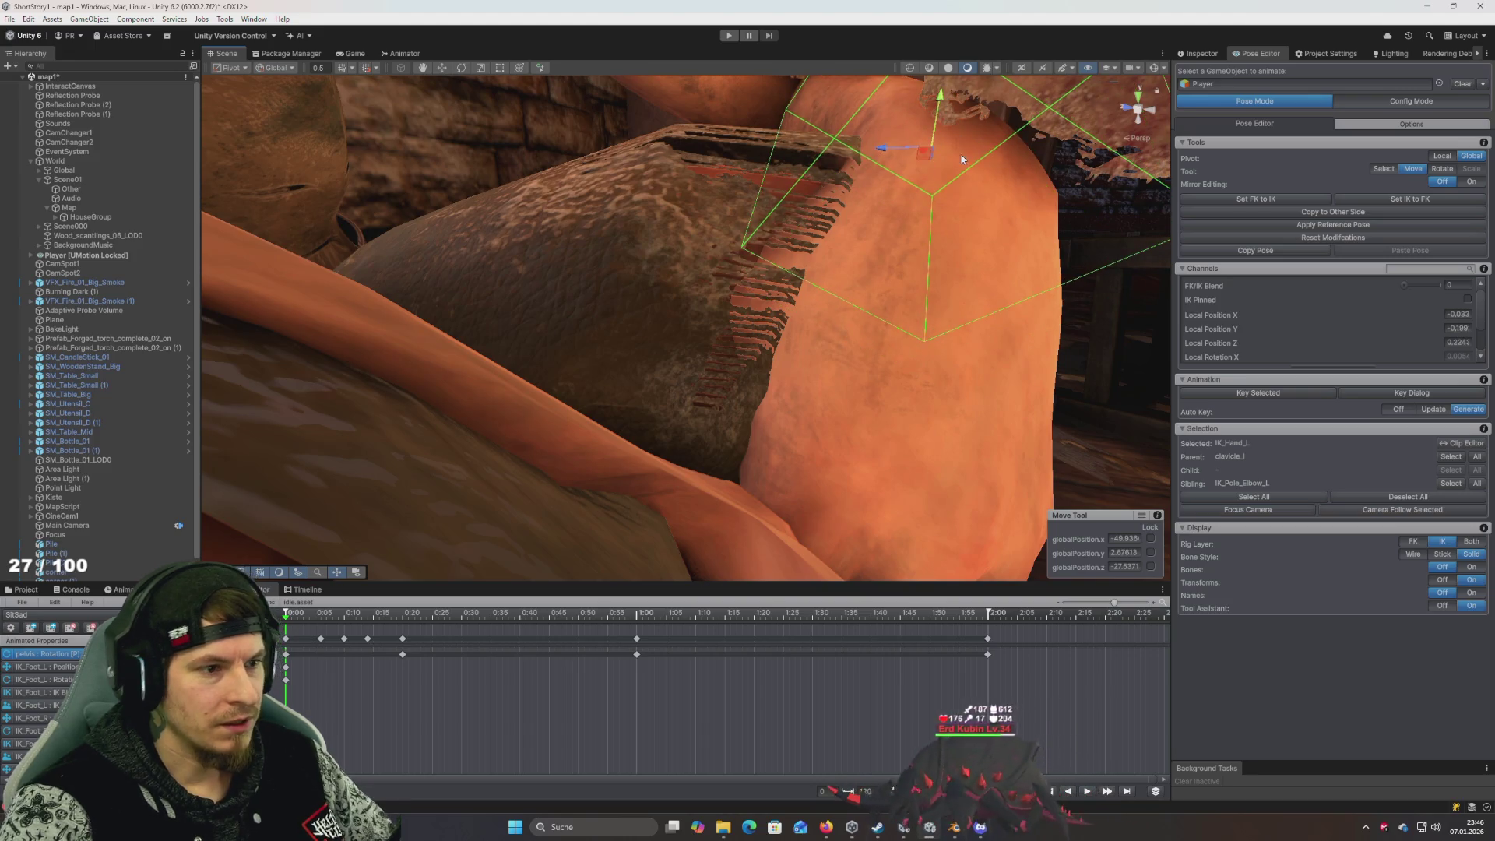
drag(937, 157, 934, 137)
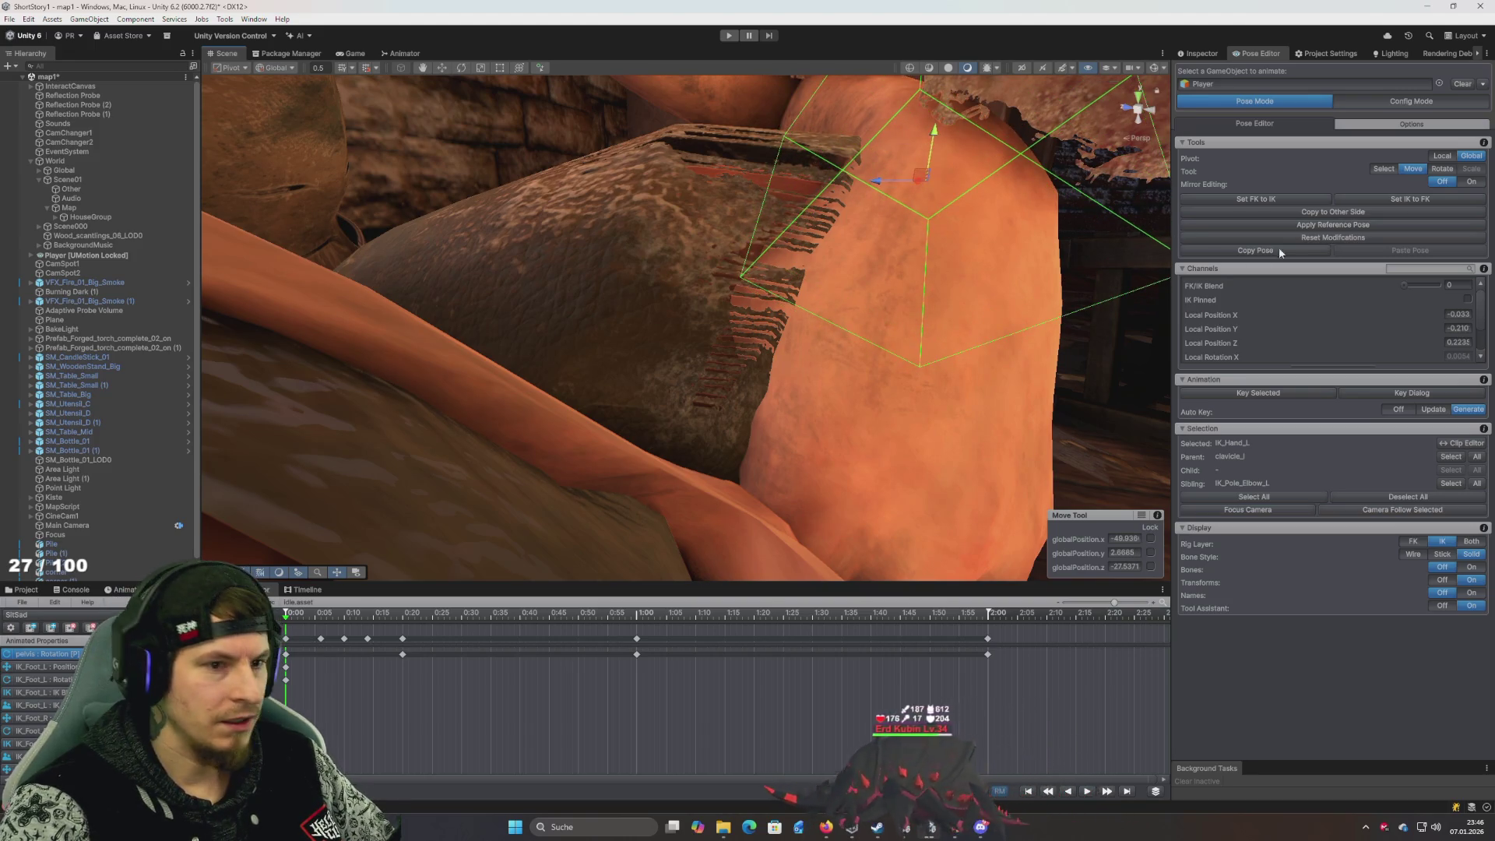
click(1256, 199)
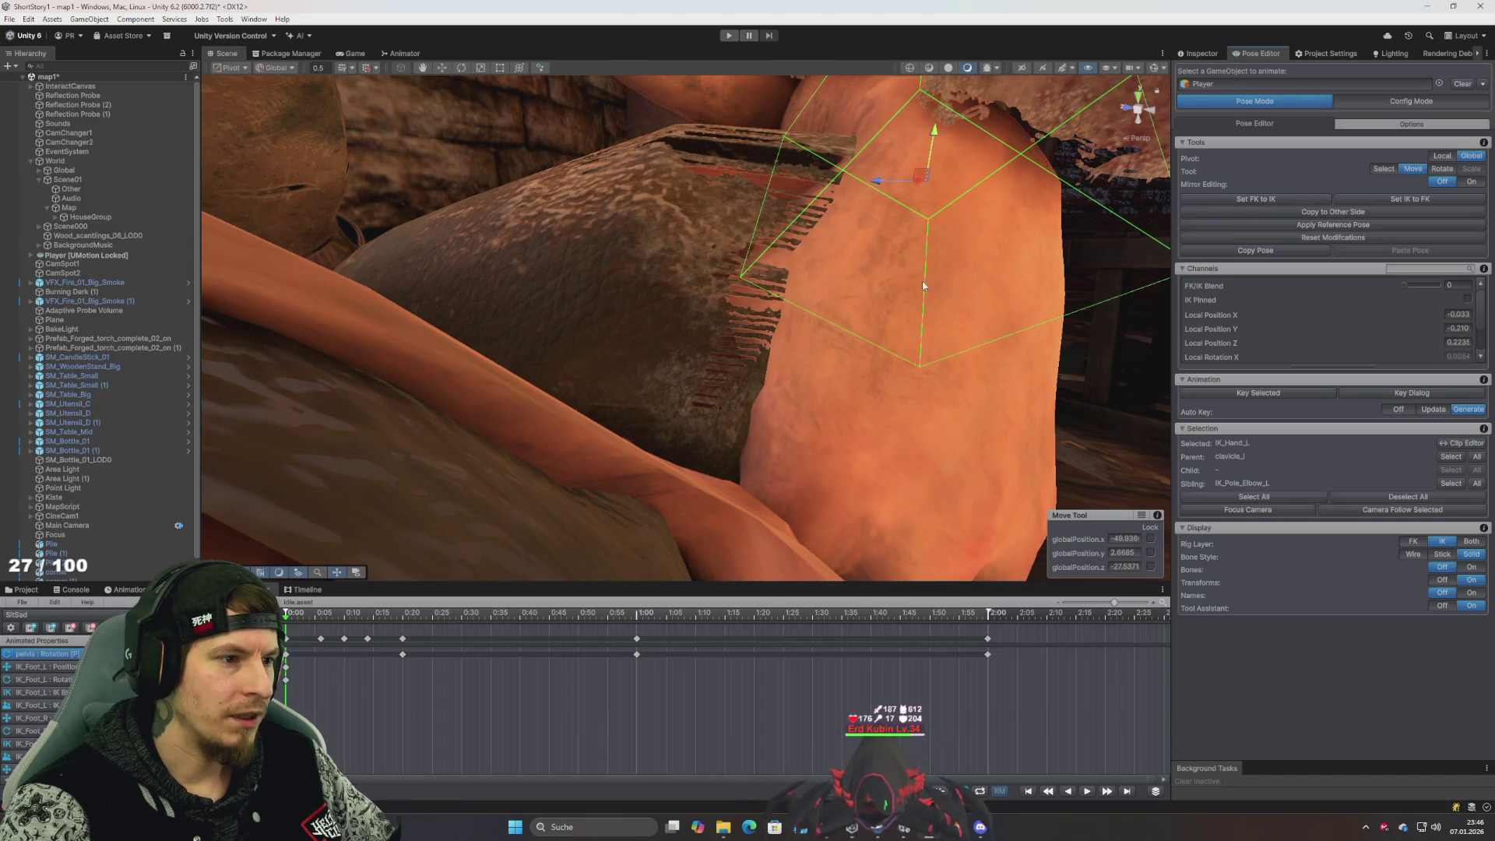
Rotate the left wrist with Local handles to about 37.45, 336.92, 132.11
key(e)
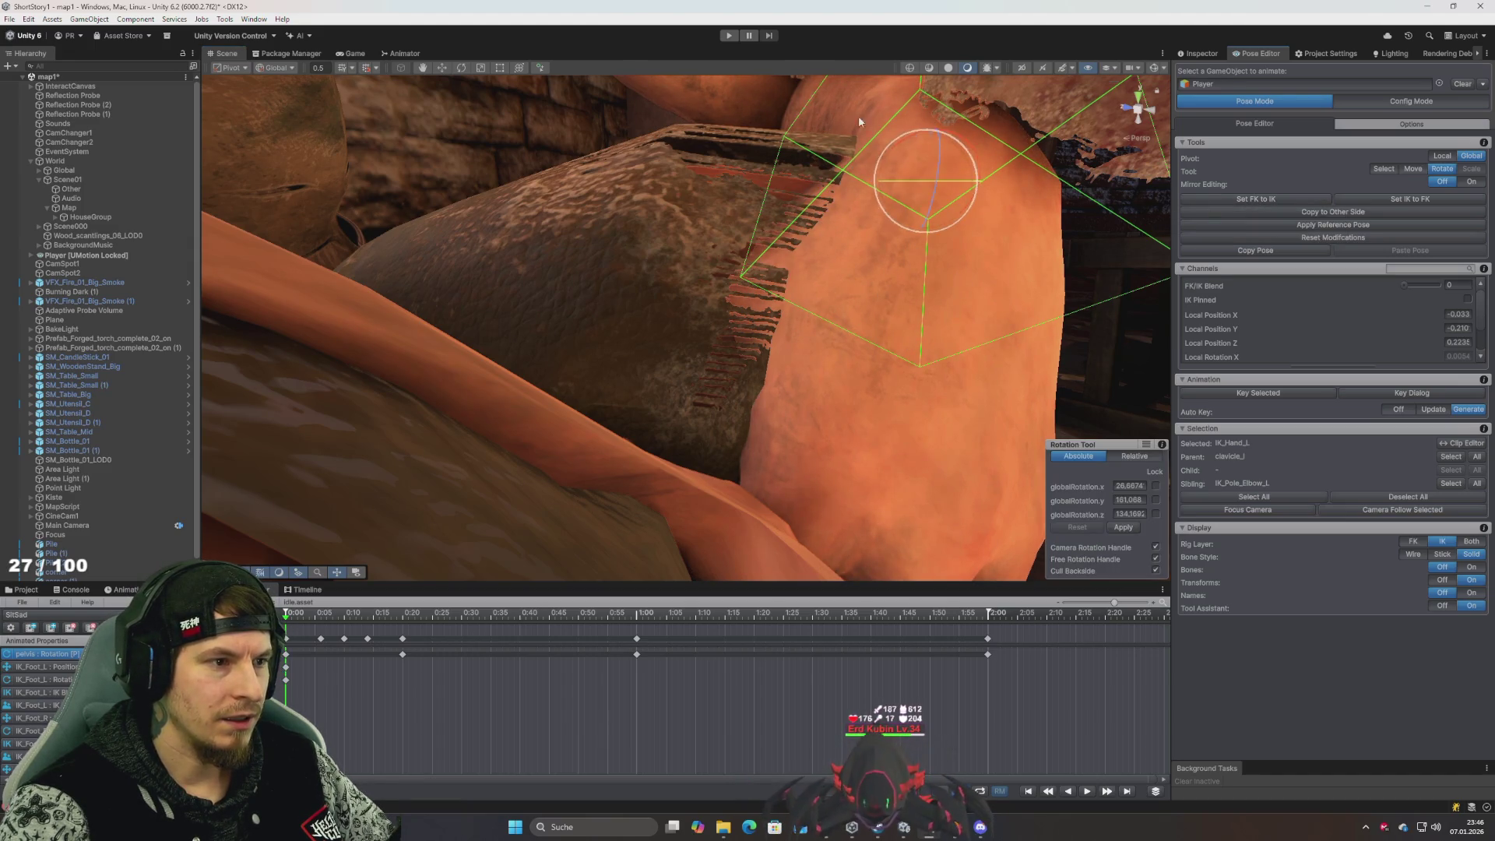
click(275, 68)
click(283, 95)
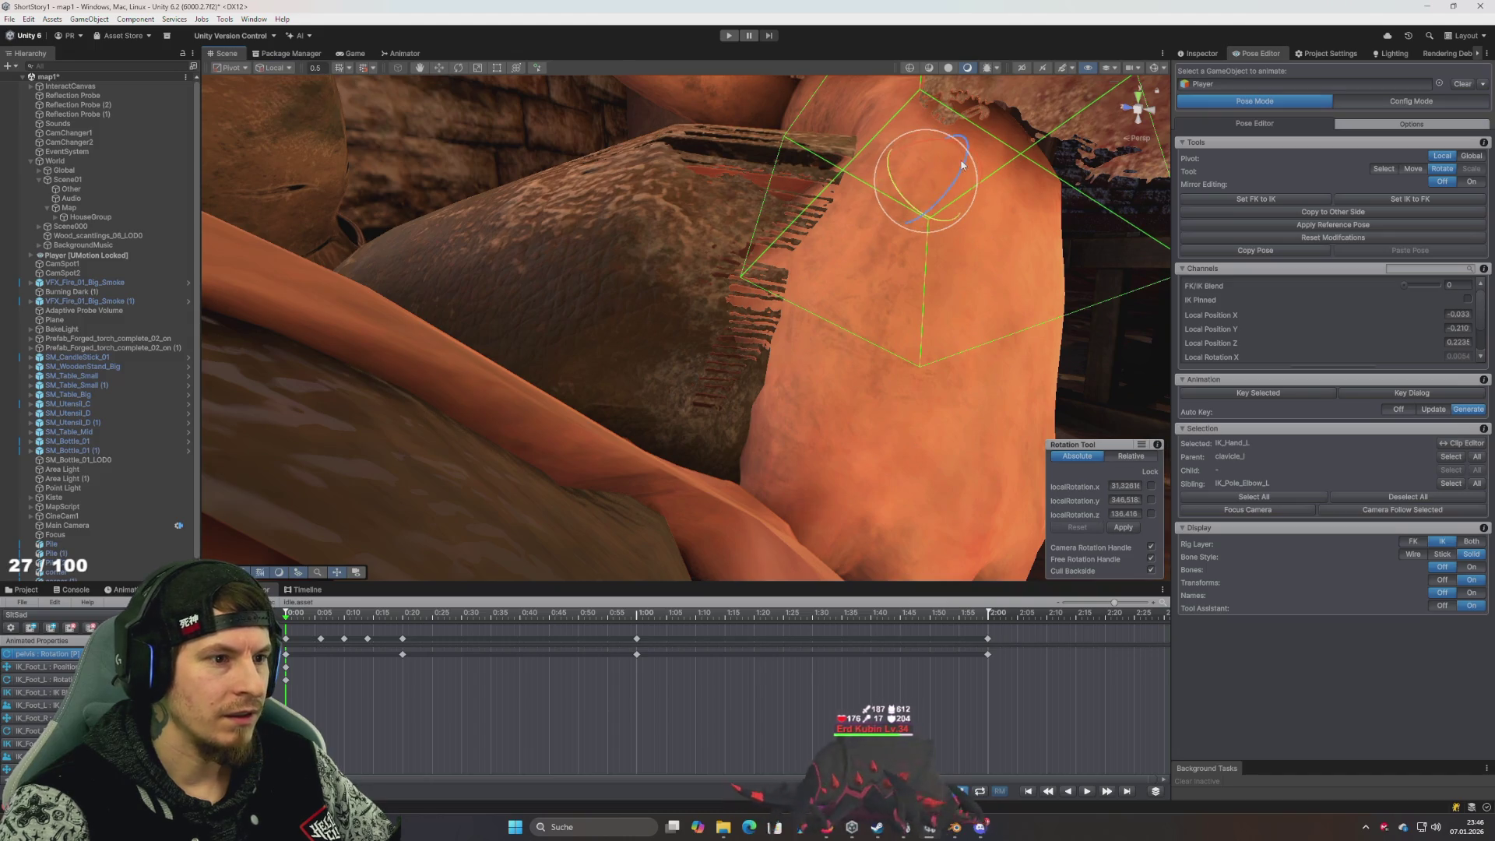
drag(925, 141, 1160, 205)
mouse_move(946, 243)
mouse_down()
mouse_move(774, 229)
mouse_move(845, 257)
mouse_move(705, 199)
mouse_move(740, 225)
mouse_move(714, 205)
mouse_move(749, 265)
mouse_up()
Move the left hand up and inward and twist the wrist, syncing the arm with Set FK to IK
key(w)
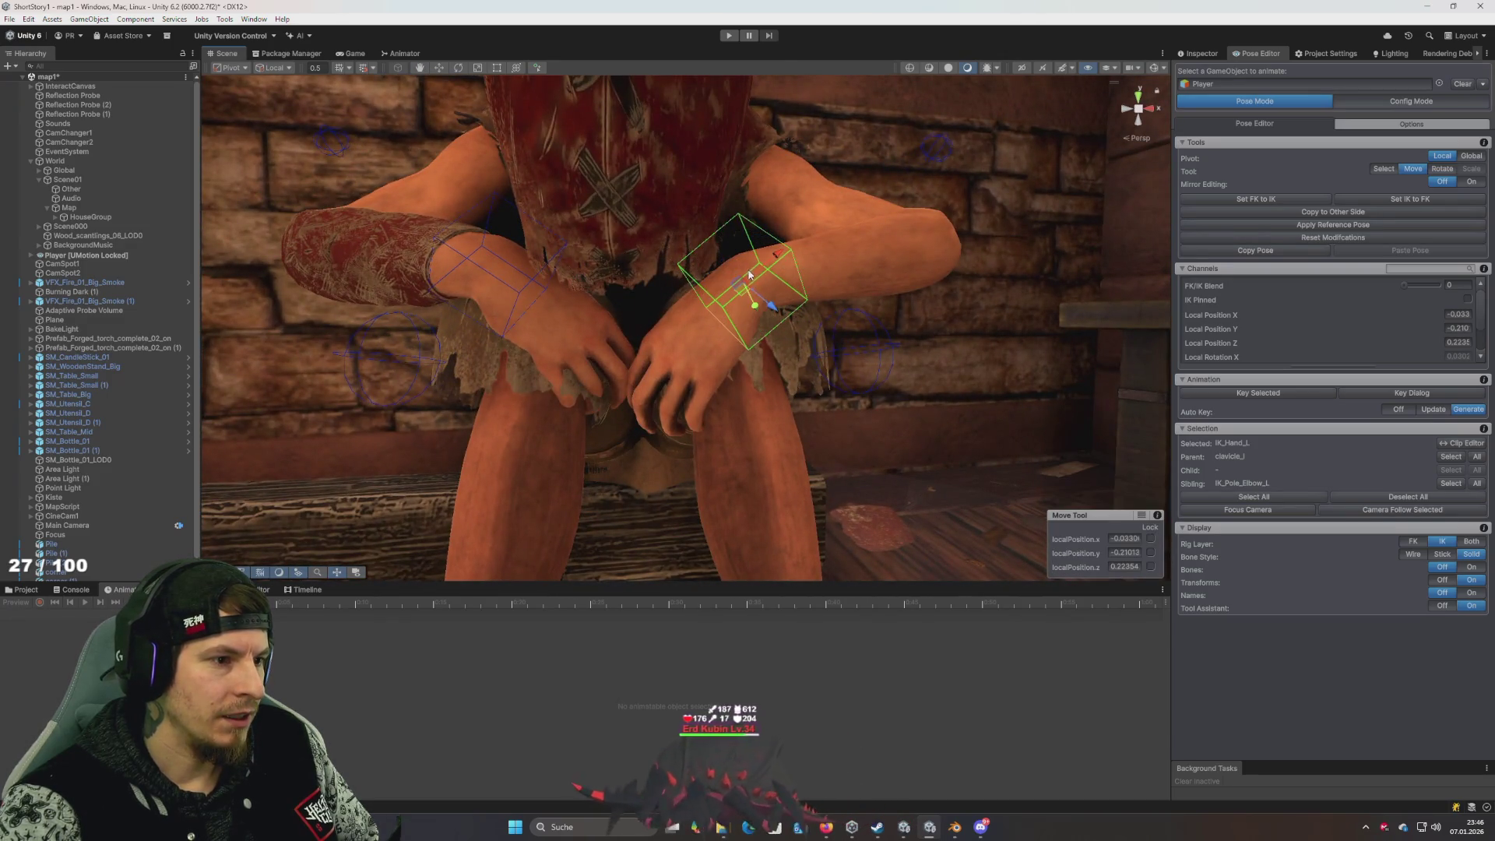
mouse_move(754, 309)
mouse_down()
mouse_move(727, 260)
mouse_move(718, 274)
mouse_up()
key(e)
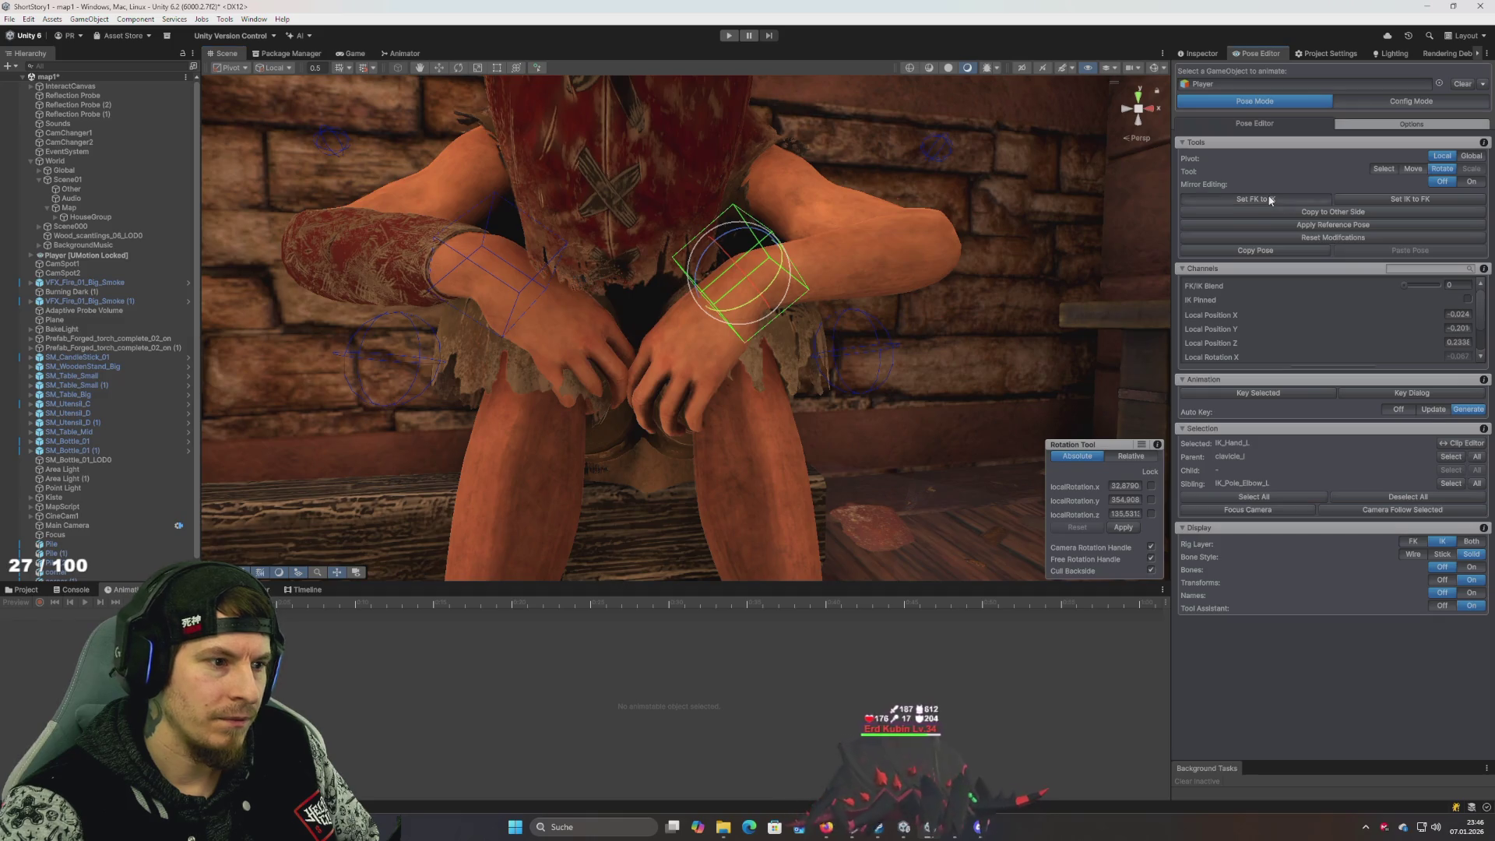
click(1270, 200)
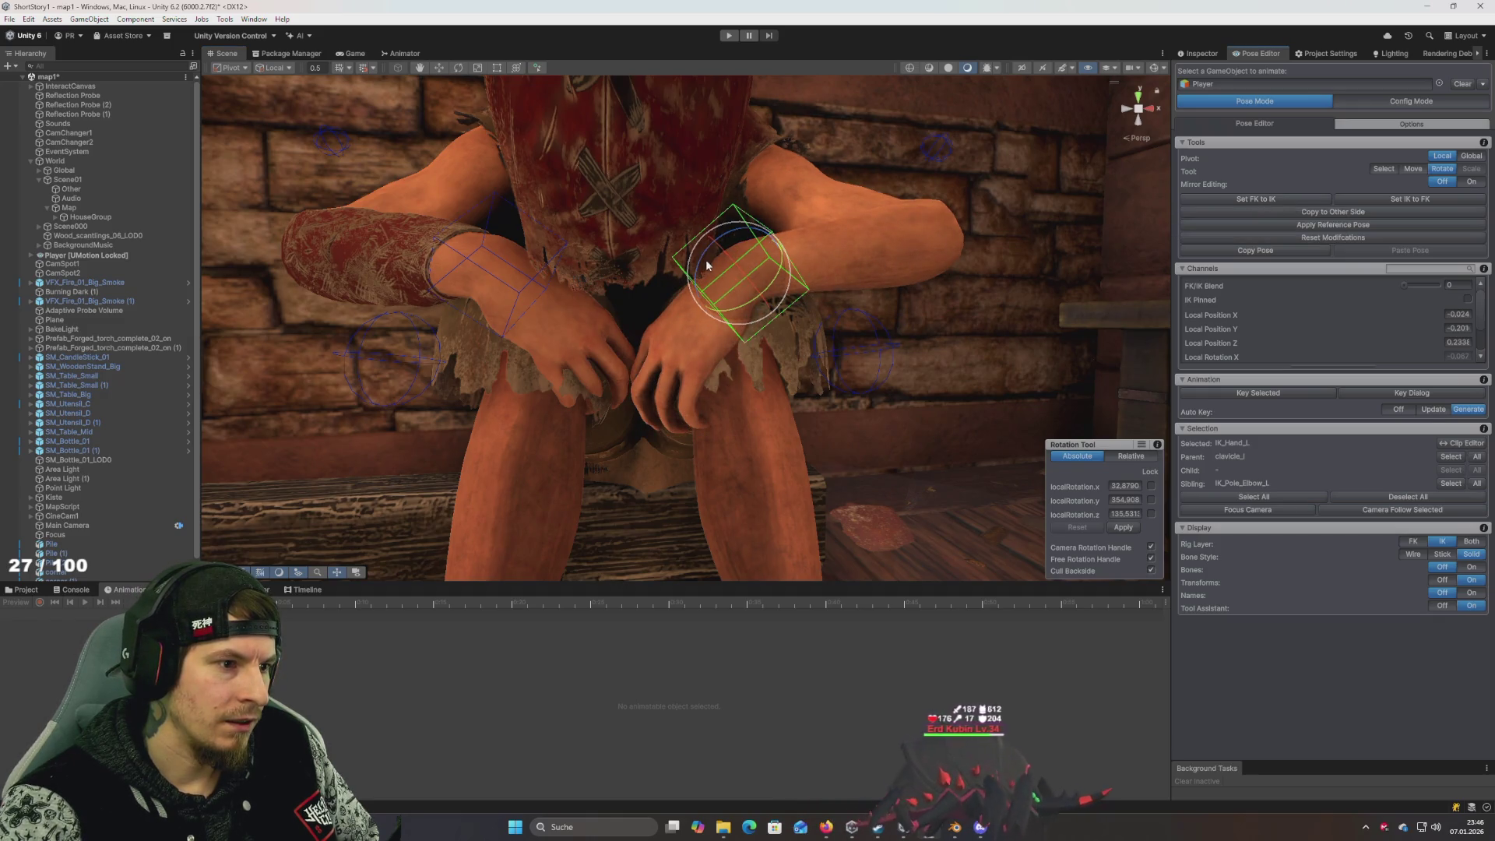
drag(708, 265, 701, 264)
click(1255, 200)
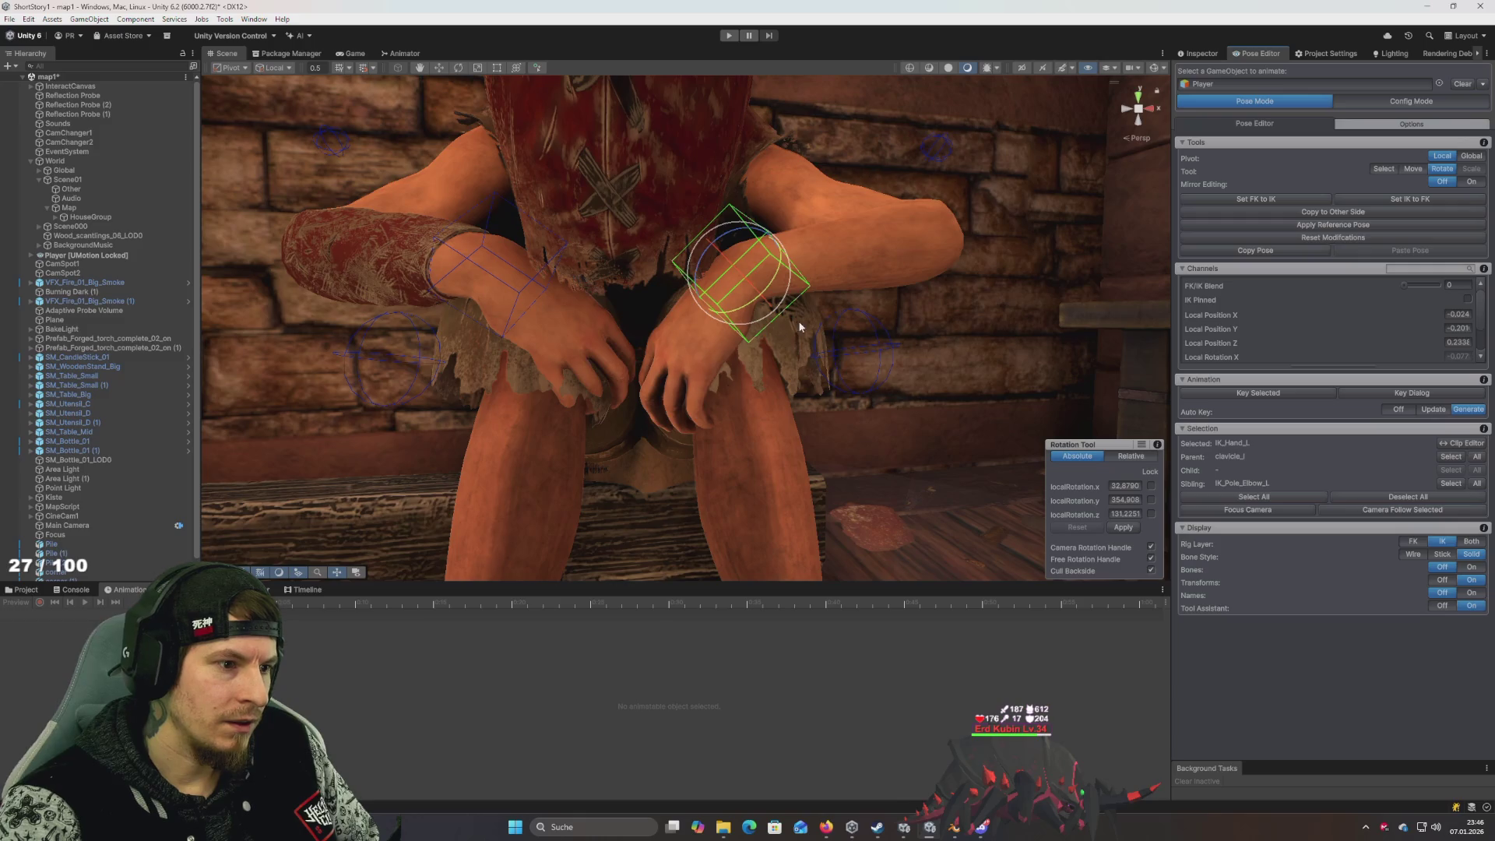
mouse_move(738, 265)
mouse_down()
mouse_move(937, 279)
mouse_move(872, 297)
mouse_up()
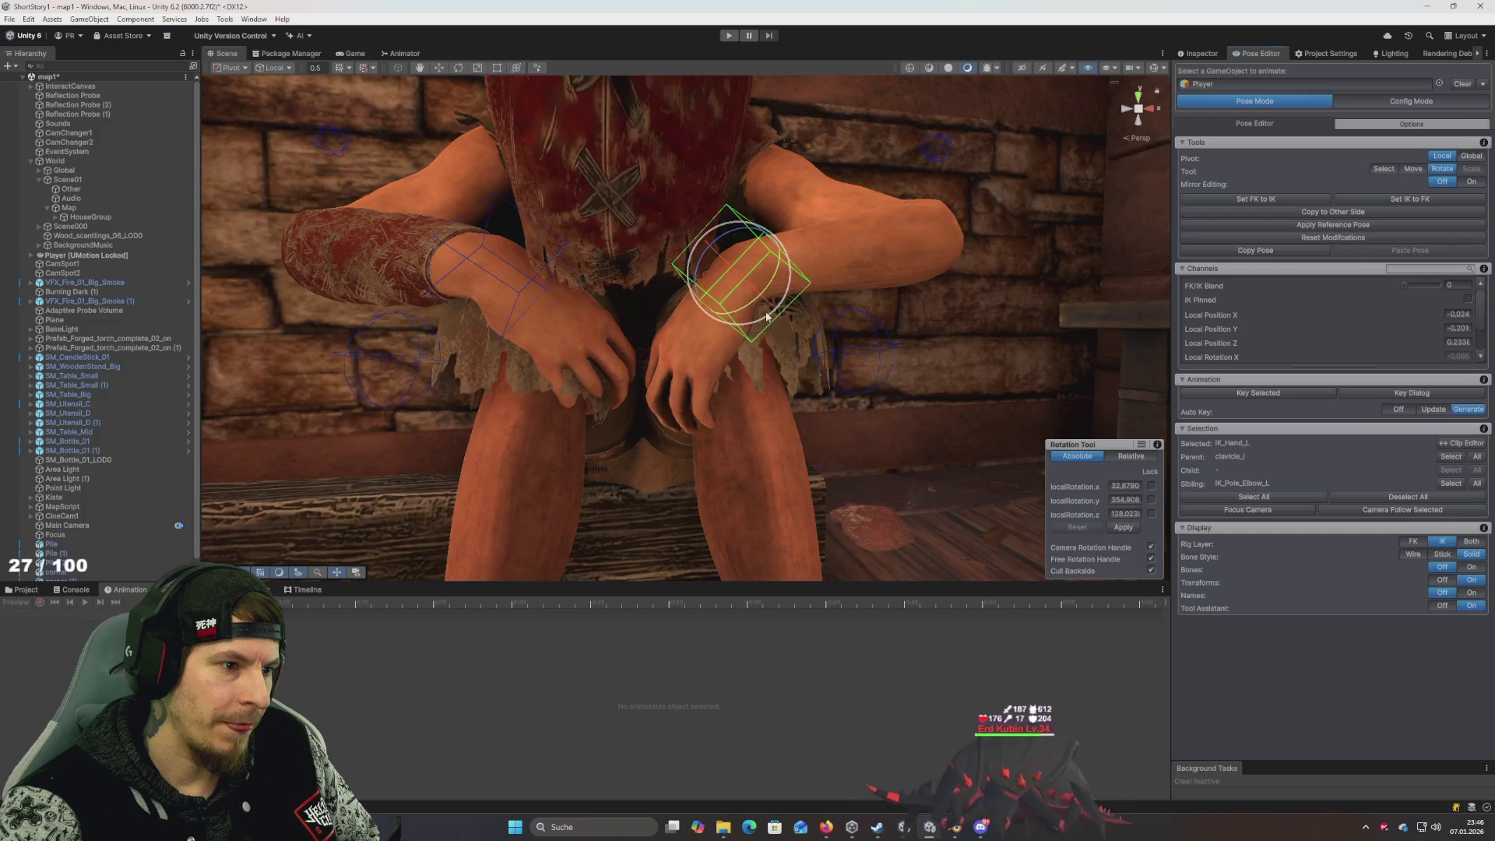
Nudge the right hand target to about -0.026, 0.213, -0.215, then select all controls
mouse_move(767, 315)
mouse_down()
mouse_move(690, 249)
mouse_move(572, 200)
mouse_move(506, 233)
mouse_move(826, 265)
mouse_move(772, 262)
mouse_up()
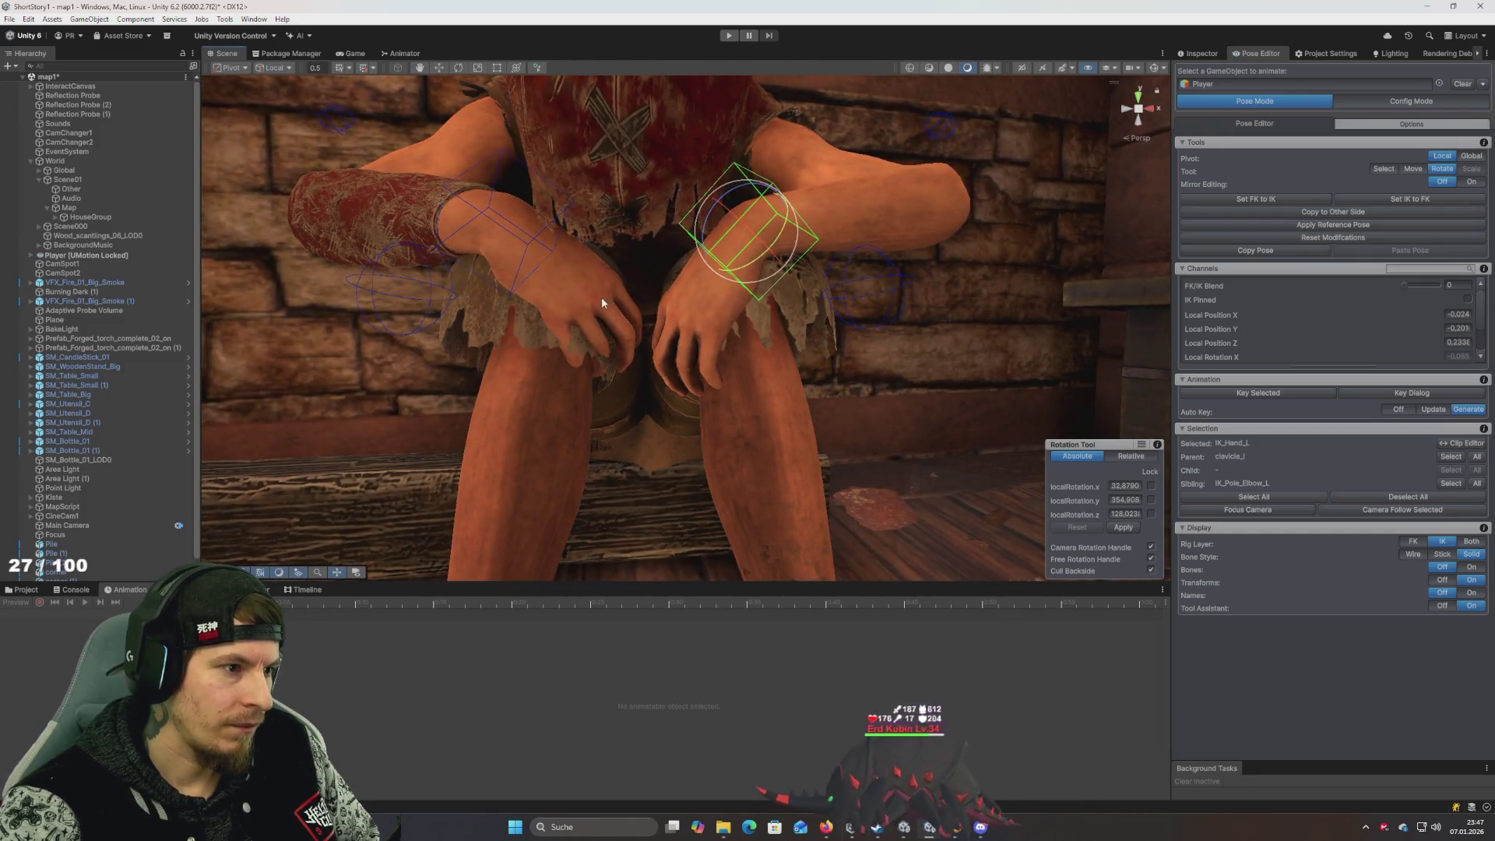
click(512, 230)
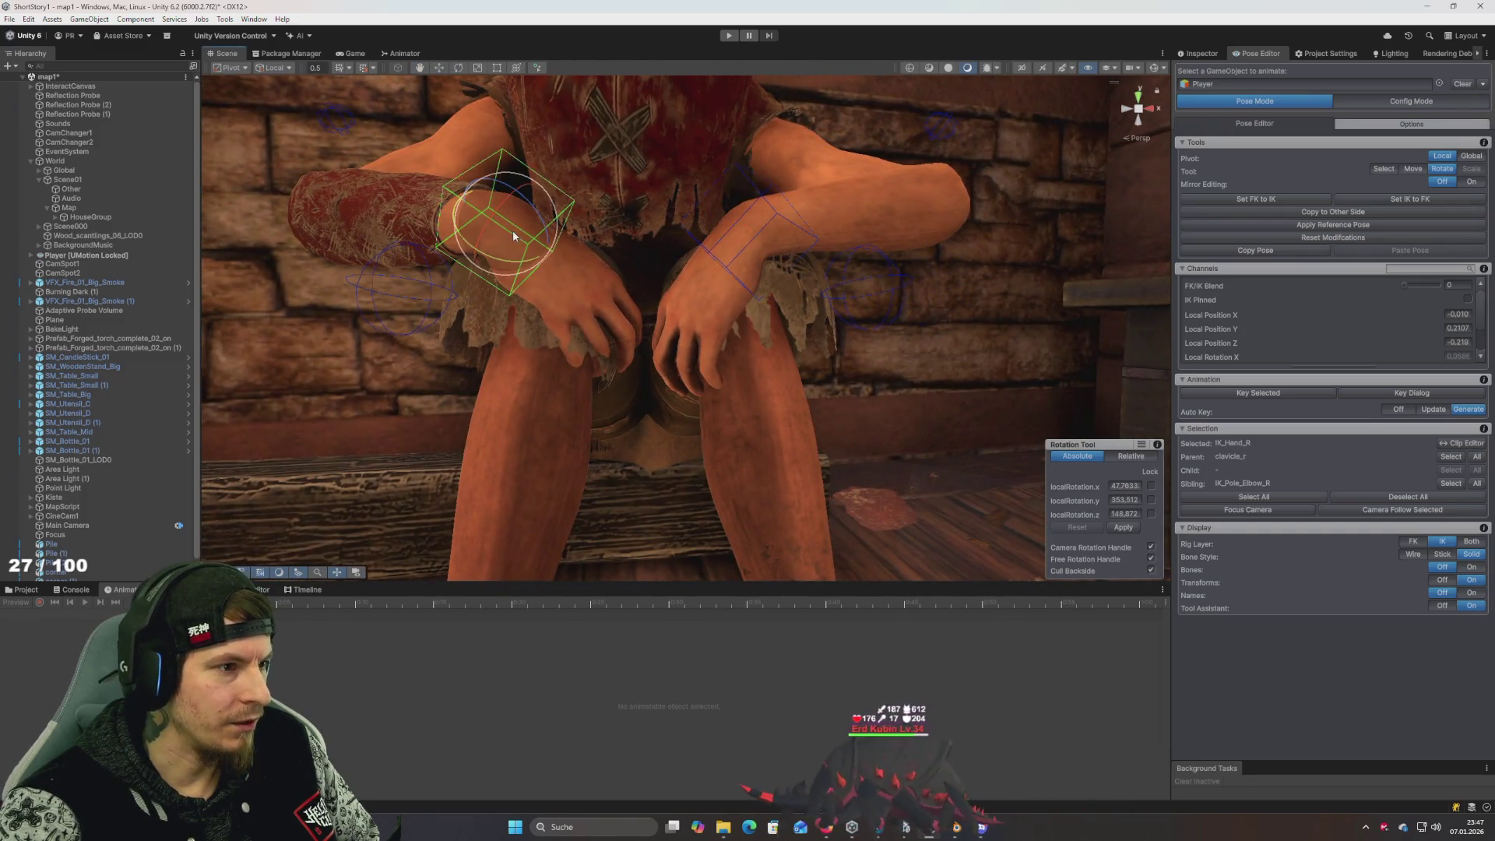
drag(527, 231, 547, 309)
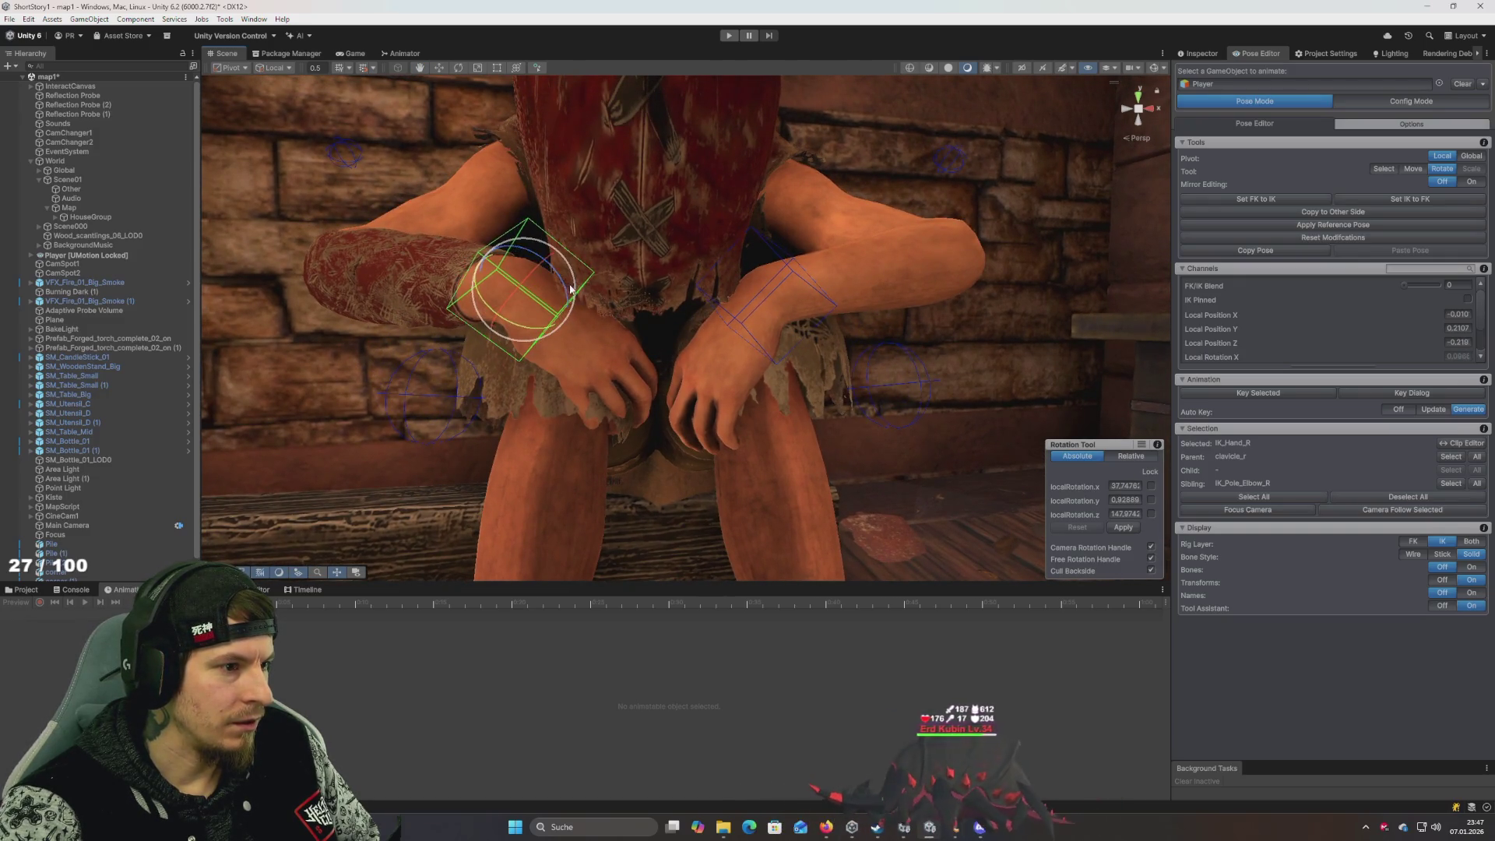
key(w)
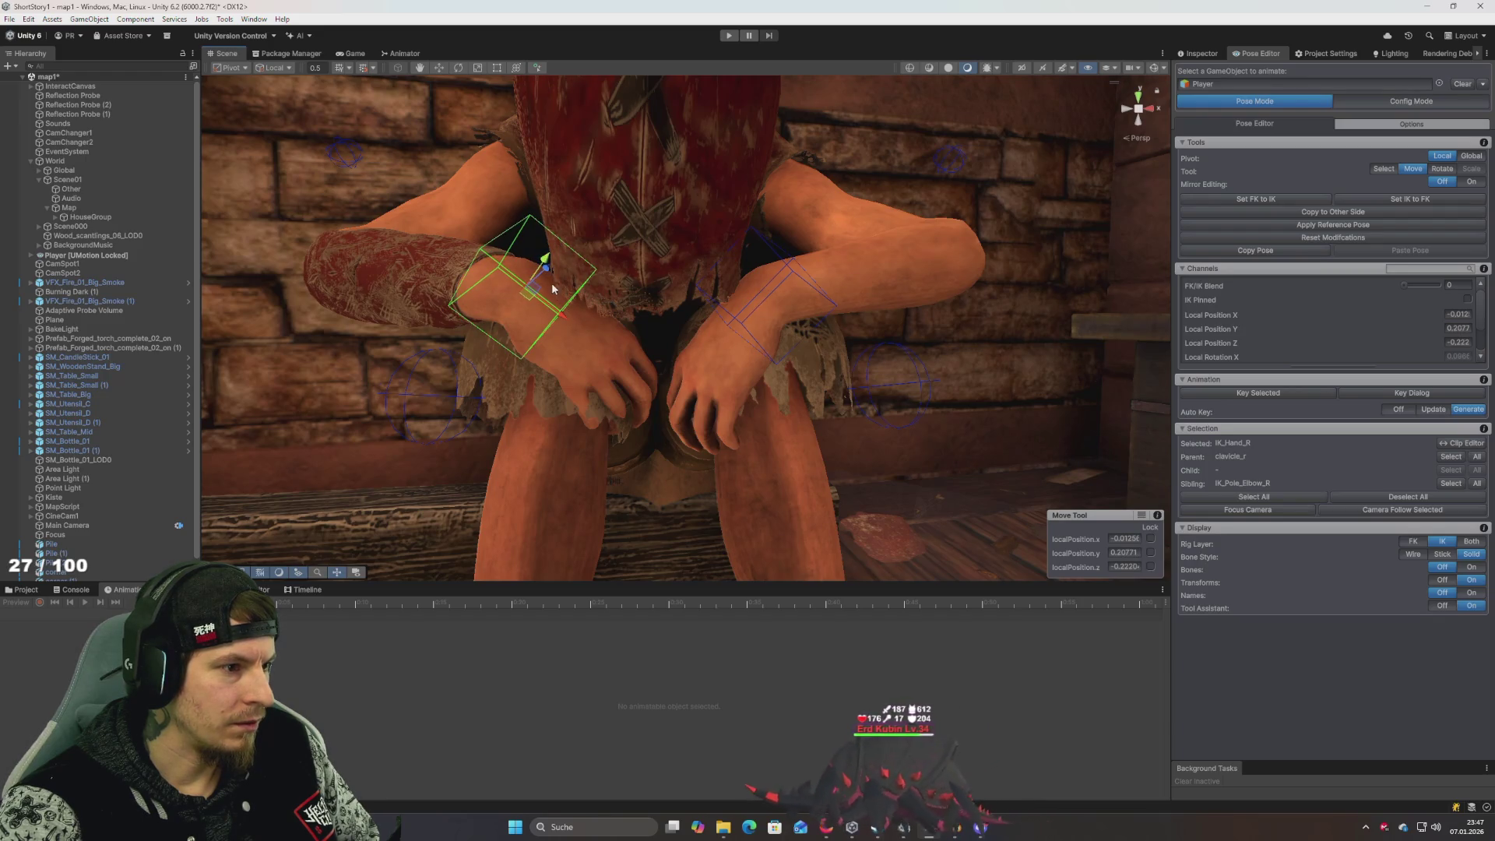
drag(547, 274, 578, 326)
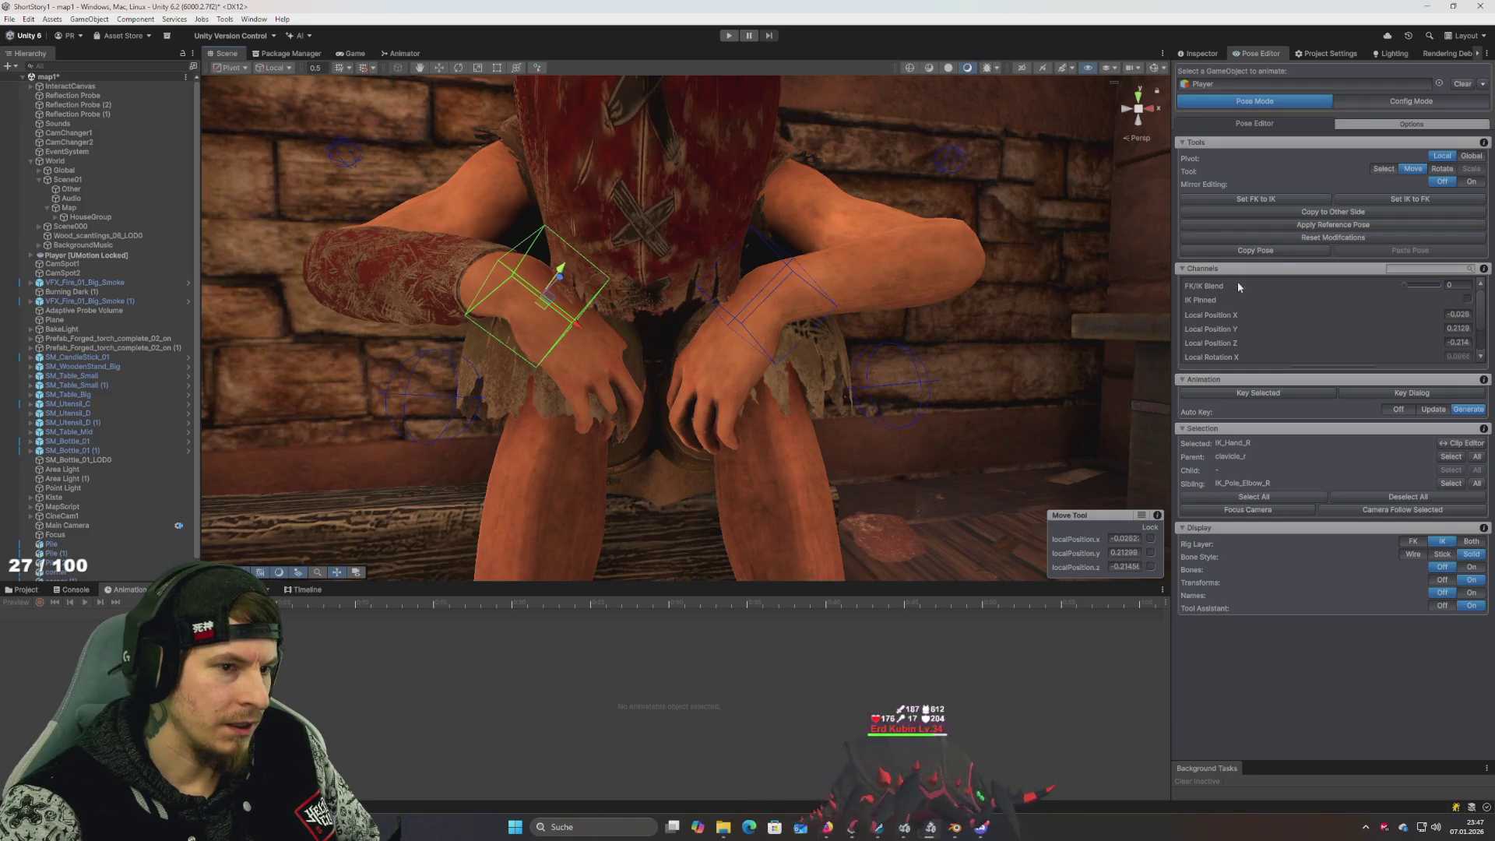
mouse_move(785, 293)
mouse_down()
mouse_move(833, 308)
mouse_move(540, 276)
mouse_move(901, 351)
mouse_move(961, 343)
mouse_move(992, 352)
mouse_move(927, 347)
mouse_move(971, 348)
mouse_move(1076, 393)
mouse_move(935, 395)
mouse_move(1054, 410)
mouse_move(1035, 382)
mouse_up()
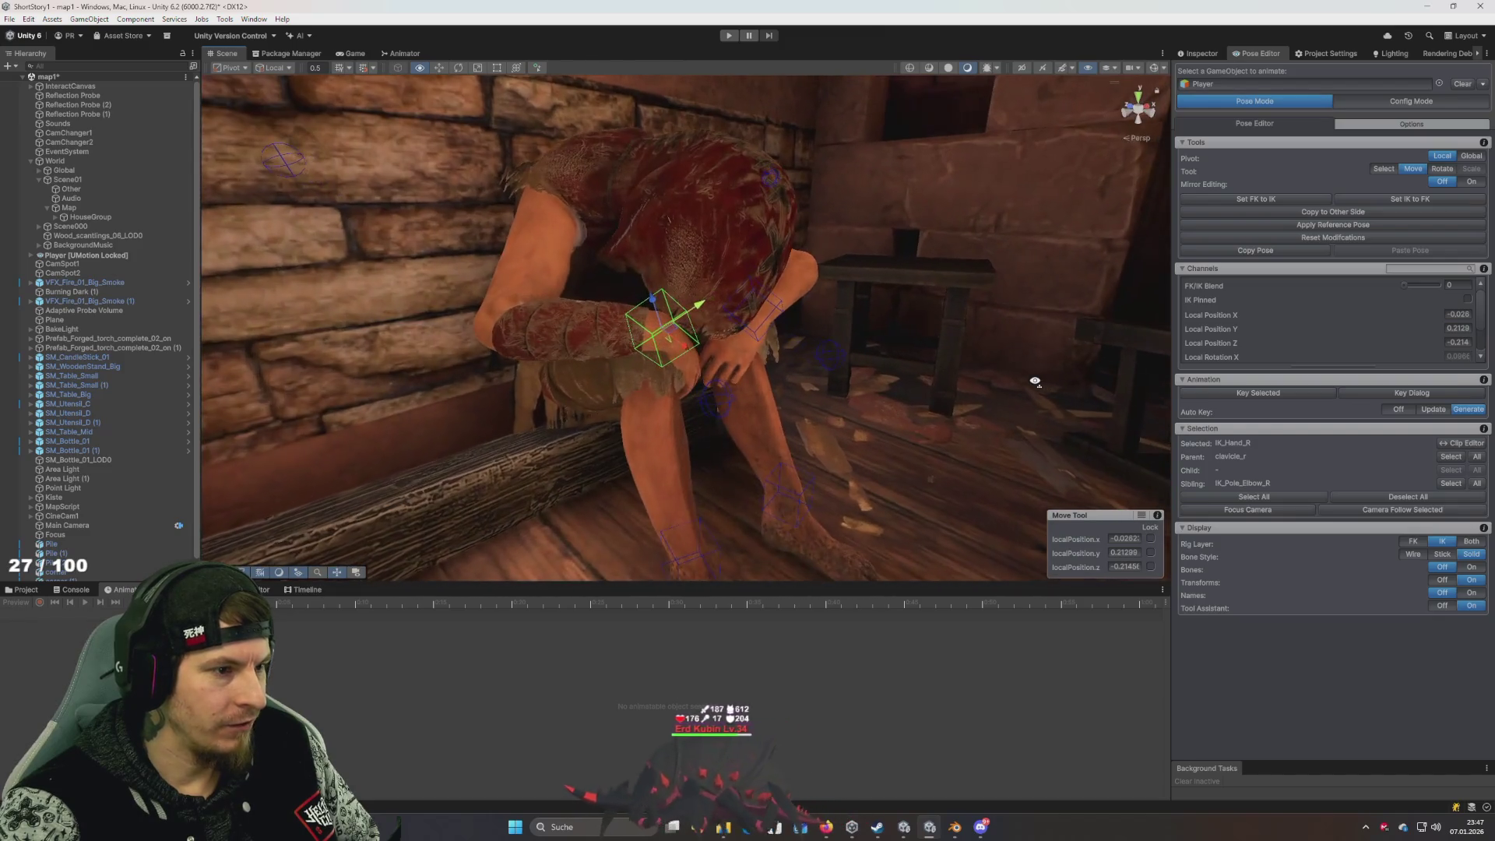
scroll(1035, 380, down, 5)
key(ctrl+a)
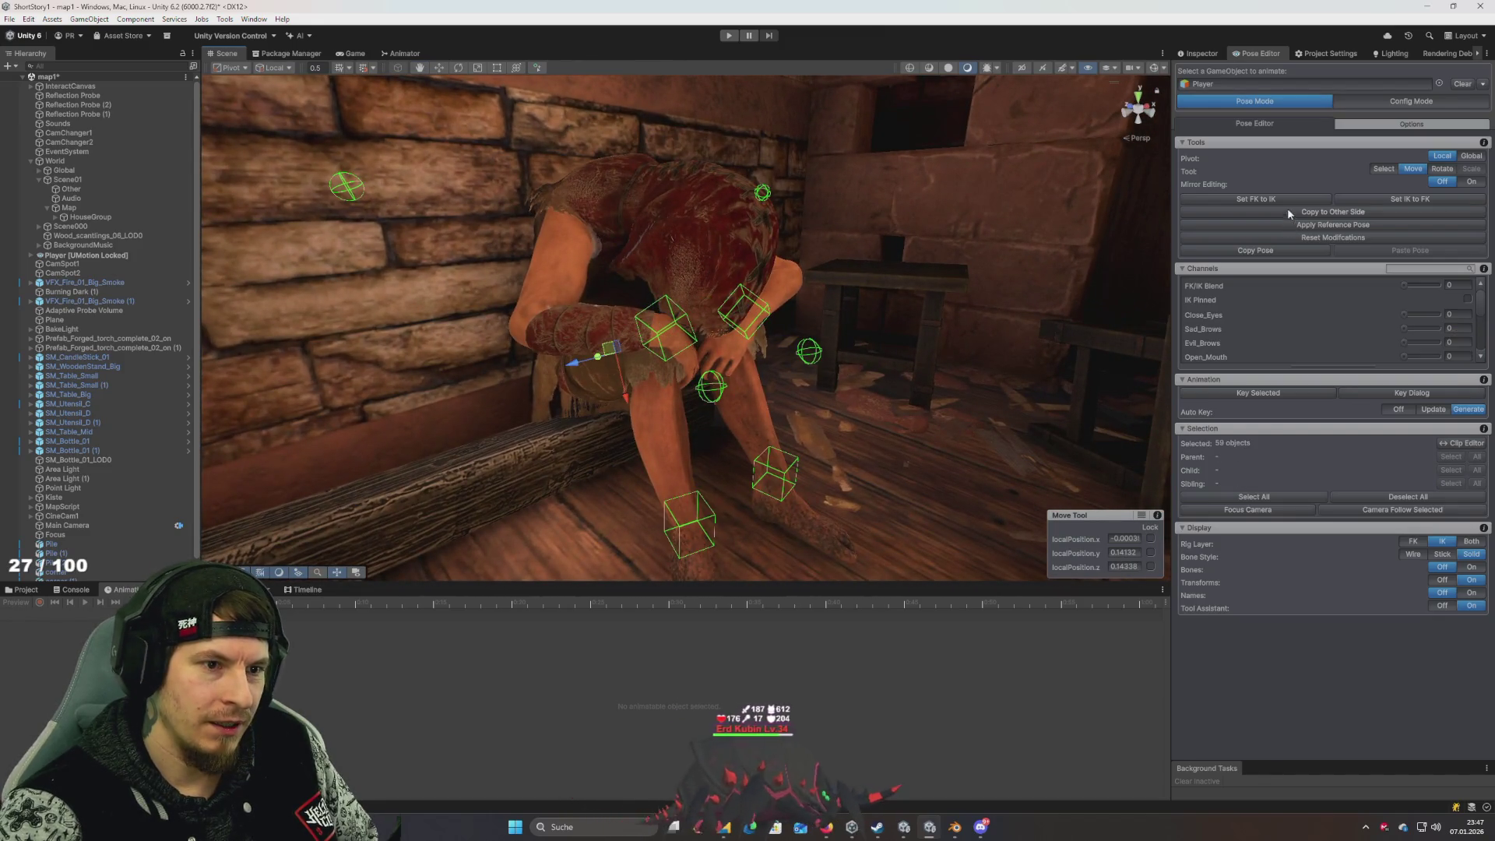
Open the SitSad clip's keyframes and key the current pose at 1:00 and 2:00
click(50, 590)
click(303, 591)
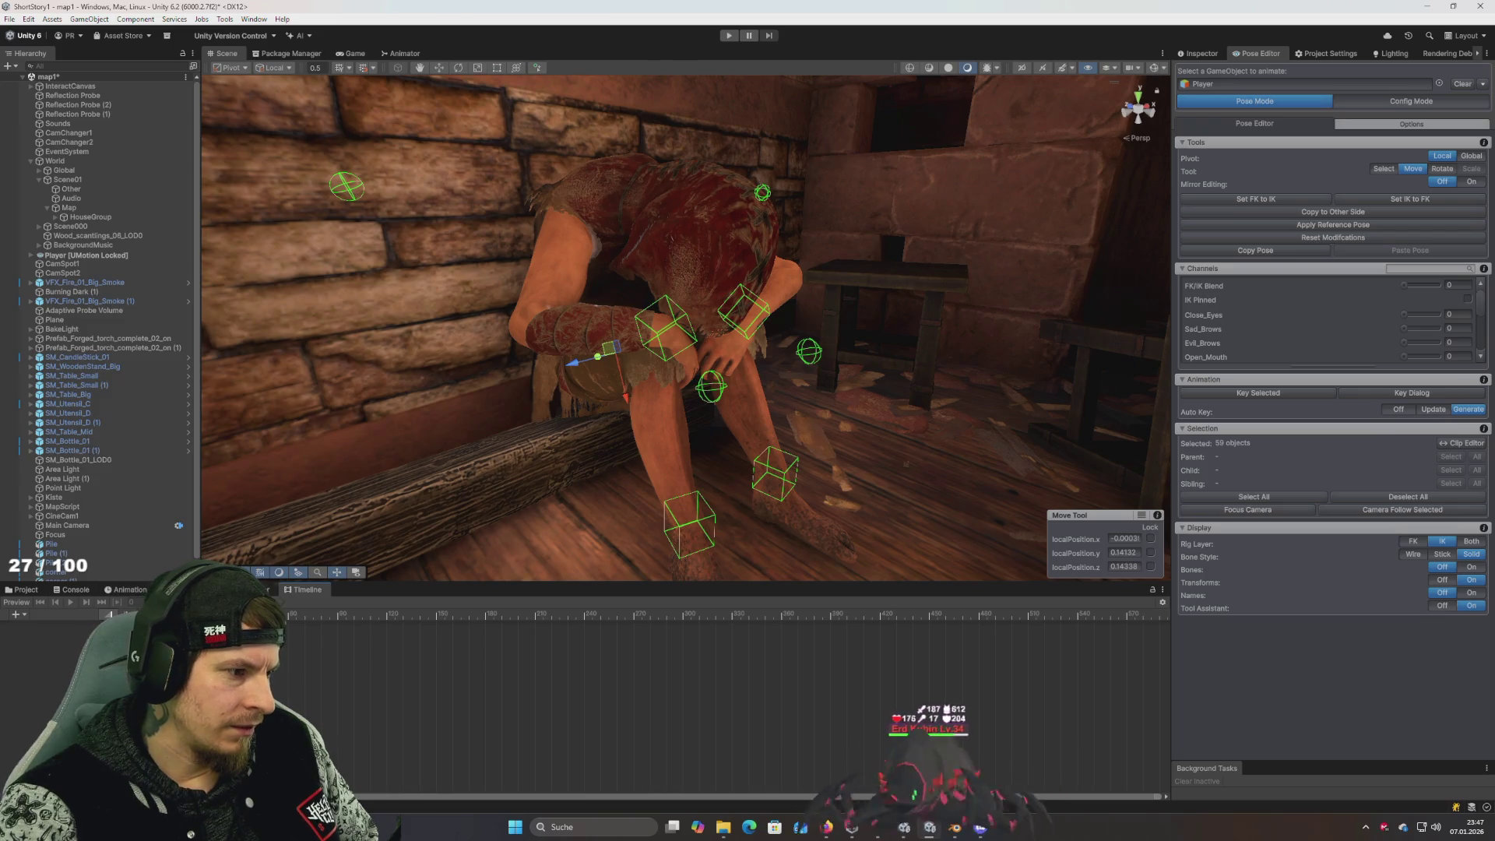
click(265, 590)
click(287, 639)
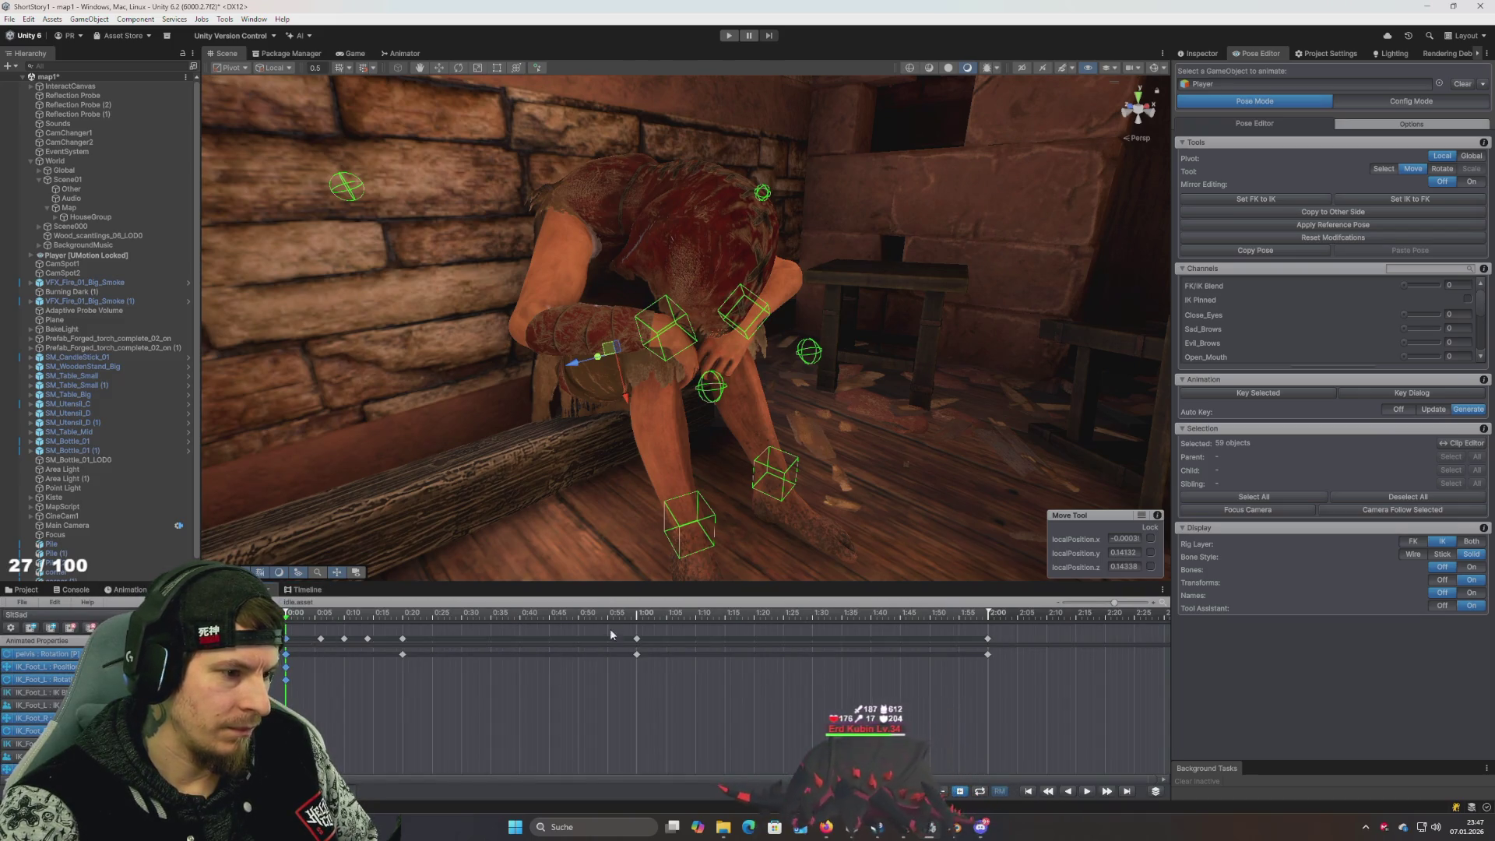
click(637, 613)
key(ctrl+v)
click(987, 613)
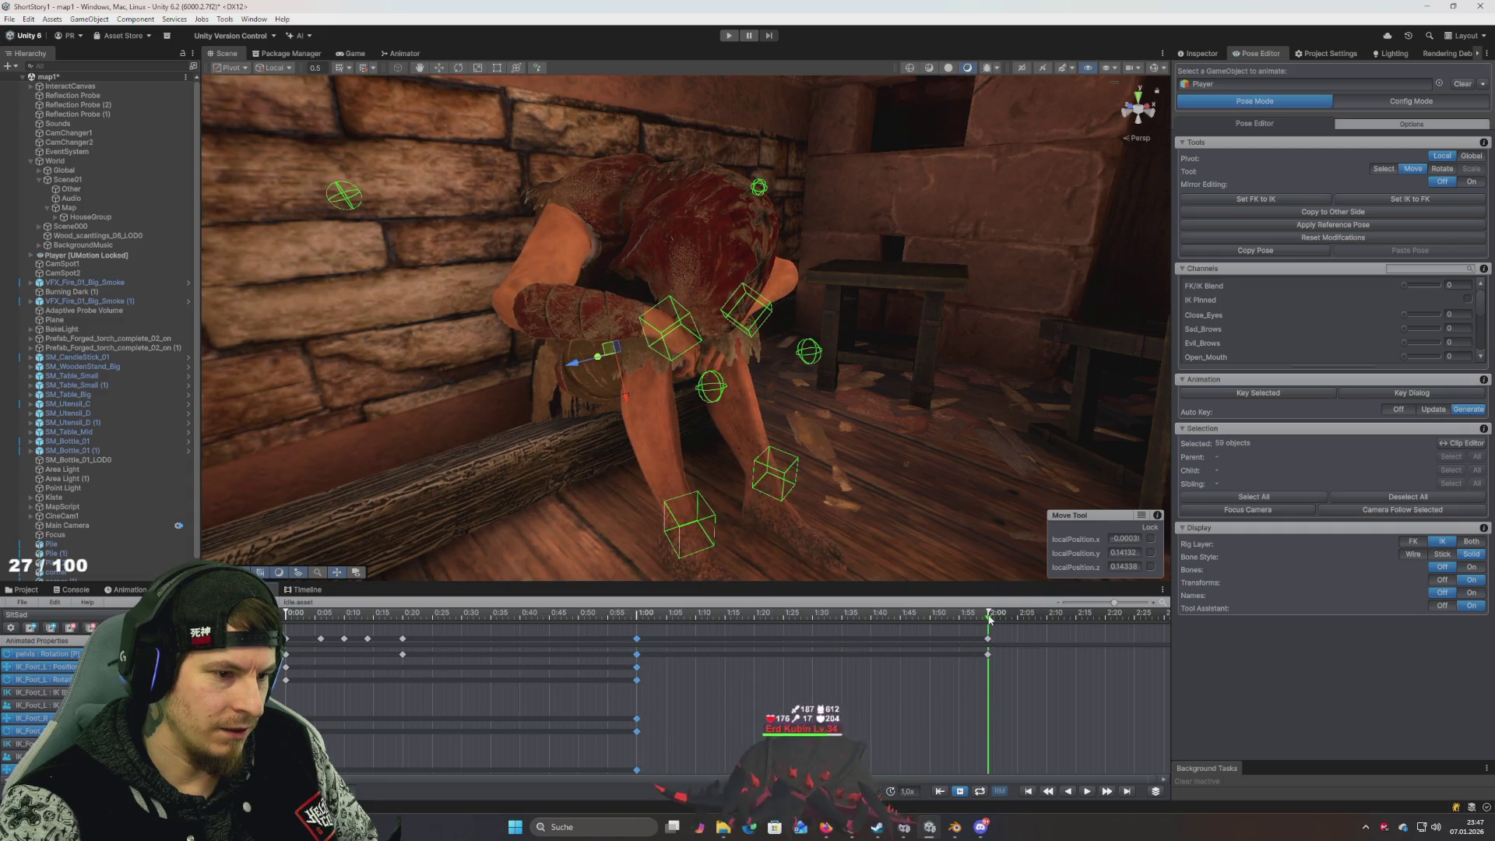
key(ctrl+v)
Preview the animation, then delete the stray keyframes near 0:06 and 0:20
key(space)
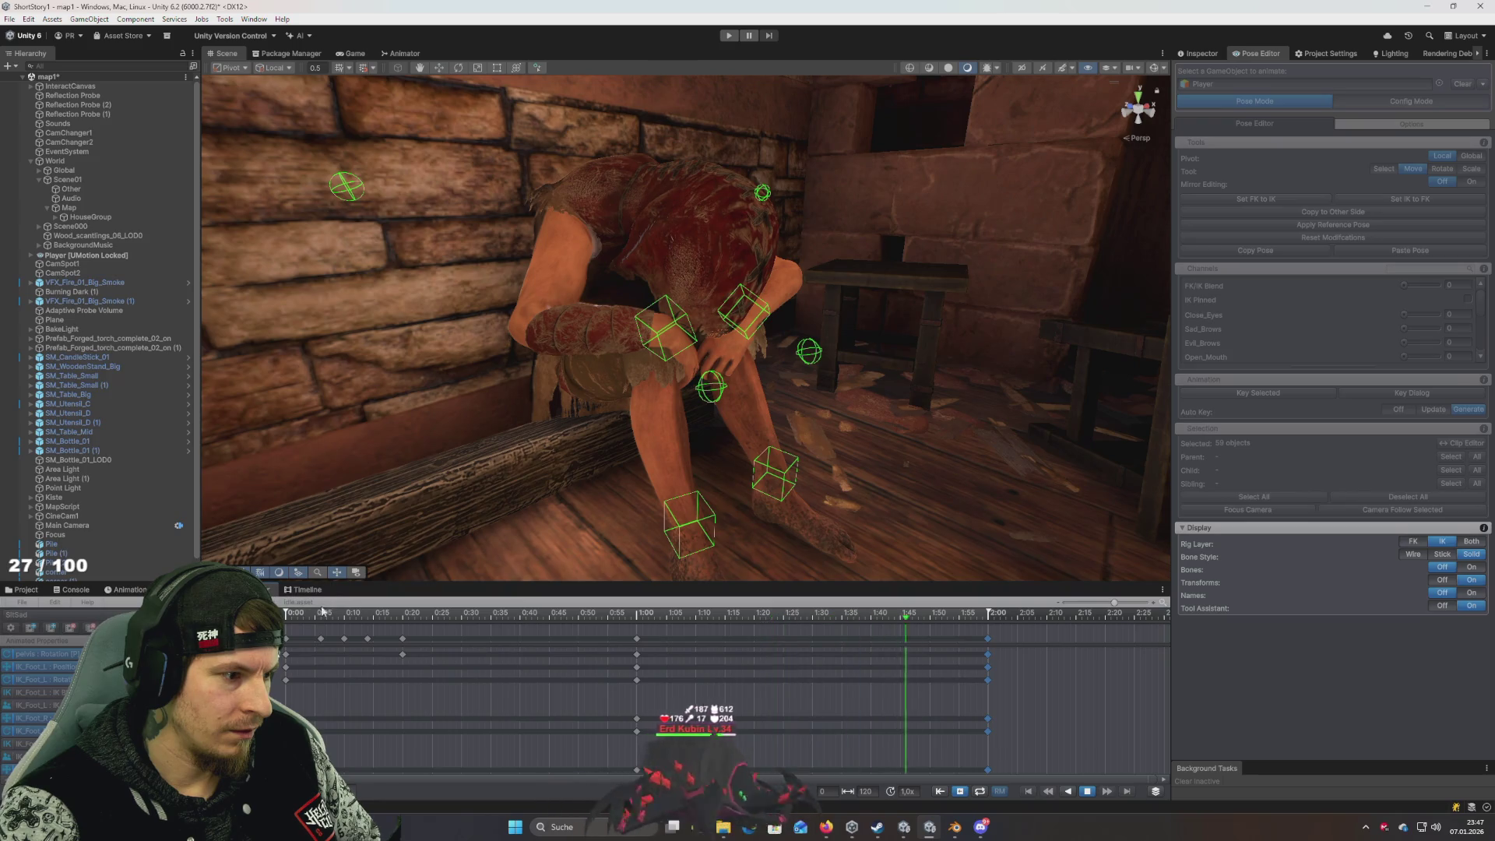
key(space)
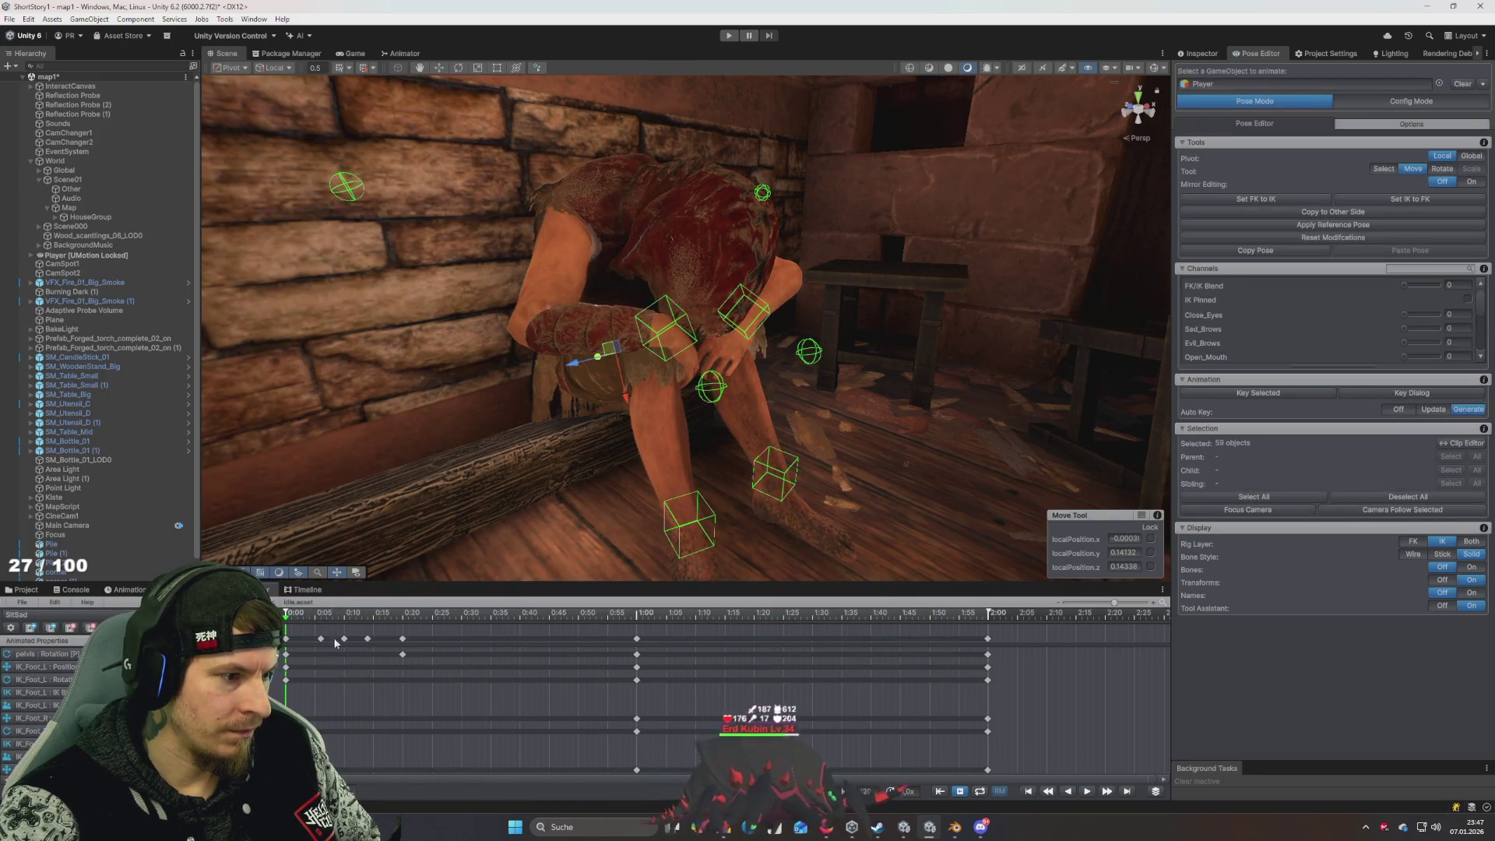
click(321, 639)
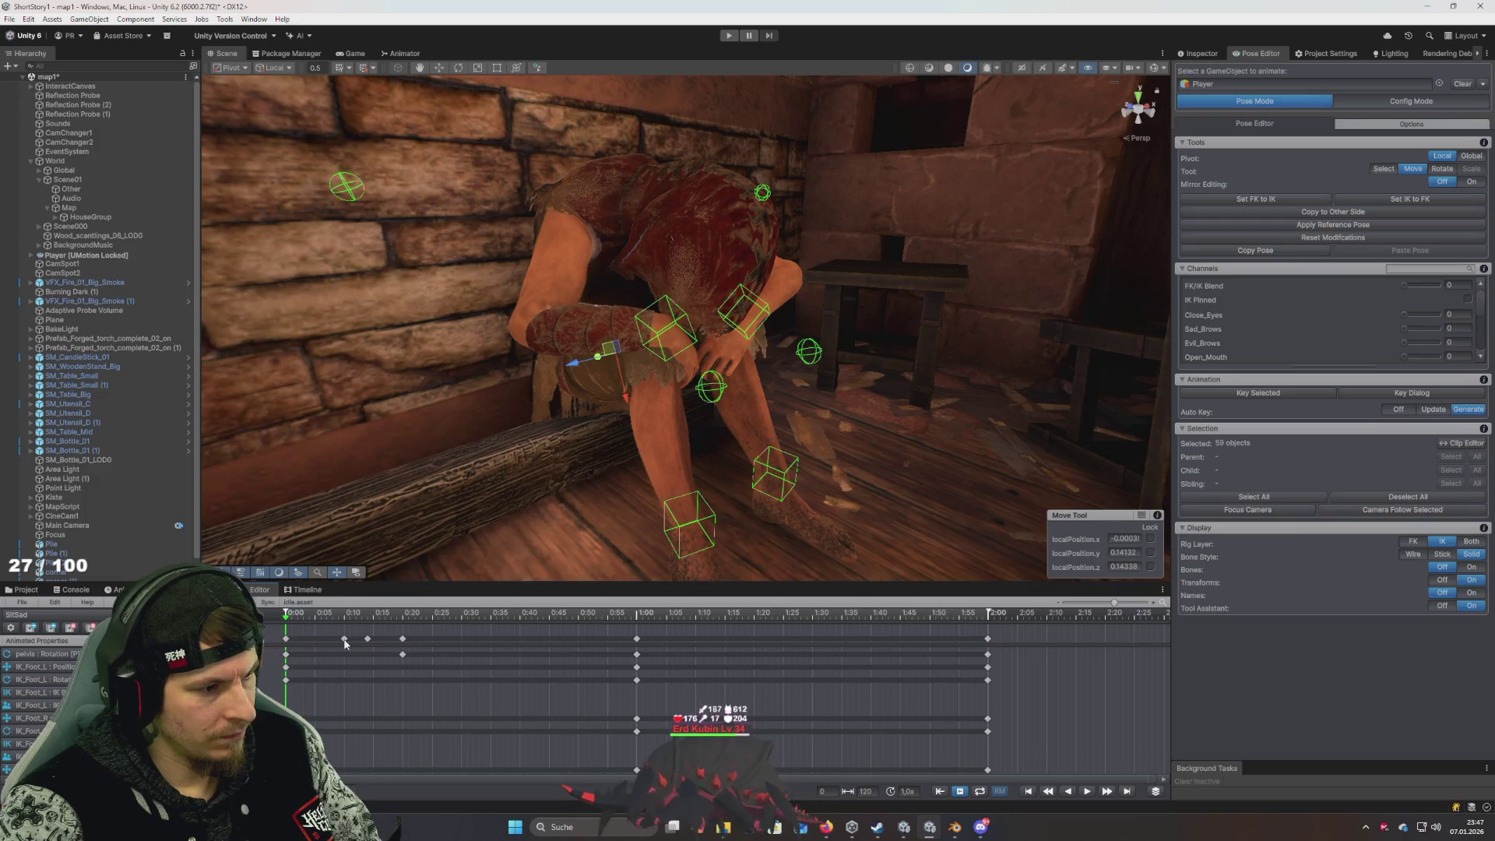
click(405, 640)
key(Delete)
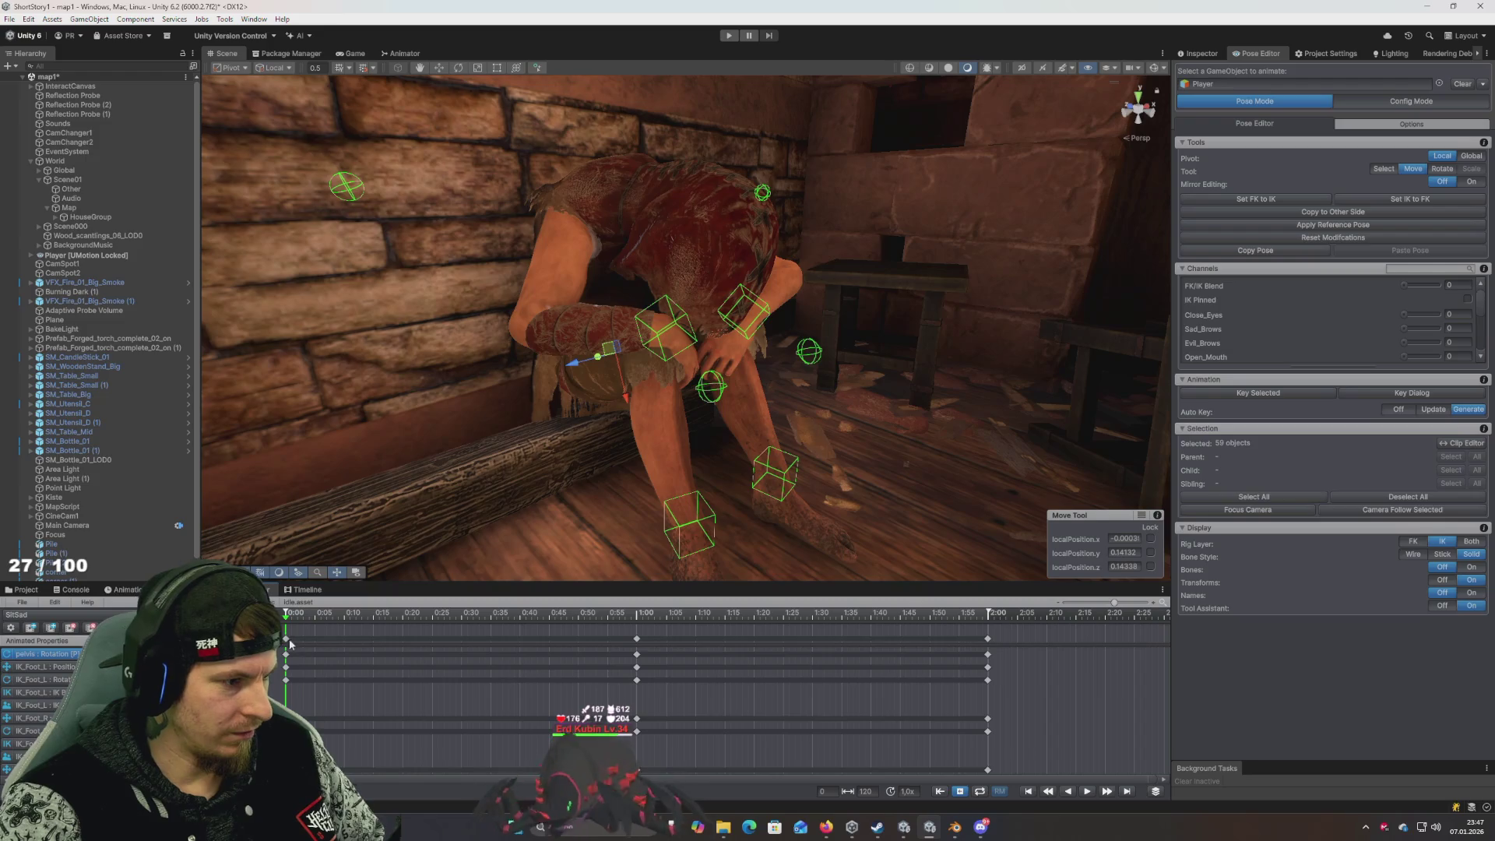
Select the IK foot rows' starting keys, then select the left hand IK target
mouse_move(273, 685)
mouse_down()
mouse_move(374, 635)
mouse_move(403, 639)
mouse_up()
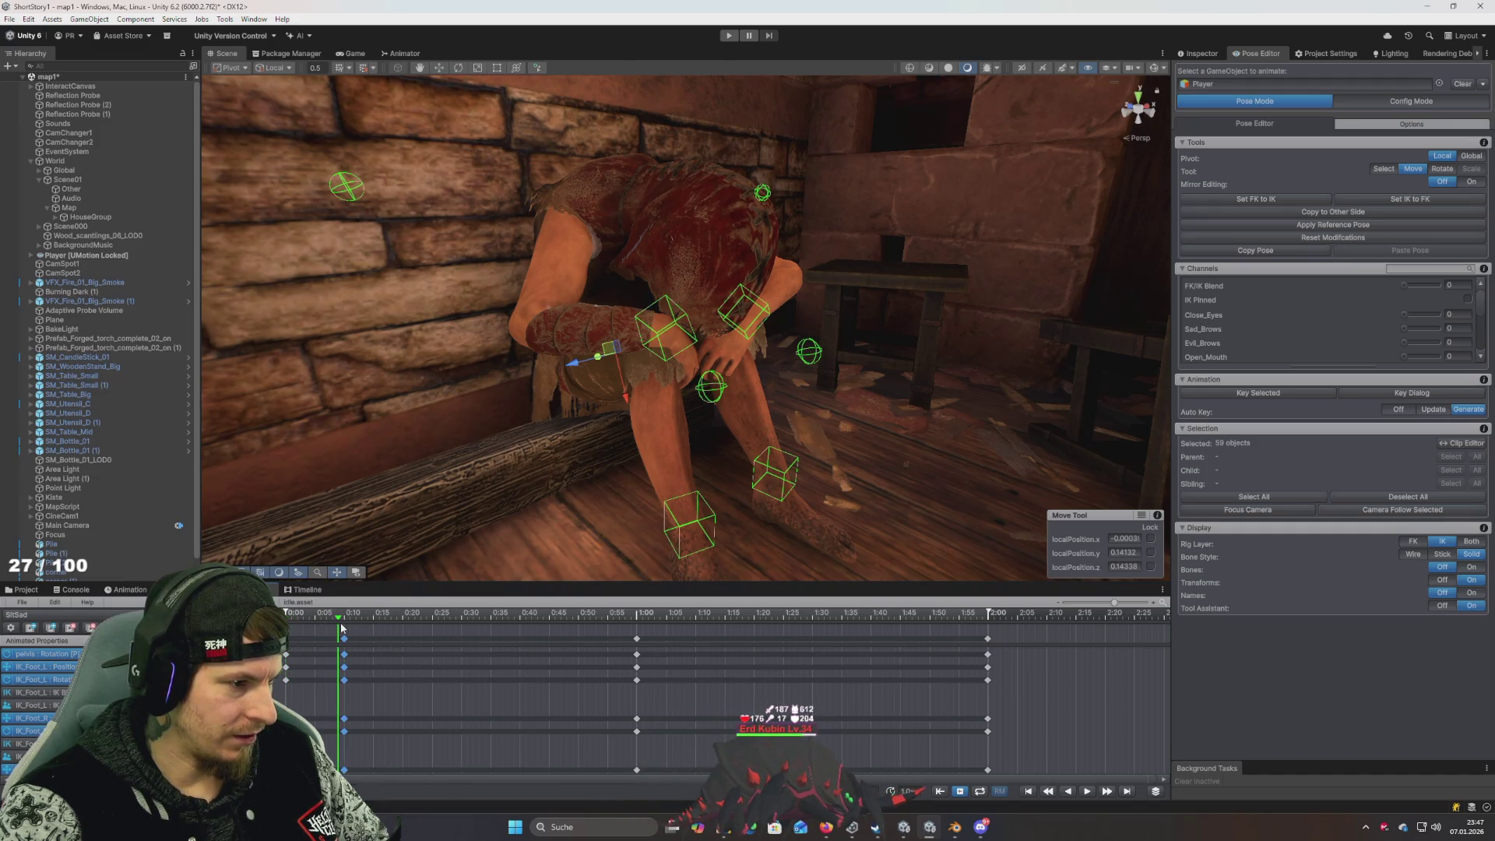
mouse_move(444, 527)
mouse_down()
mouse_move(517, 491)
mouse_move(527, 513)
mouse_up()
click(638, 440)
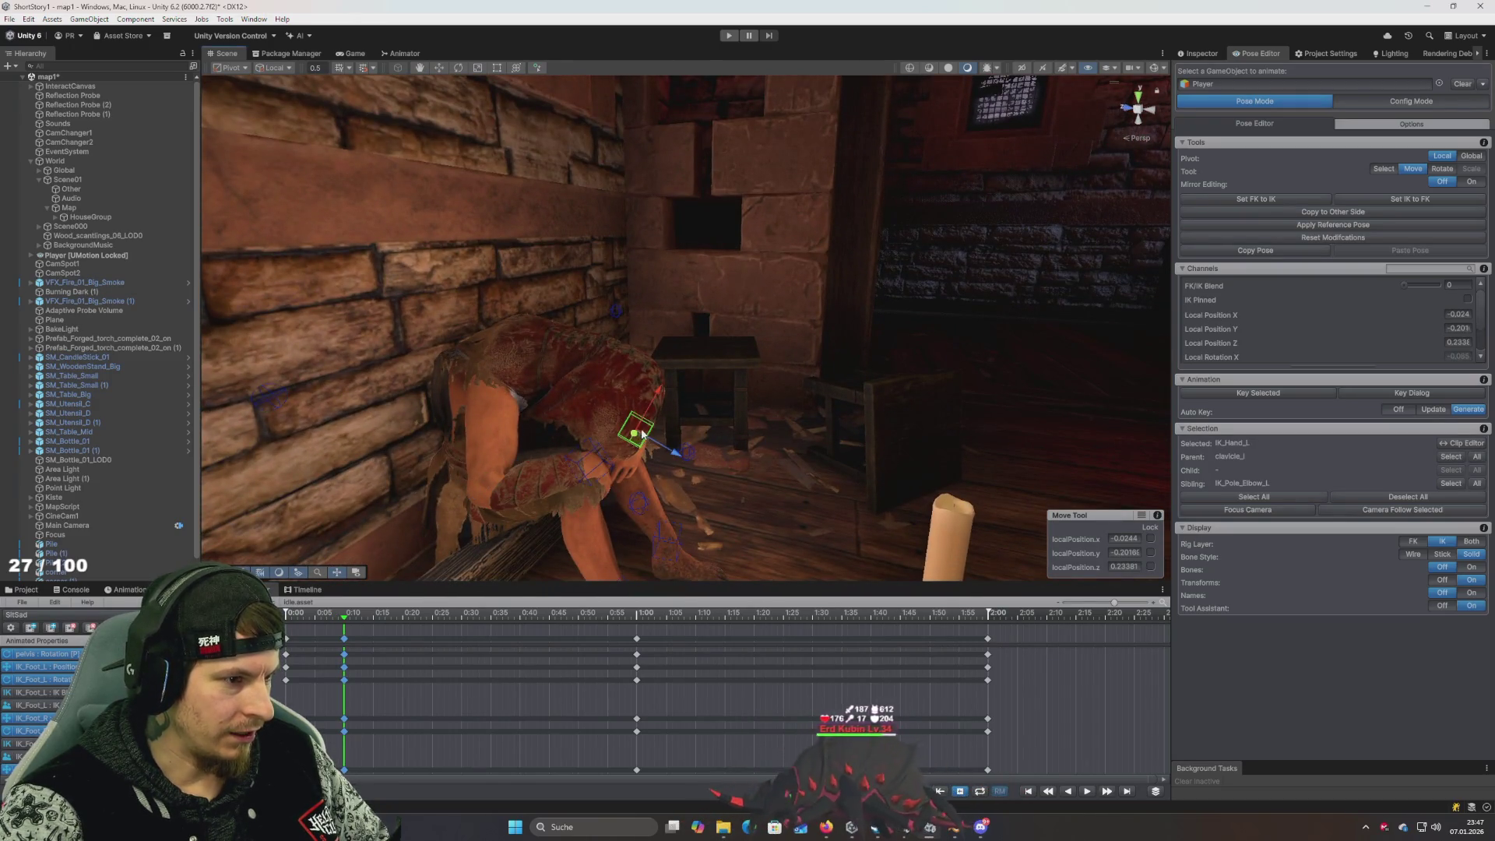
Raise the left hand IK target and align the arm's FK bones to it
mouse_move(607, 413)
mouse_down()
mouse_move(602, 341)
mouse_move(604, 360)
mouse_up()
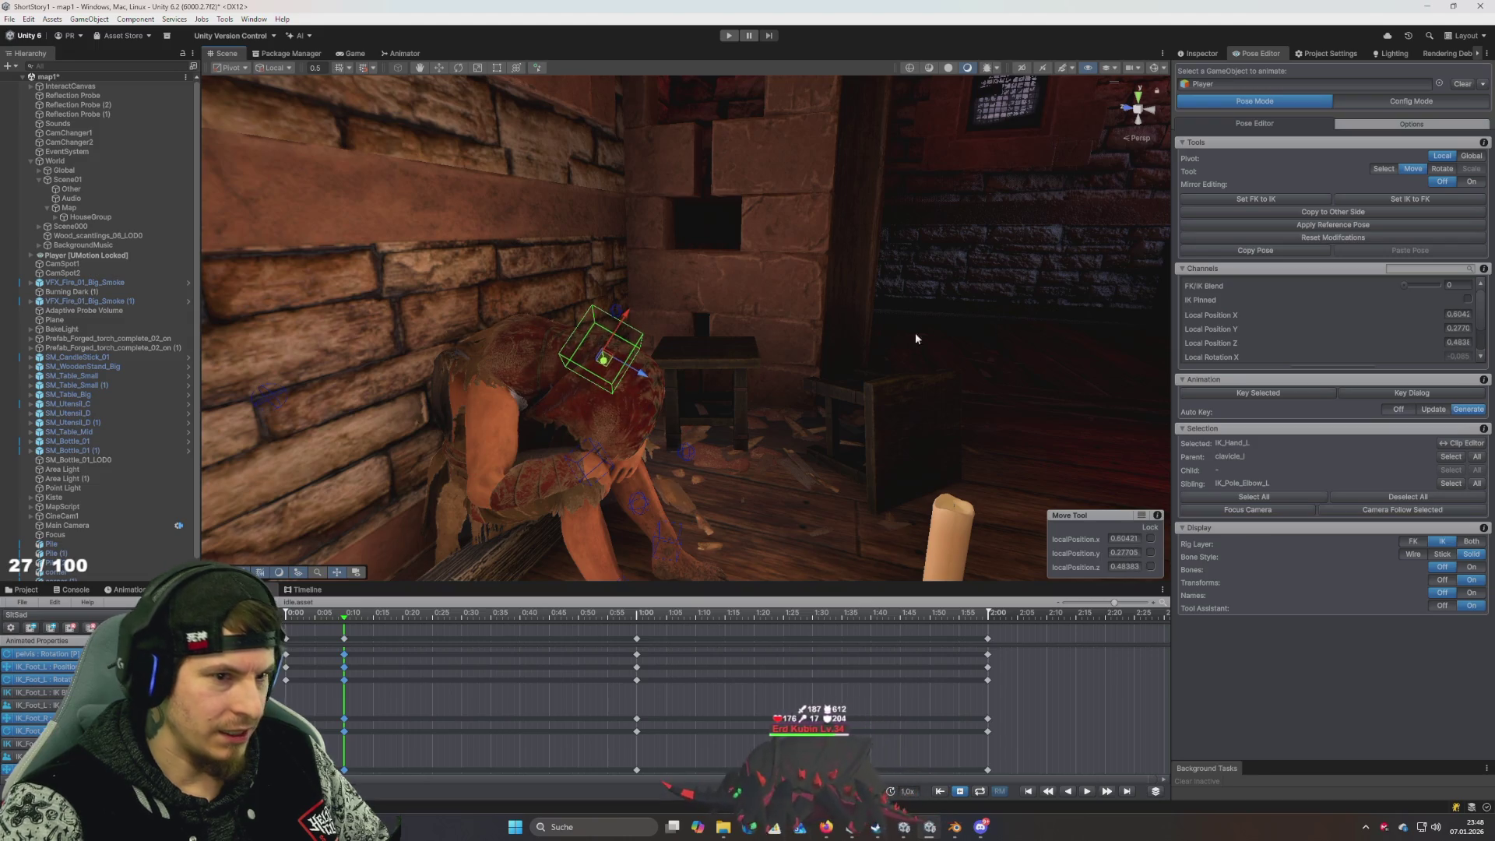
click(1275, 200)
mouse_move(884, 294)
mouse_down()
mouse_move(709, 329)
mouse_move(779, 310)
mouse_move(743, 297)
mouse_move(865, 337)
mouse_move(830, 296)
mouse_move(587, 371)
mouse_move(807, 384)
mouse_move(752, 381)
mouse_move(685, 347)
mouse_move(713, 318)
mouse_move(695, 287)
mouse_move(557, 290)
mouse_move(810, 401)
mouse_move(709, 344)
mouse_move(744, 332)
mouse_move(811, 360)
mouse_up()
click(557, 378)
Show the rig's bones and select the head bone for rotation
click(1471, 567)
click(710, 318)
key(e)
drag(746, 411, 968, 452)
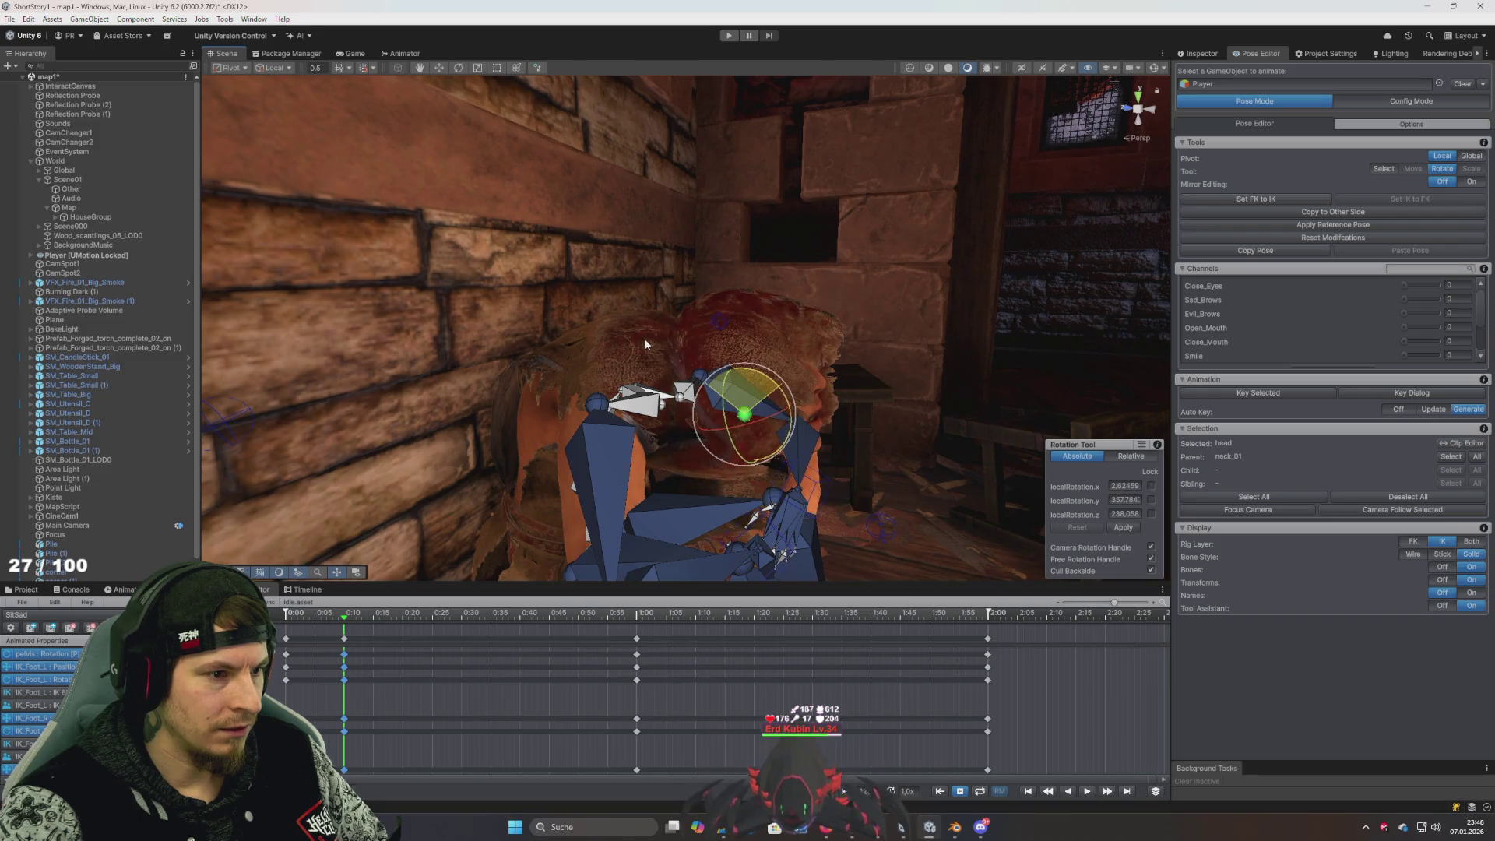
mouse_move(643, 338)
mouse_down()
mouse_move(696, 398)
mouse_move(644, 390)
mouse_move(590, 157)
mouse_move(550, 254)
mouse_move(734, 314)
mouse_move(675, 372)
mouse_move(588, 369)
mouse_move(717, 383)
mouse_up()
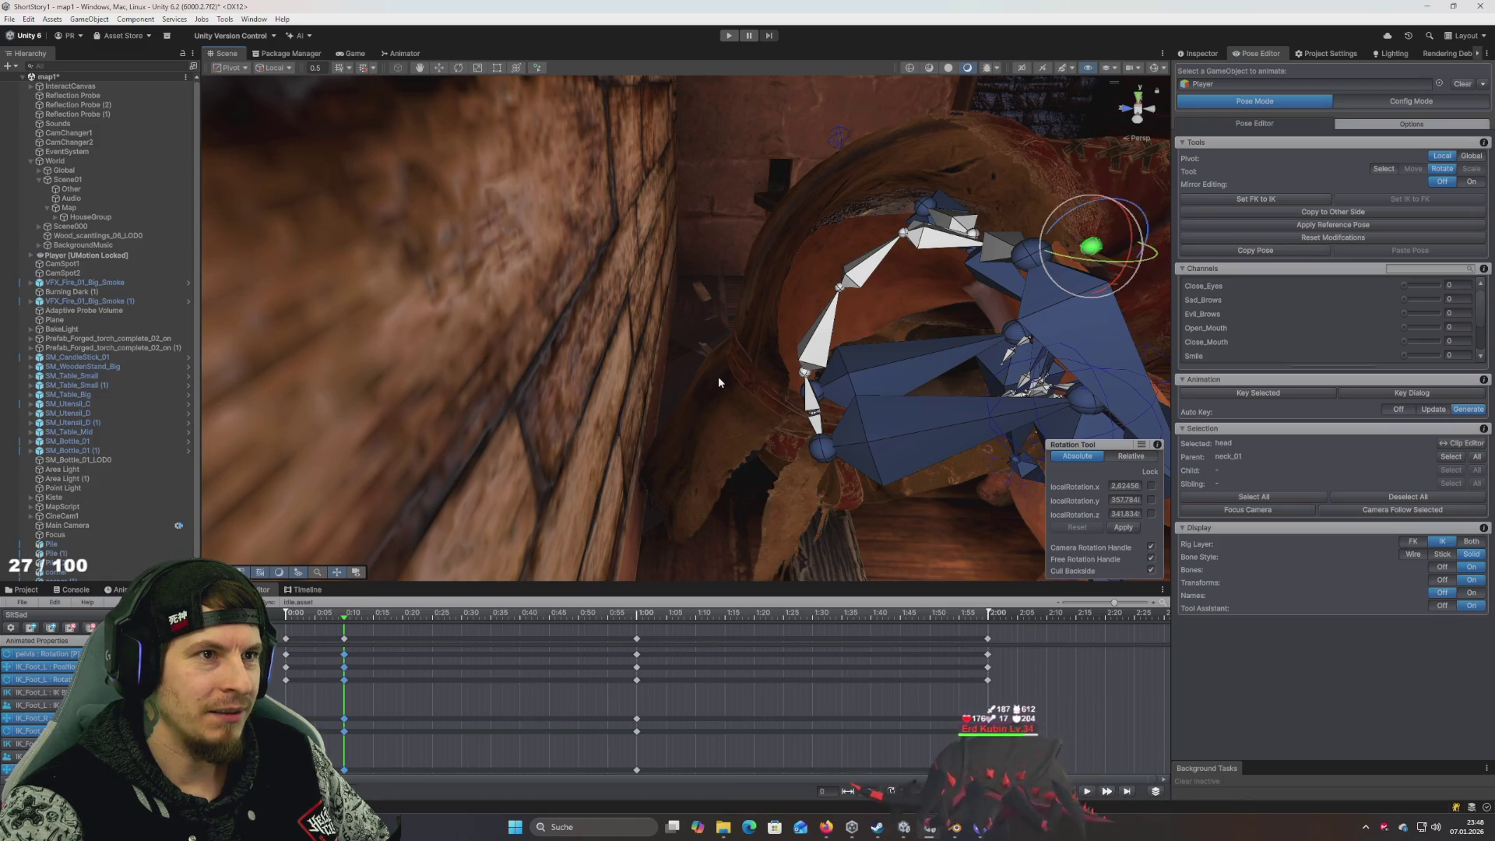
Try bending spine_02 and undo it, then select IK_Hand_L and enter Config Mode
click(857, 272)
mouse_move(714, 301)
mouse_down()
mouse_move(551, 324)
mouse_move(806, 338)
mouse_move(606, 315)
mouse_up()
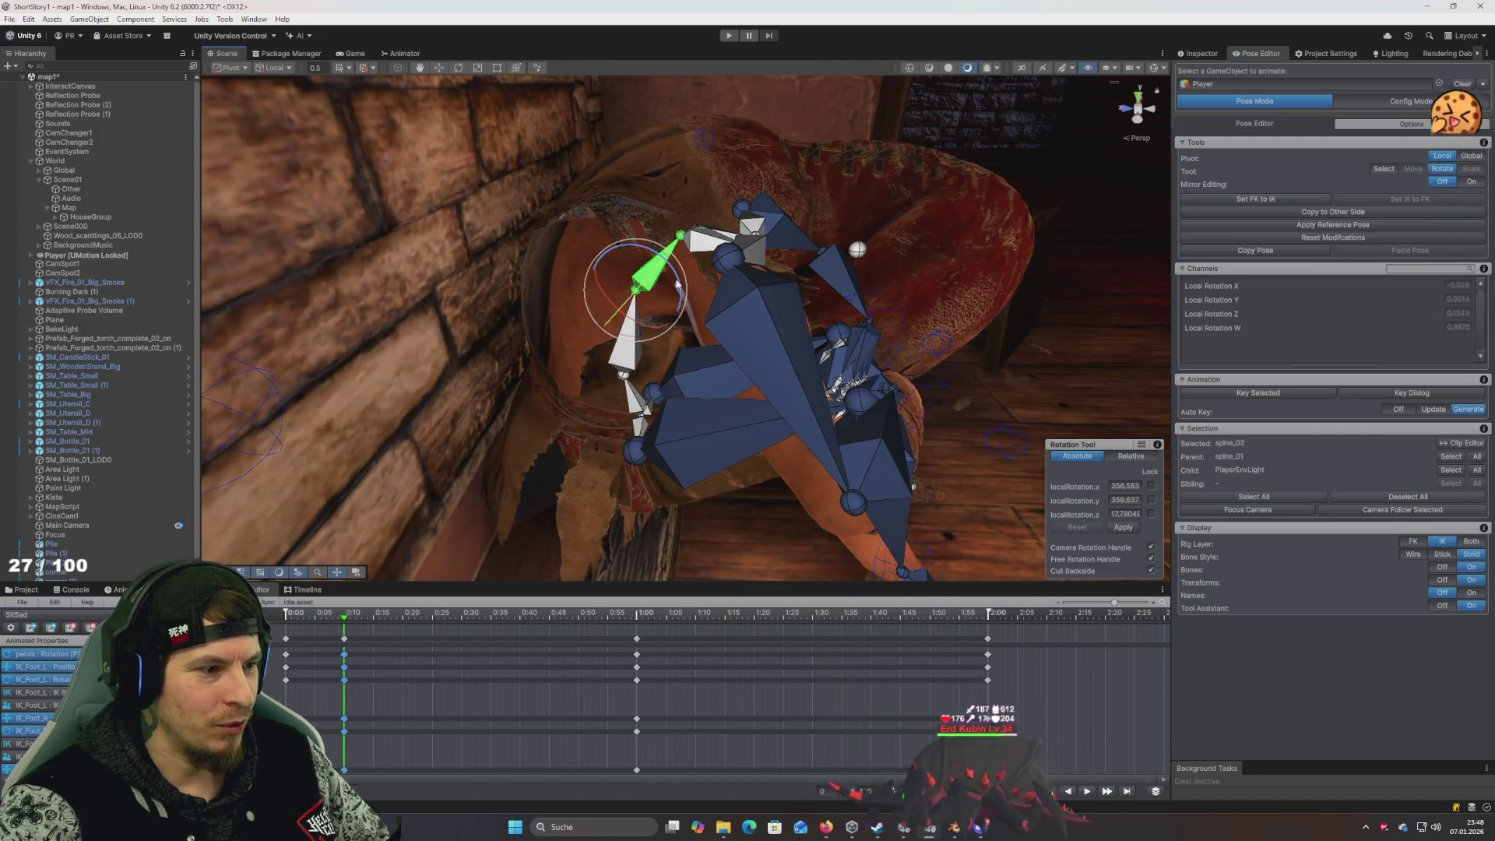
mouse_move(669, 279)
mouse_down()
mouse_move(601, 257)
mouse_move(683, 266)
mouse_up()
scroll(683, 266, up, 2)
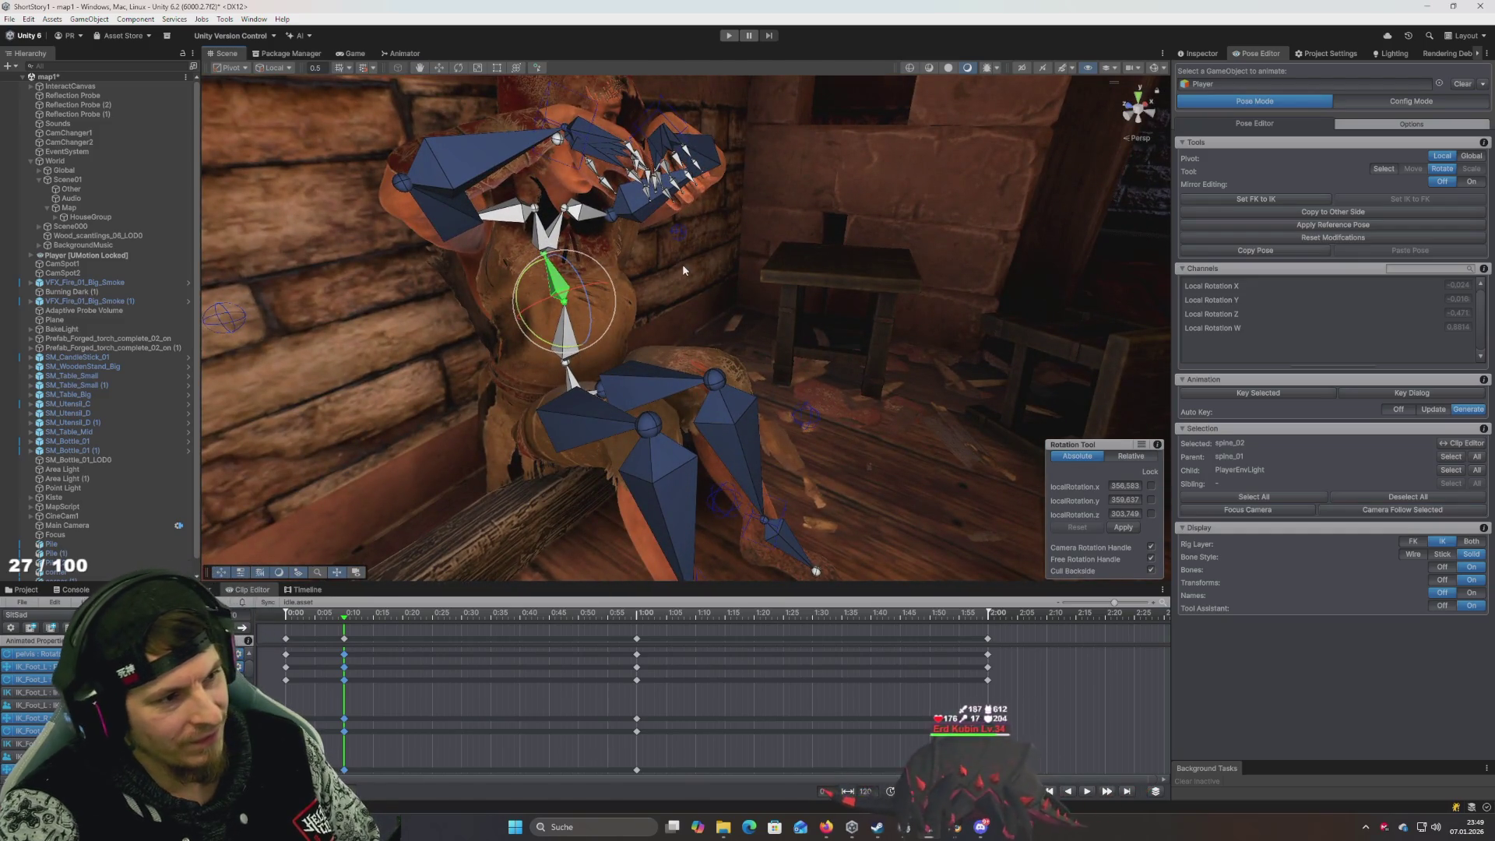
key(ctrl+z)
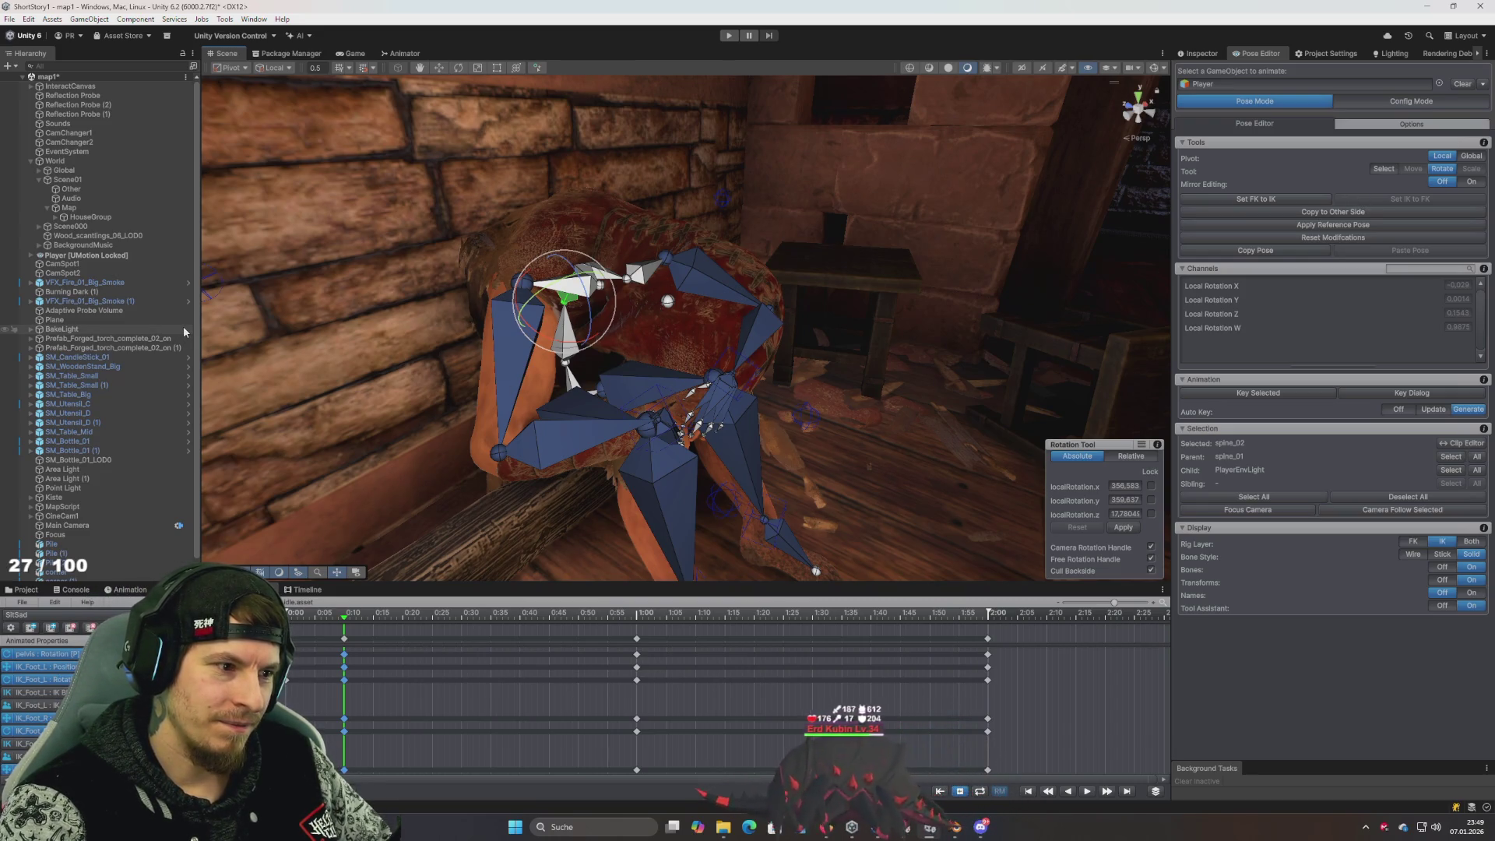
click(741, 387)
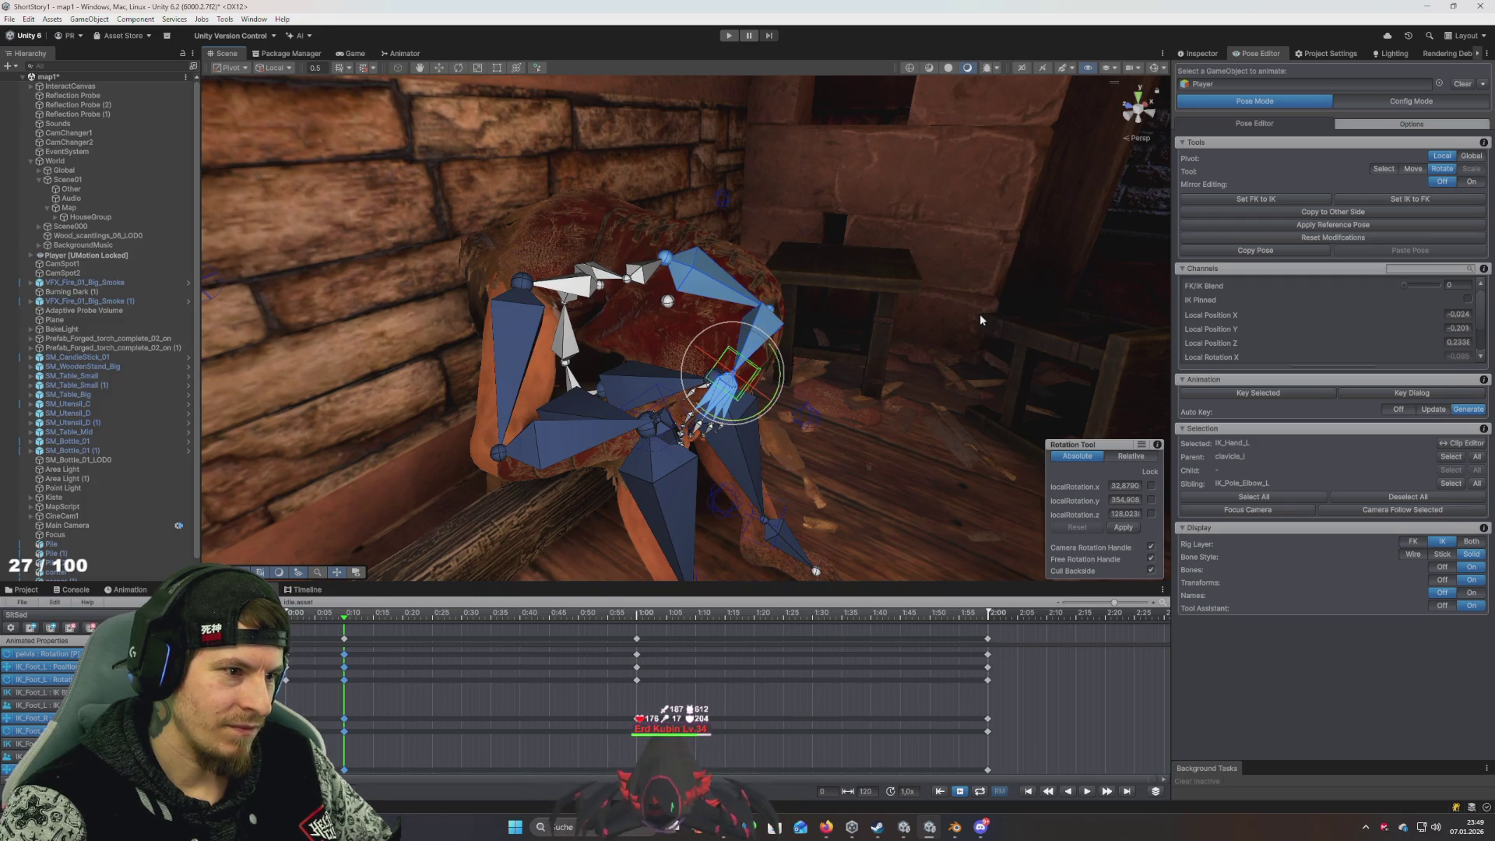
click(1411, 101)
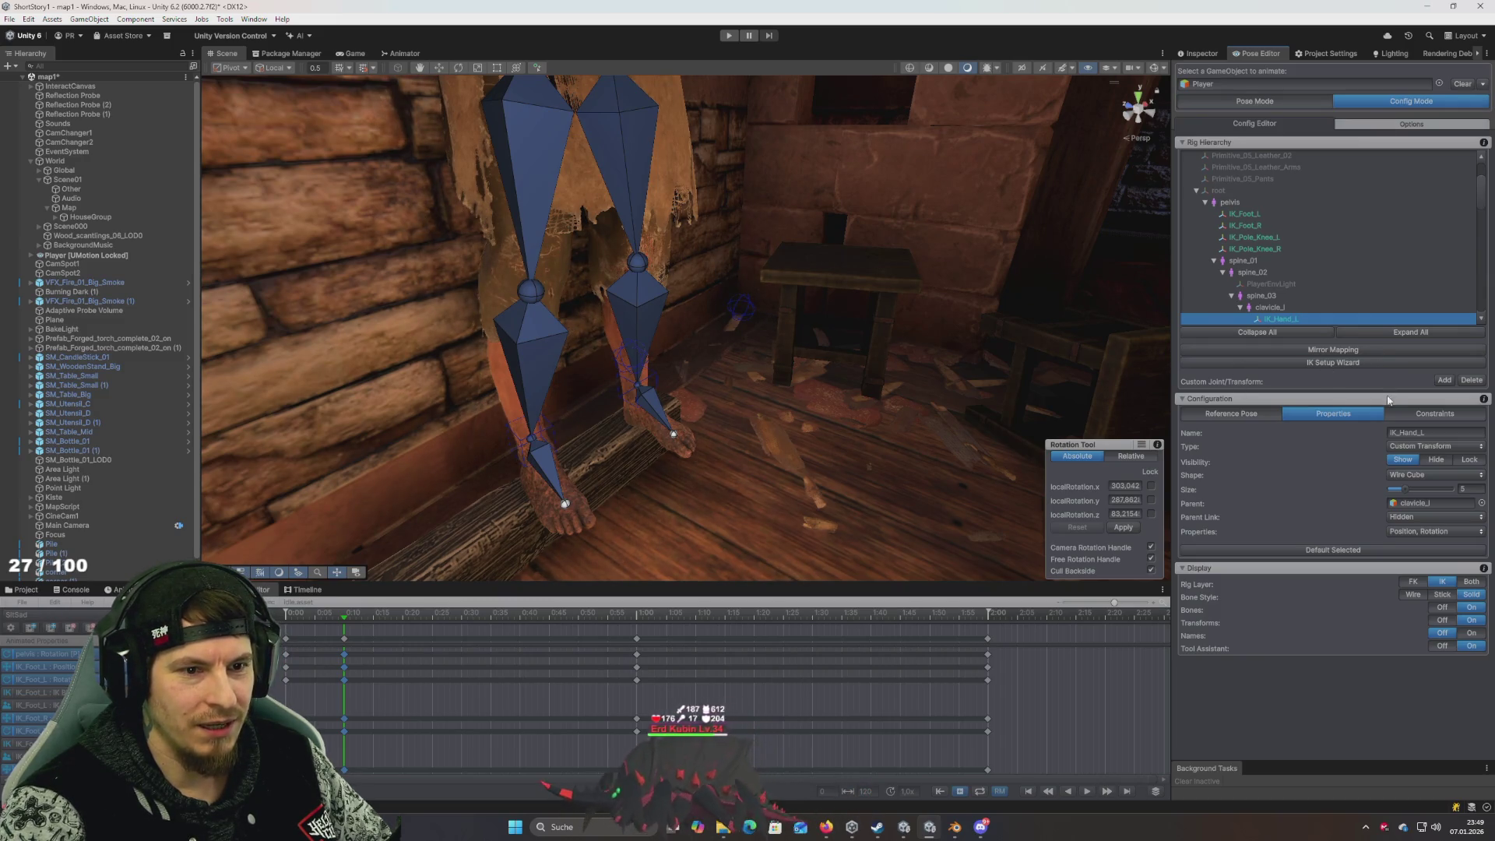
Review IK_Hand_L's constraint: chain length 2, plane angle 170.82, targeting hand_l
click(1407, 415)
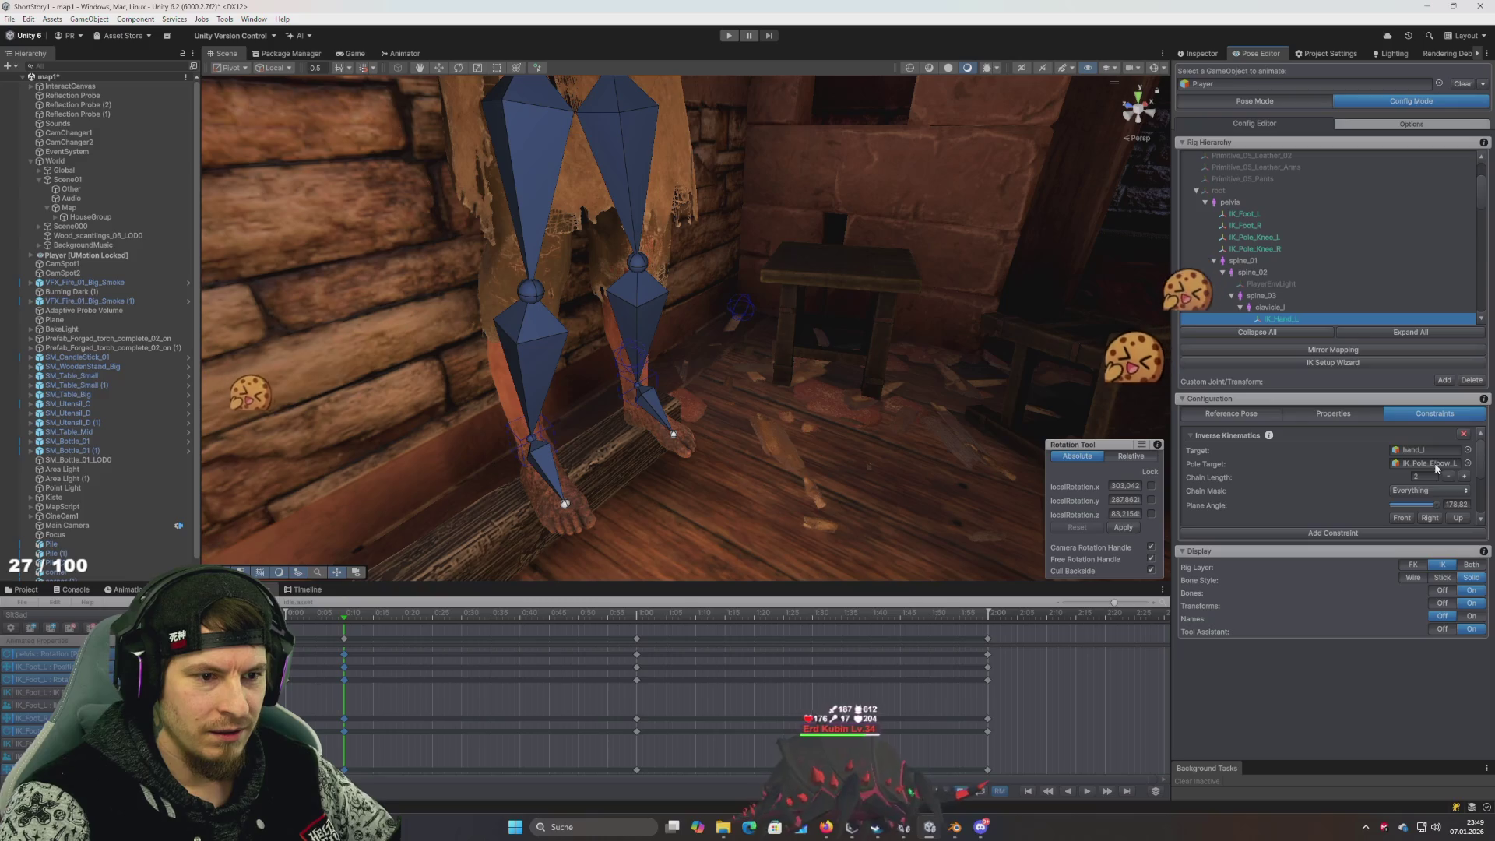
scroll(1359, 466, down, 3)
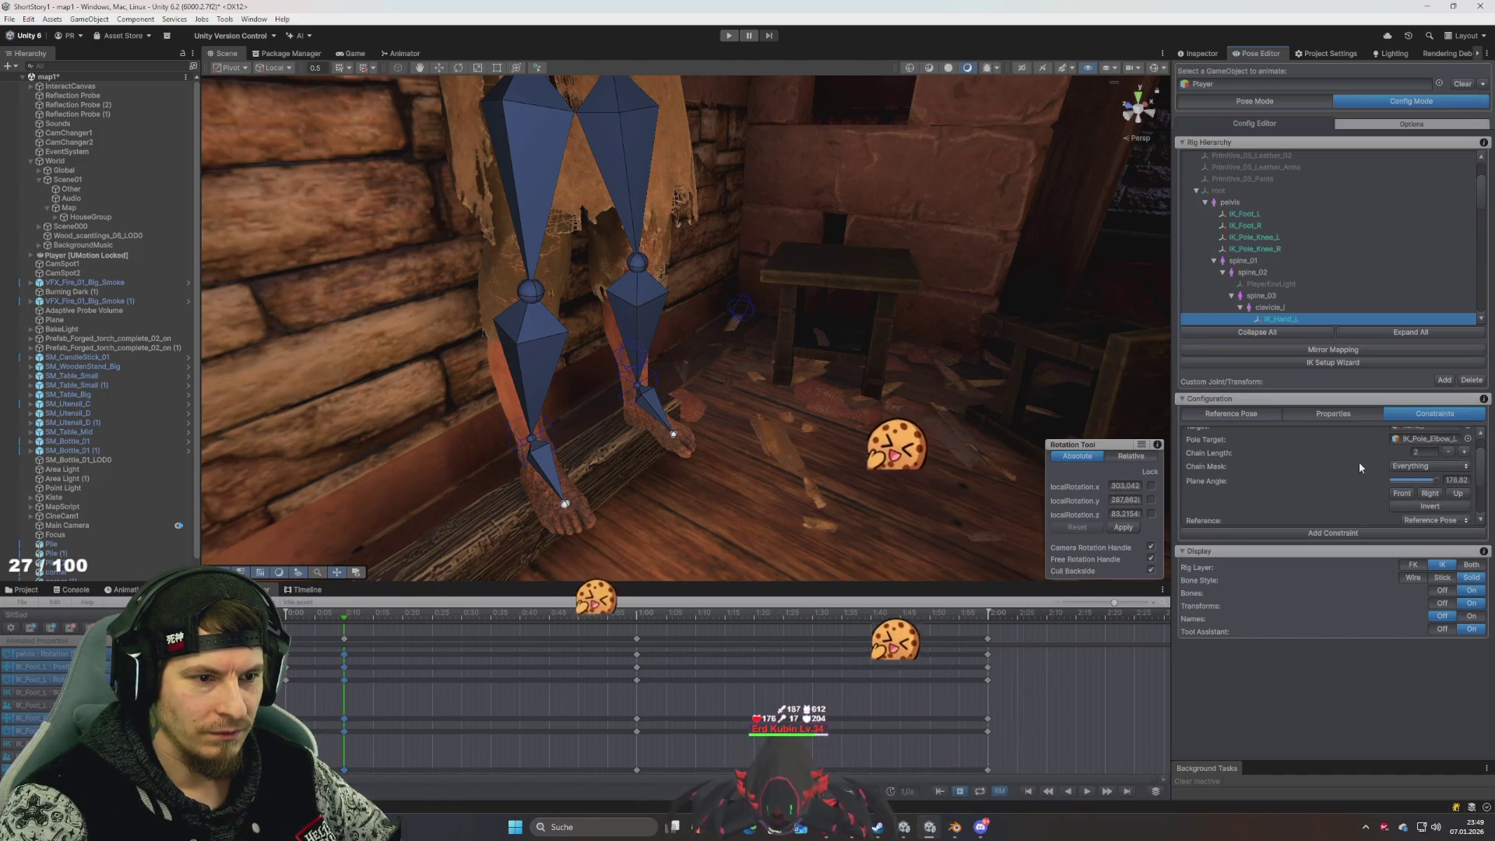
scroll(1360, 466, up, 3)
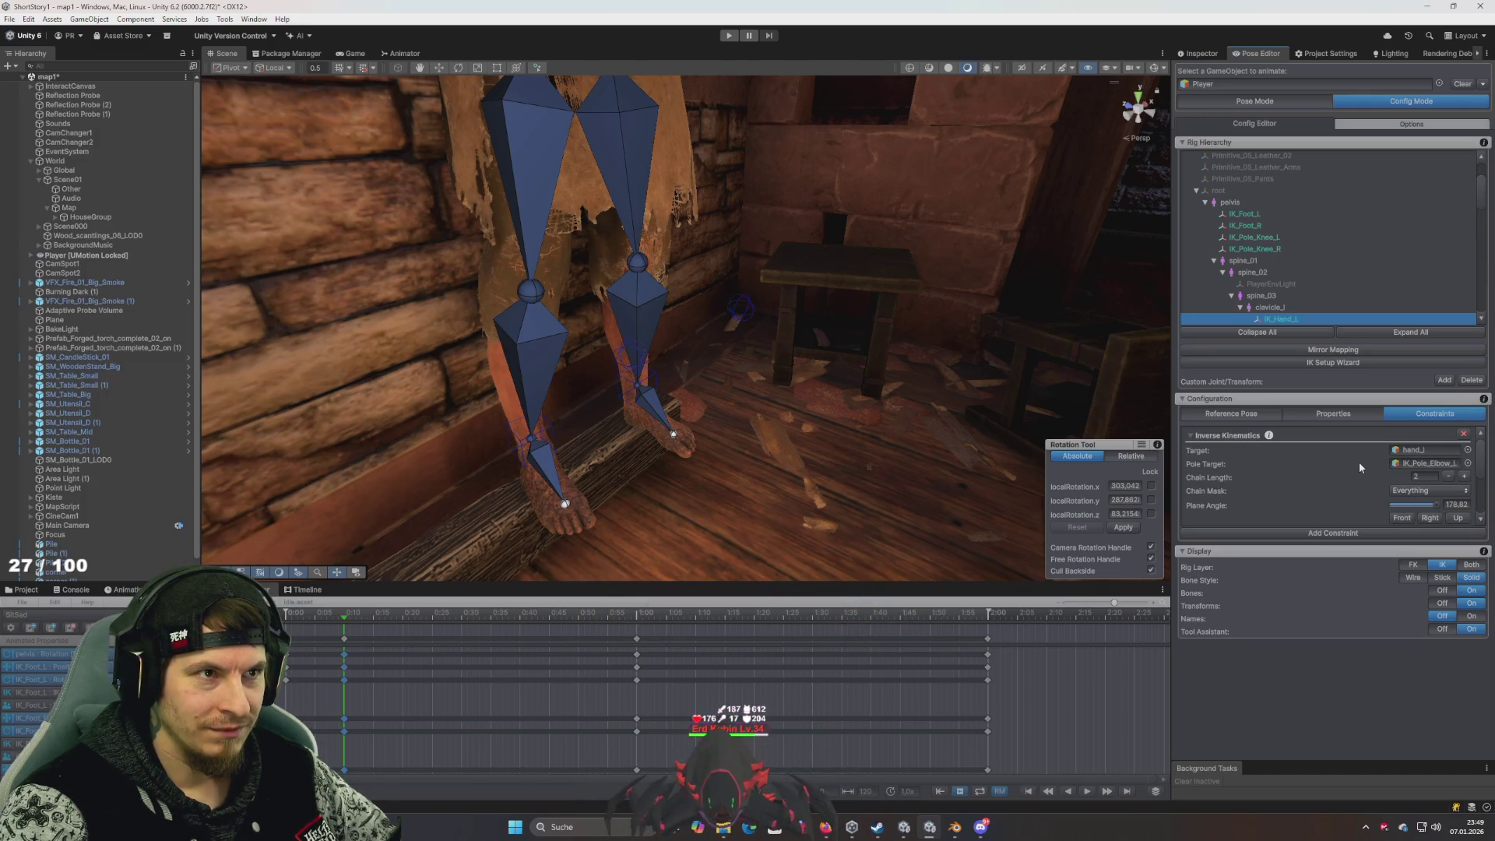
scroll(1360, 466, down, 3)
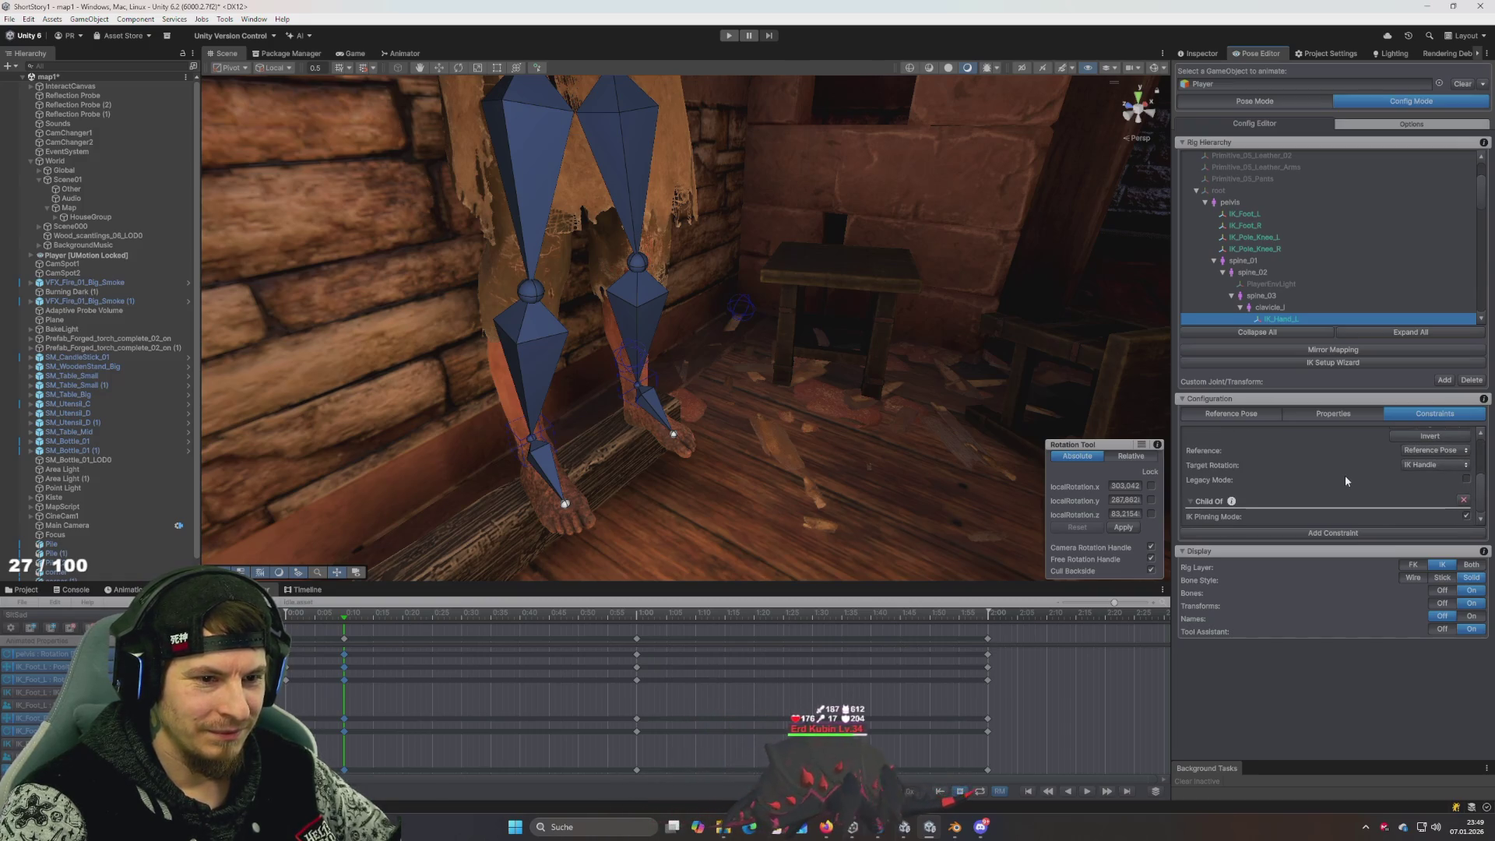
scroll(1344, 476, up, 2)
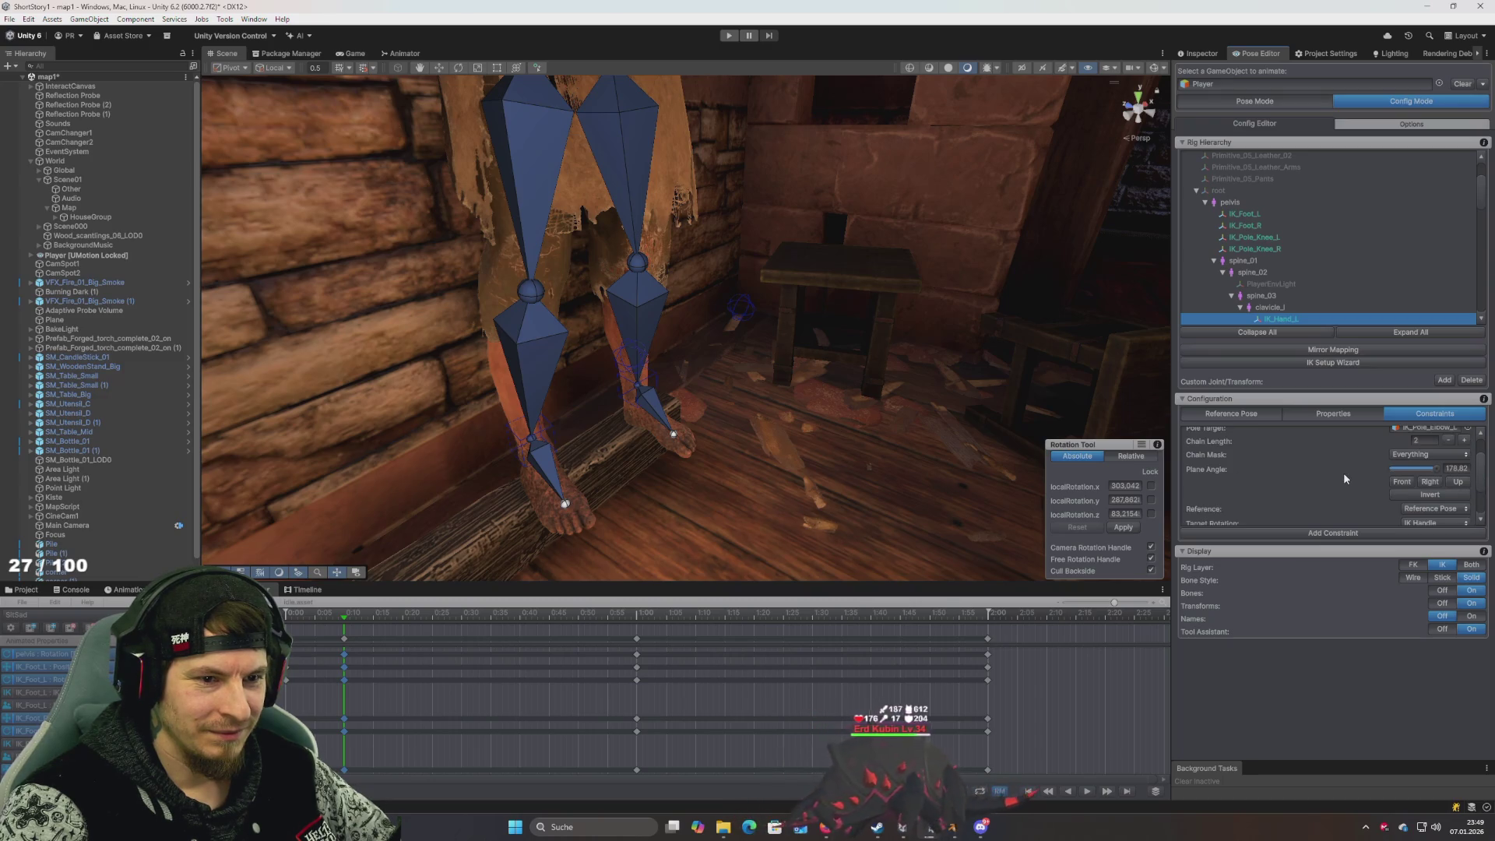
scroll(1343, 474, up, 2)
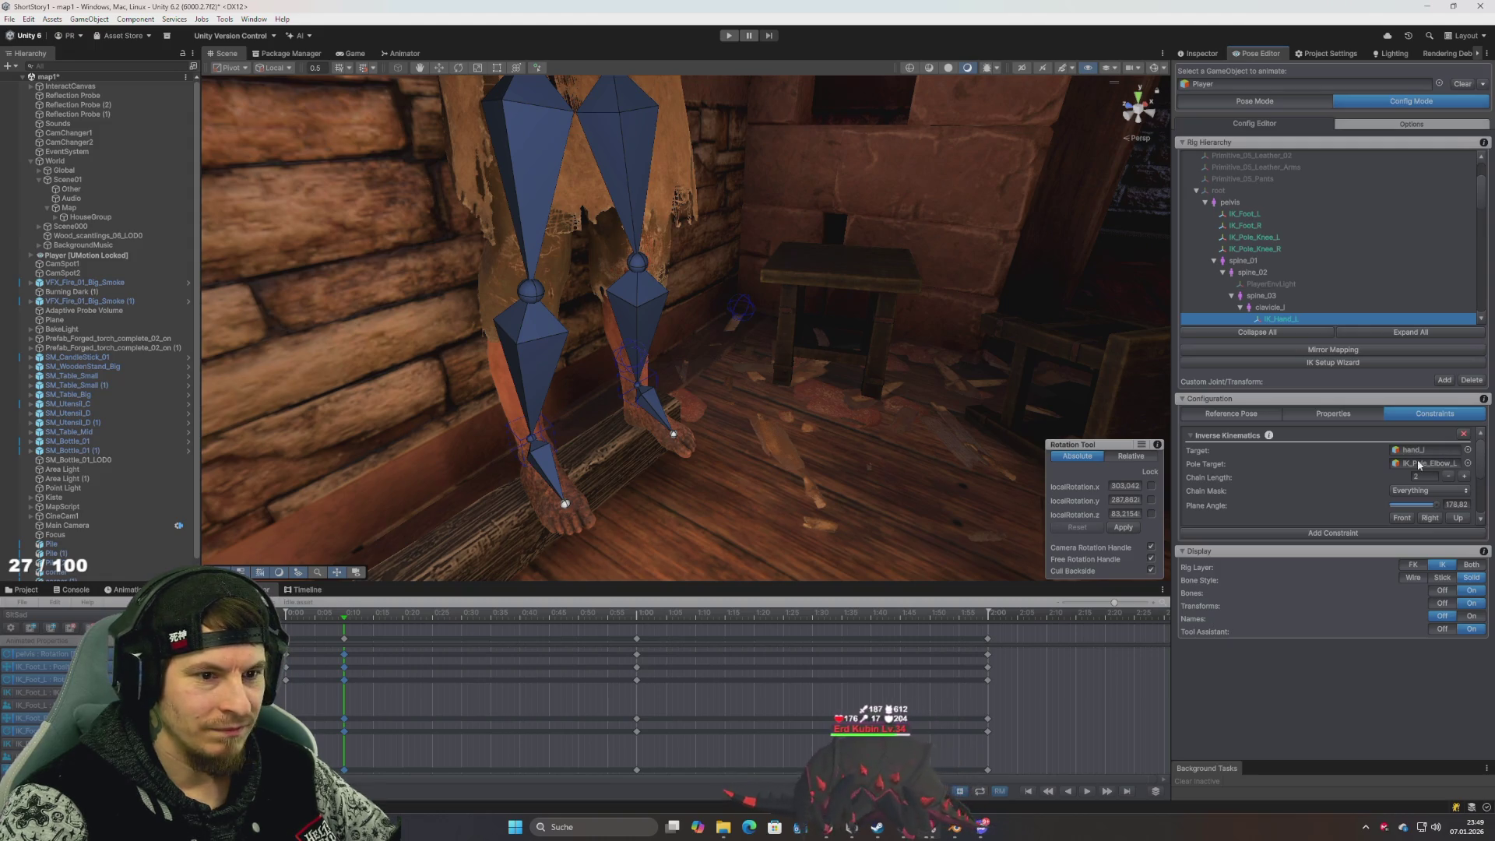
scroll(557, 341, down, 2)
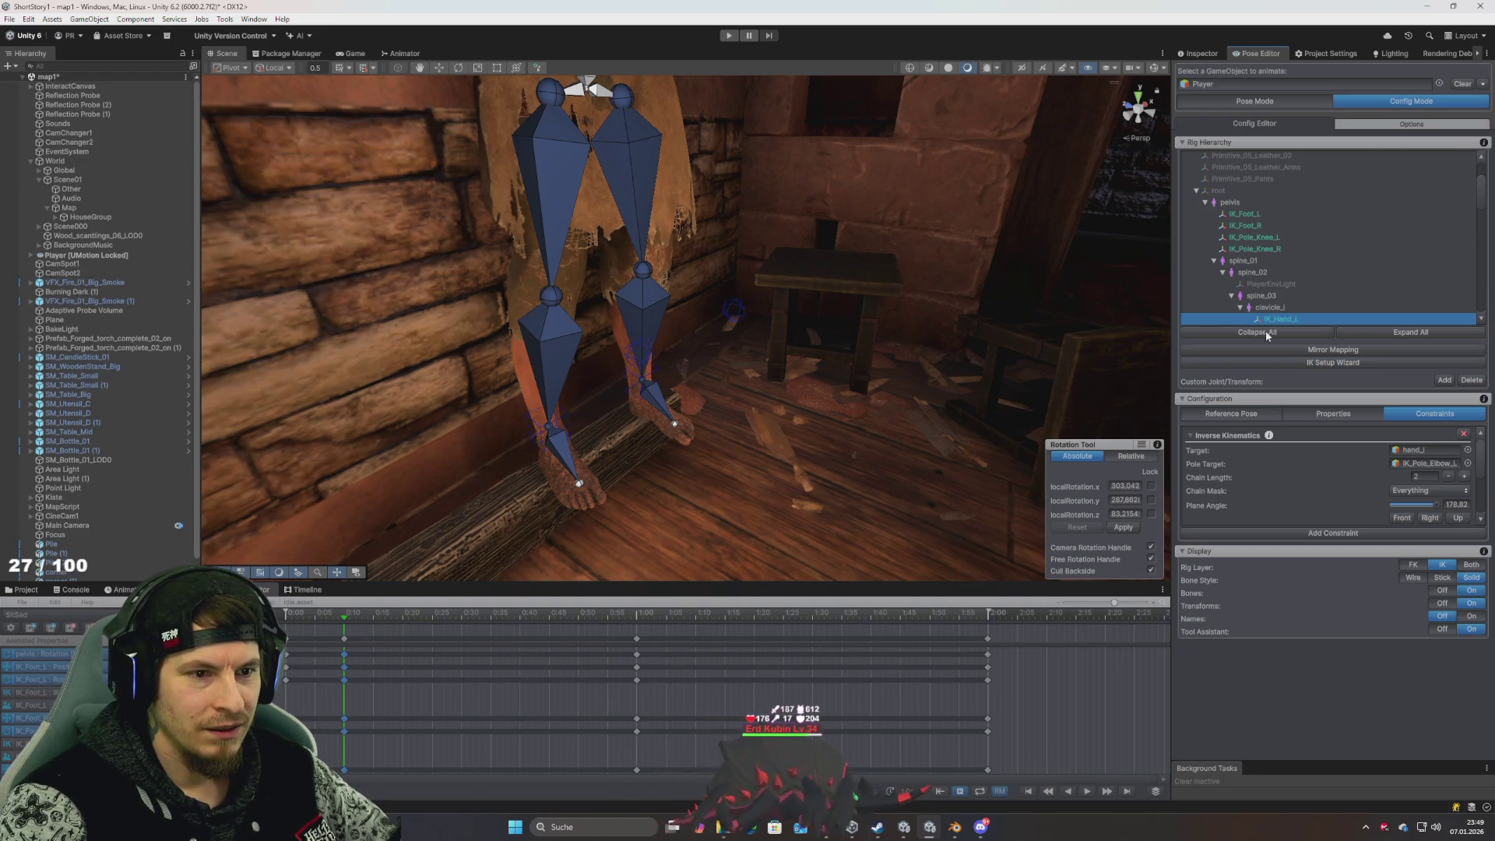
View IK_Hand_L's Properties and Reference Pose tabs, then return to the constraint settings
click(1333, 414)
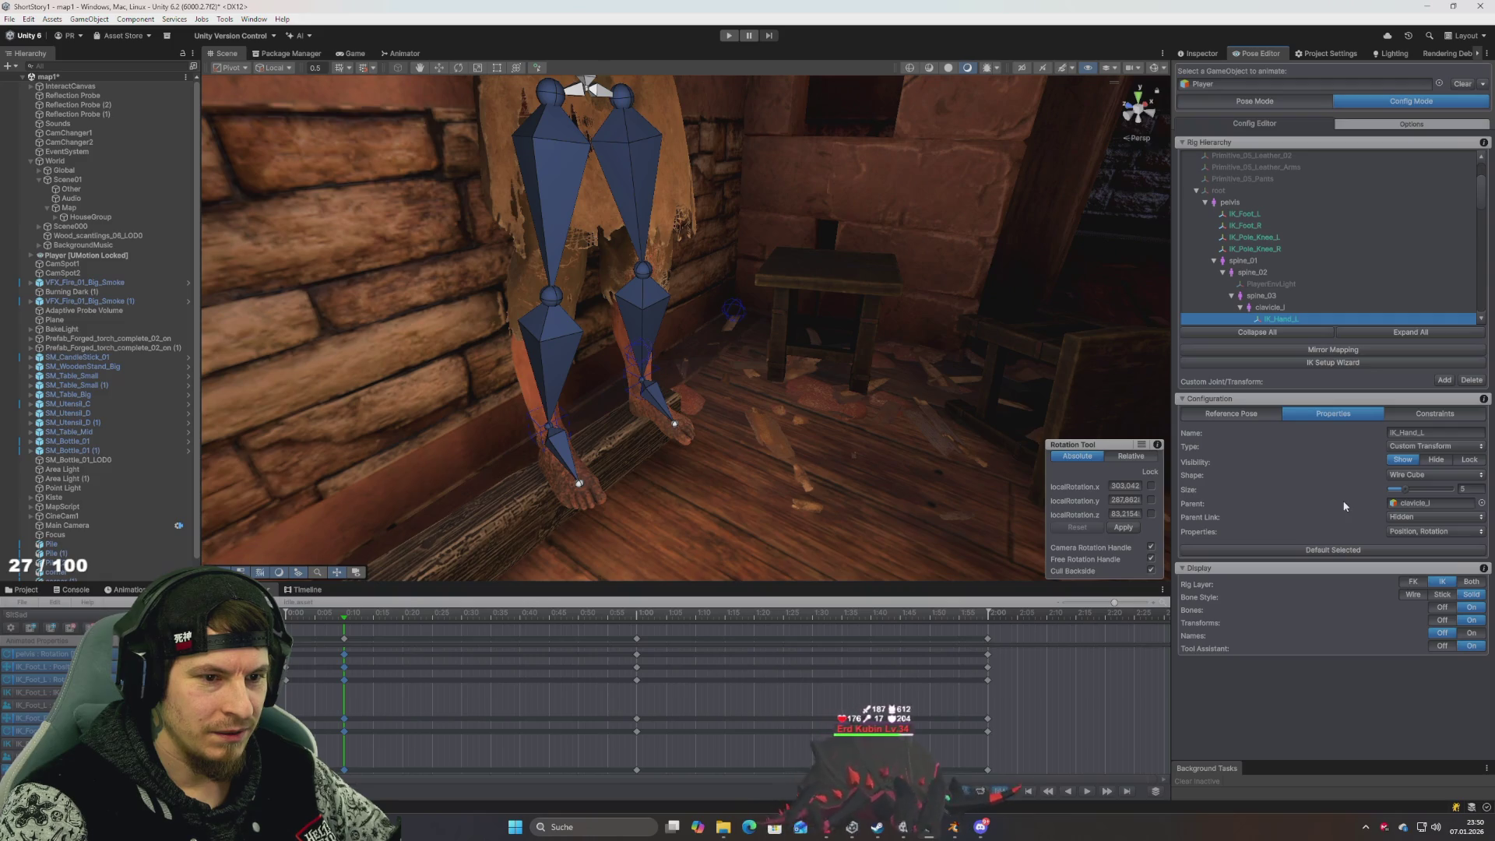
click(1232, 415)
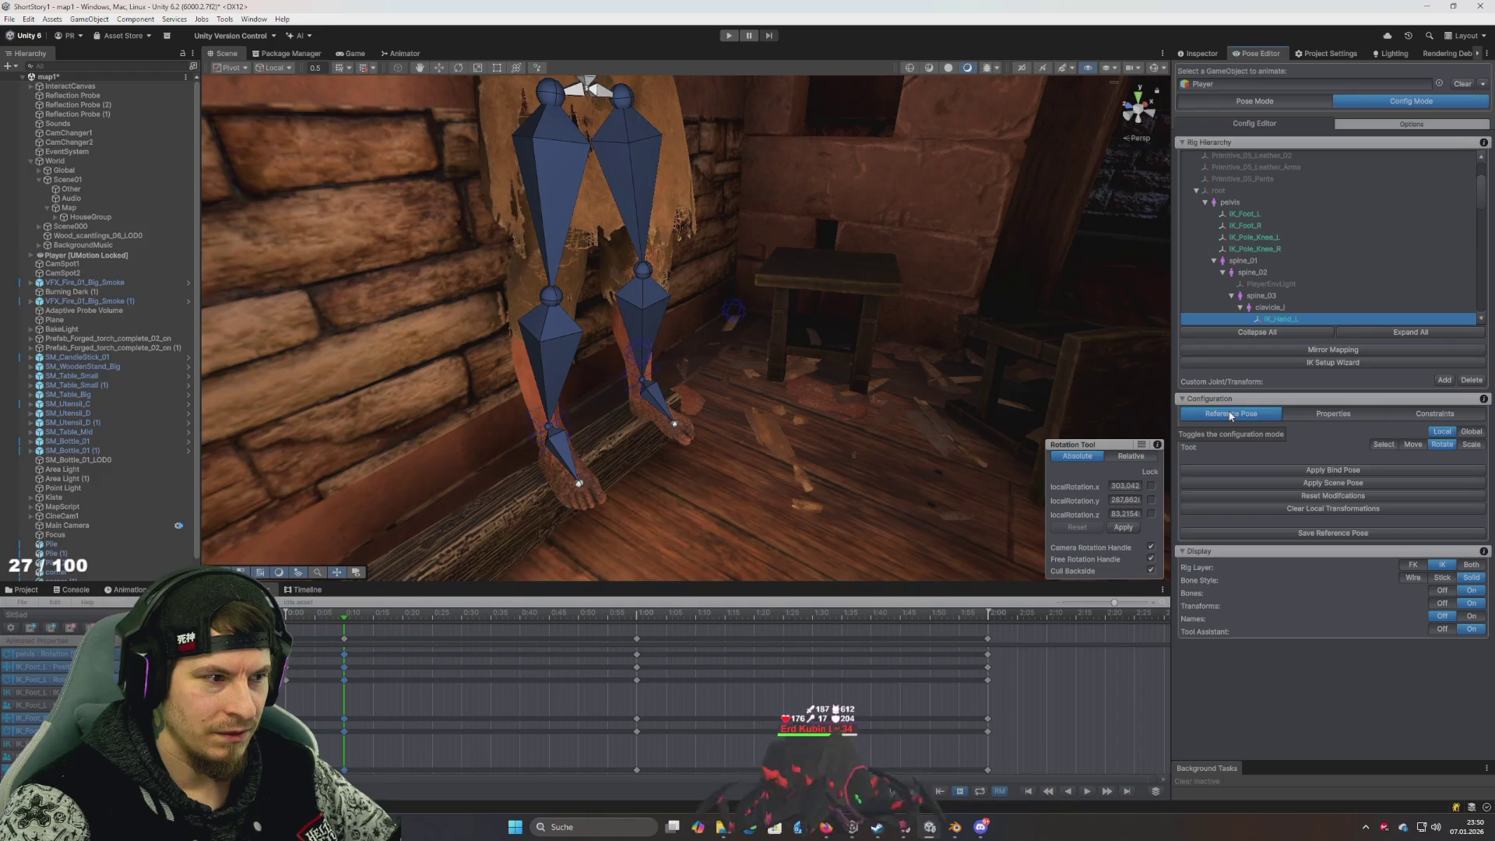
click(1437, 414)
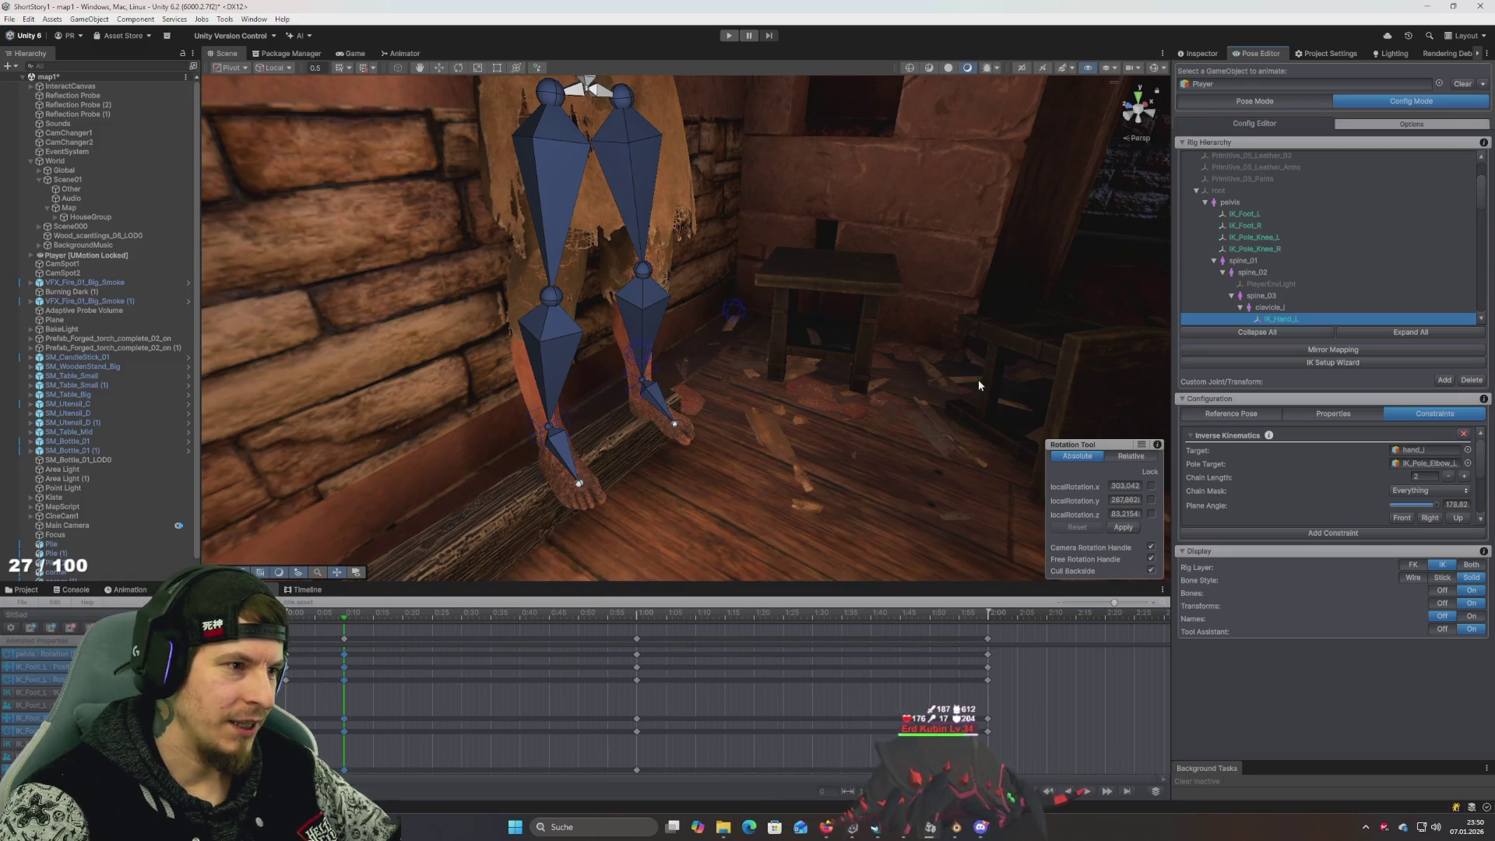
Keep IK_Hand_L's joint type as Custom Transform and launch the IK Setup Wizard
drag(978, 380, 961, 380)
mouse_move(881, 338)
mouse_down()
mouse_move(902, 444)
mouse_move(896, 429)
mouse_up()
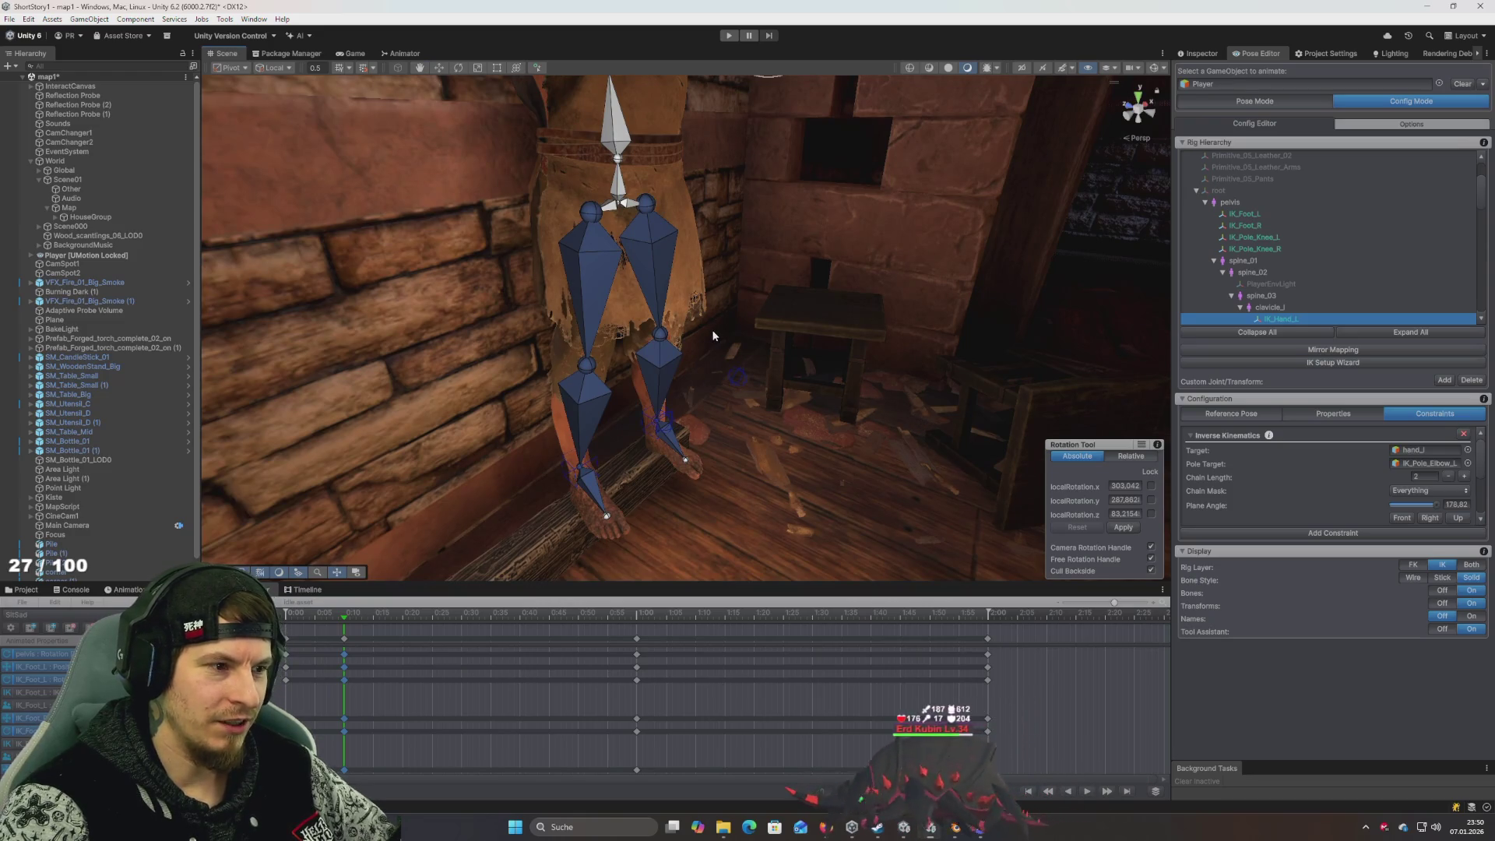
mouse_move(712, 329)
mouse_down()
mouse_move(699, 320)
mouse_move(759, 274)
mouse_move(717, 277)
mouse_up()
scroll(699, 320, down, 3)
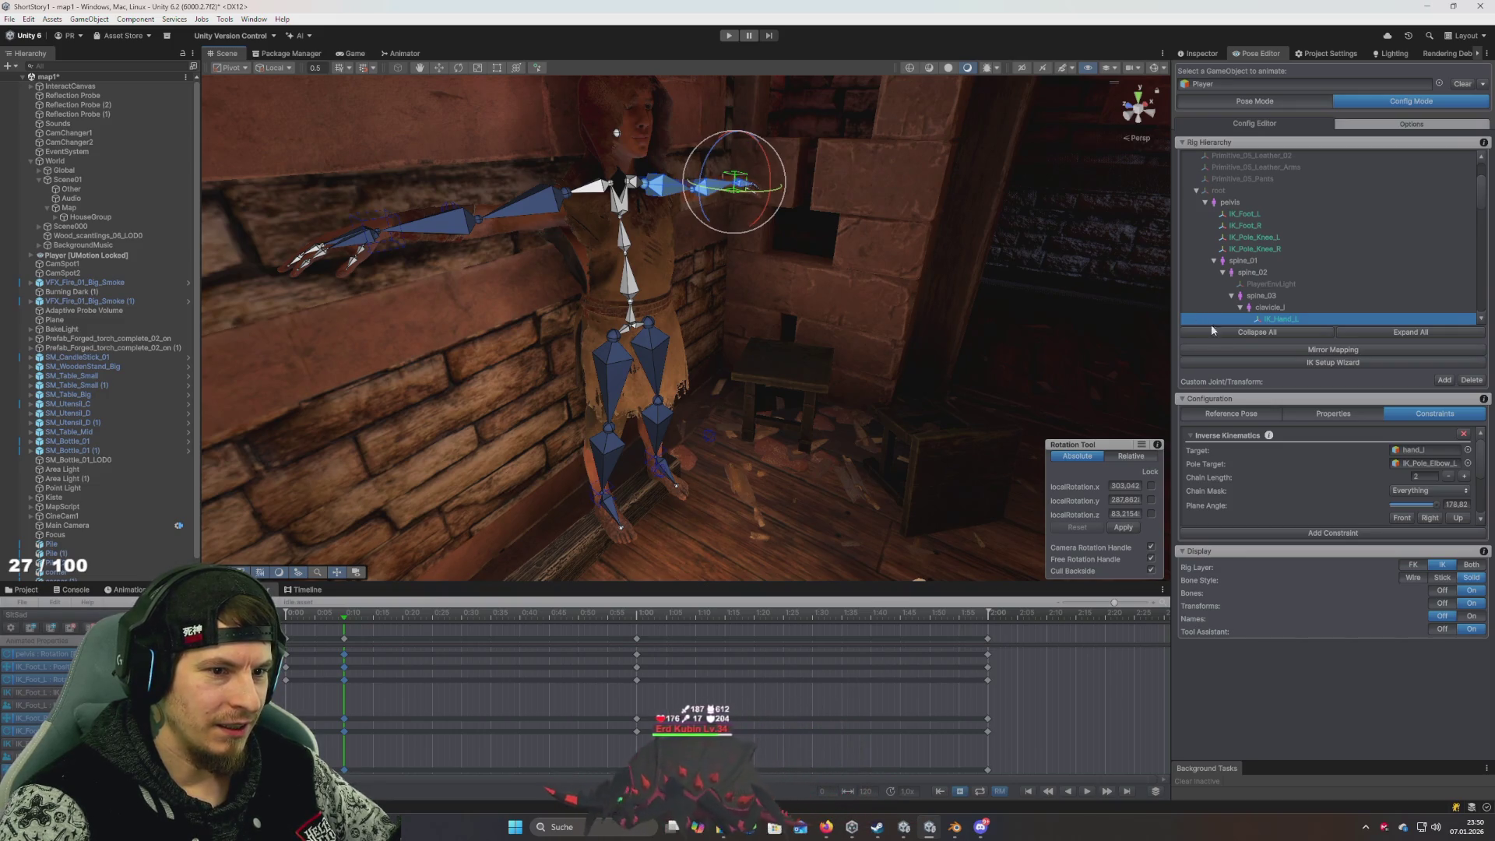
click(1317, 414)
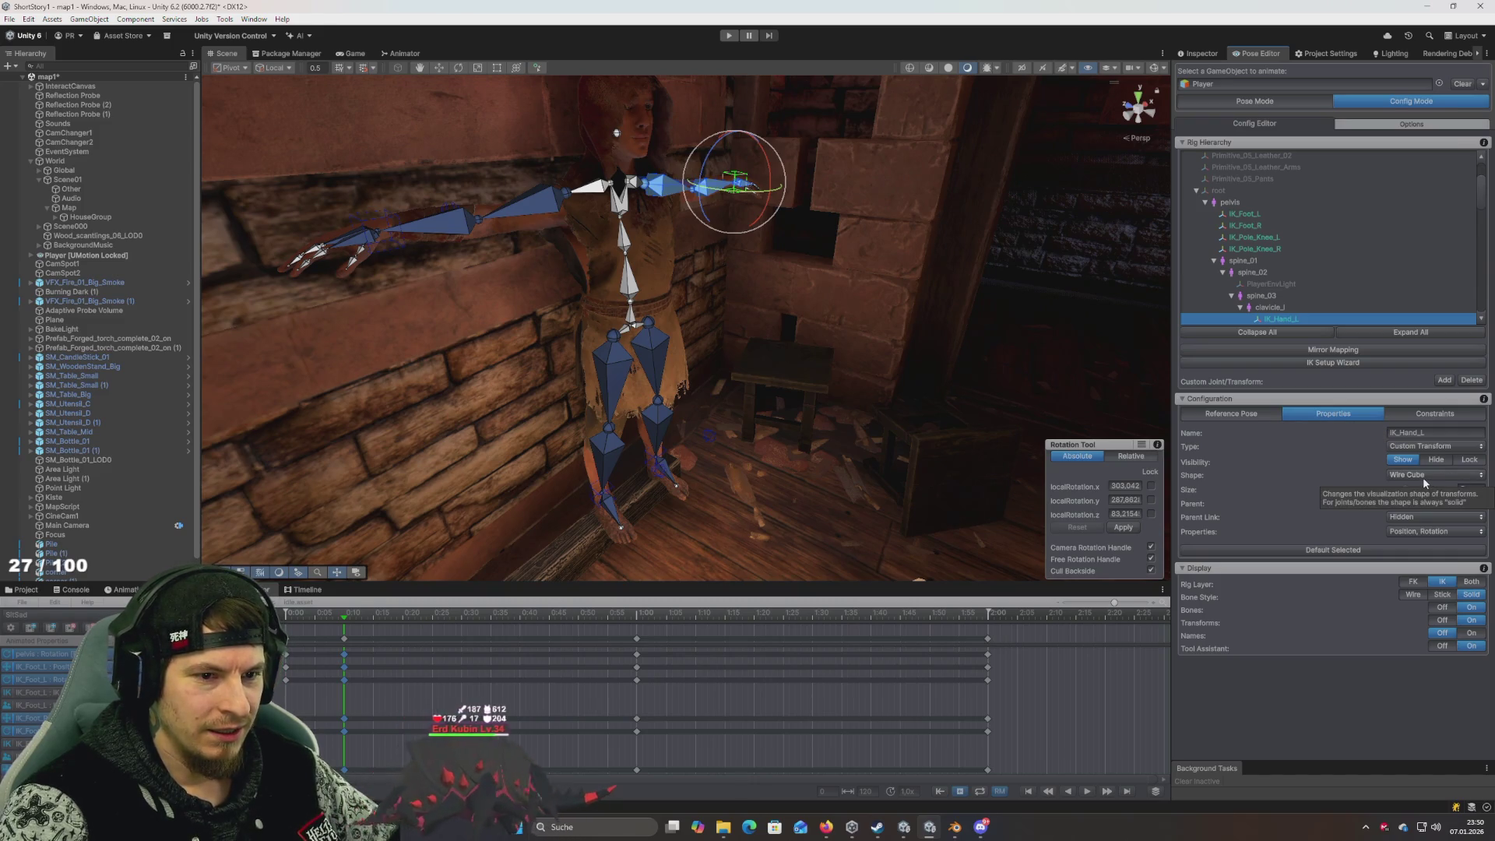
click(1436, 447)
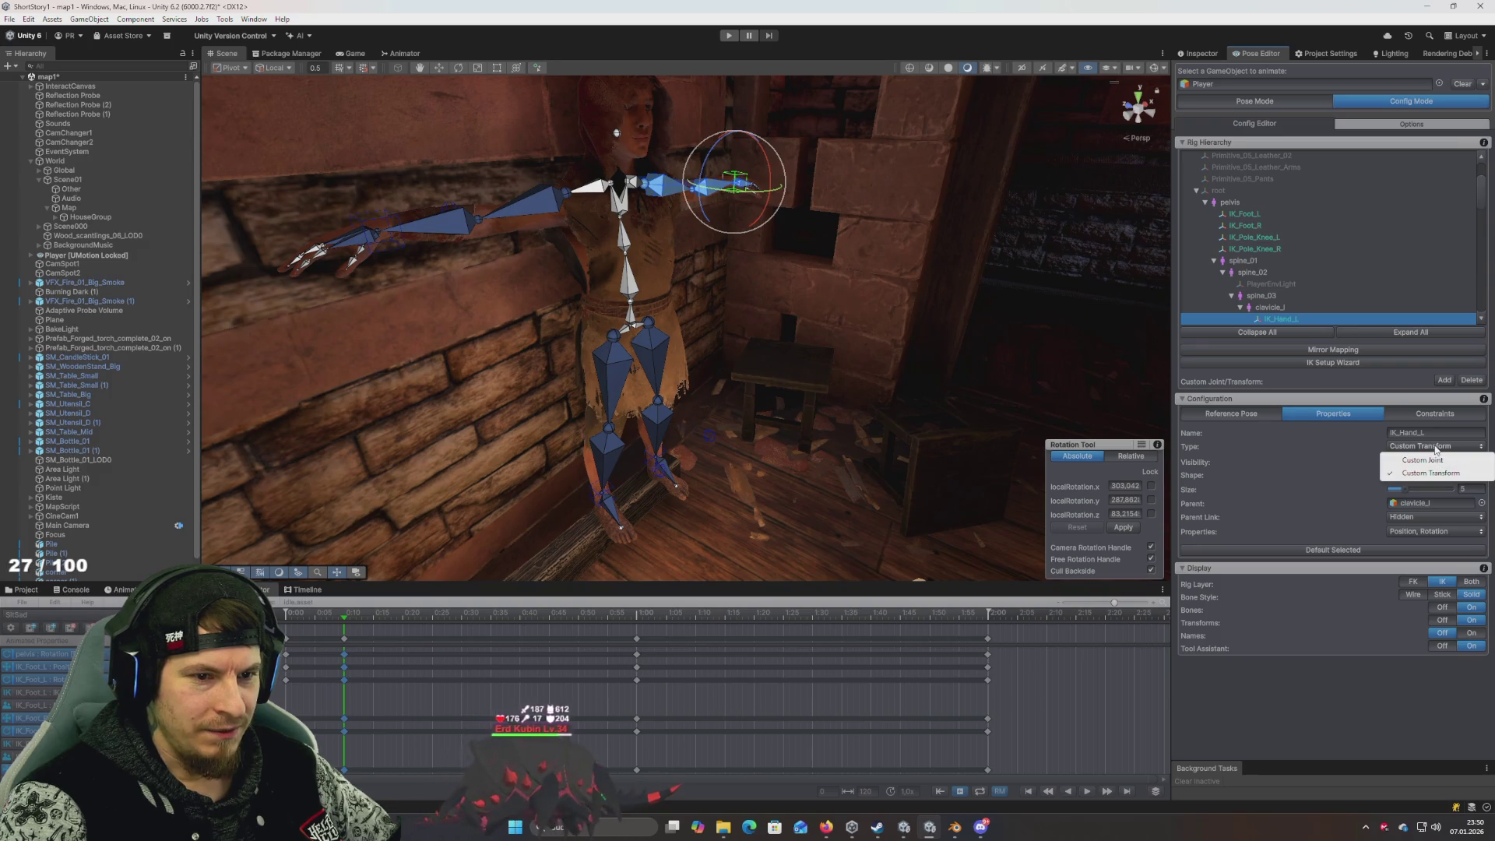
click(1350, 387)
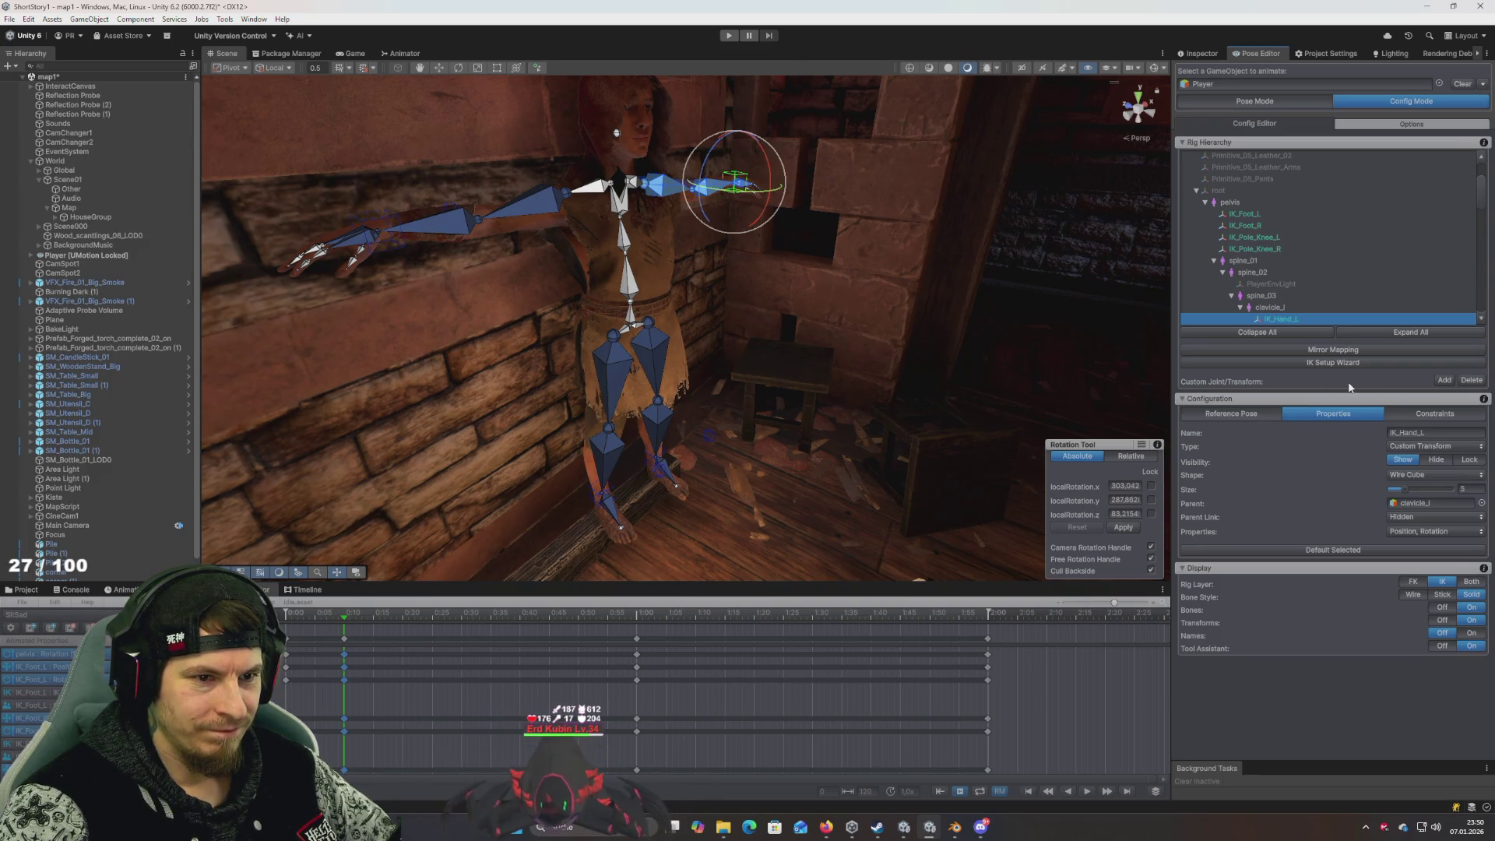
click(1334, 363)
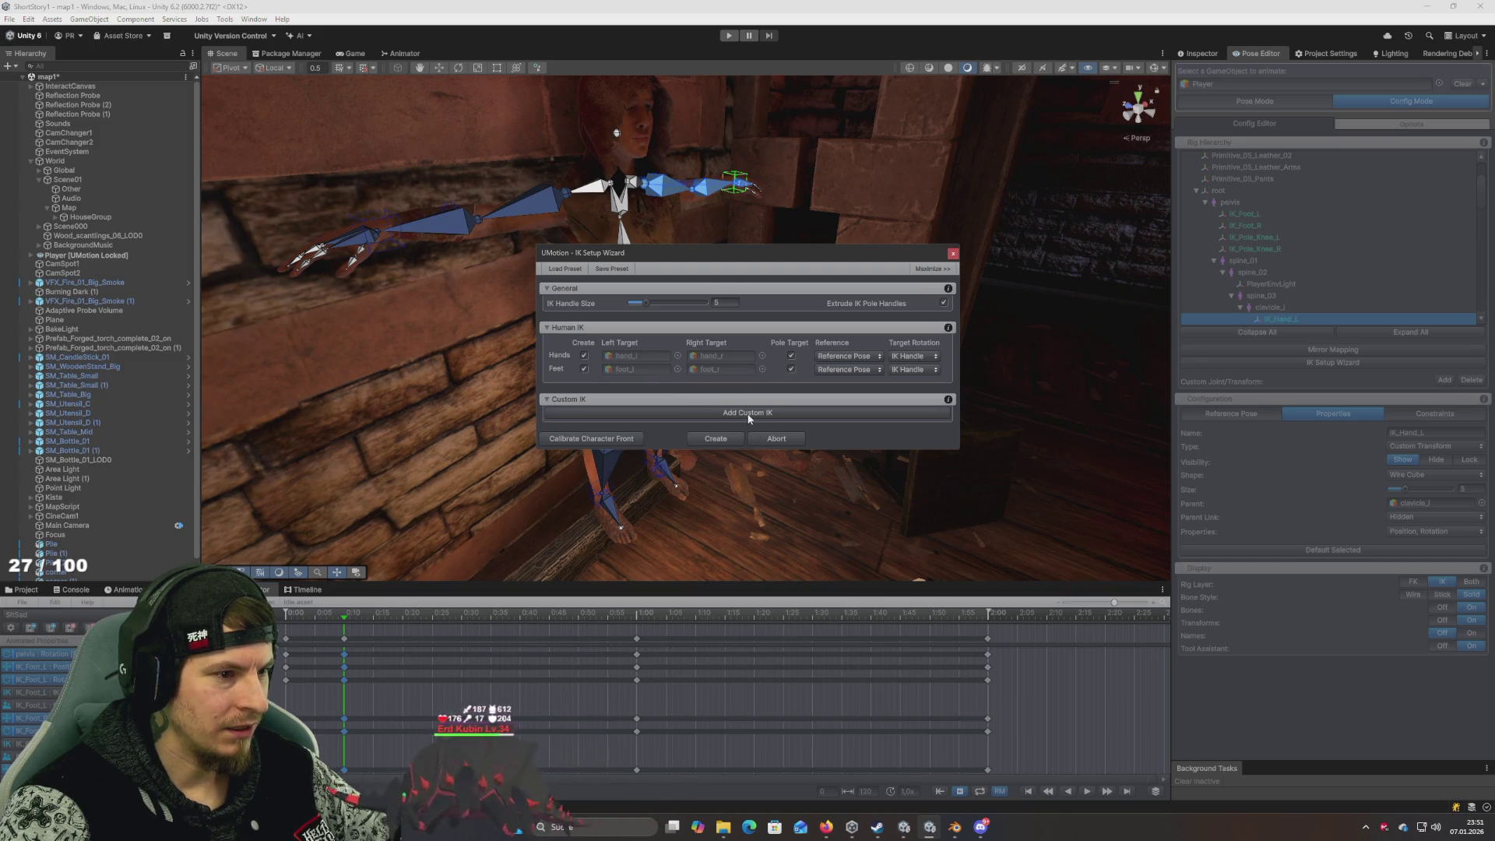
Create the hand and foot IK rig, check its constraints, clear key selection, and return to Pose Mode
click(716, 440)
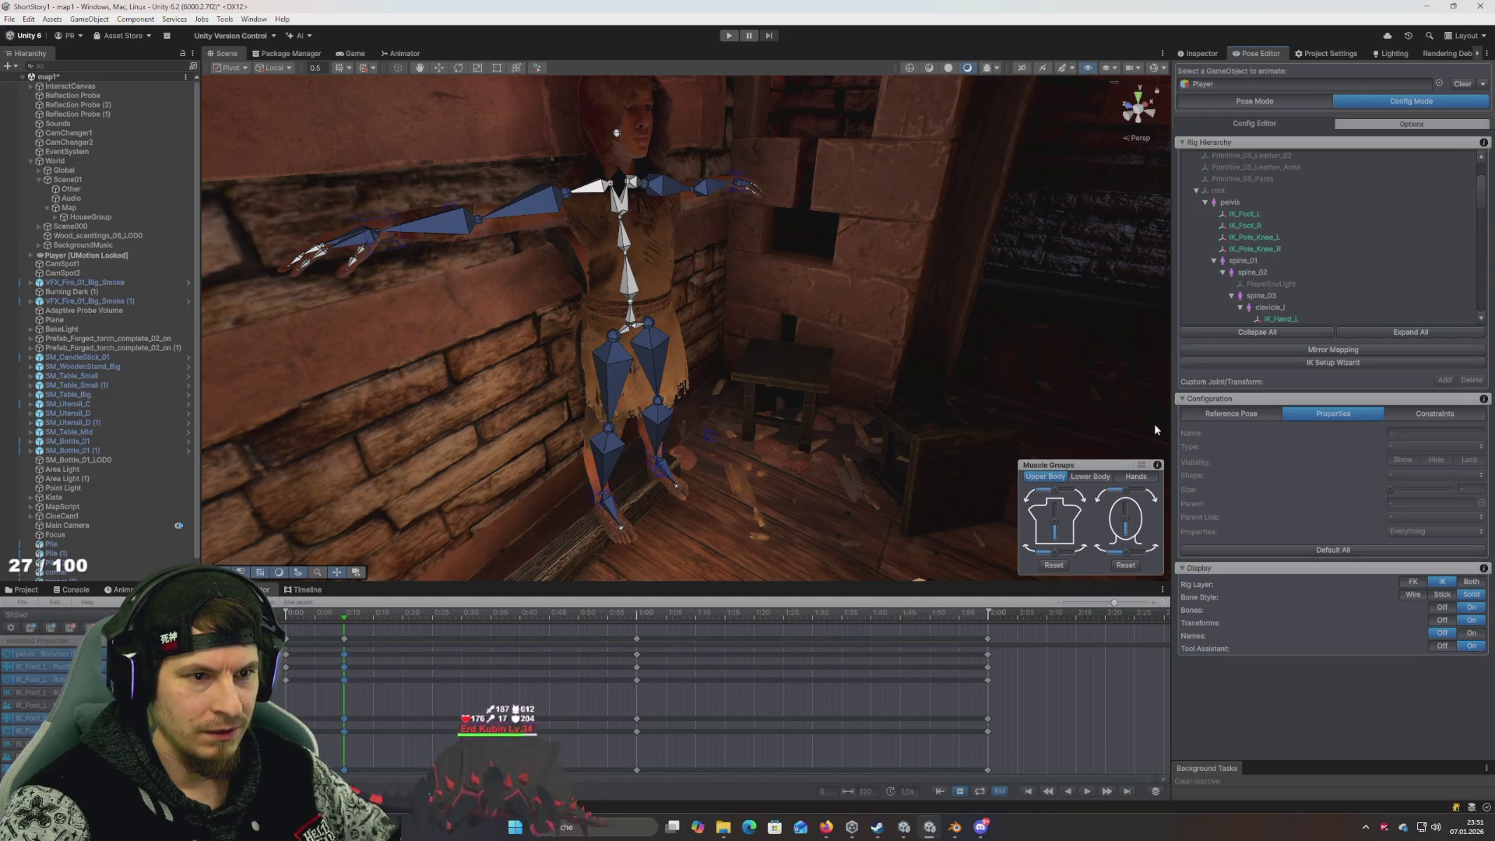
scroll(1315, 312, down, 2)
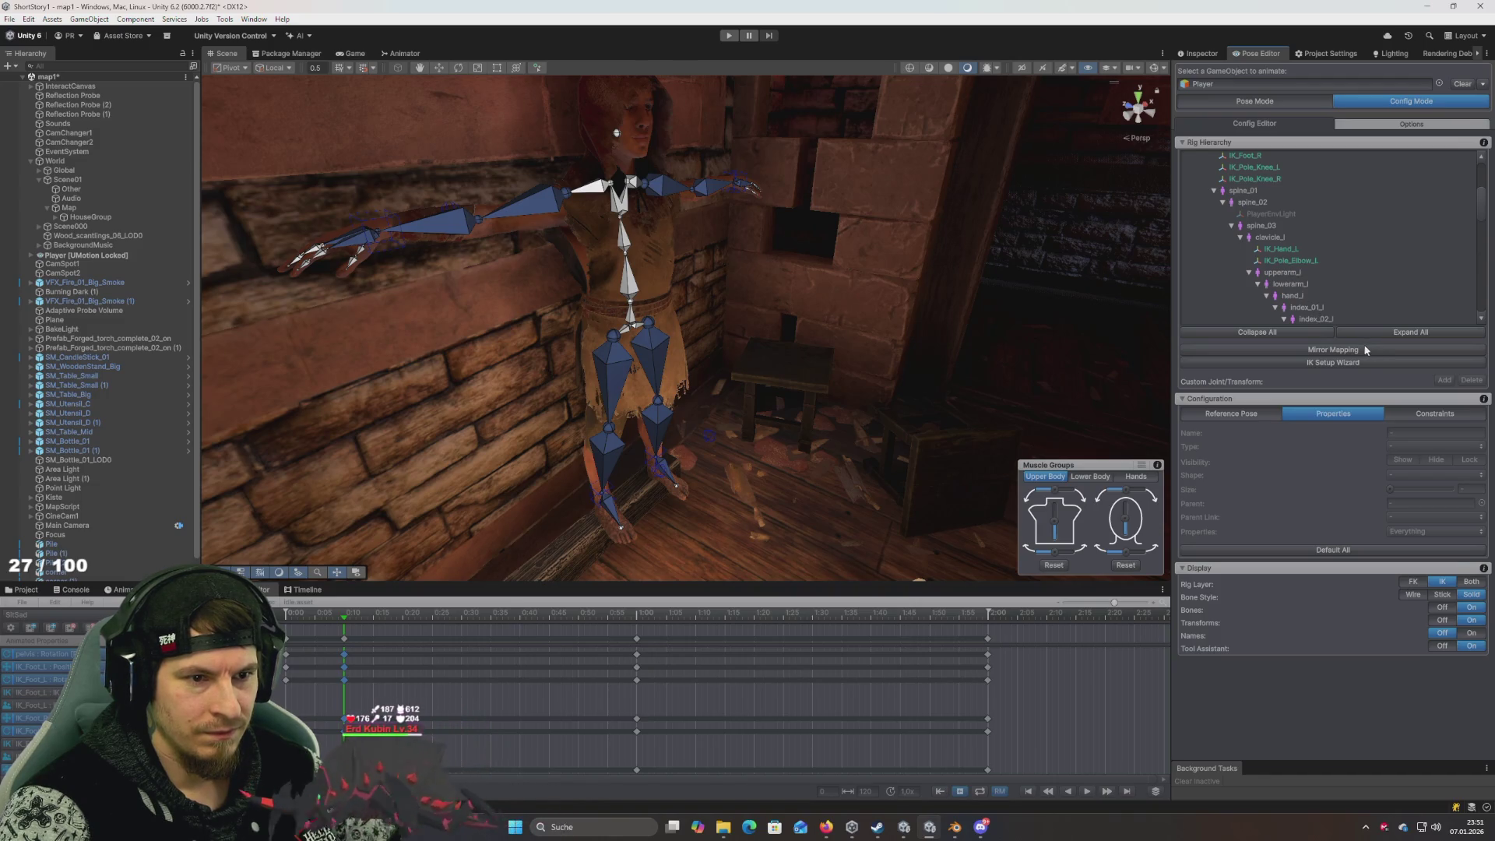
click(1417, 414)
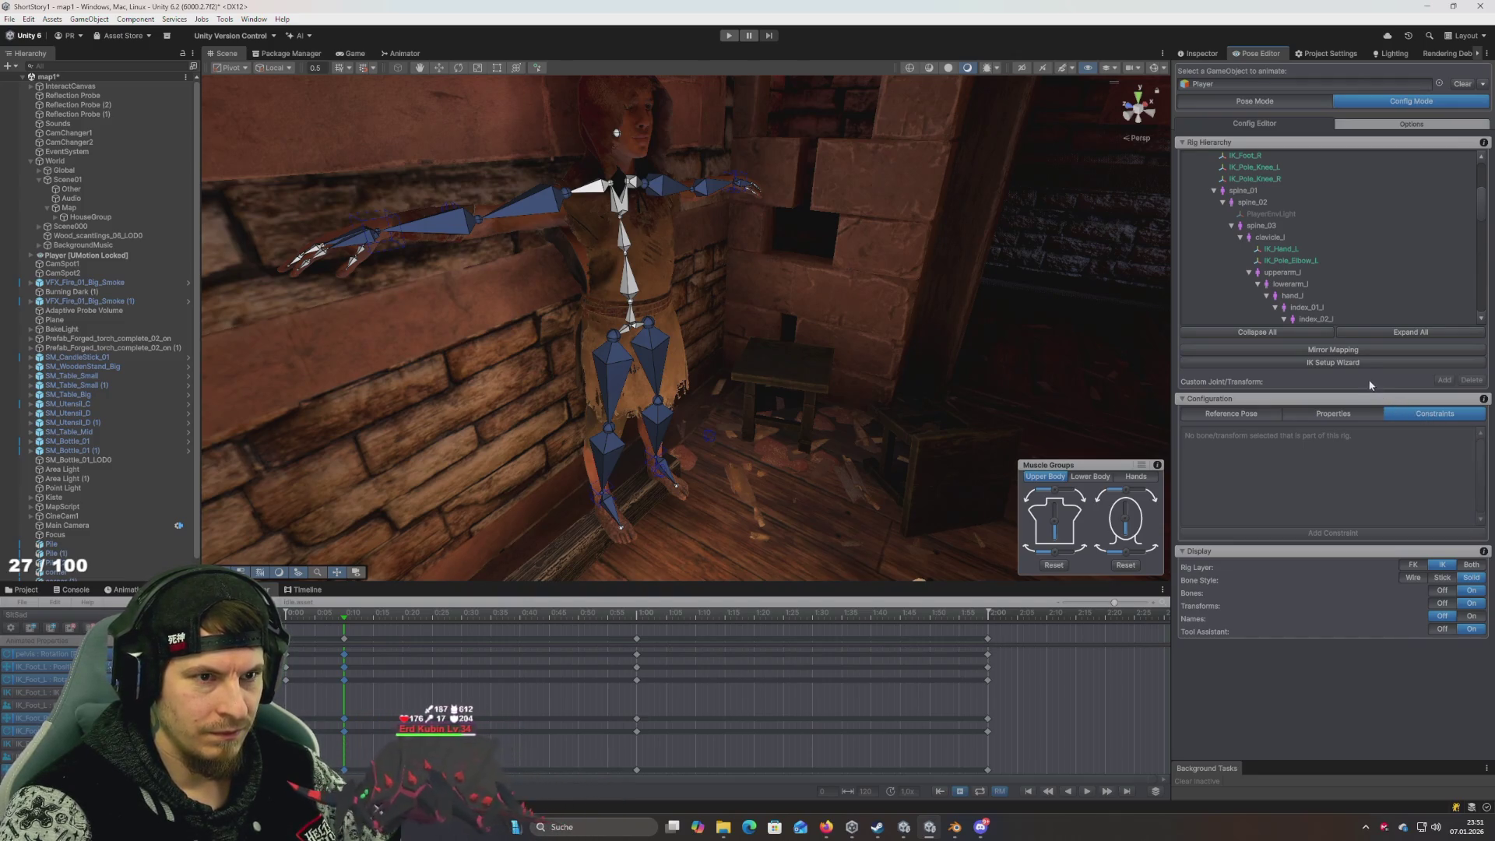
scroll(1288, 296, down, 3)
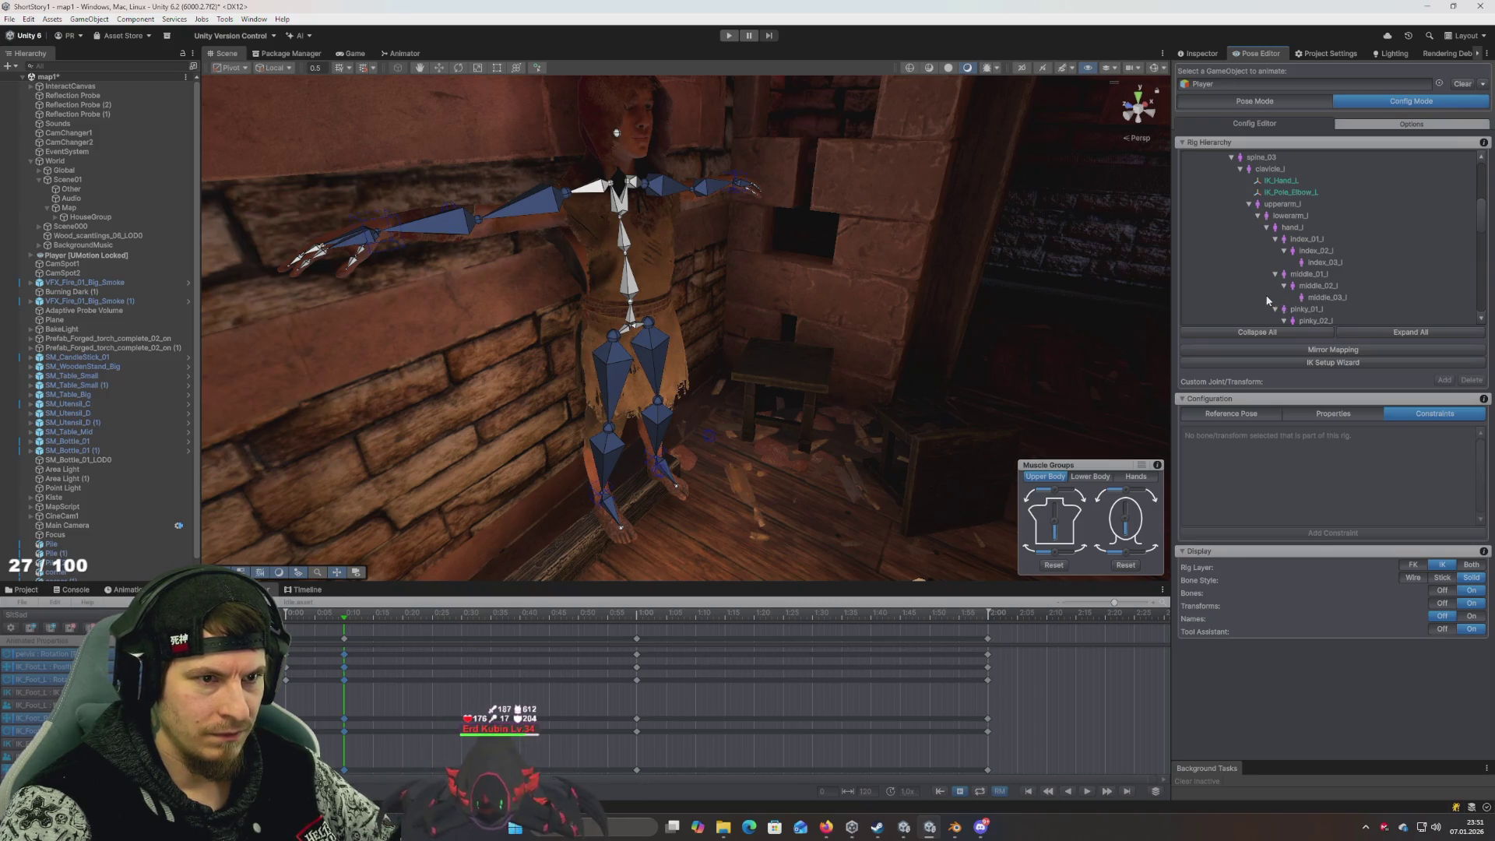
click(341, 634)
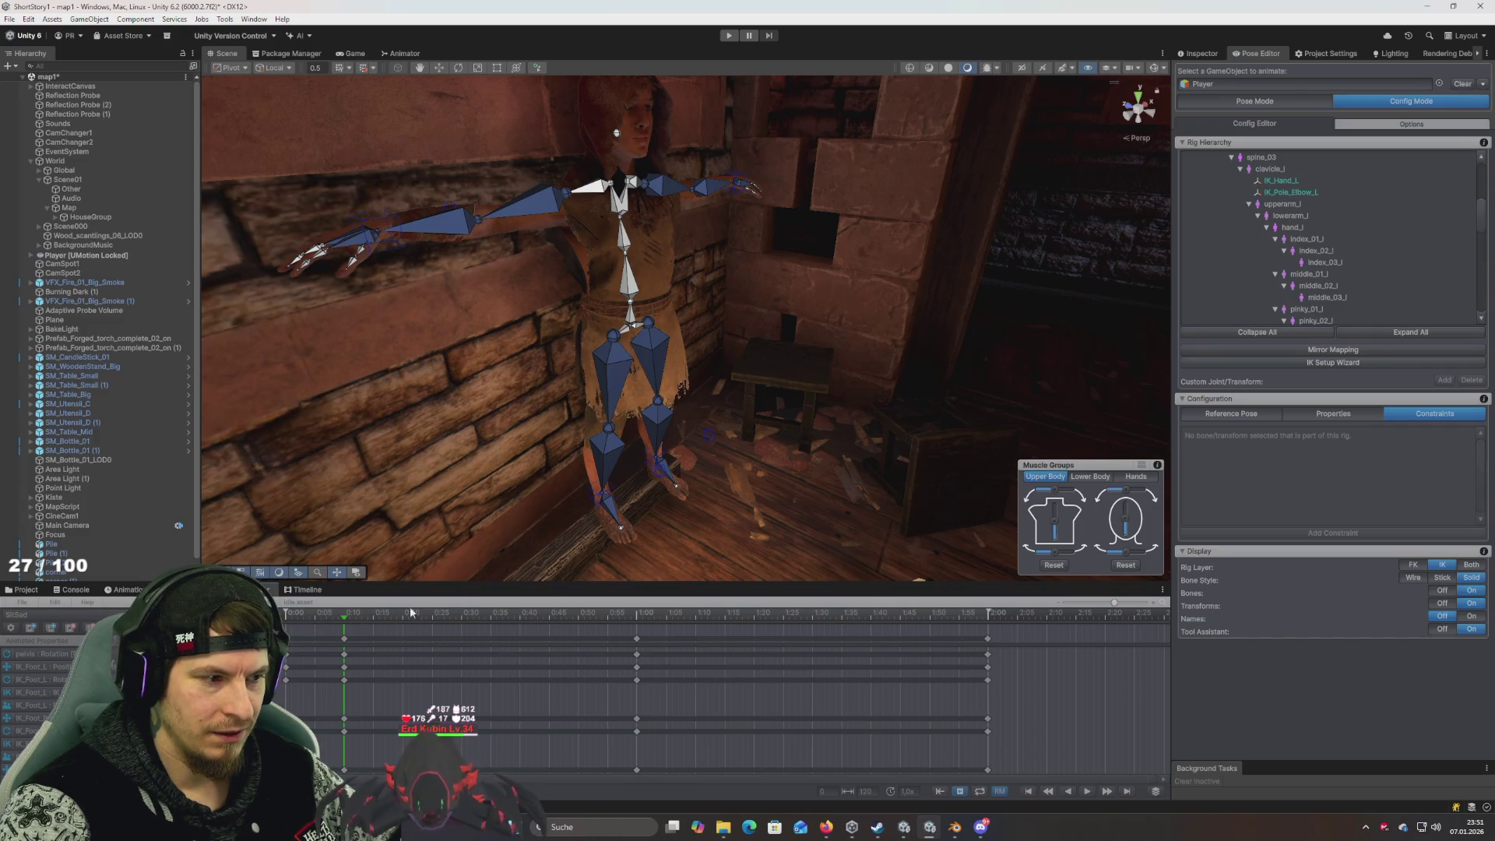
click(1255, 102)
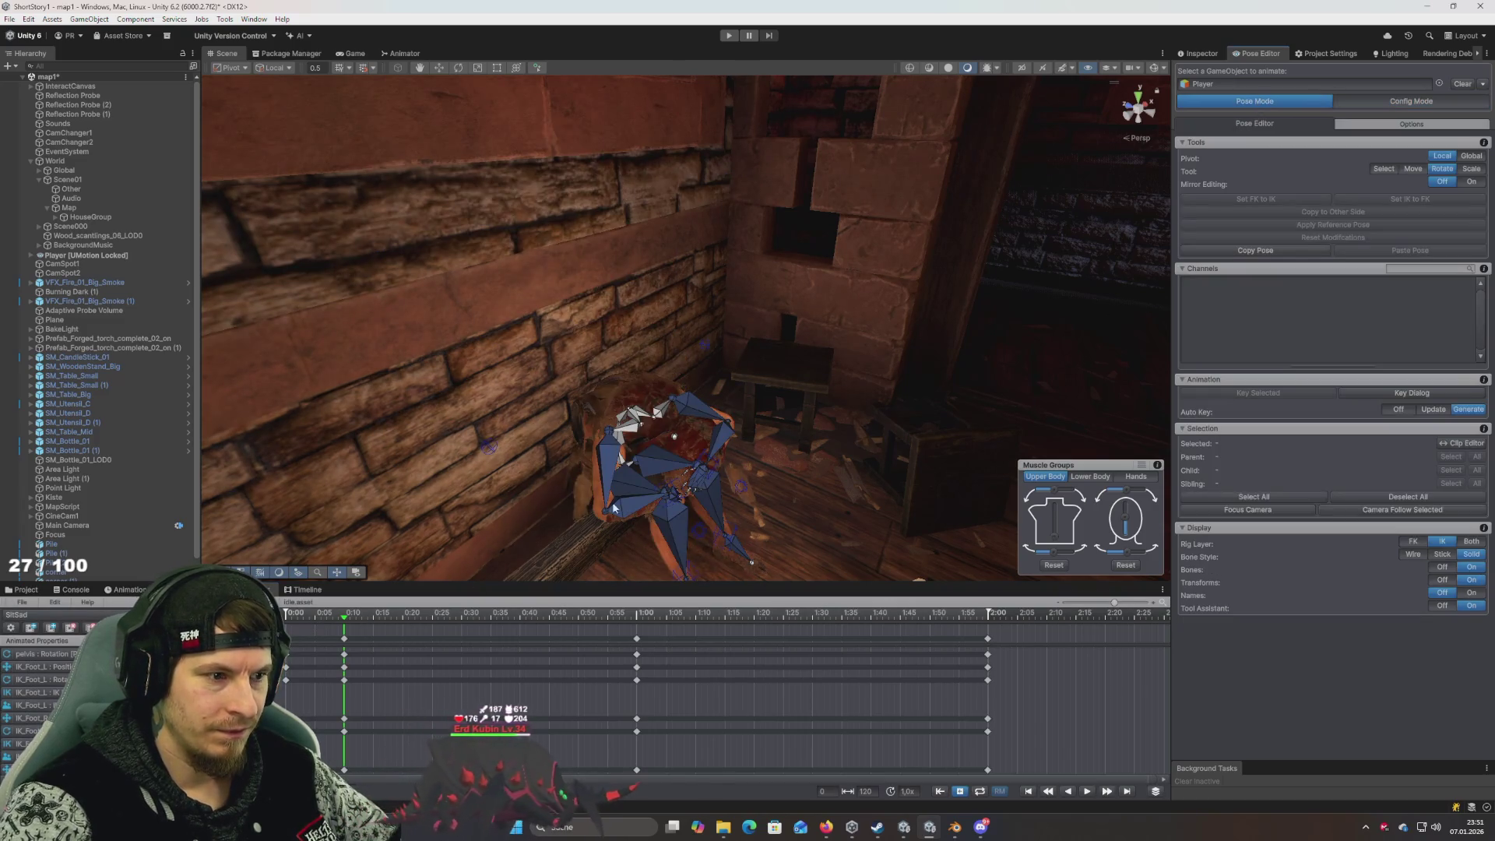
Frame the view on the hunched character's spine bone, then switch to the browser
drag(612, 502, 669, 341)
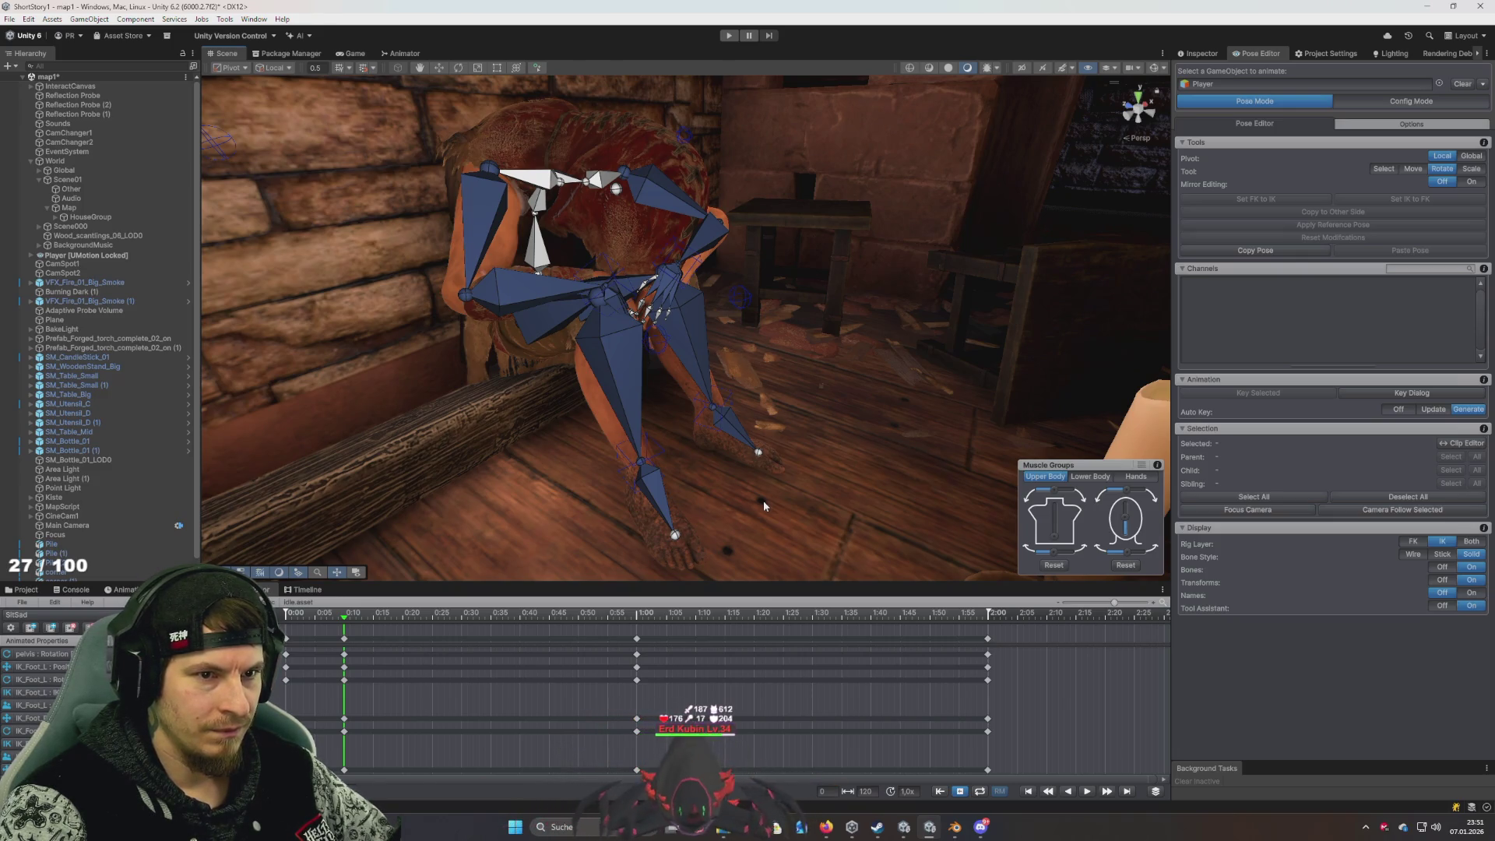
drag(875, 366, 1055, 423)
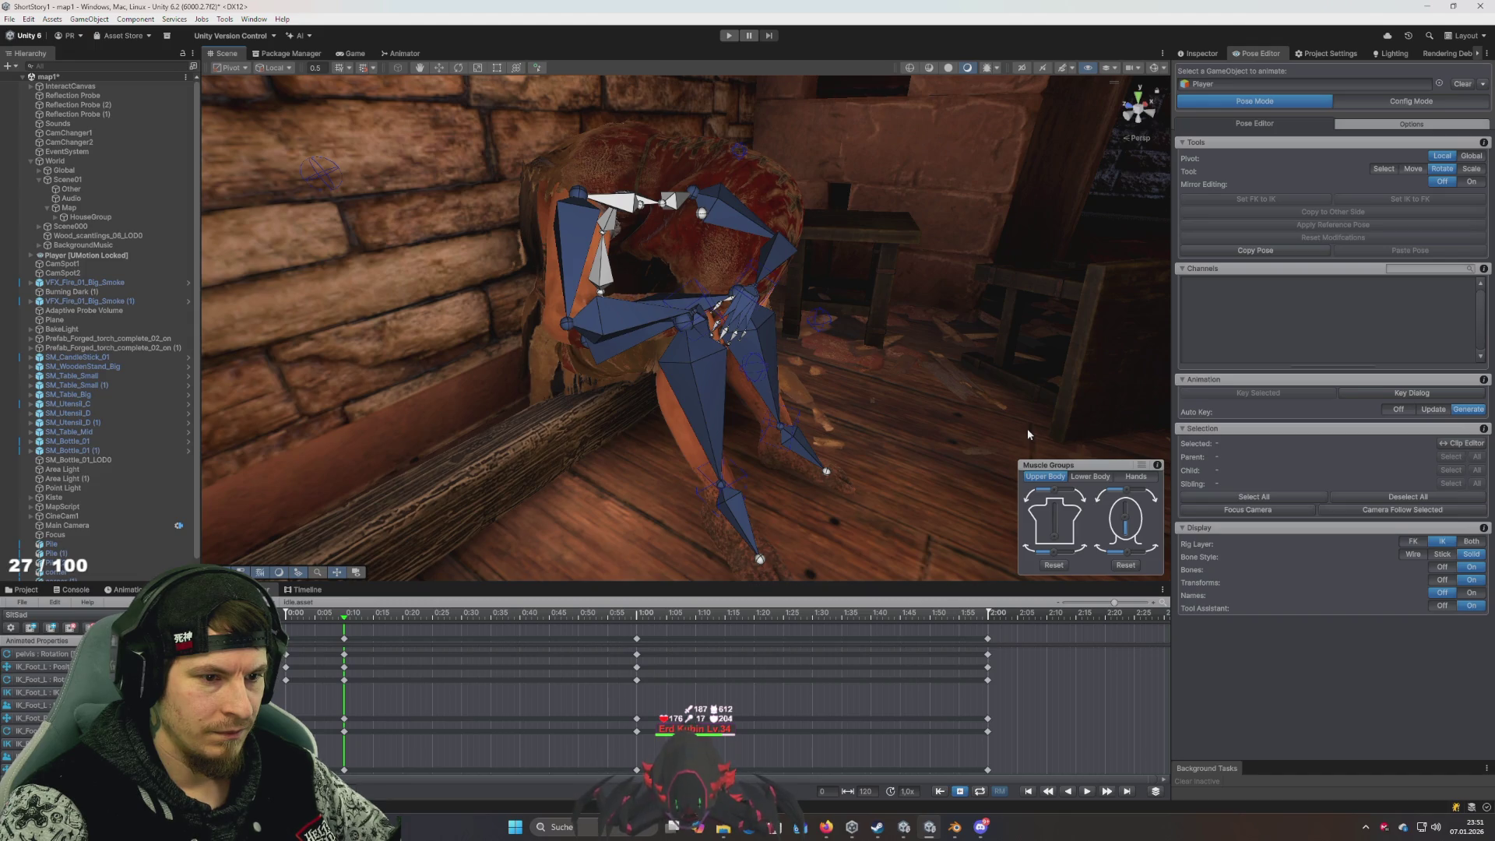
click(613, 227)
key(f)
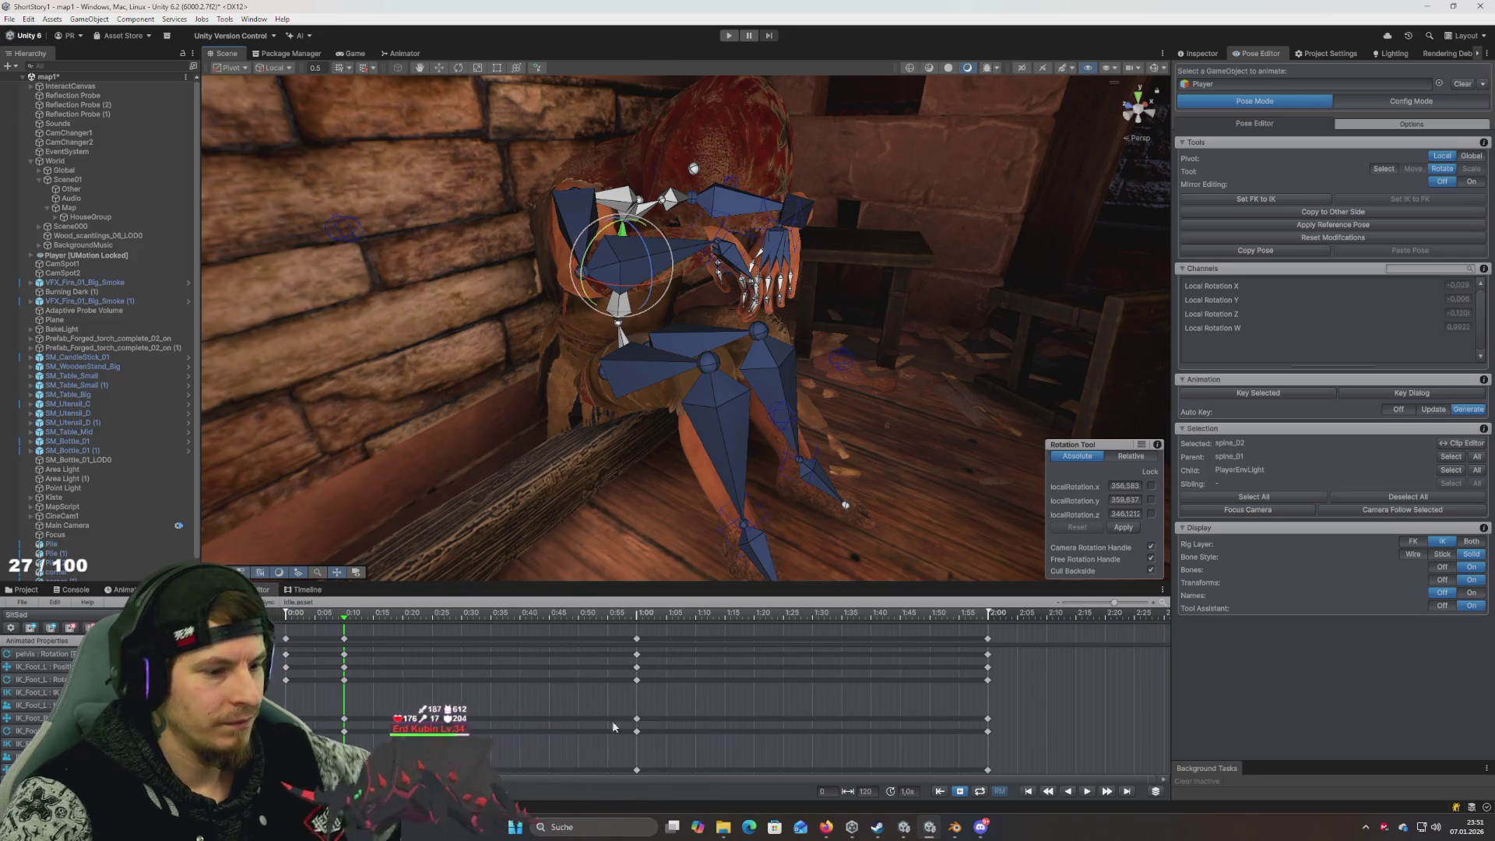
key(alt+Tab)
key(alt+Tab)
key(alt+Tab)
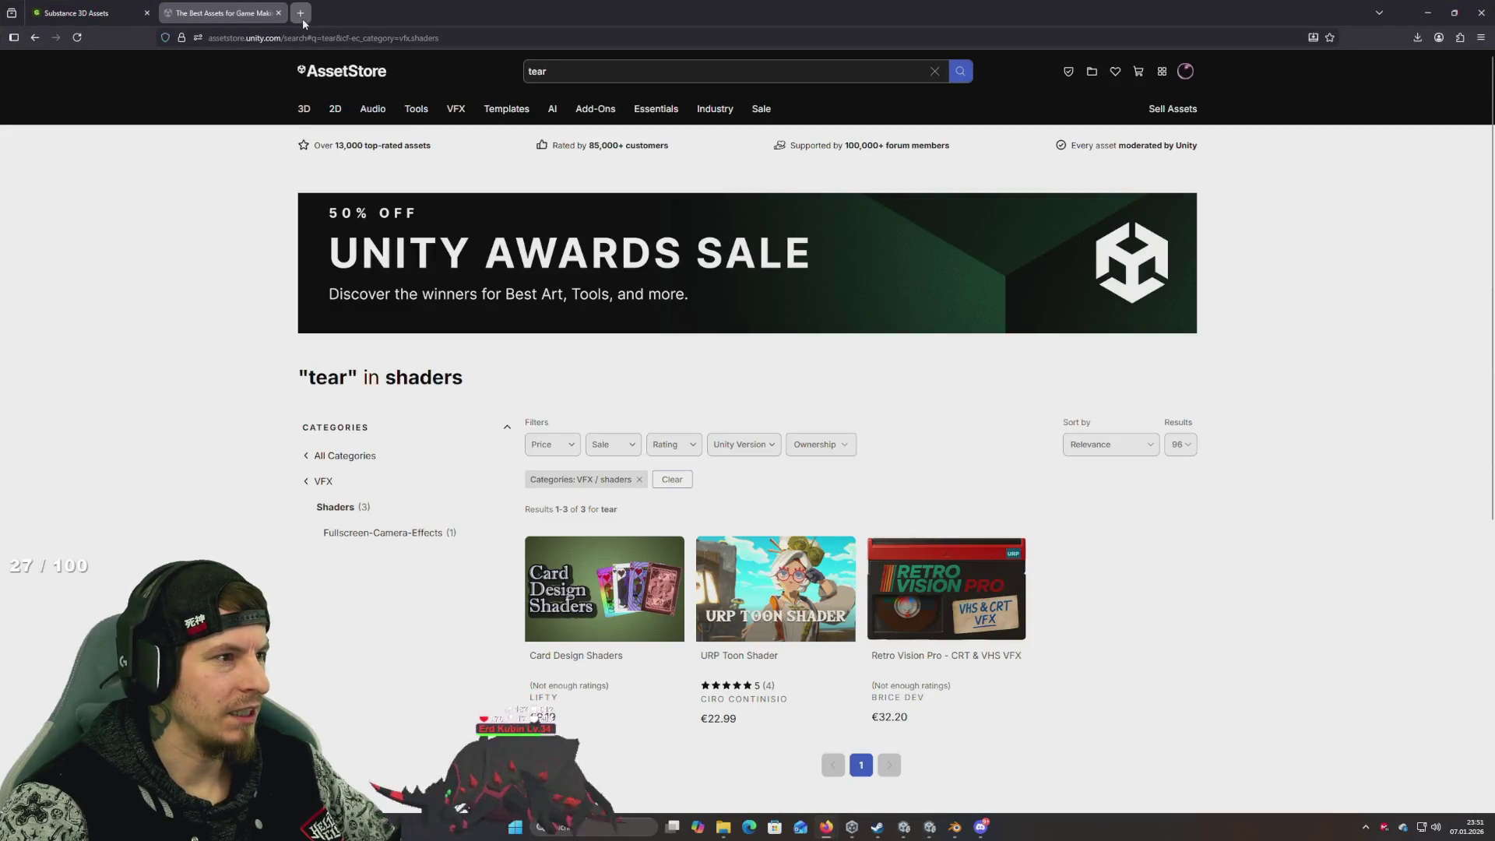
Close the stray YouTube tab and launch Brave from the system search
click(302, 17)
click(685, 467)
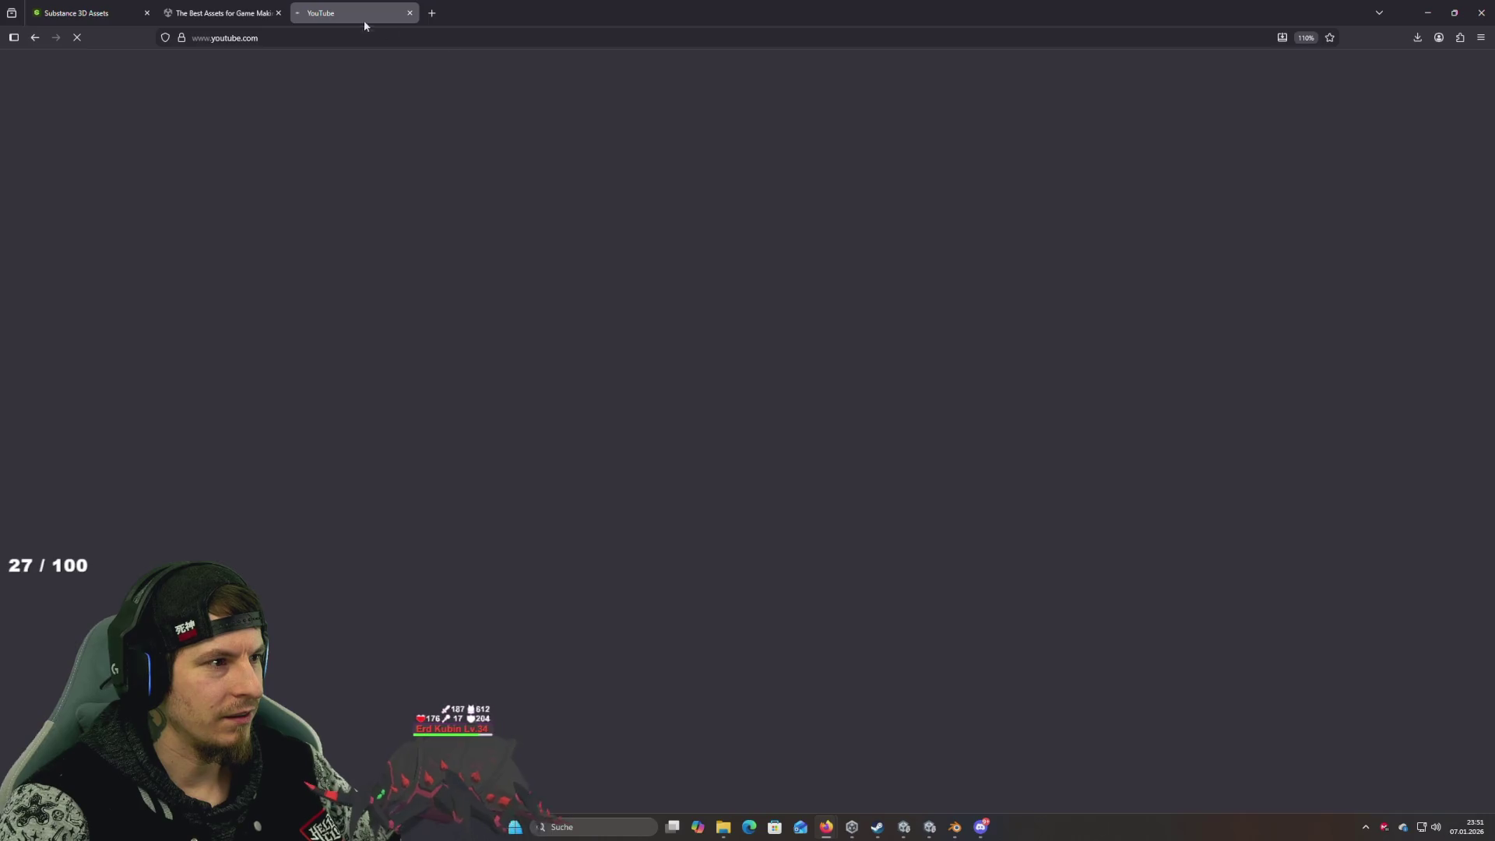
key(ctrl+w)
key(alt+Tab)
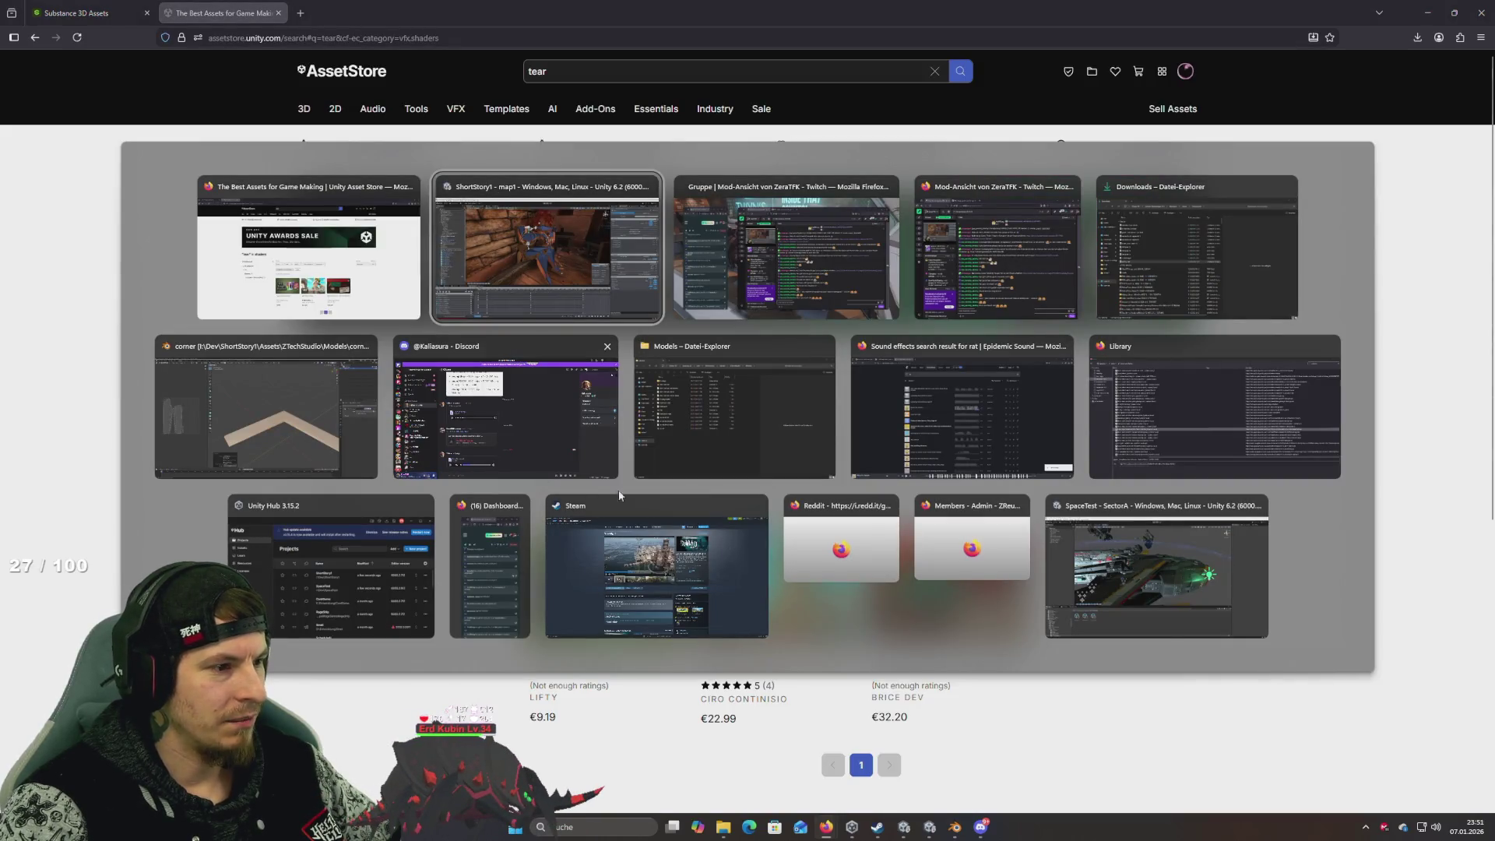
key(Escape)
key(super)
text(brave)
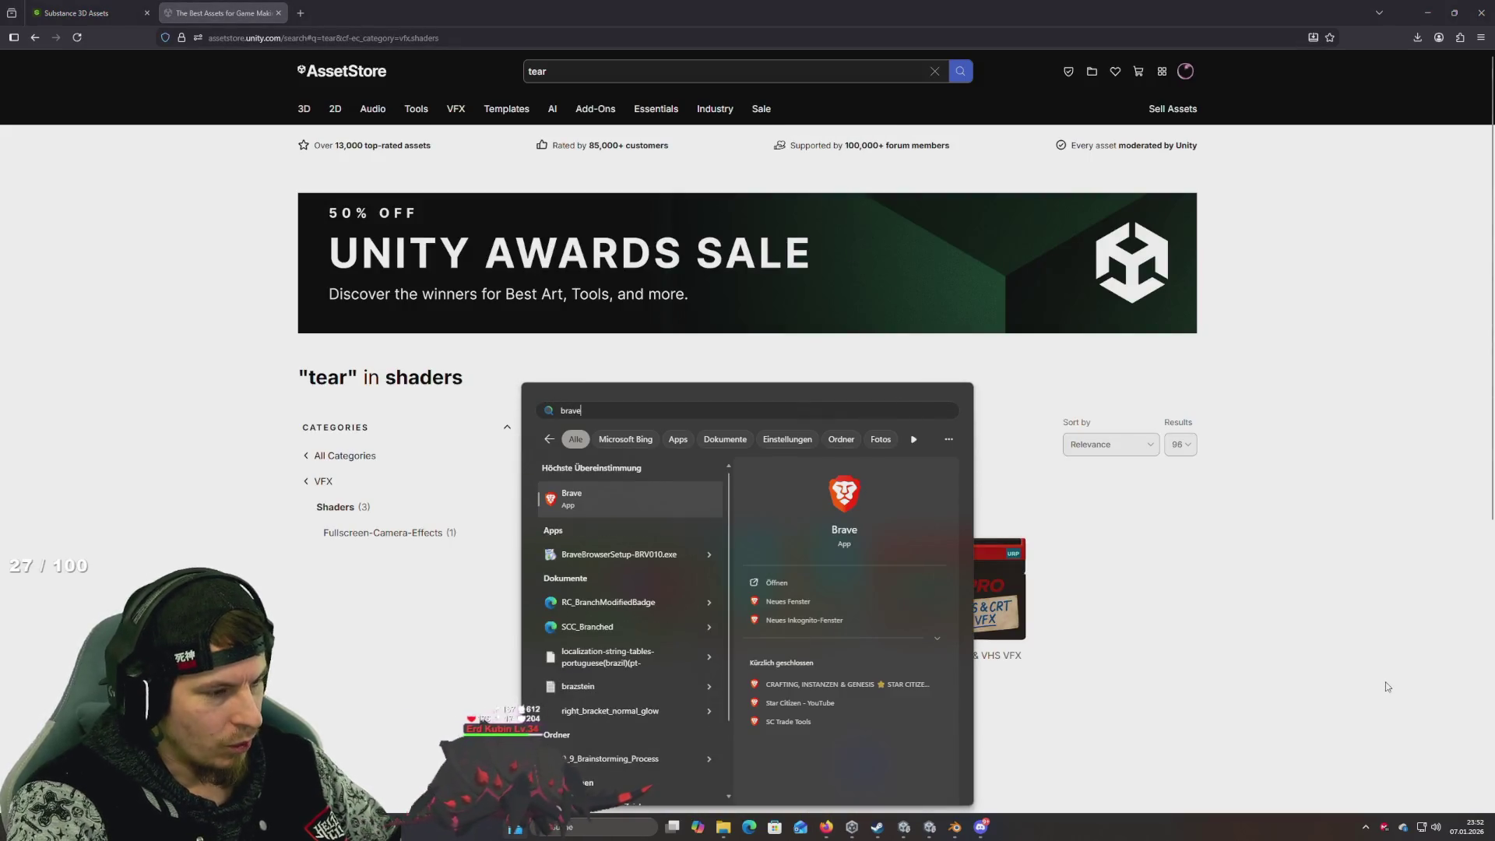
key(Return)
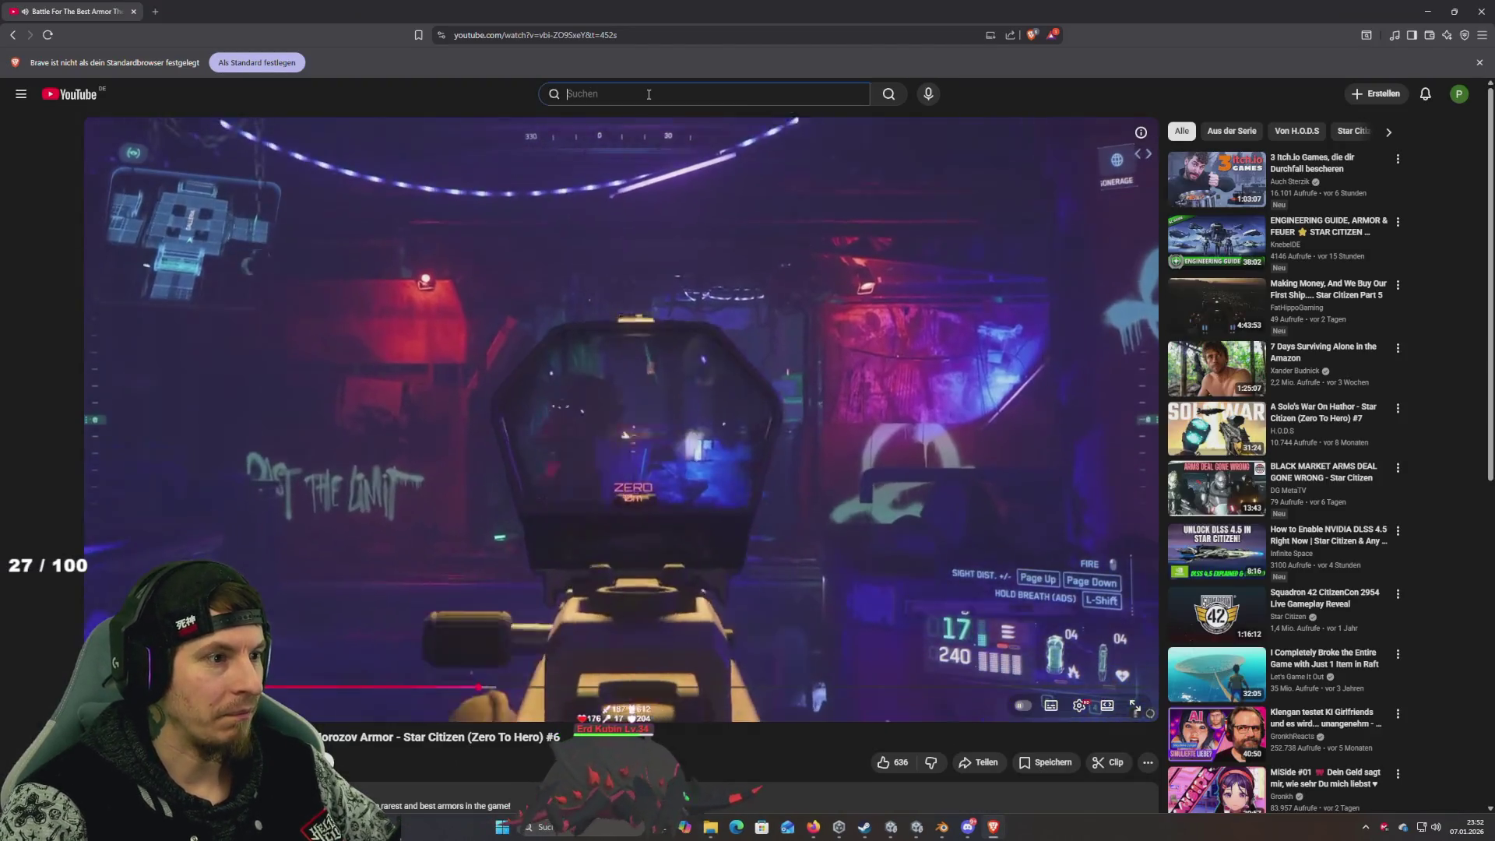
Search YouTube for 'unity umotion ik', correcting the misspelled 'umoteion' query
click(649, 94)
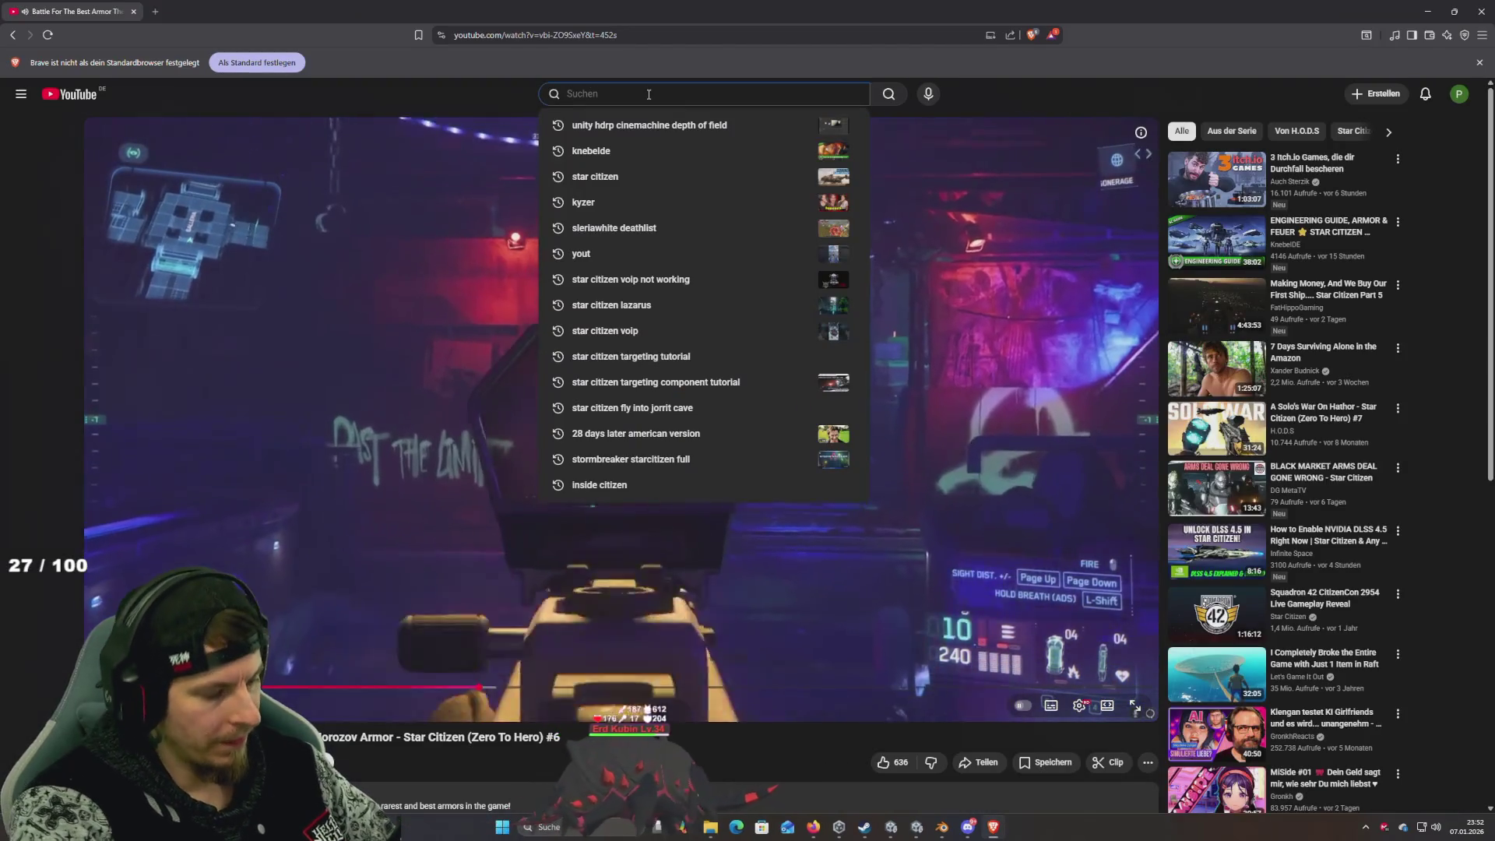
text(unity)
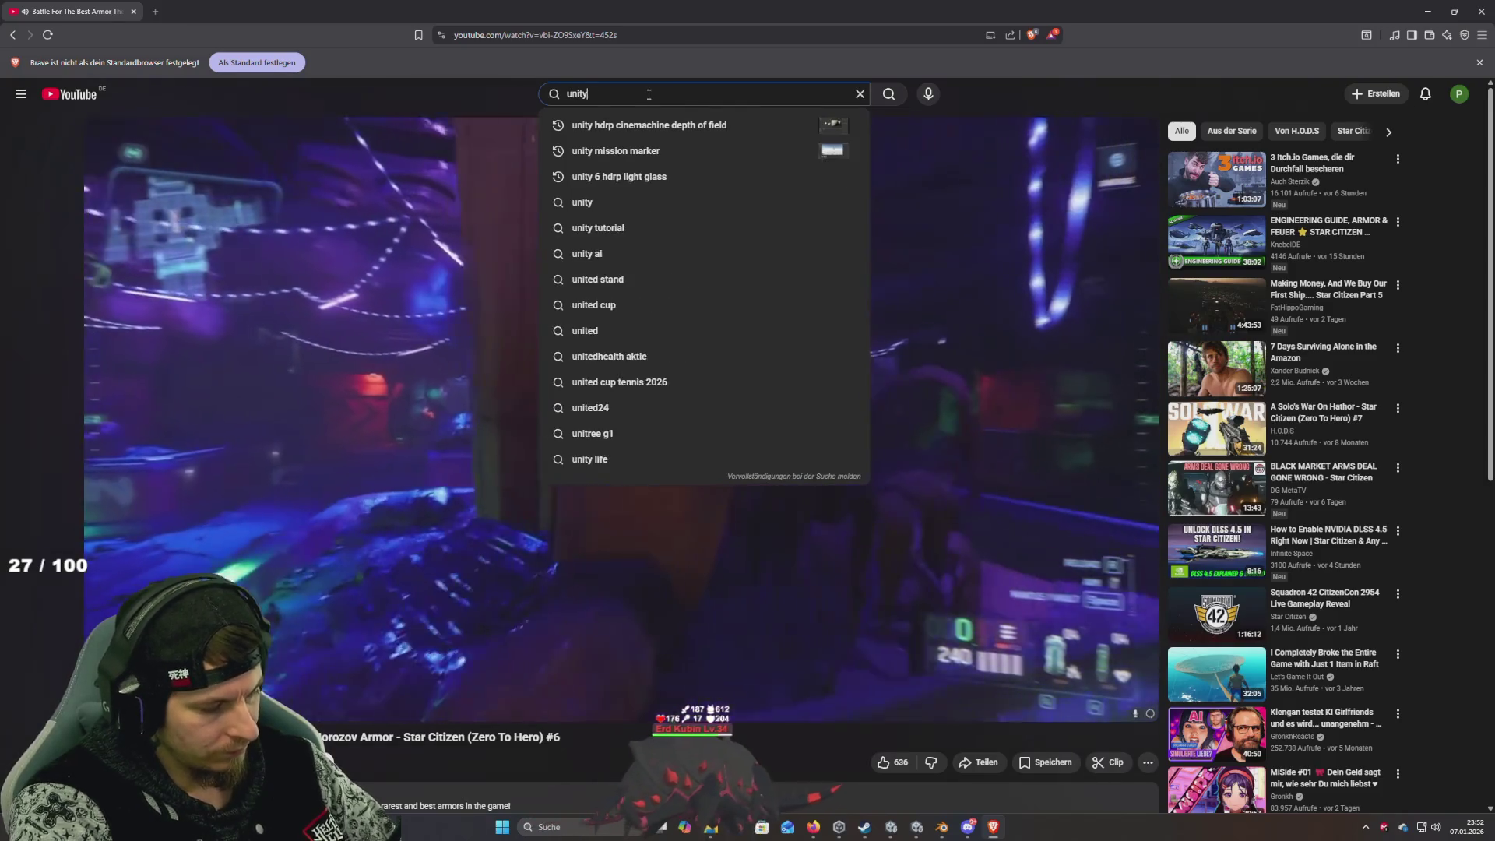
text( umoteion i)
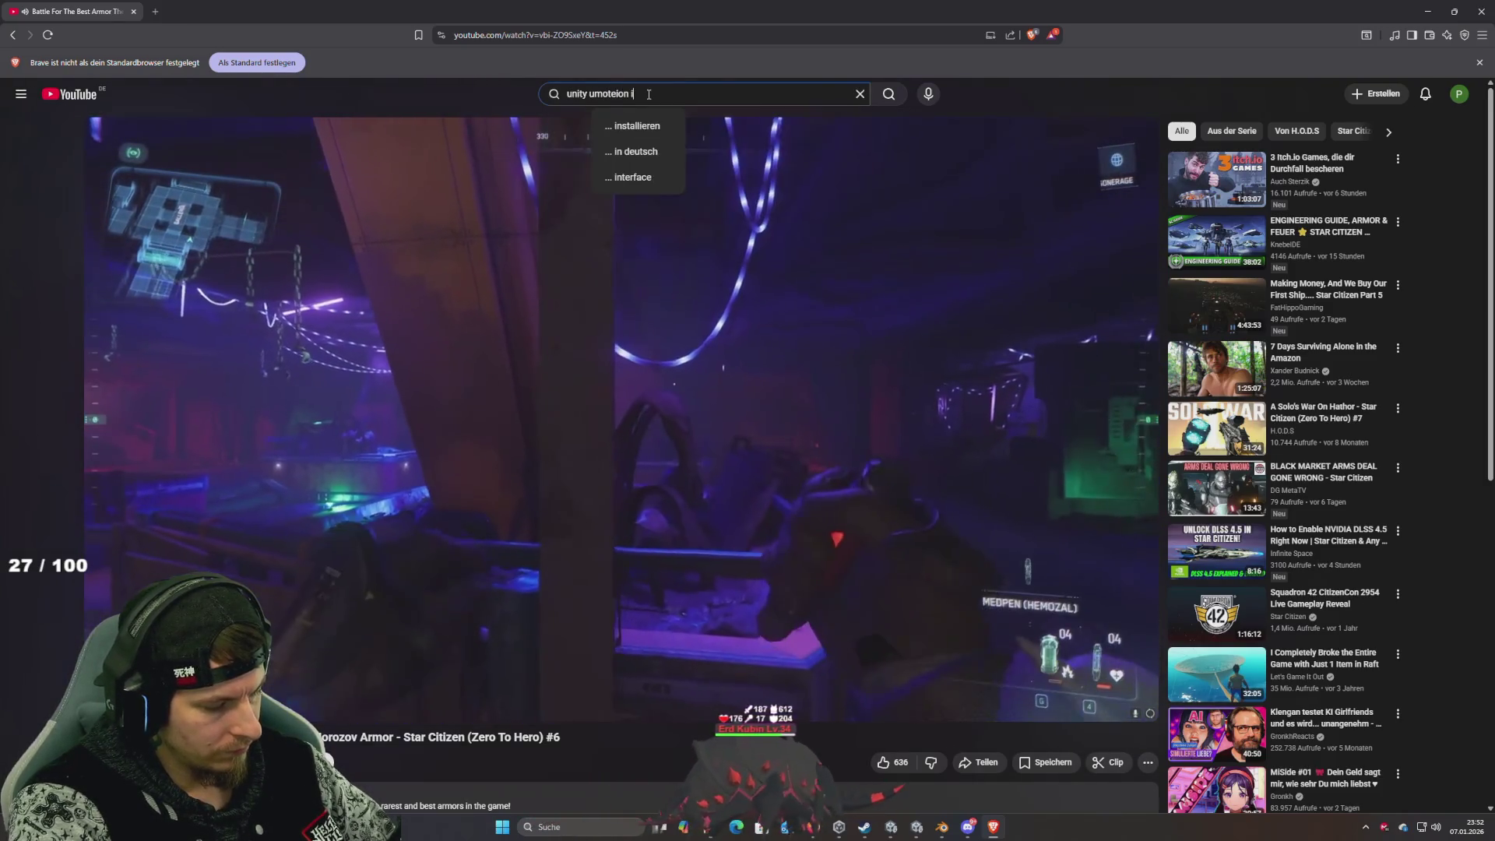
text(k)
key(Return)
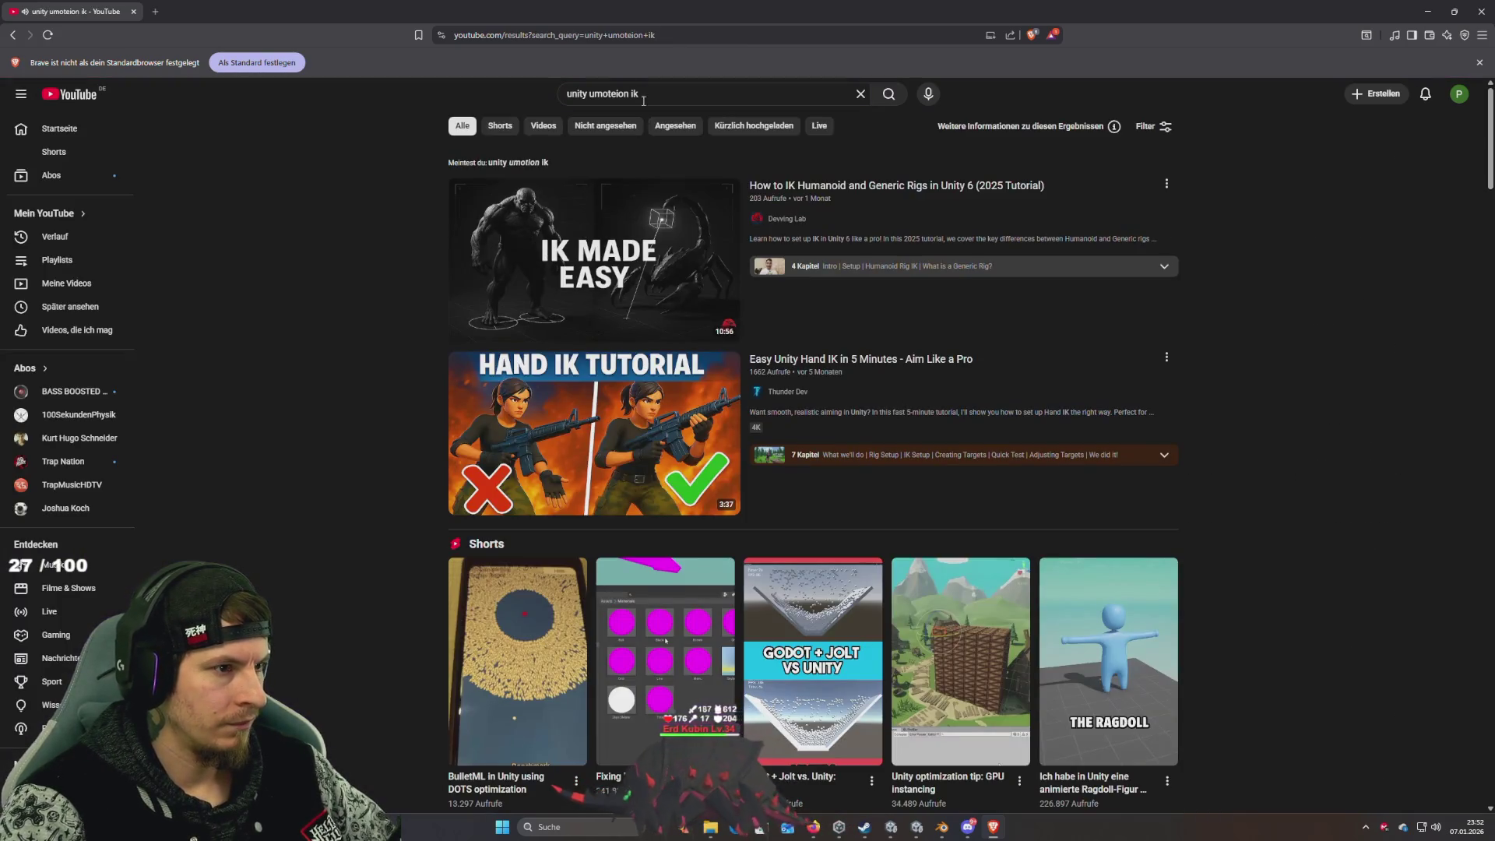
click(646, 99)
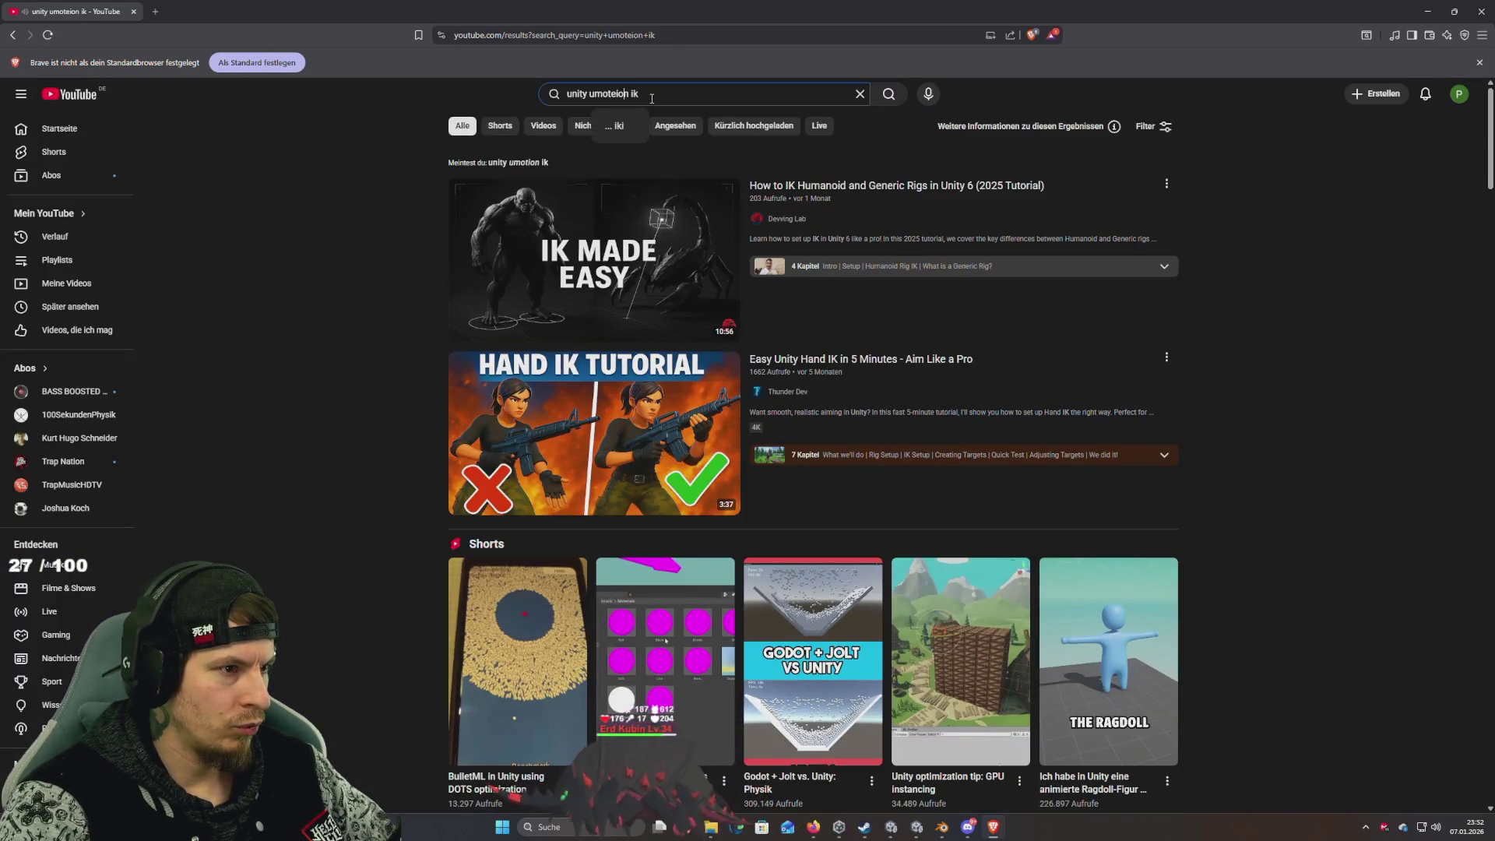
key(Left)
key(Left)
key(Left)
key(BackSpace)
key(Return)
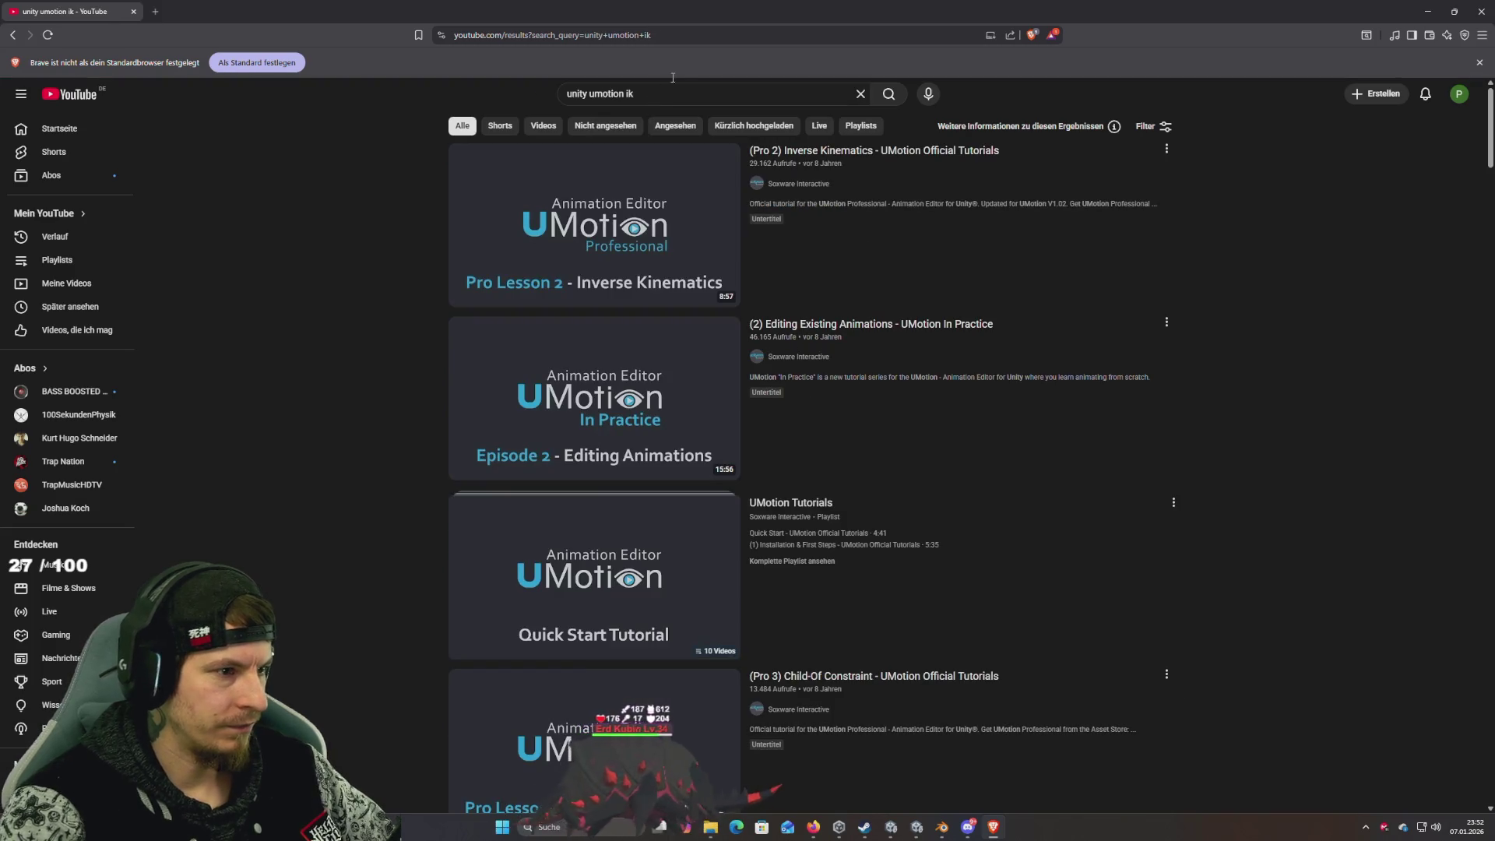
Play the '(Pro 2) Inverse Kinematics' UMotion tutorial in fullscreen
click(769, 207)
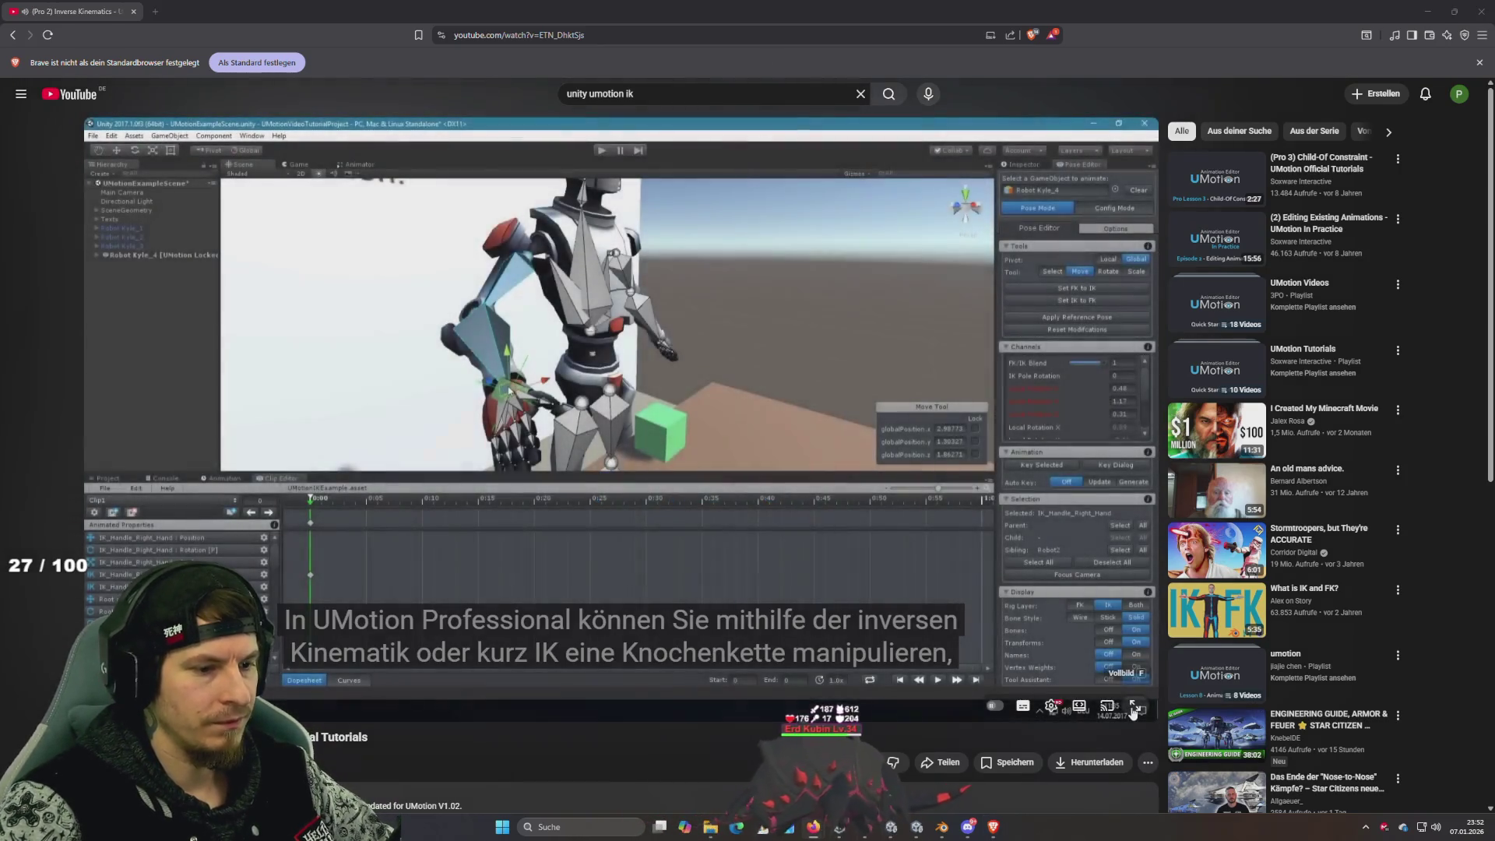
click(1136, 706)
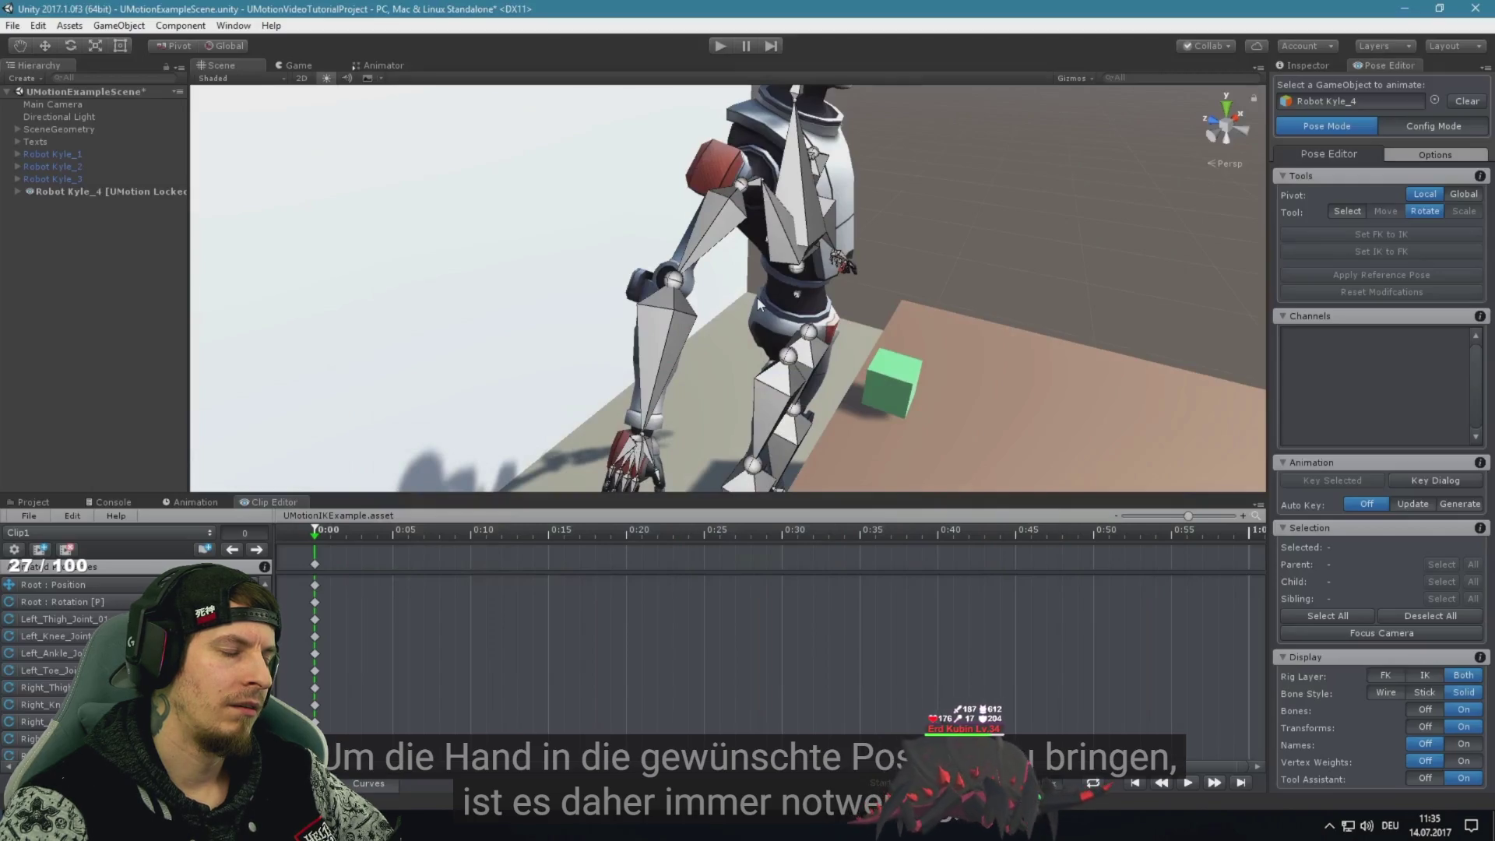
click(717, 229)
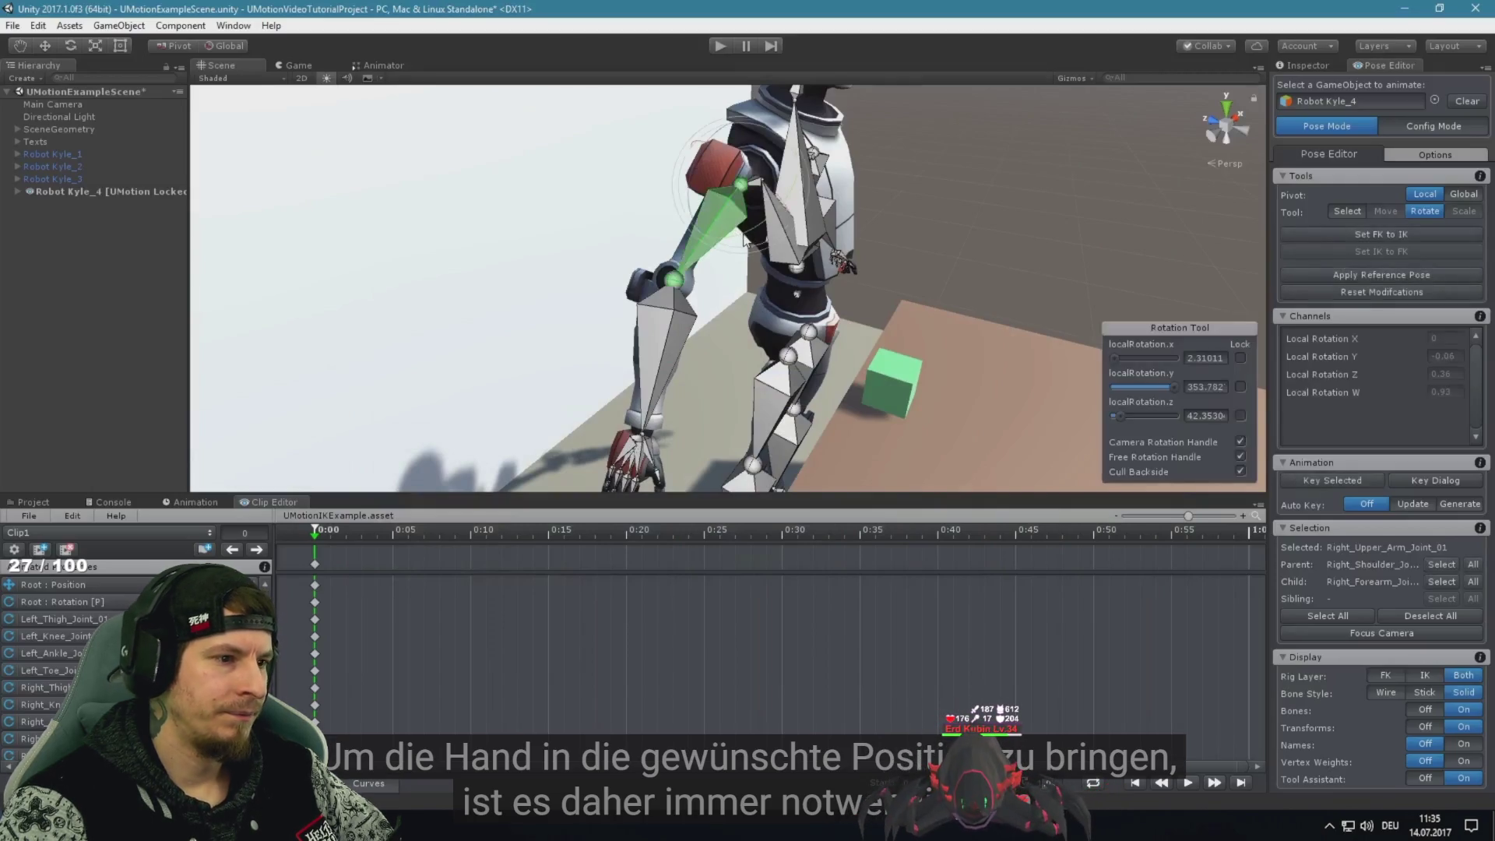
mouse_move(744, 242)
mouse_down()
mouse_move(732, 327)
mouse_move(750, 342)
mouse_move(846, 287)
mouse_up()
click(738, 361)
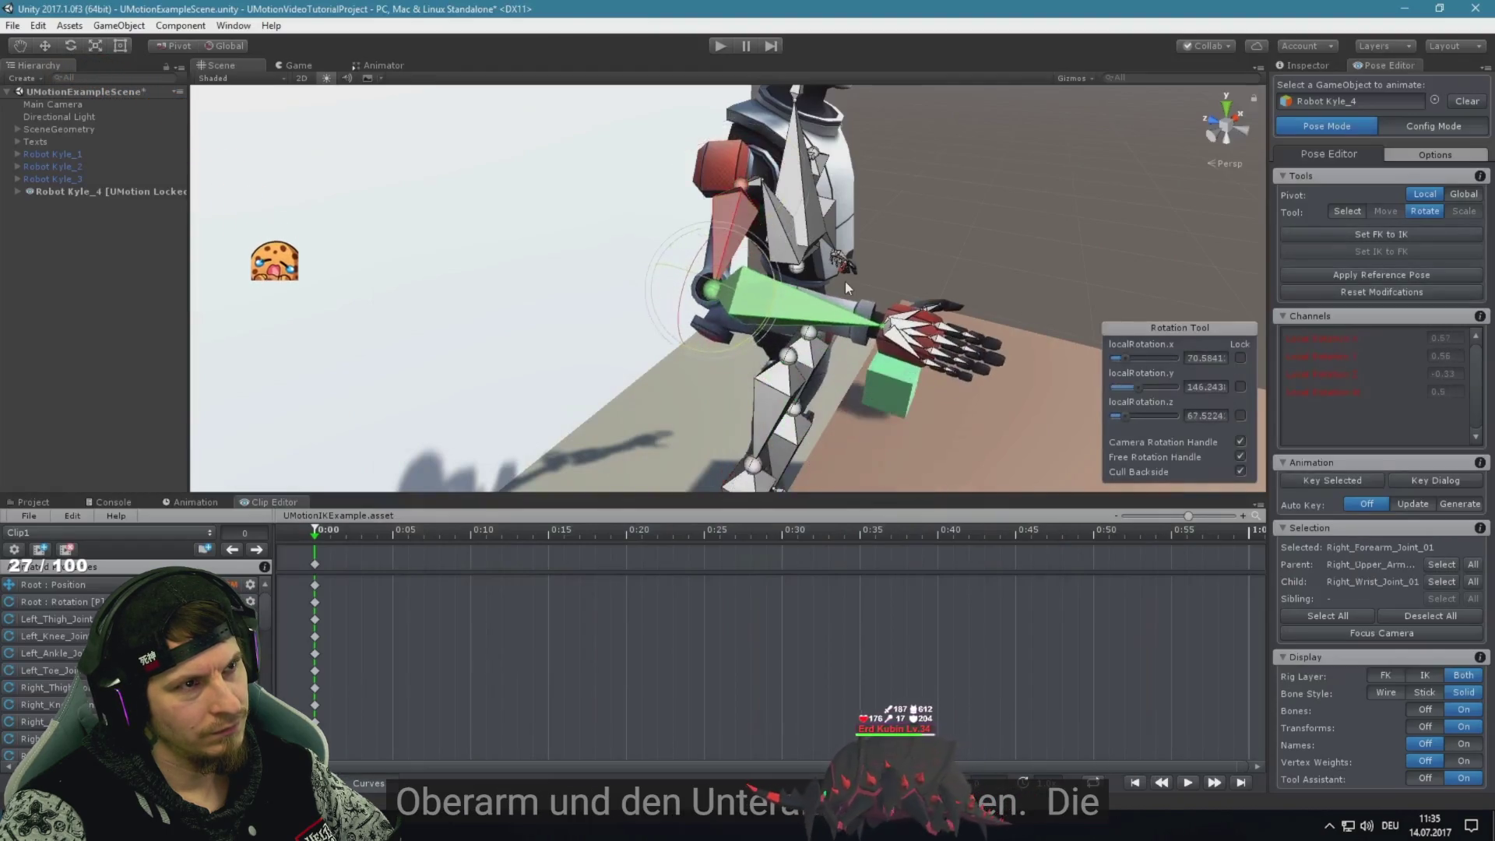
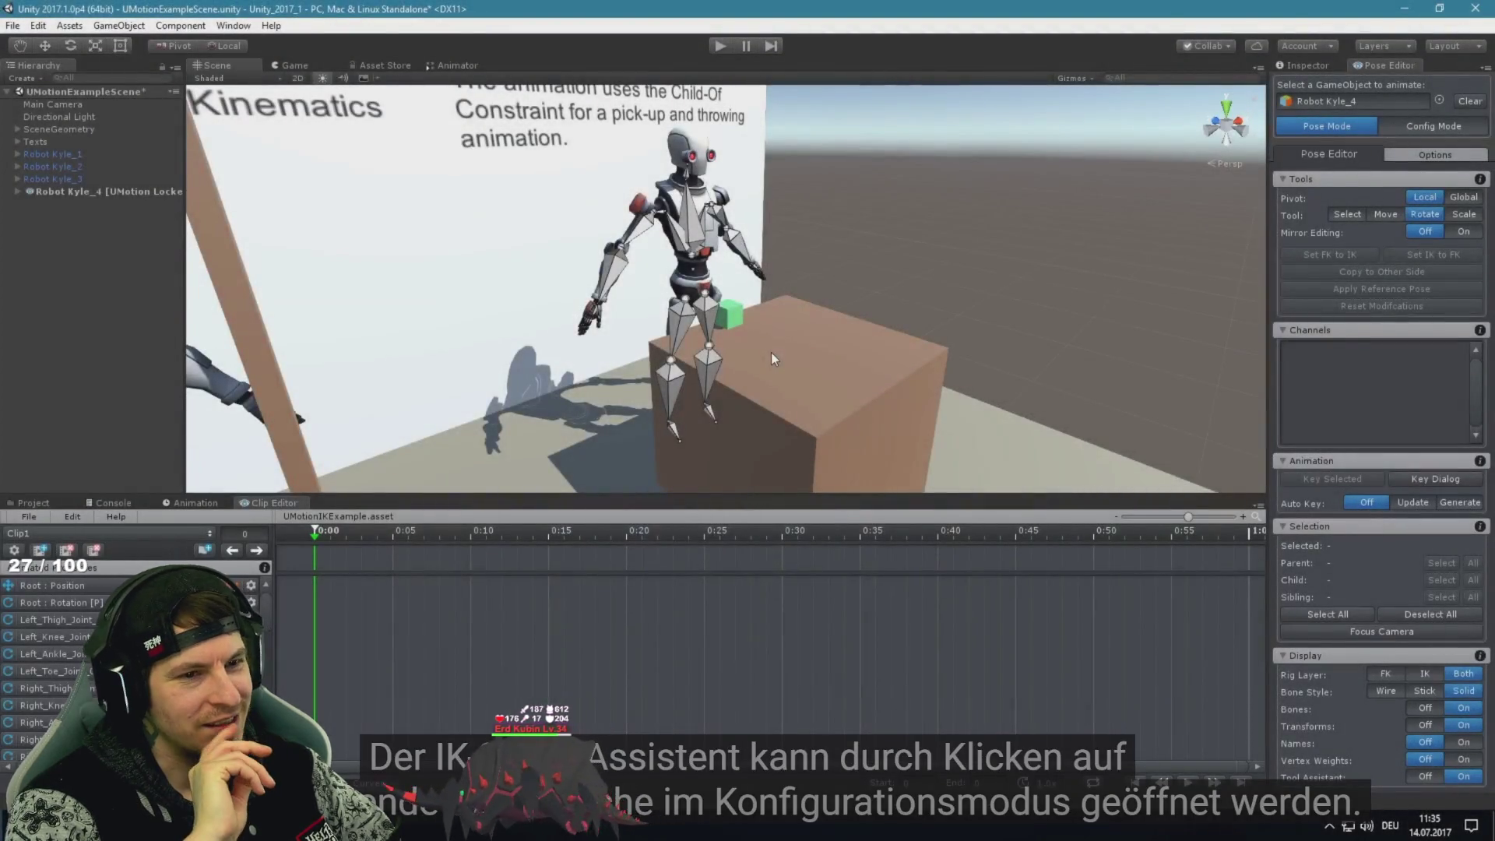
Watch the tutorial enter Config Mode and open the IK Setup Wizard's front calibration
click(1424, 124)
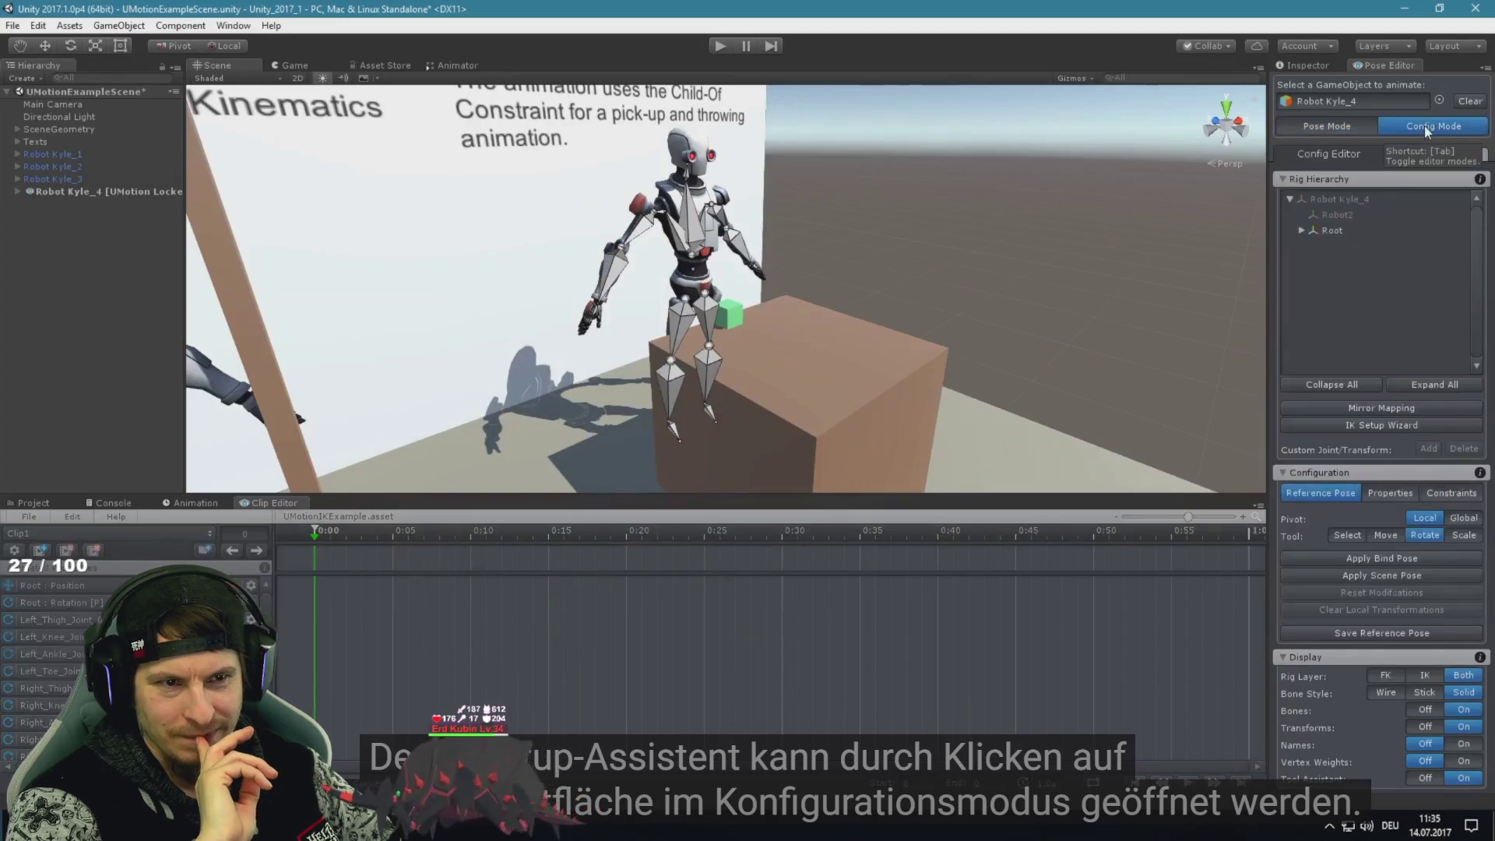
click(1386, 423)
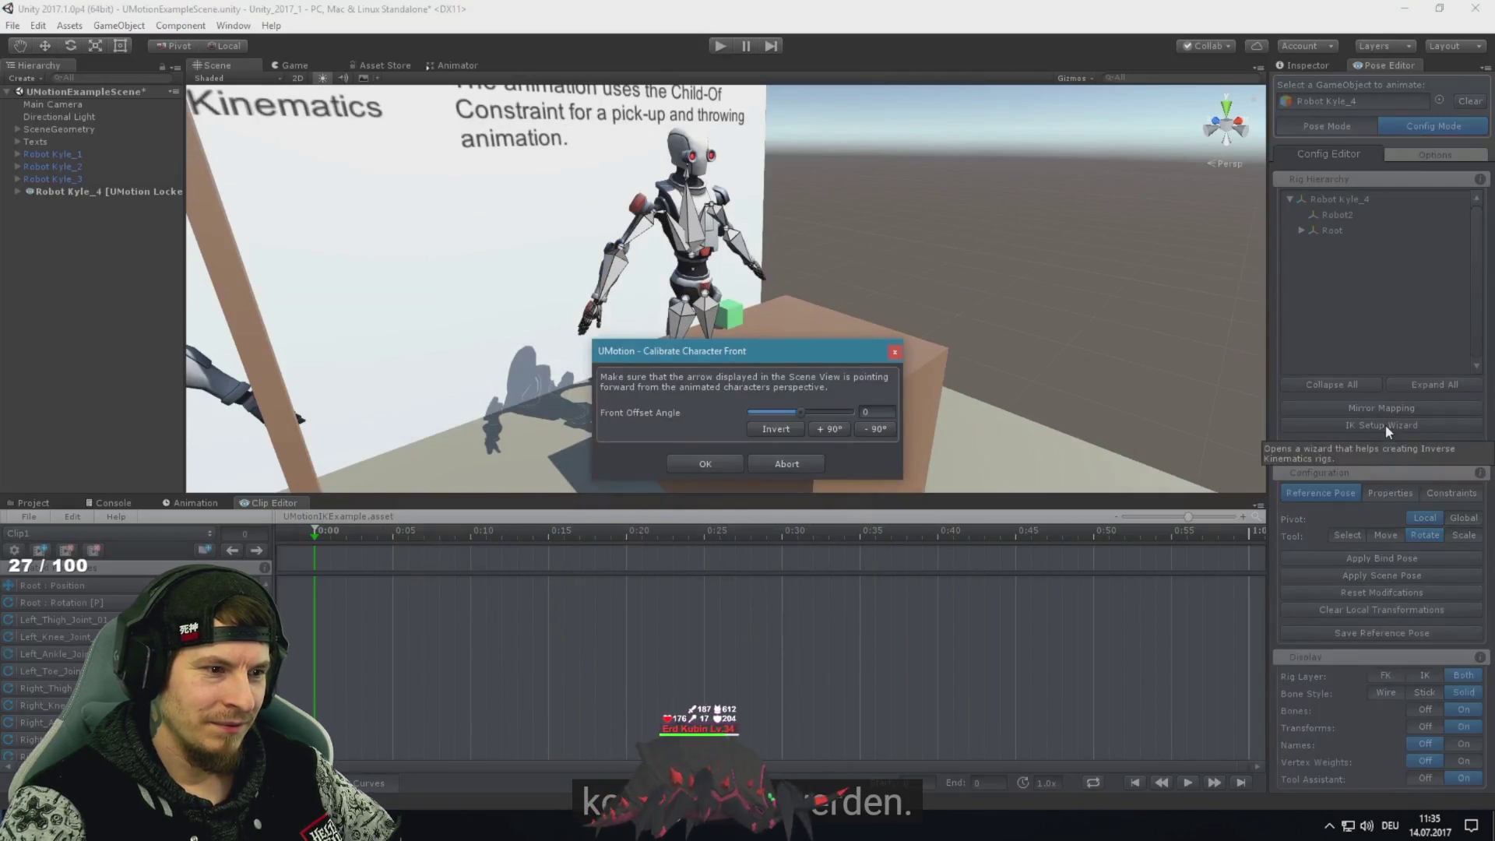
mouse_move(789, 356)
mouse_down()
mouse_move(1059, 278)
mouse_move(1050, 264)
mouse_up()
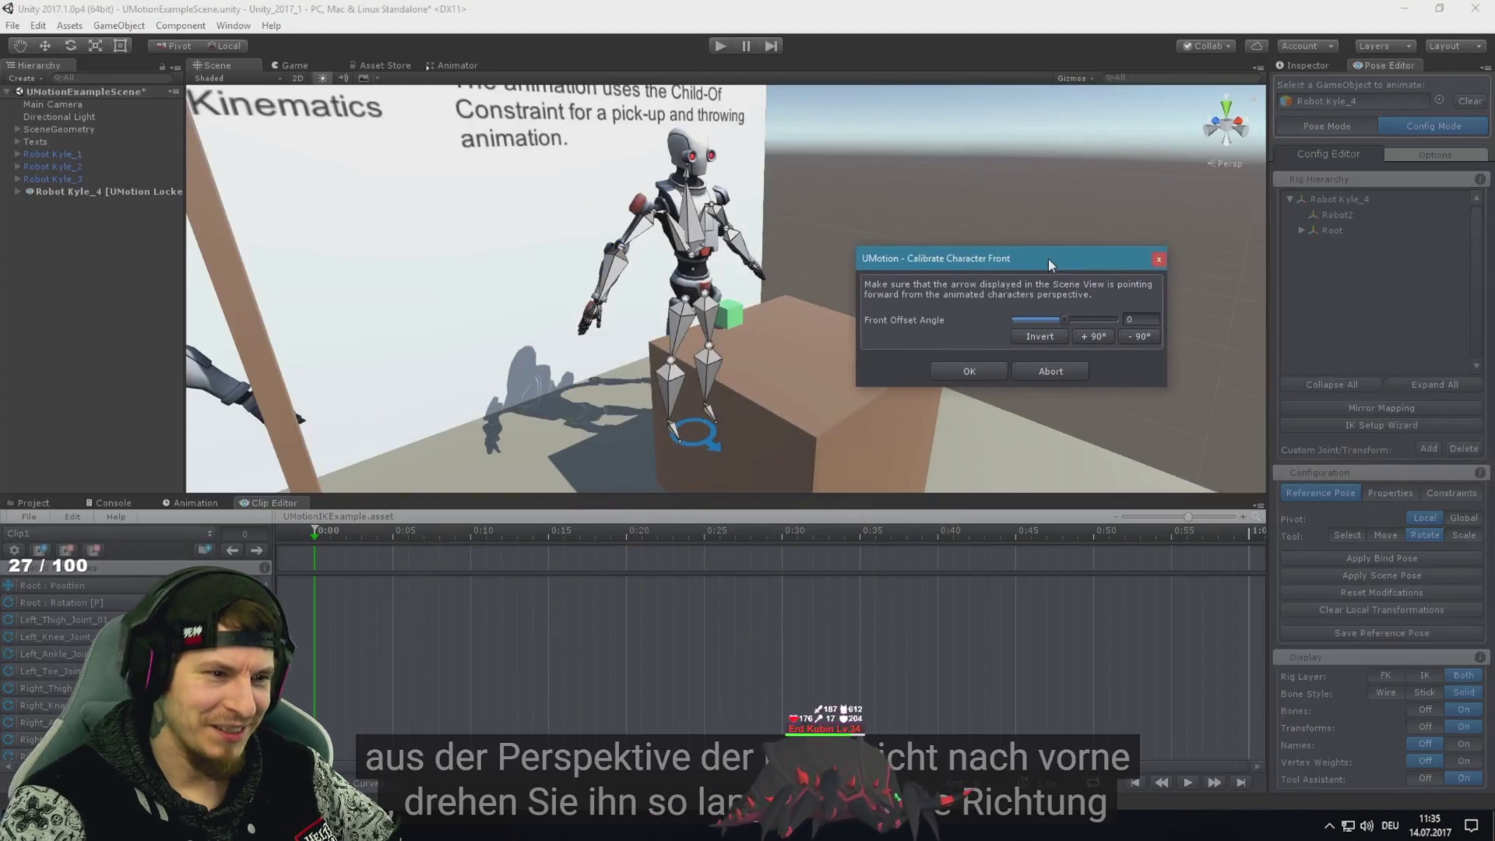
Watch the tutorial try Front Offset Angle +90°, invert it to -90, then reset it to 0
click(1098, 337)
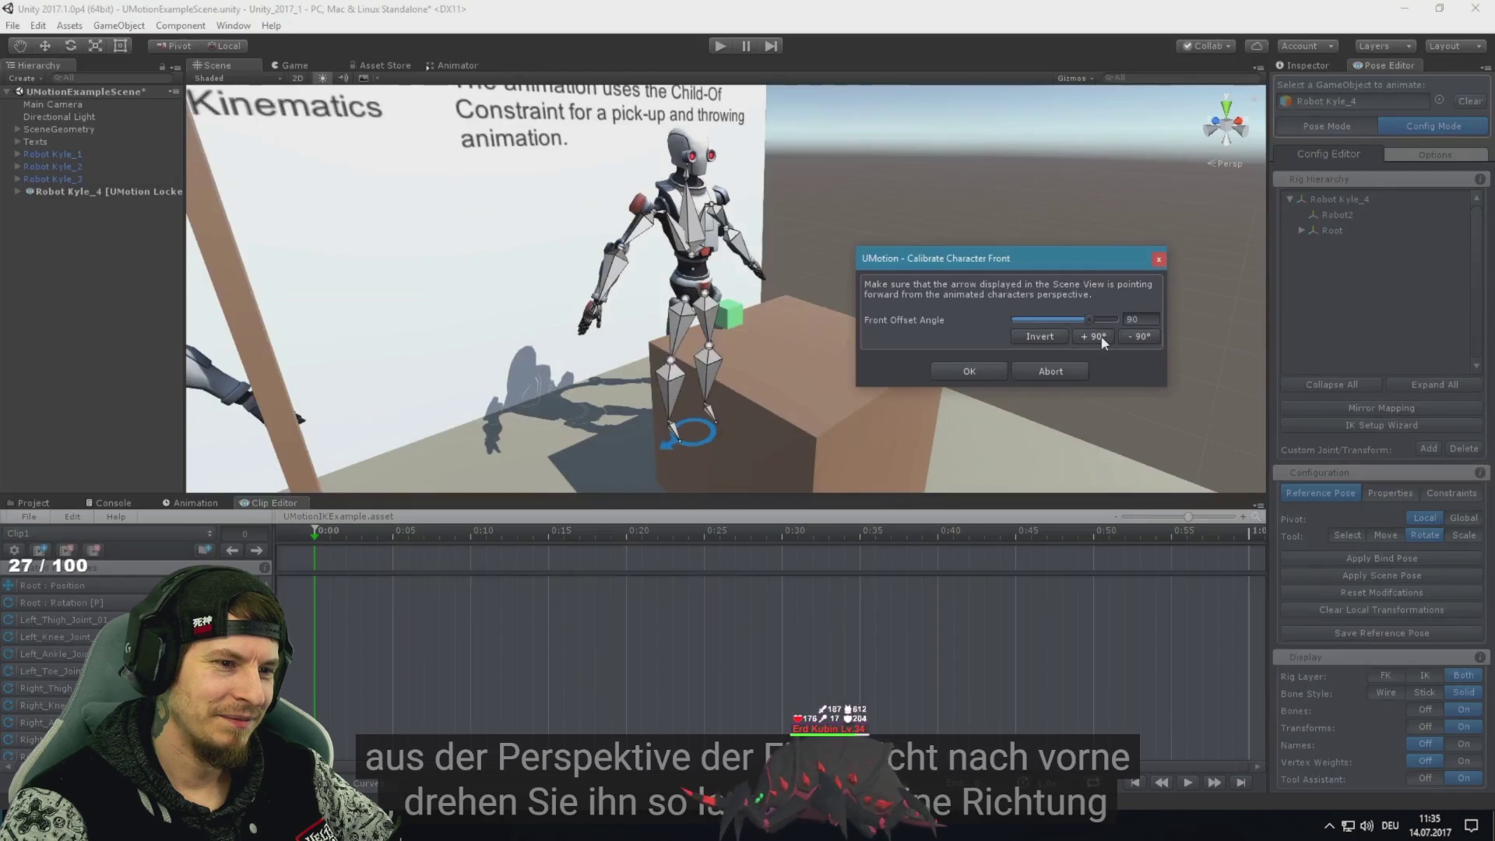
click(1055, 335)
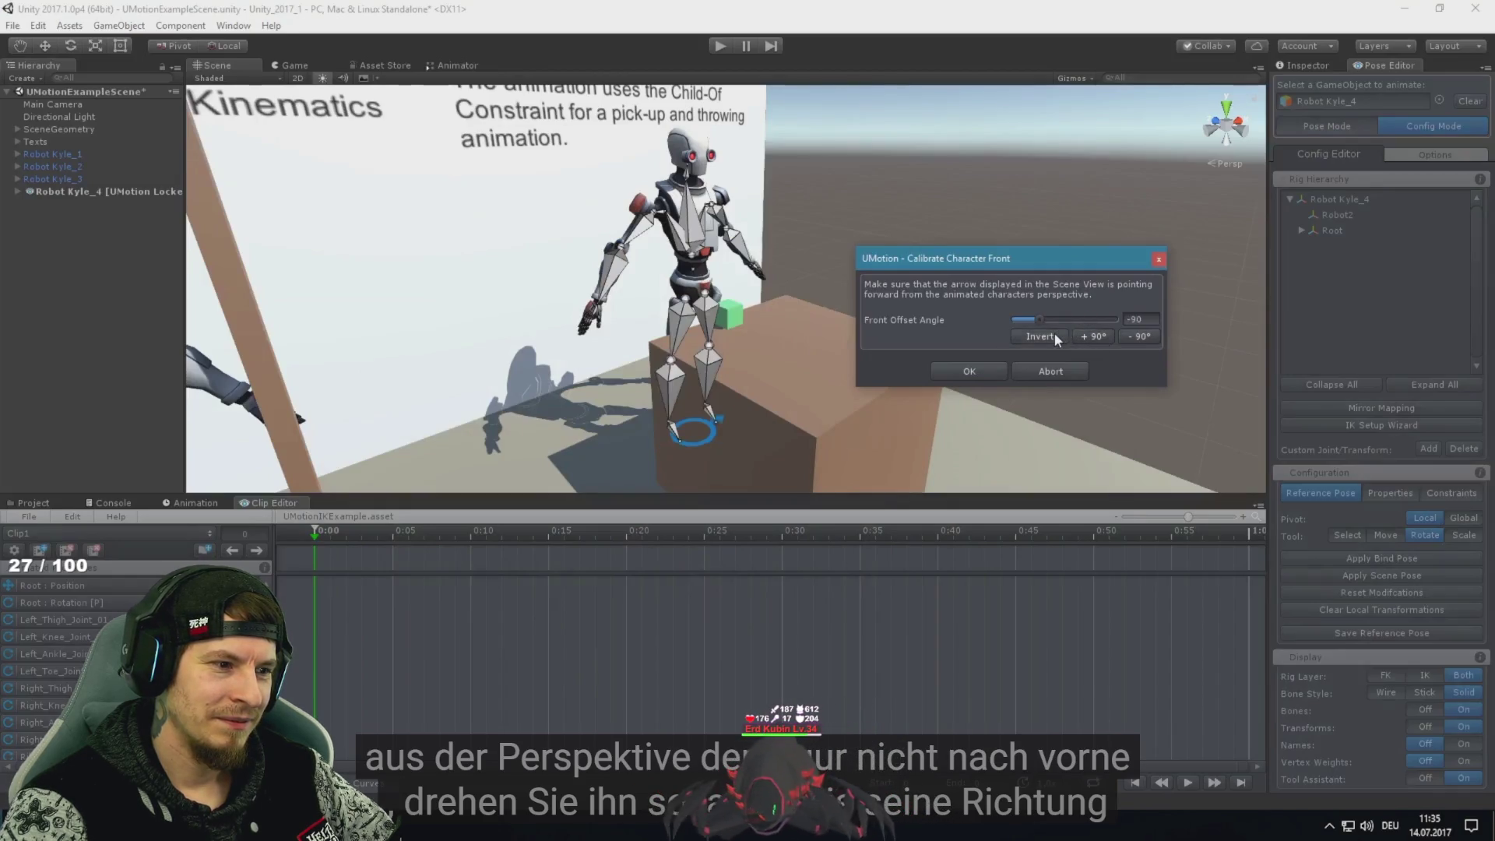
click(1100, 337)
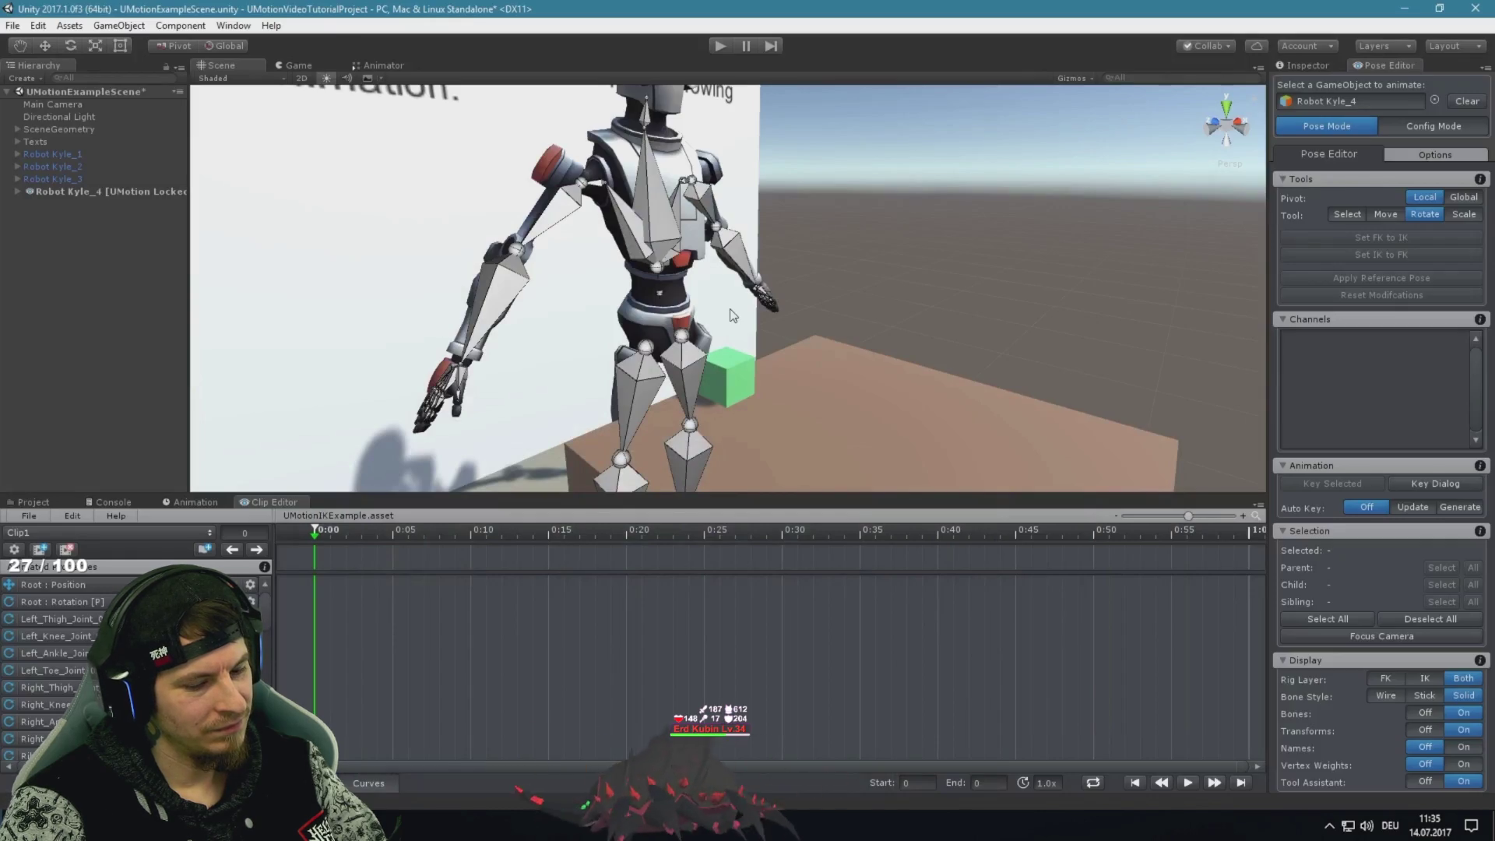
Follow the tutorial adding a centred custom joint under Right_Wrist_Joint, then return to Unity
mouse_move(826, 534)
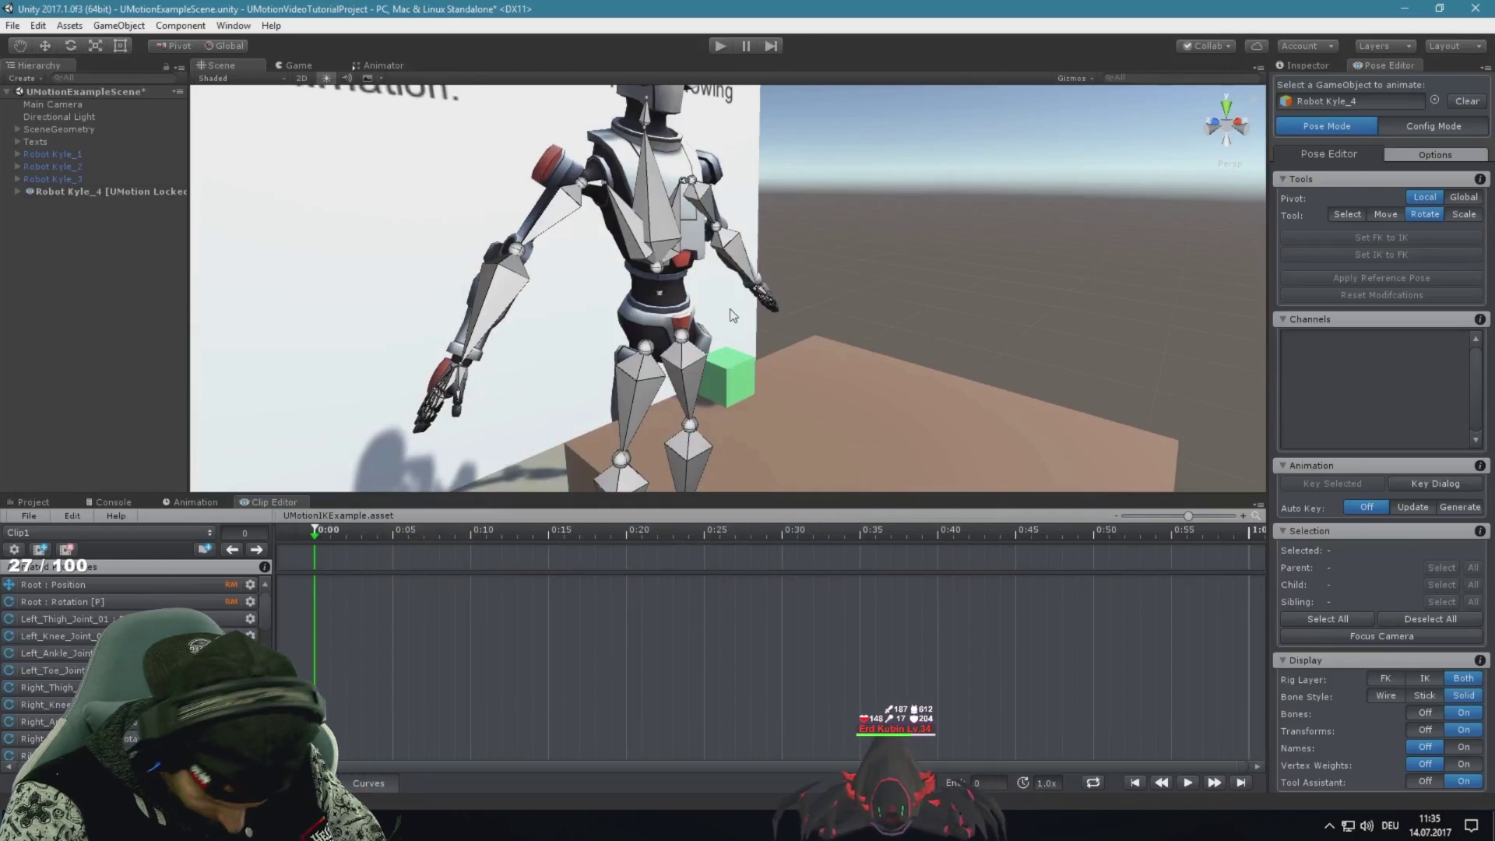
click(1425, 127)
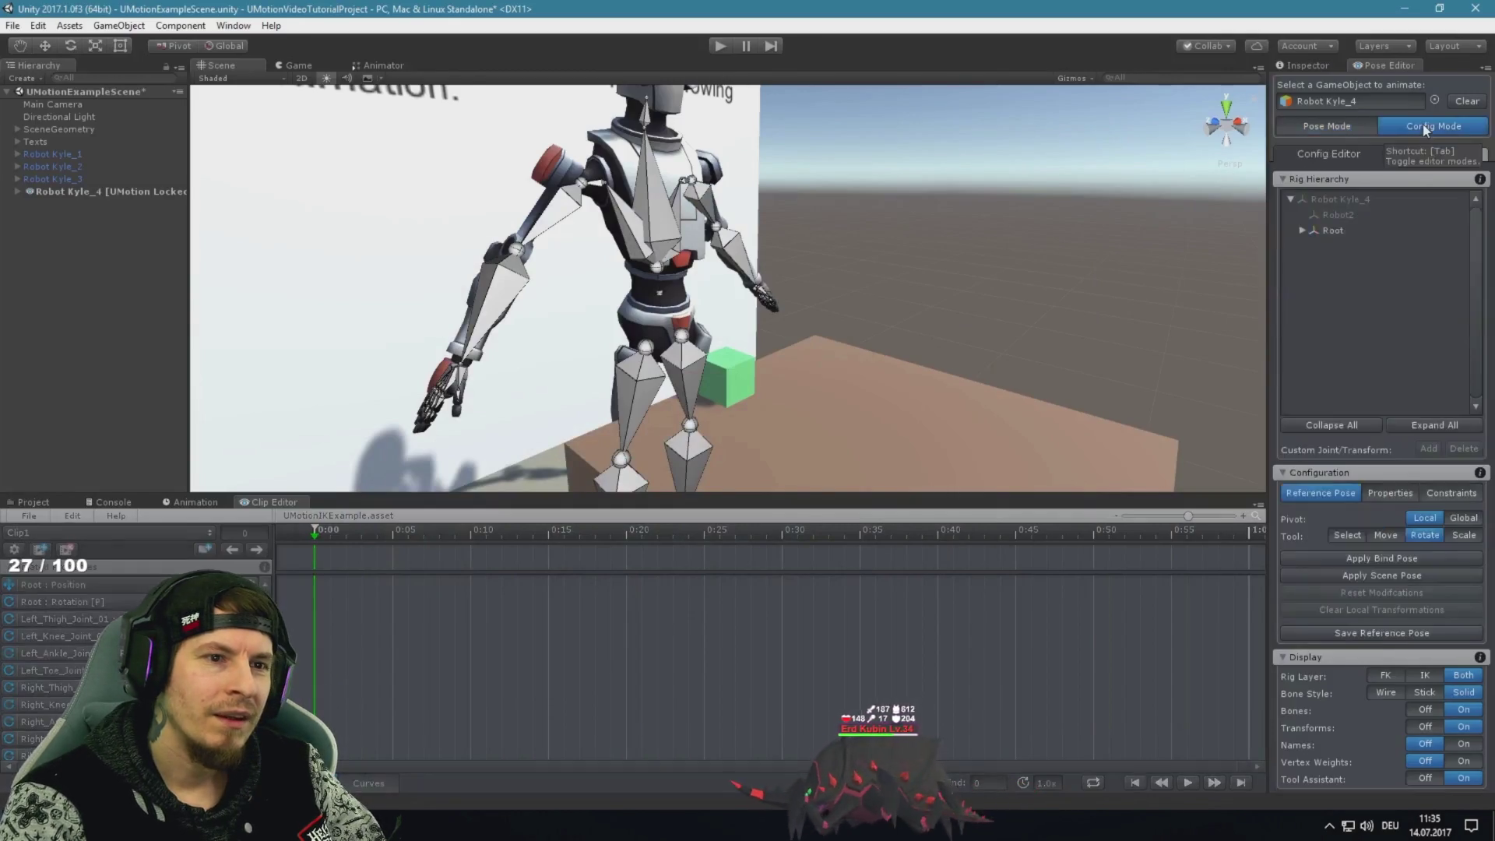
click(454, 380)
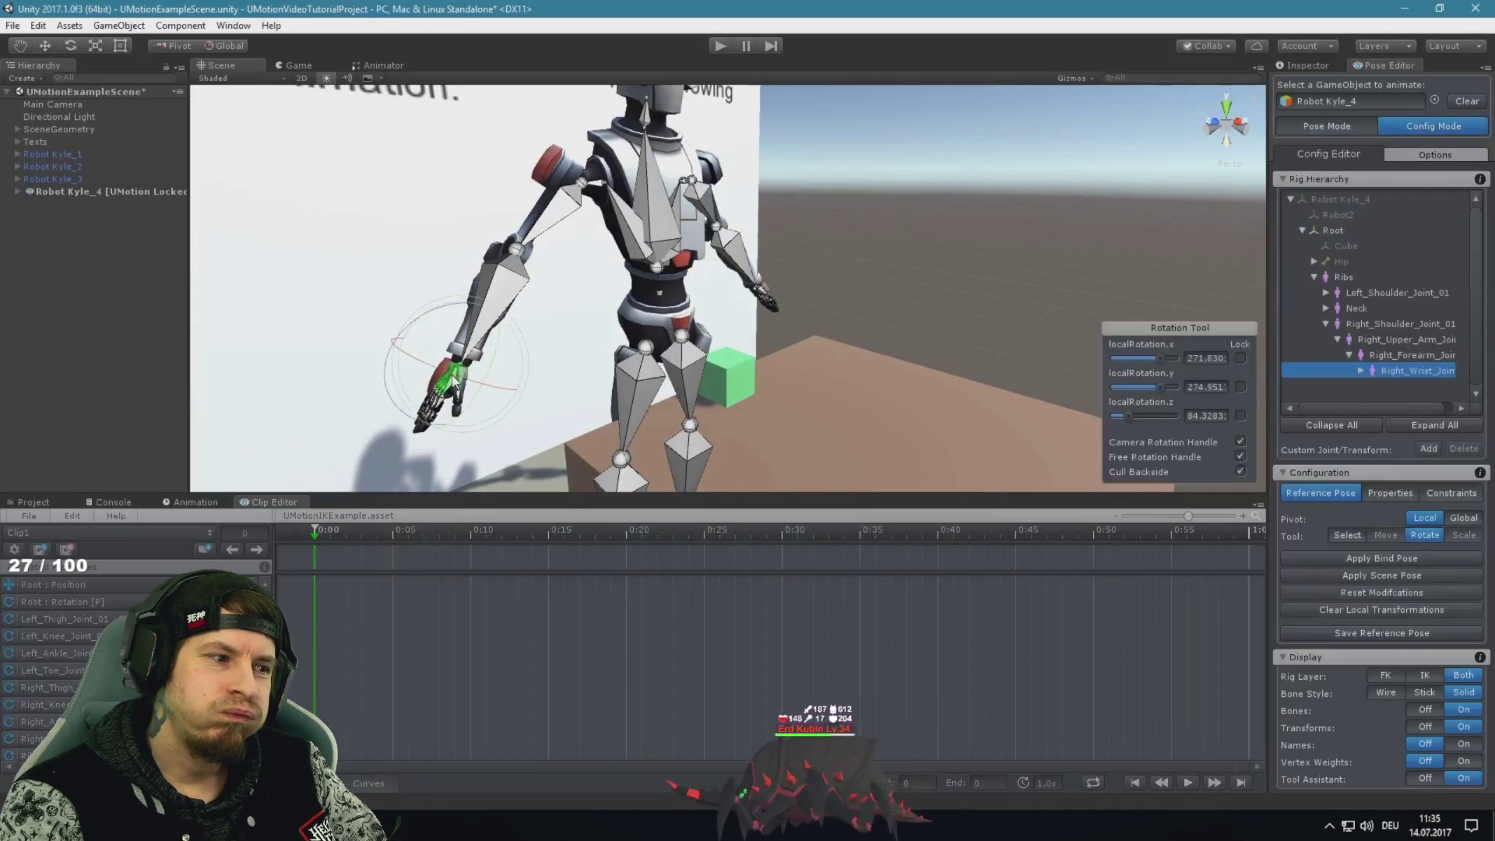
click(1429, 449)
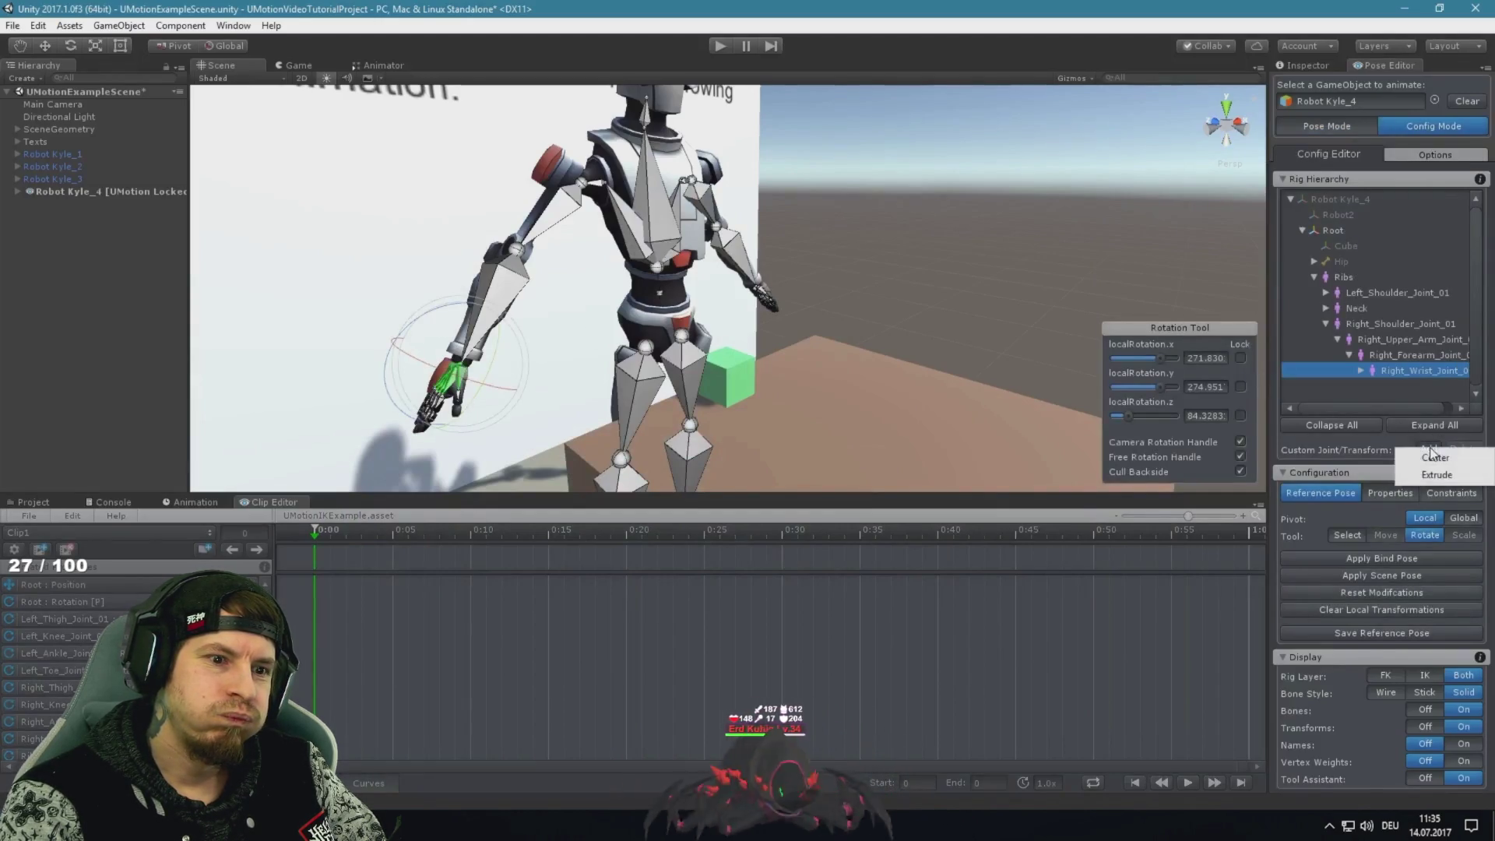
click(886, 405)
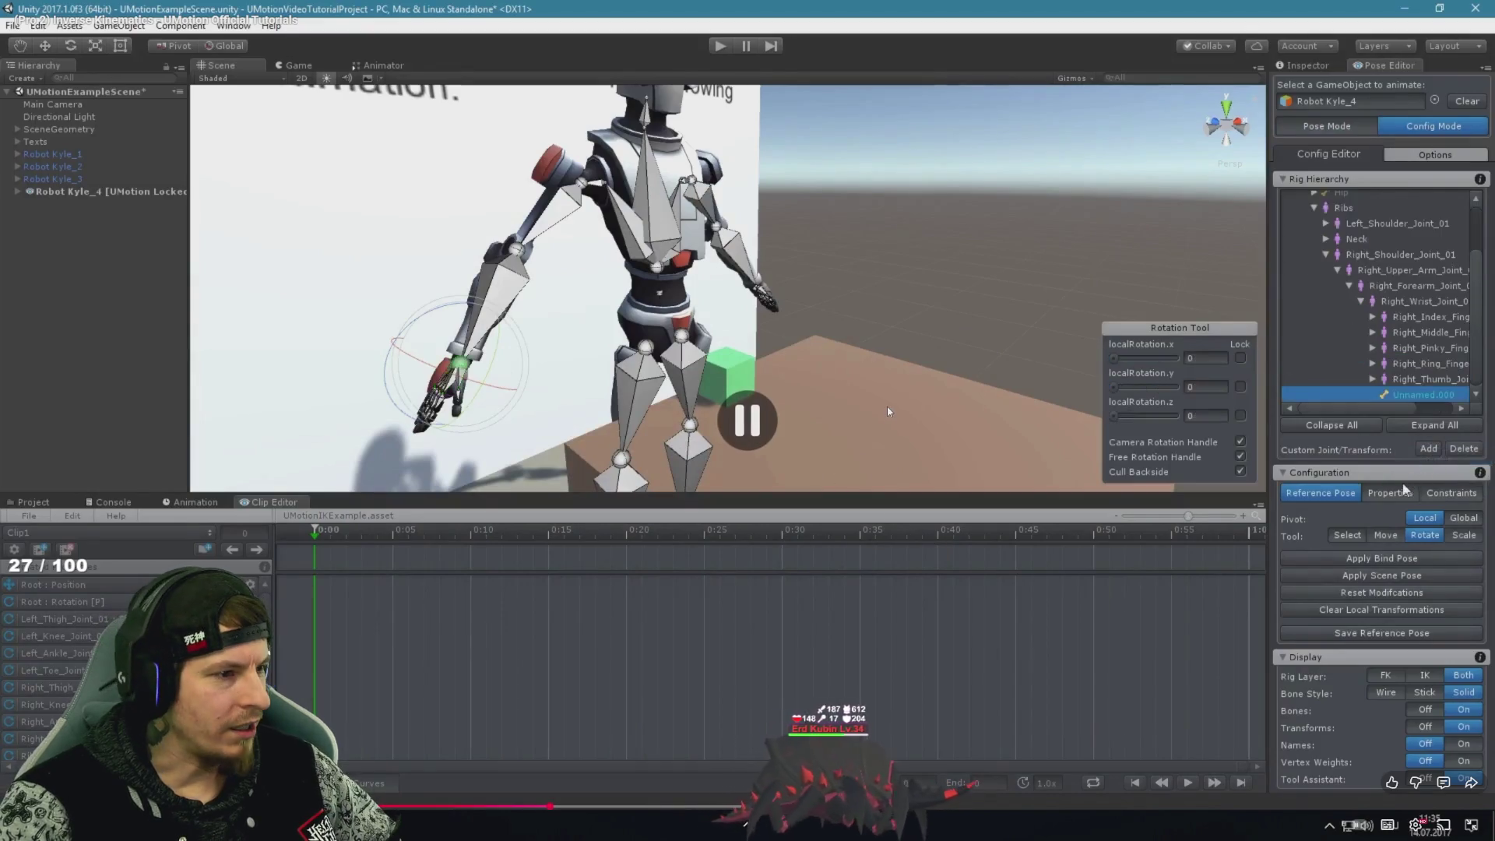
key(alt+Tab)
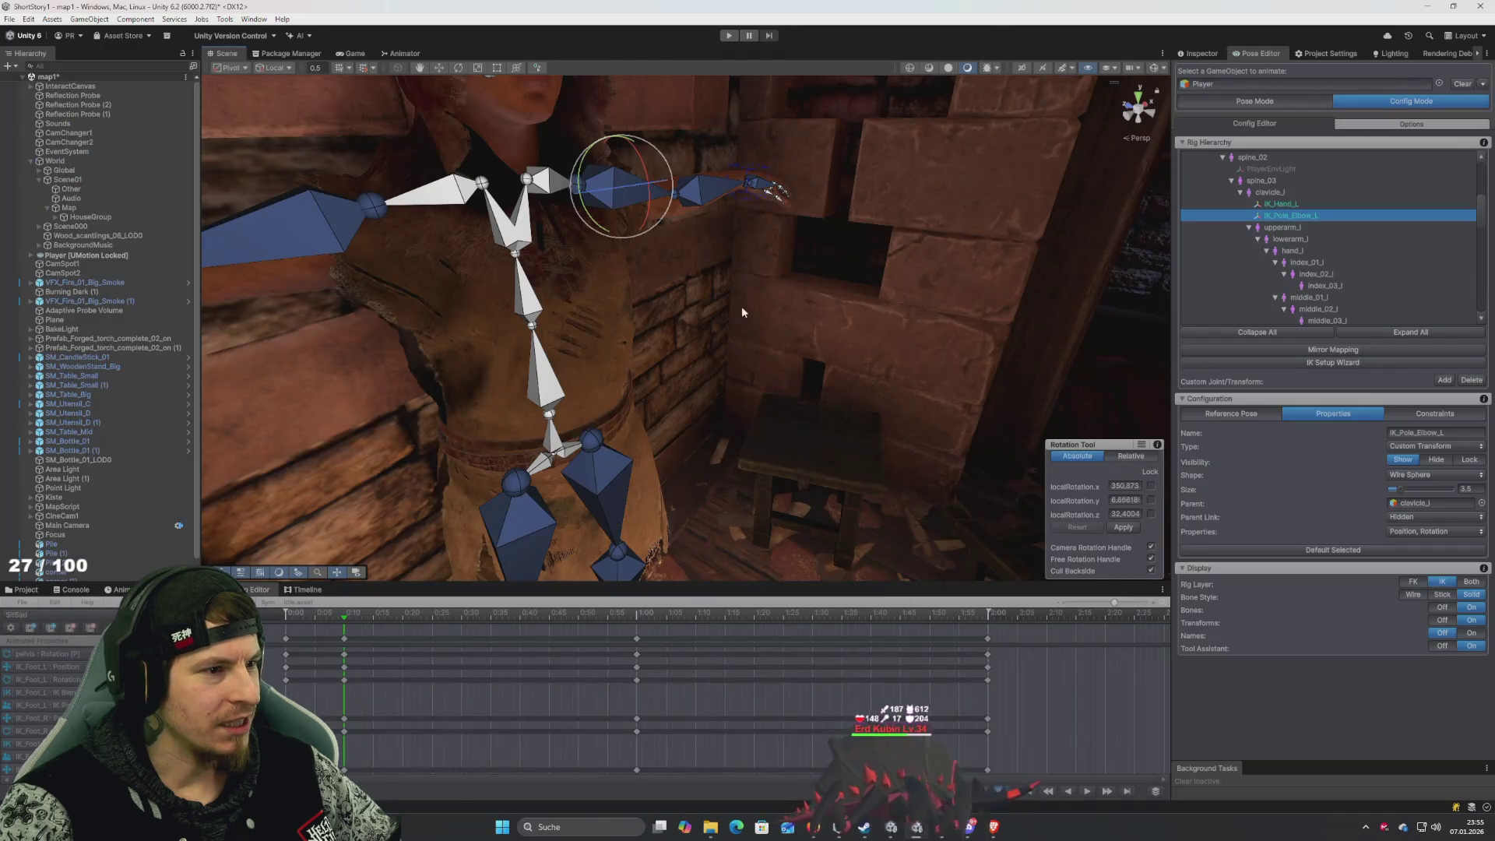
Frame the Player's hand_l bone and add a centred custom joint under it
mouse_move(752, 257)
mouse_down()
mouse_move(708, 478)
mouse_move(511, 457)
mouse_move(555, 316)
mouse_up()
click(555, 317)
key(f)
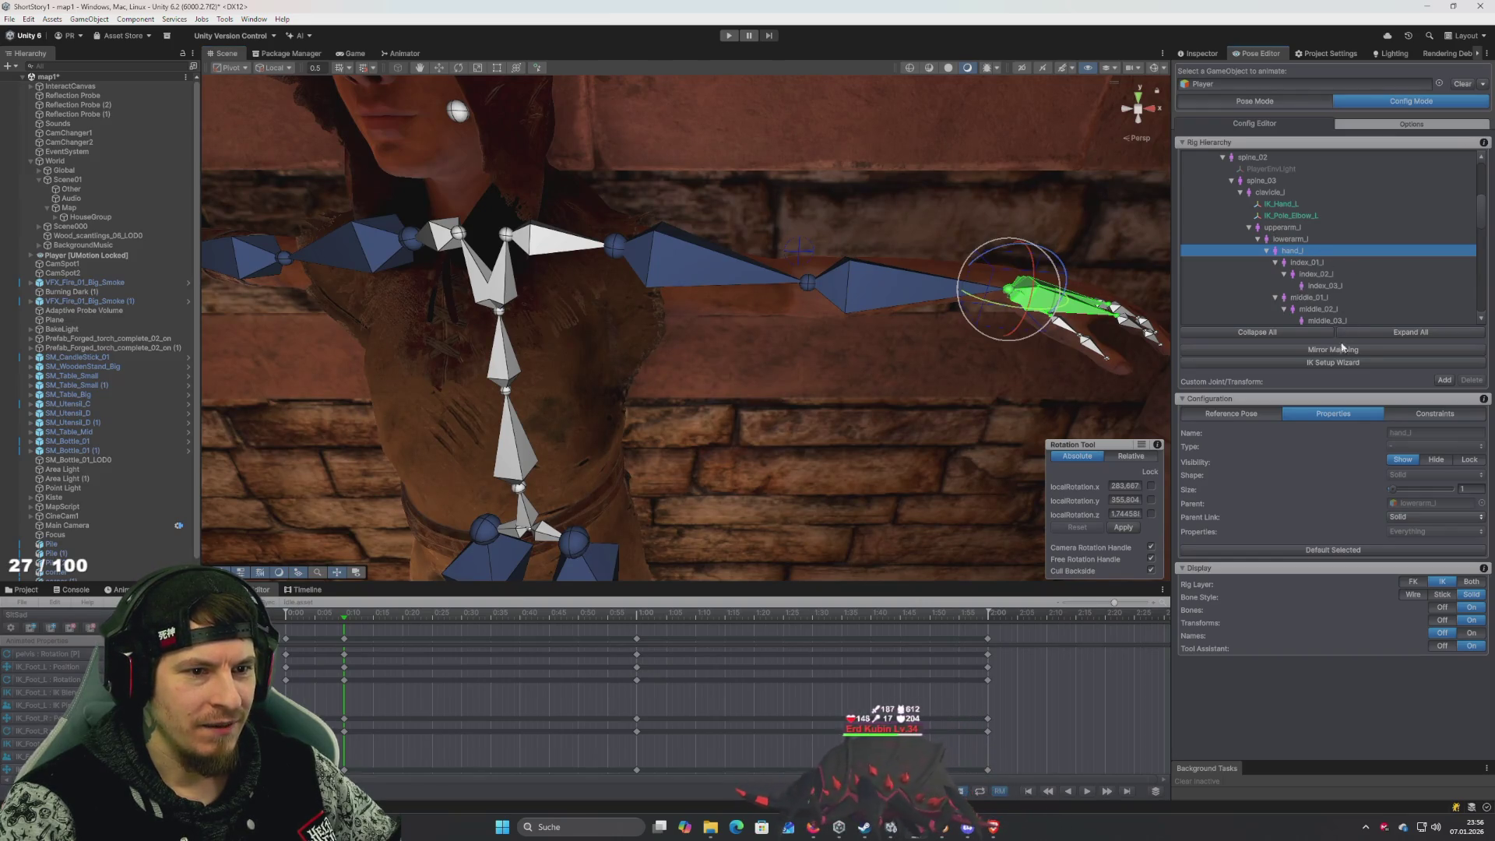
click(1445, 381)
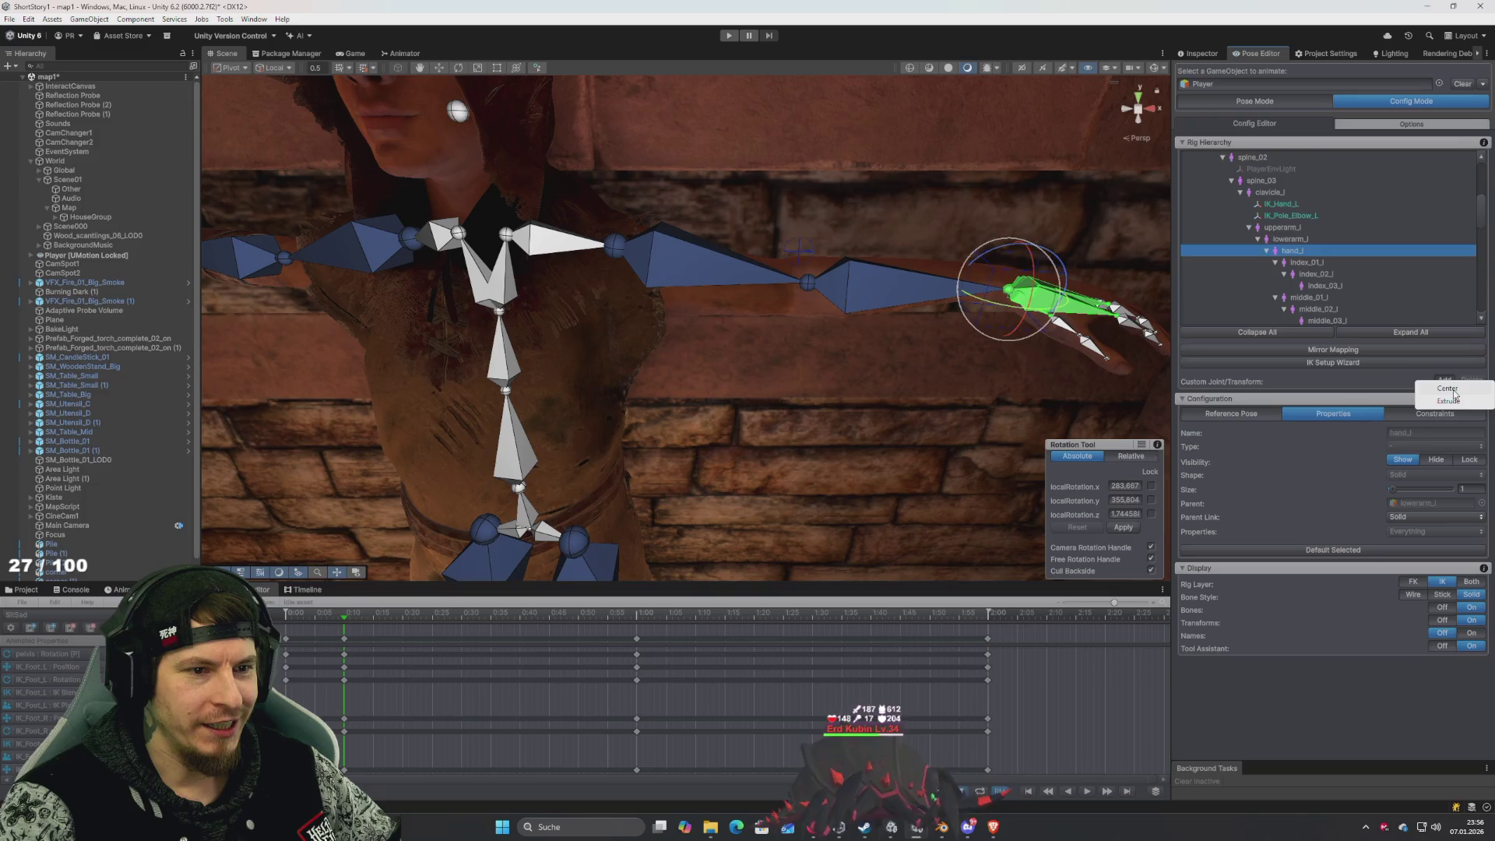
click(1450, 389)
Rename the new joint Unnamed.000 to LHandHandle, then go back to the tutorial
scroll(1329, 309, down, 2)
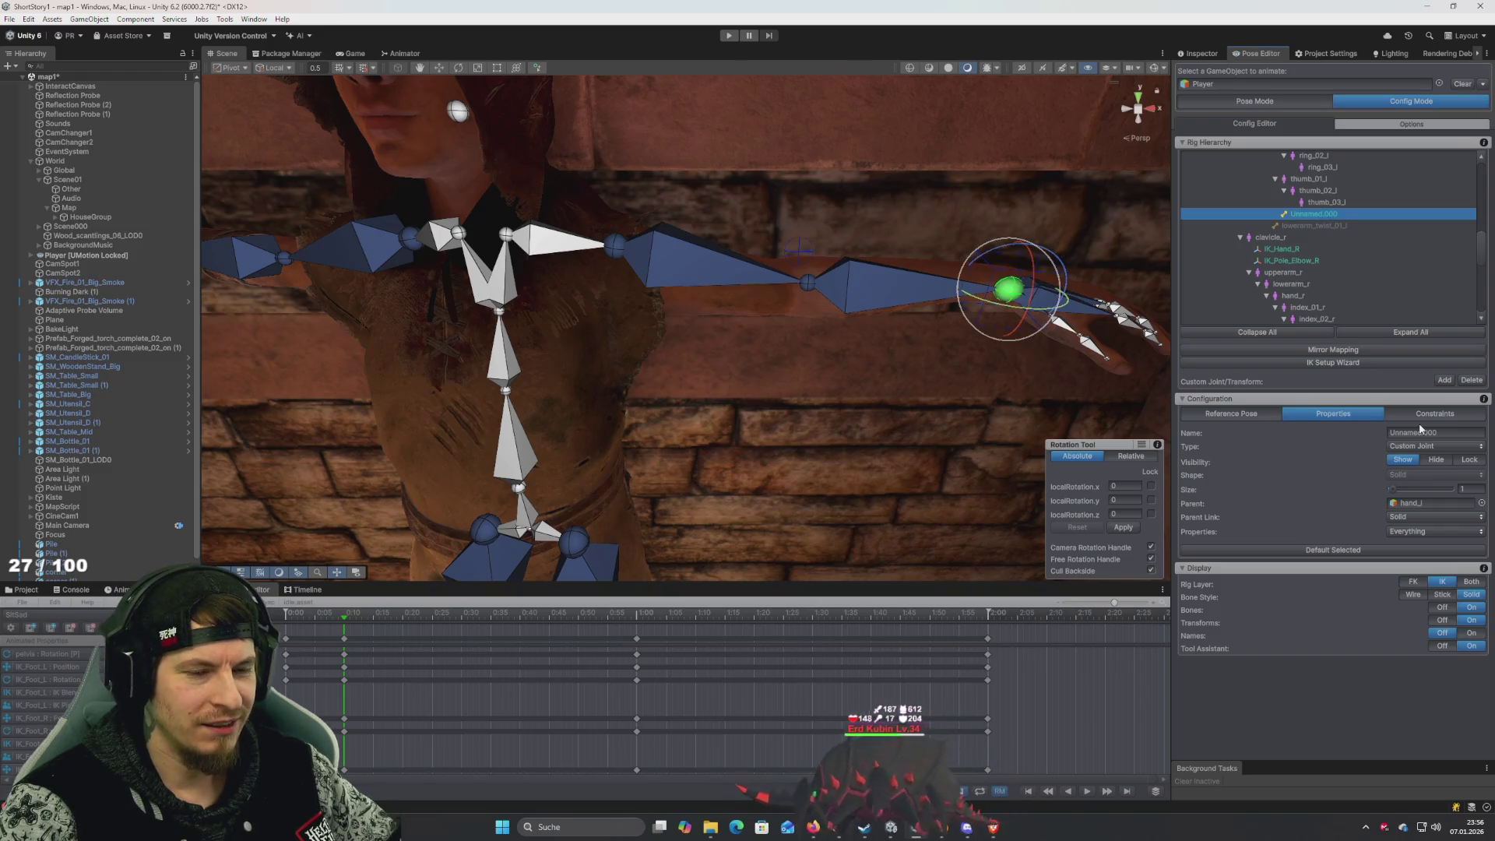
click(1446, 434)
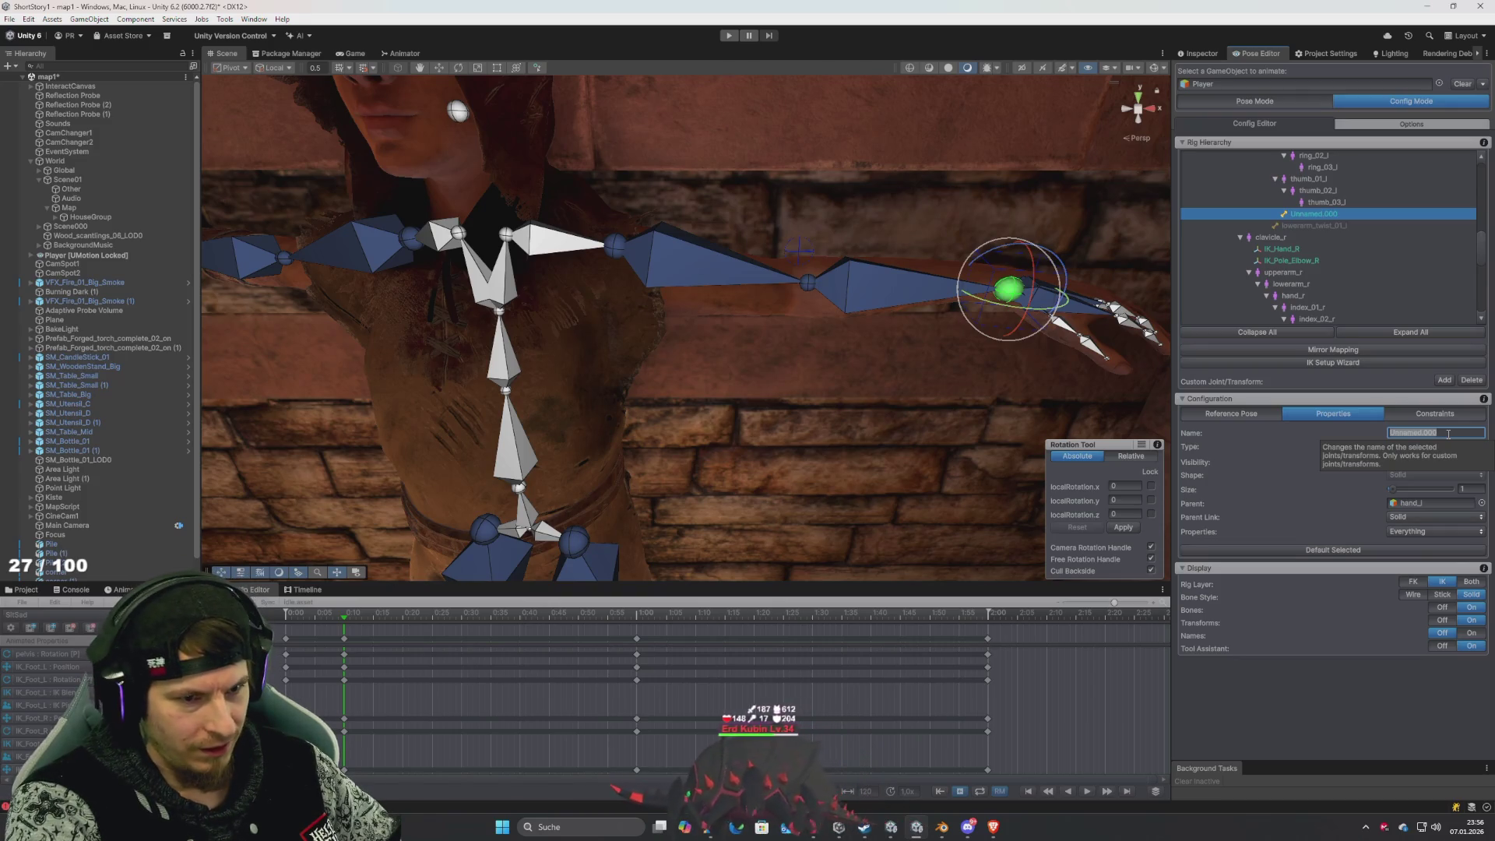
text(IHandHandle)
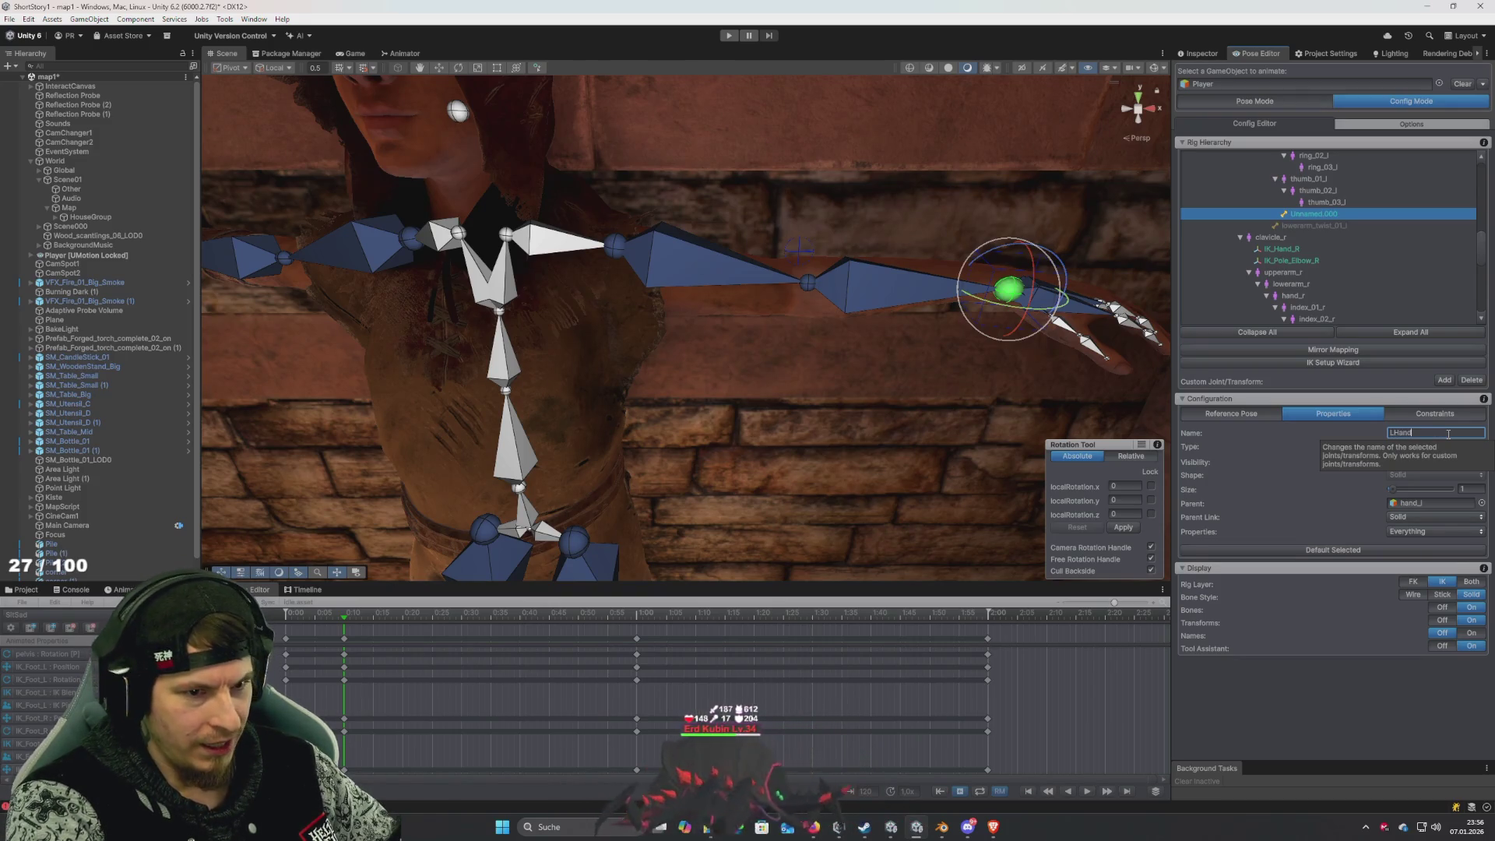
key(Return)
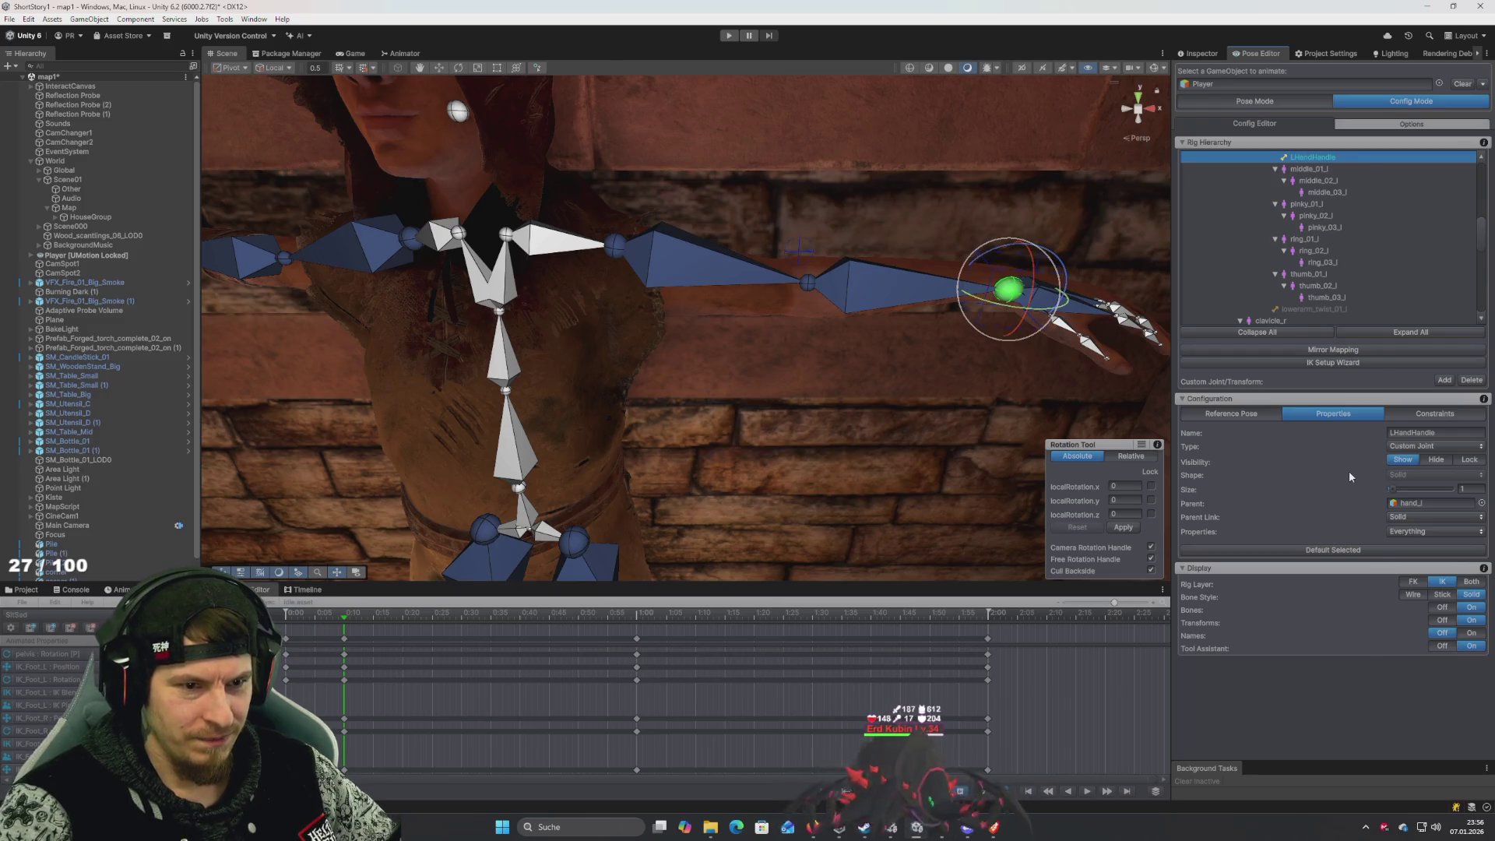
key(alt+Tab)
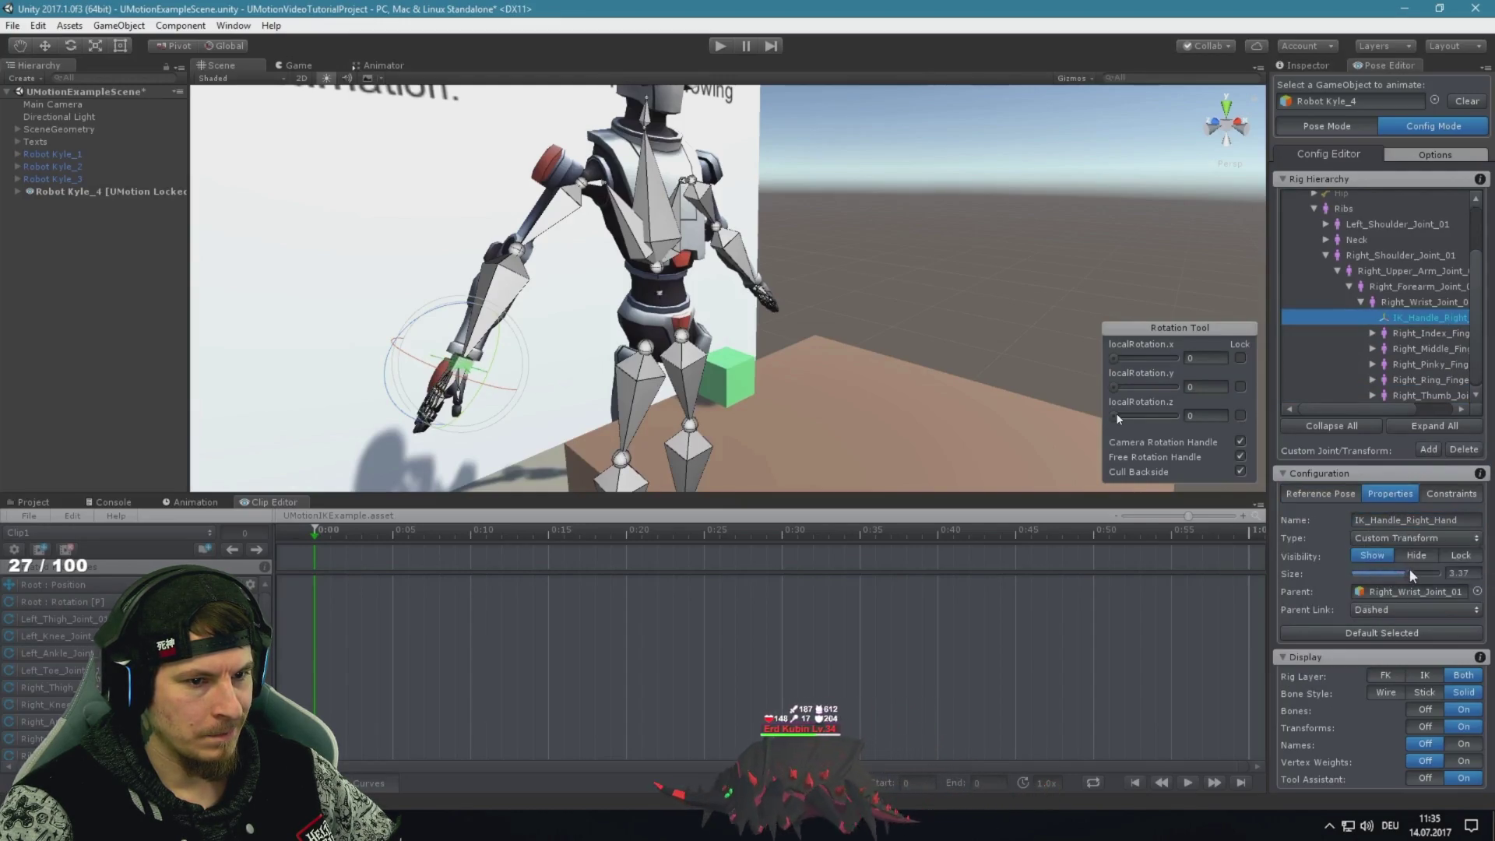
Pause the tutorial and, back in Unity, set LHandHandle's Type to Custom Transform
click(1120, 418)
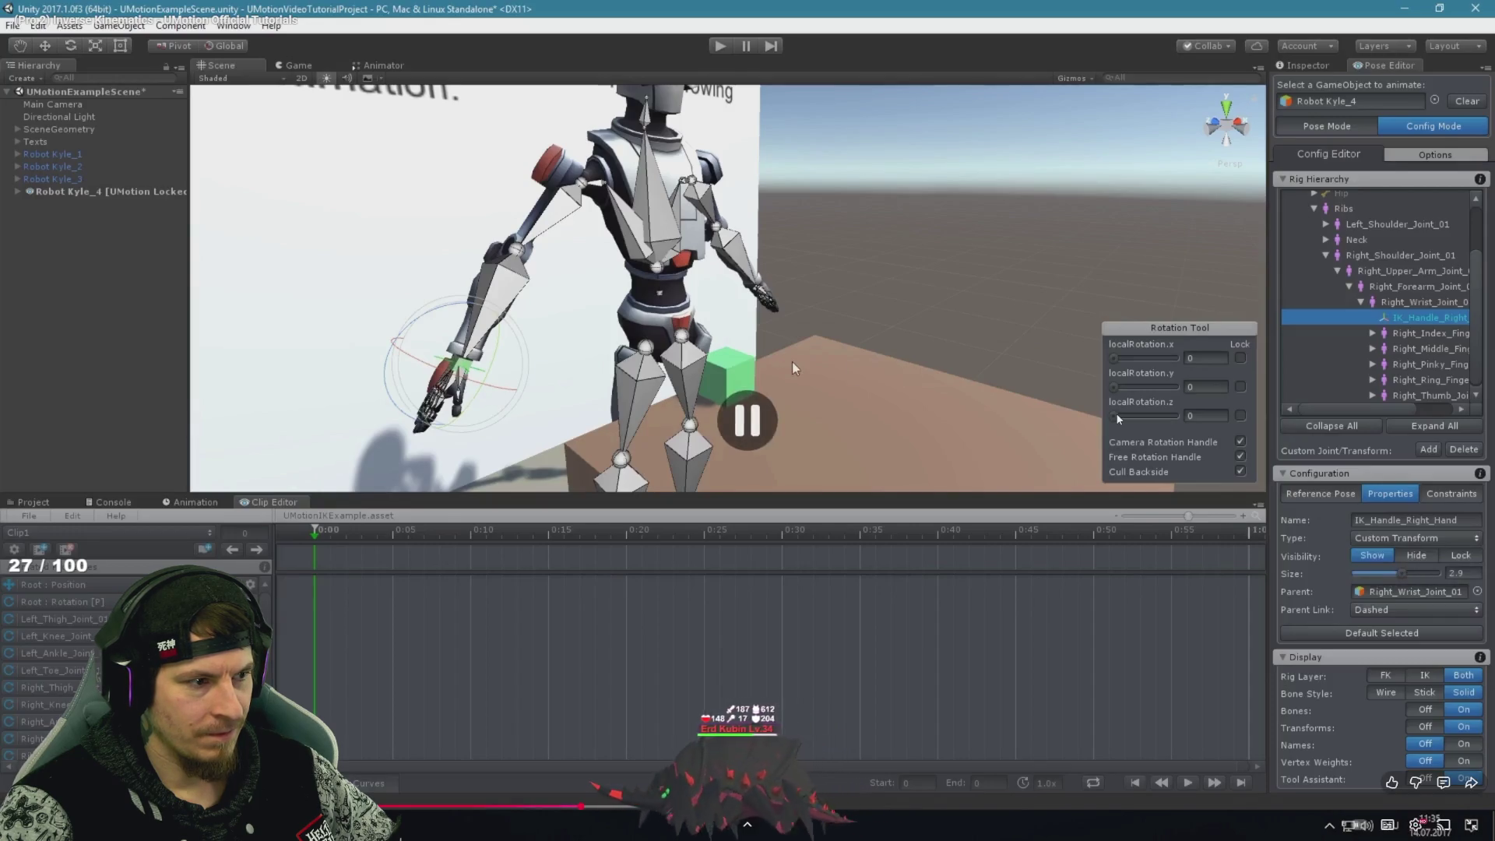
key(alt+Tab)
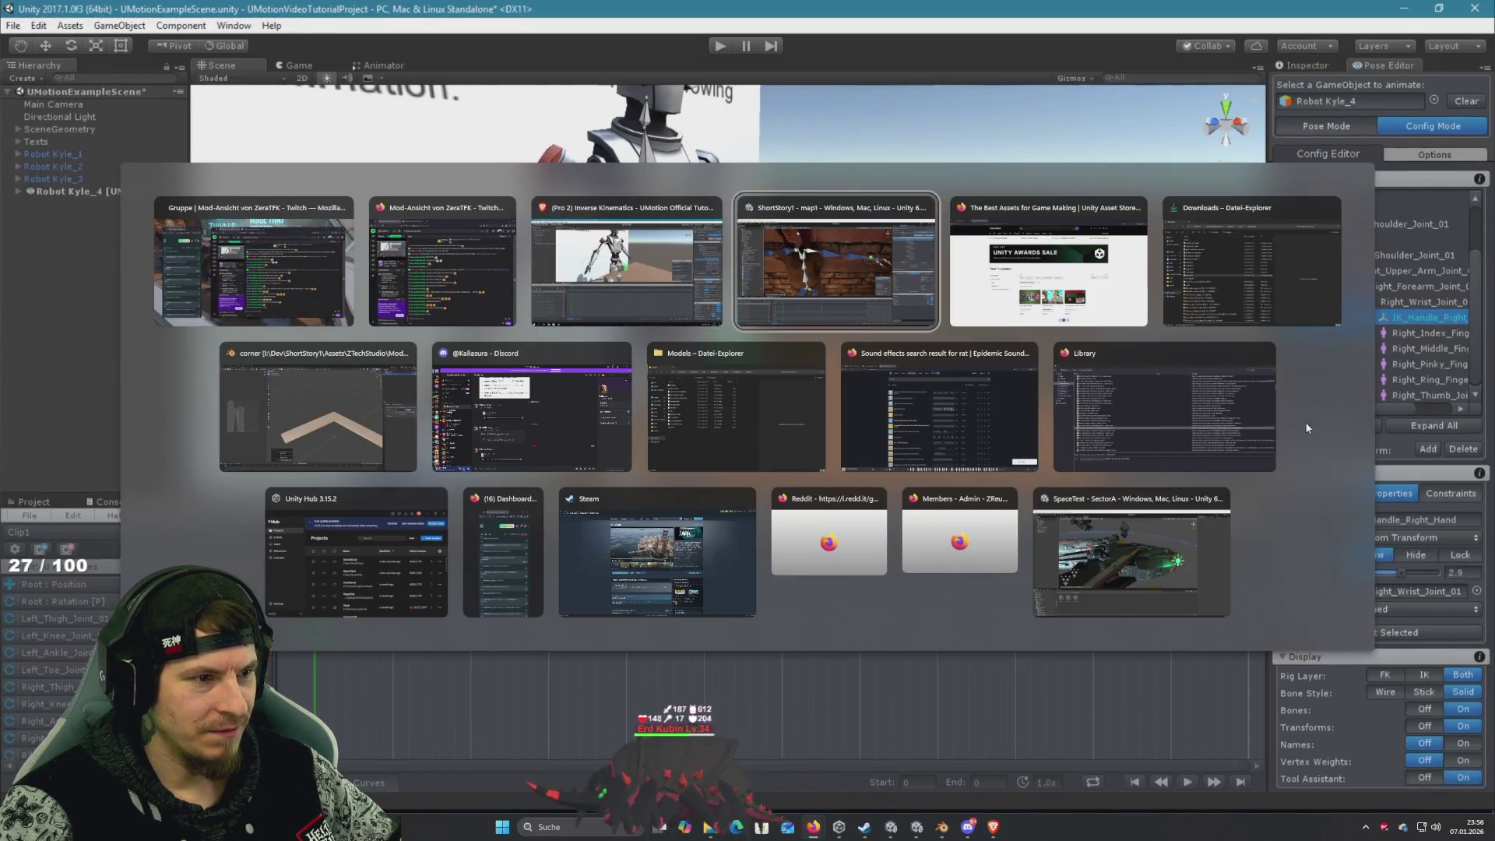
key(alt+Tab)
click(1432, 448)
click(1433, 474)
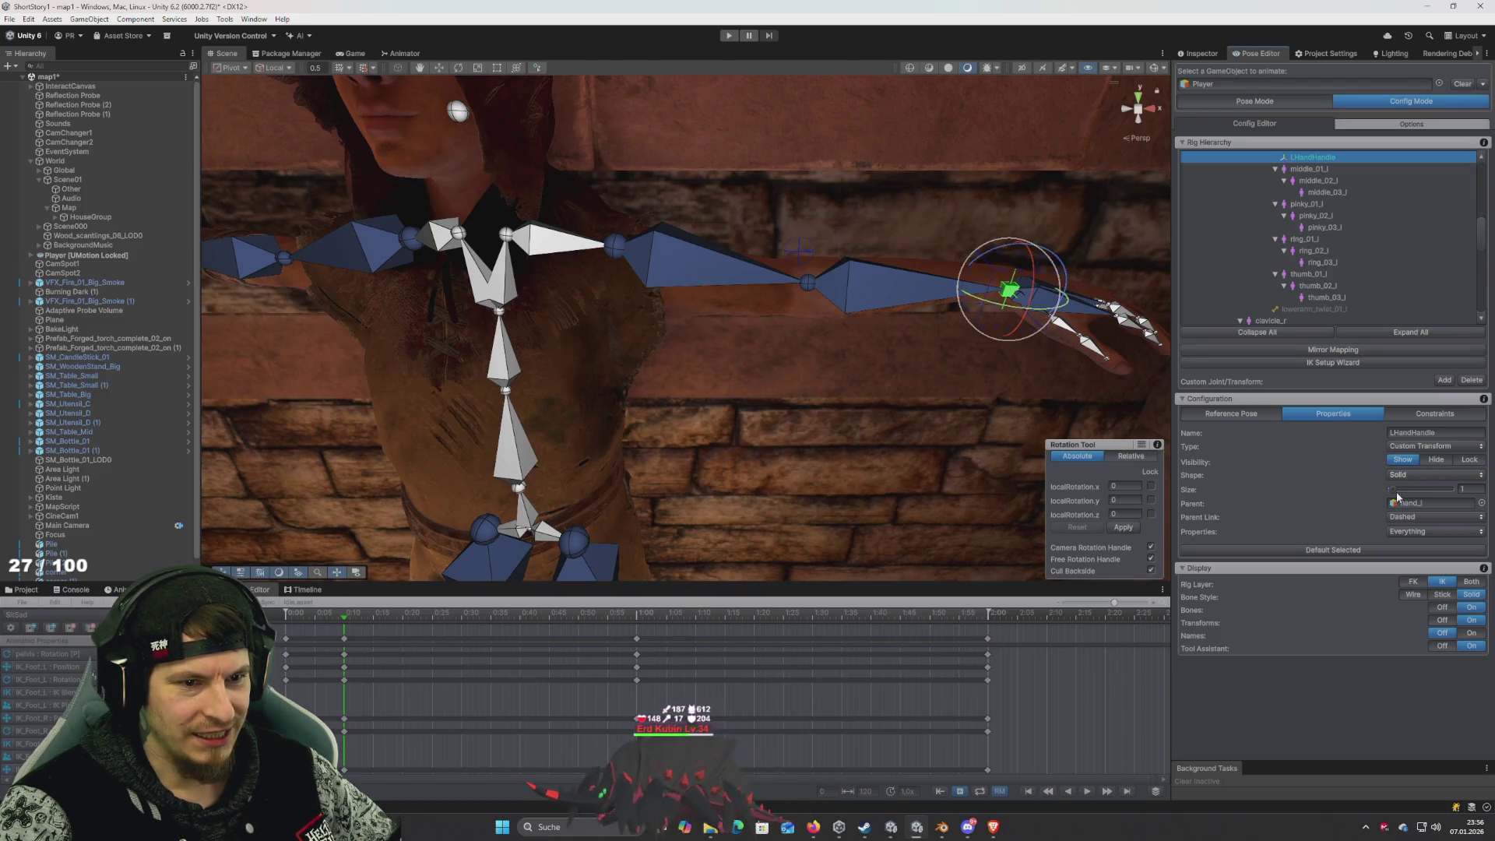
Resize the LHandHandle cube to about 2.56, then bring the tutorial video forward
drag(1392, 489, 1399, 489)
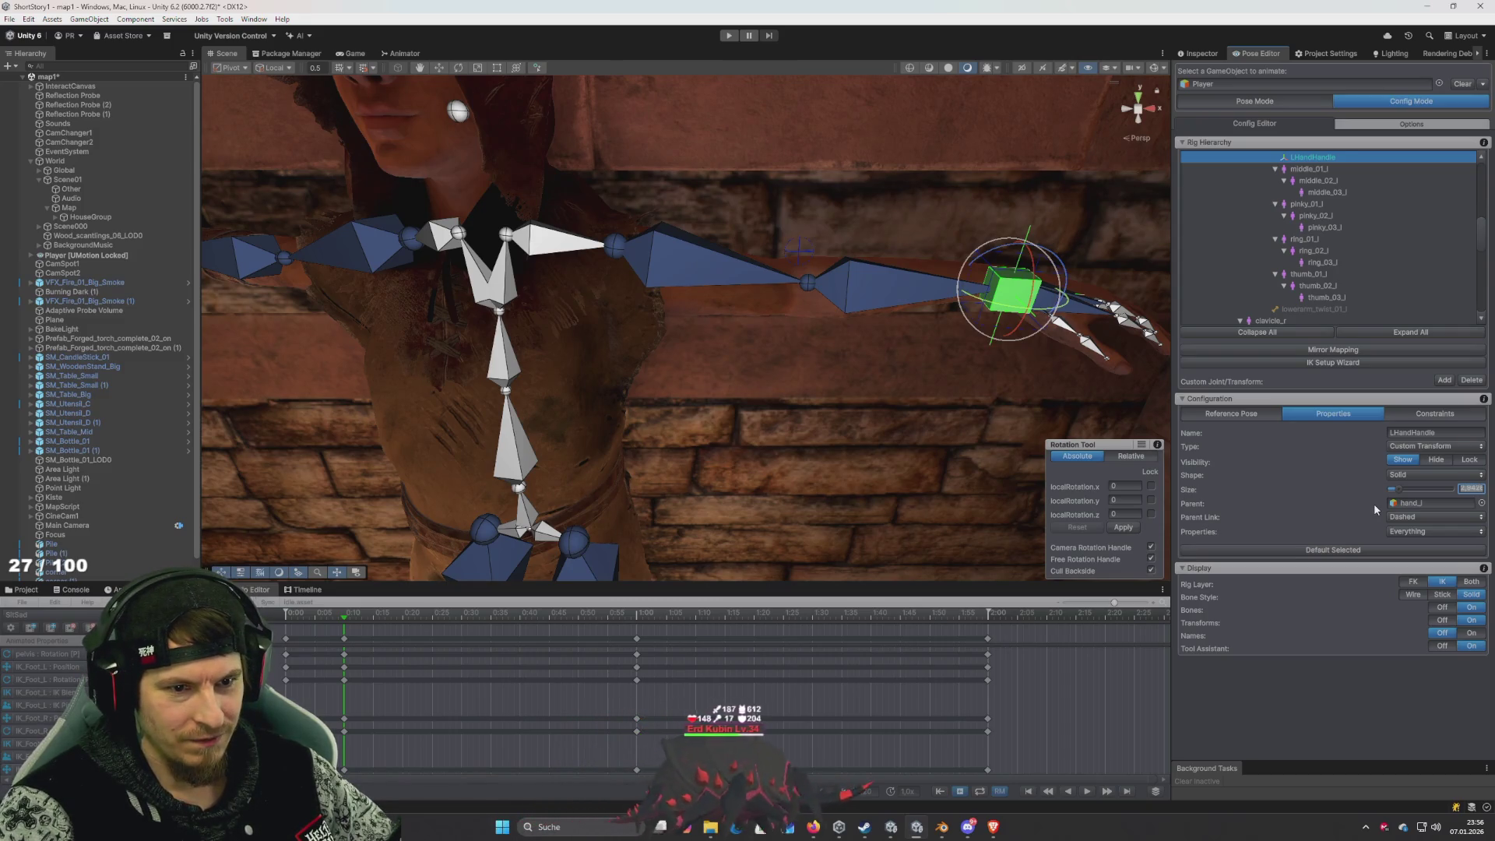
mouse_move(1399, 489)
mouse_down()
mouse_move(1464, 496)
mouse_move(1399, 496)
mouse_up()
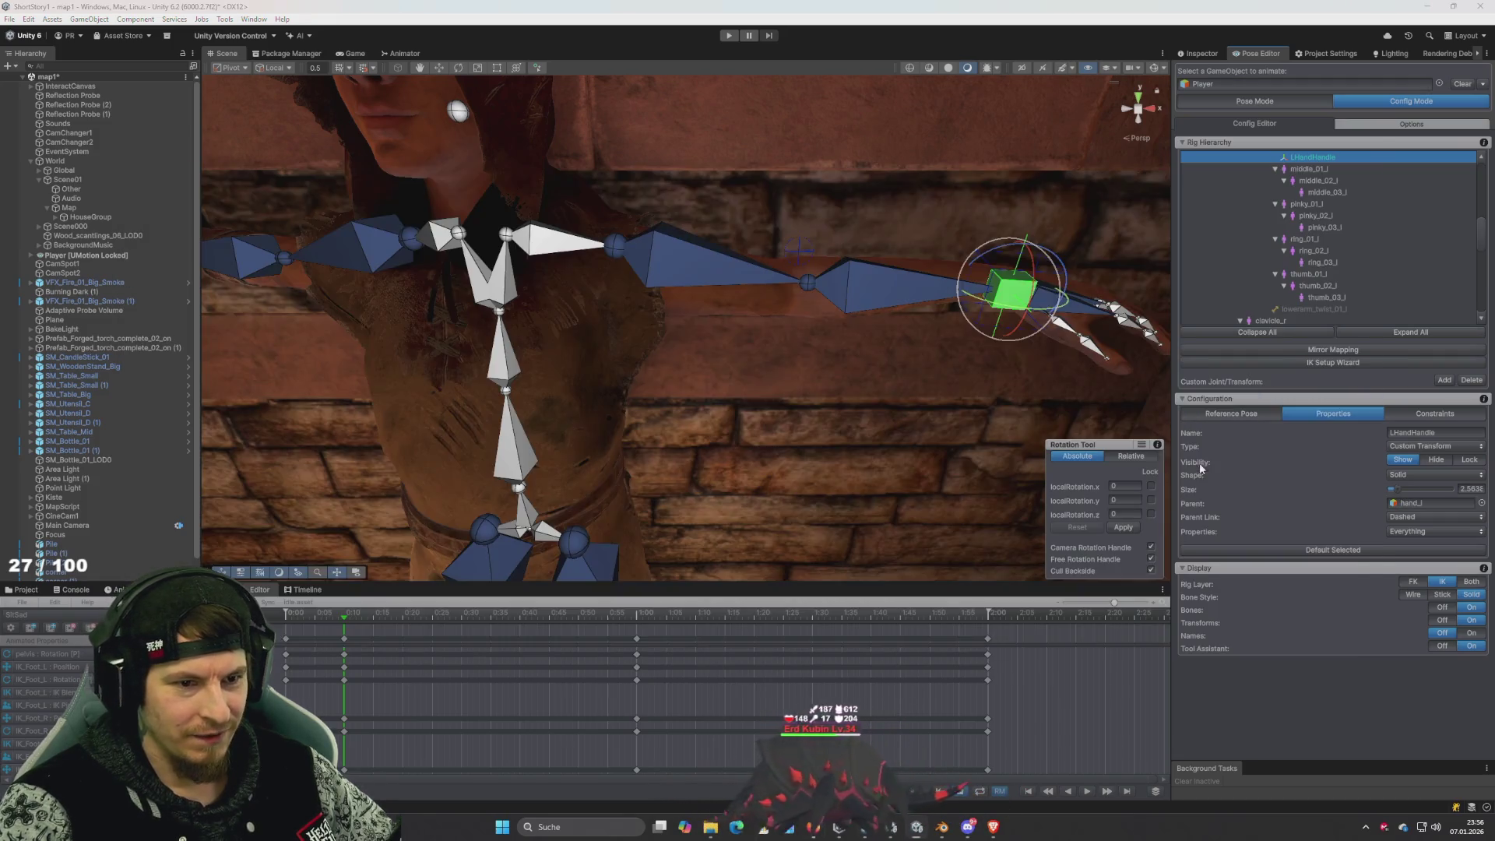
key(super+Tab)
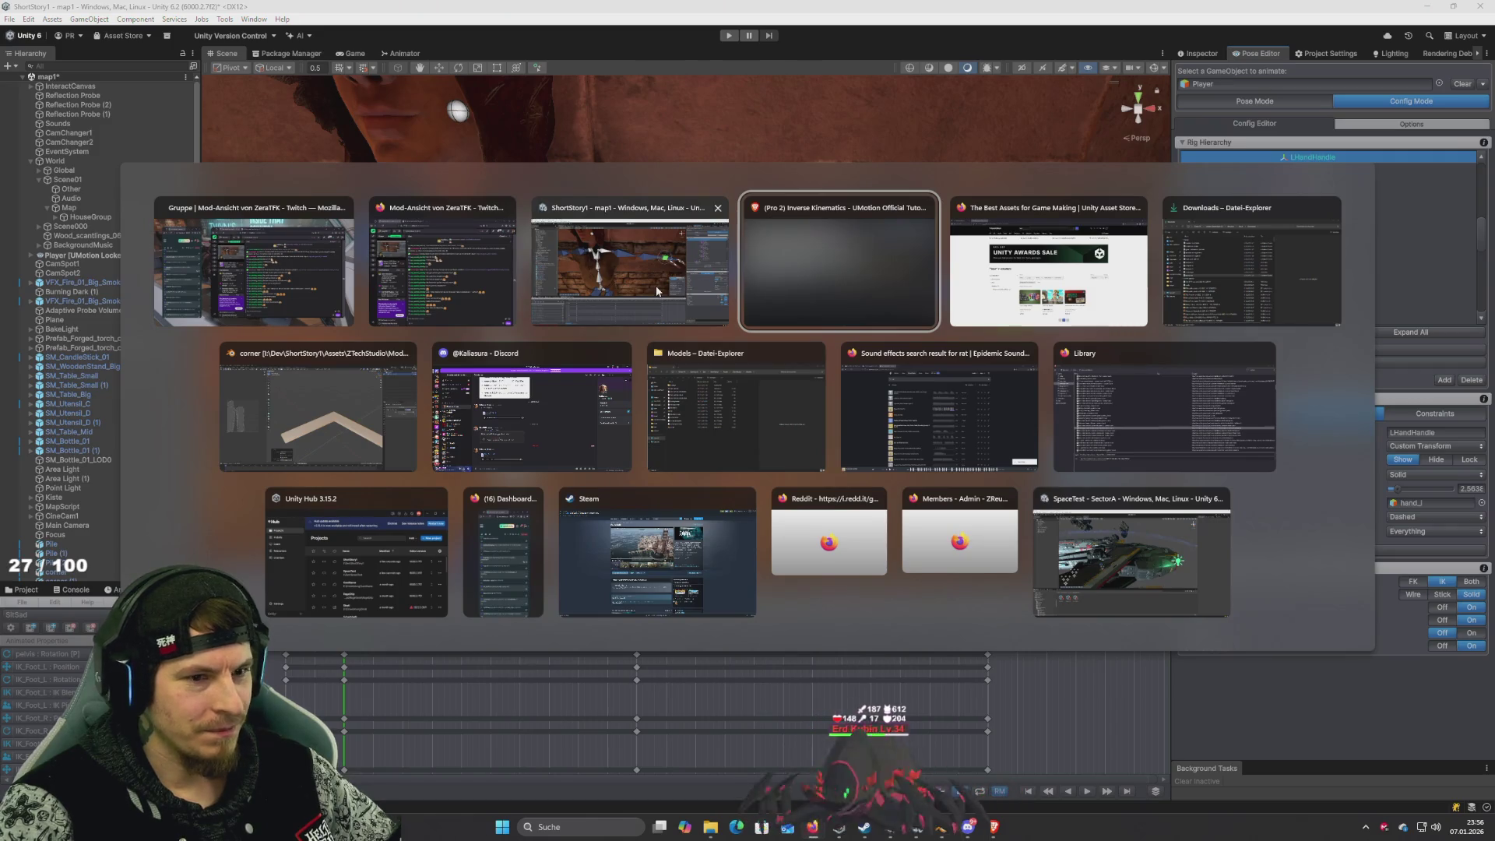
click(654, 282)
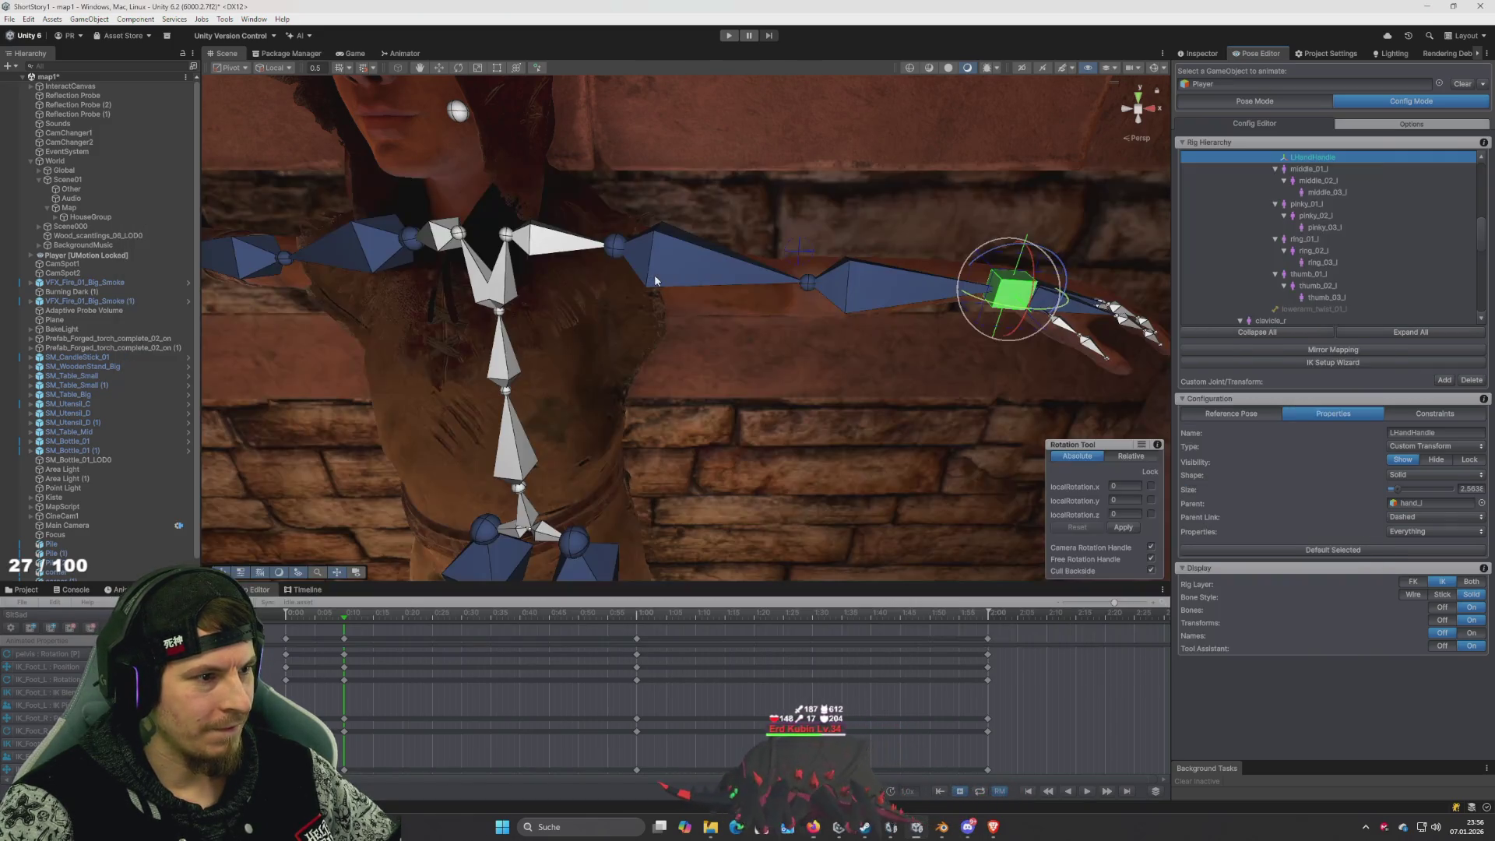
key(super+Tab)
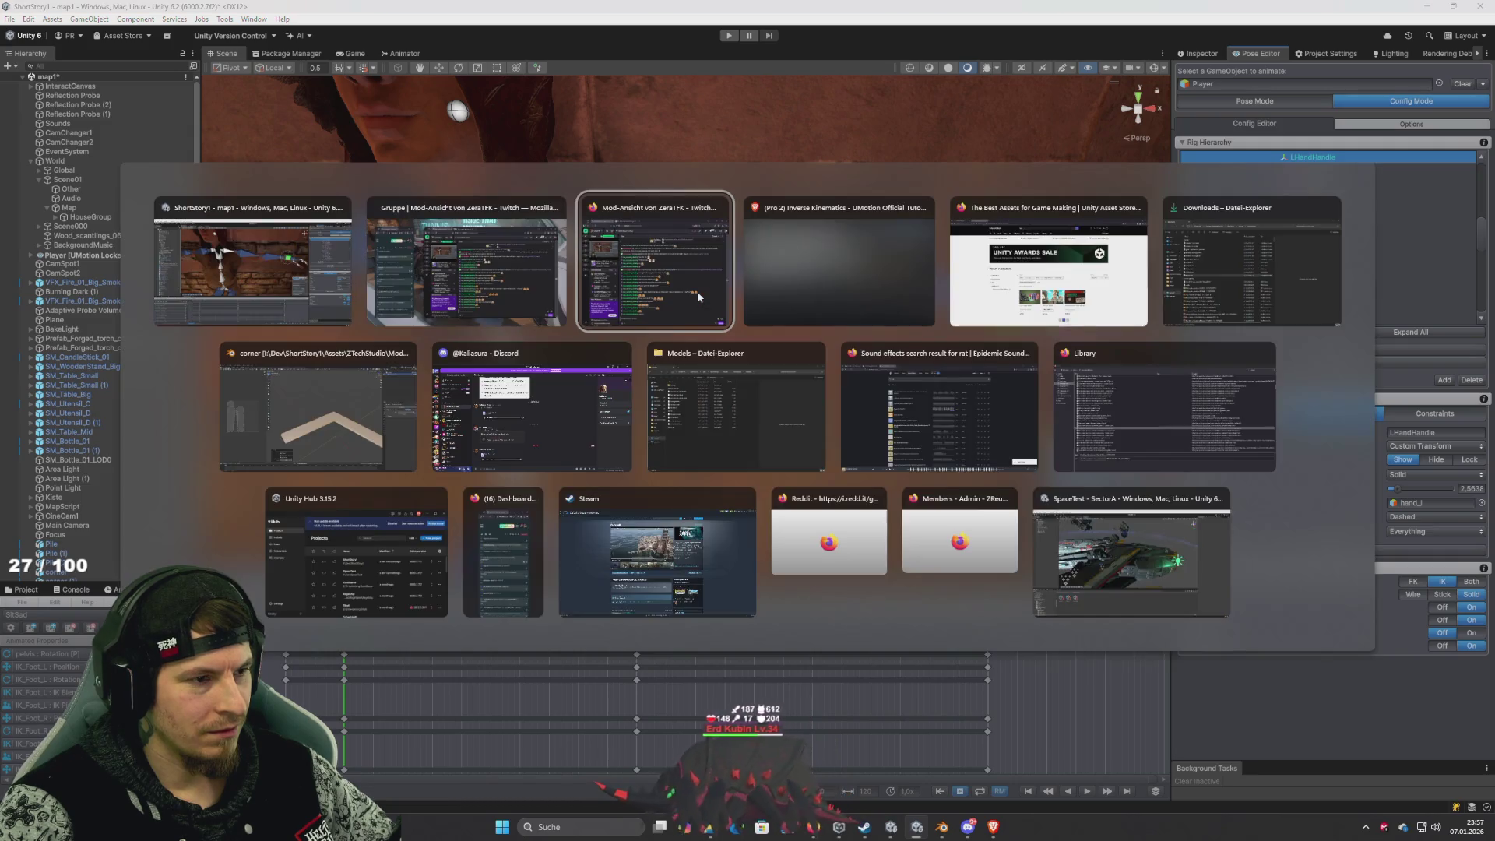
click(698, 291)
Review the tutorial's right-hand IK handle configuration and constraints, then pause and return to Unity
click(852, 372)
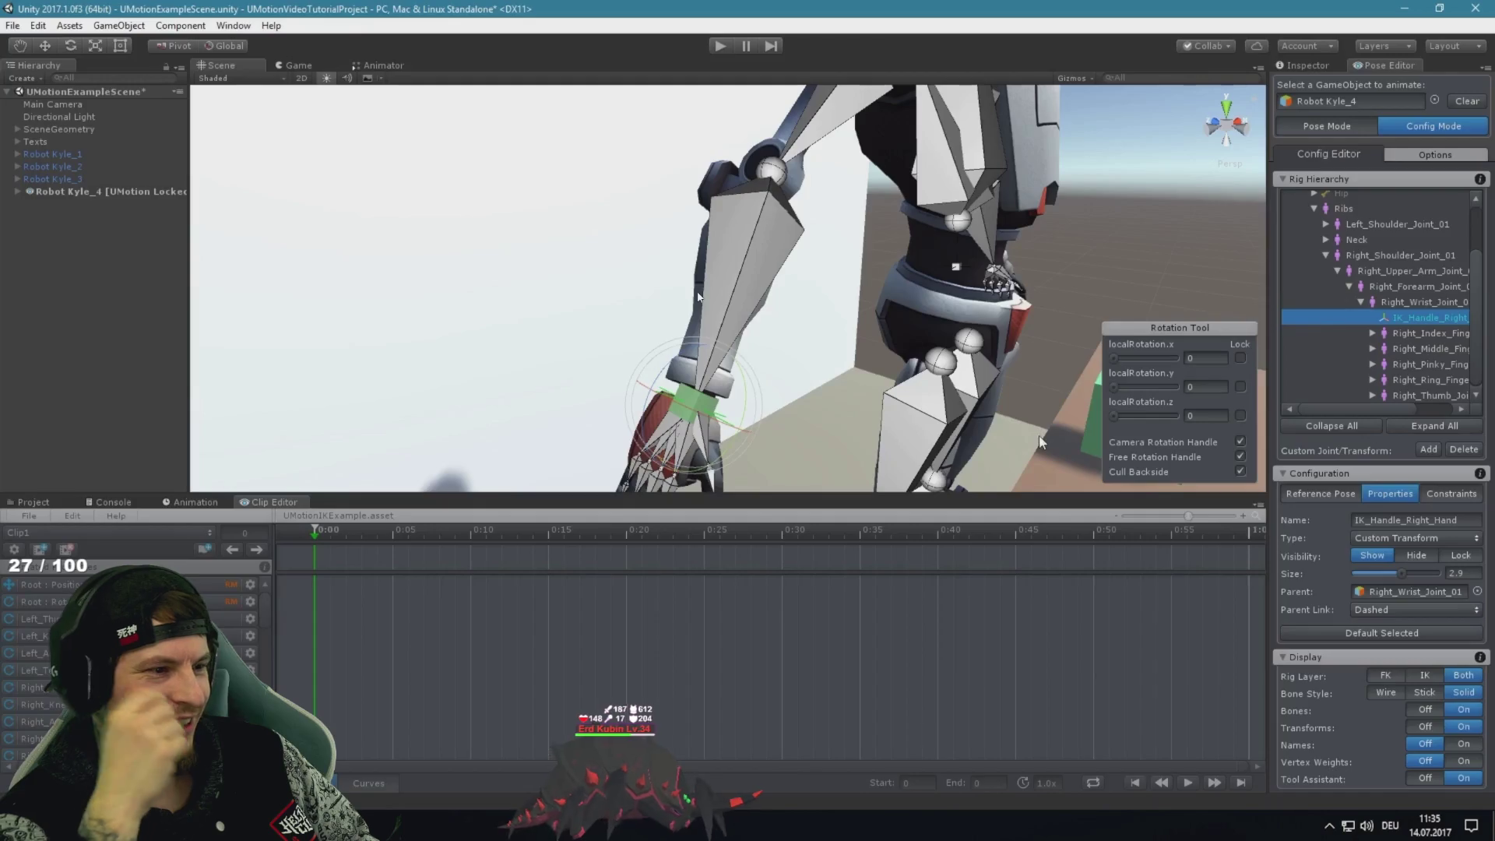
key(space)
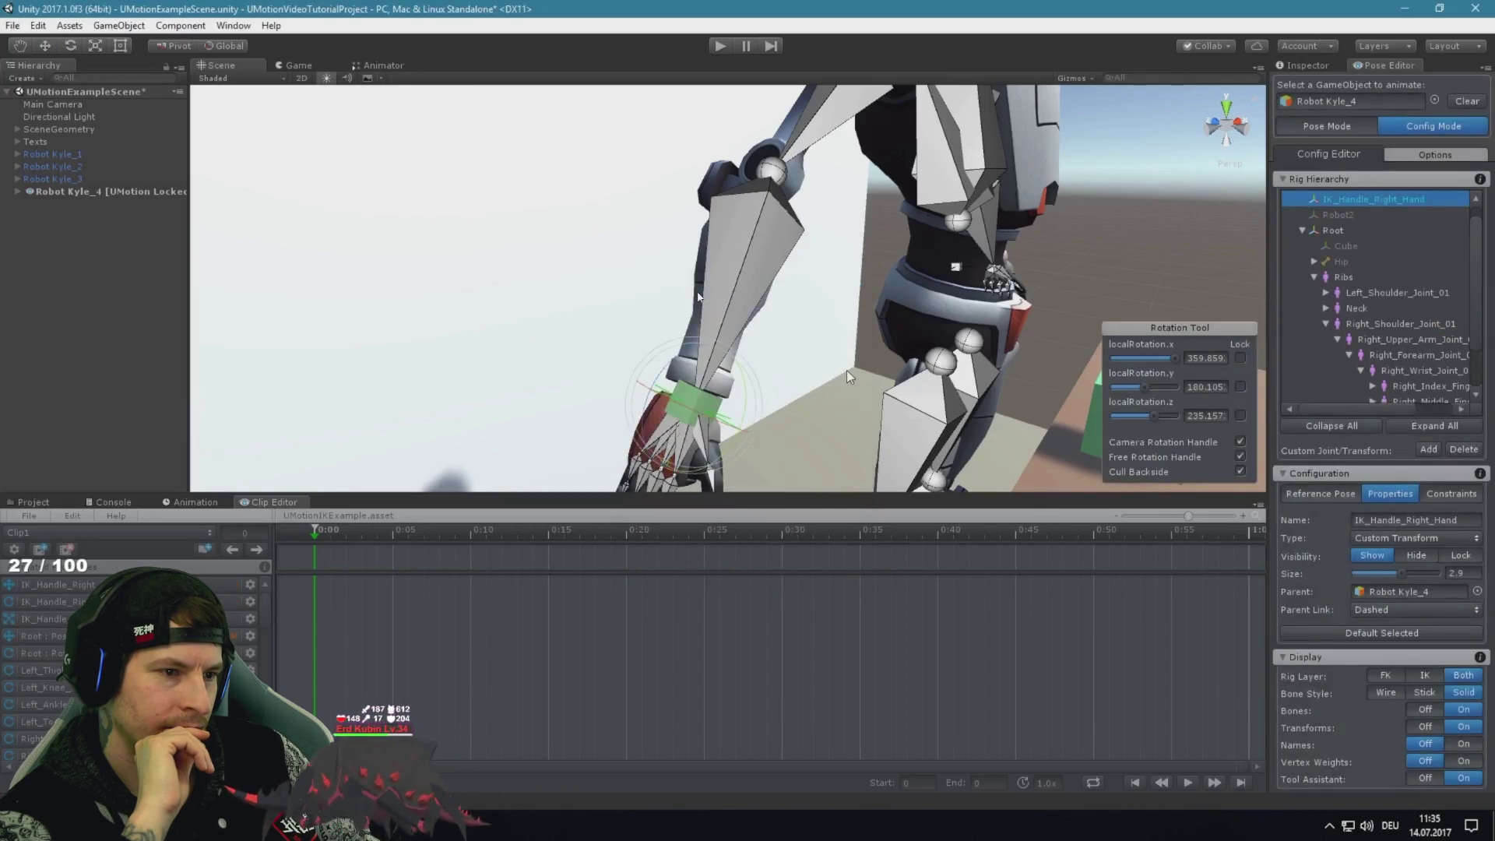
click(1461, 496)
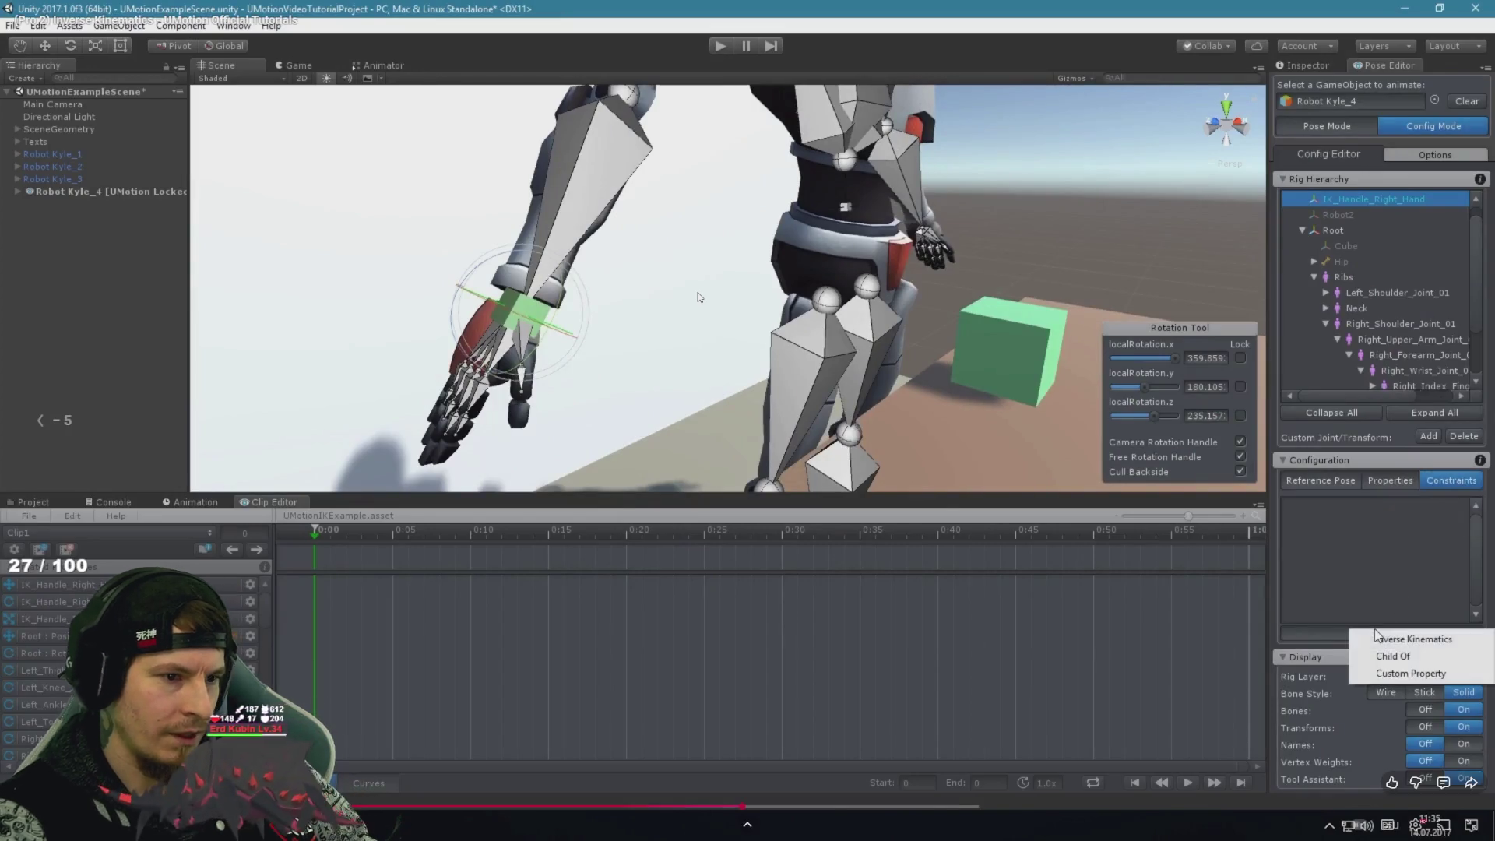
key(Left)
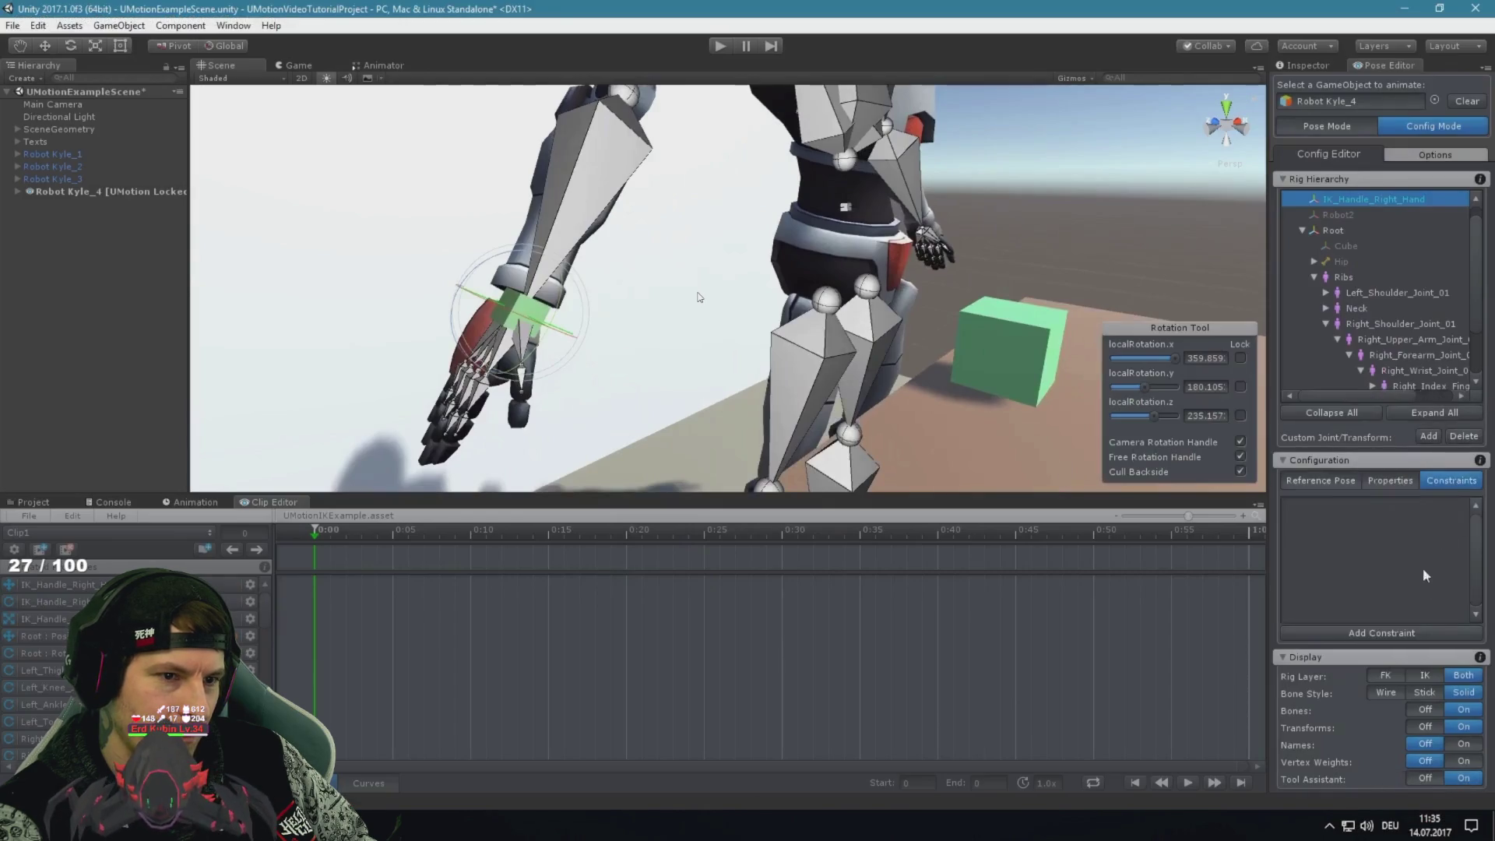
key(space)
key(space)
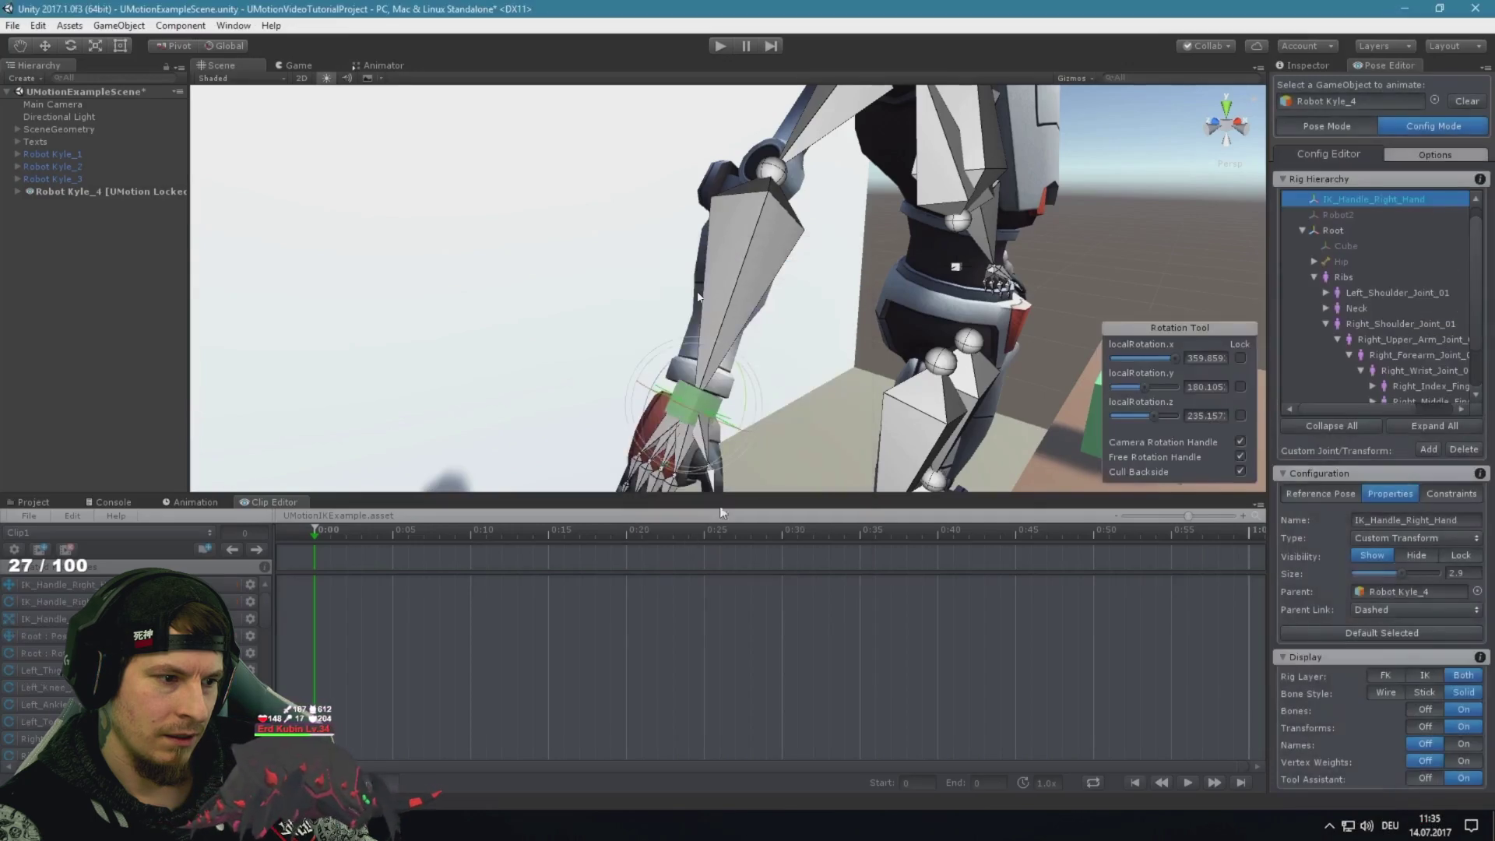
click(847, 371)
key(alt+Tab)
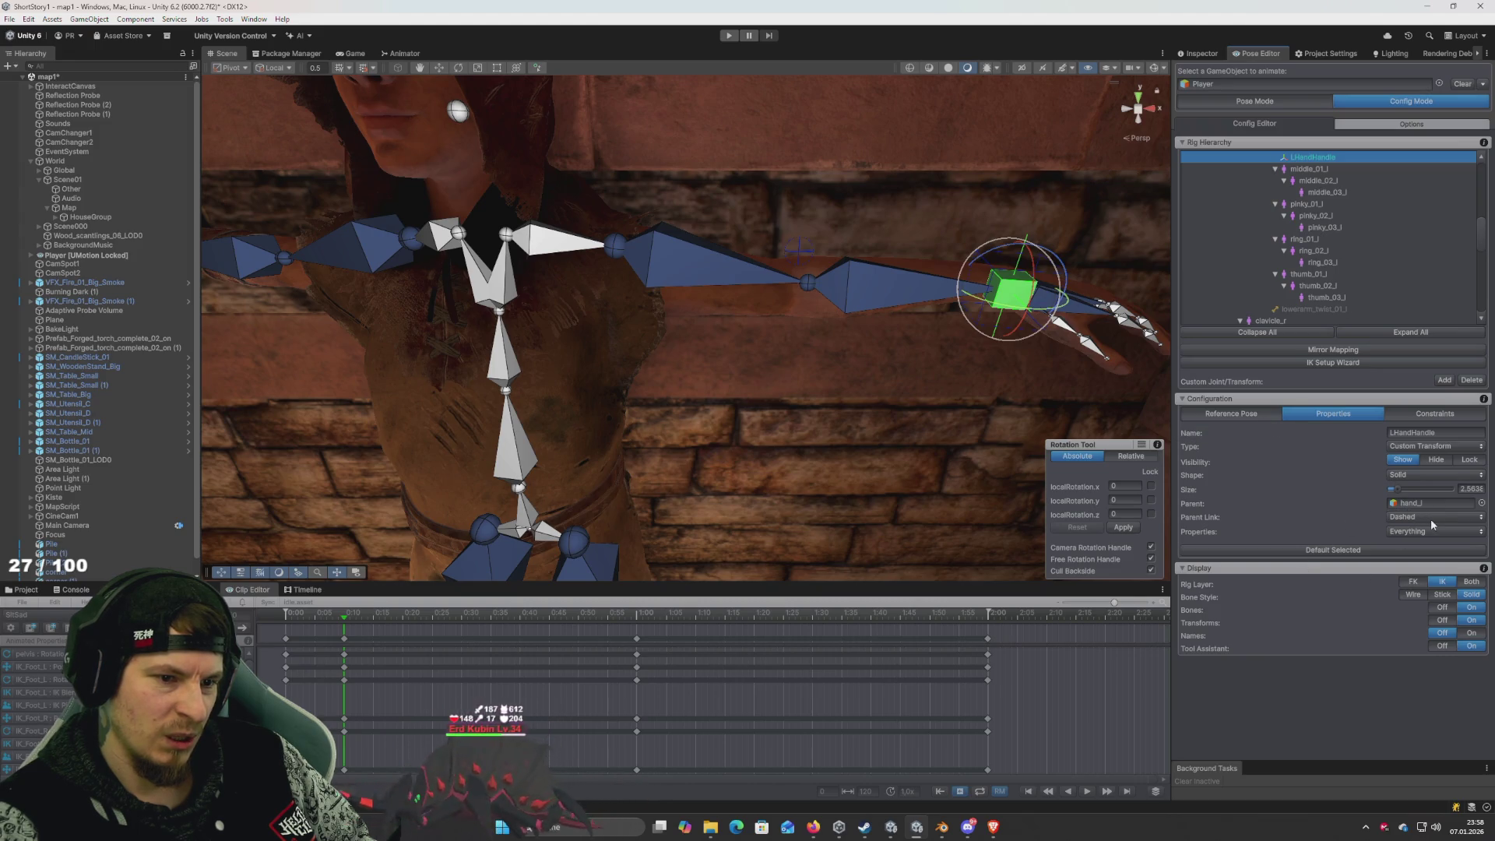
Reparent LHandHandle to the Player object, then switch to the tutorial
click(1482, 503)
scroll(749, 413, down, 10)
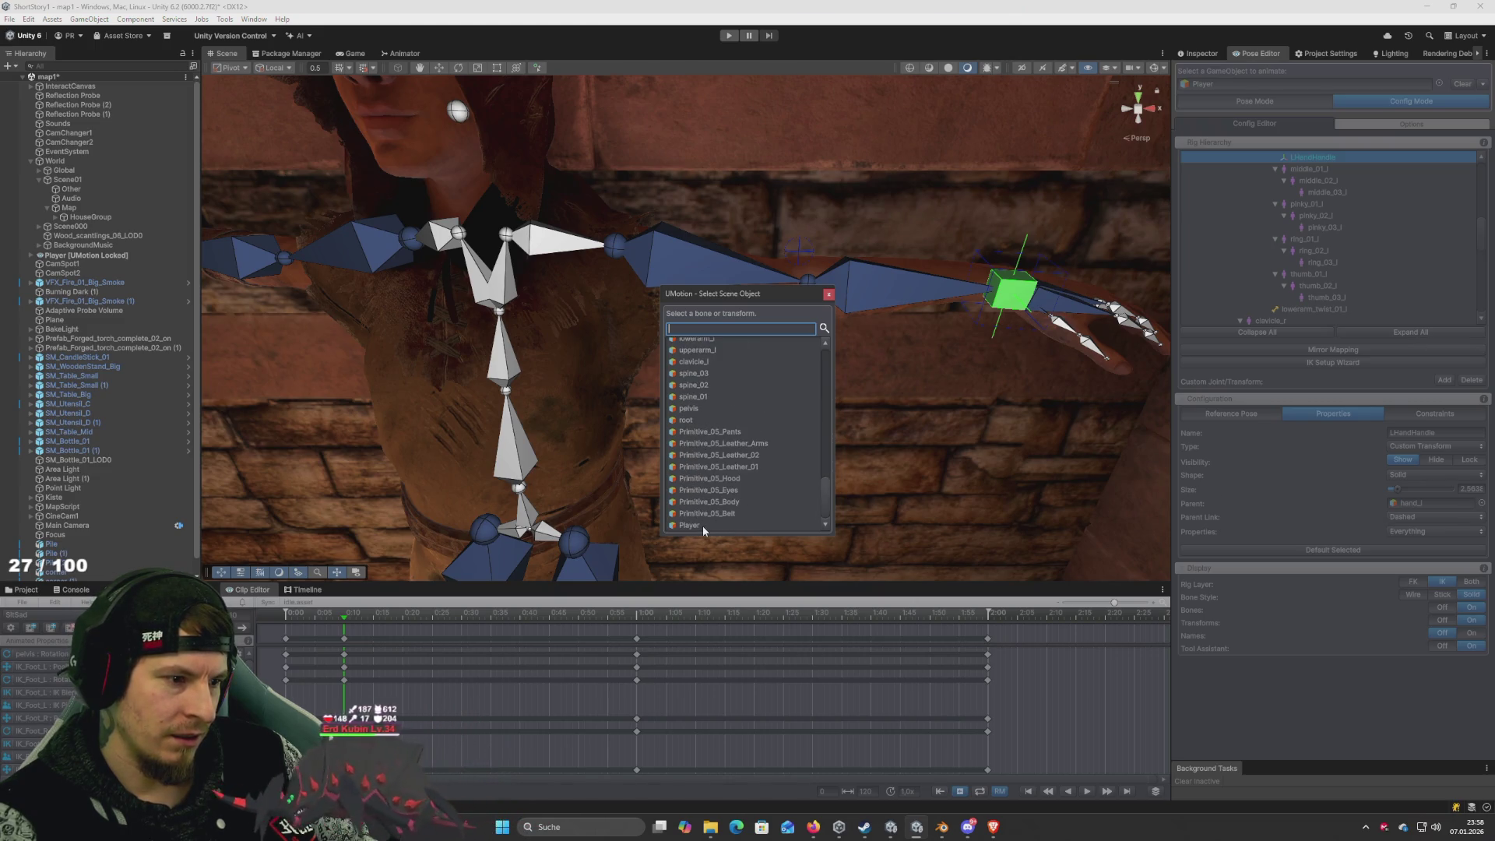
click(702, 526)
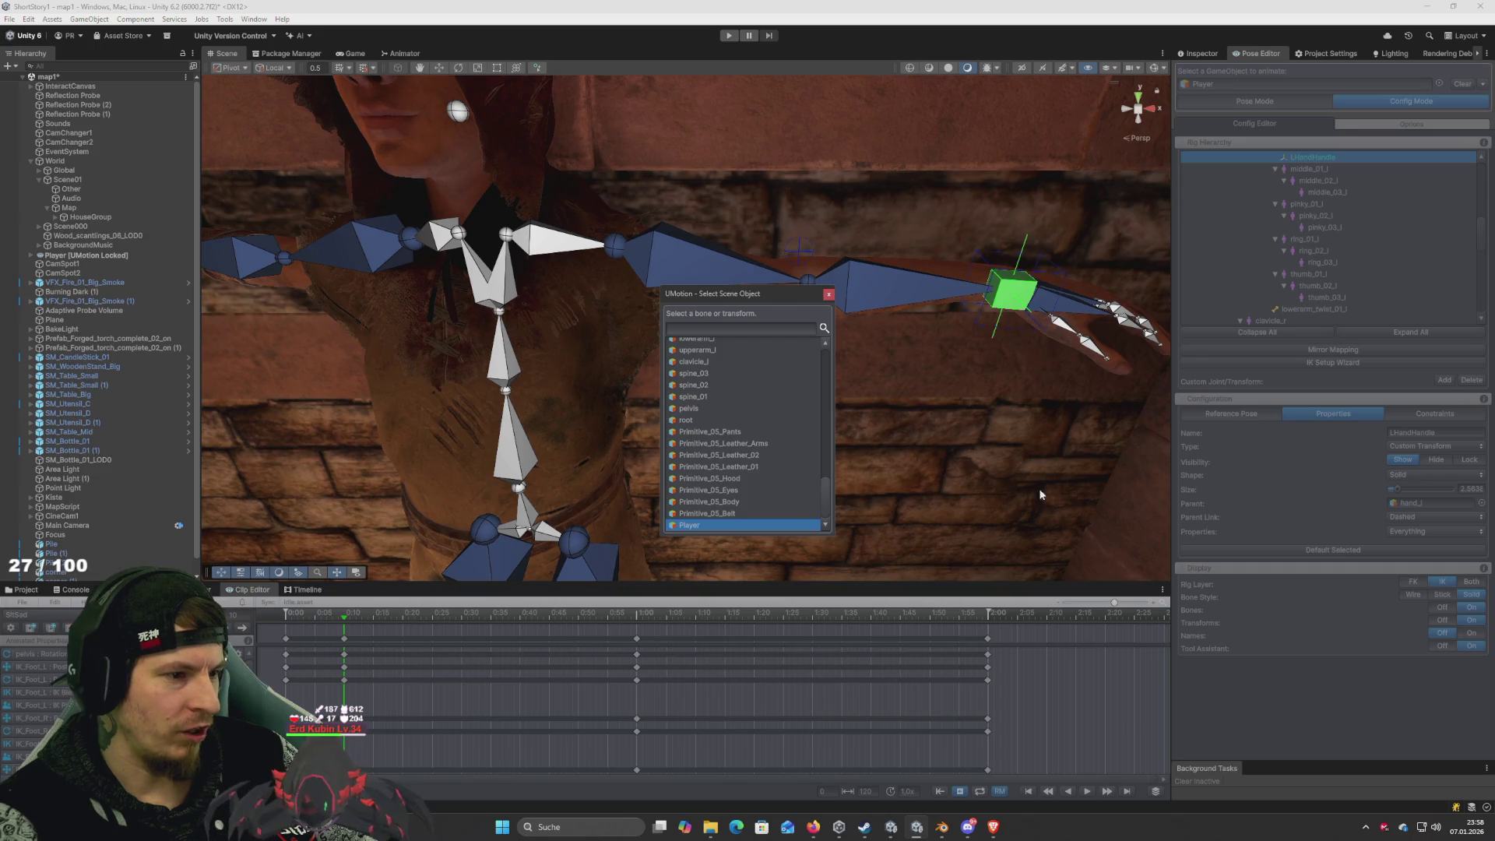
double_click(692, 526)
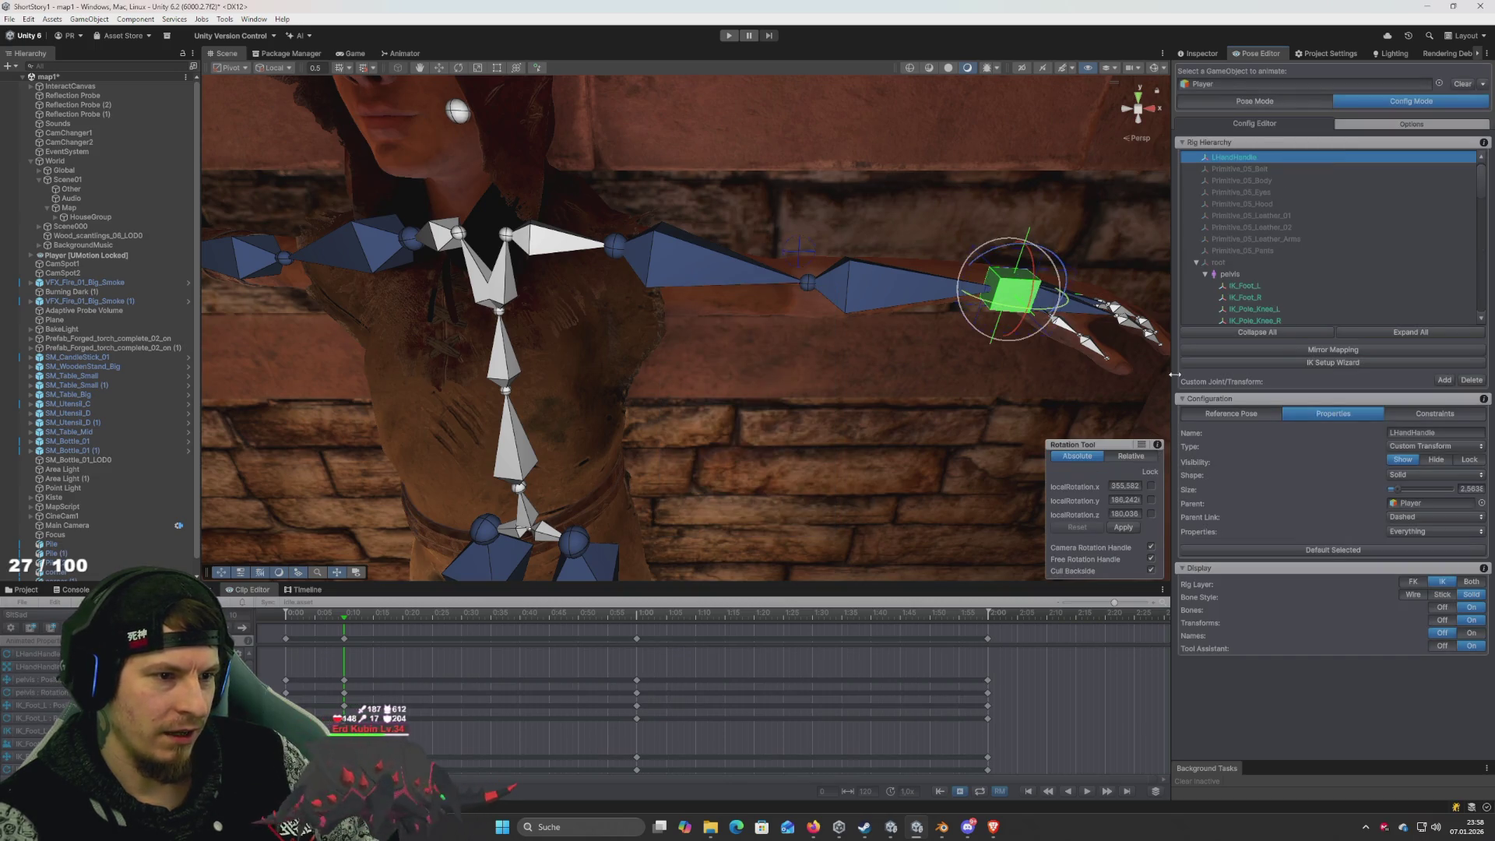
key(alt+Tab)
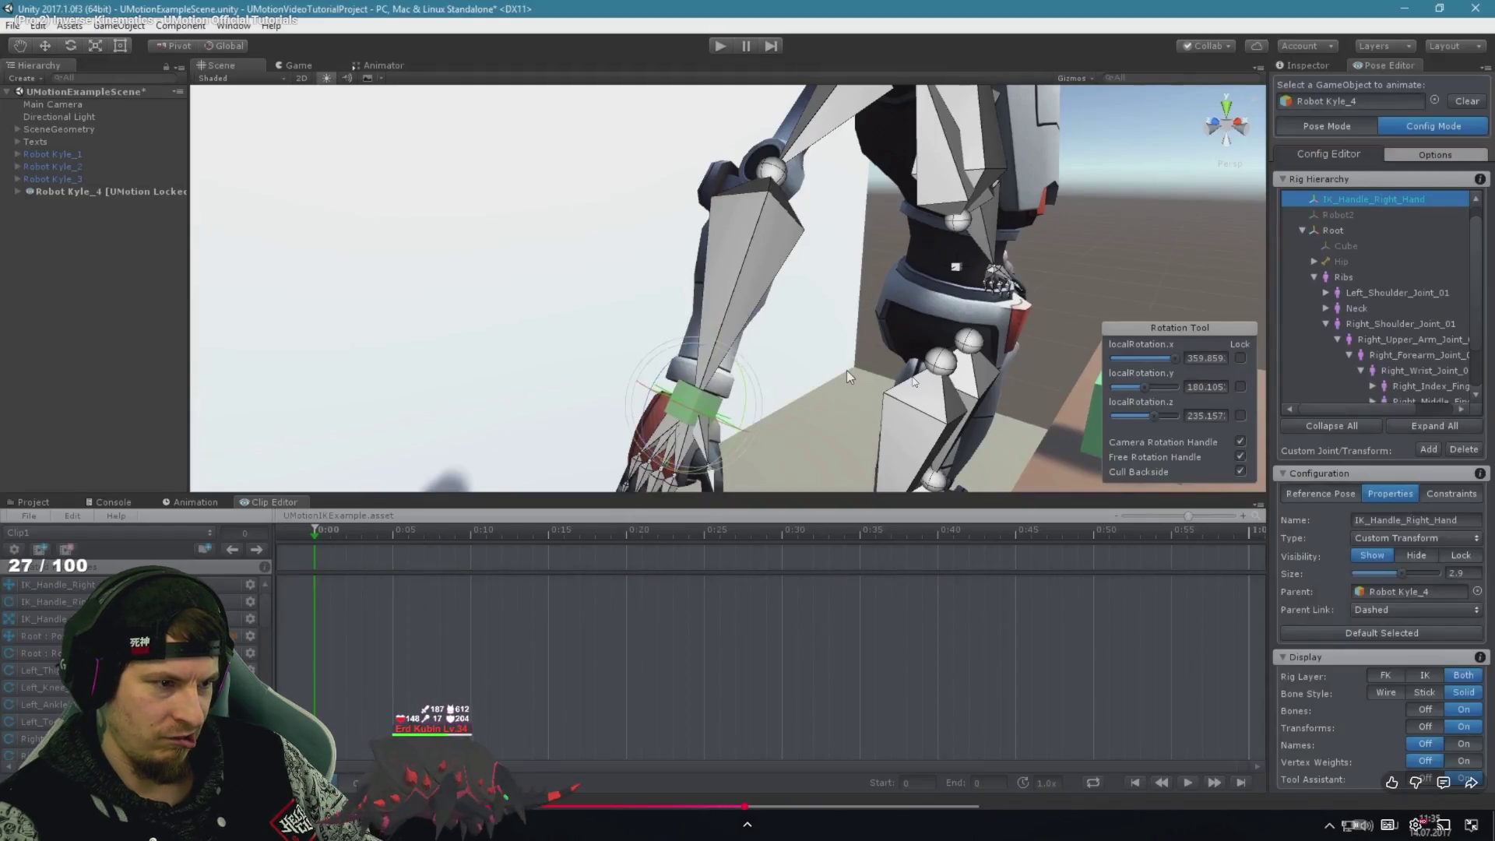
Play the tutorial until the Inverse Kinematics constraint is added to the hand handle, then pause
key(alt+Tab)
key(alt+Tab)
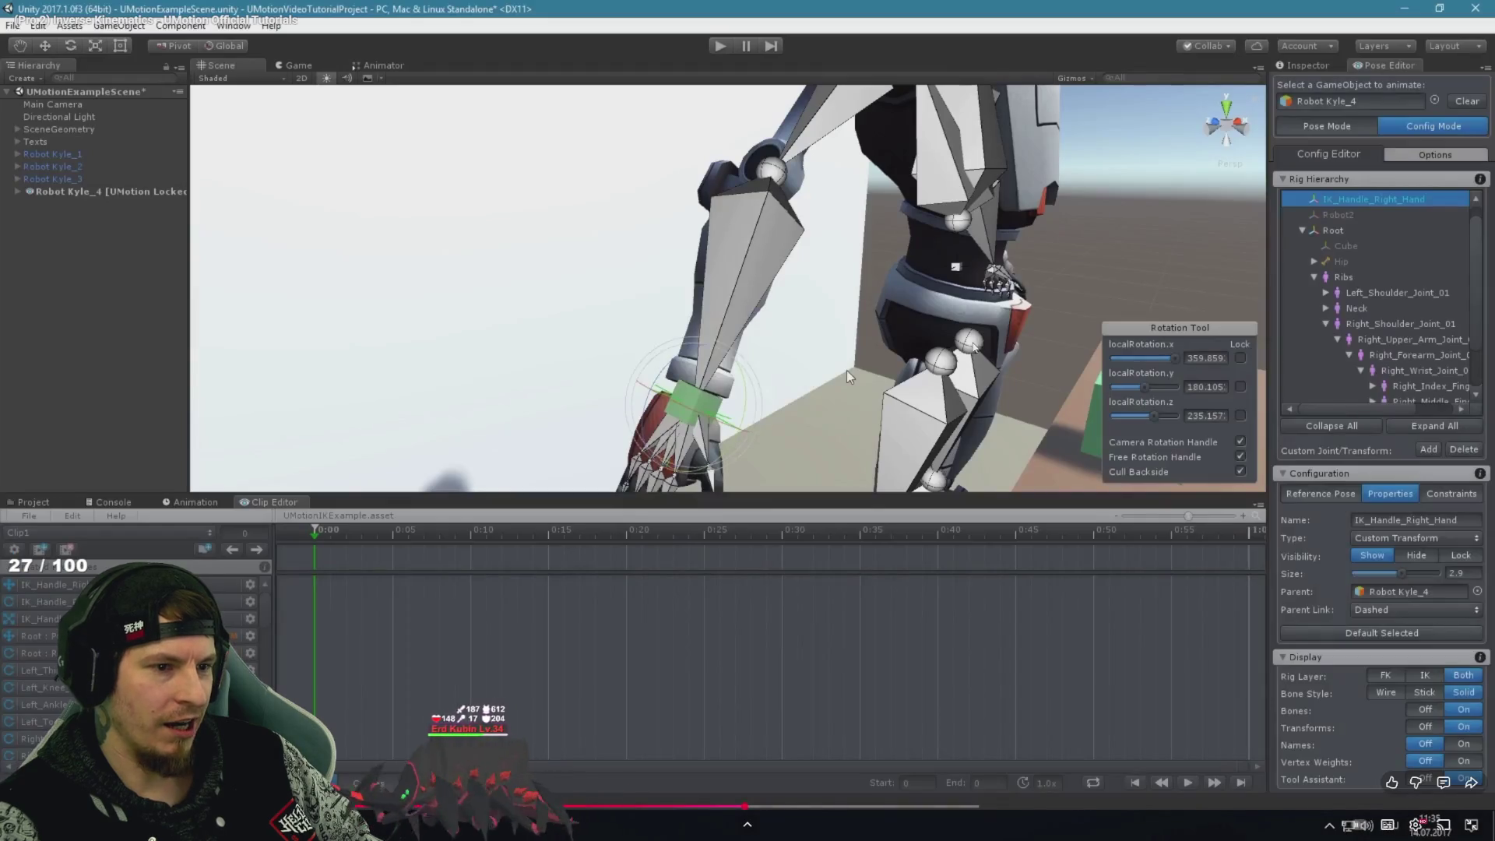
click(847, 371)
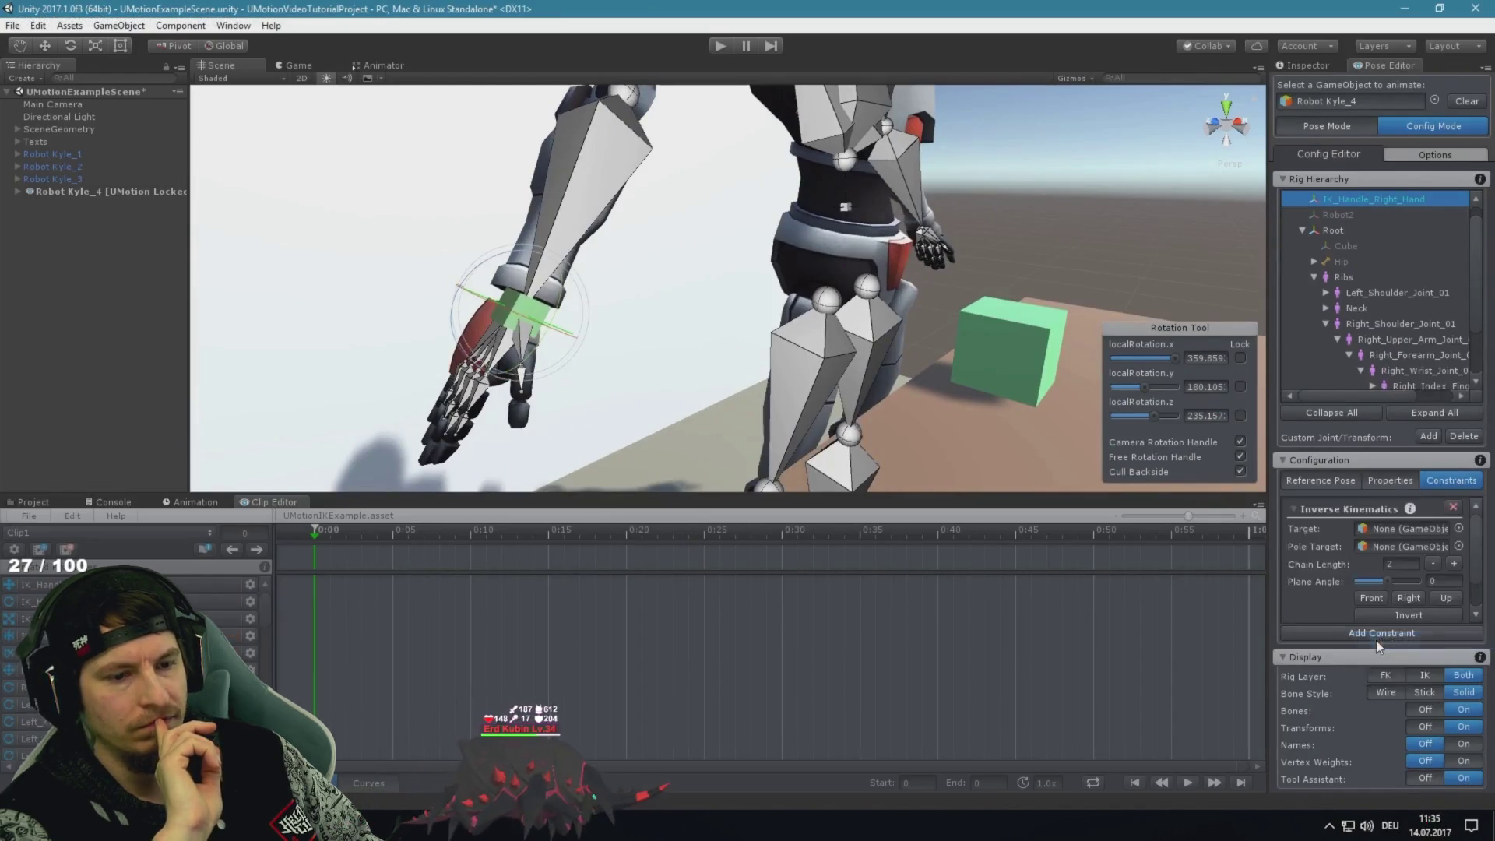
click(973, 347)
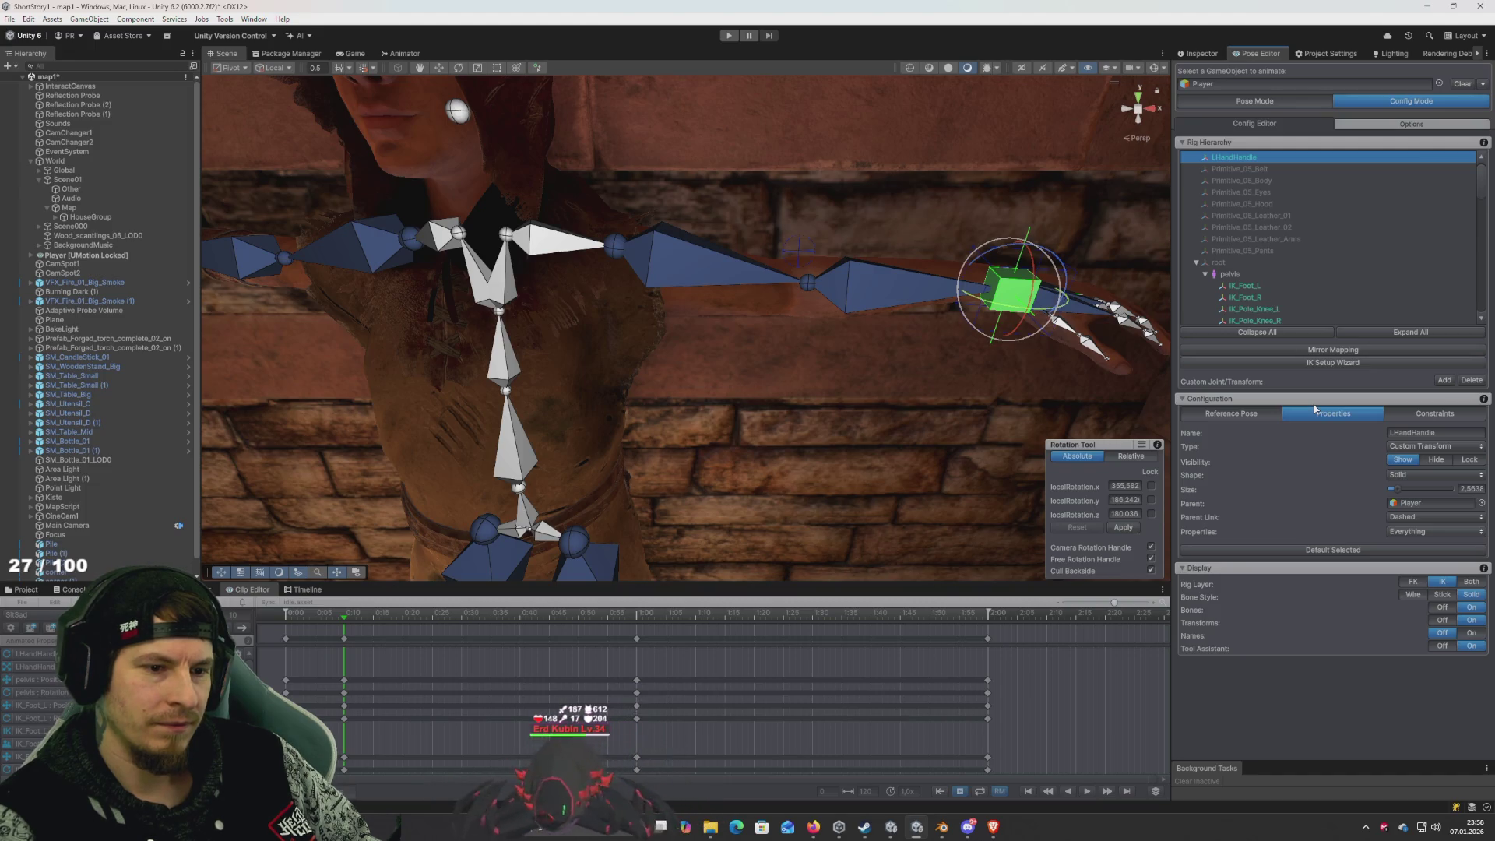
Add an Inverse Kinematics constraint to LHandHandle in its Constraints tab
click(1436, 413)
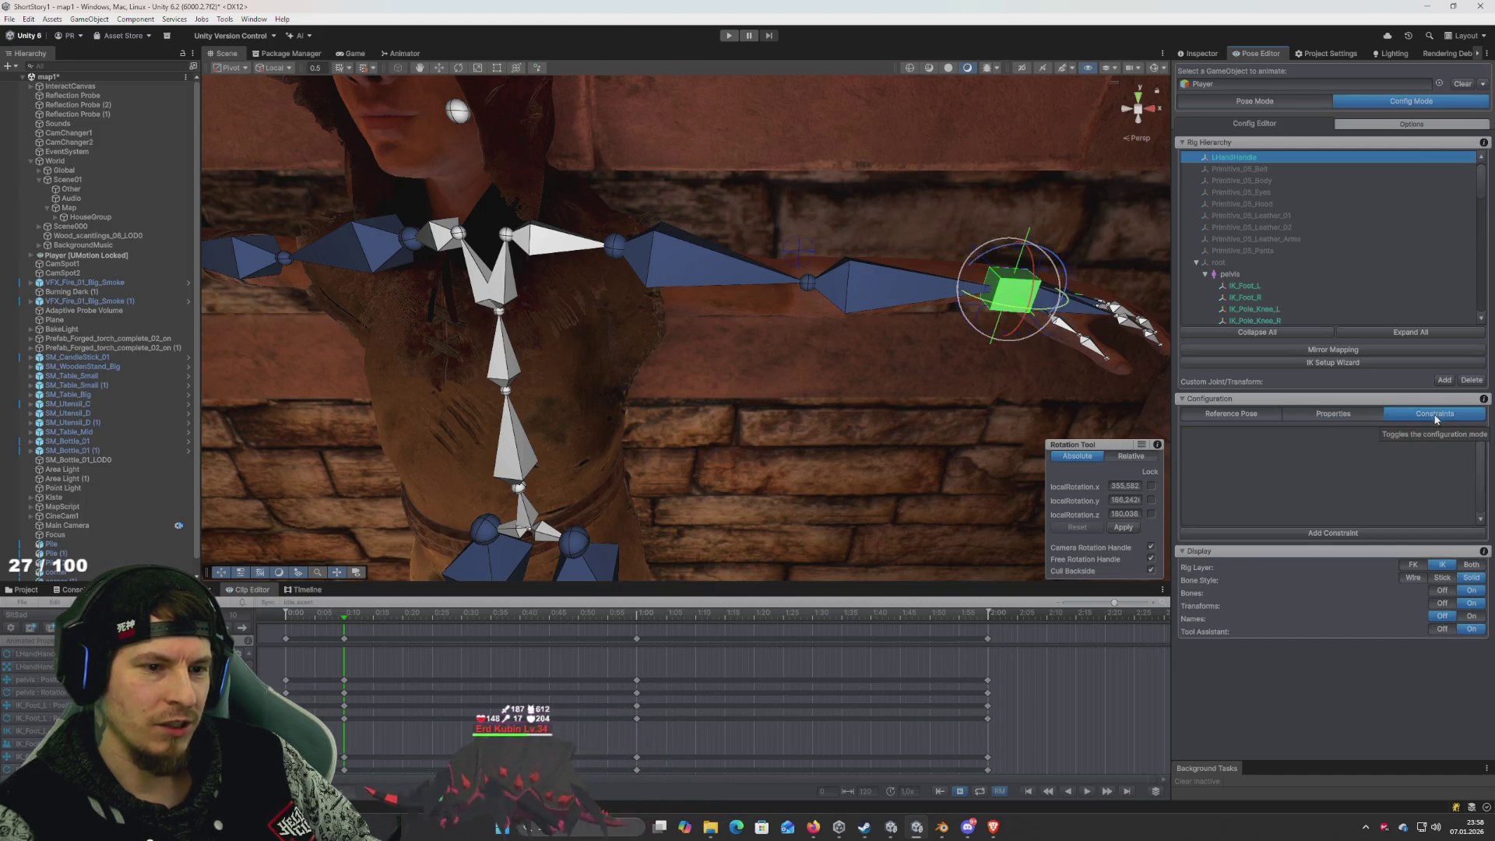
click(1355, 534)
click(1402, 540)
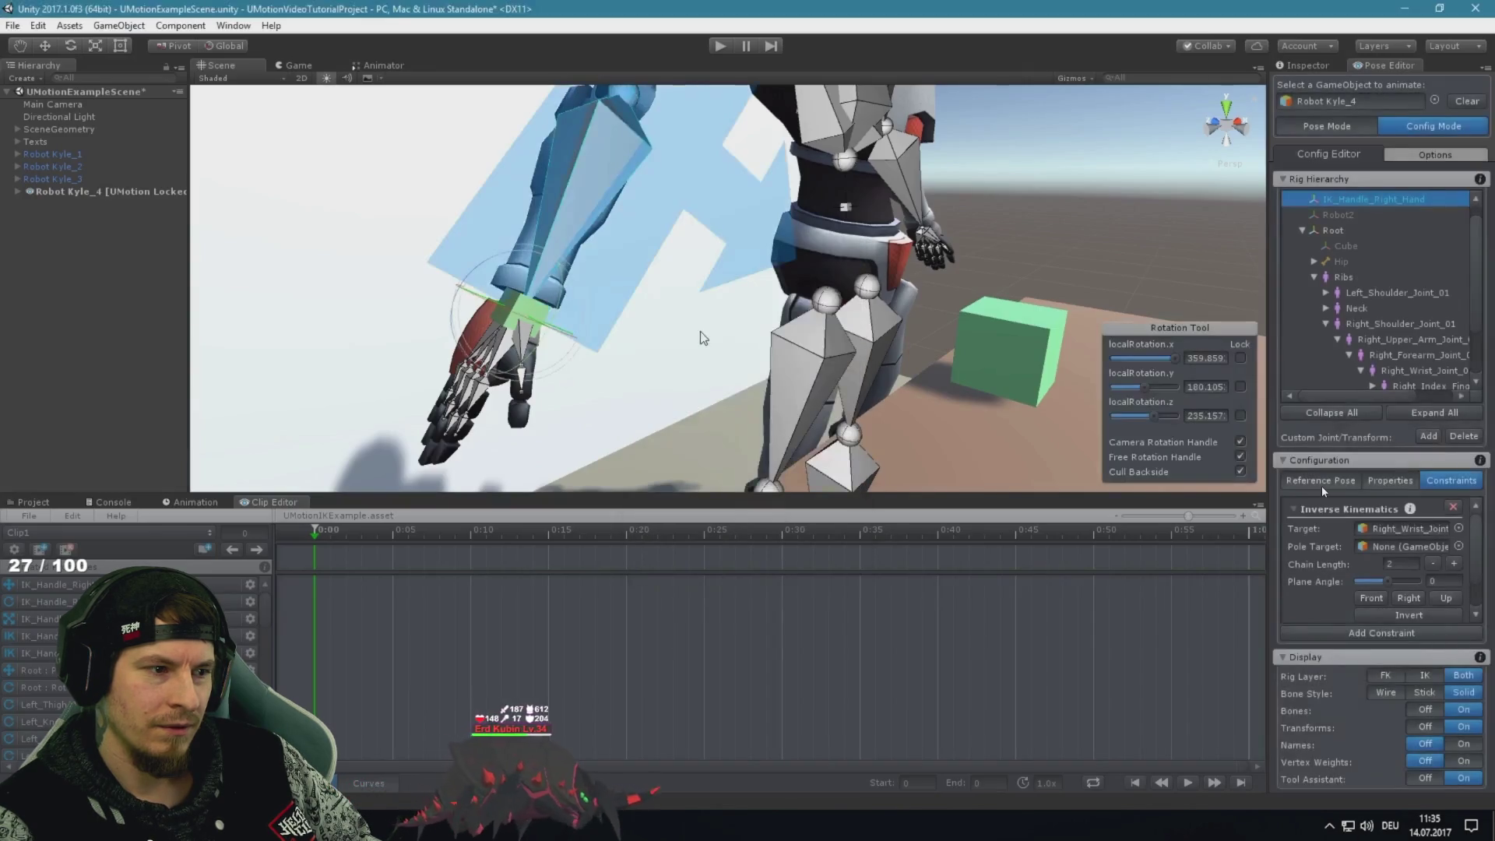
key(space)
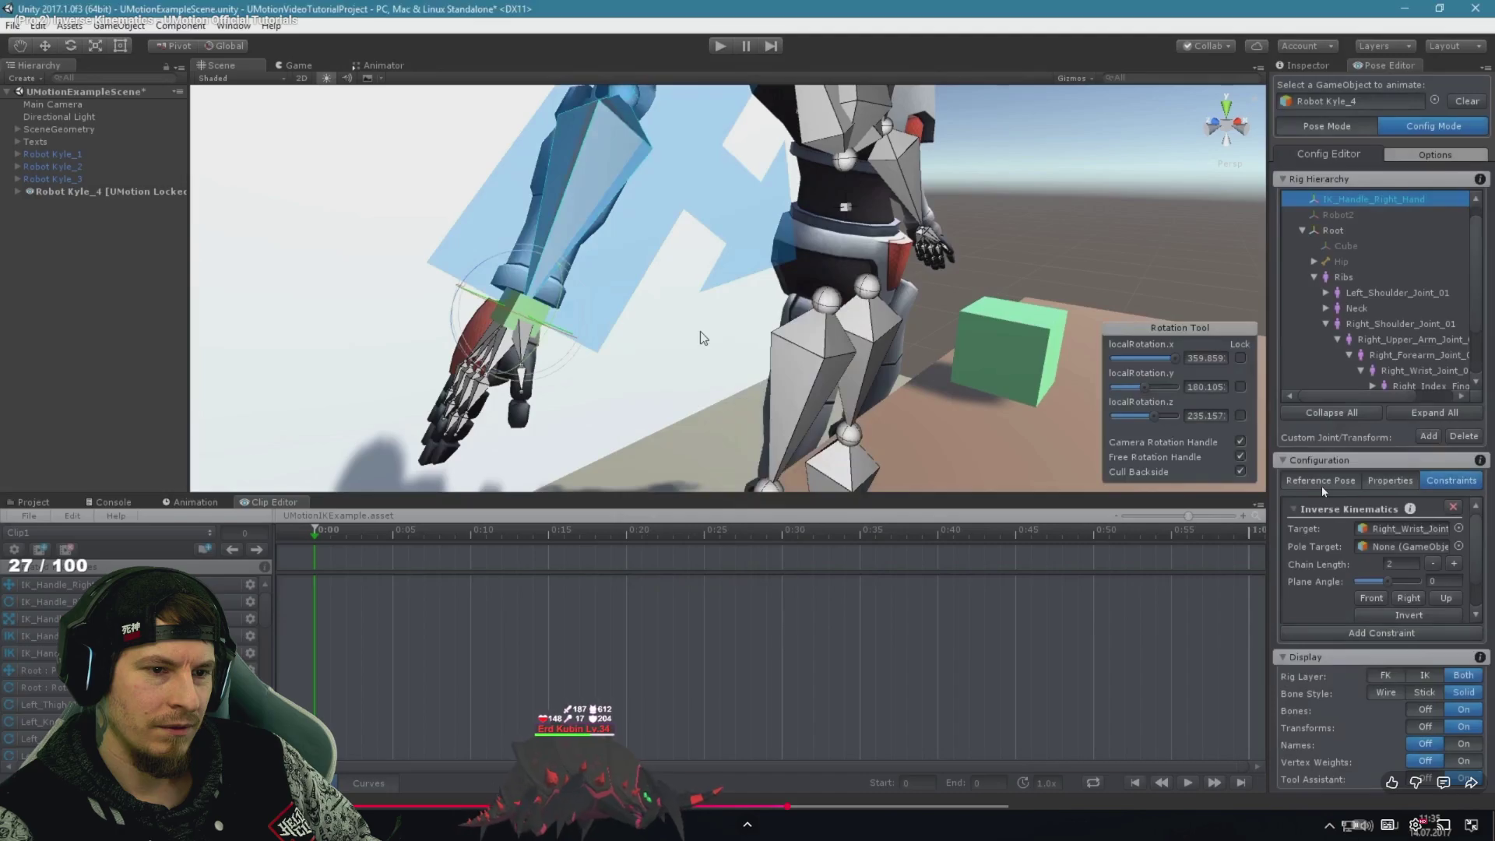
key(alt+Tab)
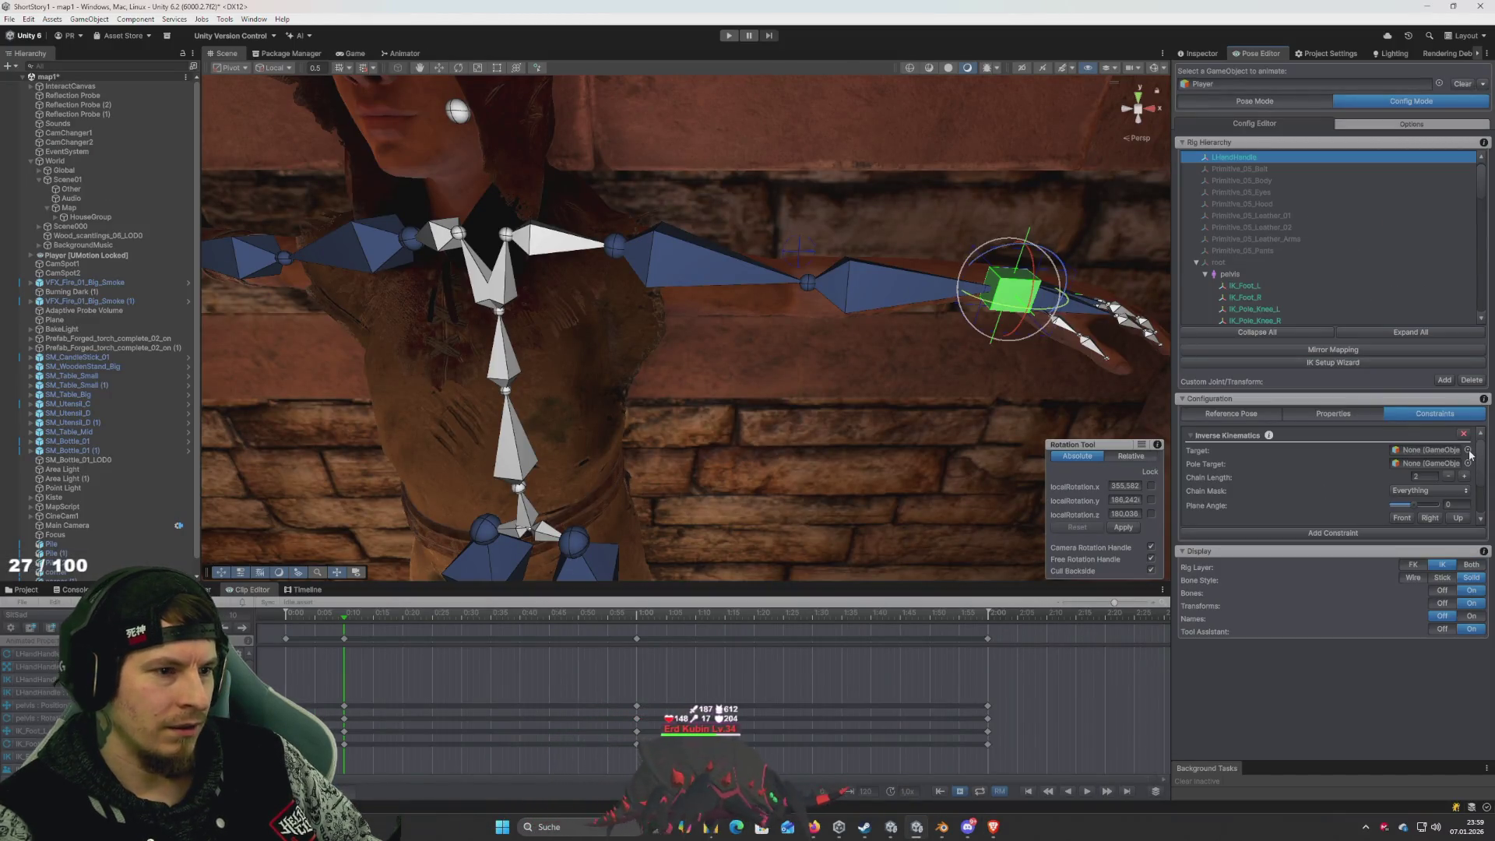
Set the IK constraint's target to hand_l by searching 'hand'
click(1468, 451)
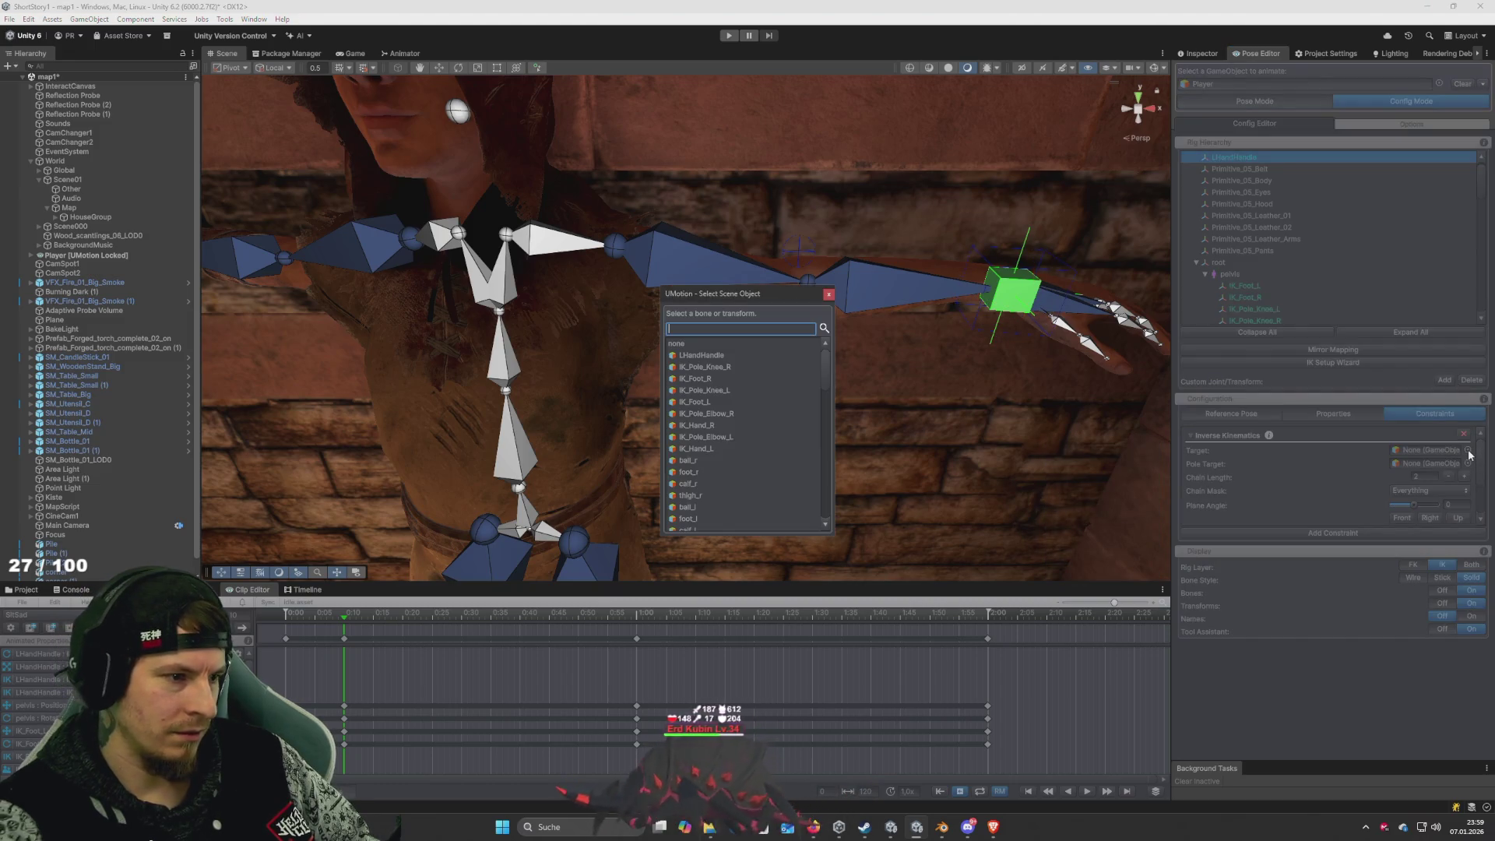
text(hand)
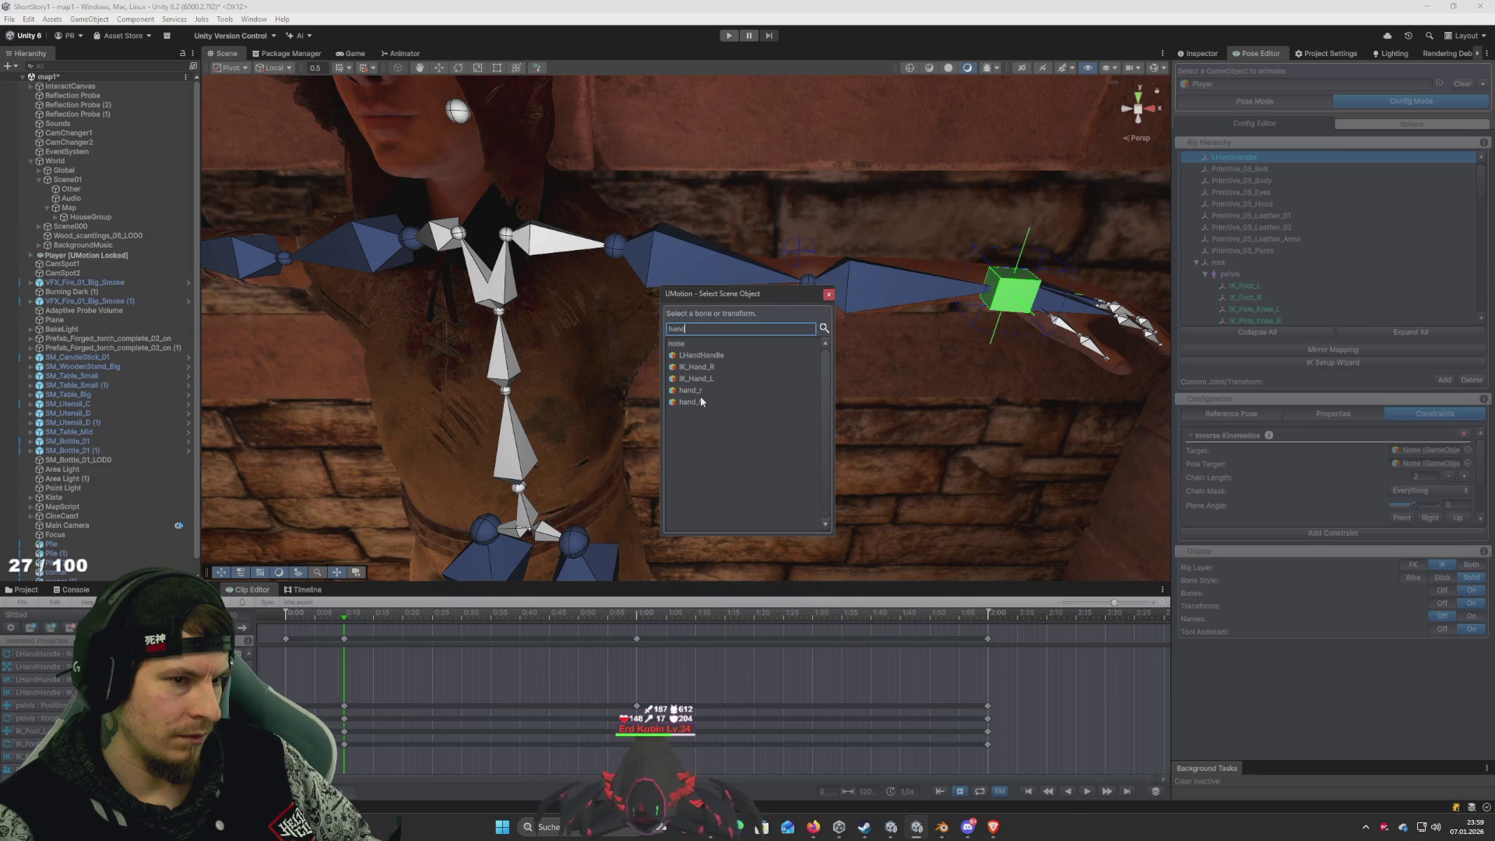
click(696, 405)
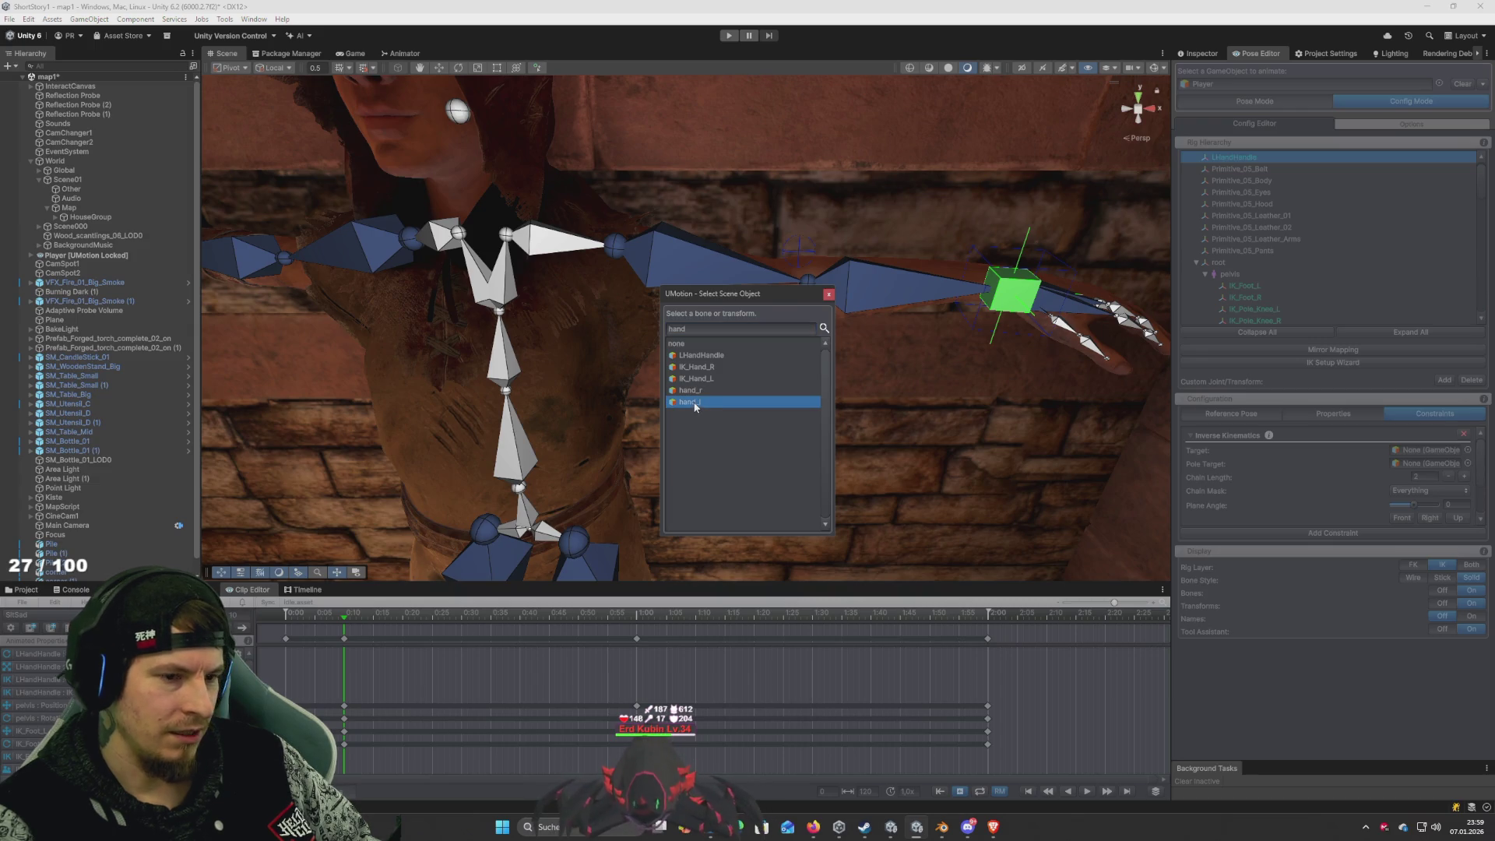
click(693, 403)
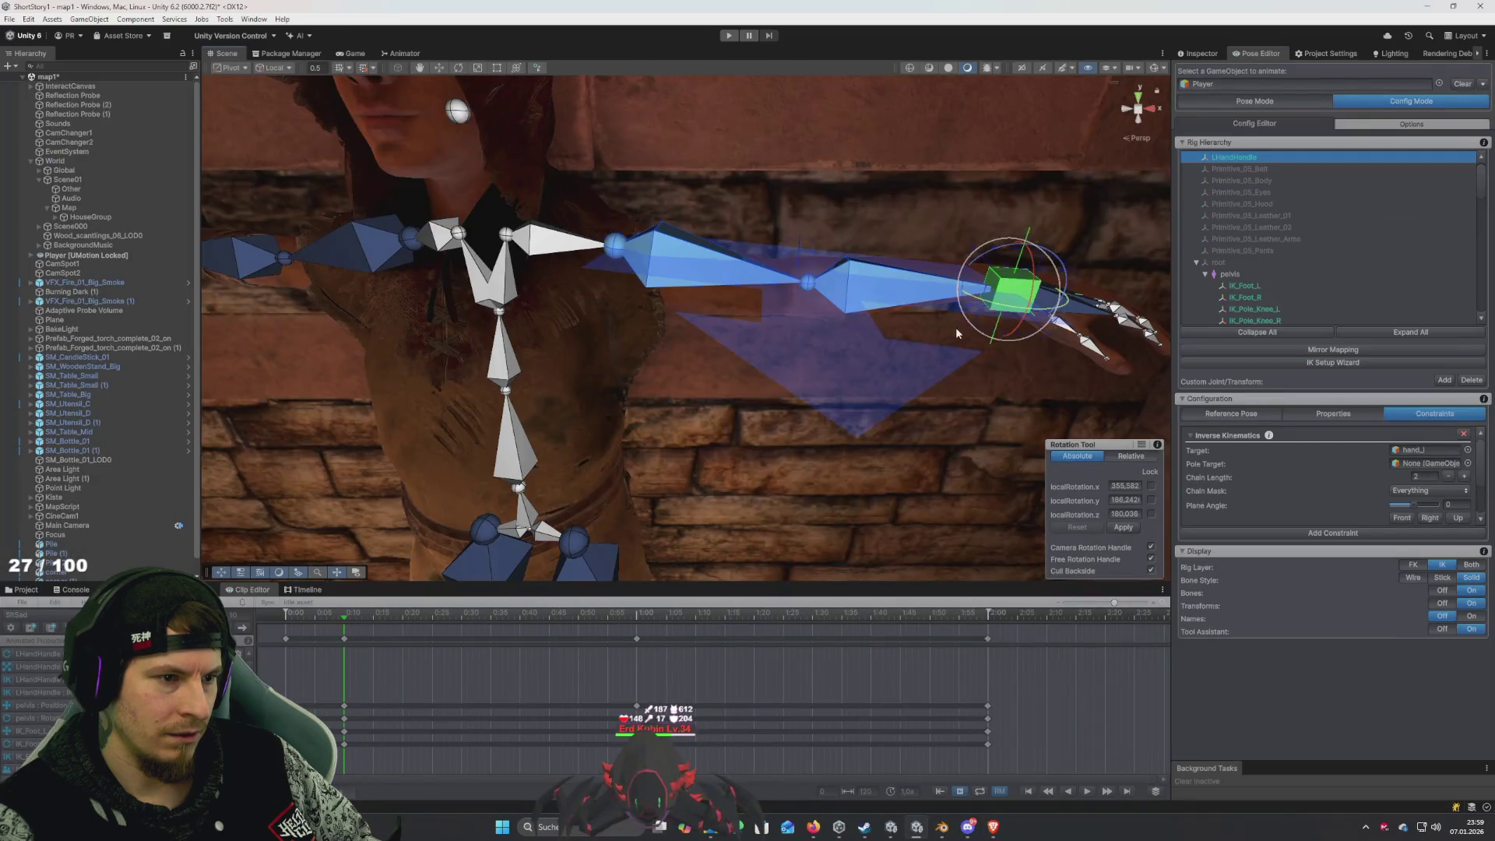
mouse_move(956, 327)
mouse_down()
mouse_move(781, 404)
mouse_move(814, 388)
mouse_move(829, 417)
mouse_move(725, 437)
mouse_move(719, 411)
mouse_move(765, 385)
mouse_move(753, 418)
mouse_up()
Play the IK tutorial through its Chain Length change, pause it, and return to Unity
key(super+Tab)
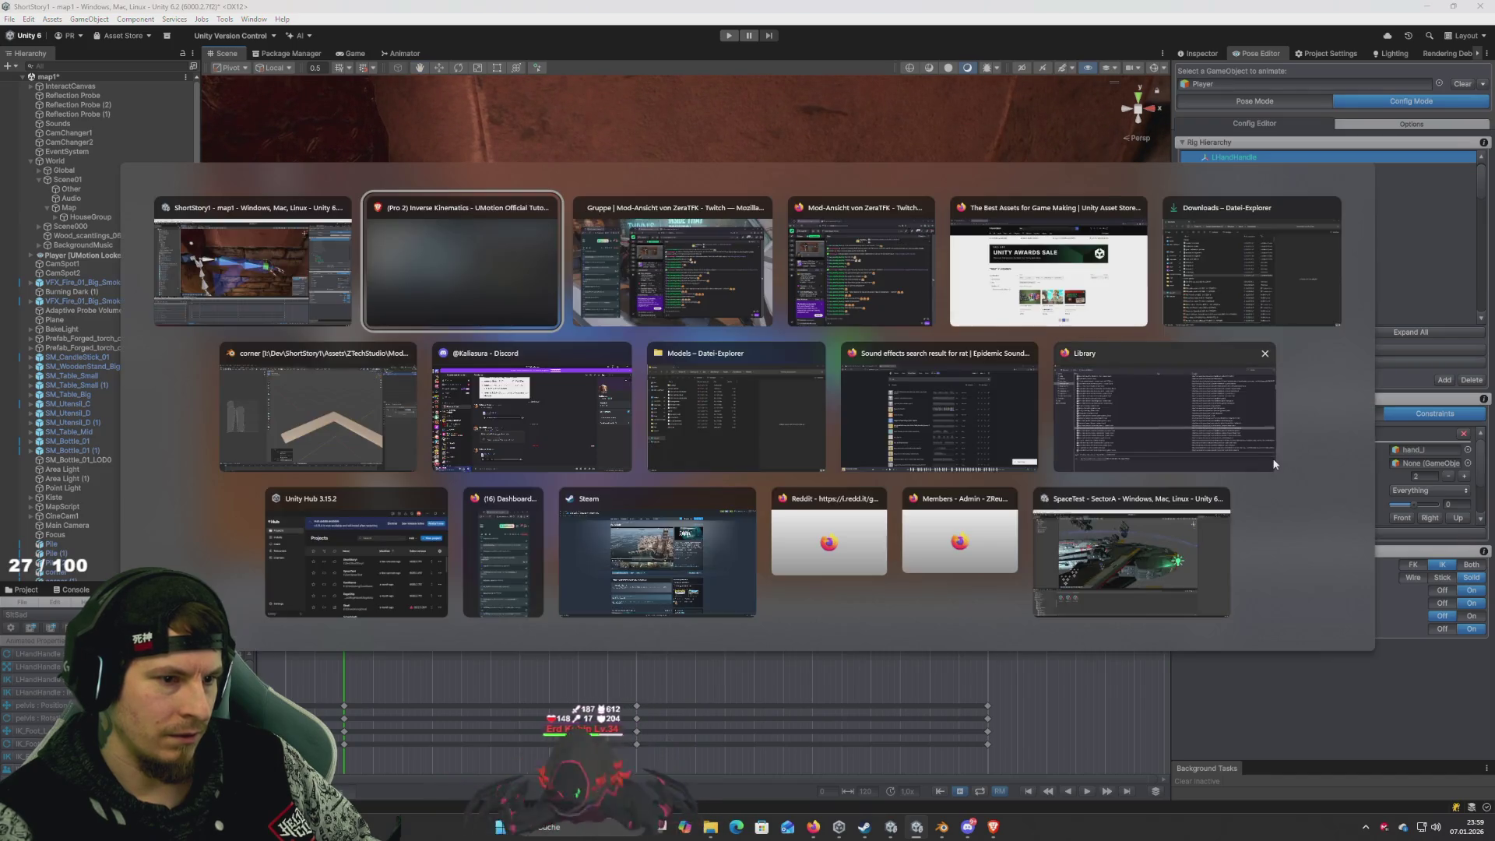
key(Return)
key(space)
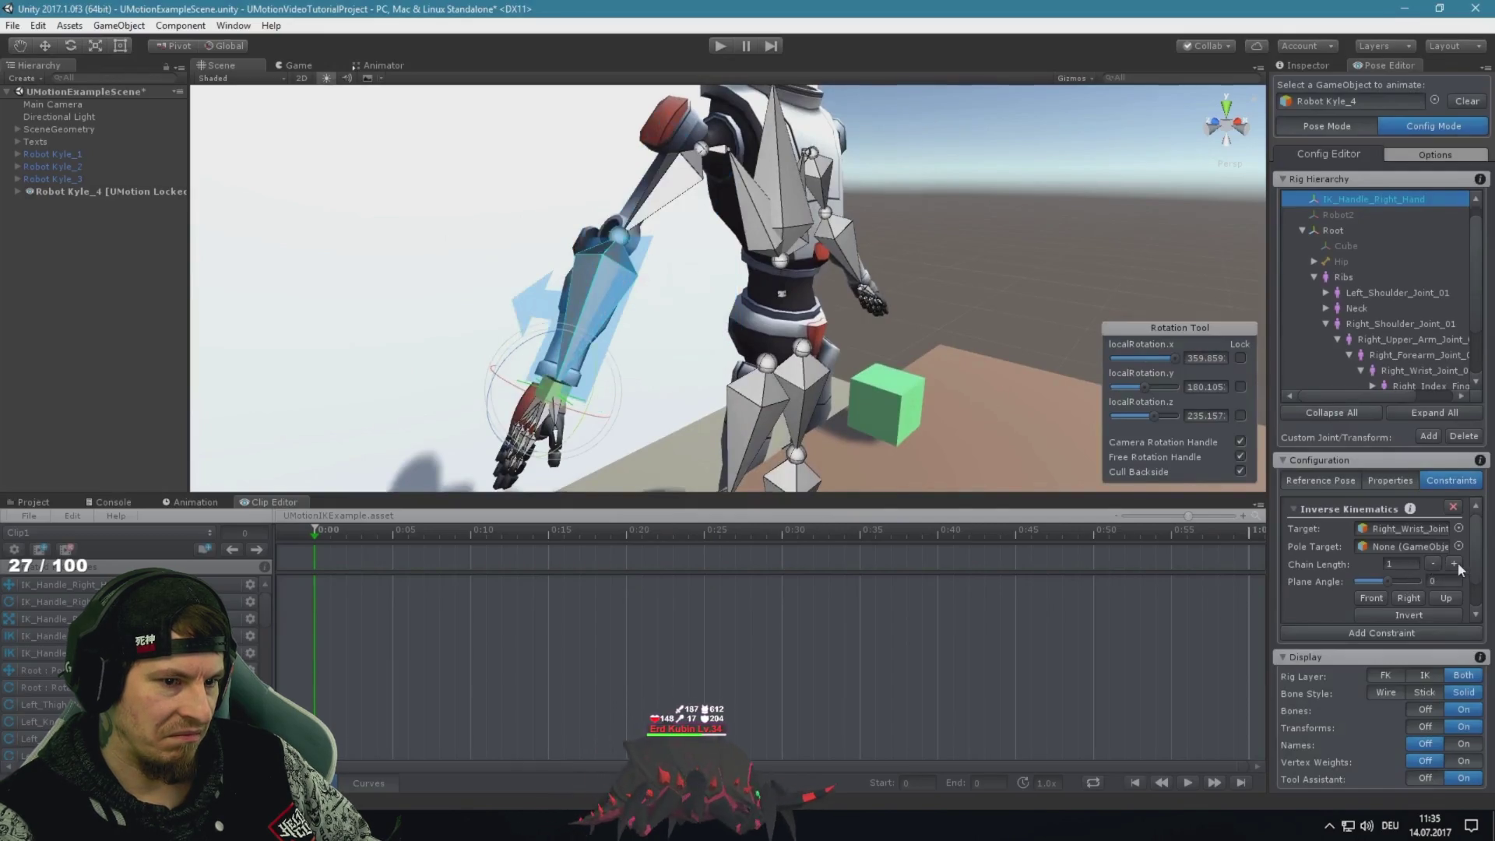
click(877, 397)
key(alt+Tab)
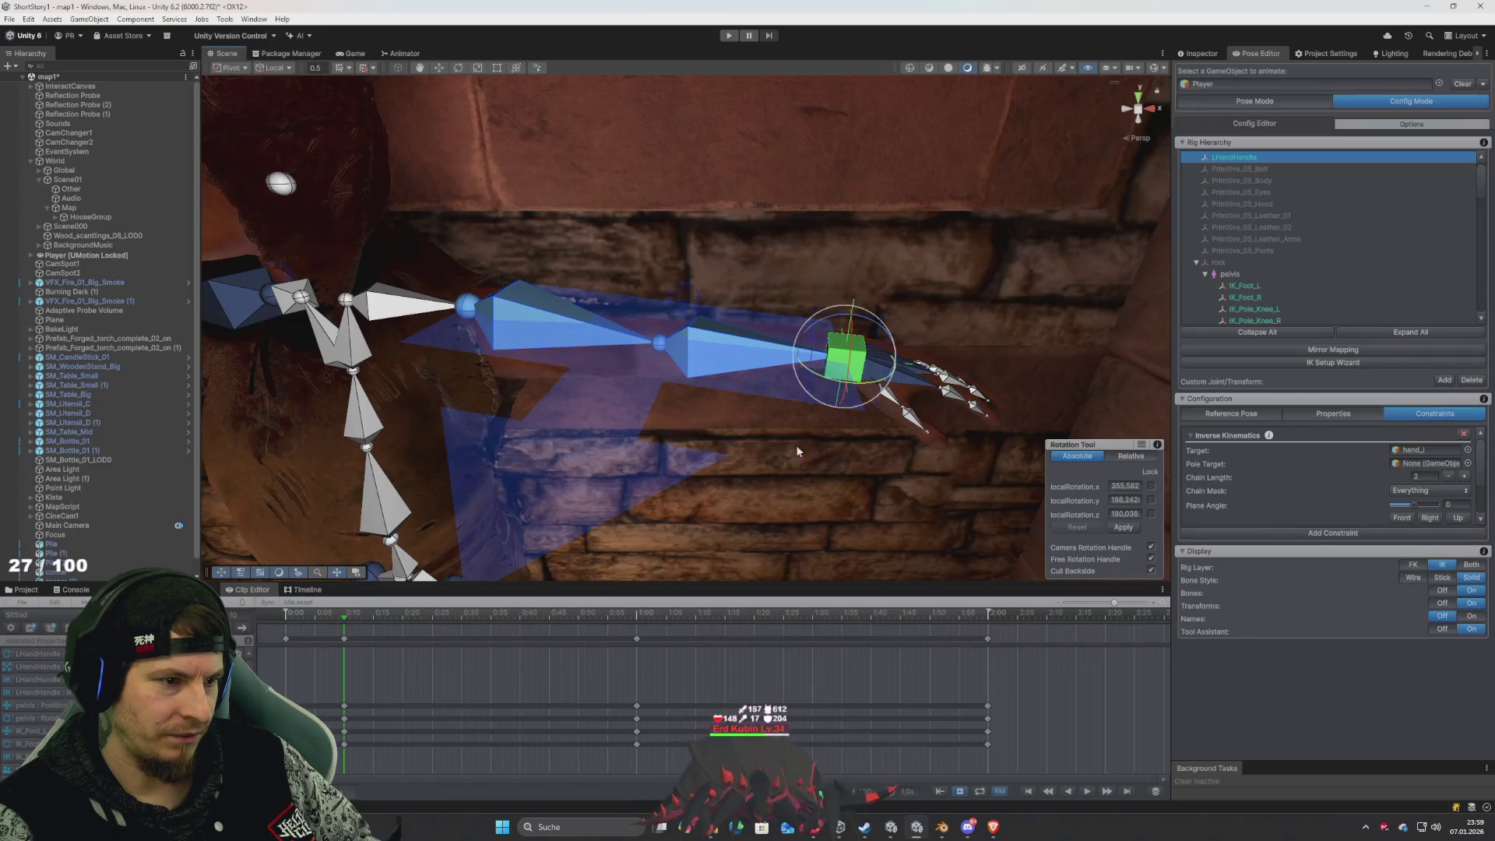
Search the Pole Target picker for 'hand', cancel without picking, and resume the IK tutorial video
click(1468, 463)
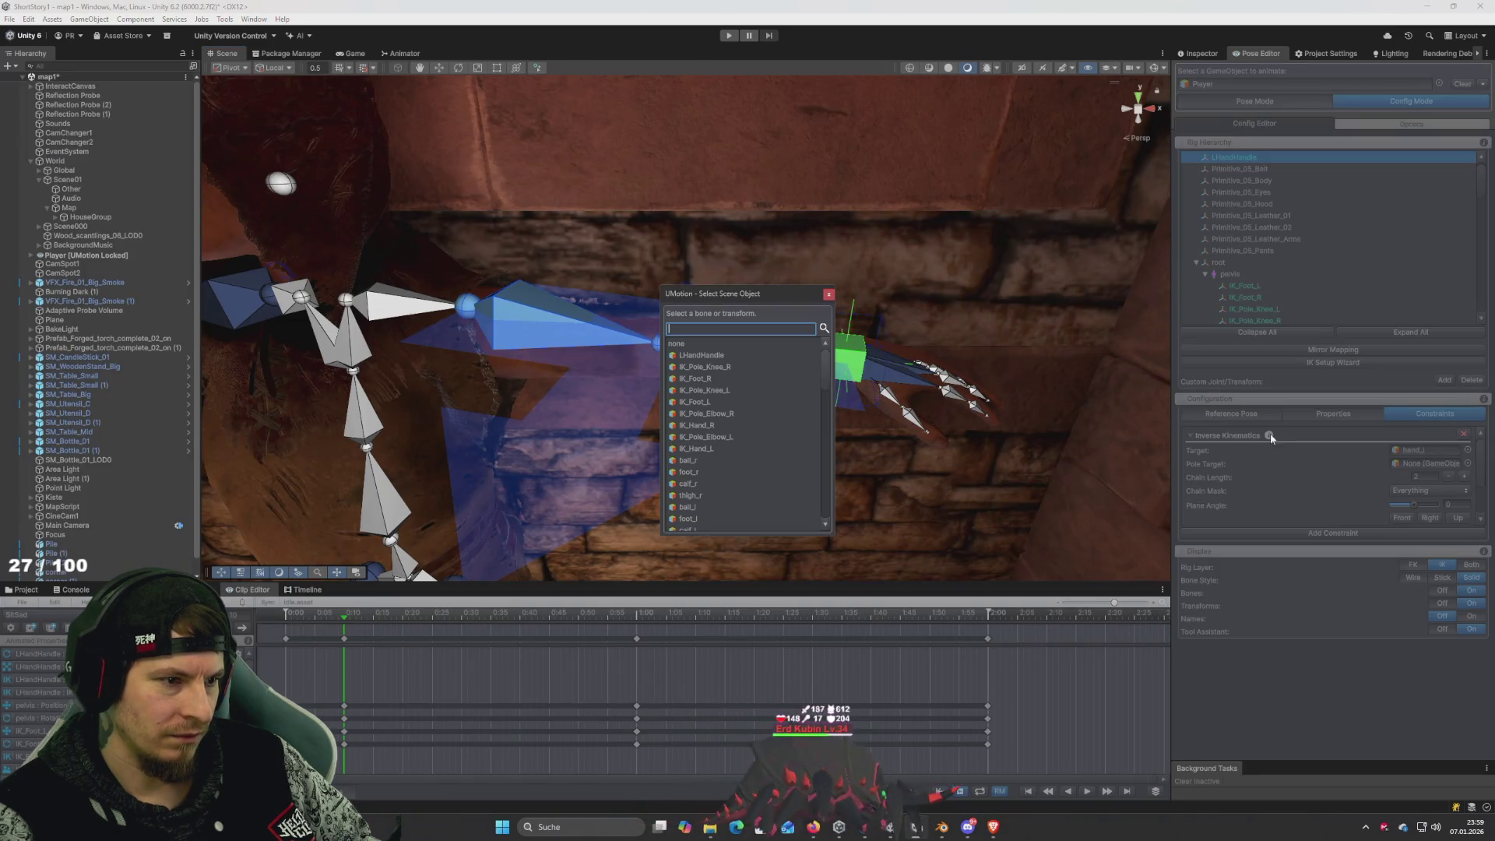
text(hand)
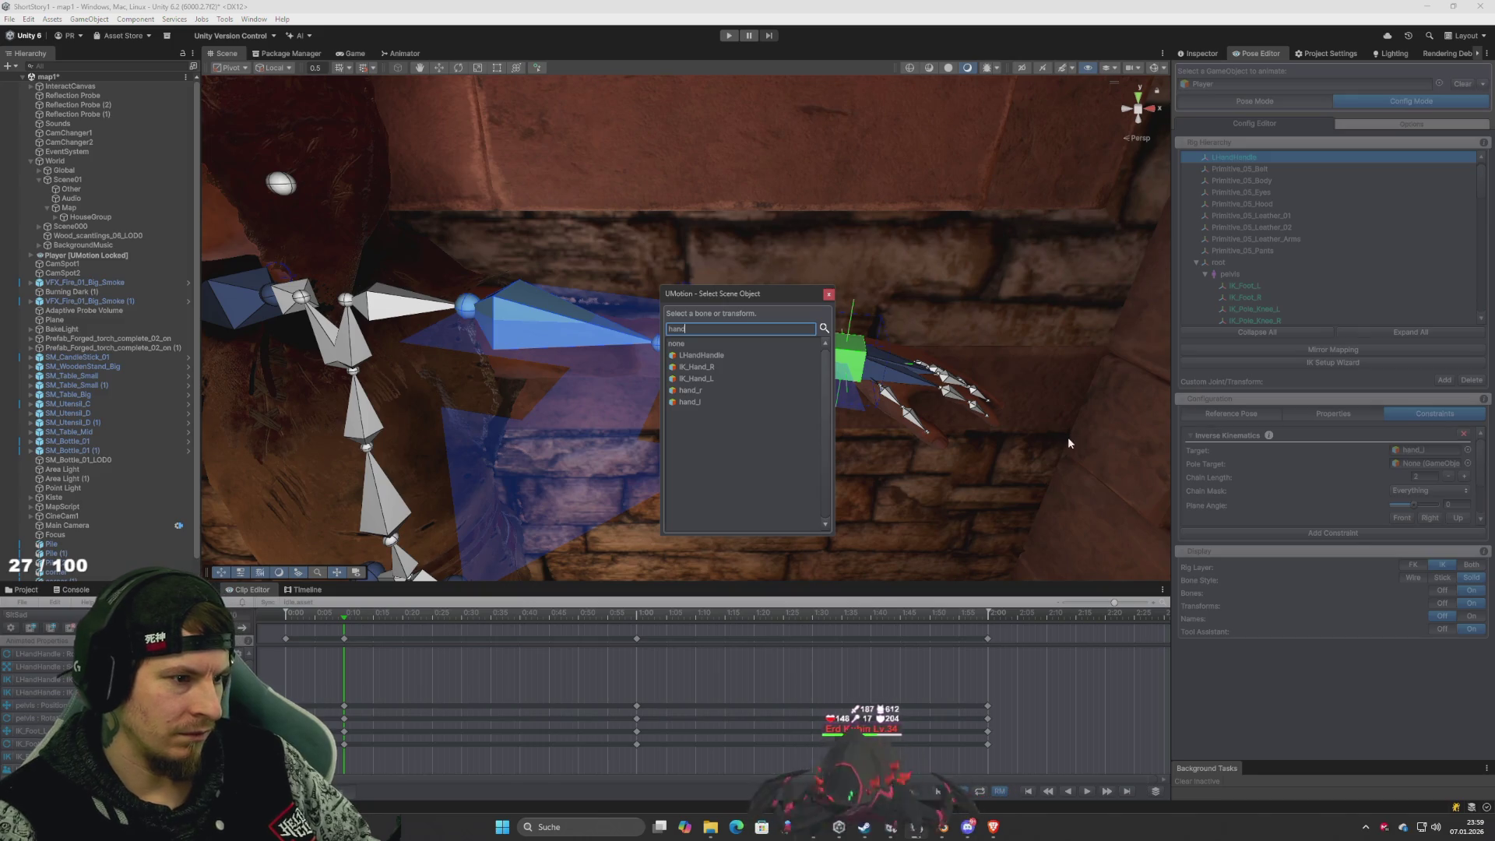
key(alt+Tab)
key(alt+Tab)
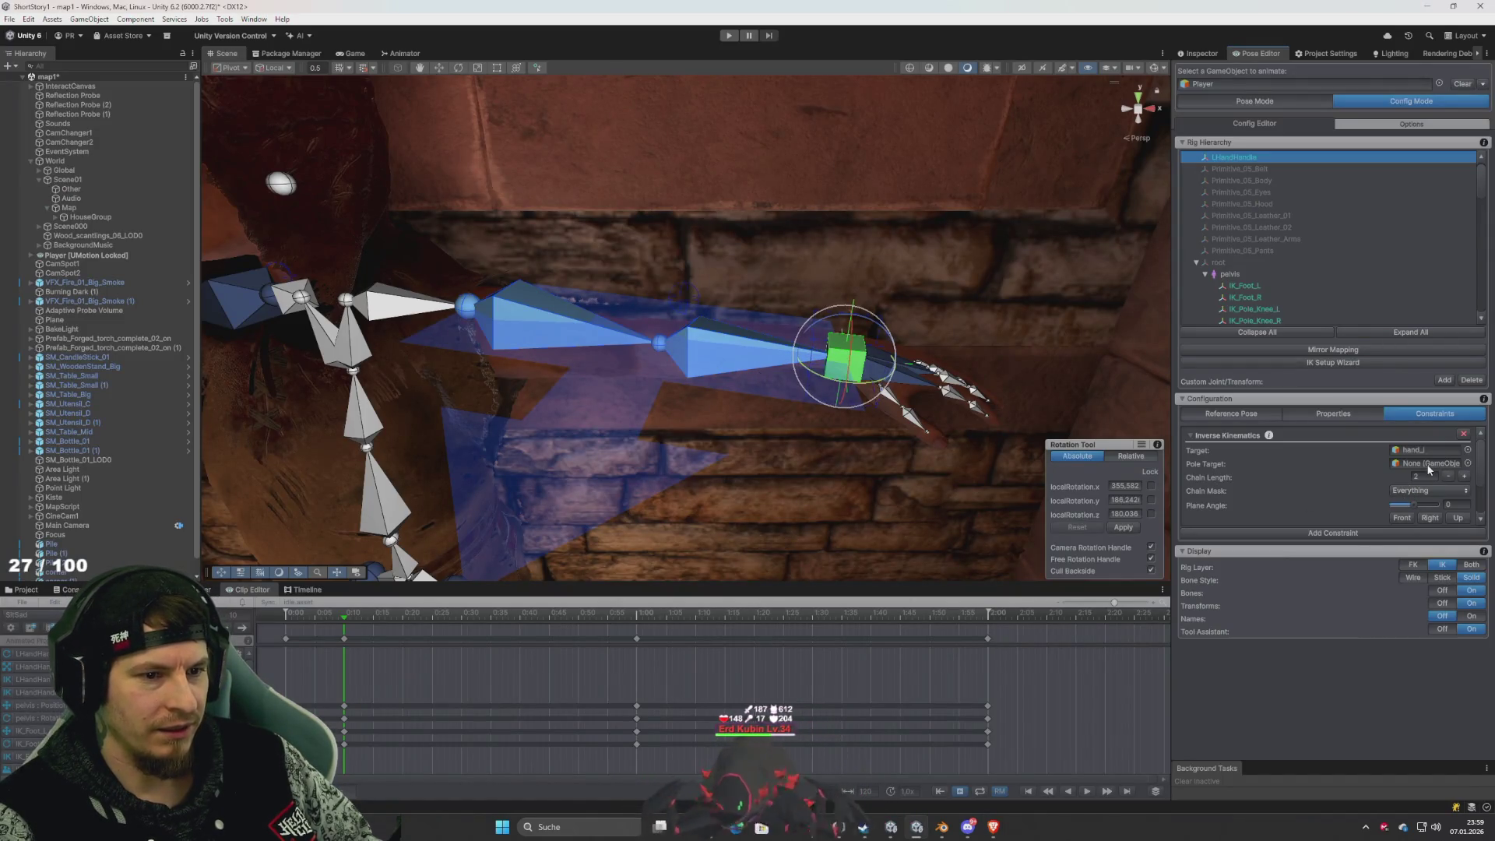
key(alt+Tab)
key(space)
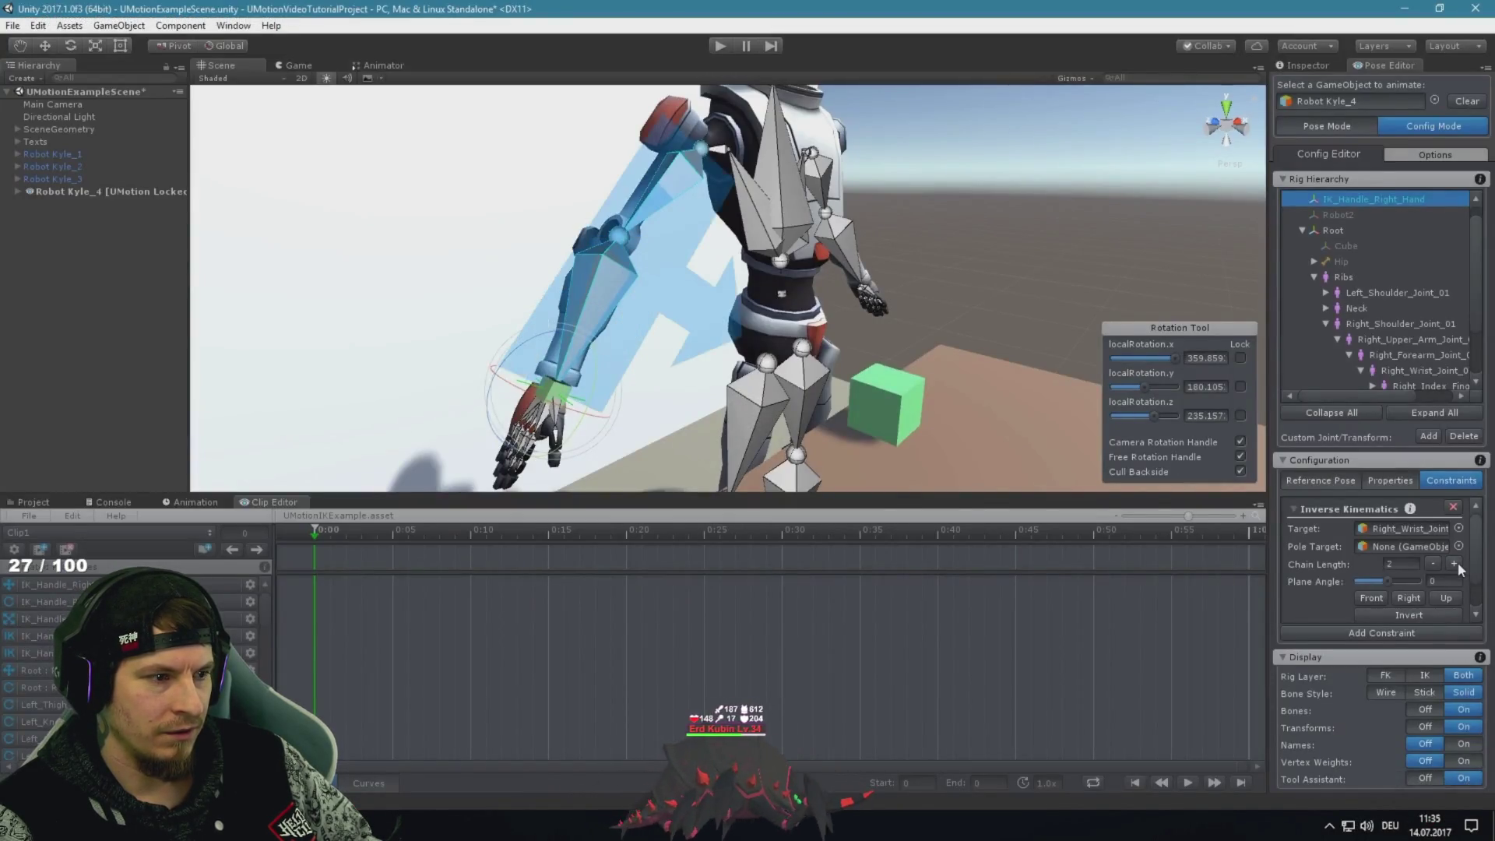
Rewind the tutorial 5 seconds, rewatch the Plane Angle Front and Invert steps, then pause it
key(Left)
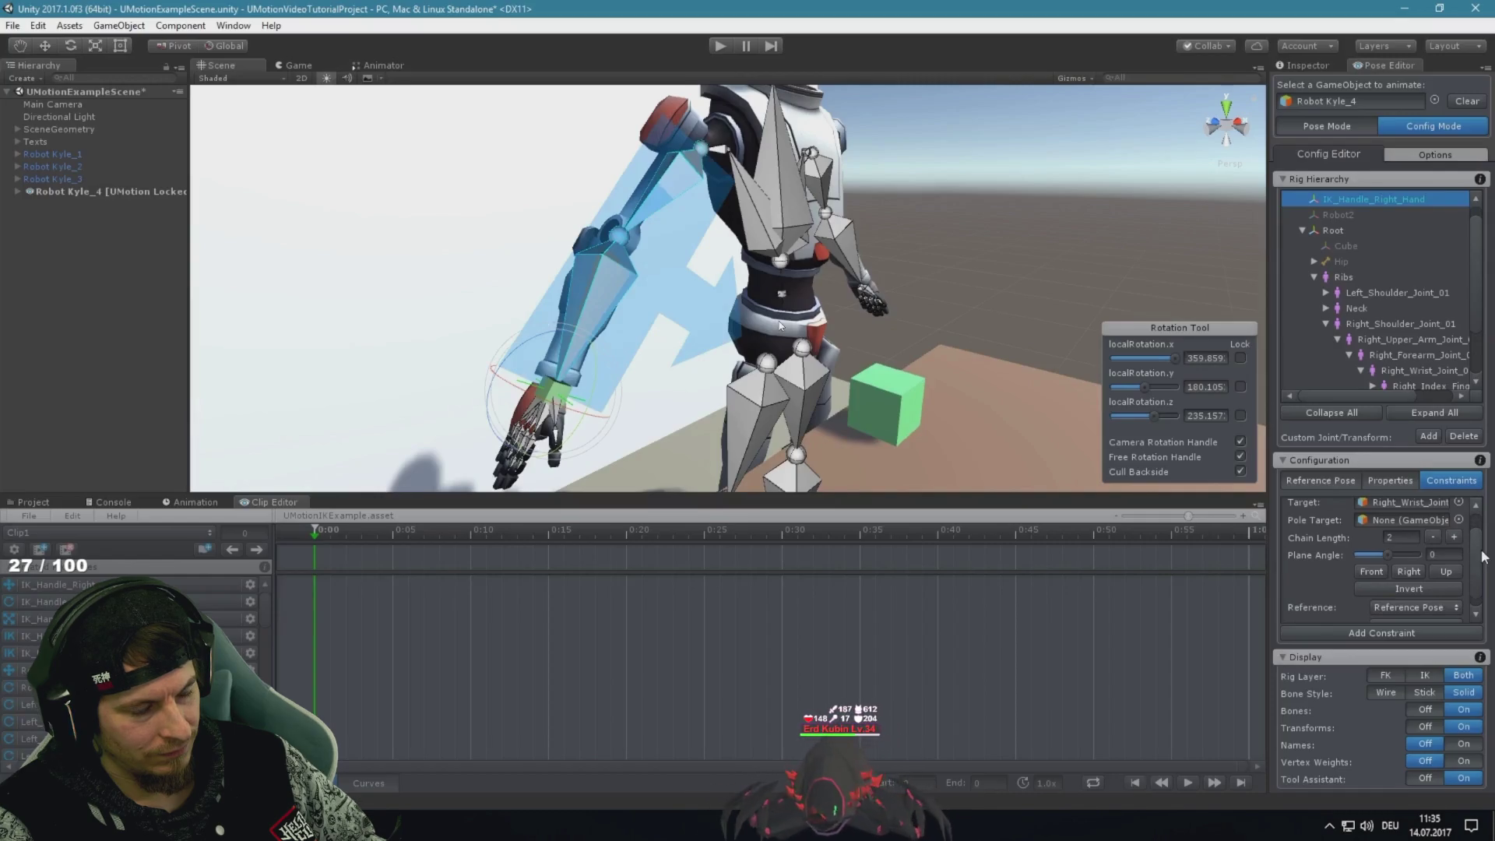
click(1372, 572)
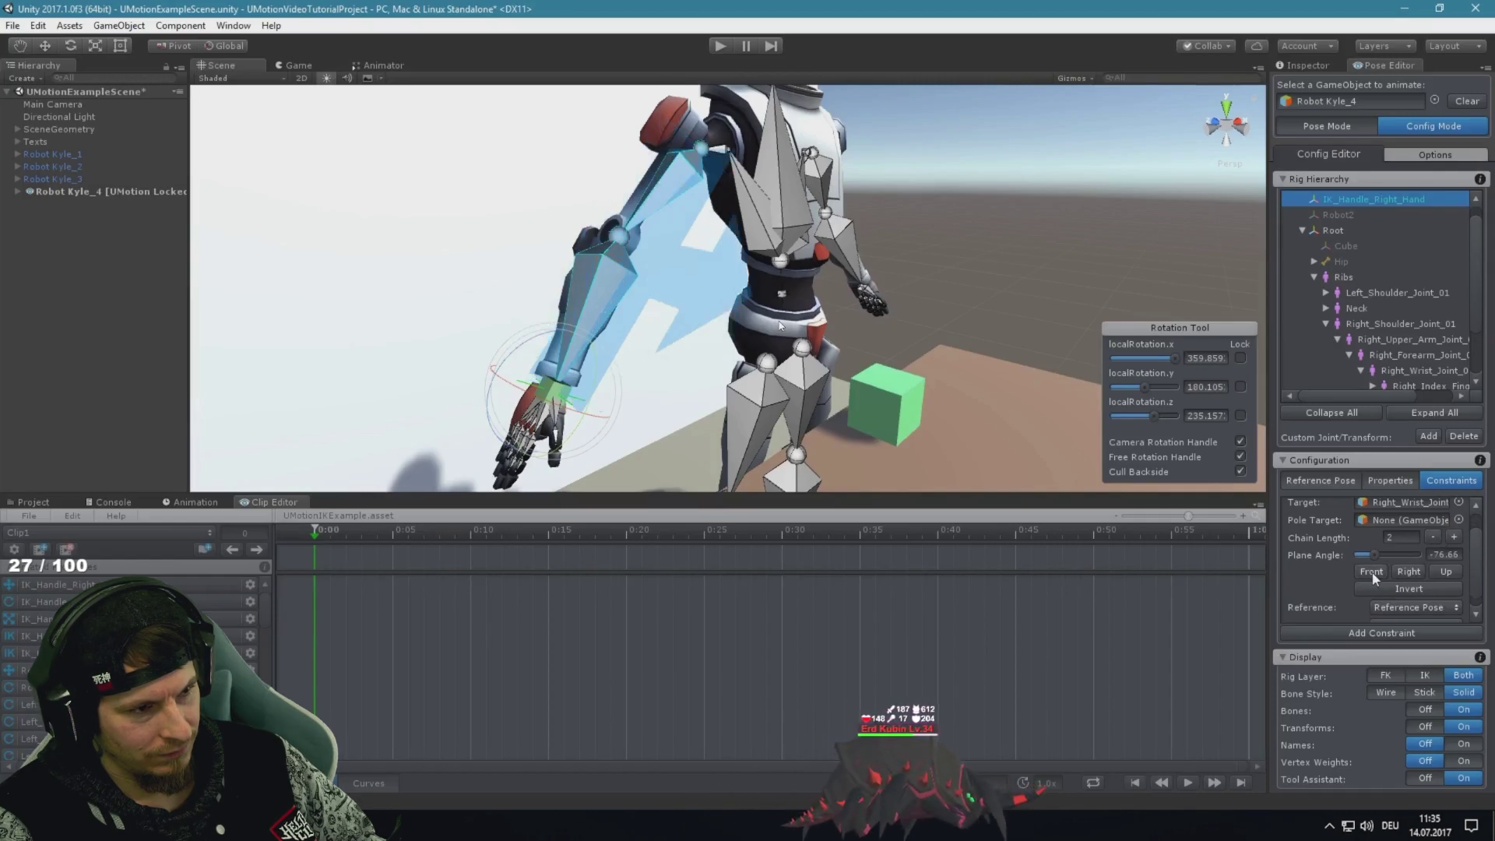
click(1392, 591)
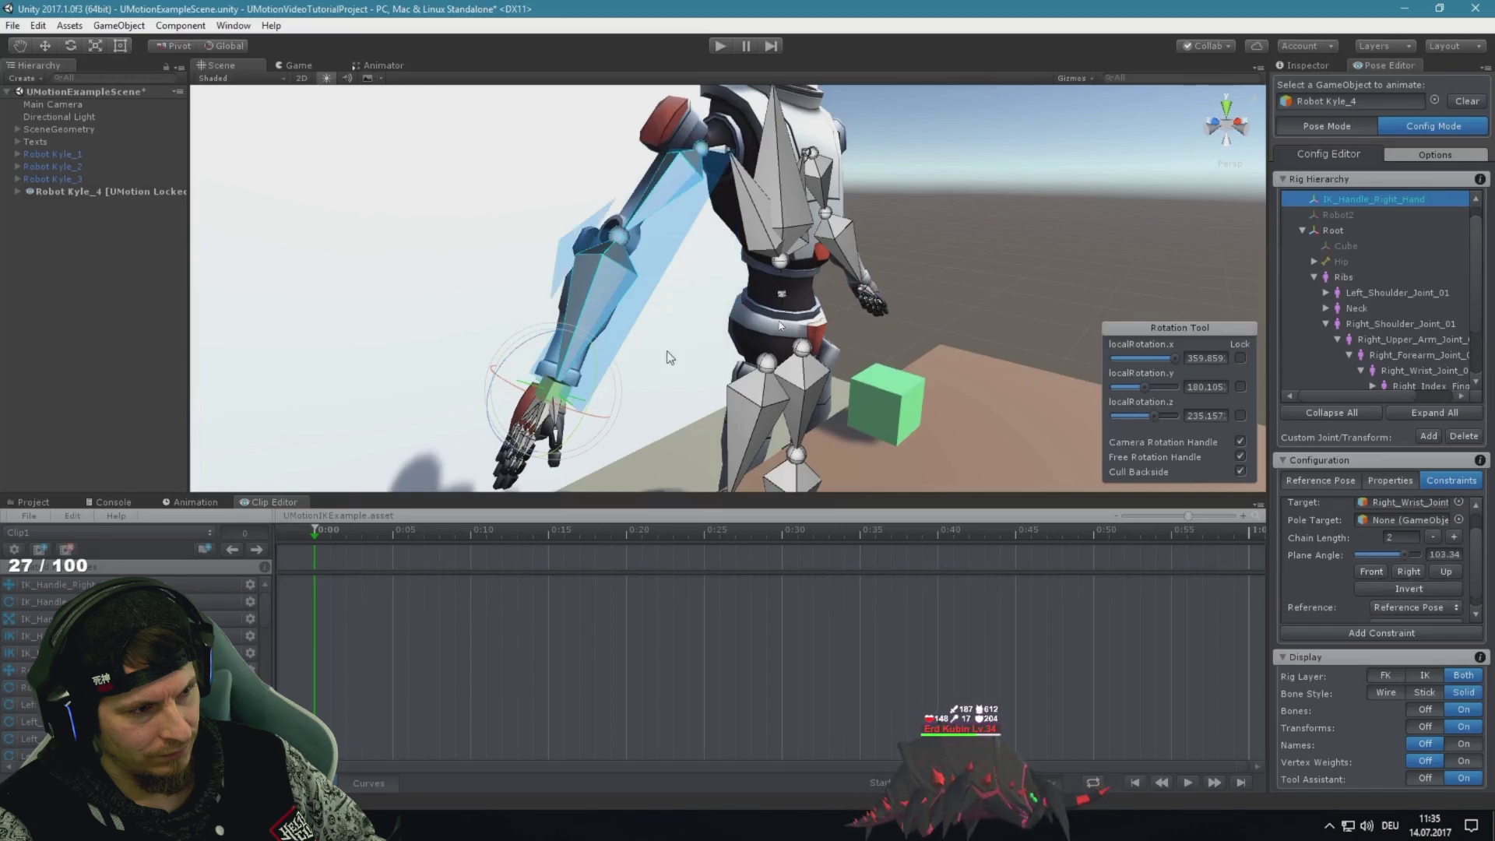
click(781, 326)
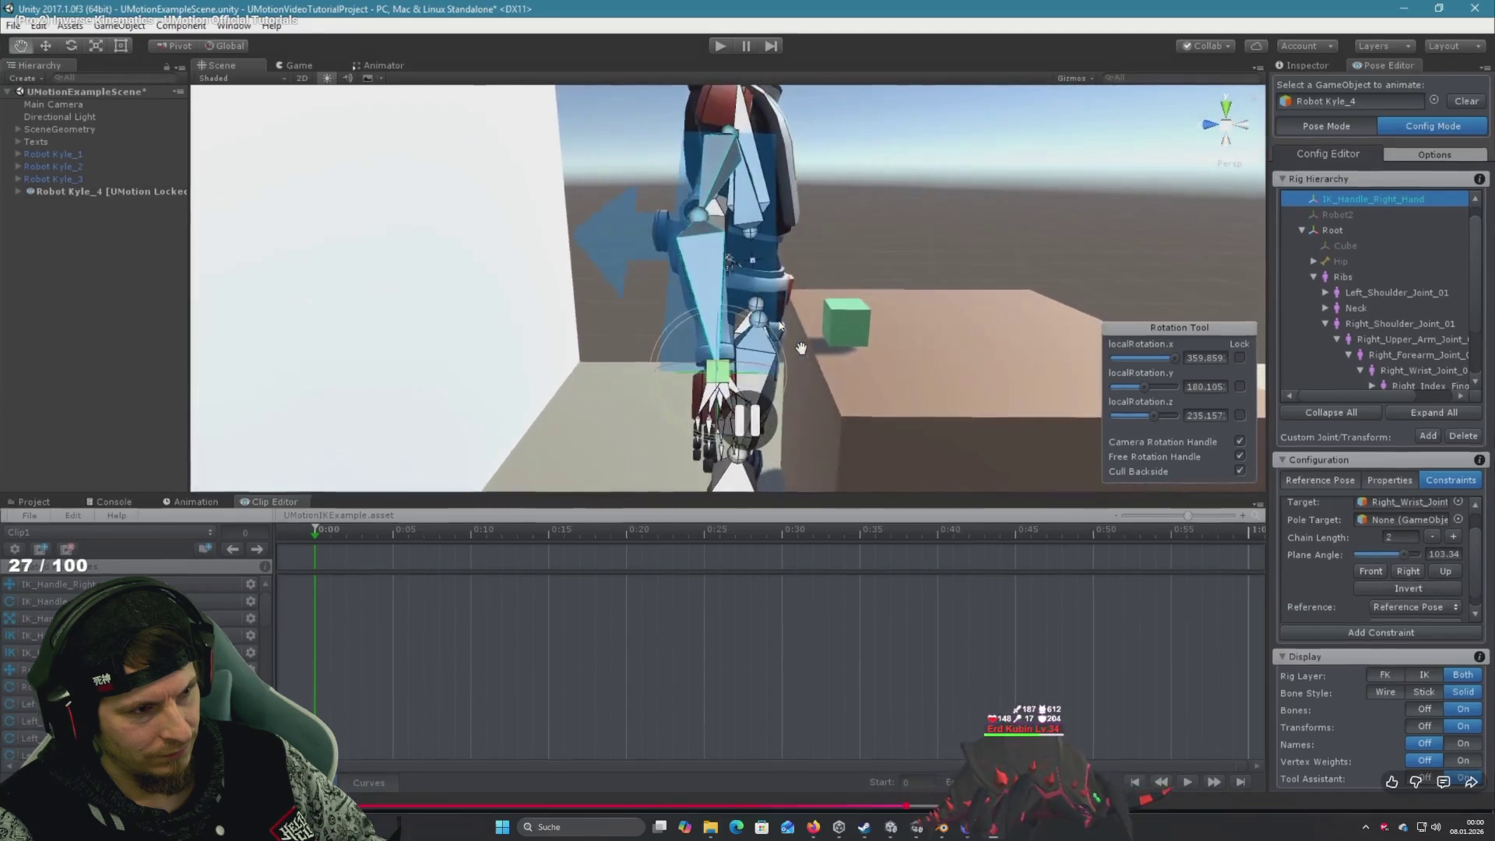
drag(613, 285, 366, 312)
scroll(1376, 510, down, 3)
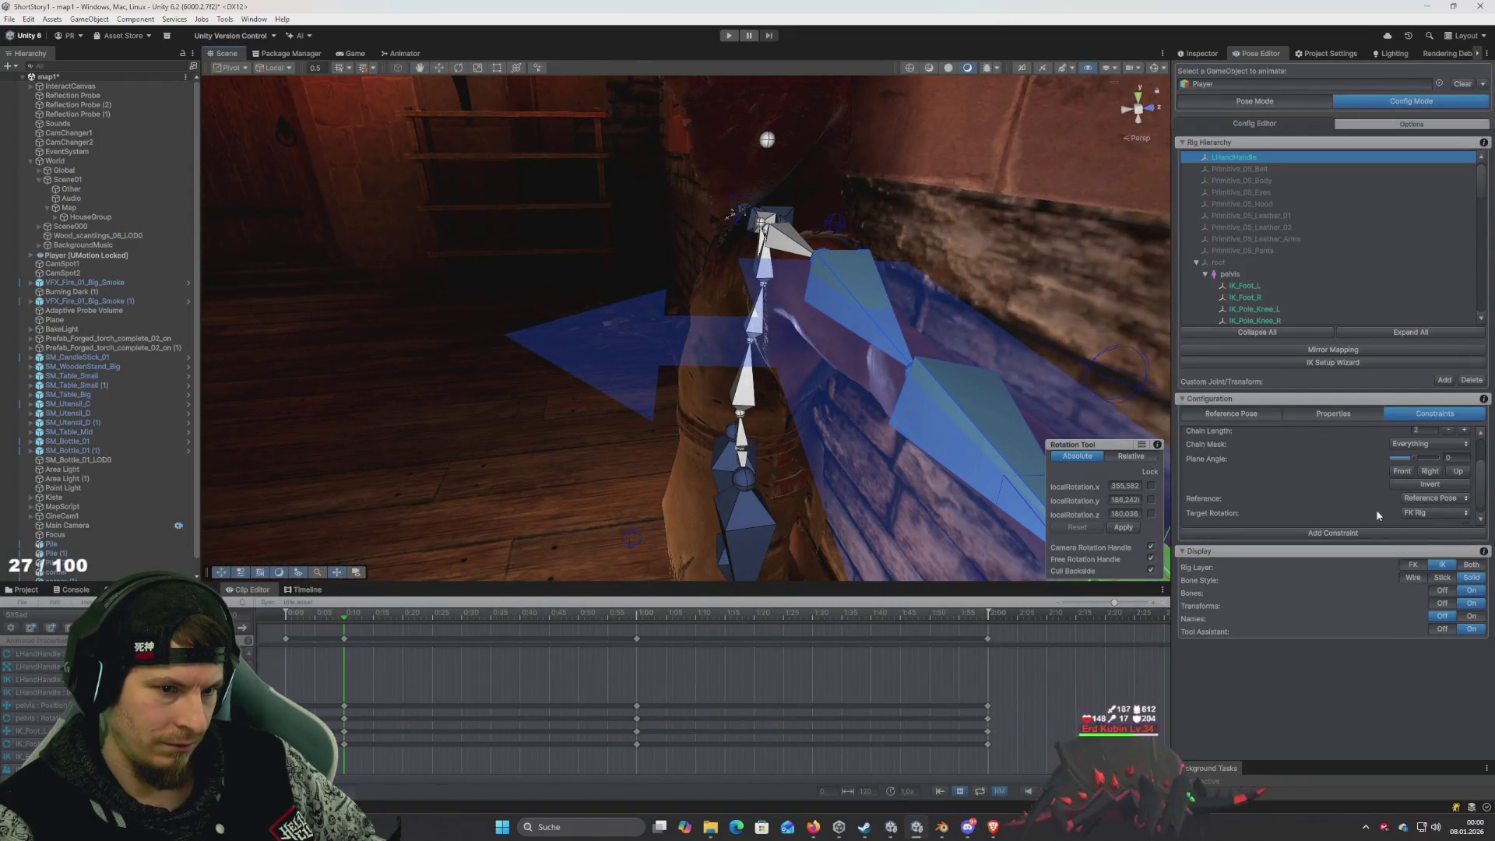
Invert the IK plane angle to 180 and expand the Player object's children
click(1430, 484)
mouse_move(852, 389)
mouse_down()
mouse_move(1004, 405)
mouse_move(980, 373)
mouse_move(903, 379)
mouse_move(913, 370)
mouse_up()
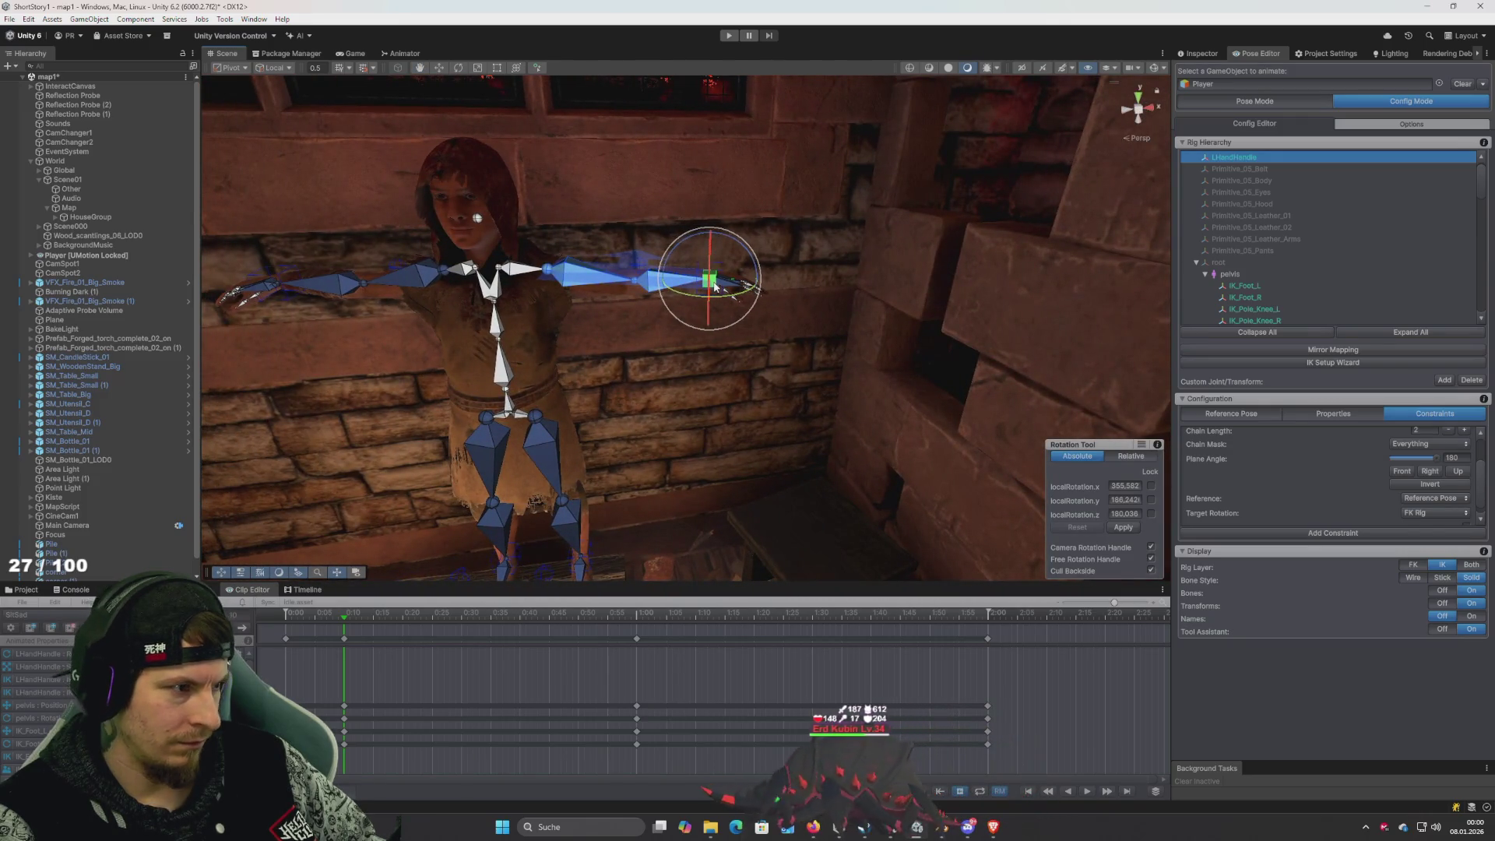
scroll(108, 462, down, 1)
scroll(132, 455, up, 1)
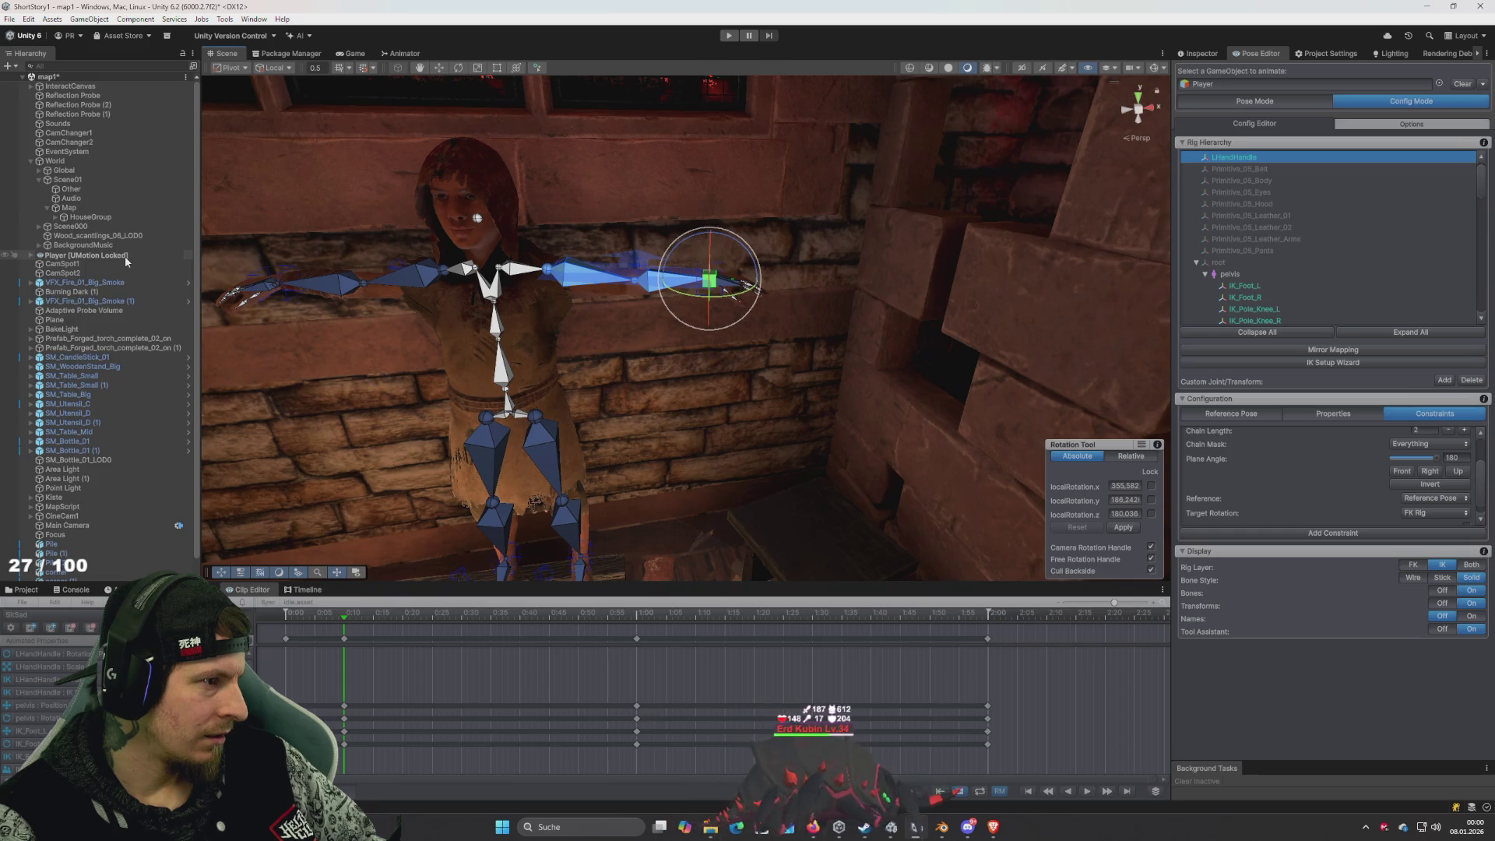
click(31, 255)
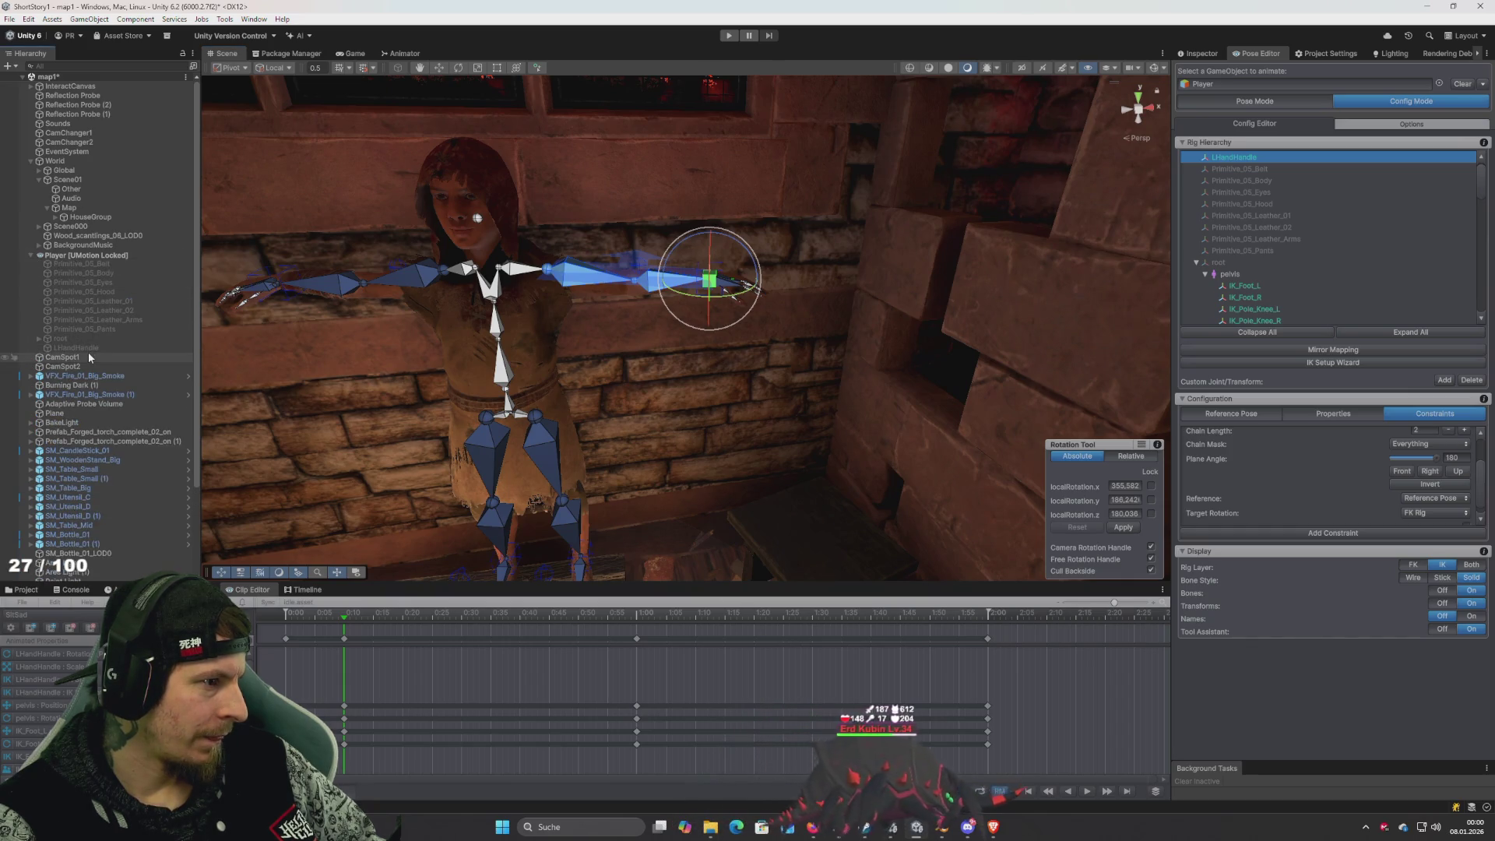
Rotate the left hand handle, then pull it down and outward
drag(754, 300, 710, 331)
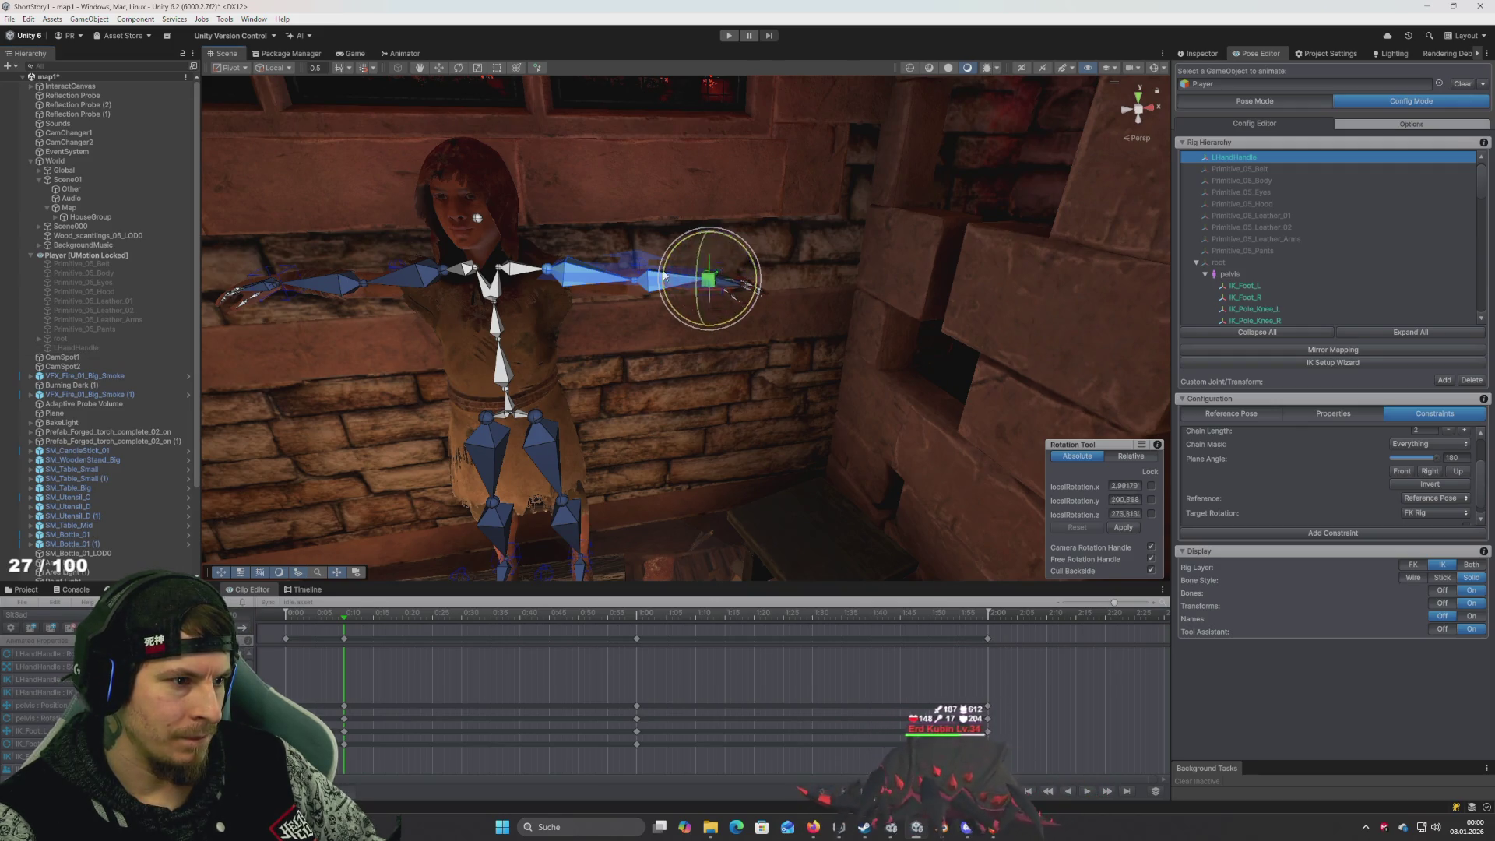
key(w)
mouse_move(710, 278)
mouse_down()
mouse_move(696, 333)
mouse_move(765, 383)
mouse_up()
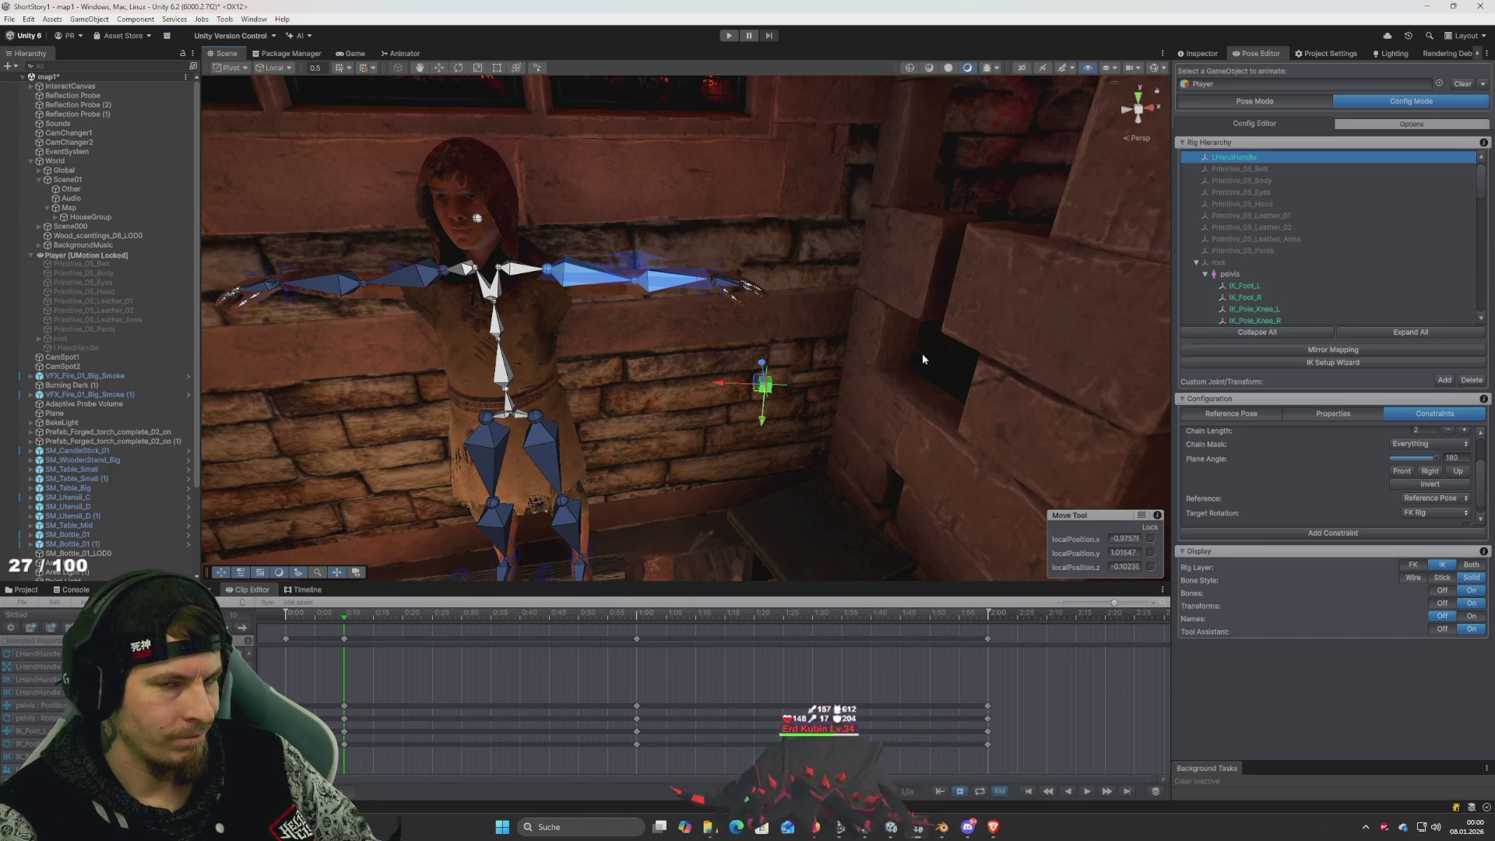
Switch UMotion from rig configuration to Pose Mode, showing the seated pose
mouse_move(951, 352)
mouse_down()
mouse_move(977, 357)
mouse_move(947, 362)
mouse_up()
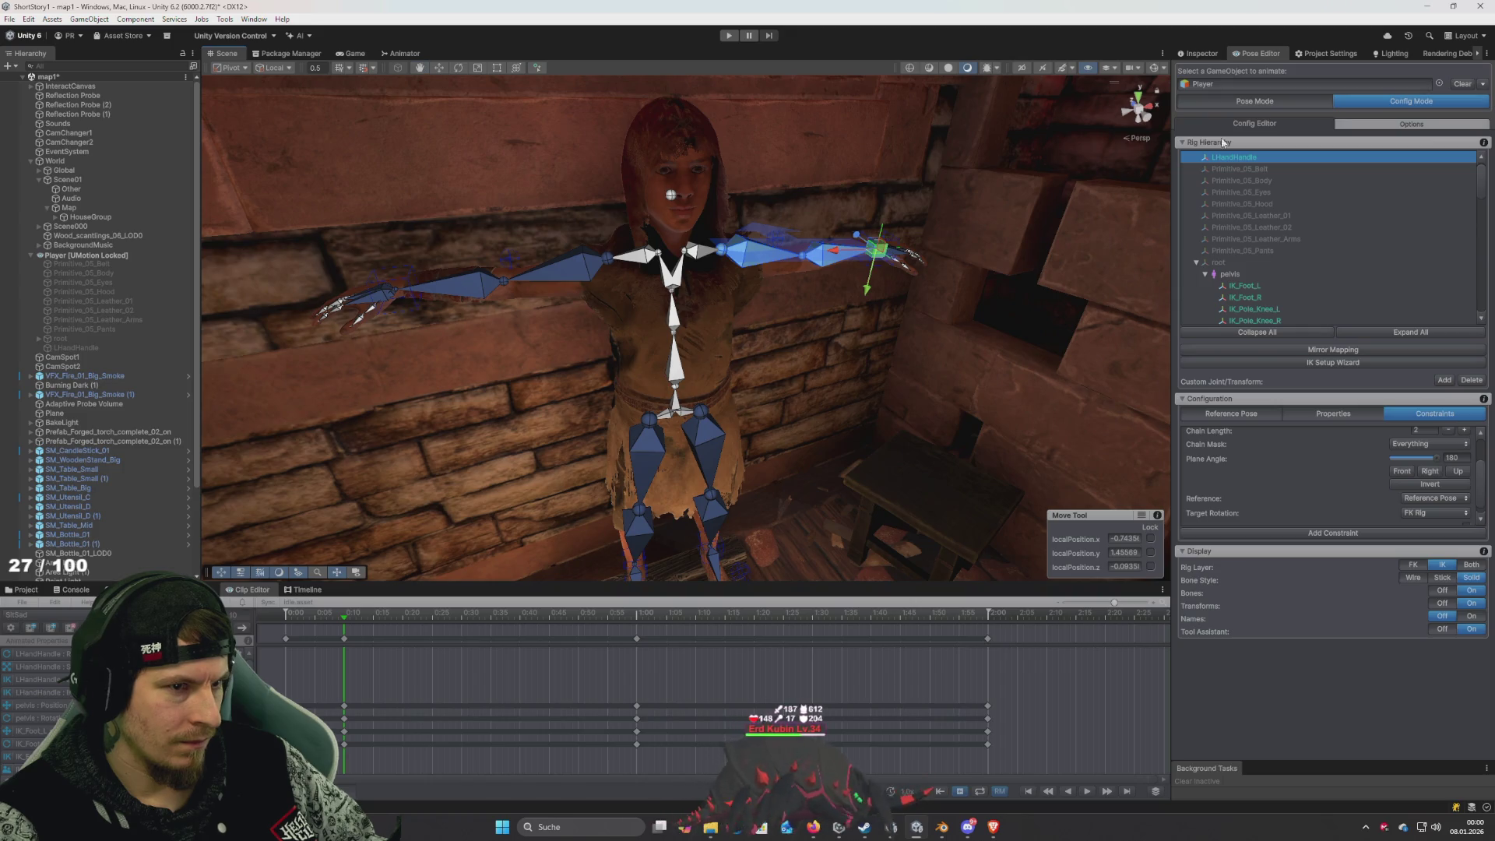
click(1244, 102)
mouse_move(849, 436)
mouse_down()
mouse_move(837, 447)
mouse_move(878, 294)
mouse_move(1003, 327)
mouse_up()
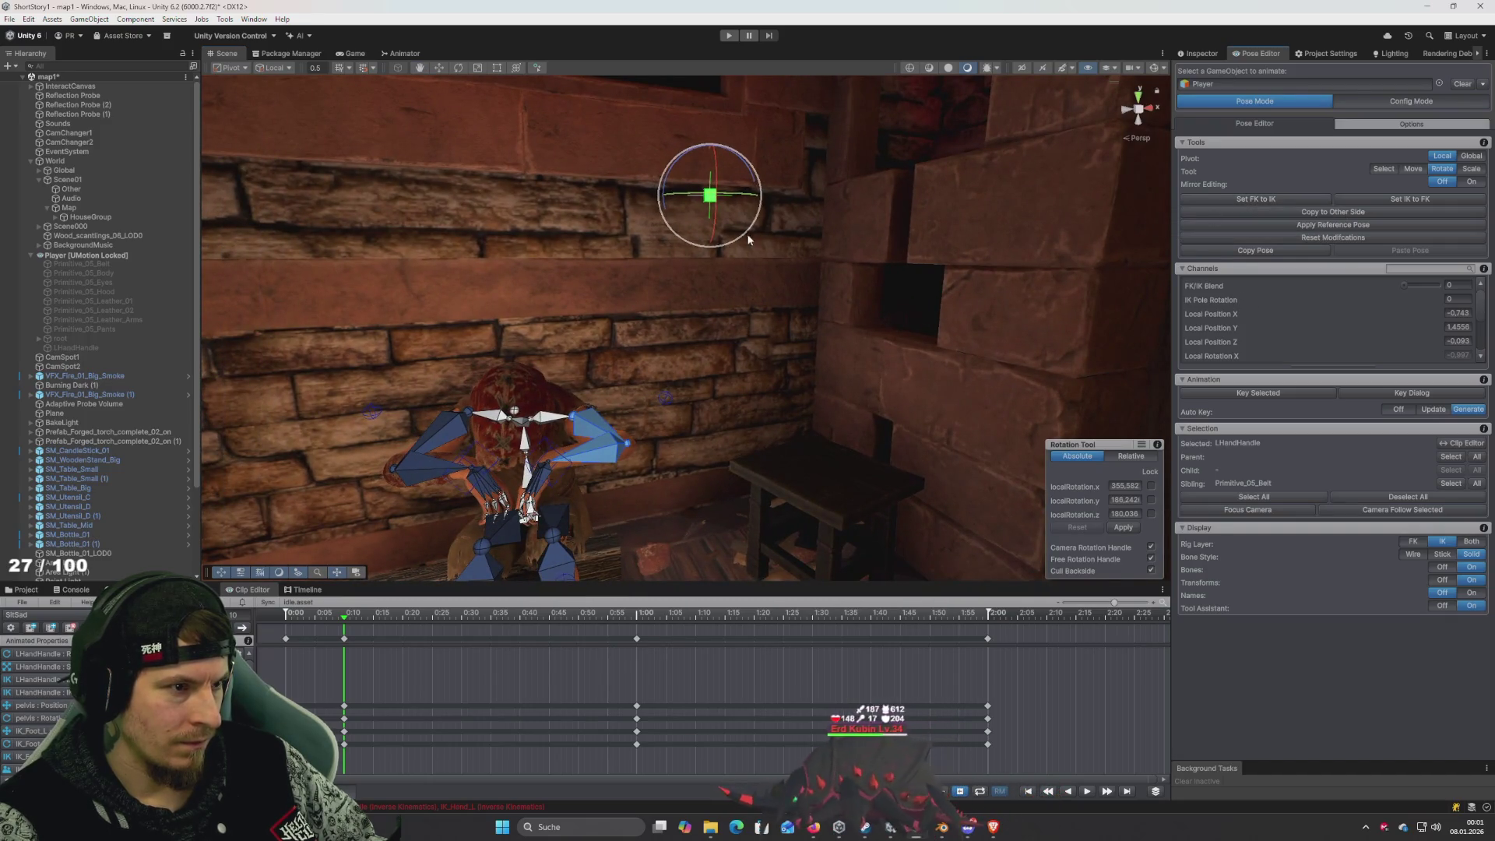
Lift LHandHandle off the floor with the Move tool and frame the character
key(w)
drag(709, 201, 705, 225)
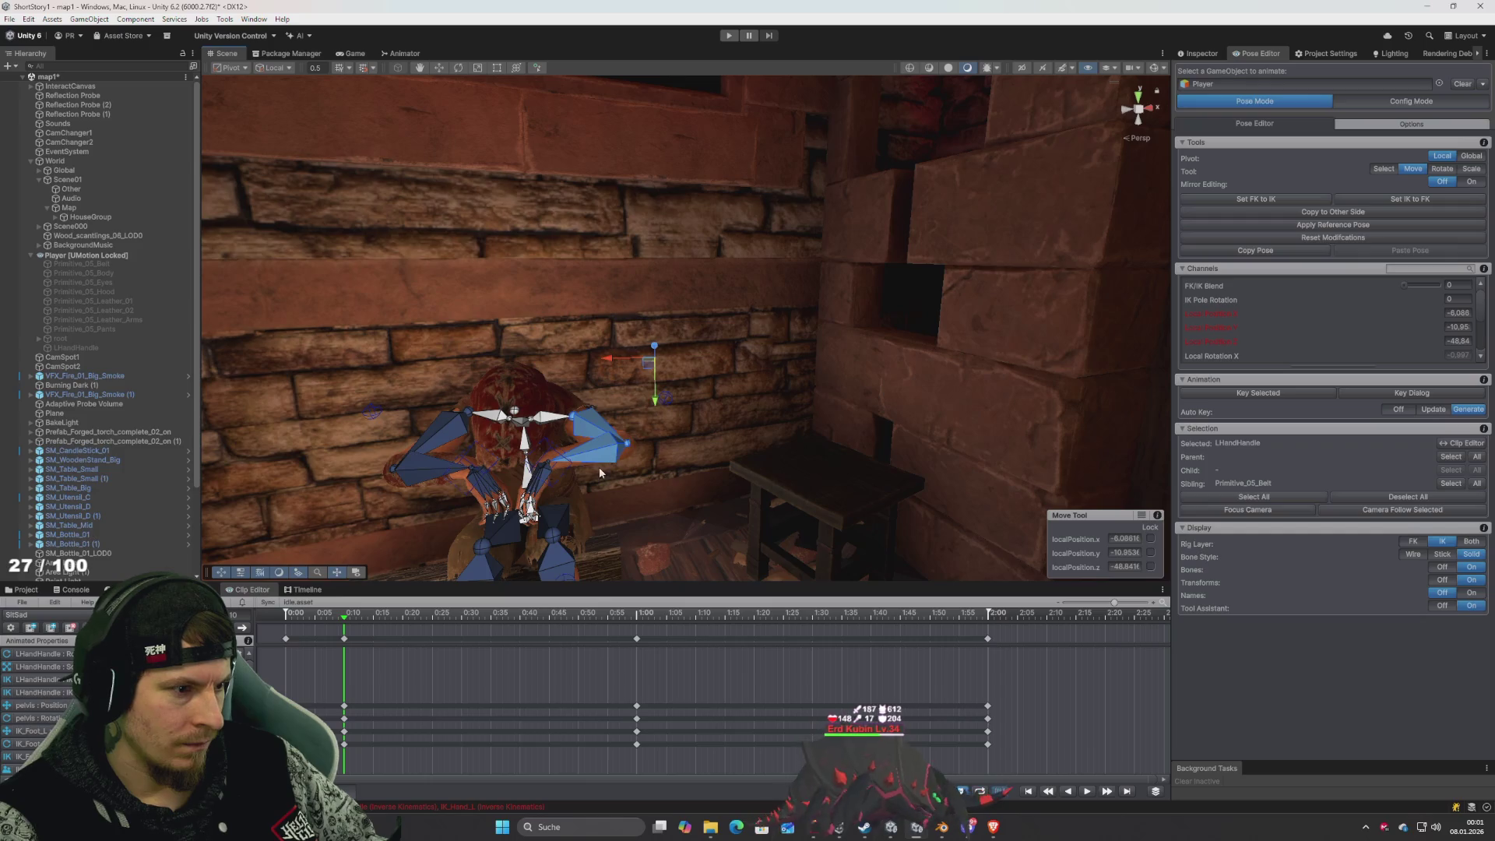
mouse_move(666, 418)
mouse_down()
mouse_move(514, 453)
mouse_move(375, 458)
mouse_up()
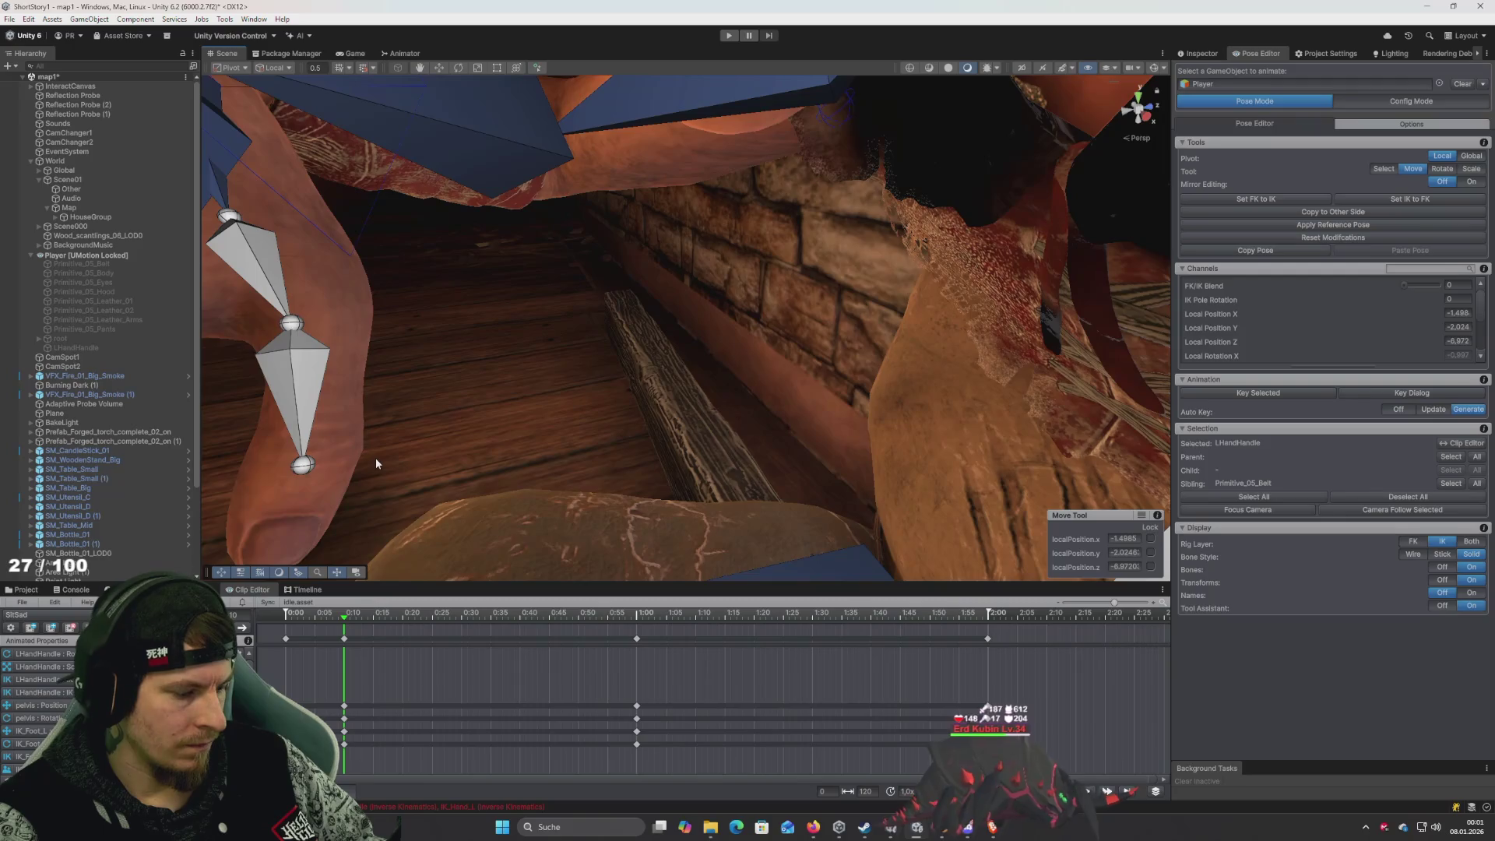
mouse_move(511, 437)
mouse_down()
mouse_move(654, 399)
mouse_move(792, 407)
mouse_move(780, 424)
mouse_up()
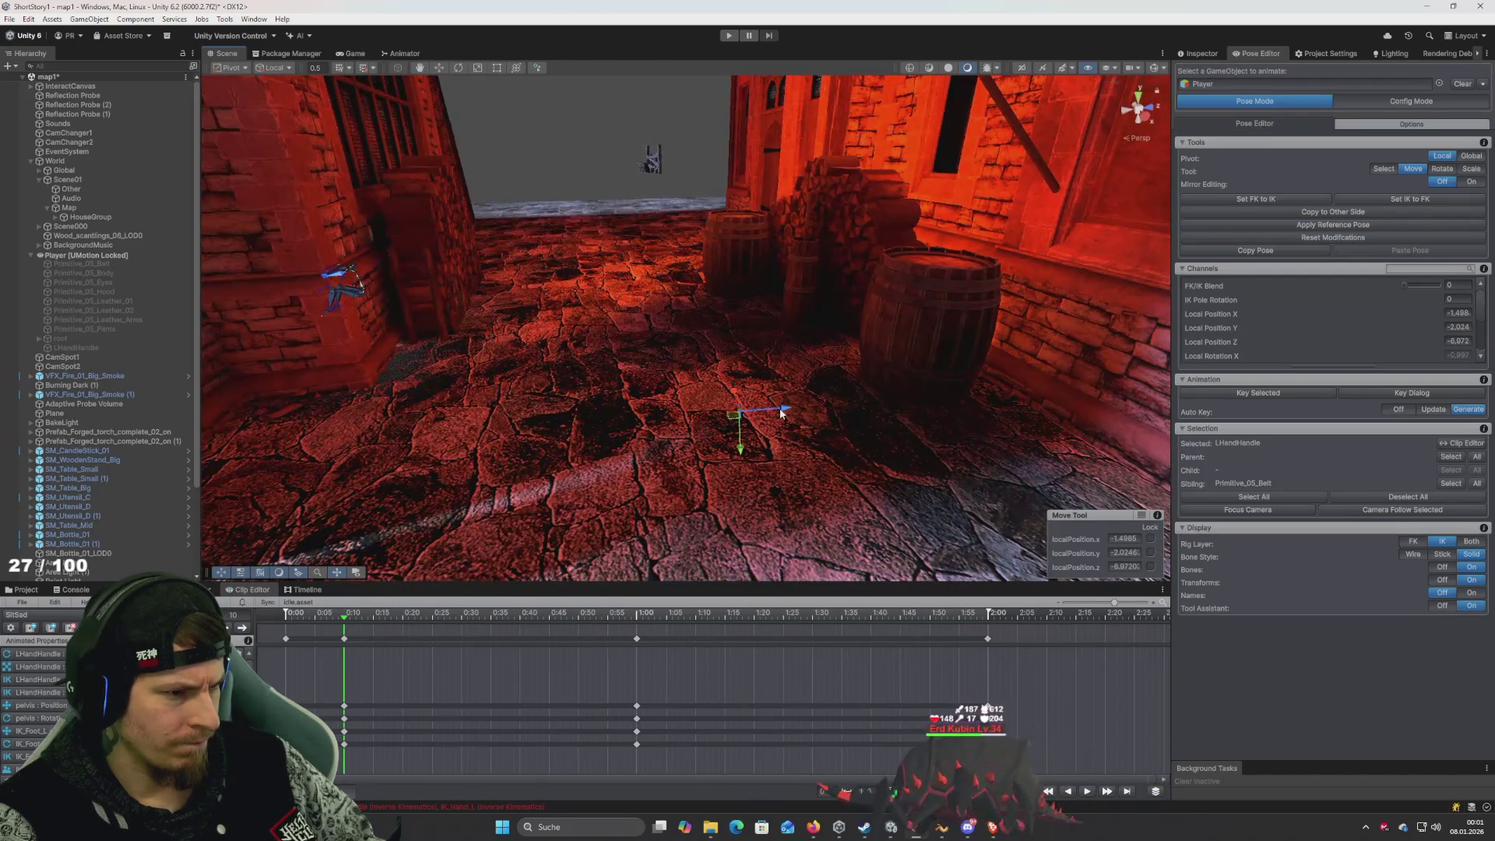
drag(359, 459, 333, 328)
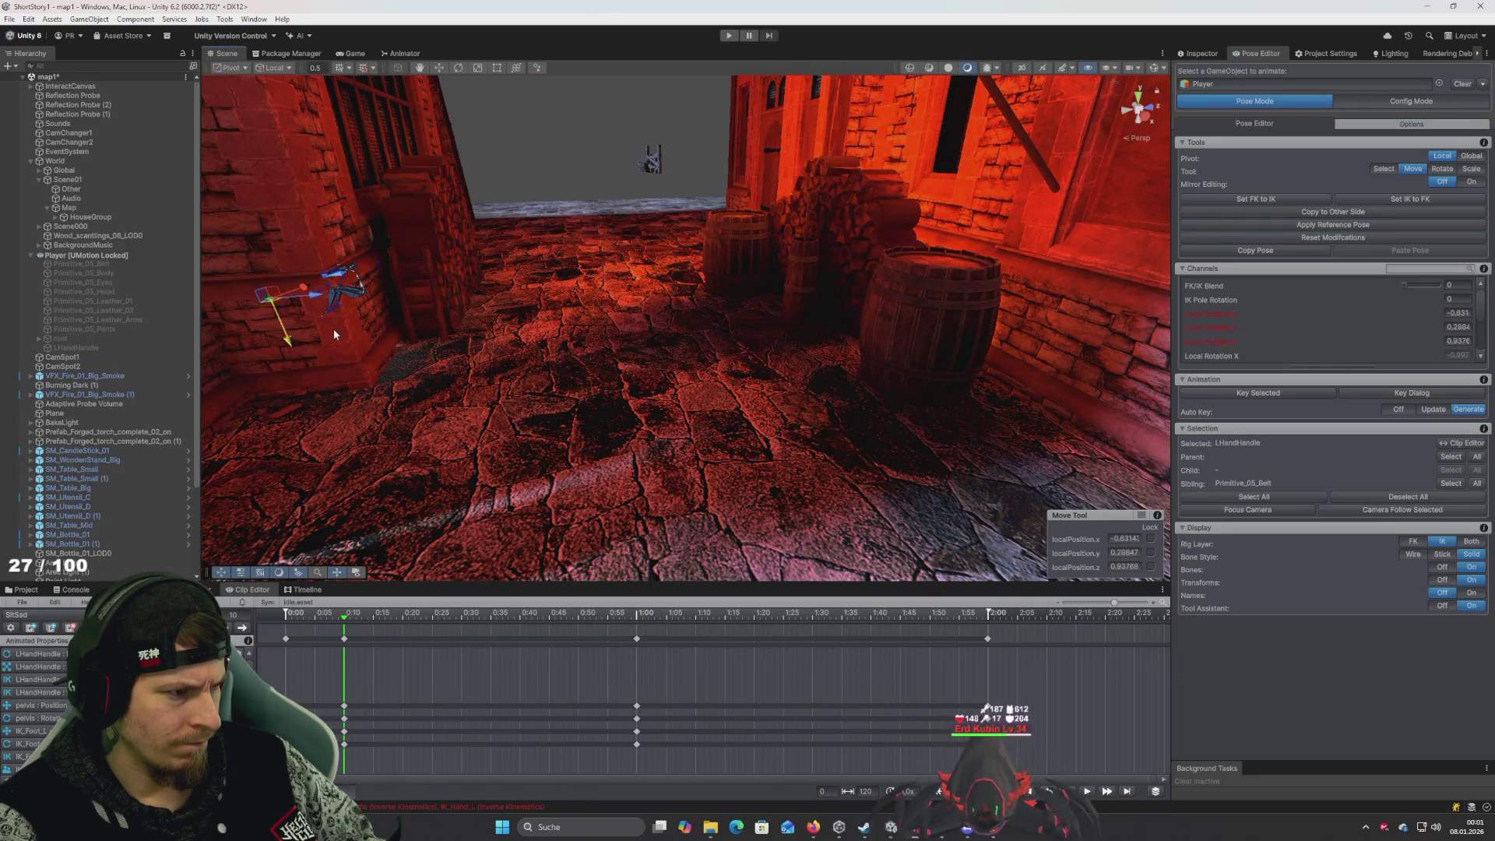
key(f)
Raise LHandHandle further to the hip, push it forward, and select all rig bones
drag(536, 398, 662, 435)
mouse_move(755, 455)
mouse_down()
mouse_move(758, 331)
mouse_move(650, 329)
mouse_up()
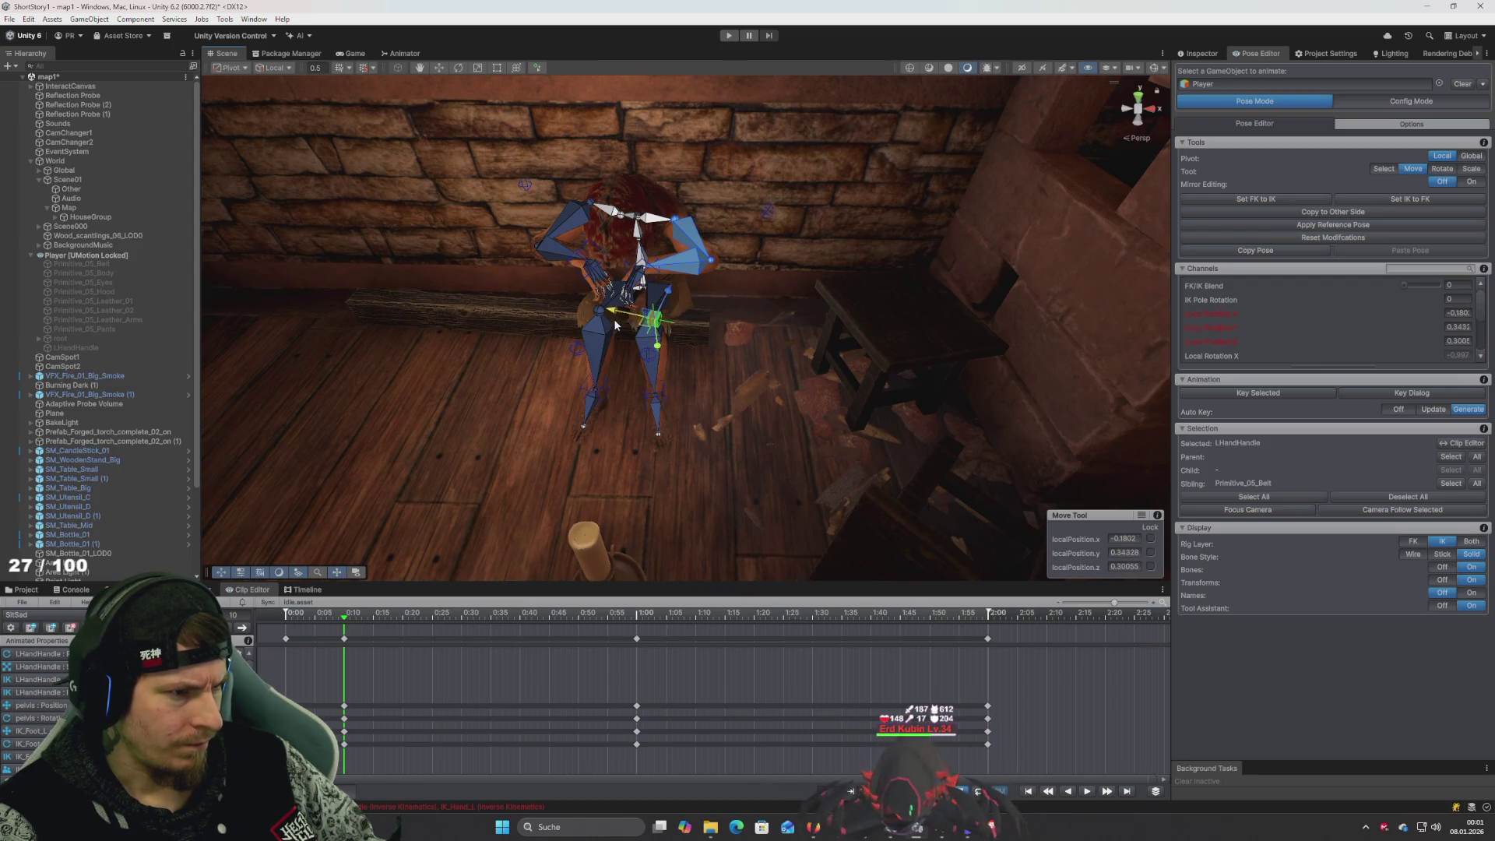
scroll(660, 322, up, 5)
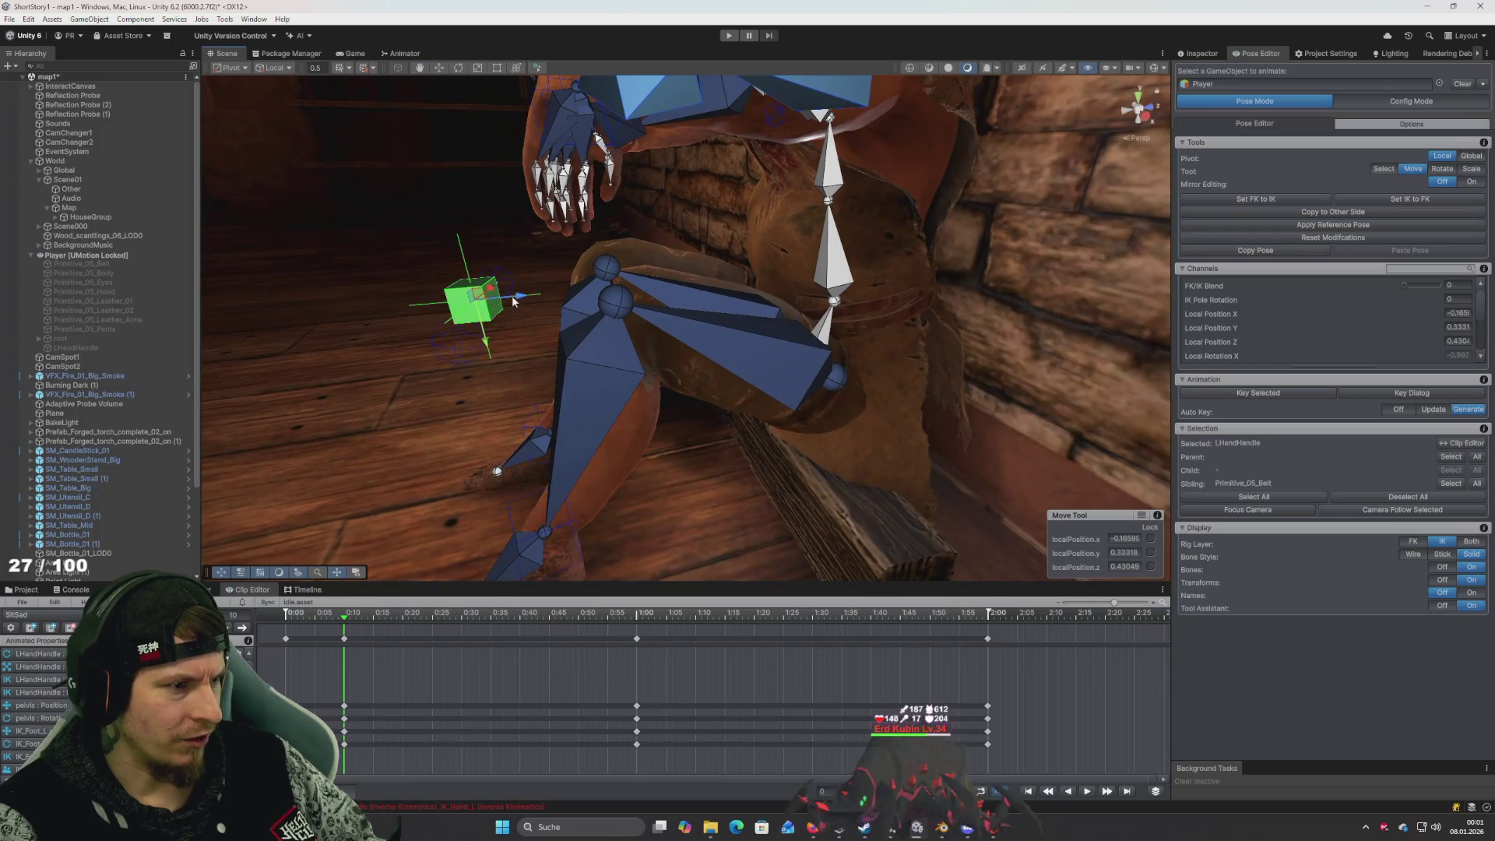
drag(513, 301, 641, 292)
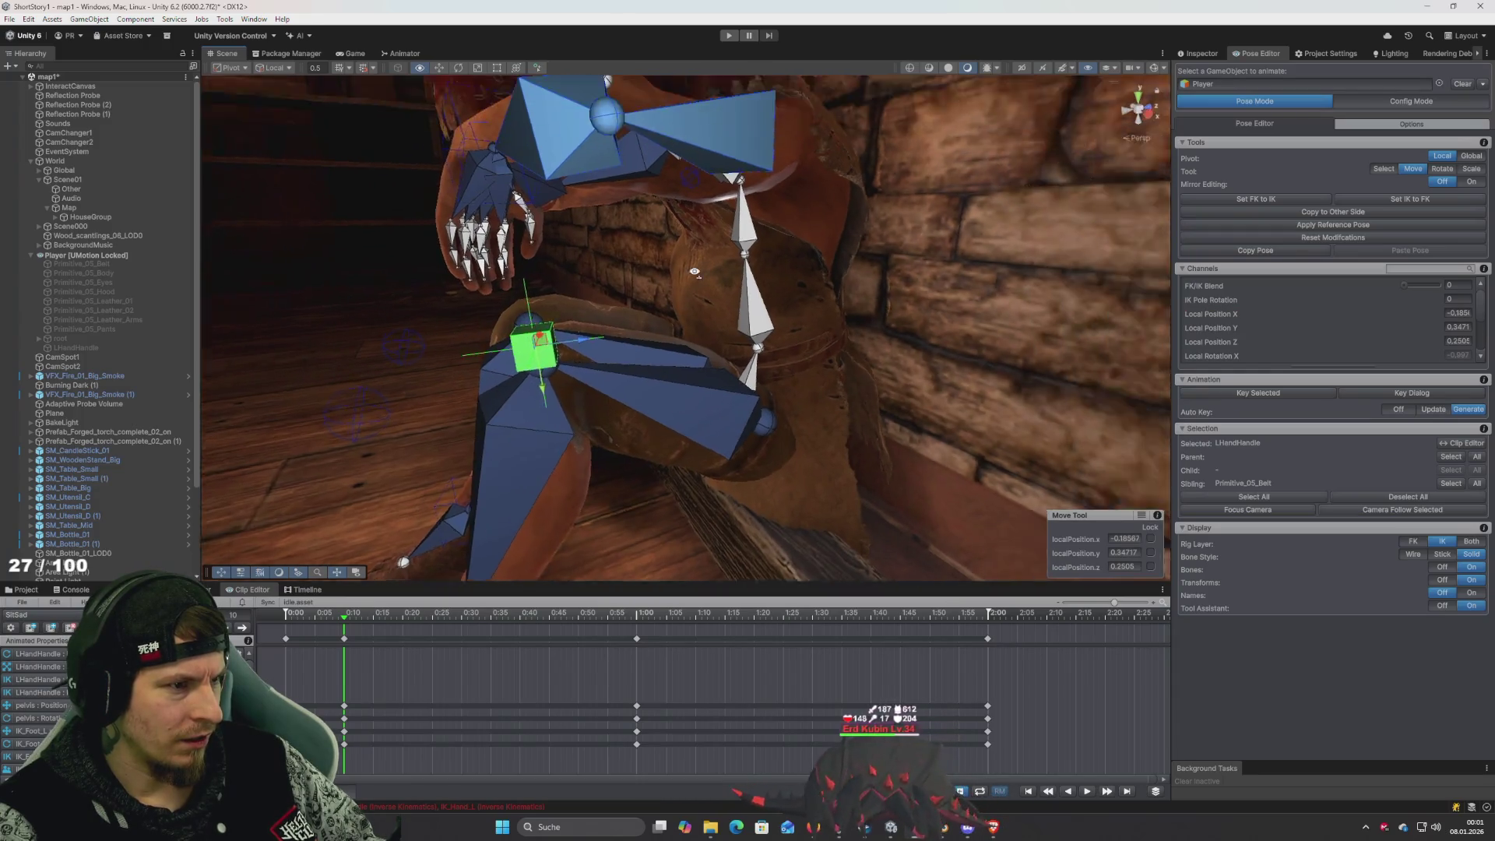
scroll(842, 286, down, 5)
scroll(843, 286, up, 6)
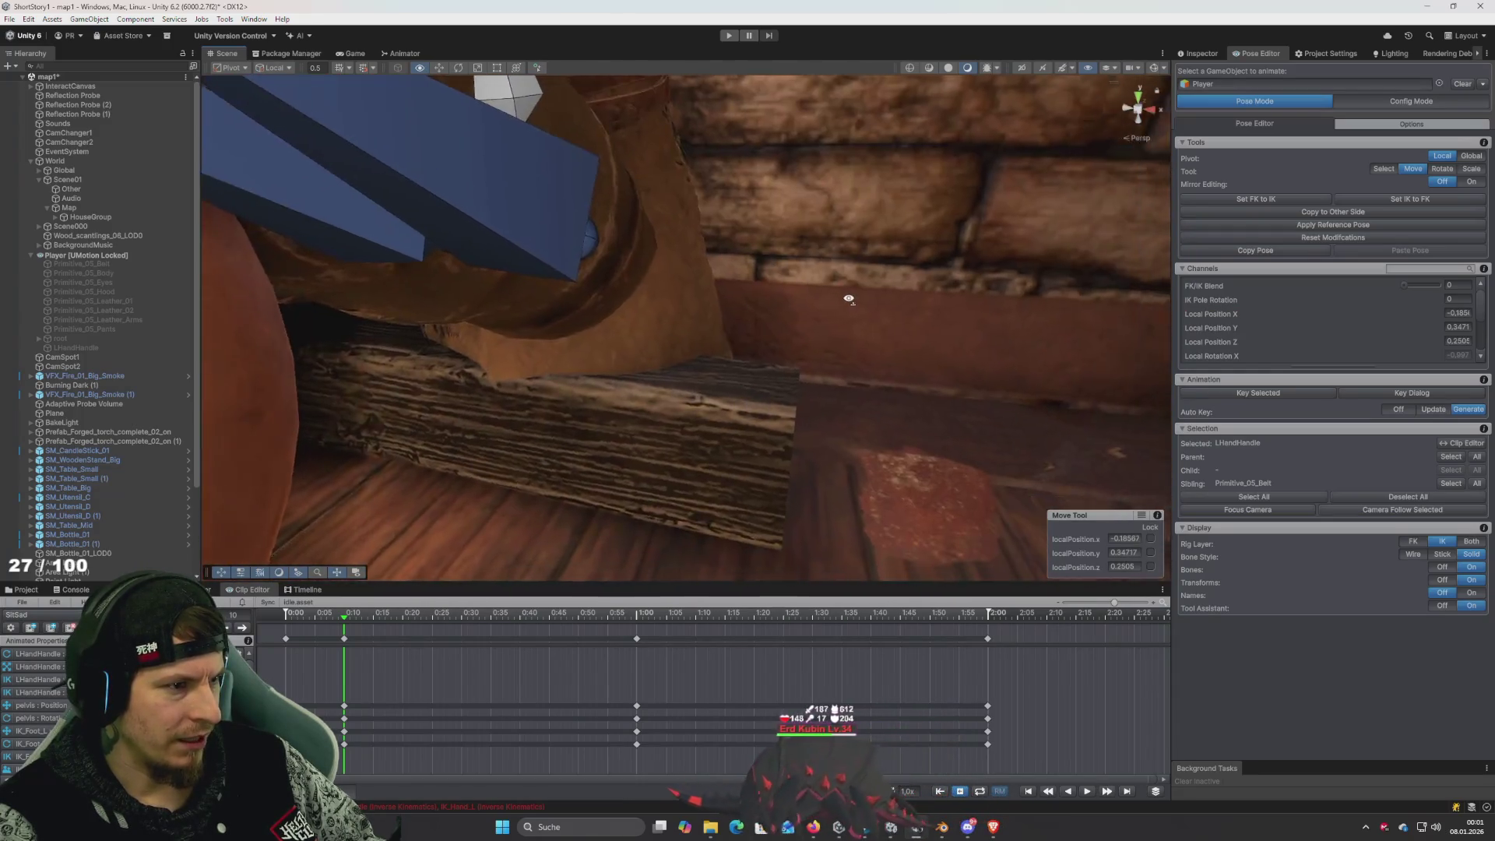
scroll(842, 296, down, 3)
drag(1071, 272, 789, 246)
scroll(789, 246, down, 5)
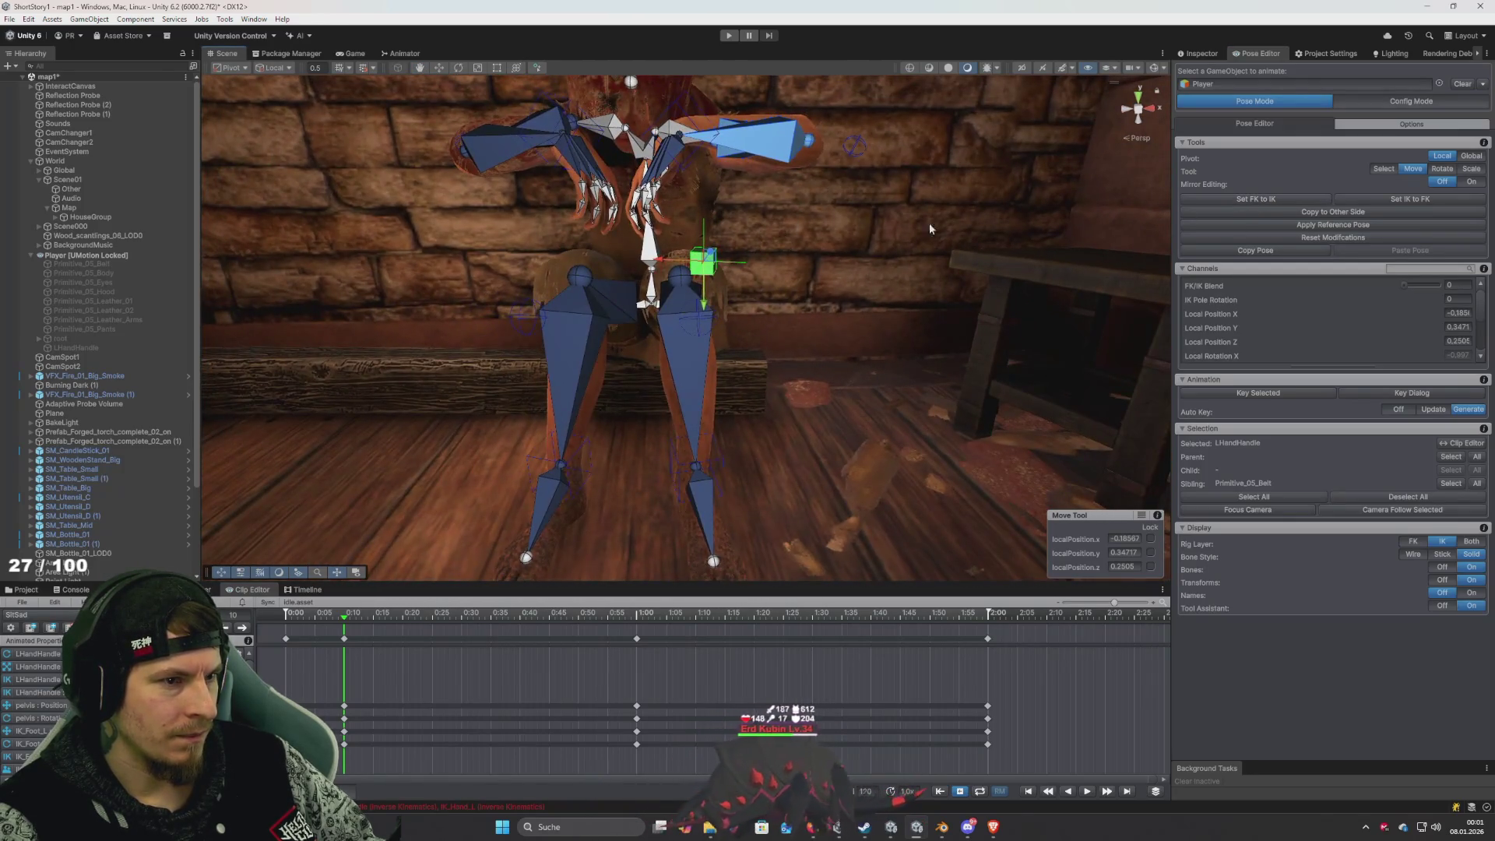
key(ctrl+a)
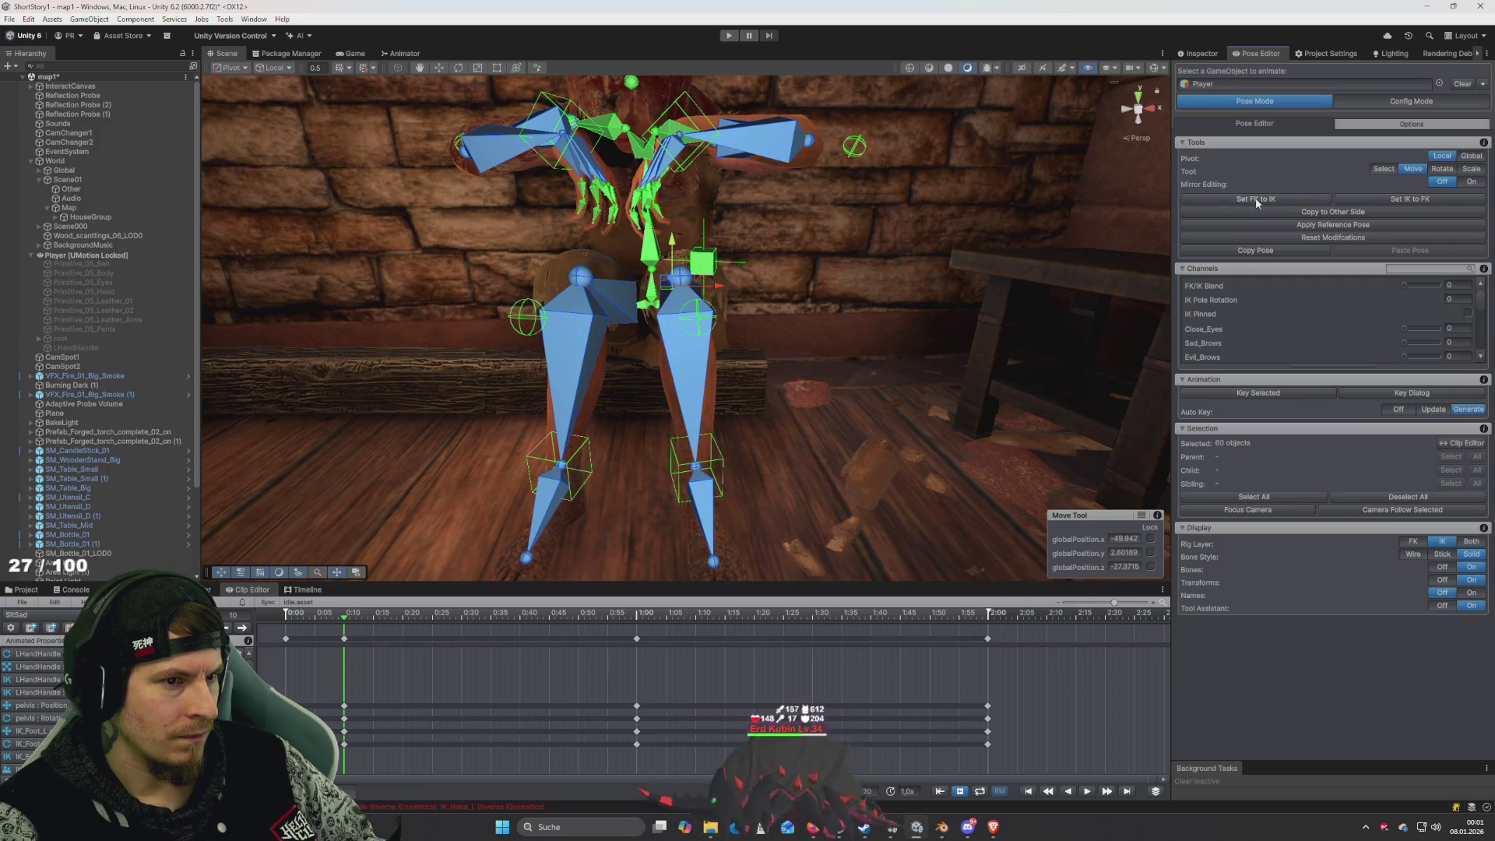
Select LHandHandle, set its FK/IK Blend to 1, and raise it higher
click(704, 272)
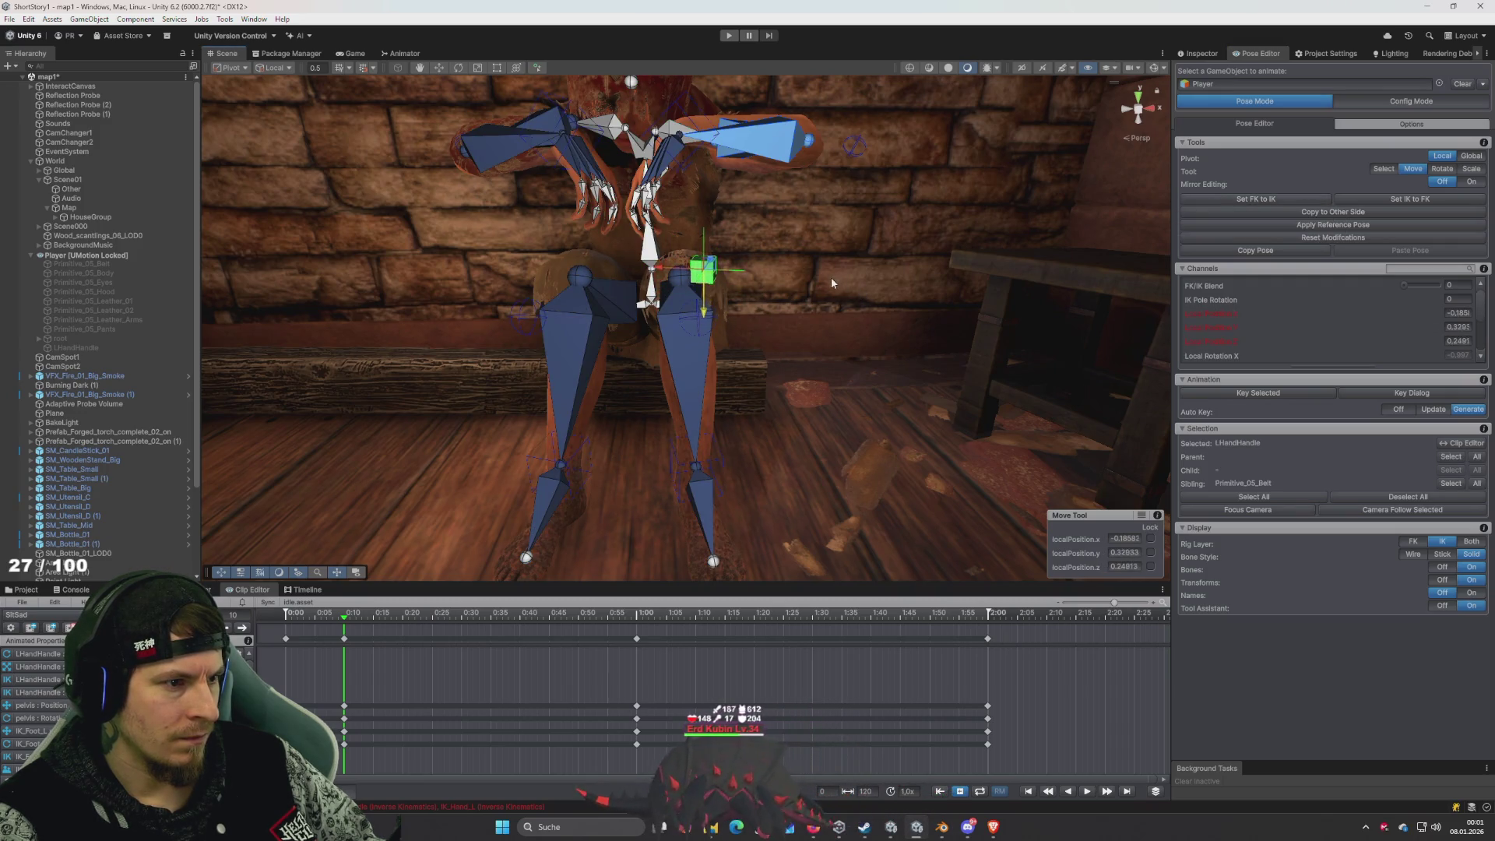
drag(854, 297, 871, 297)
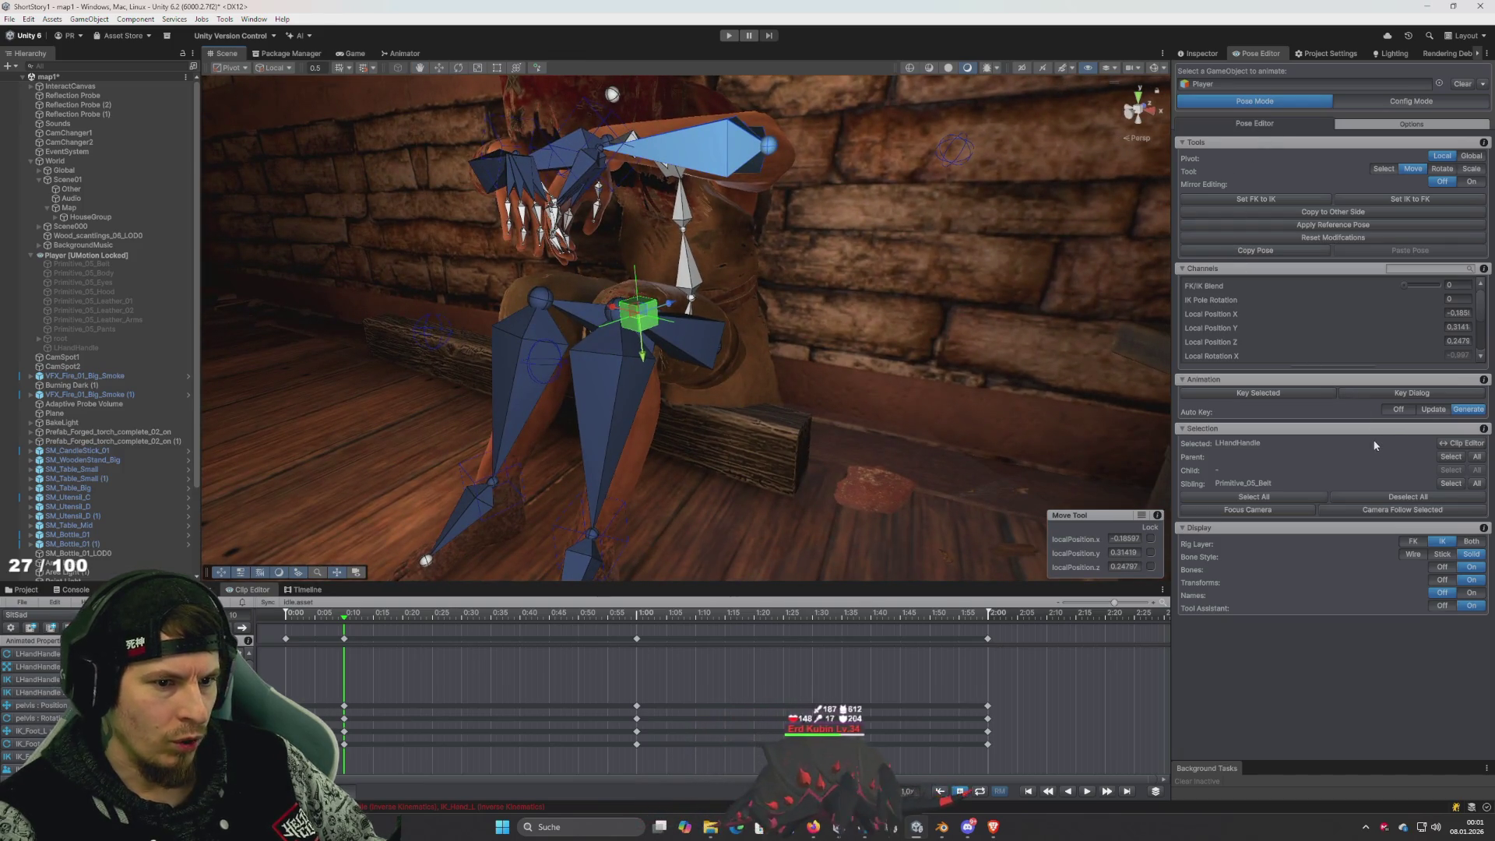
drag(1163, 451, 871, 348)
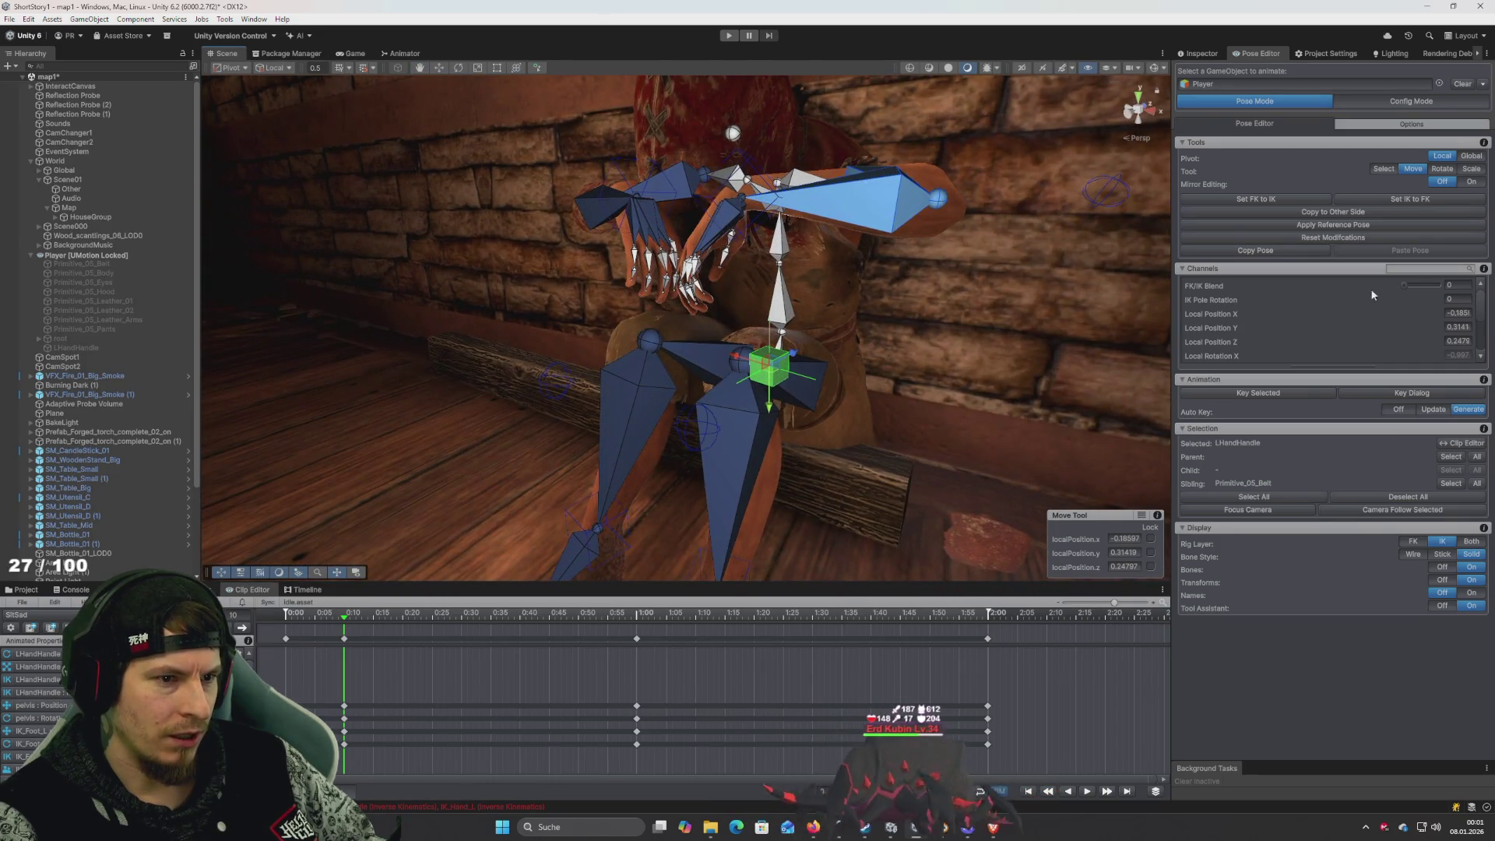
drag(1419, 287, 1440, 286)
mouse_move(792, 374)
mouse_down()
mouse_move(814, 321)
mouse_move(633, 212)
mouse_move(923, 349)
mouse_move(761, 291)
mouse_up()
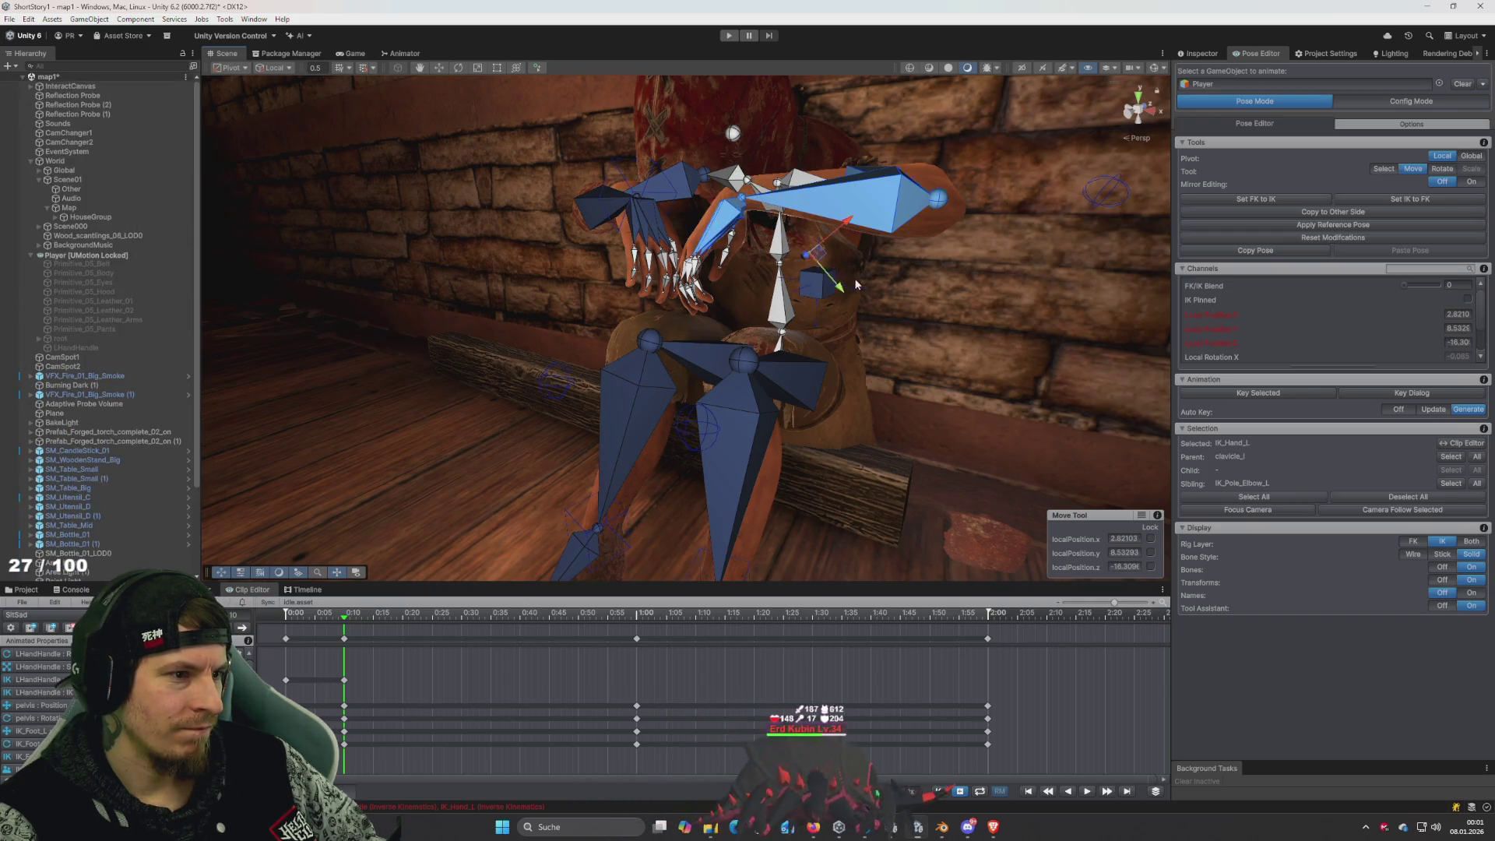
Move IK_Hand_L onto the raised handle, about (-0.024, -0.202, 0.234), and blend back to FK
click(512, 198)
mouse_move(511, 198)
mouse_down()
mouse_move(320, 226)
mouse_move(601, 257)
mouse_move(717, 156)
mouse_move(935, 201)
mouse_up()
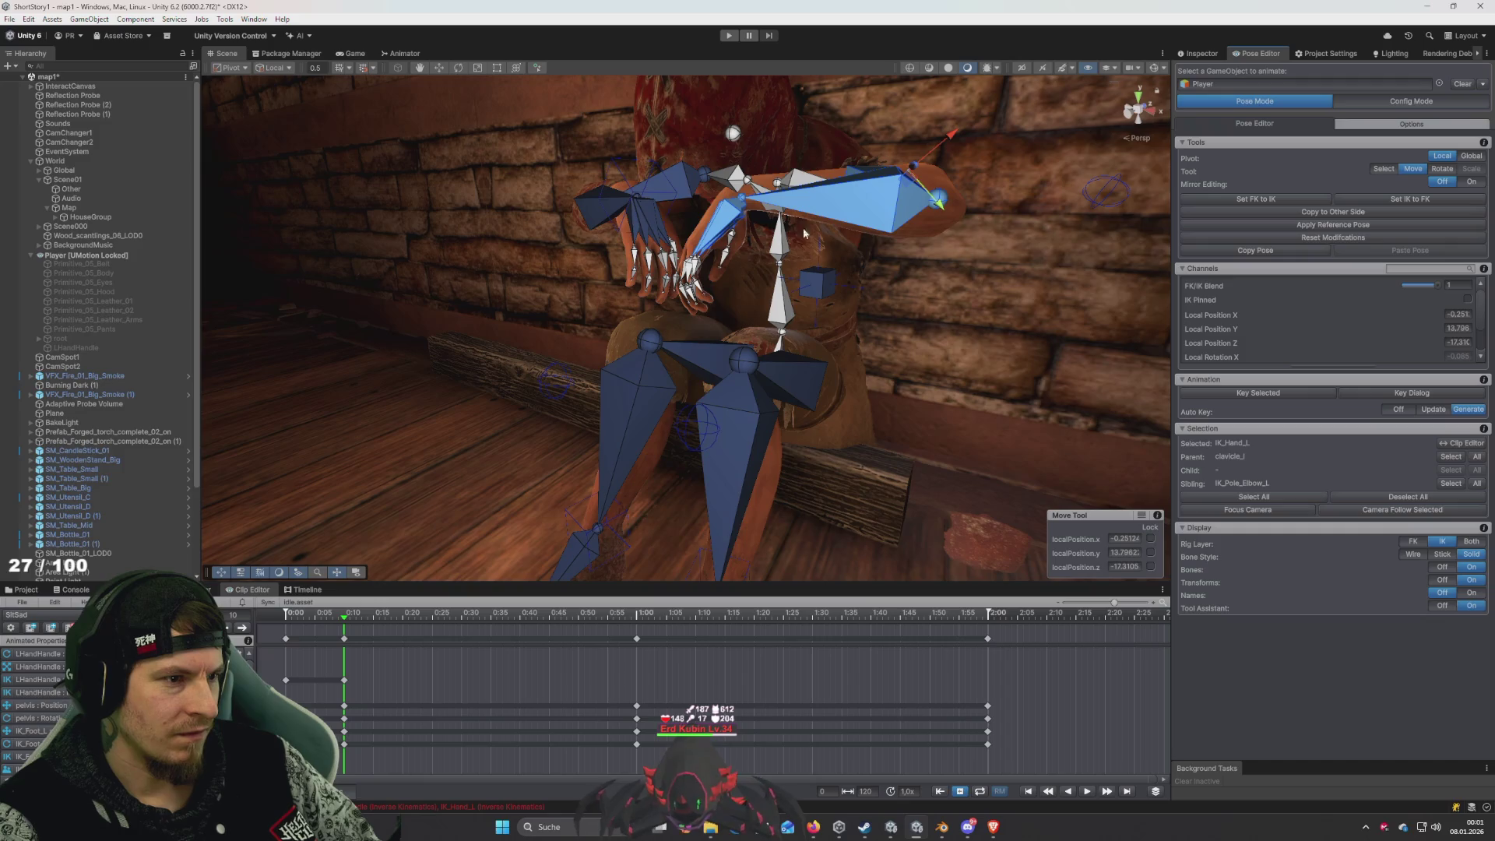
mouse_move(1437, 286)
mouse_down()
mouse_move(1408, 286)
mouse_move(1437, 286)
mouse_up()
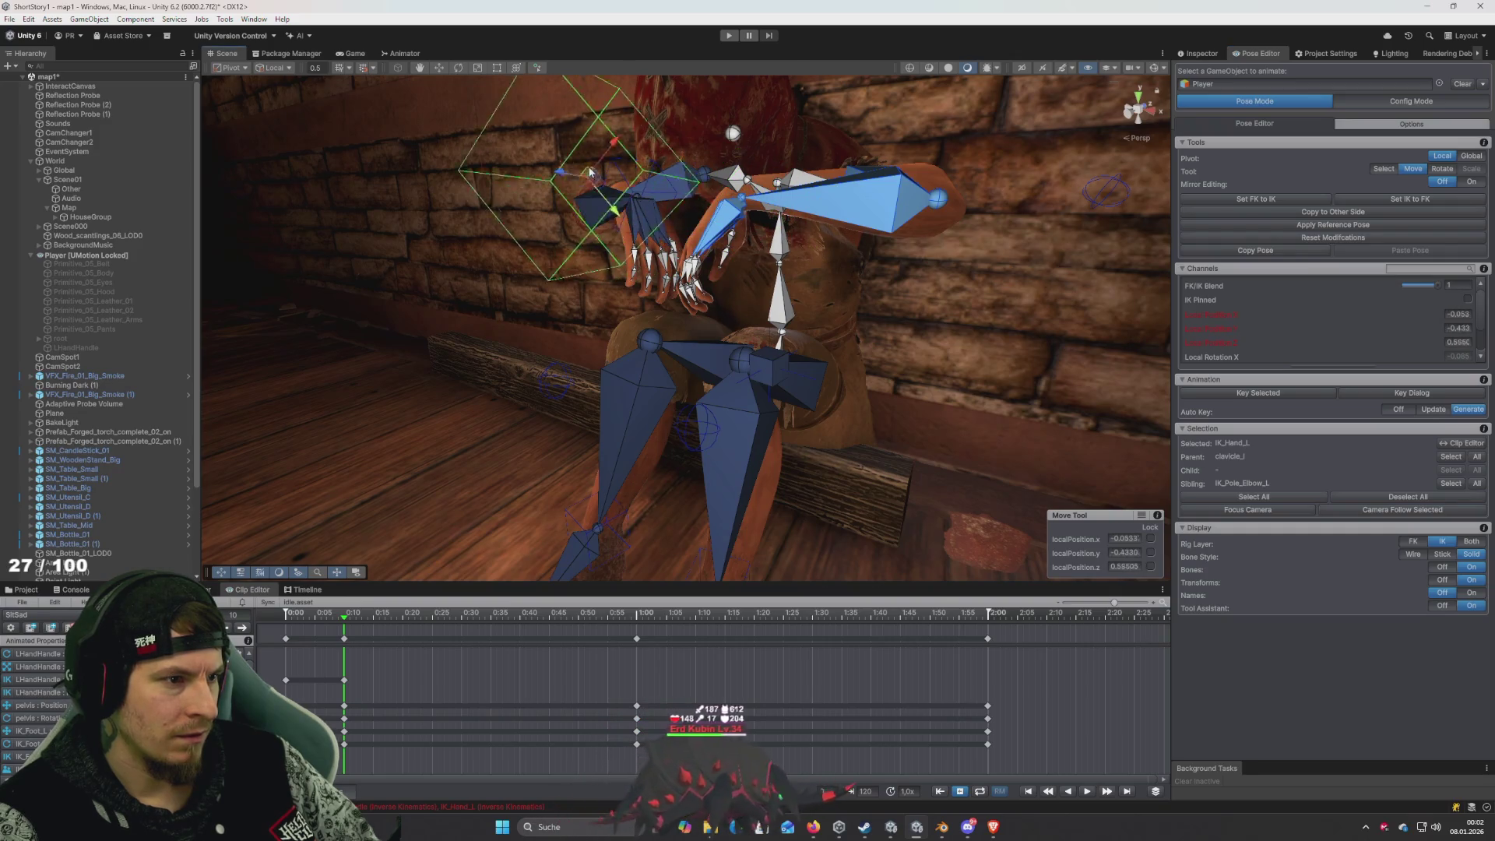
mouse_move(738, 233)
mouse_down()
mouse_move(825, 273)
mouse_move(873, 274)
mouse_move(775, 274)
mouse_move(847, 255)
mouse_move(818, 254)
mouse_up()
scroll(792, 260, up, 5)
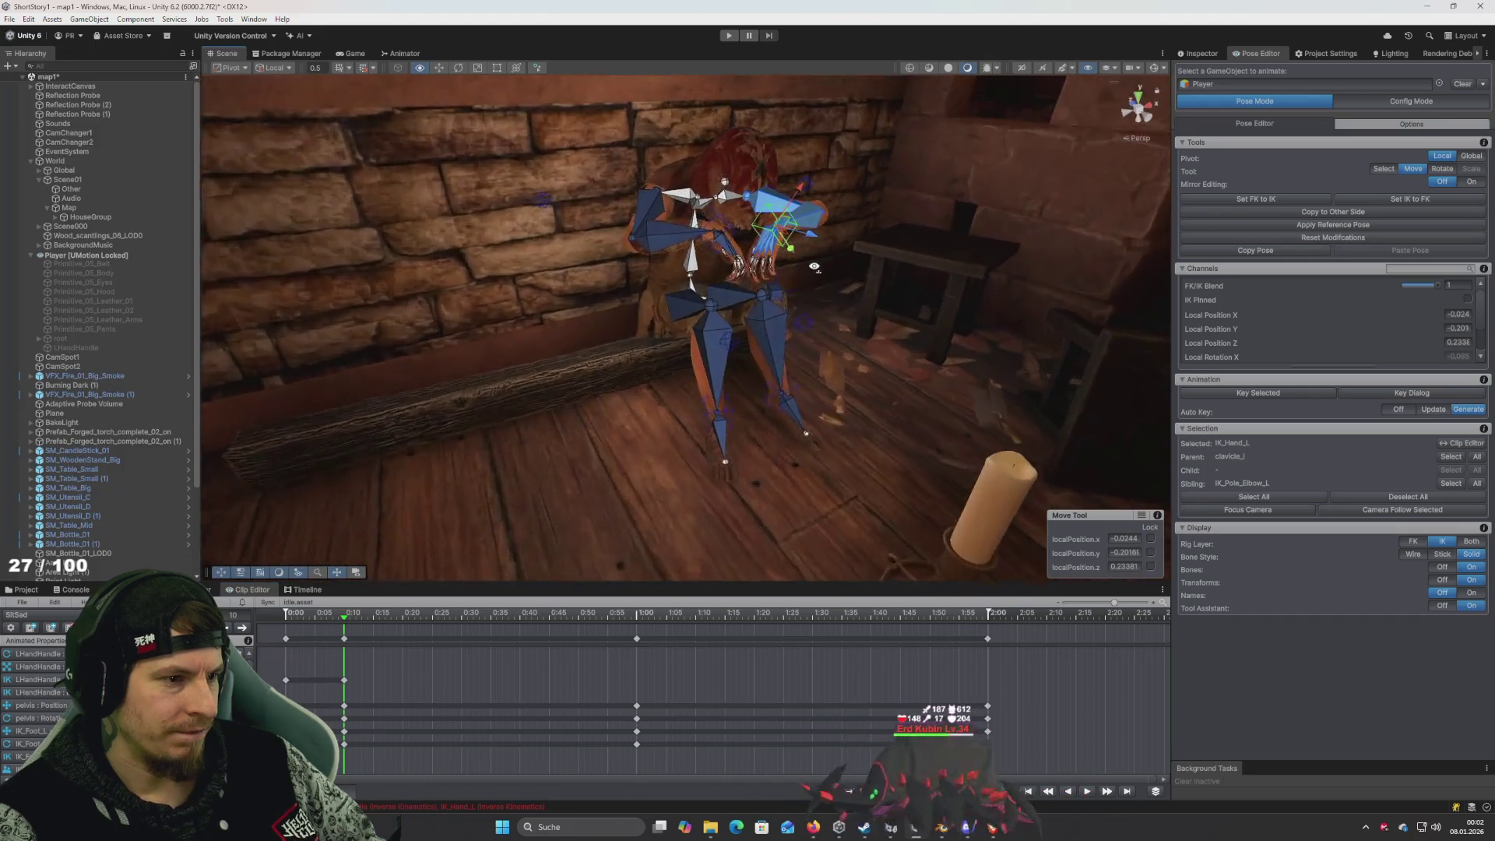
scroll(847, 255, up, 5)
scroll(848, 255, down, 10)
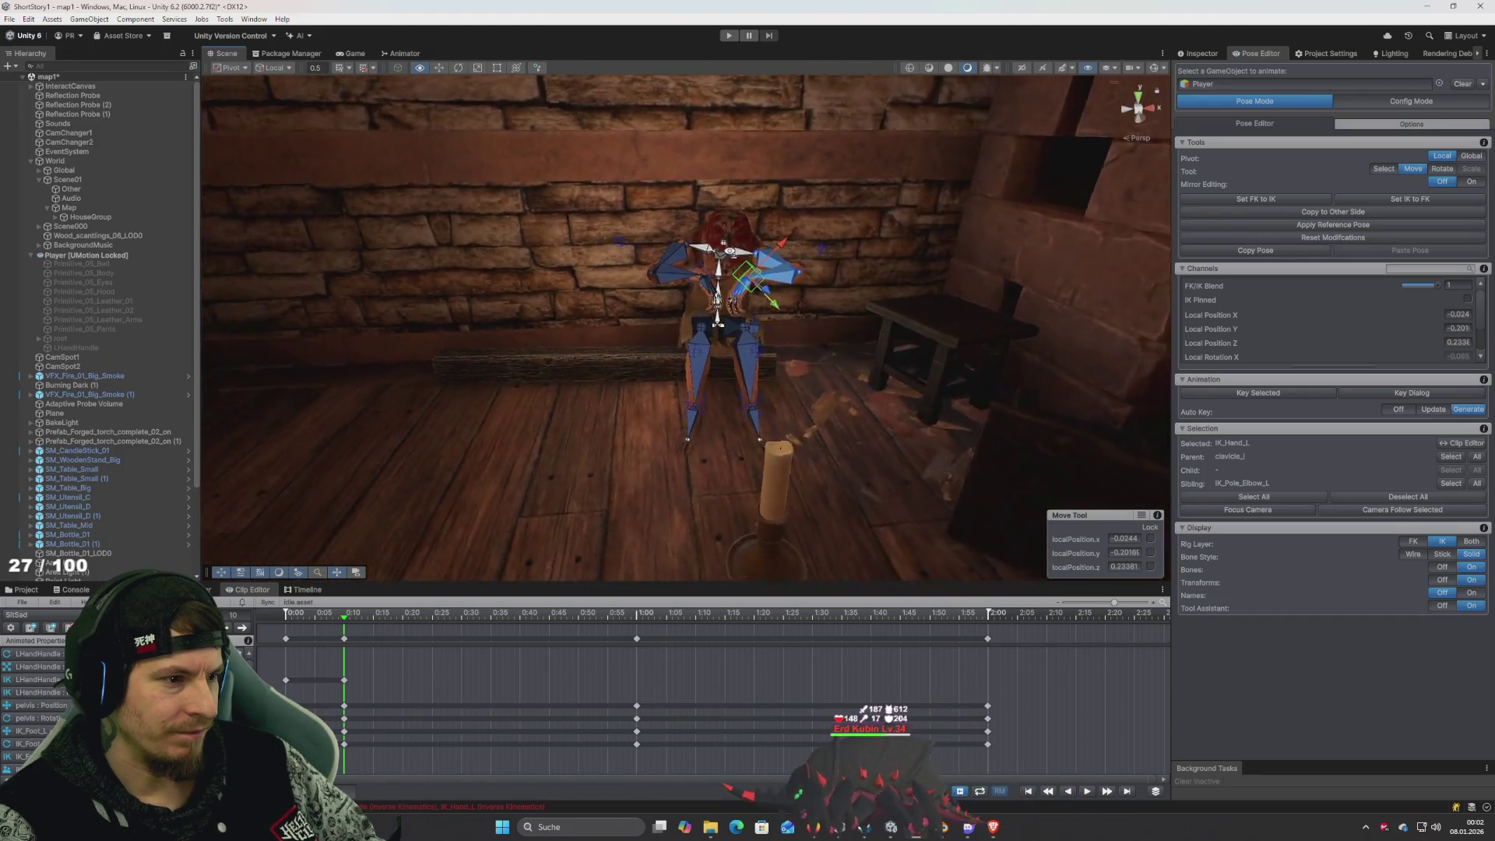
scroll(798, 253, up, 10)
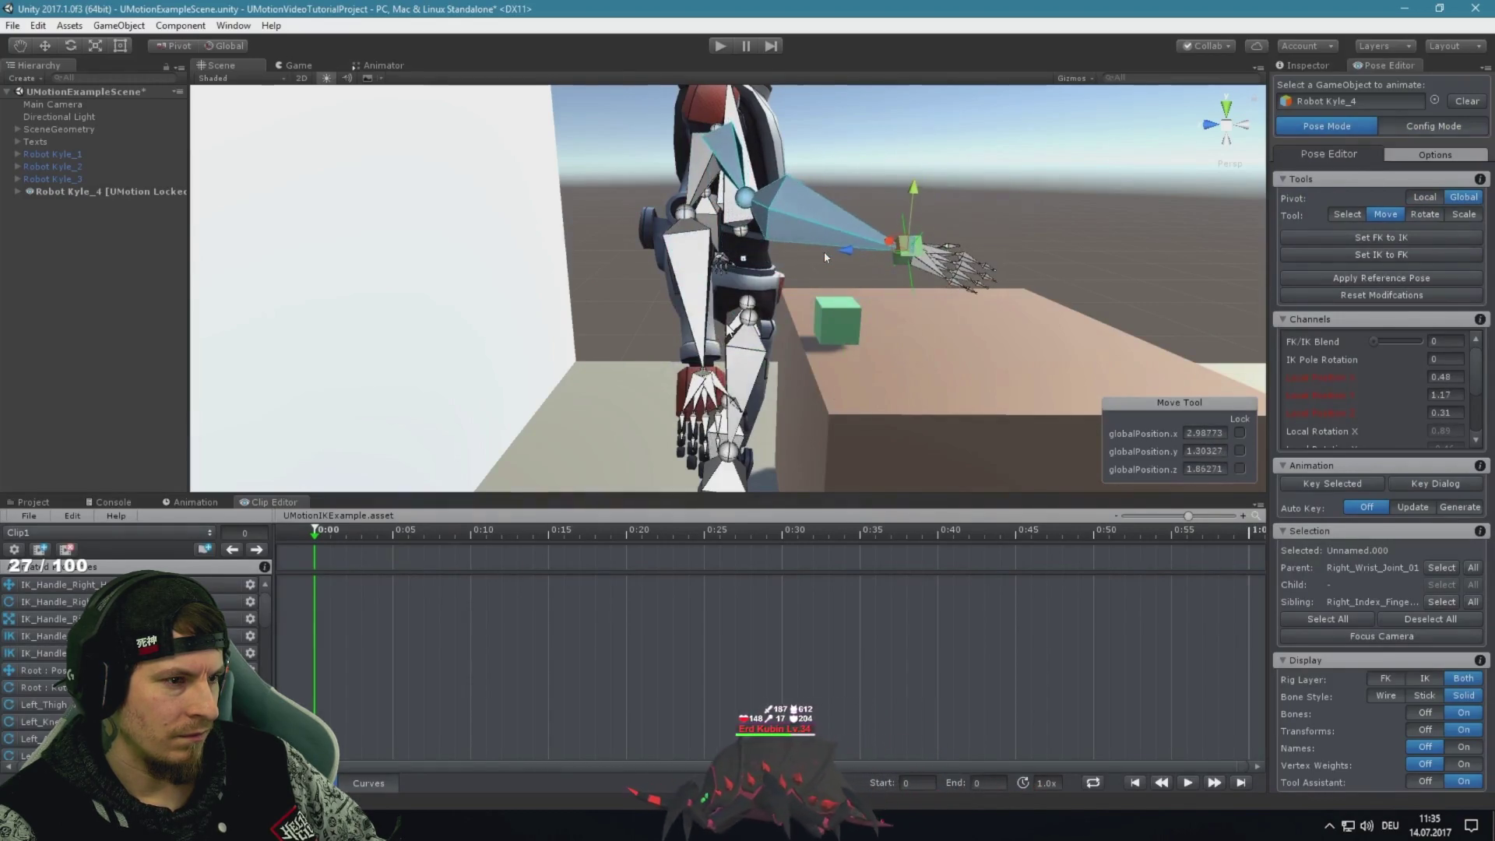
Toggle the rig layer through FK, IK and Both, then rotate the right forearm bone
click(1386, 679)
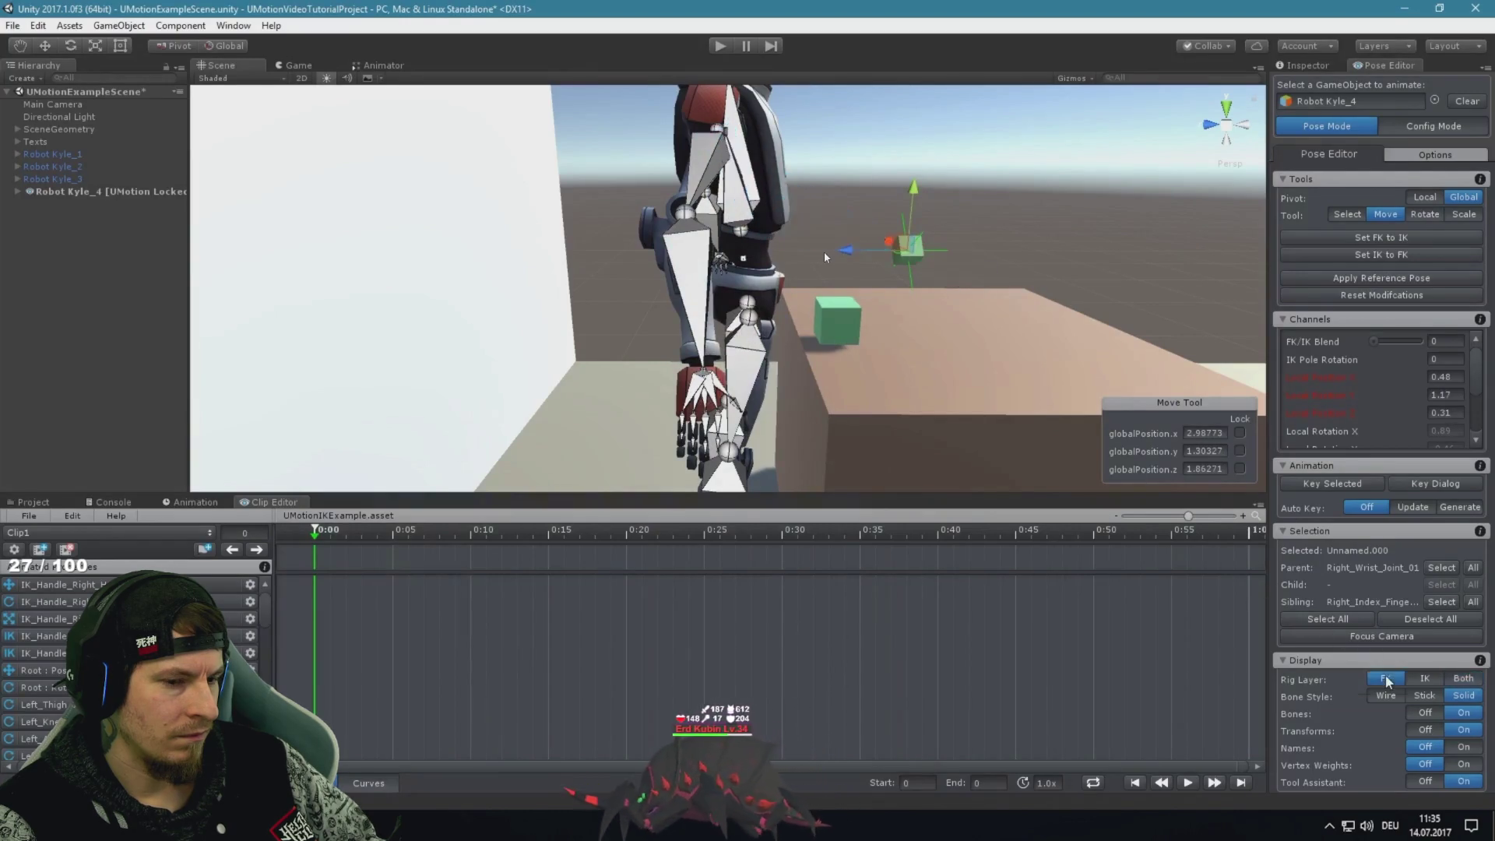
click(1425, 678)
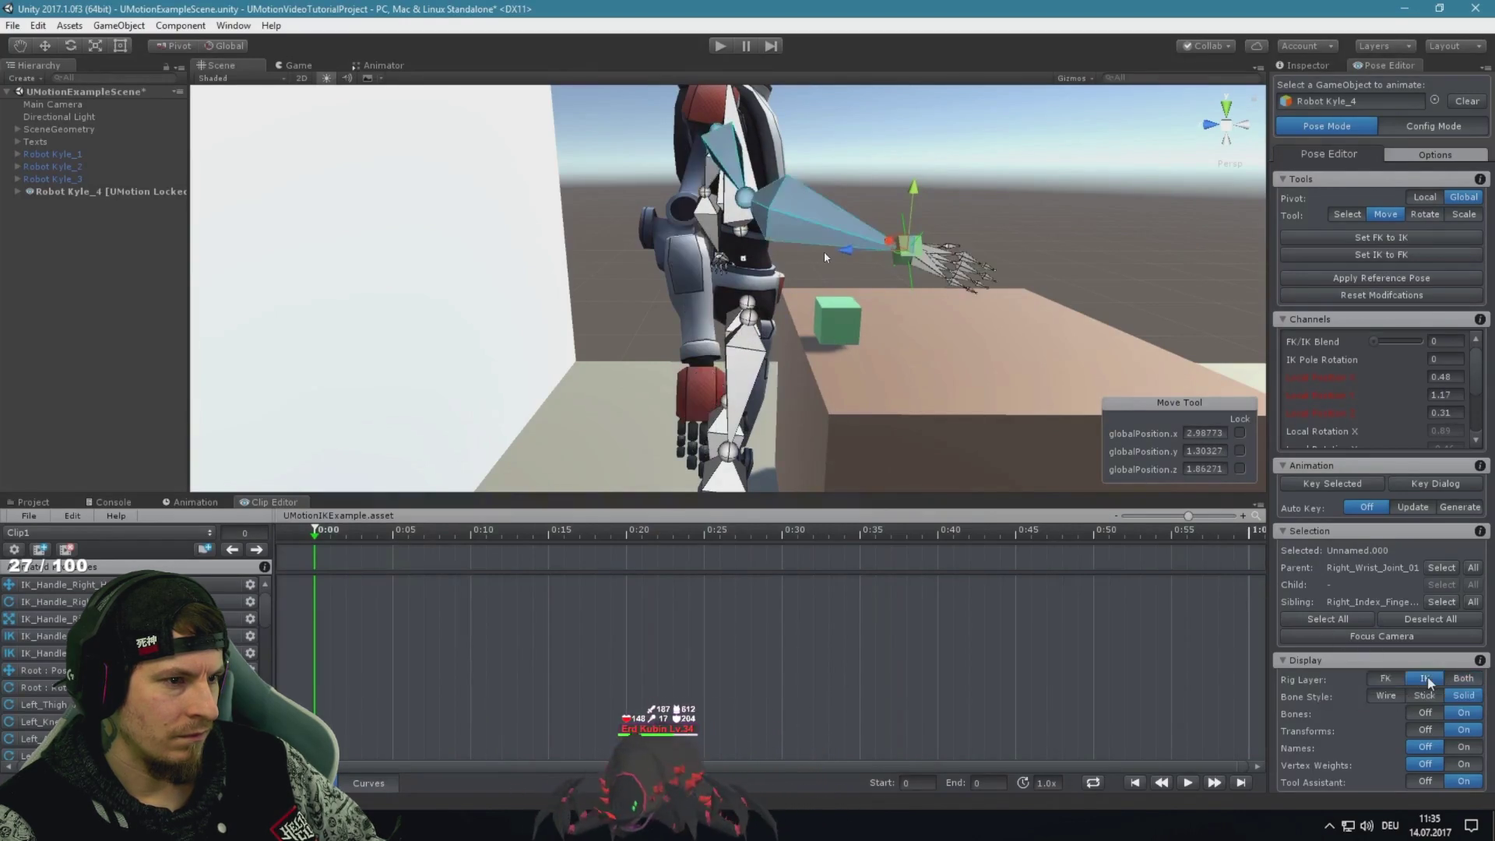
click(1462, 679)
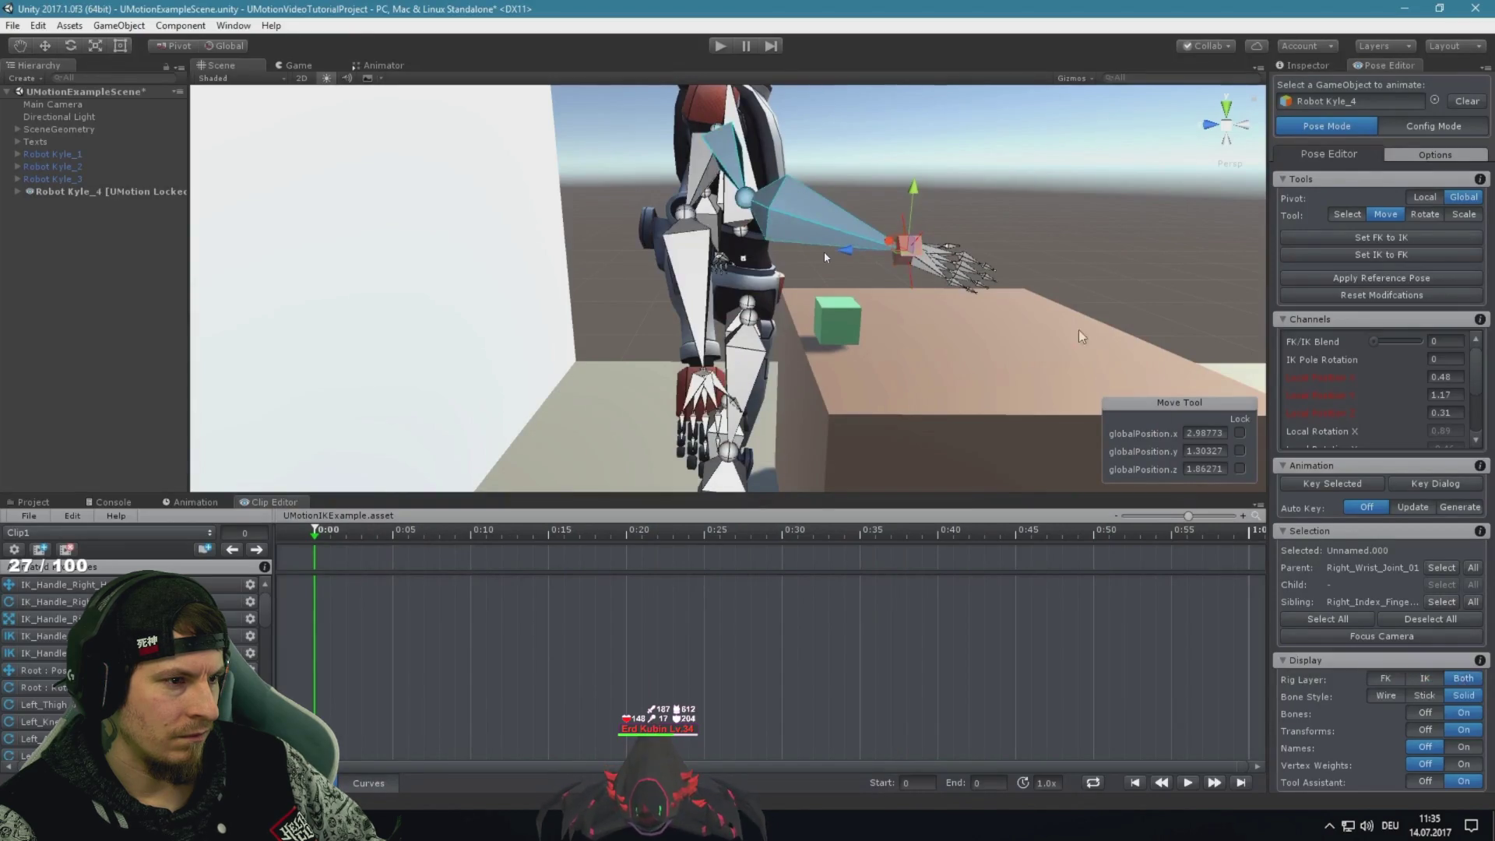
click(693, 269)
drag(699, 243, 720, 207)
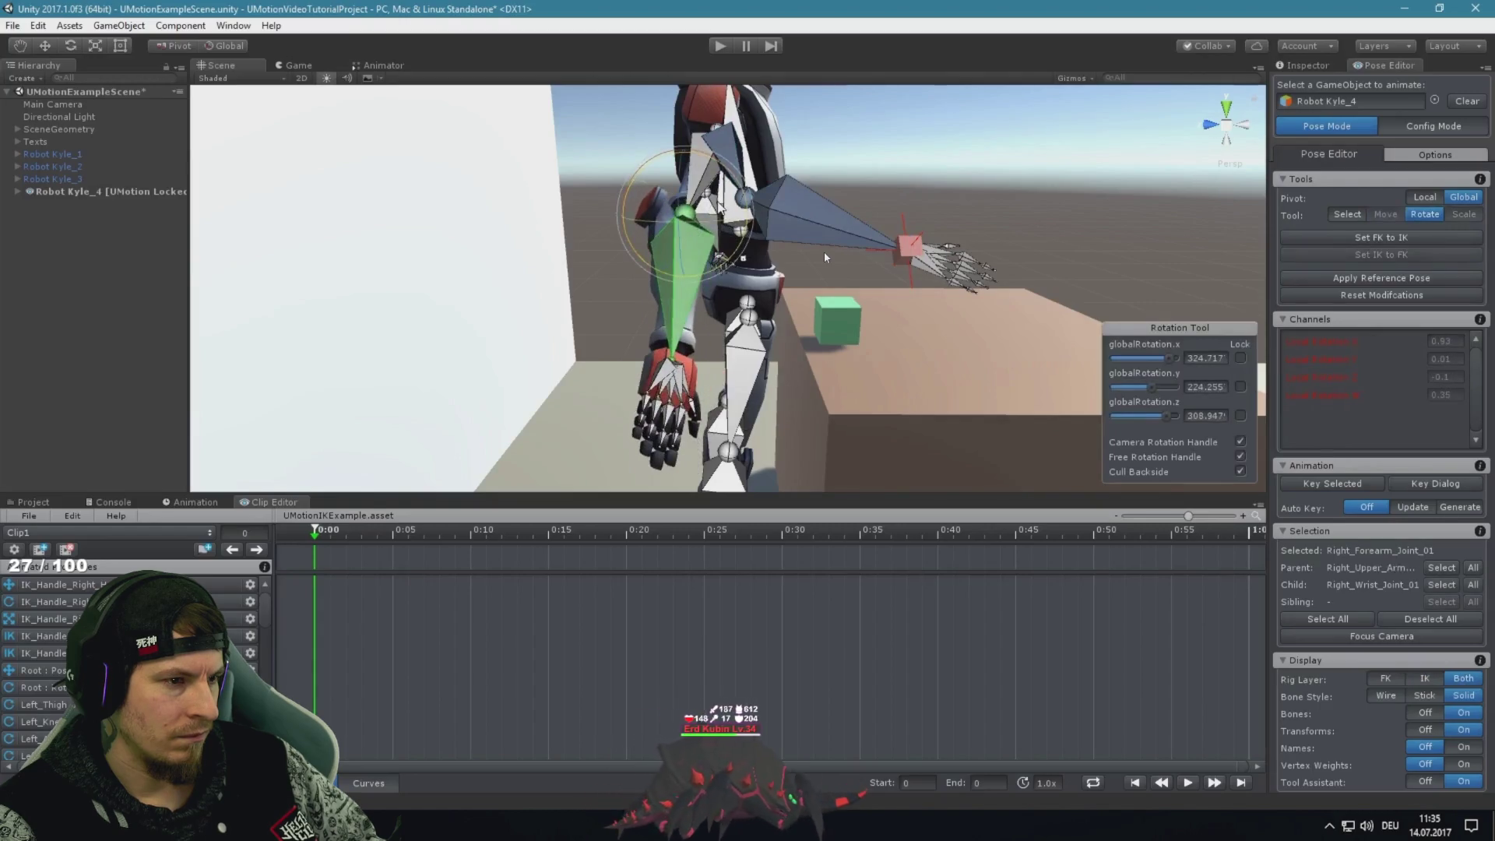
Blend the right arm fully to IK, move its hand handle, and key the blend at 0:00
click(910, 246)
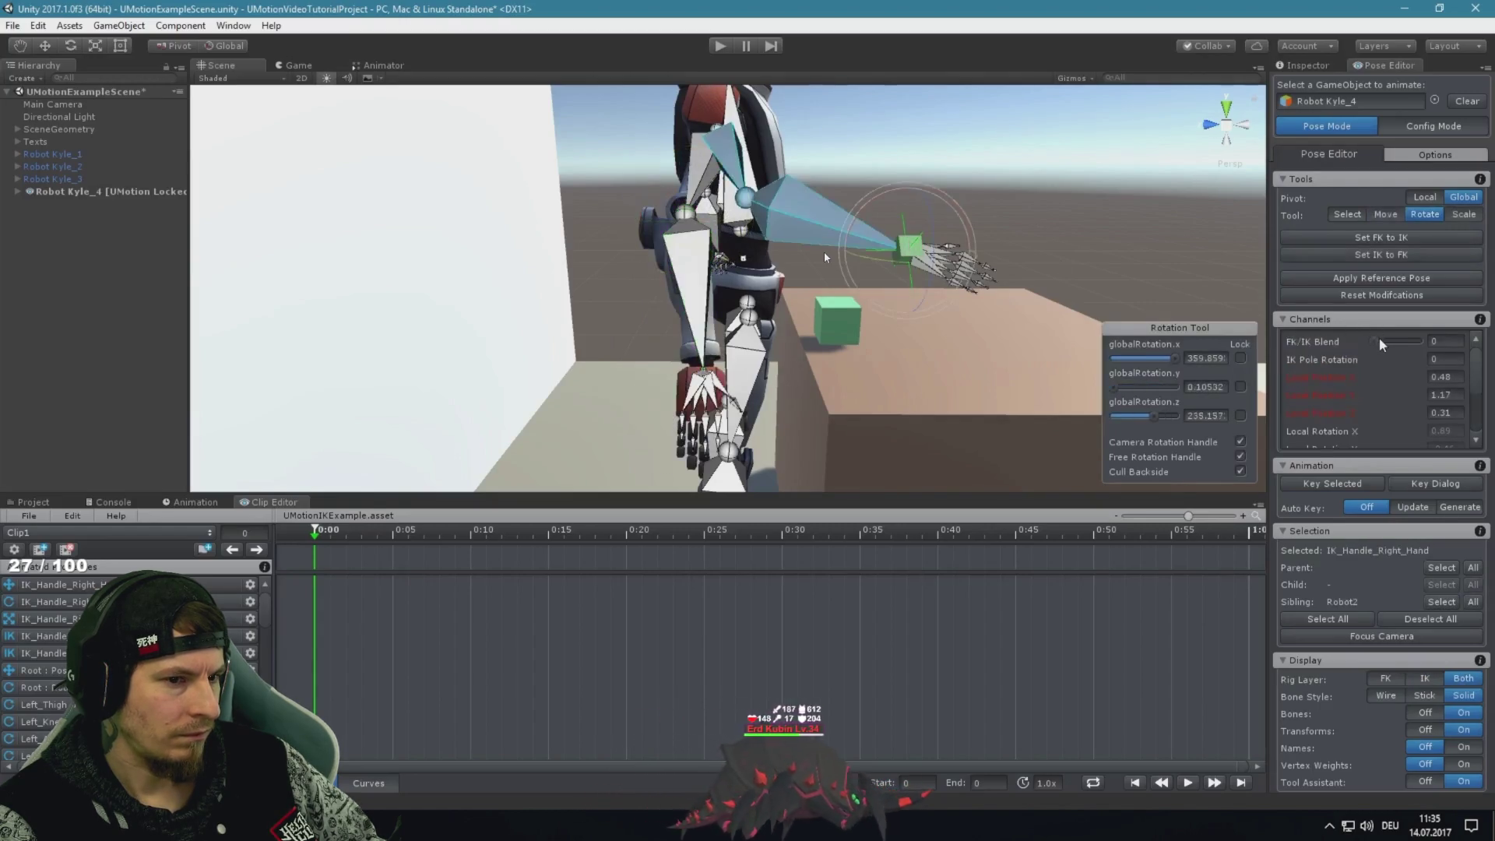
drag(1383, 343, 1419, 341)
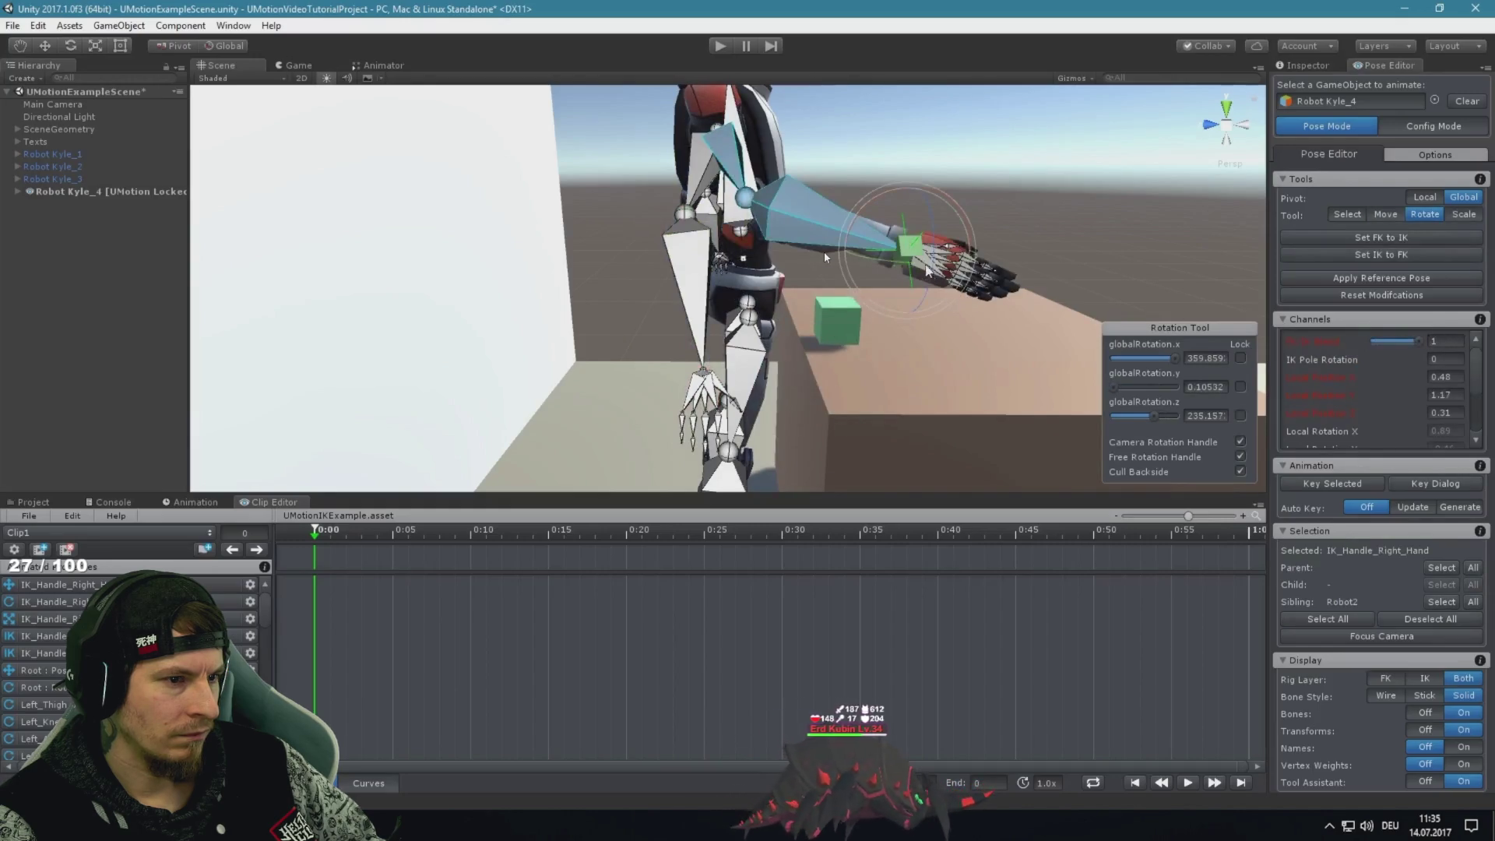
key(w)
mouse_move(906, 243)
mouse_down()
mouse_move(874, 217)
mouse_move(918, 250)
mouse_move(899, 231)
mouse_up()
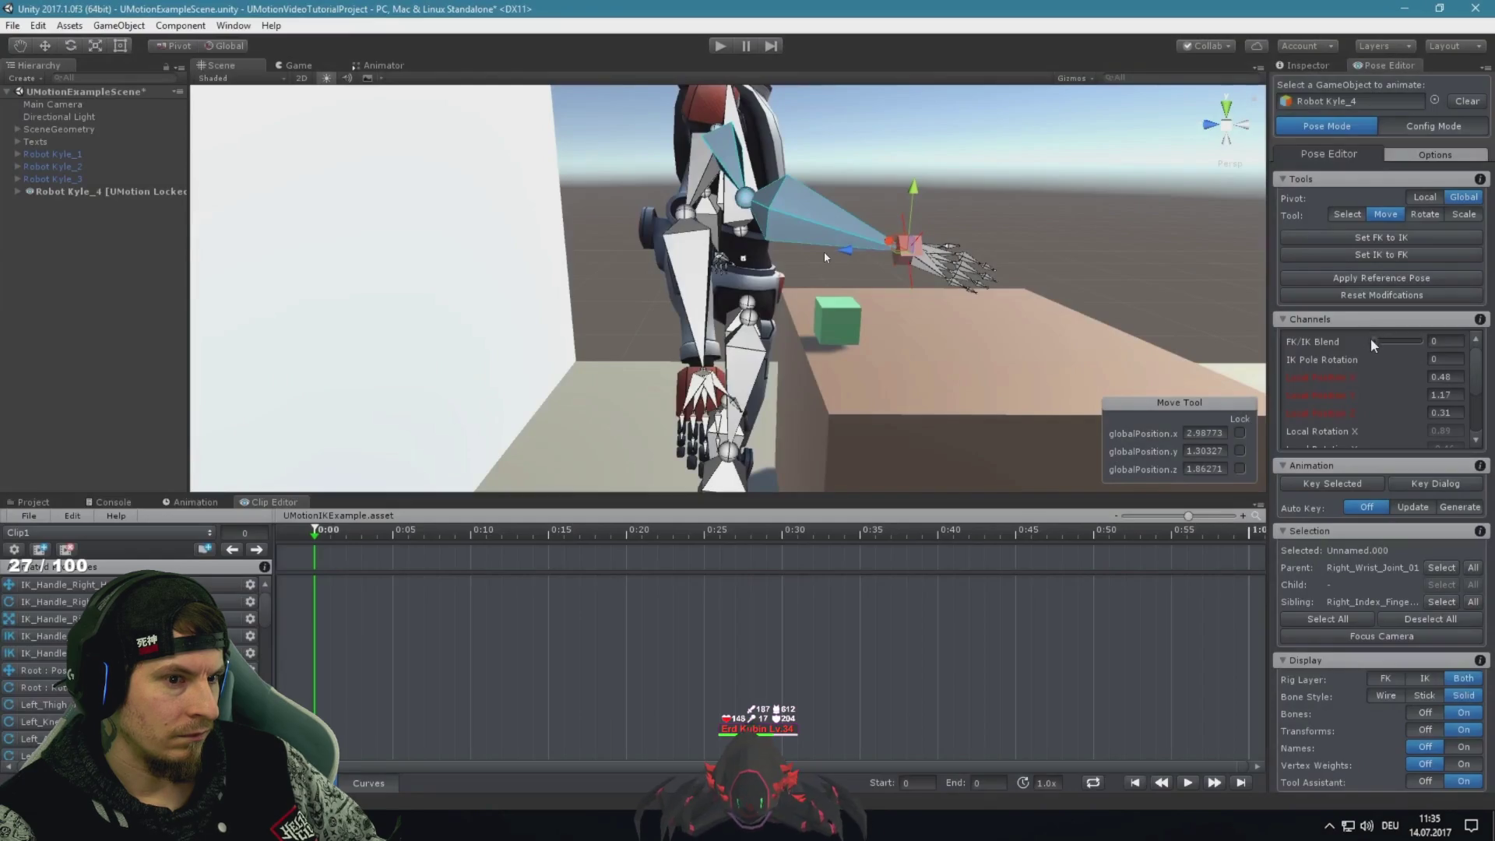
drag(1373, 345, 1426, 342)
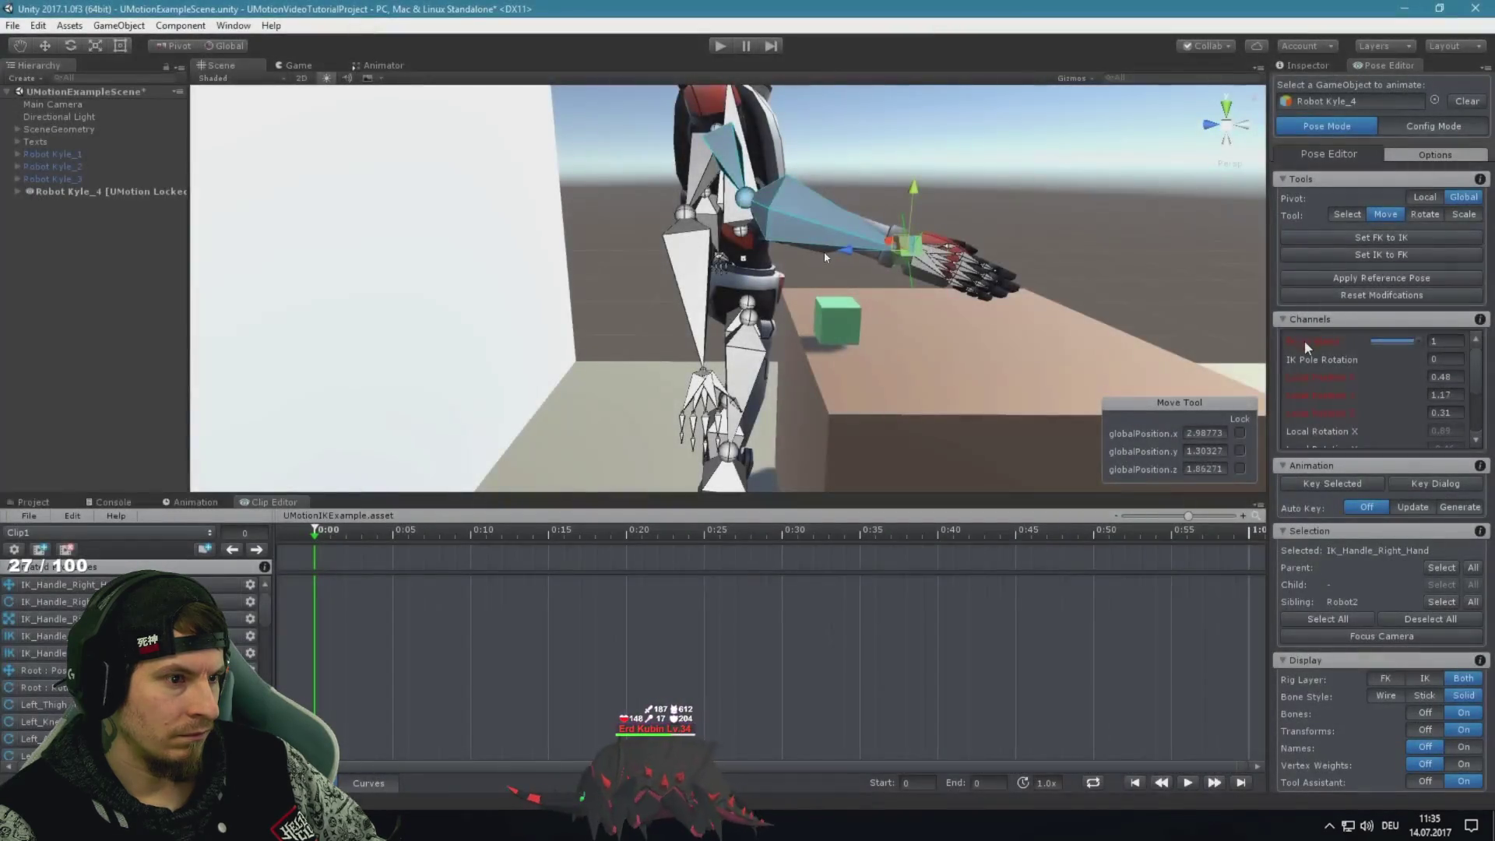
right_click(1309, 345)
click(1357, 403)
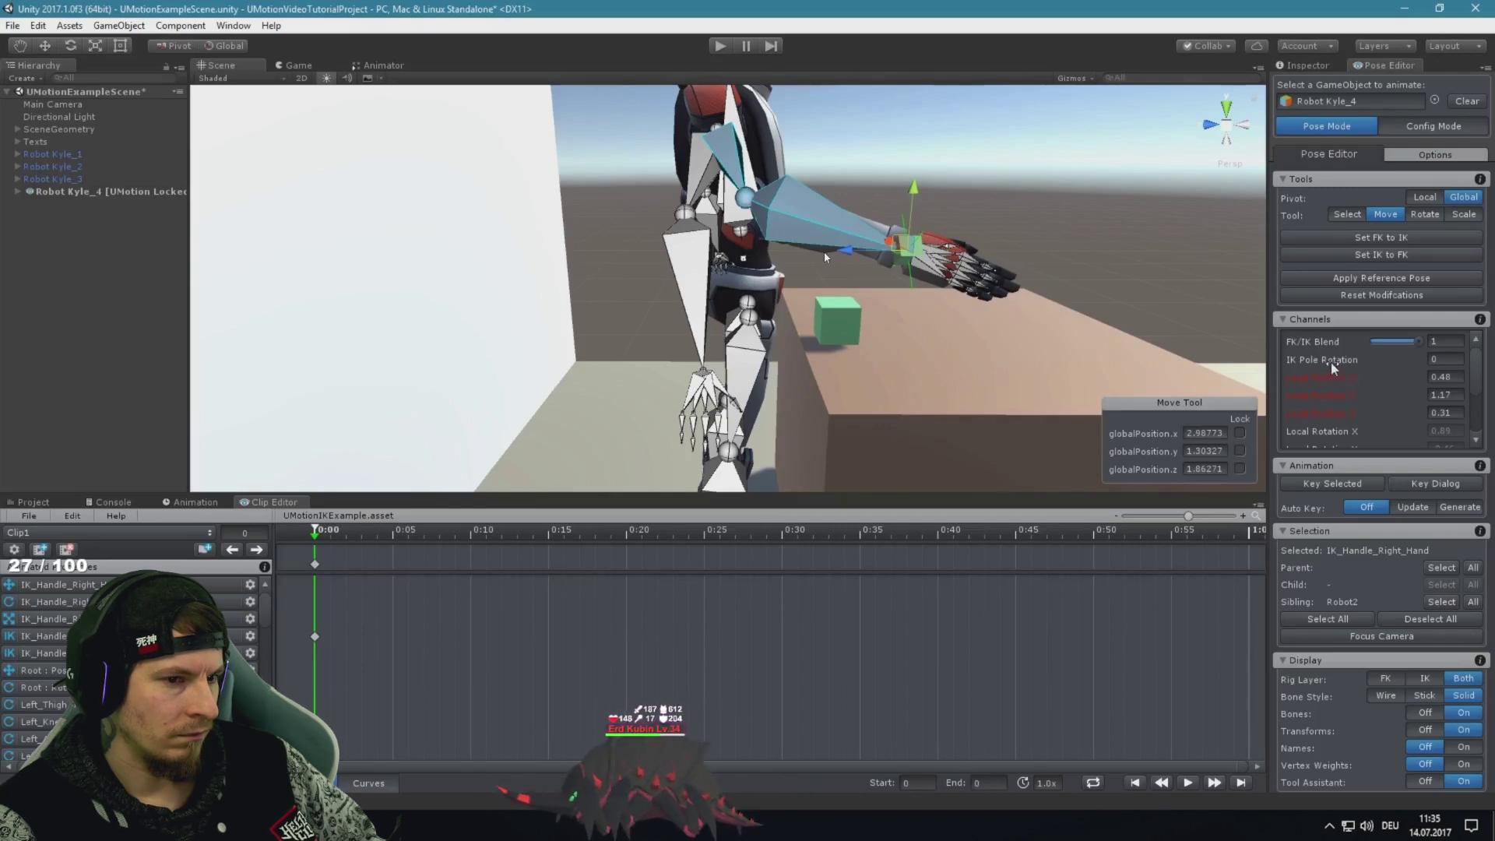
Twist the arm with pole rotation 5, add a custom joint, and move it out from the arm
mouse_move(1333, 363)
mouse_down()
mouse_move(1421, 358)
mouse_move(201, 242)
mouse_move(86, 245)
mouse_move(1285, 251)
mouse_move(1007, 258)
mouse_move(604, 343)
mouse_move(728, 325)
mouse_up()
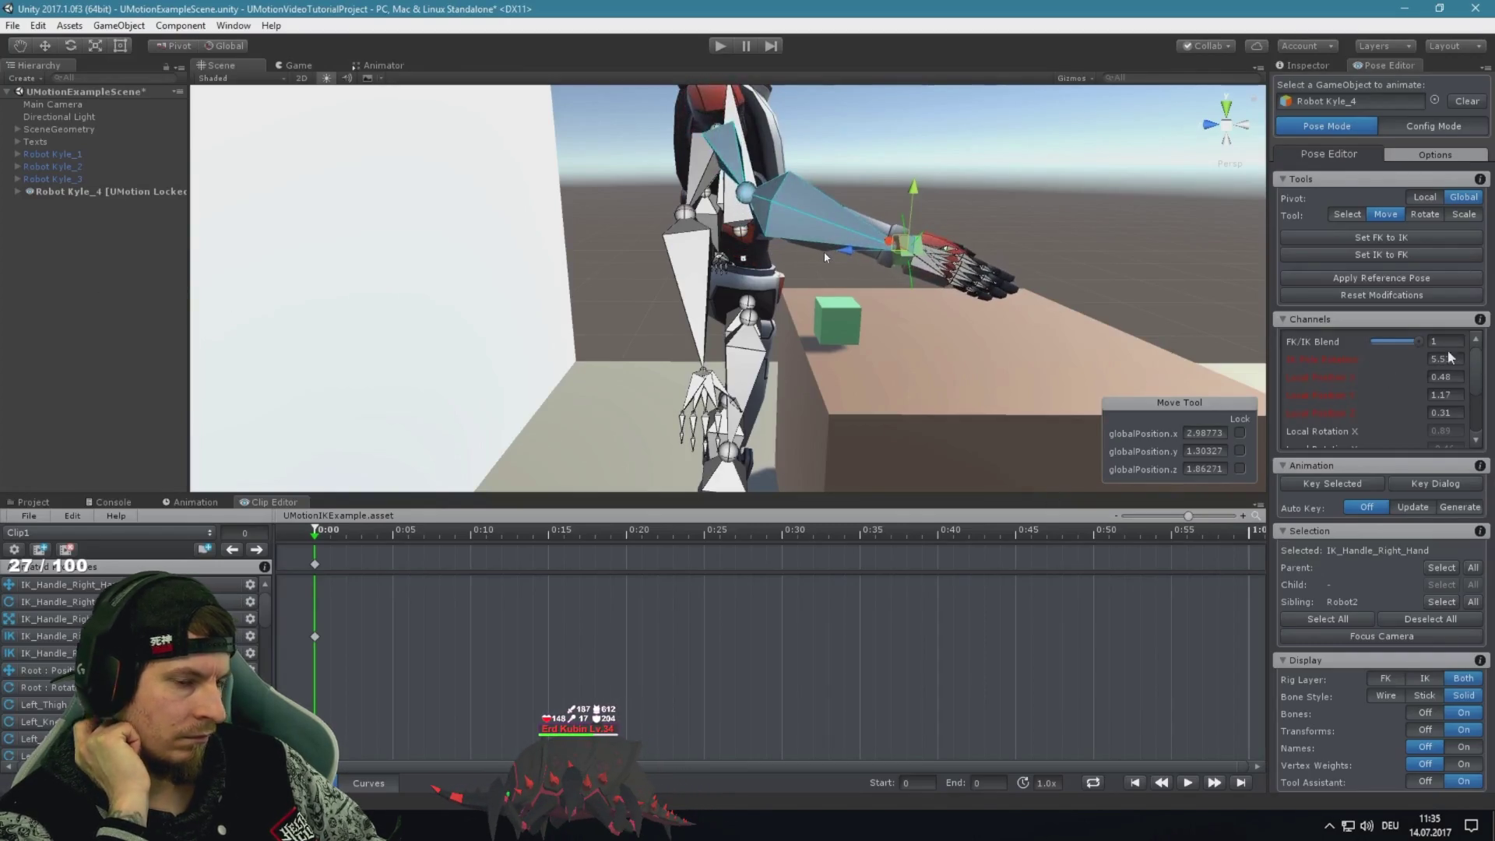
text(5)
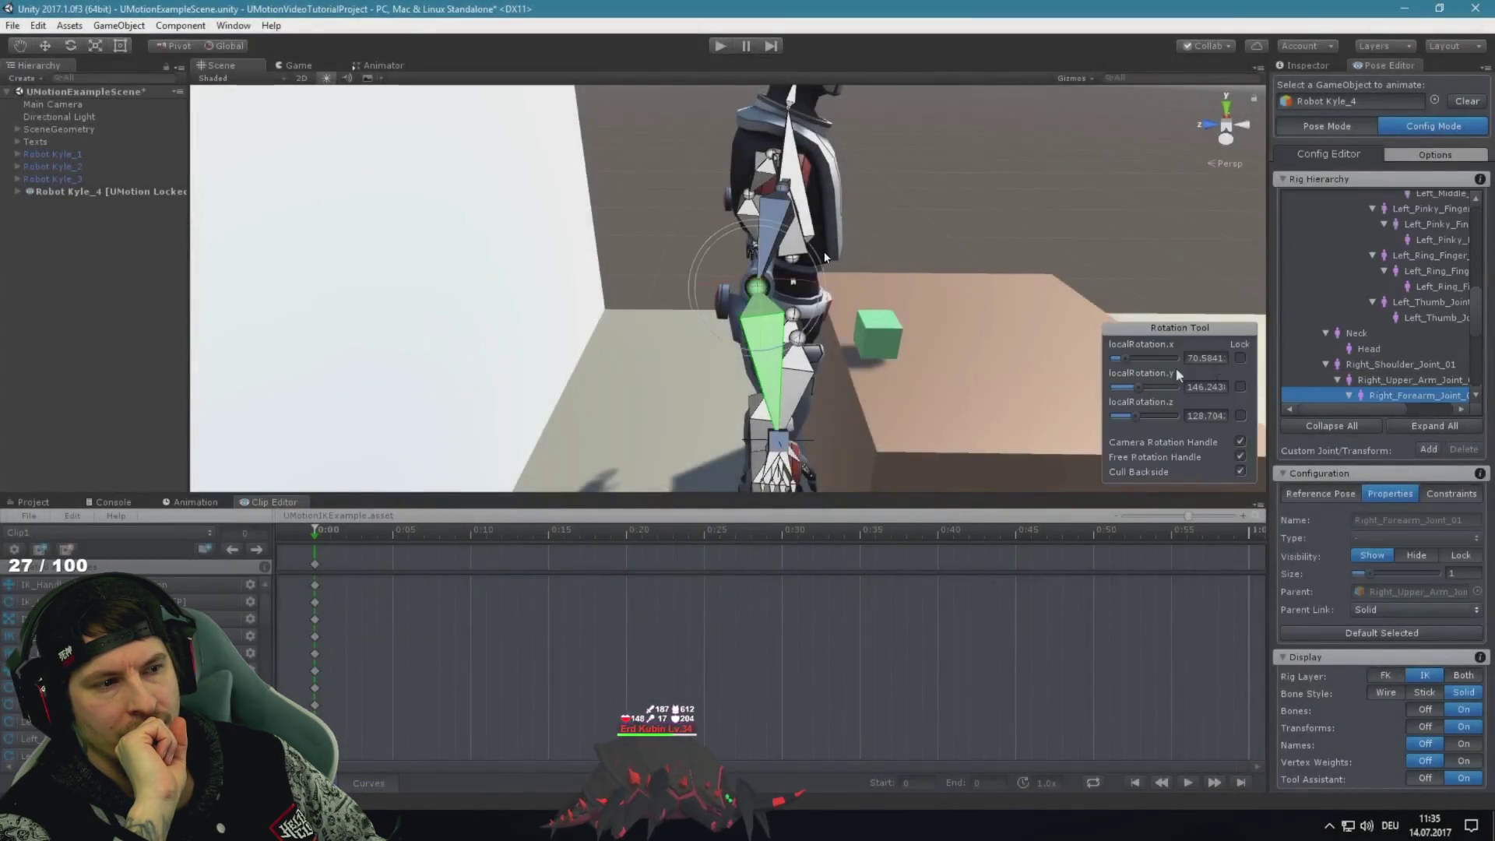
click(1428, 449)
click(1432, 464)
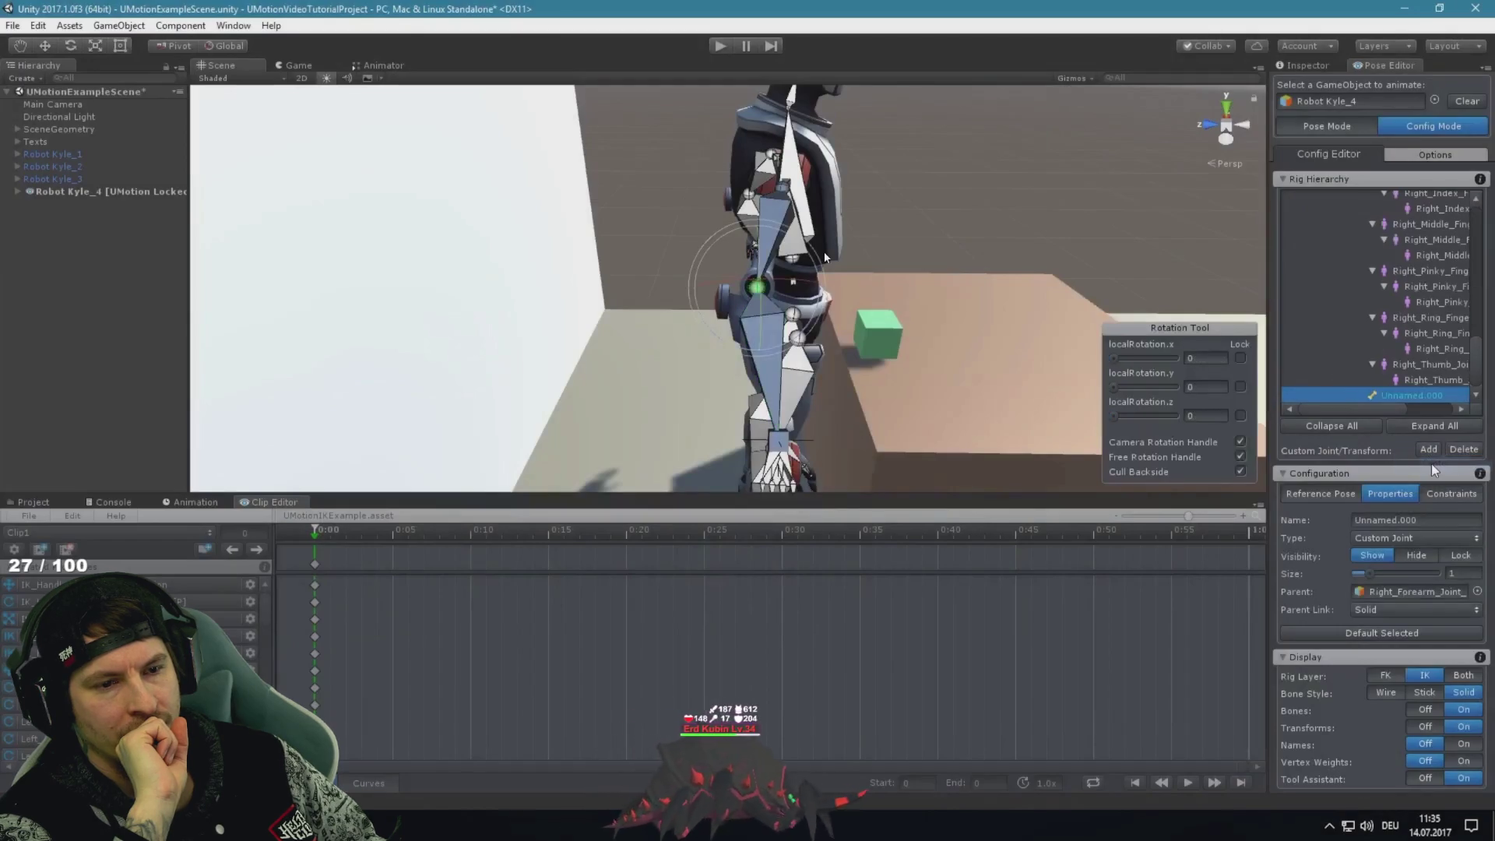
click(1323, 494)
click(1387, 536)
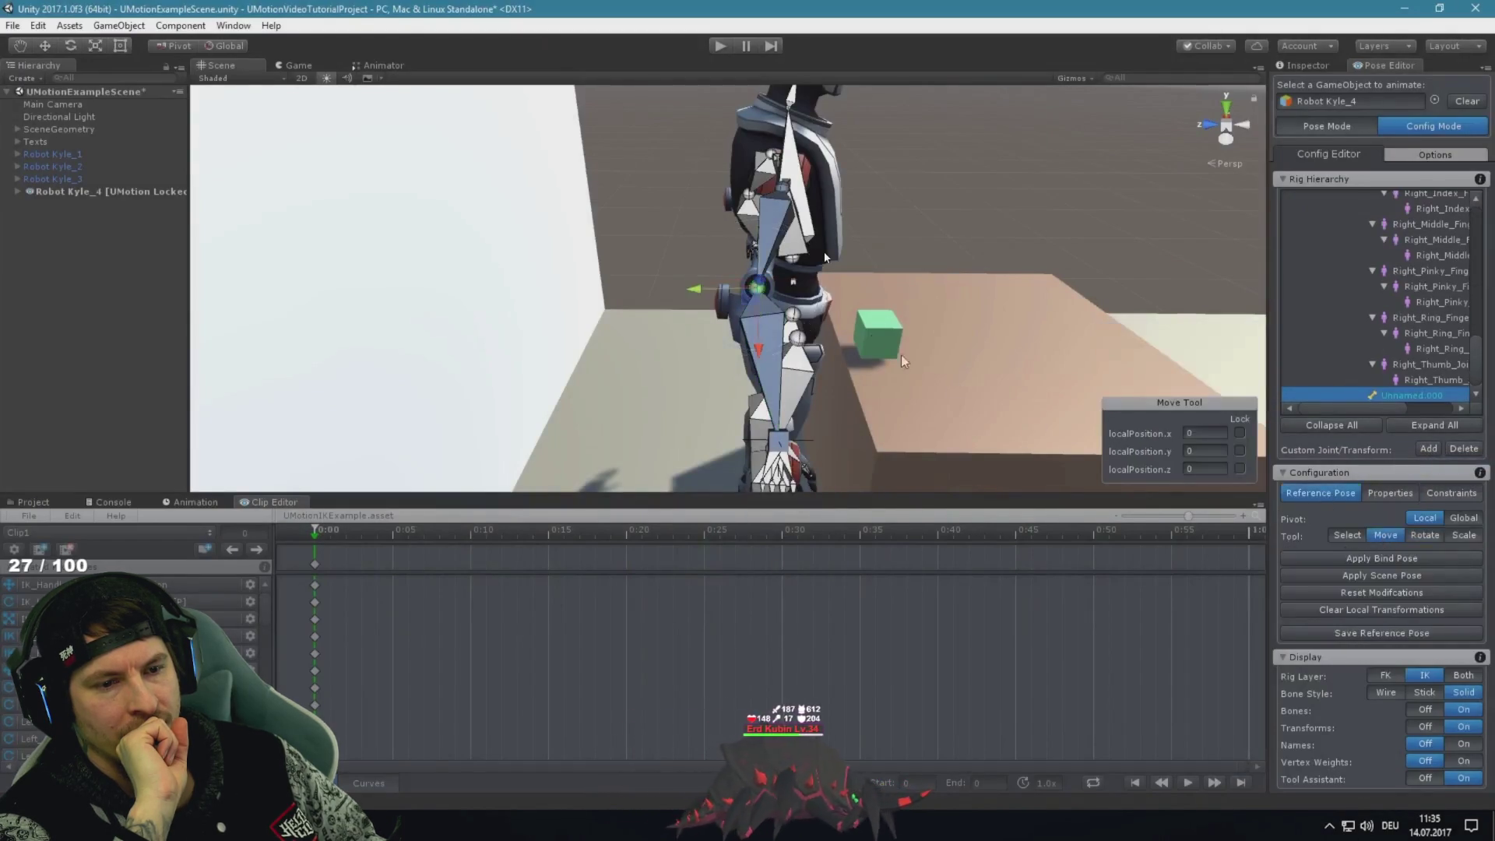
drag(674, 293, 617, 292)
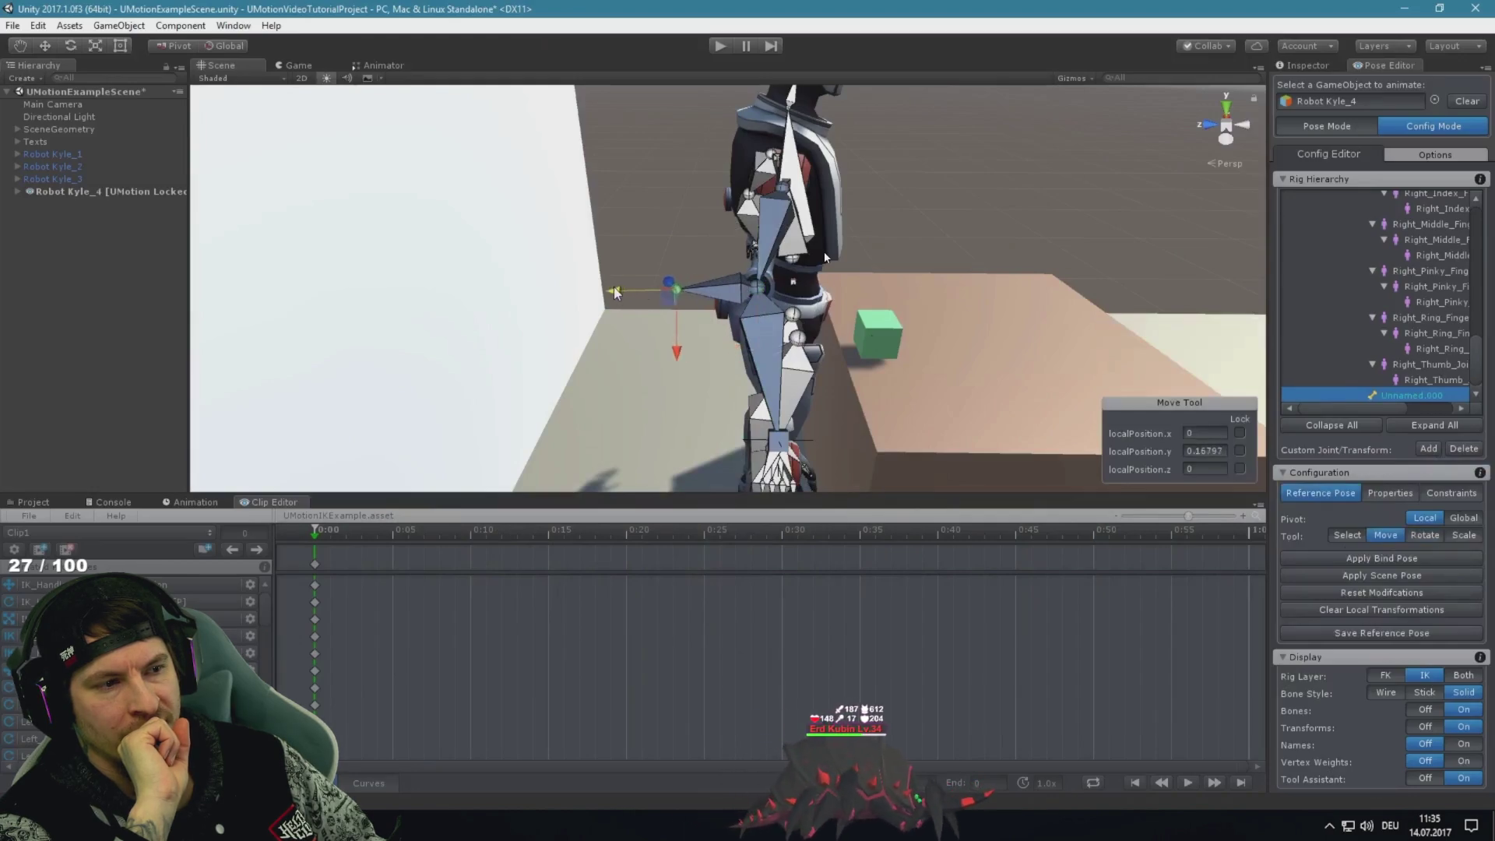
Name the joint IK_Pole_Right_Elbow as a custom transform parented to Robot Kyle_4
click(1390, 494)
click(1457, 521)
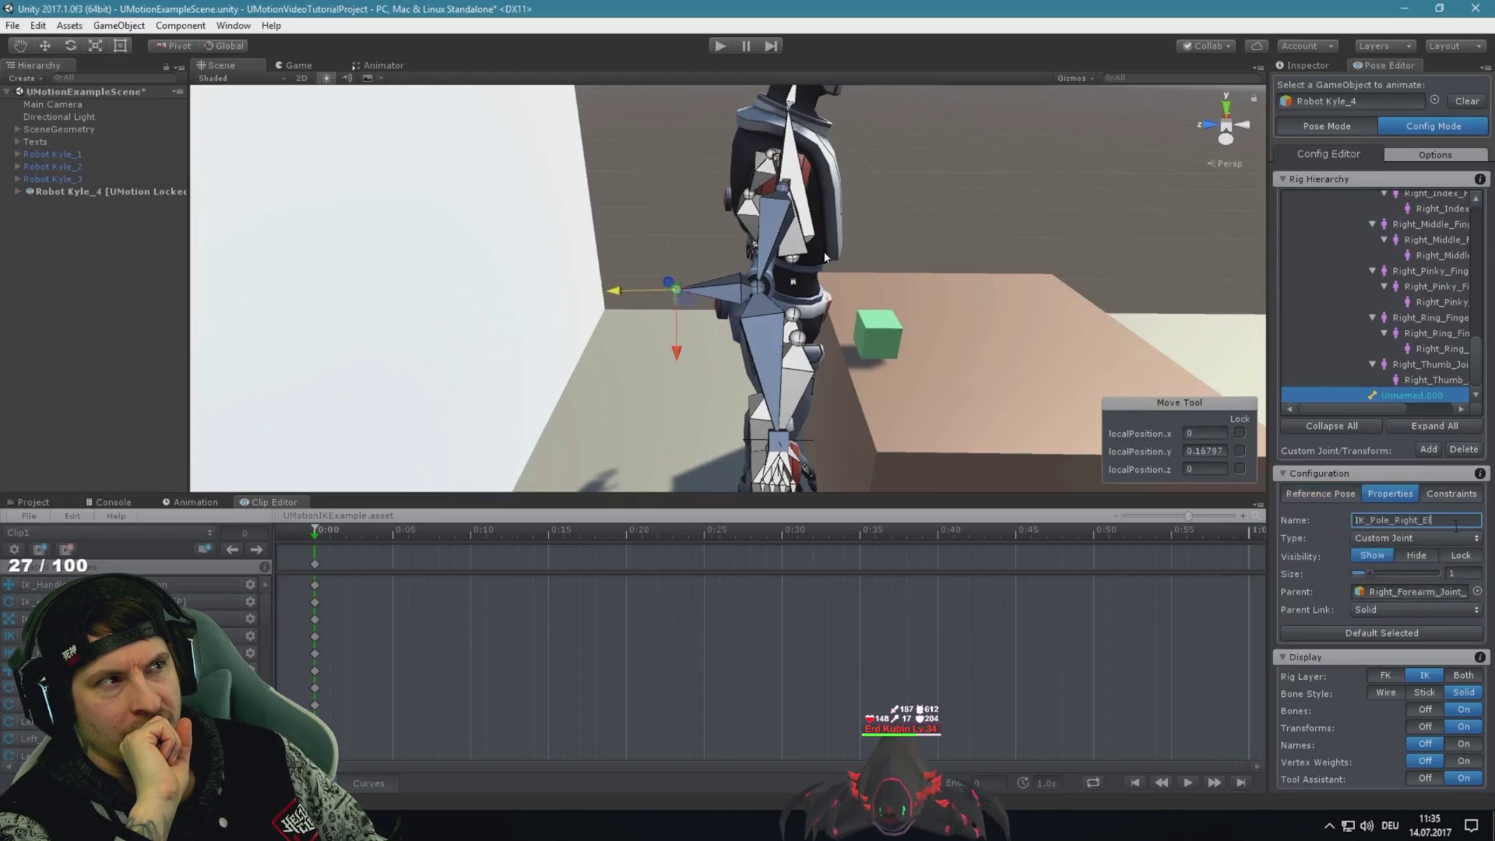
text(bow)
key(Return)
click(1414, 538)
click(1430, 578)
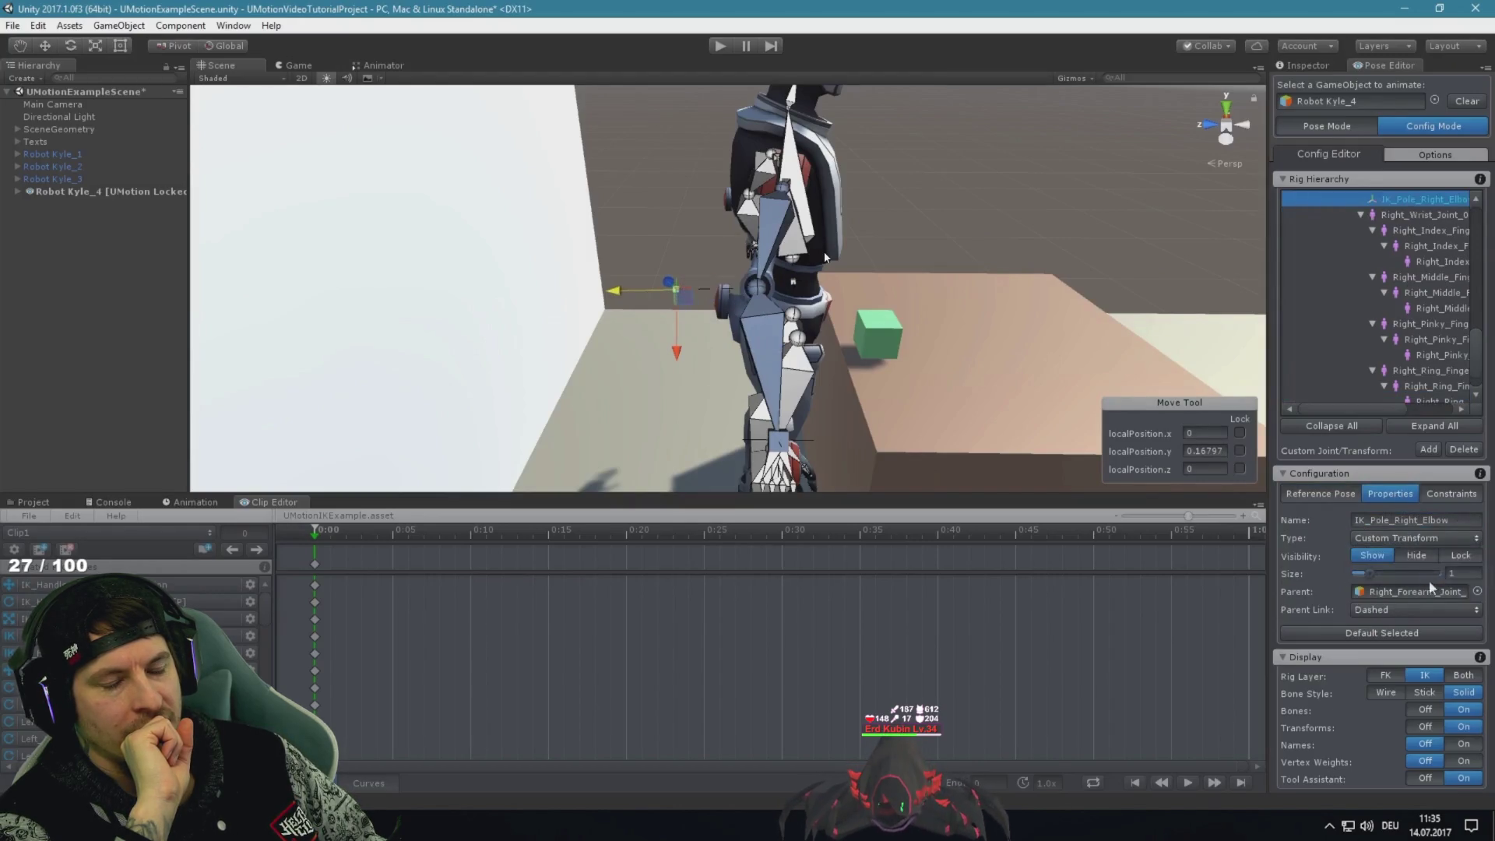
click(1477, 592)
scroll(788, 389, down, 10)
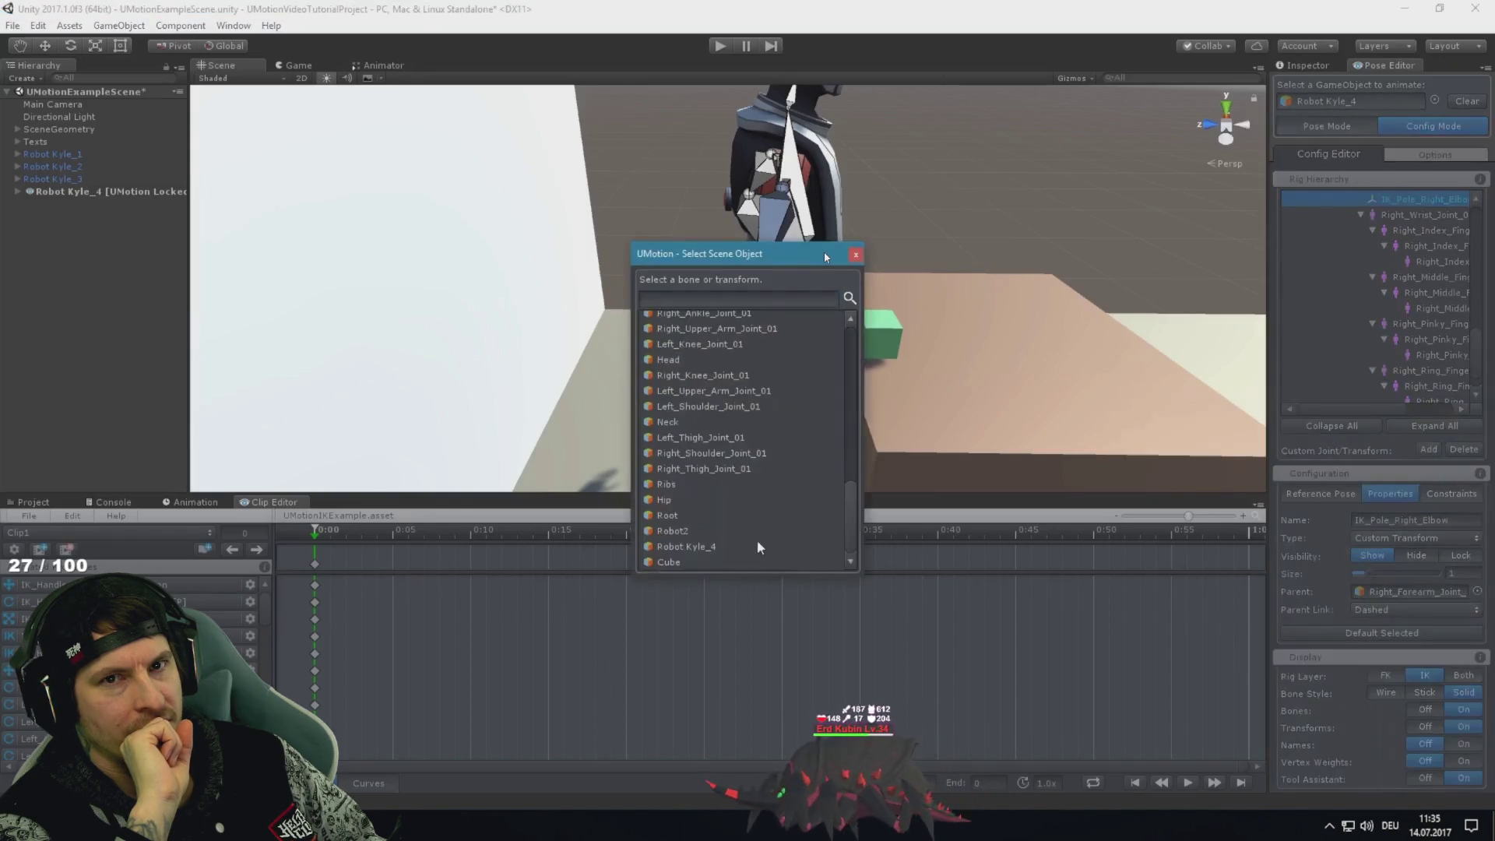
double_click(718, 551)
Set IK_Pole_Right_Elbow as IK_Handle_Right_Hand's pole target, enter Pose Mode, and close the browser
click(1383, 215)
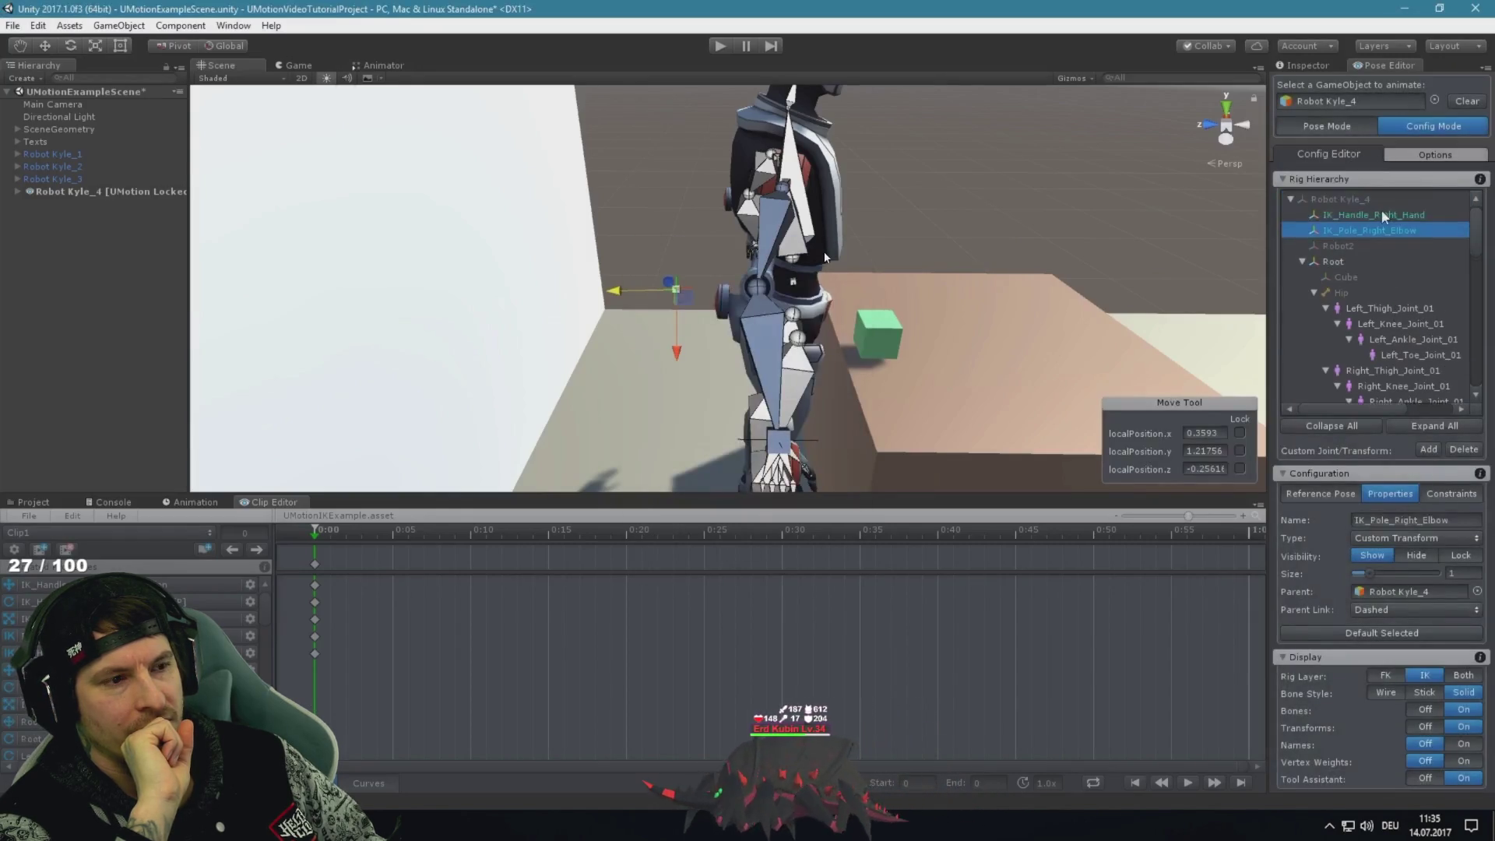
click(1455, 495)
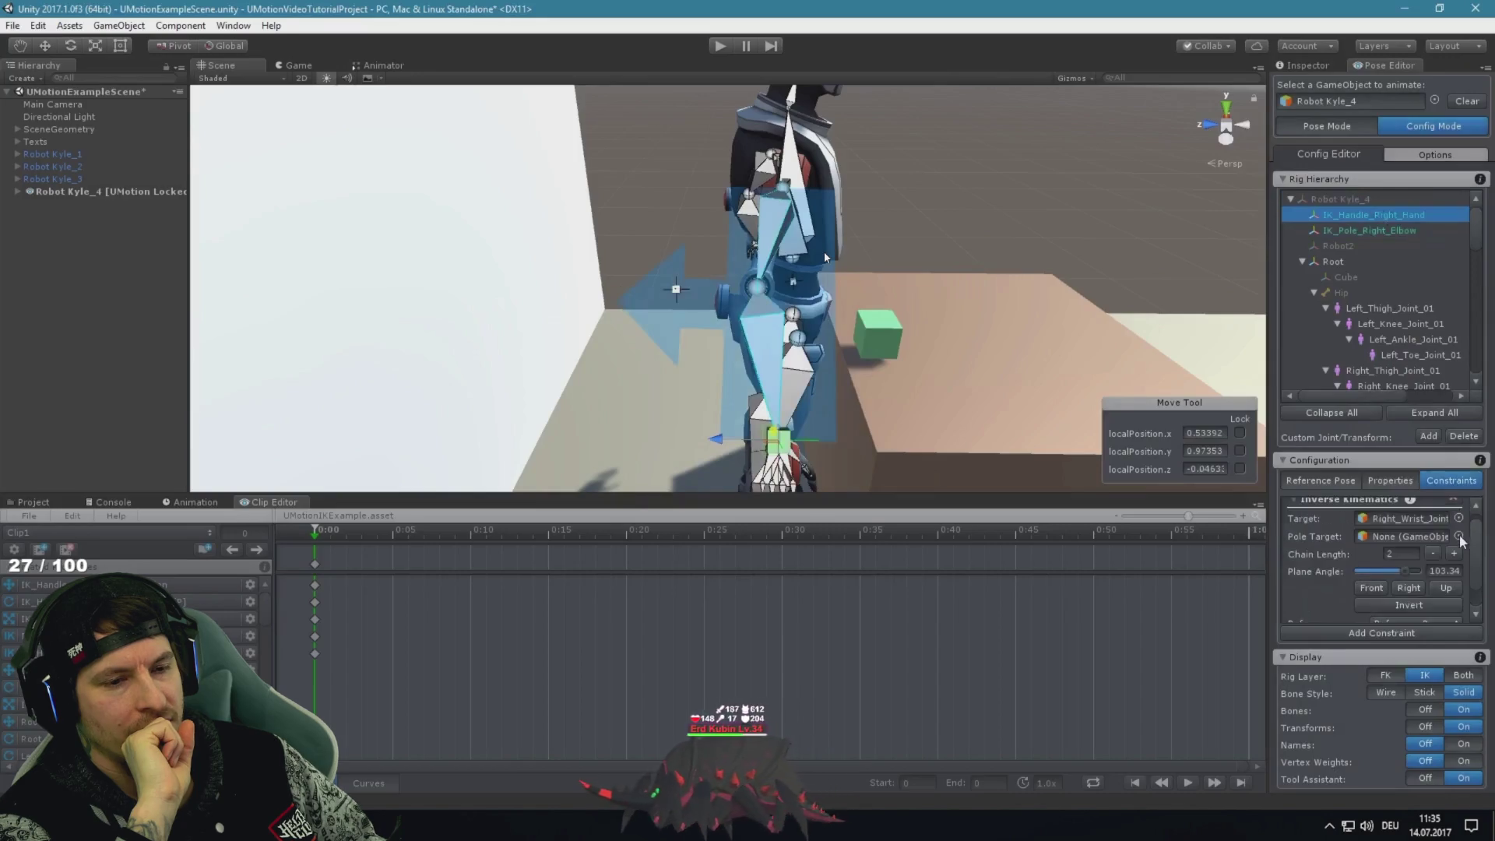
click(1460, 536)
double_click(732, 334)
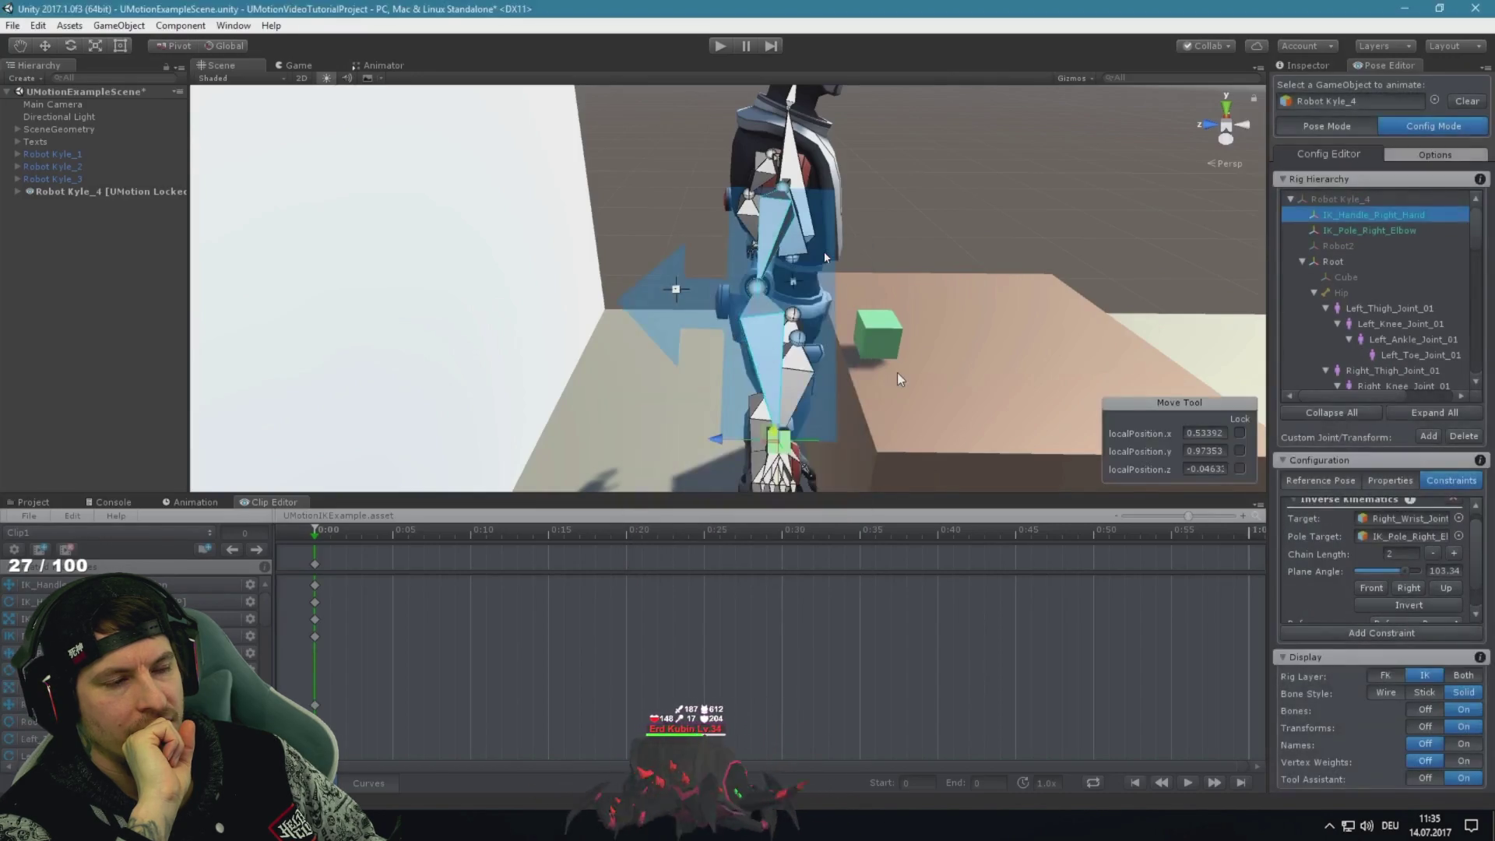
click(1156, 208)
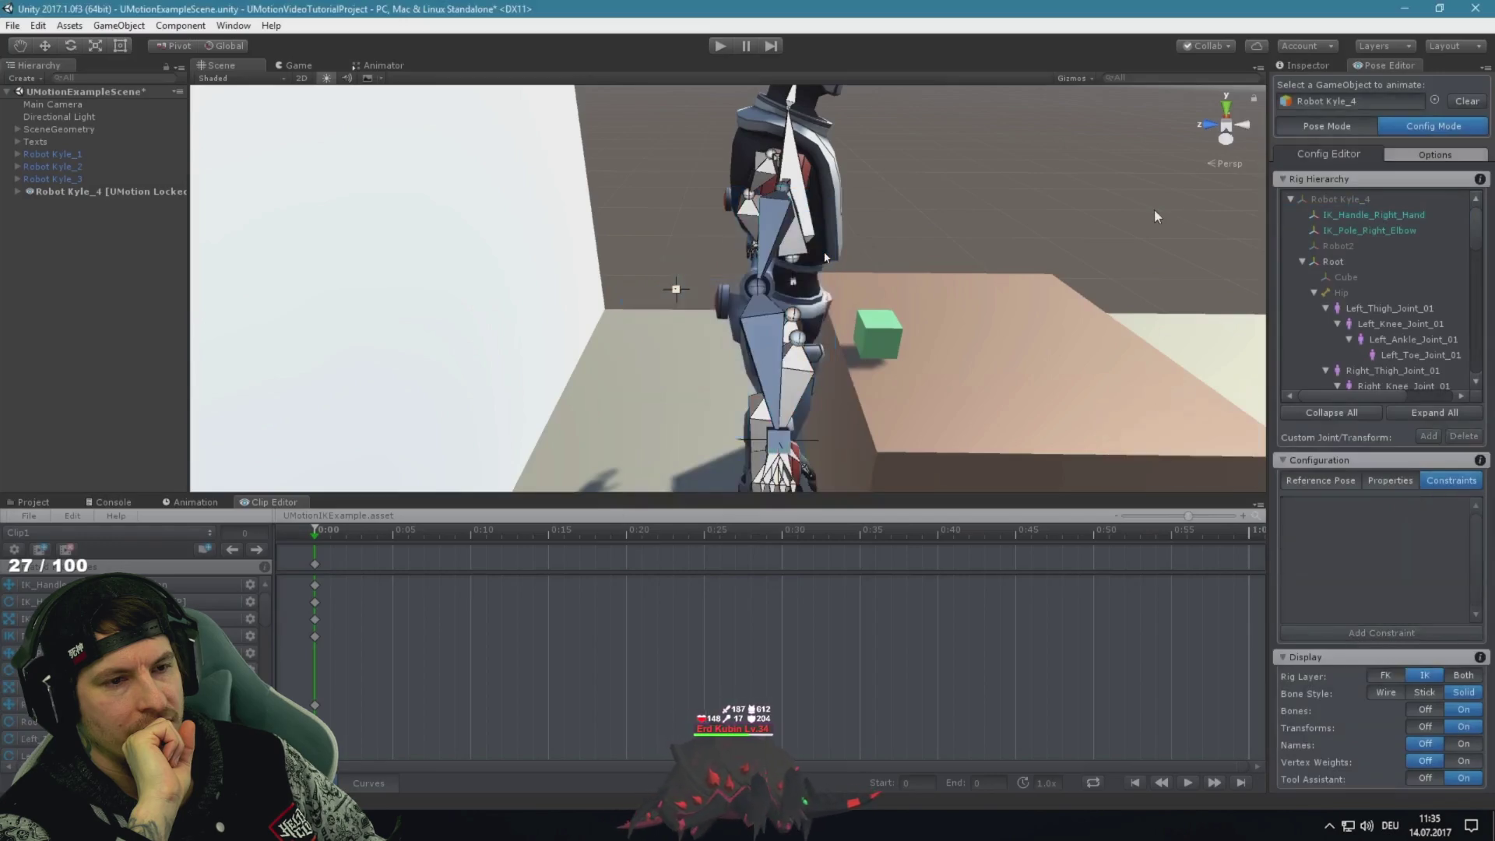
click(1333, 125)
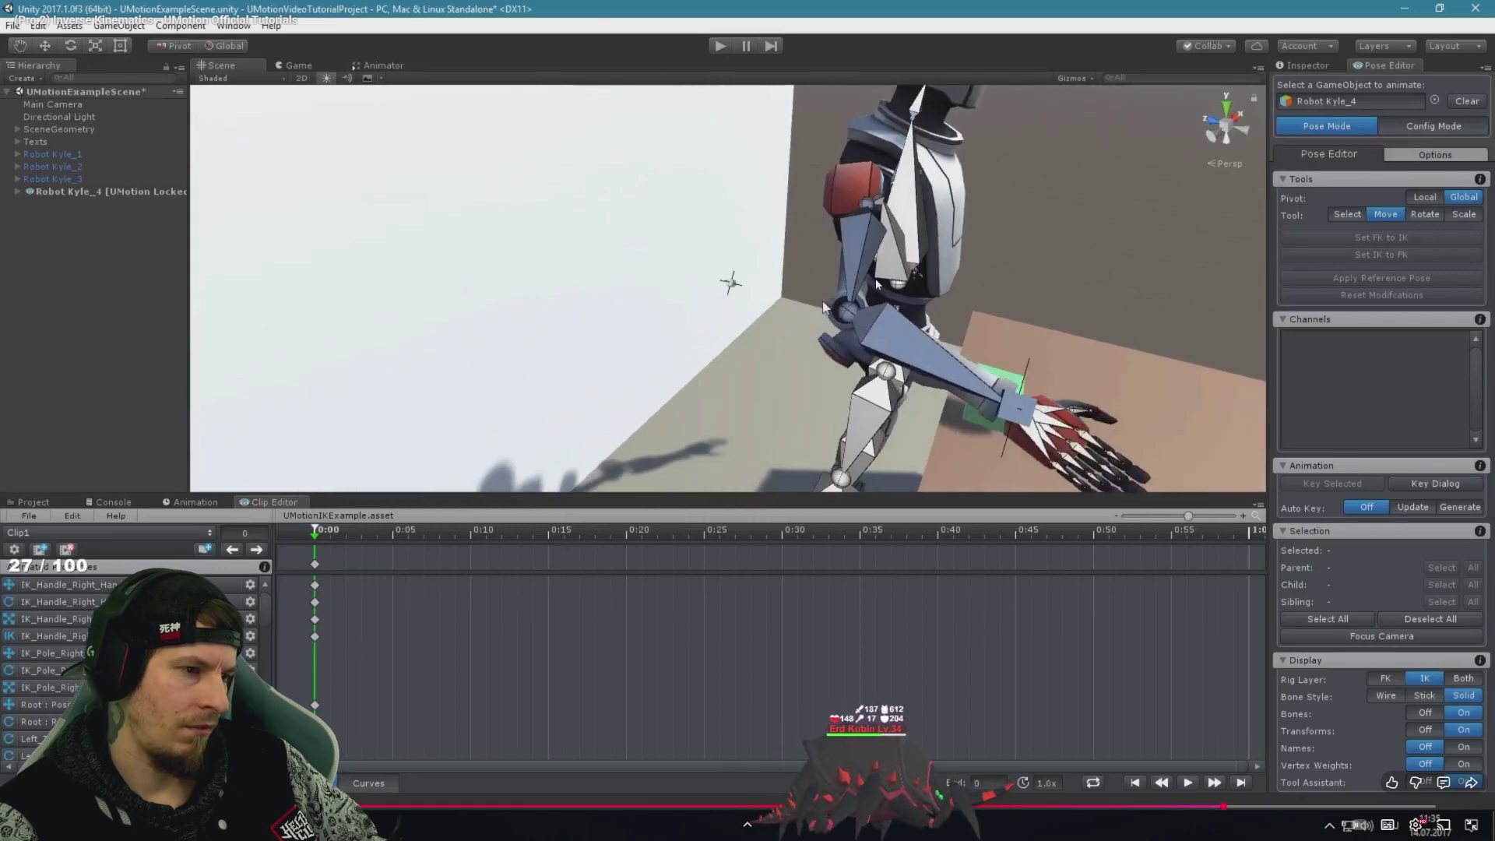
key(Escape)
click(1482, 13)
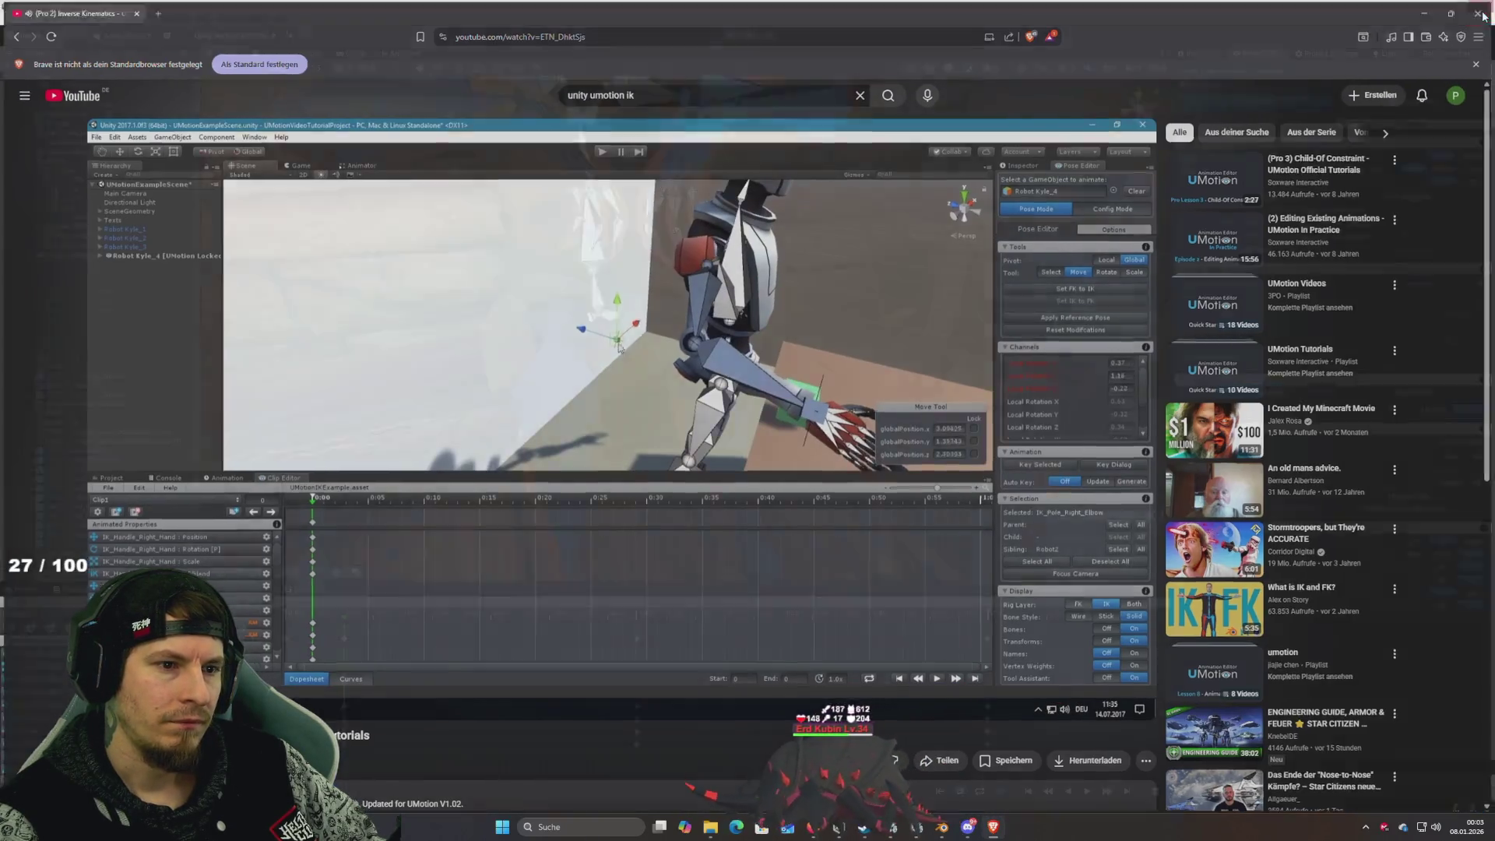
Show both FK and IK bones and undo the unkeyed left hand move
scroll(861, 274, up, 5)
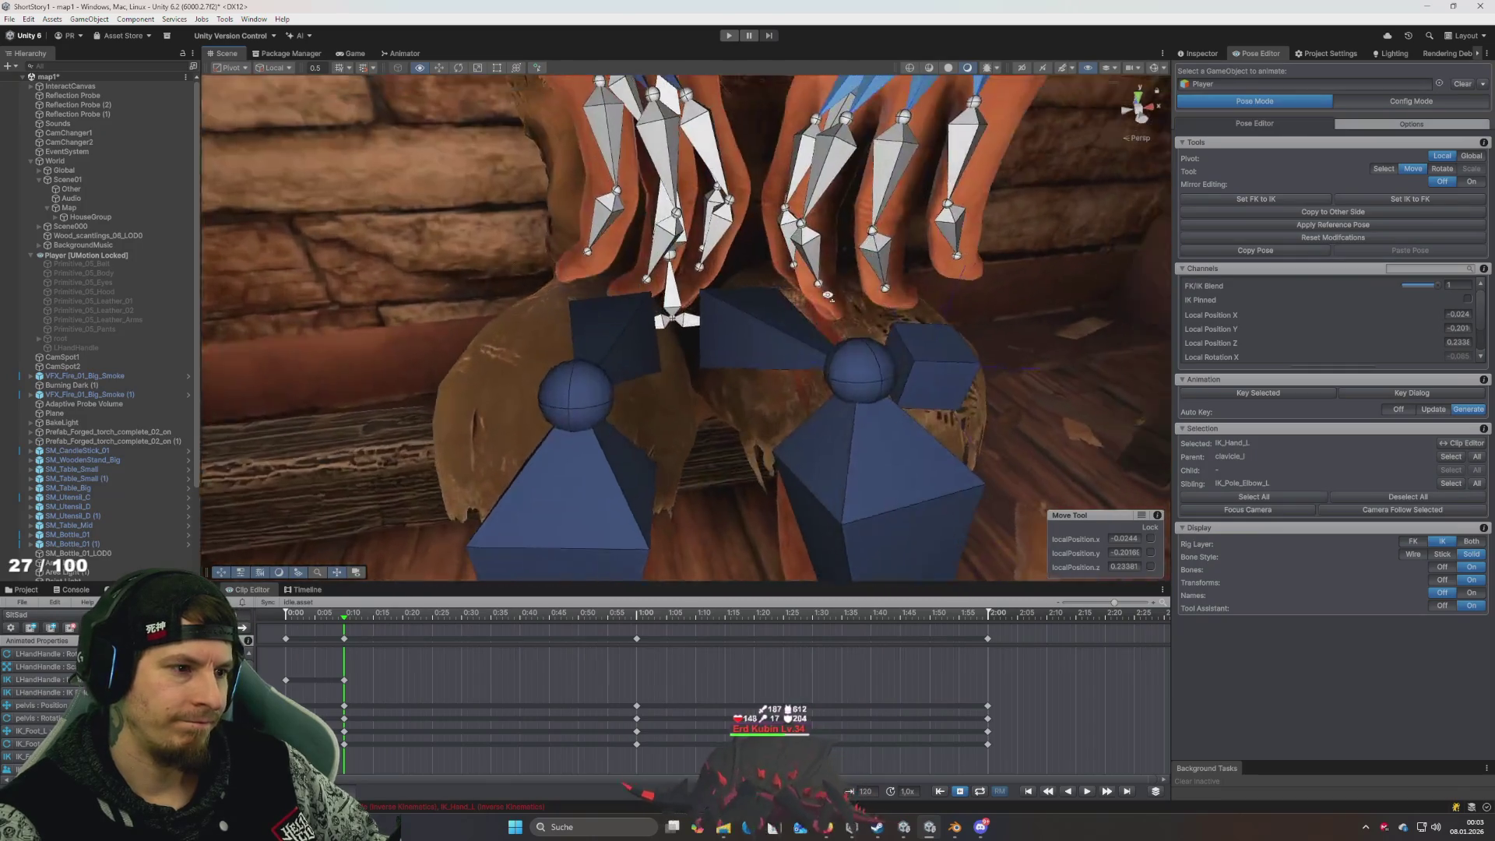
drag(863, 271, 868, 265)
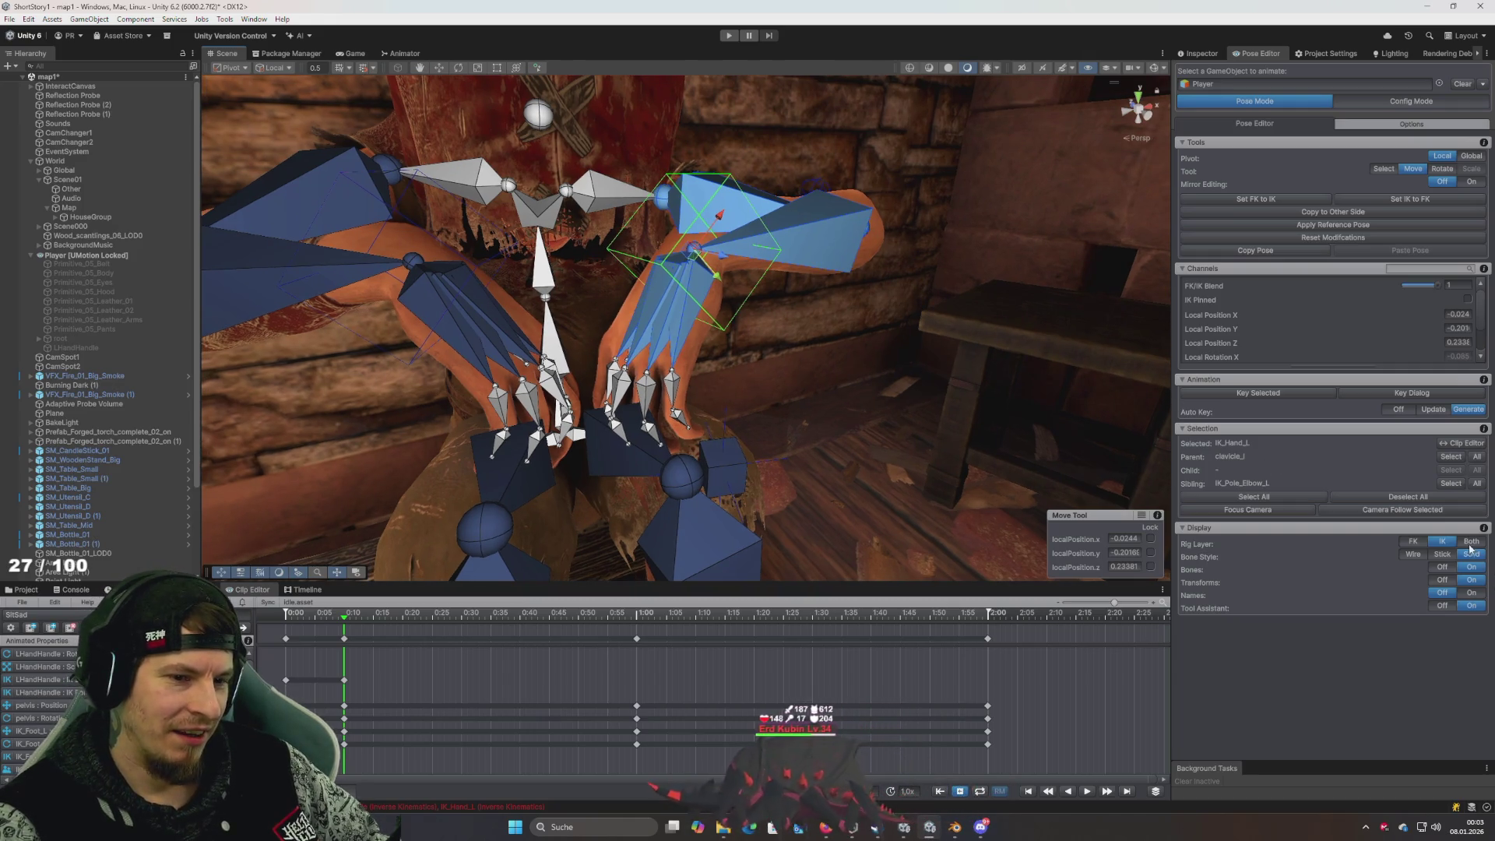
click(1471, 543)
scroll(764, 353, down, 5)
scroll(764, 335, up, 6)
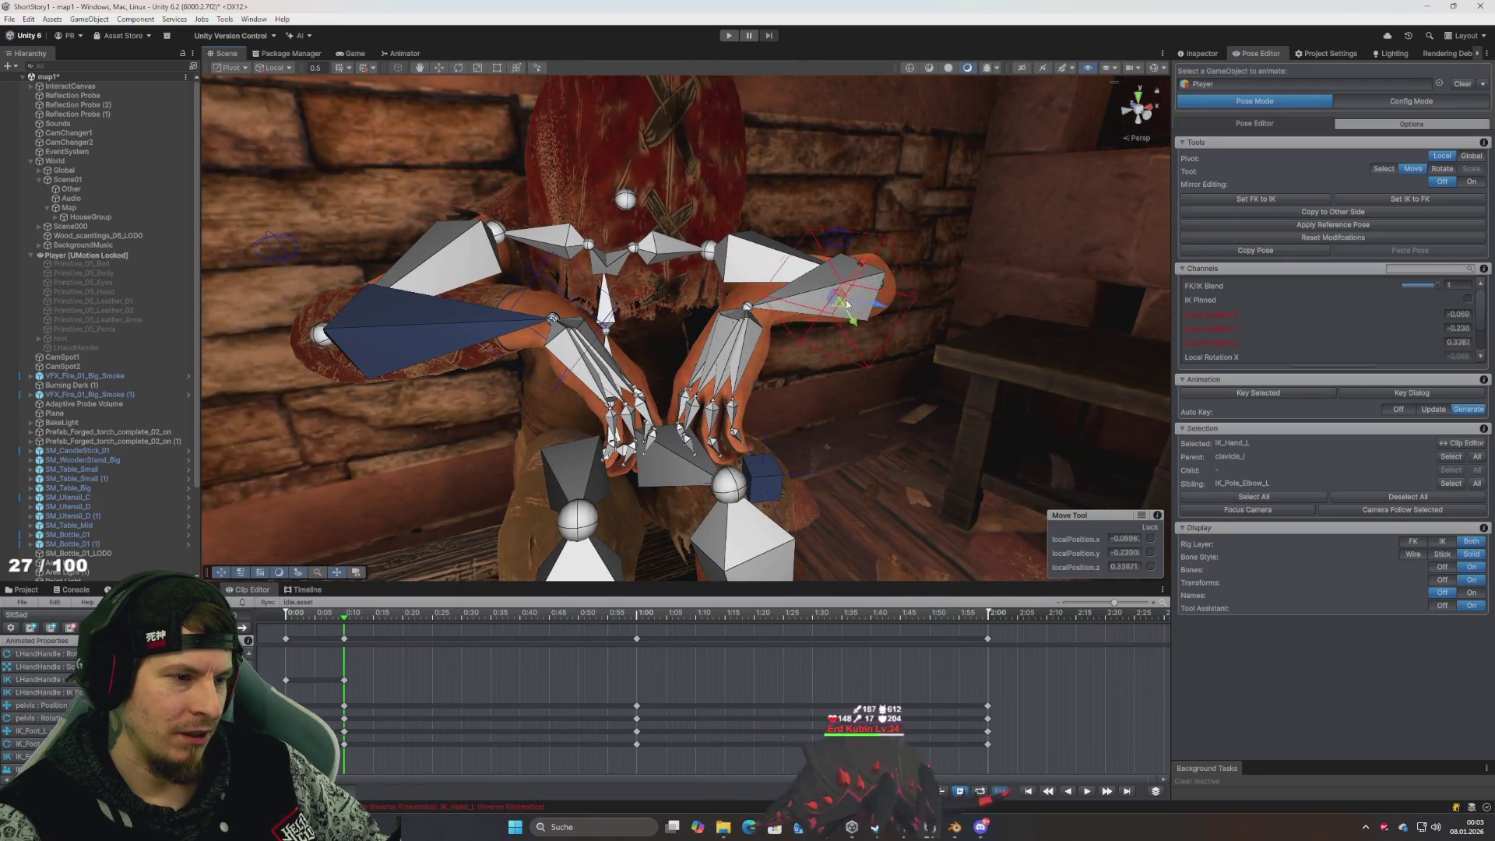
key(ctrl+z)
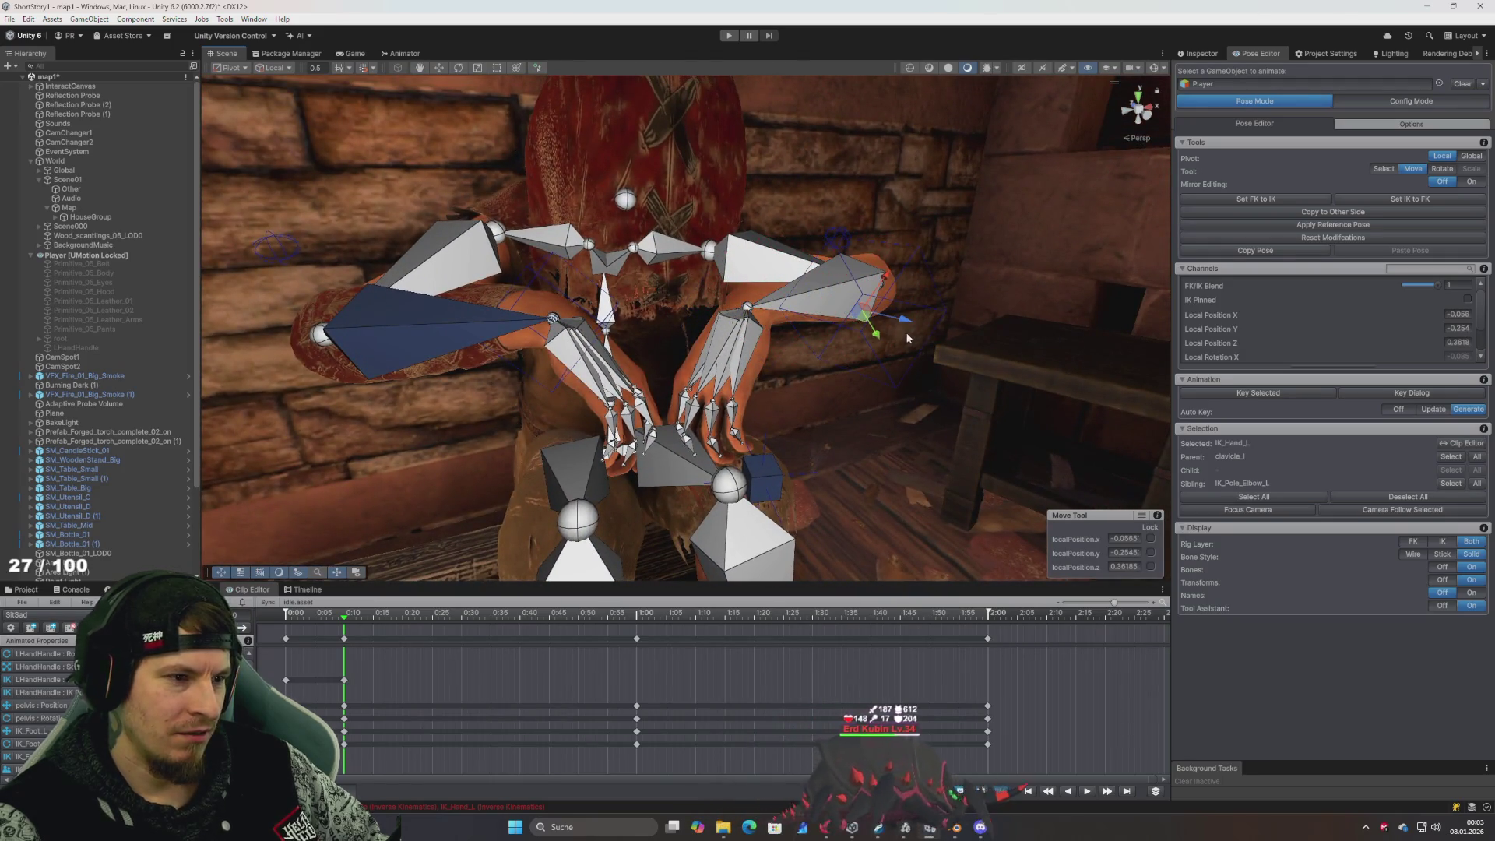
Look through the animation clip's edit and help options, then close them
scroll(925, 383, down, 5)
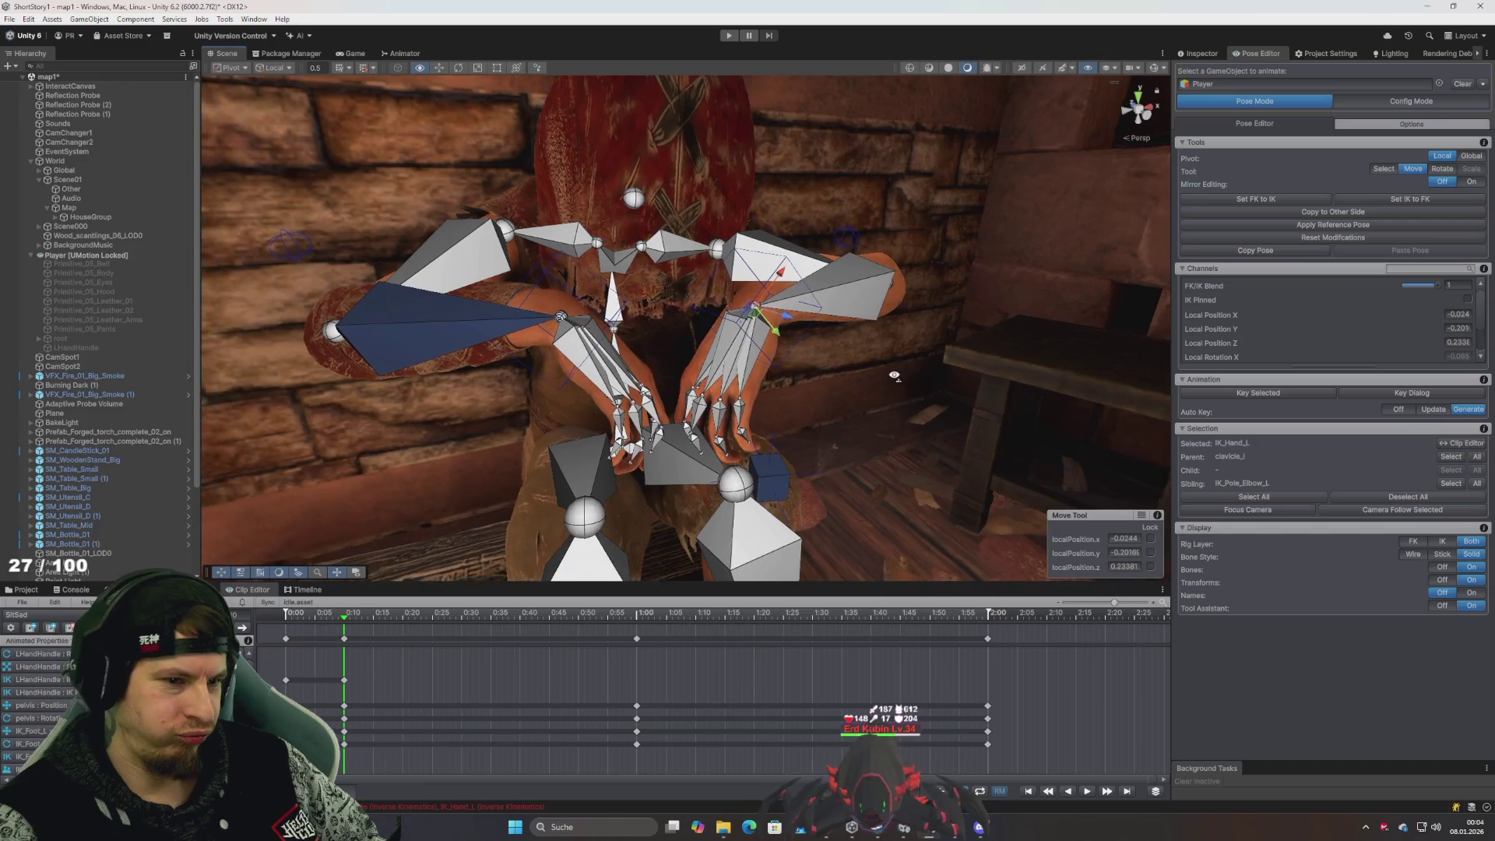
scroll(904, 378, up, 4)
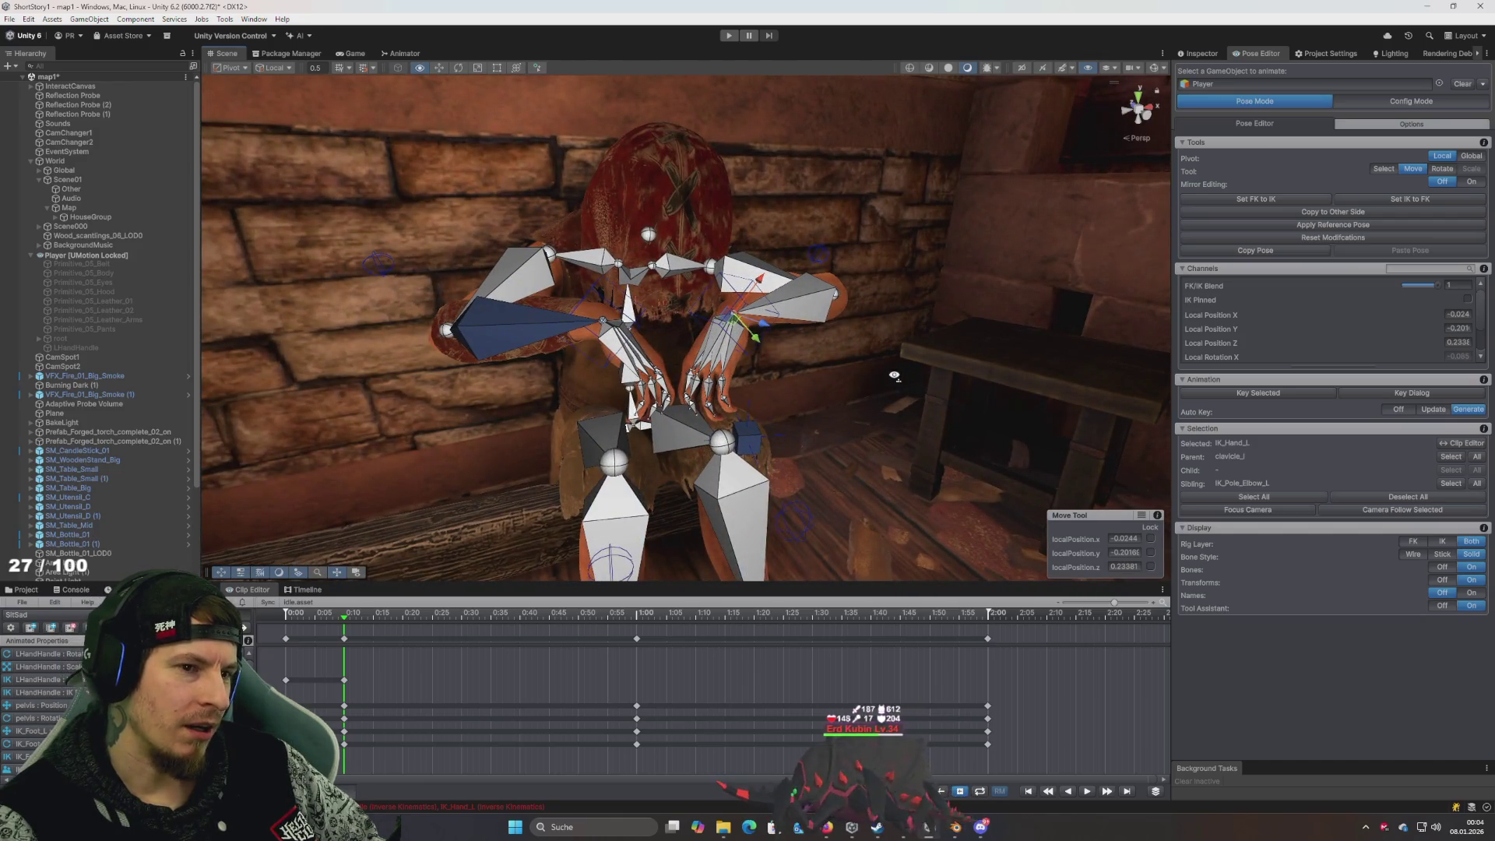
mouse_move(894, 376)
mouse_down()
mouse_move(818, 374)
mouse_move(857, 374)
mouse_up()
scroll(854, 373, down, 3)
scroll(854, 373, down, 3)
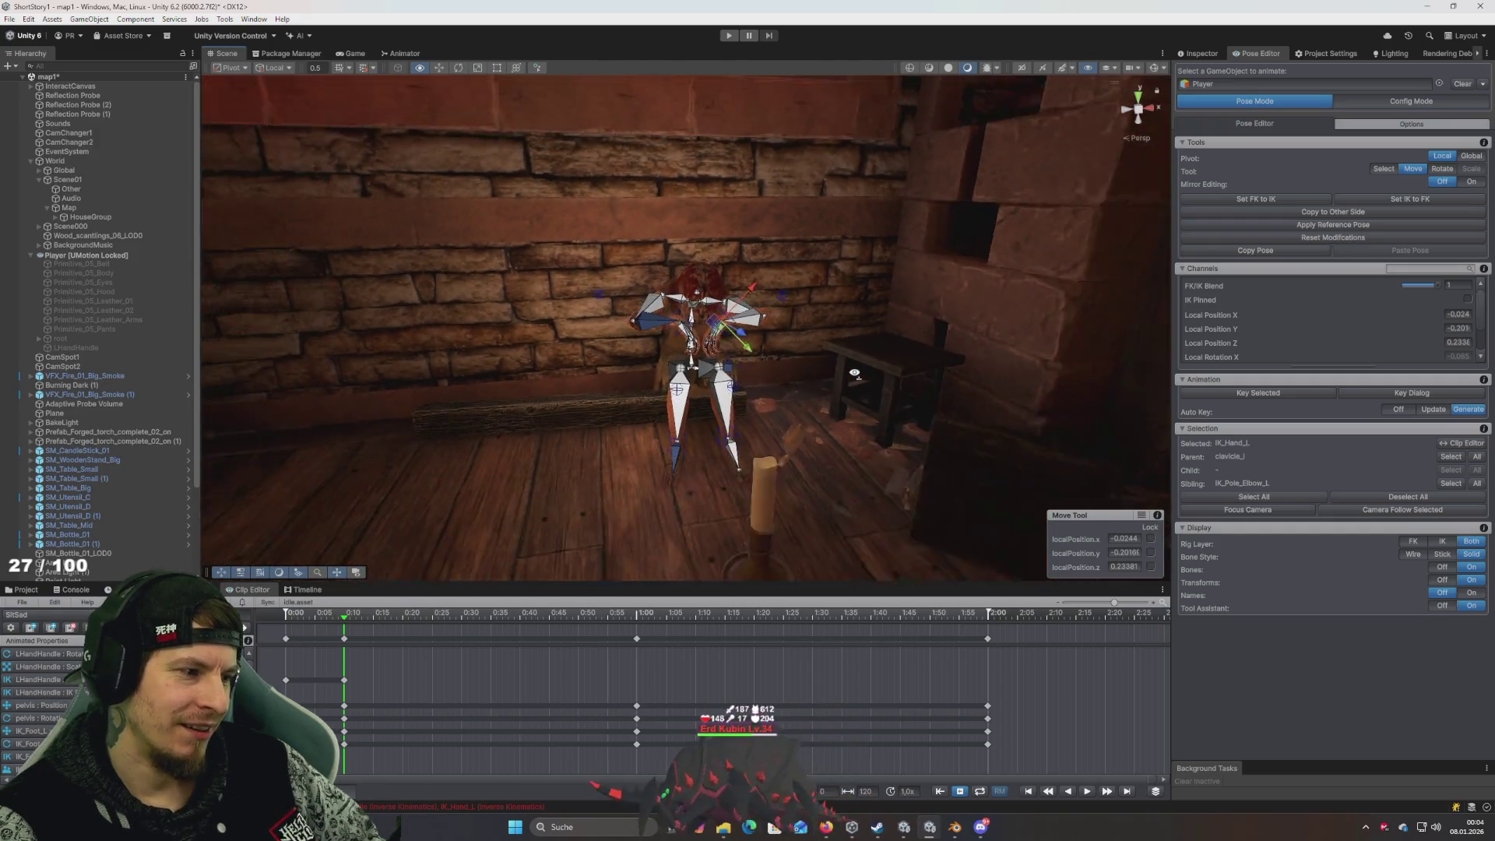
scroll(854, 373, up, 5)
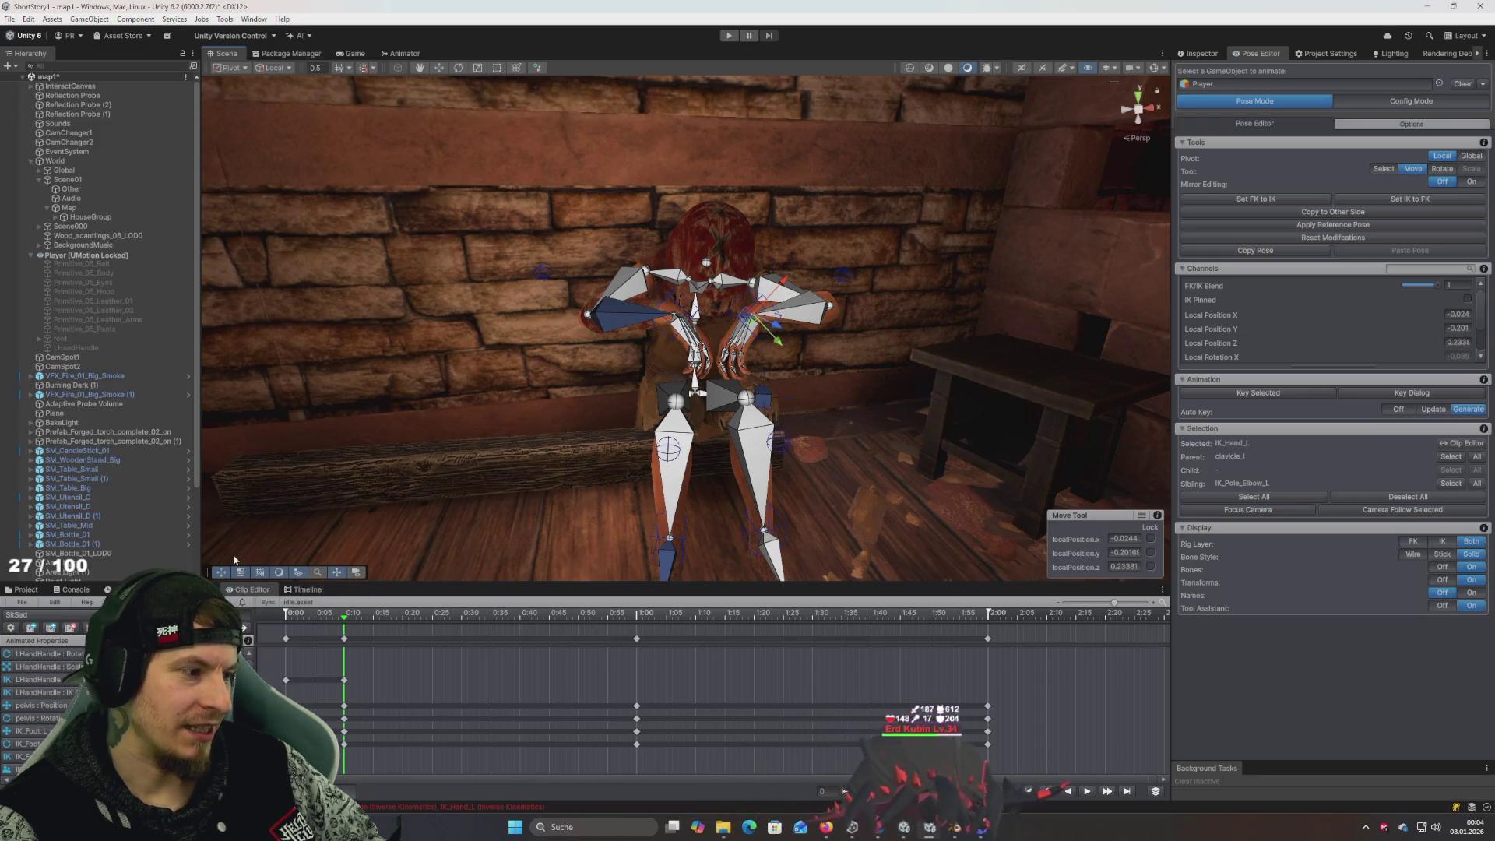
click(68, 605)
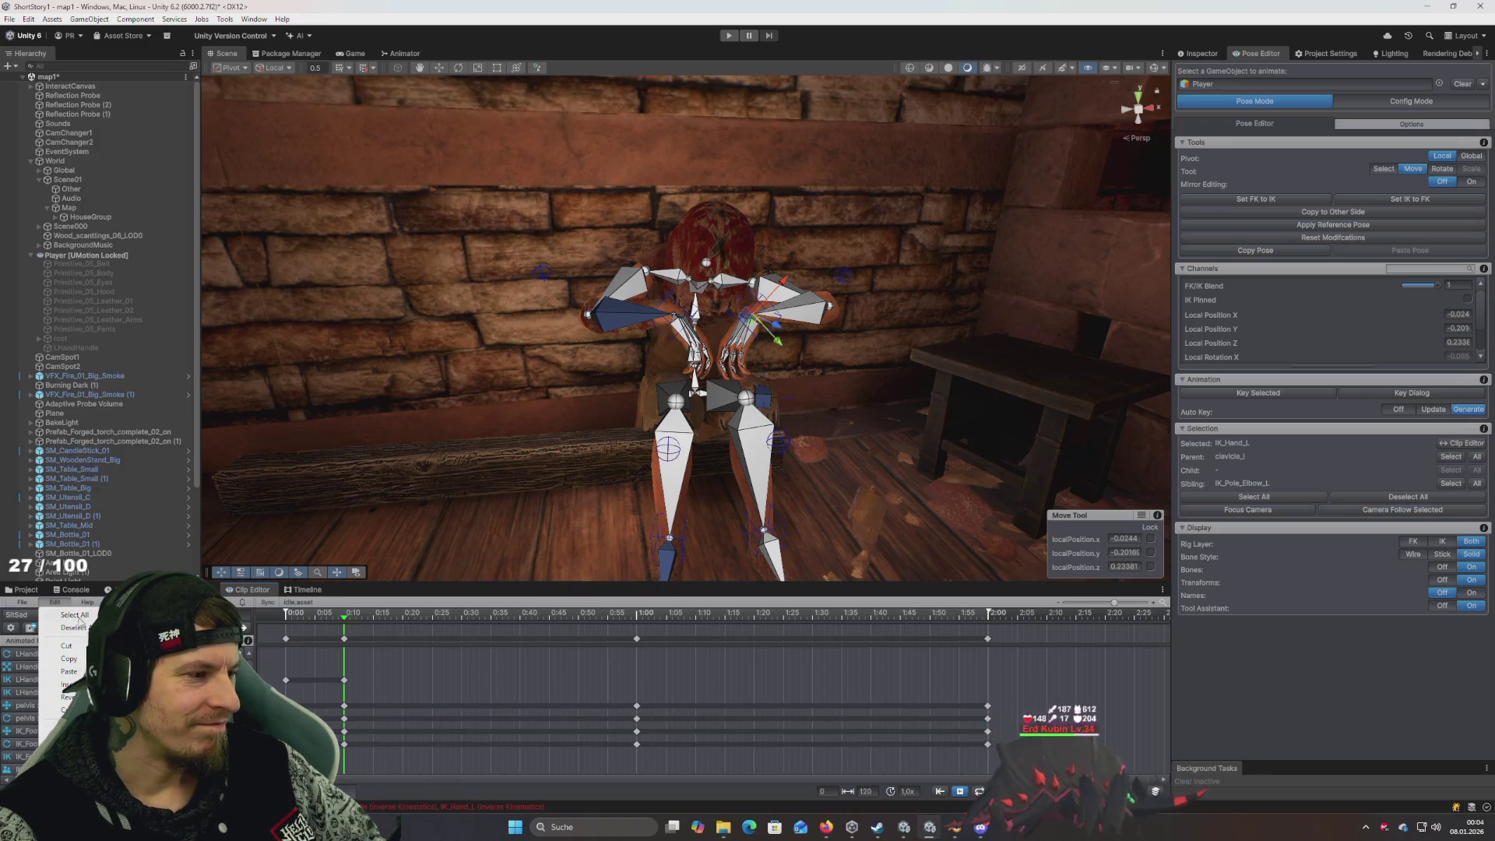
click(87, 603)
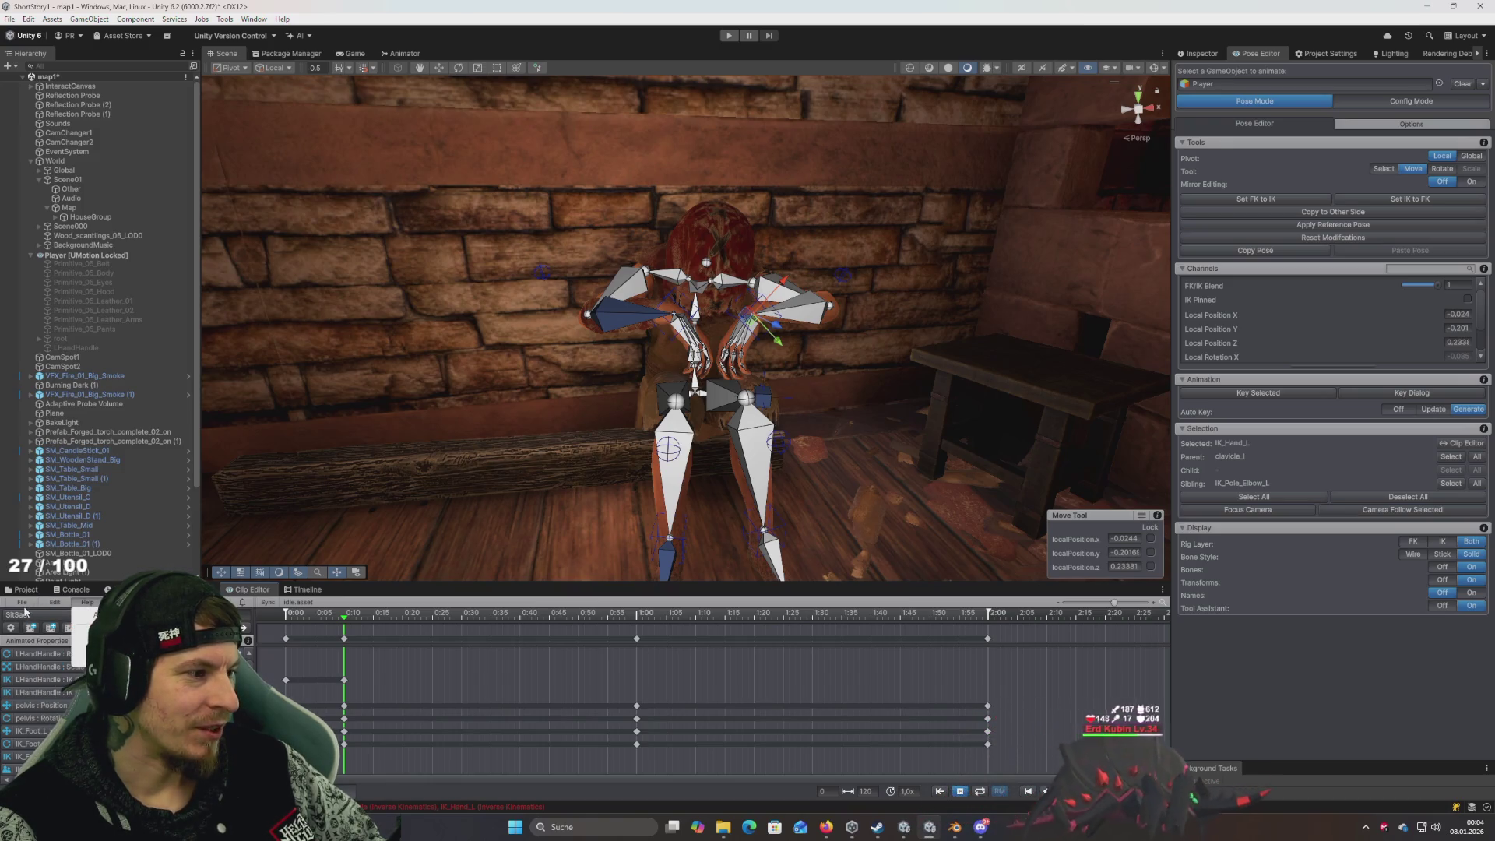
click(44, 625)
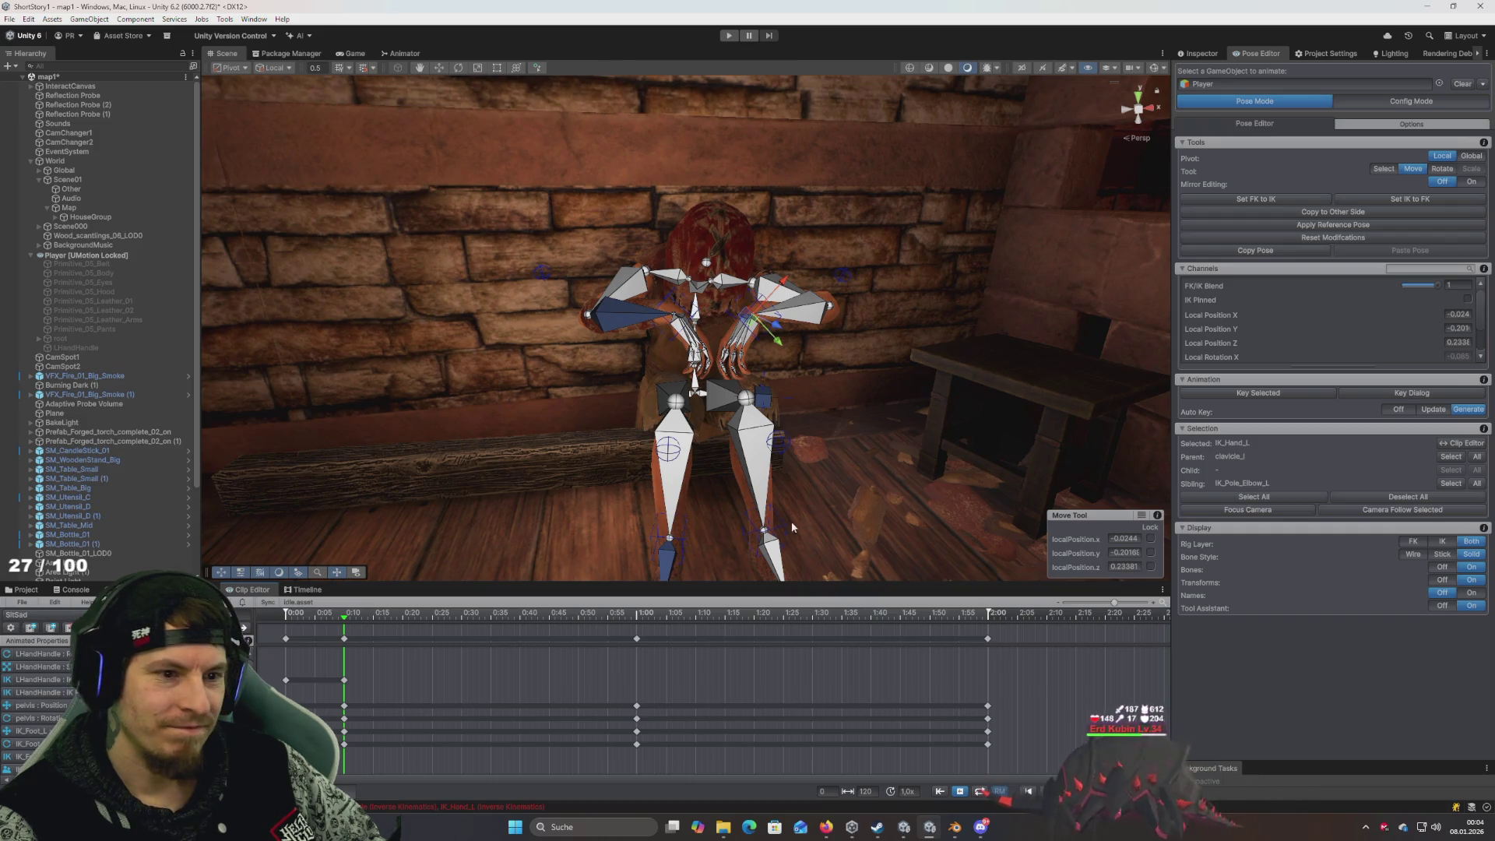
Try leaning spine_02 back, undo it, and switch UMotion to Config Mode
drag(857, 465, 880, 466)
scroll(728, 335, up, 8)
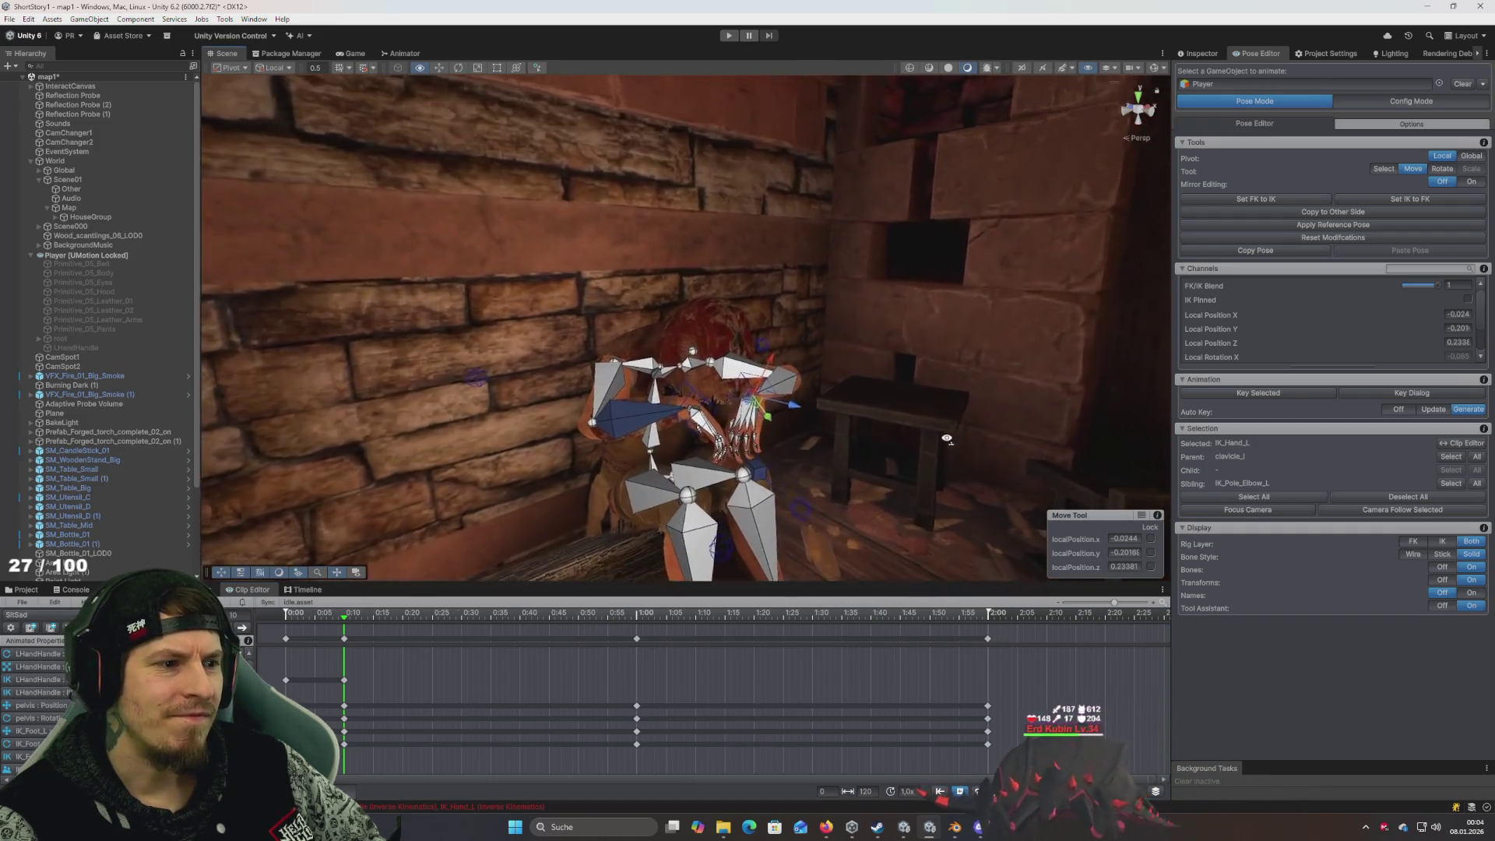
click(722, 338)
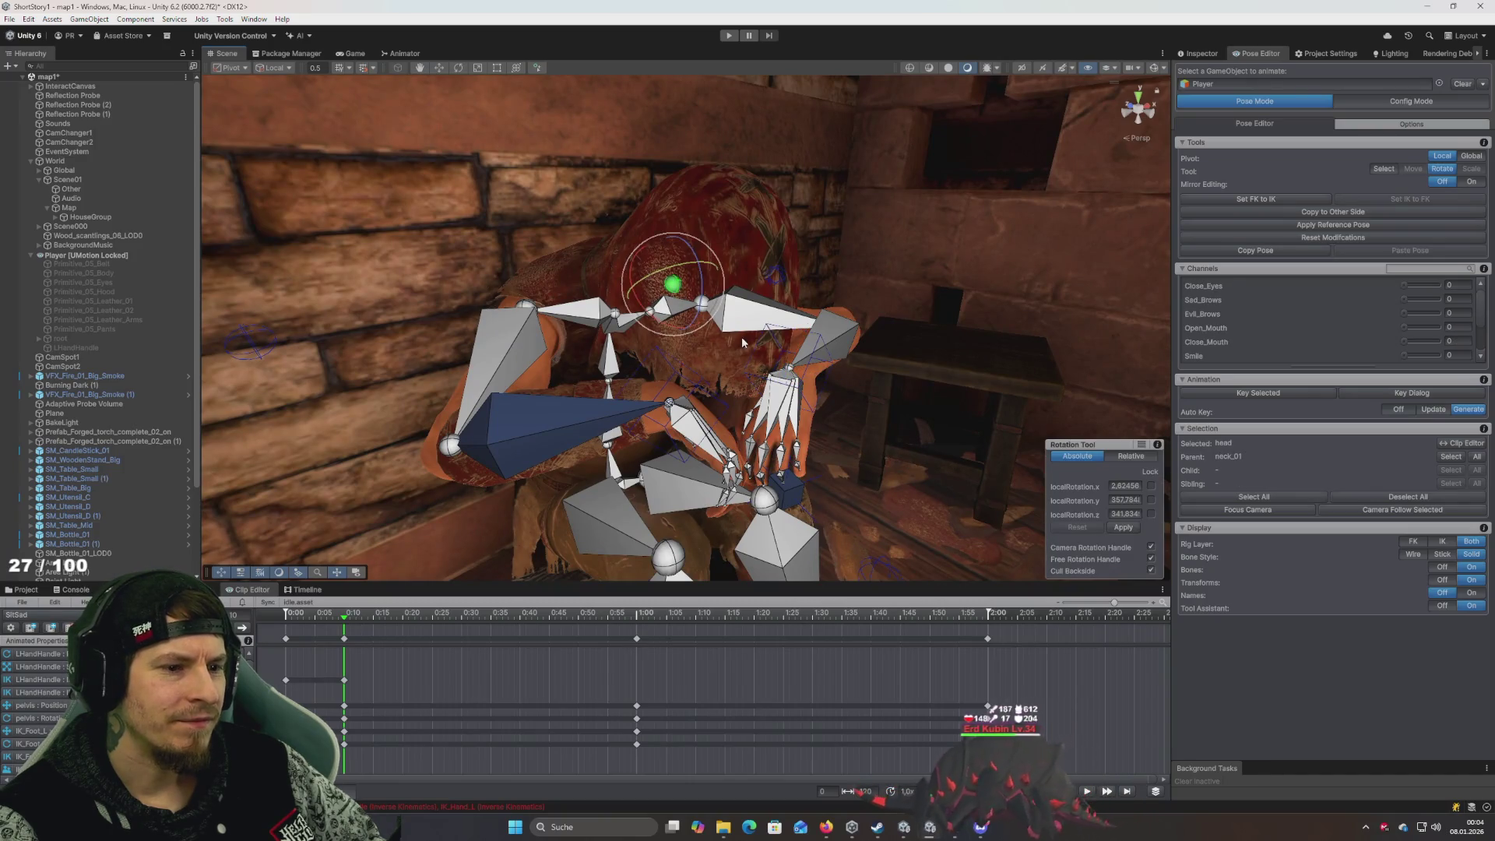
click(612, 363)
mouse_move(612, 363)
mouse_down()
mouse_move(565, 333)
mouse_move(638, 392)
mouse_move(670, 397)
mouse_up()
key(ctrl+z)
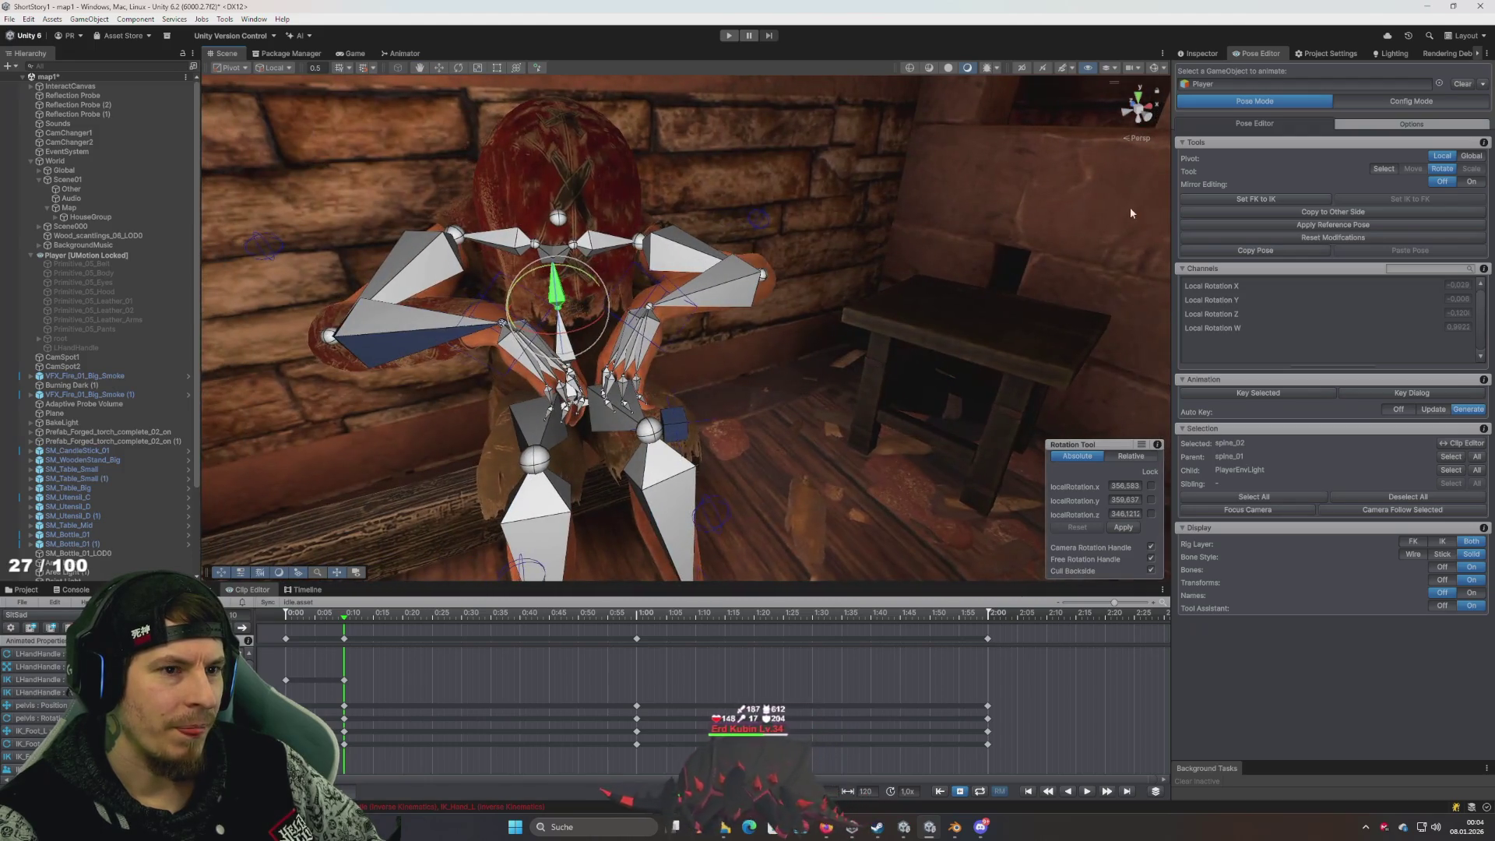
click(1411, 101)
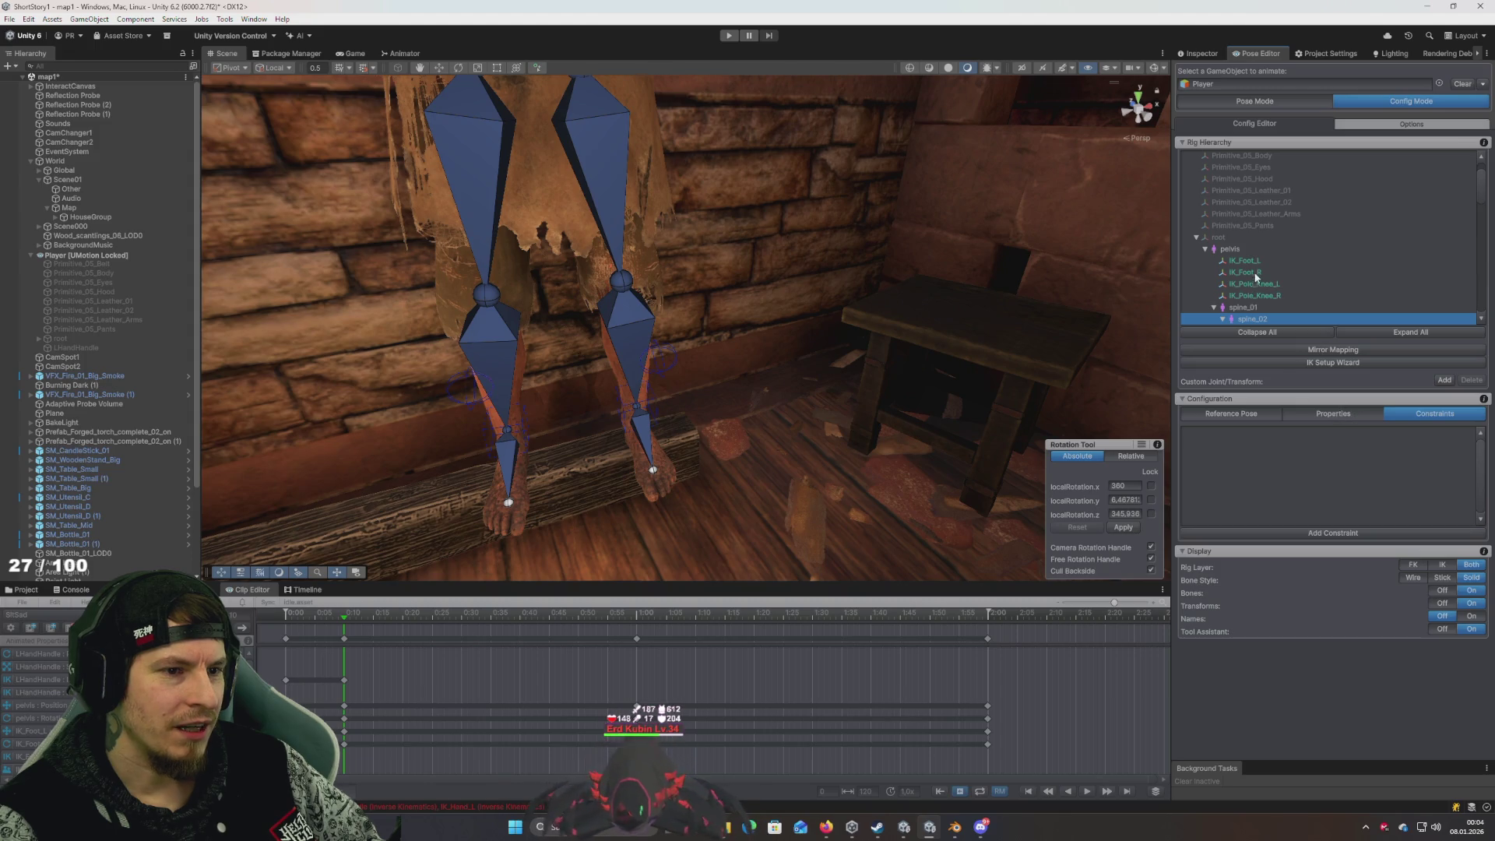
Select IK_Hand_L, view its Properties showing parent clavicle_l, and open the parent picker
scroll(1281, 292, down, 4)
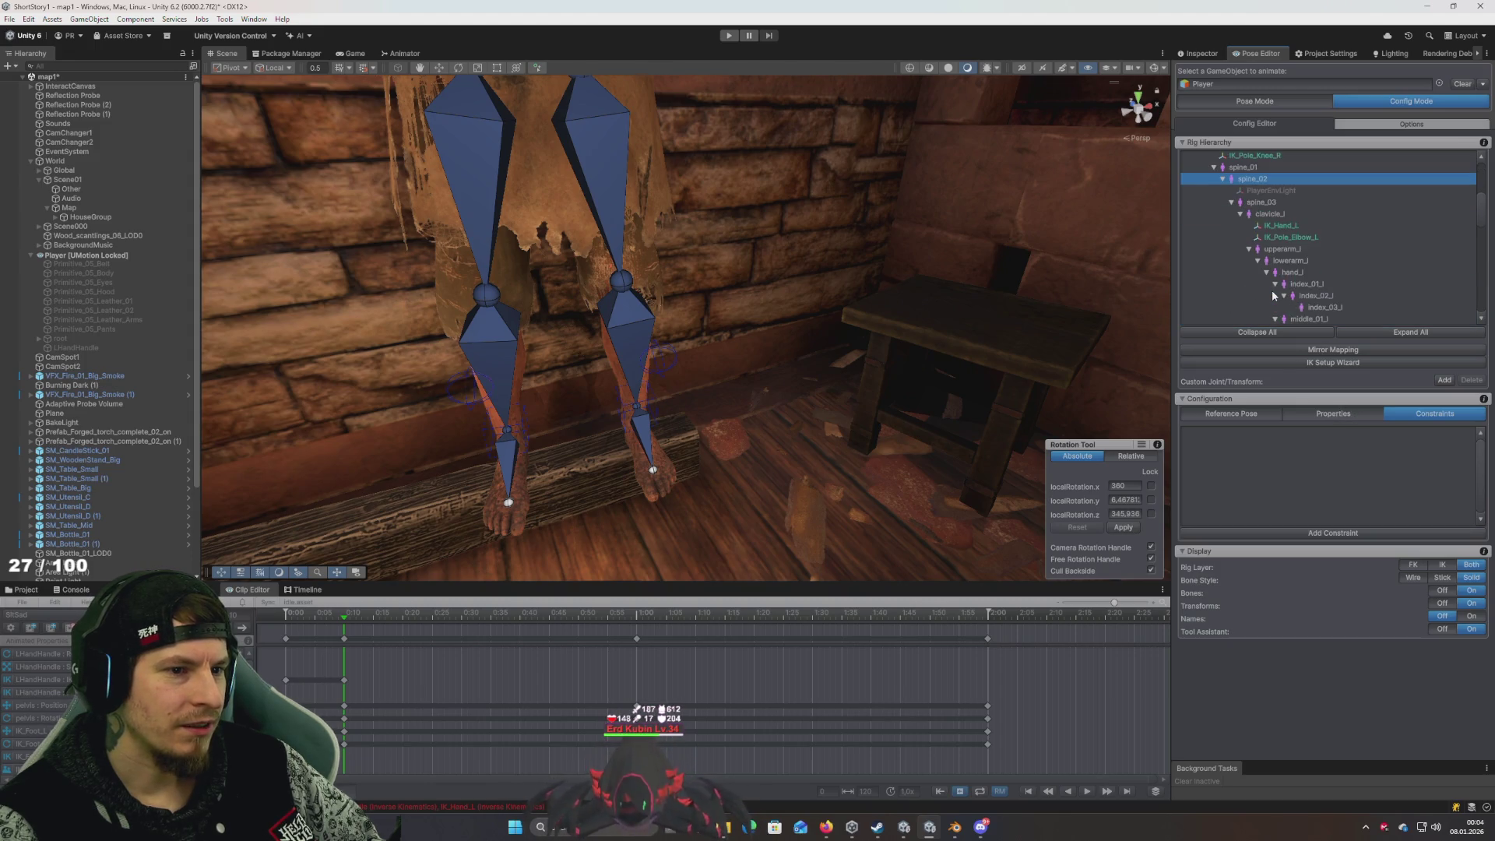
click(1285, 226)
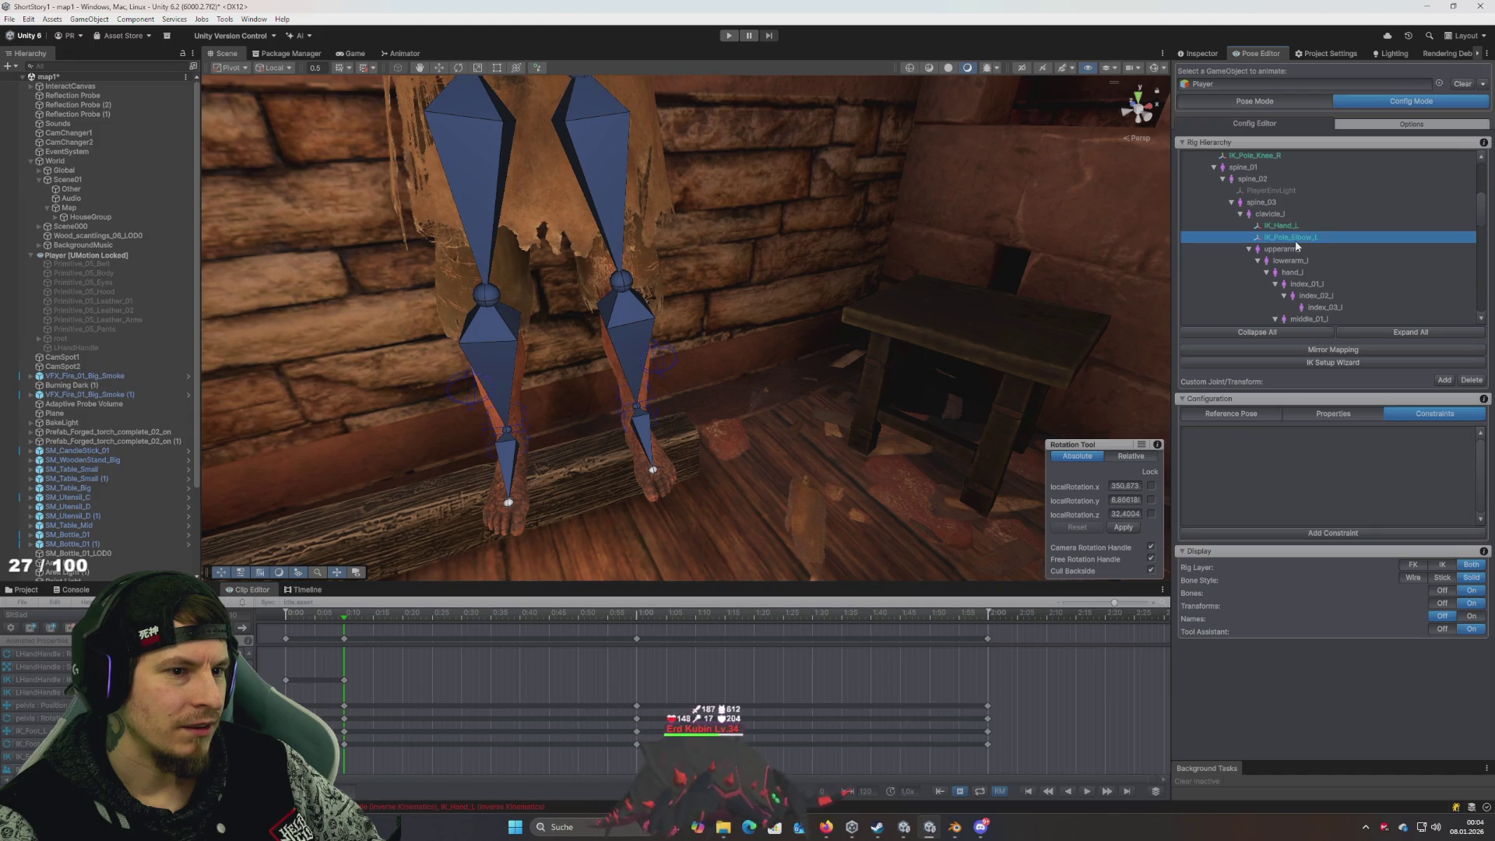
mouse_move(908, 275)
mouse_down()
mouse_move(878, 234)
mouse_move(829, 235)
mouse_move(834, 250)
mouse_move(875, 241)
mouse_move(1062, 353)
mouse_up()
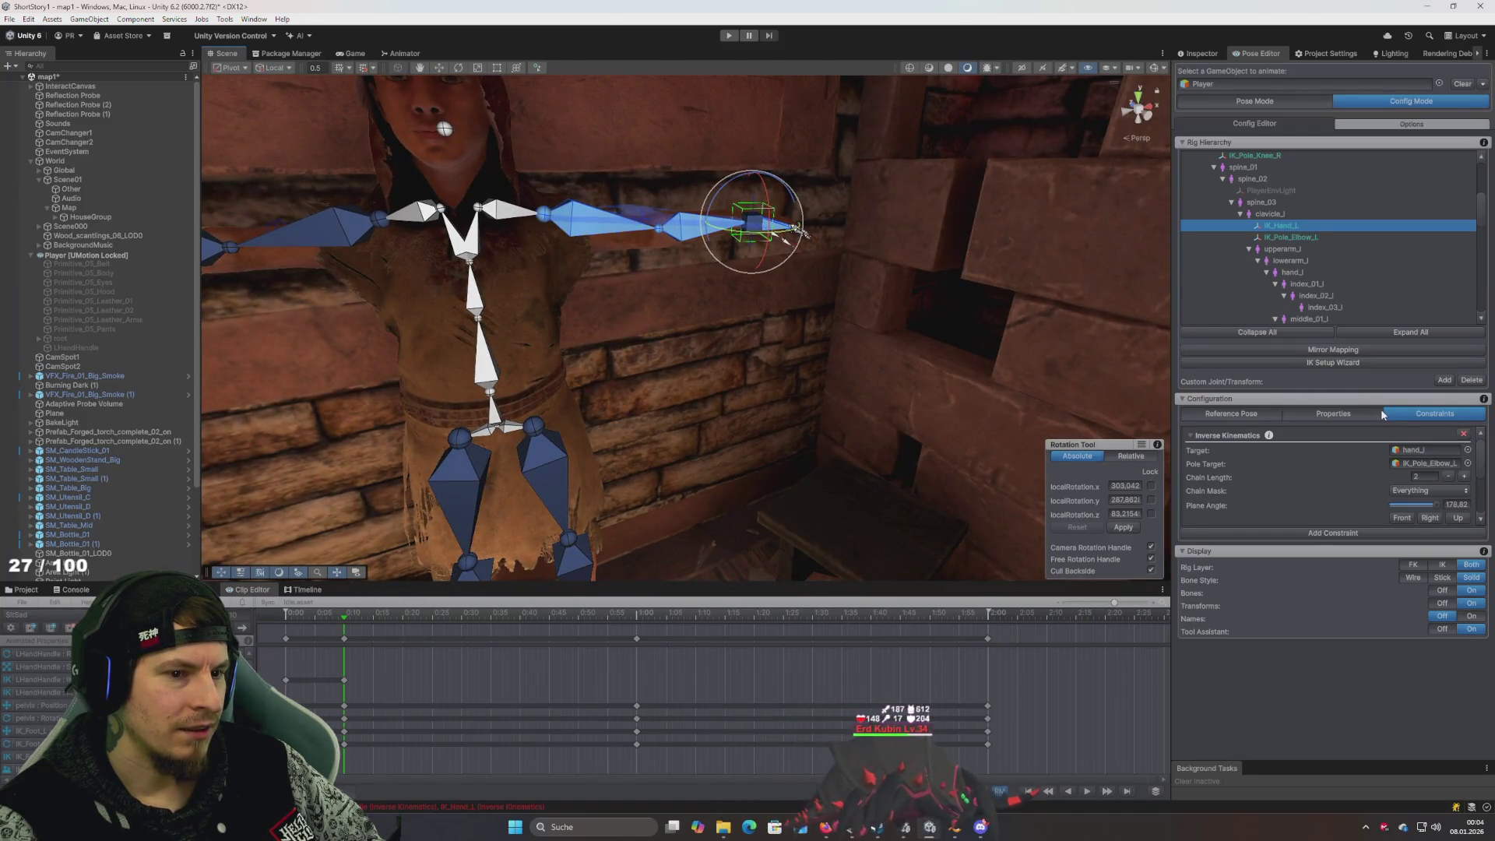
click(1354, 414)
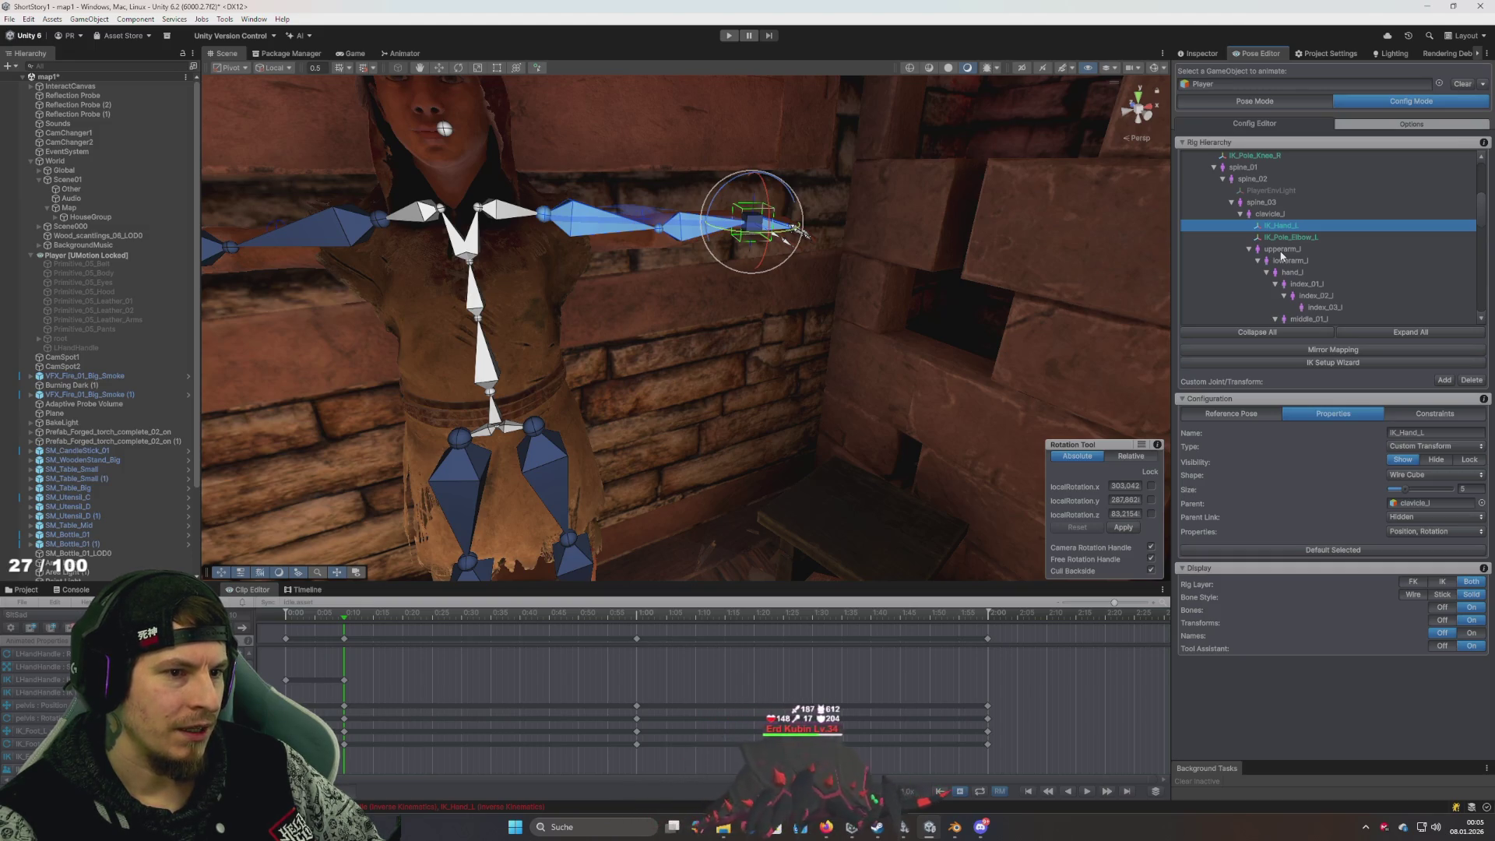
drag(976, 266, 974, 249)
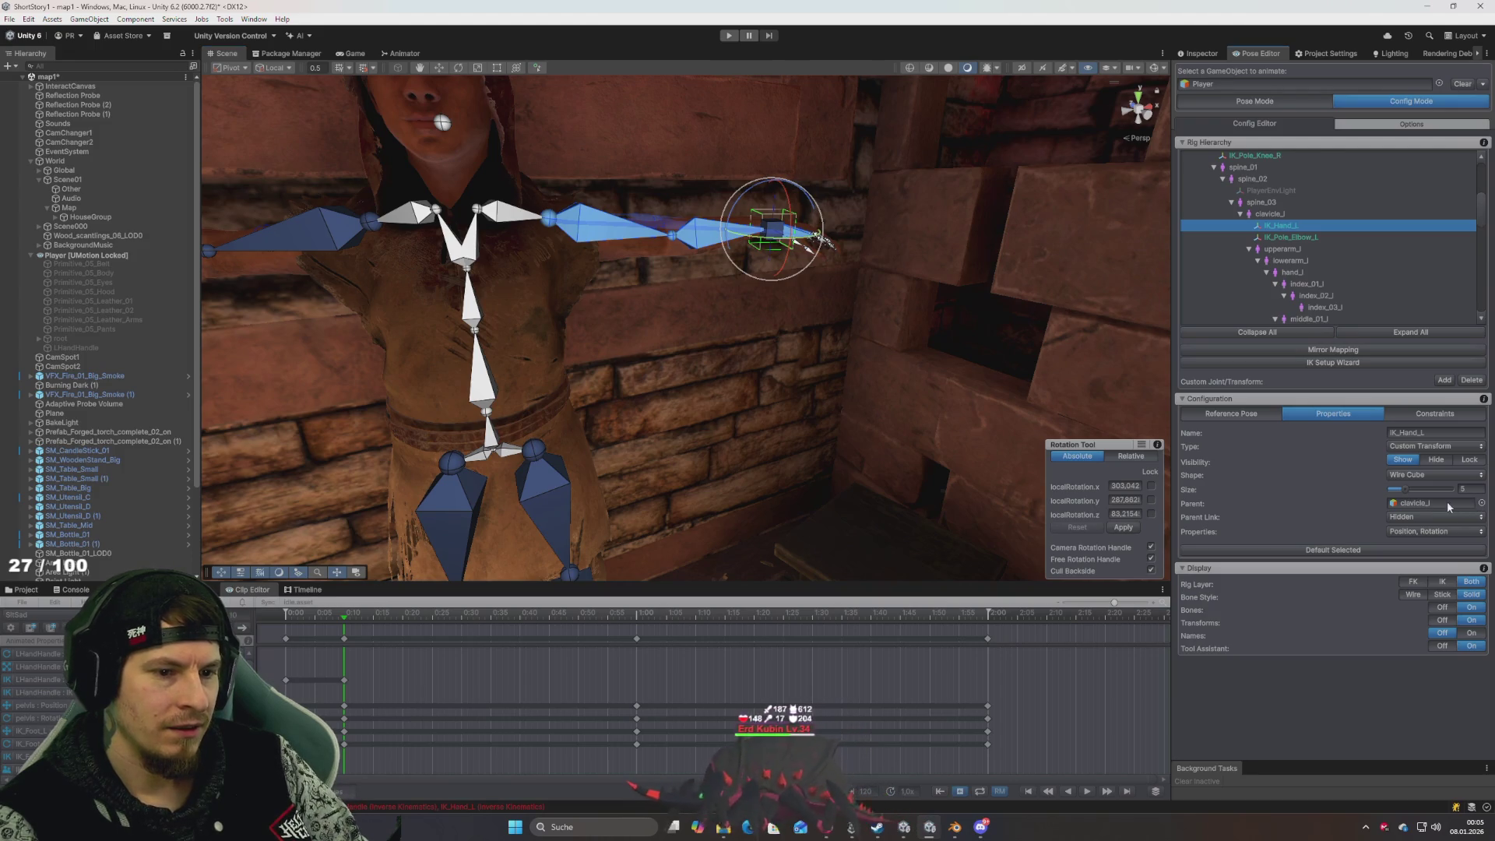
click(1480, 503)
Reparent IK_Hand_L to Player, accept the warning, then rotate and lower the target
scroll(764, 444, down, 8)
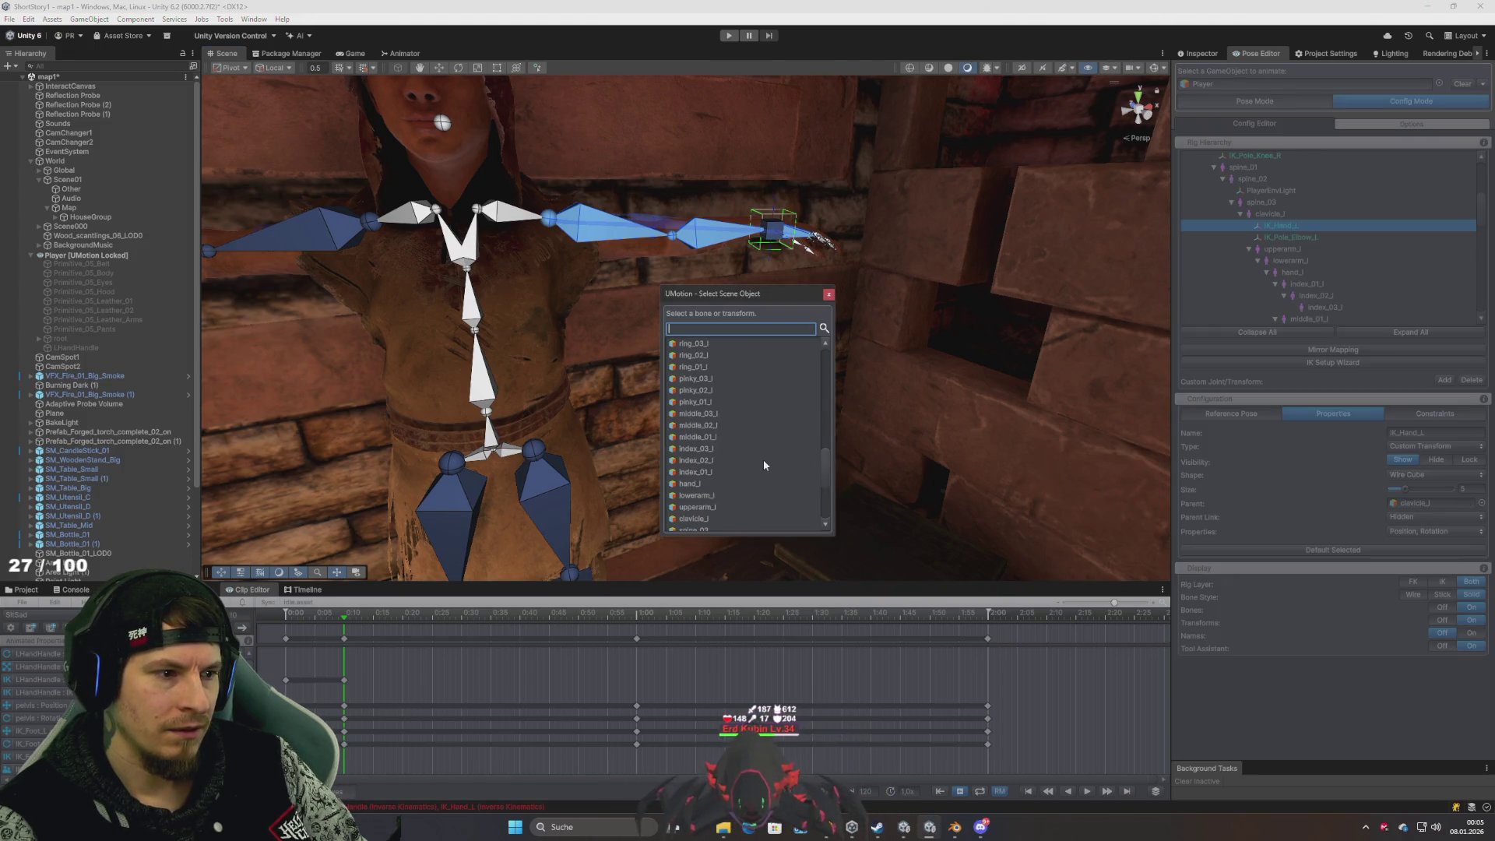
click(752, 524)
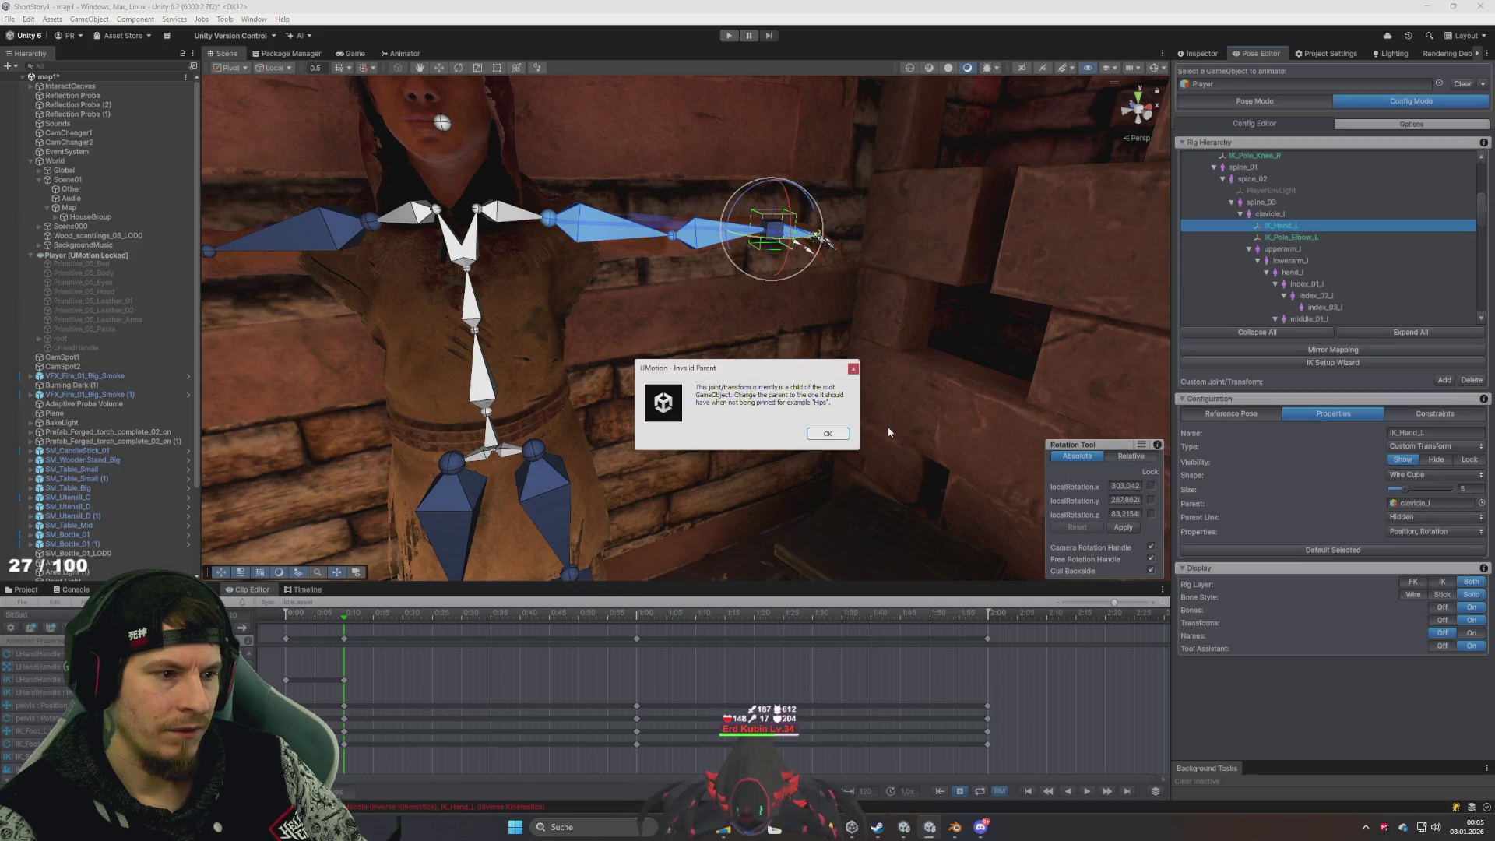
click(827, 434)
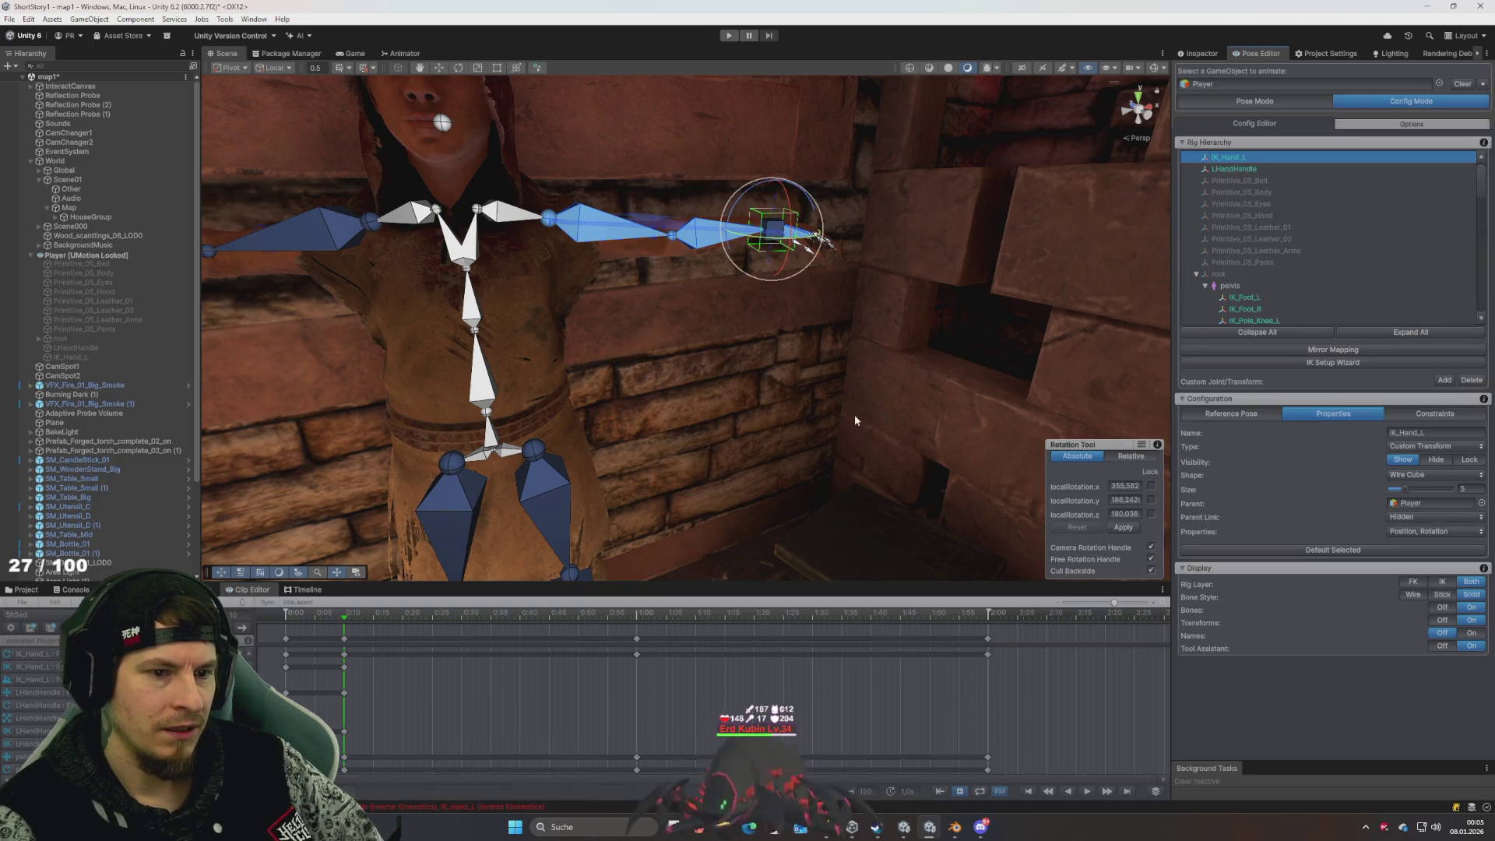
drag(783, 232, 783, 276)
key(w)
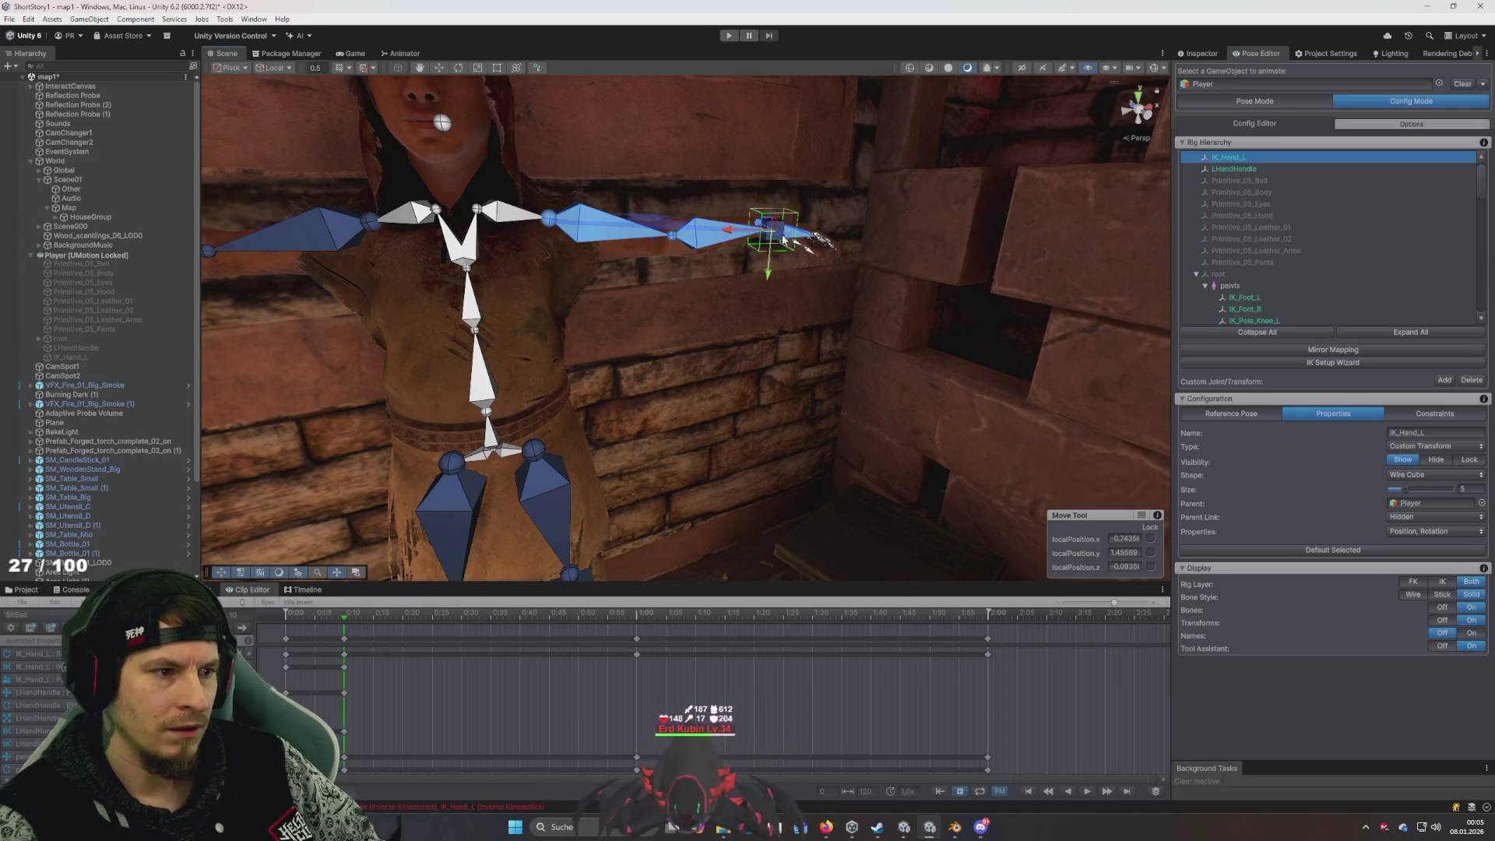
drag(765, 312, 761, 404)
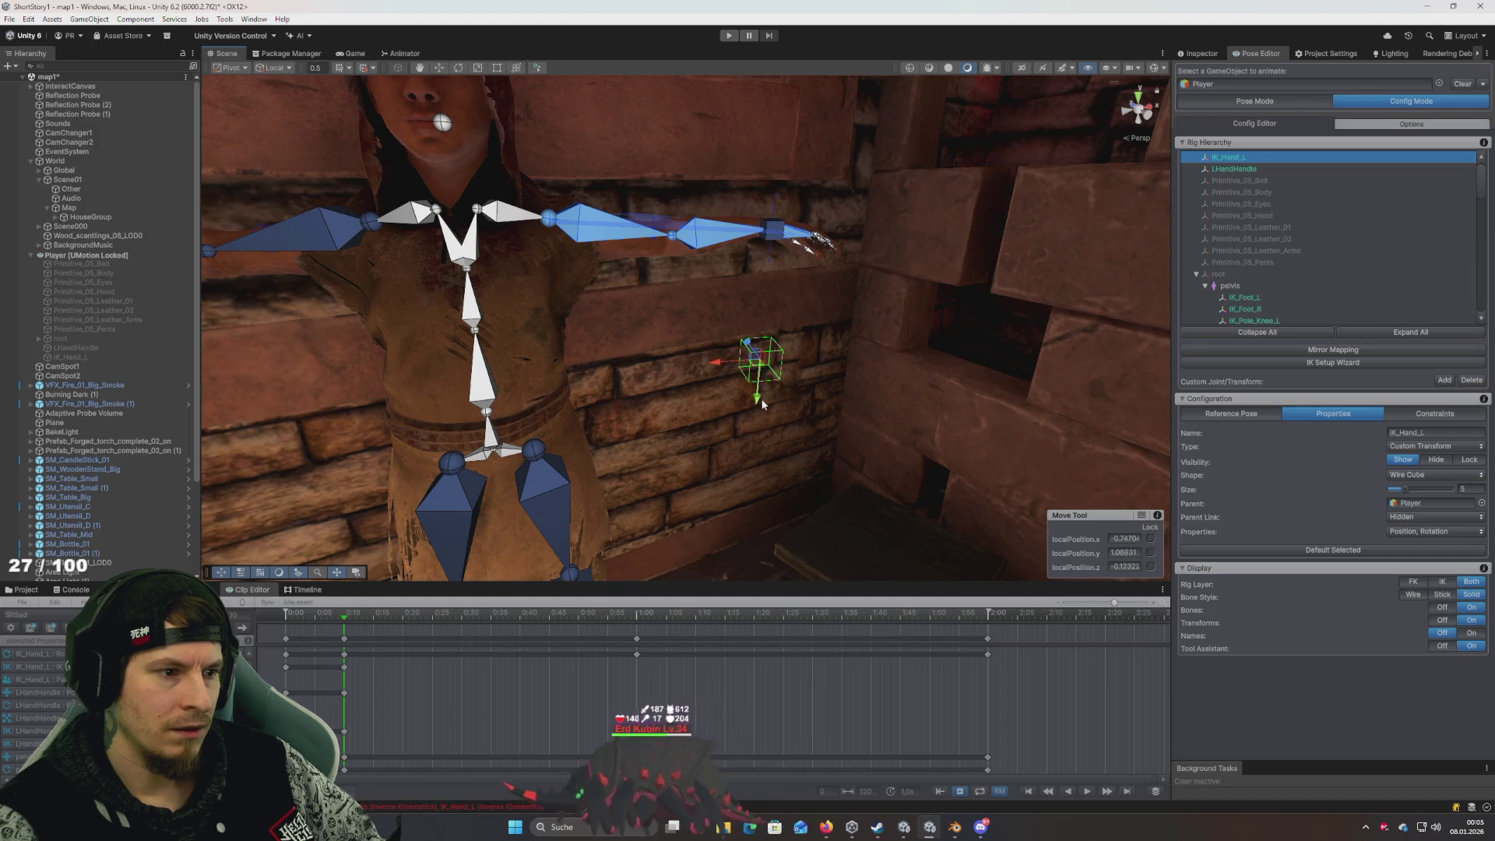
Enter Pose Mode, choosing Save Reference Pose
click(1246, 104)
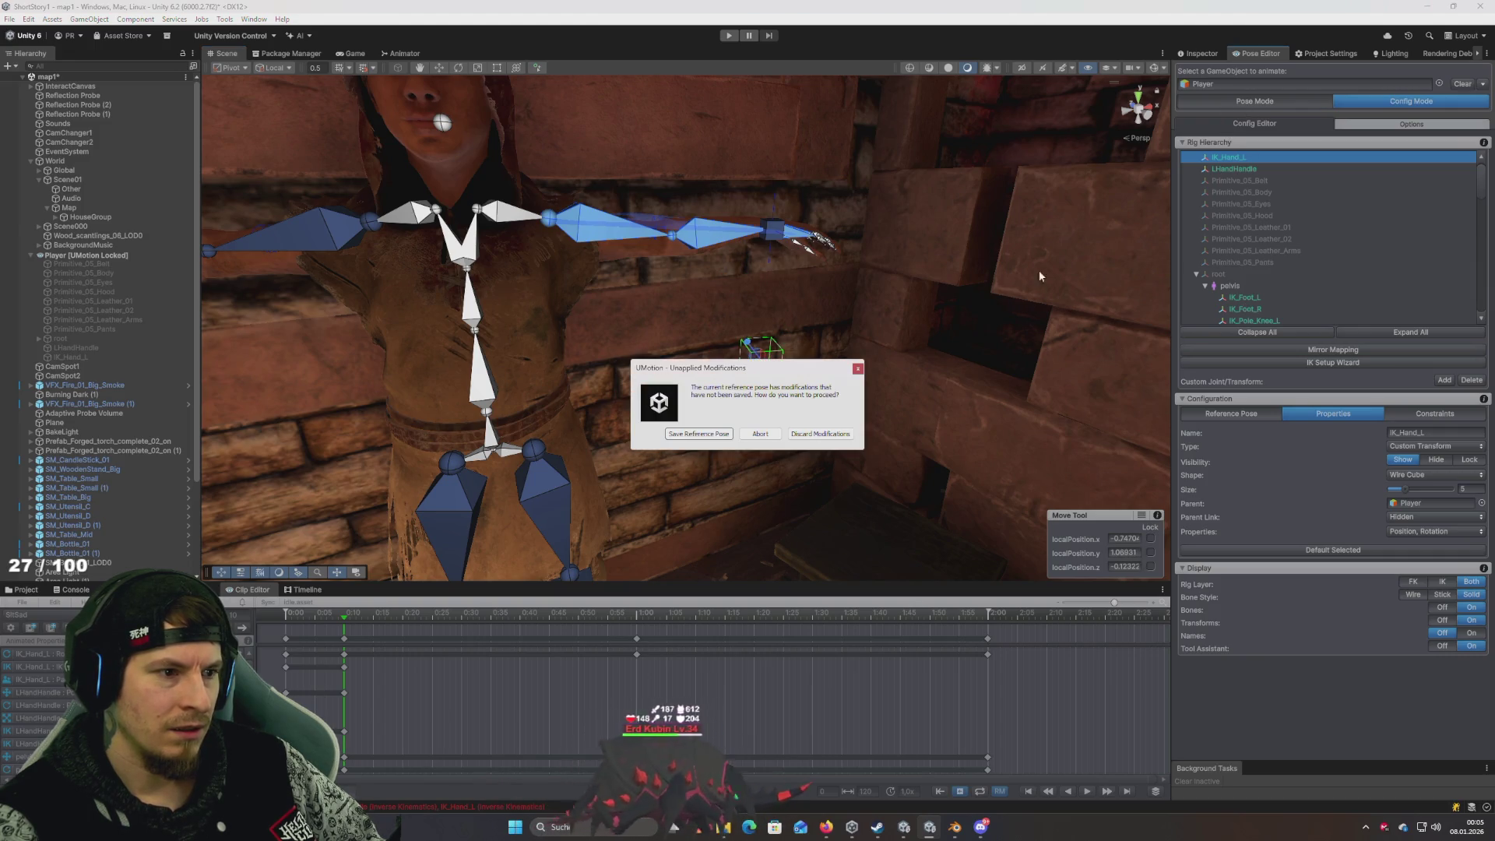
click(720, 434)
mouse_move(742, 403)
mouse_down()
mouse_move(715, 503)
mouse_move(730, 430)
mouse_up()
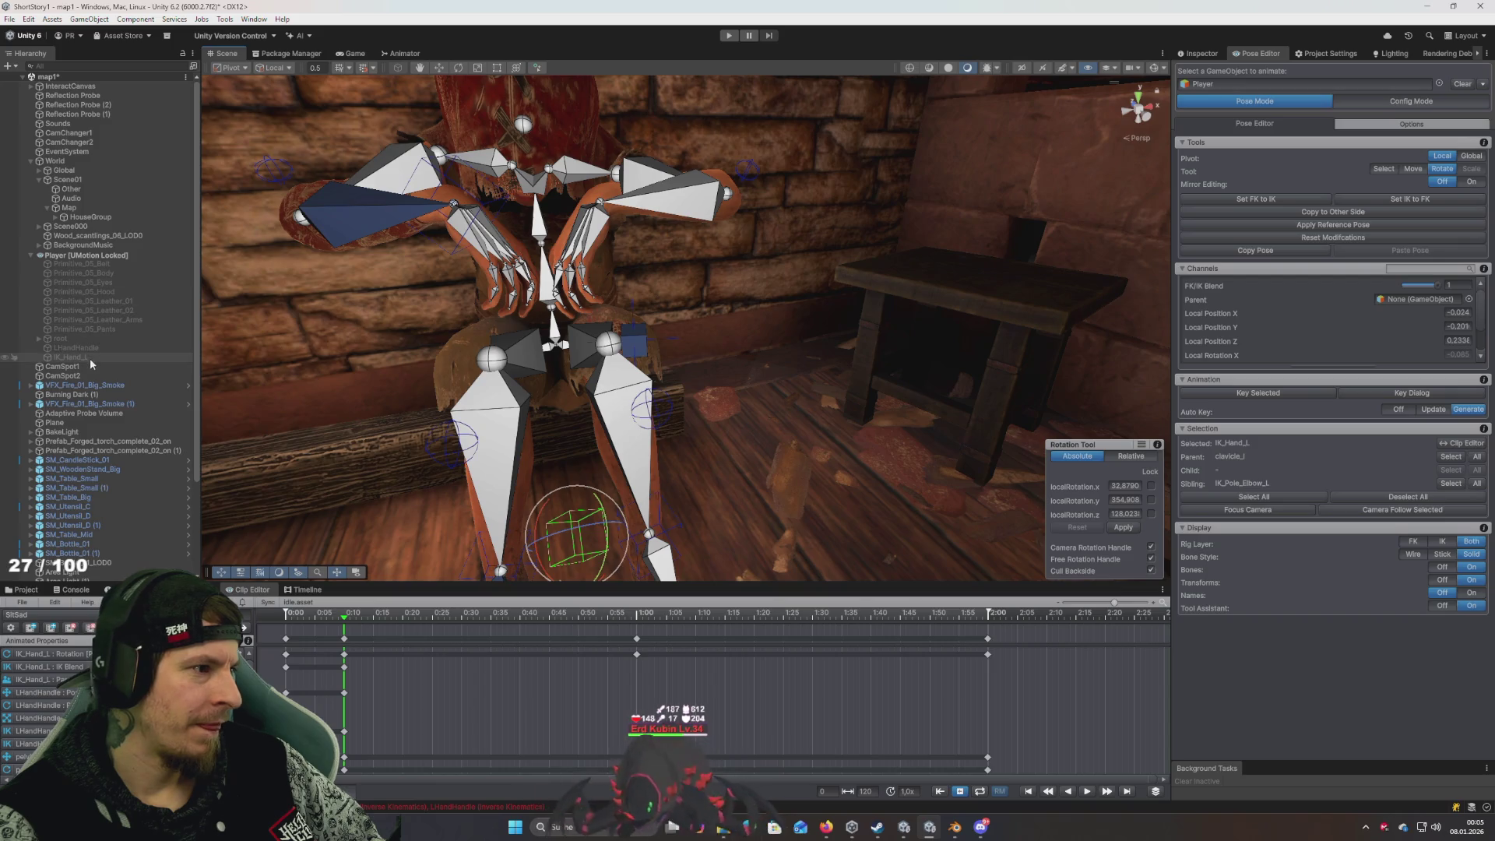
Shift LHandHandle sideways along X and move the IK_Hand_L target up to the left hand
click(67, 359)
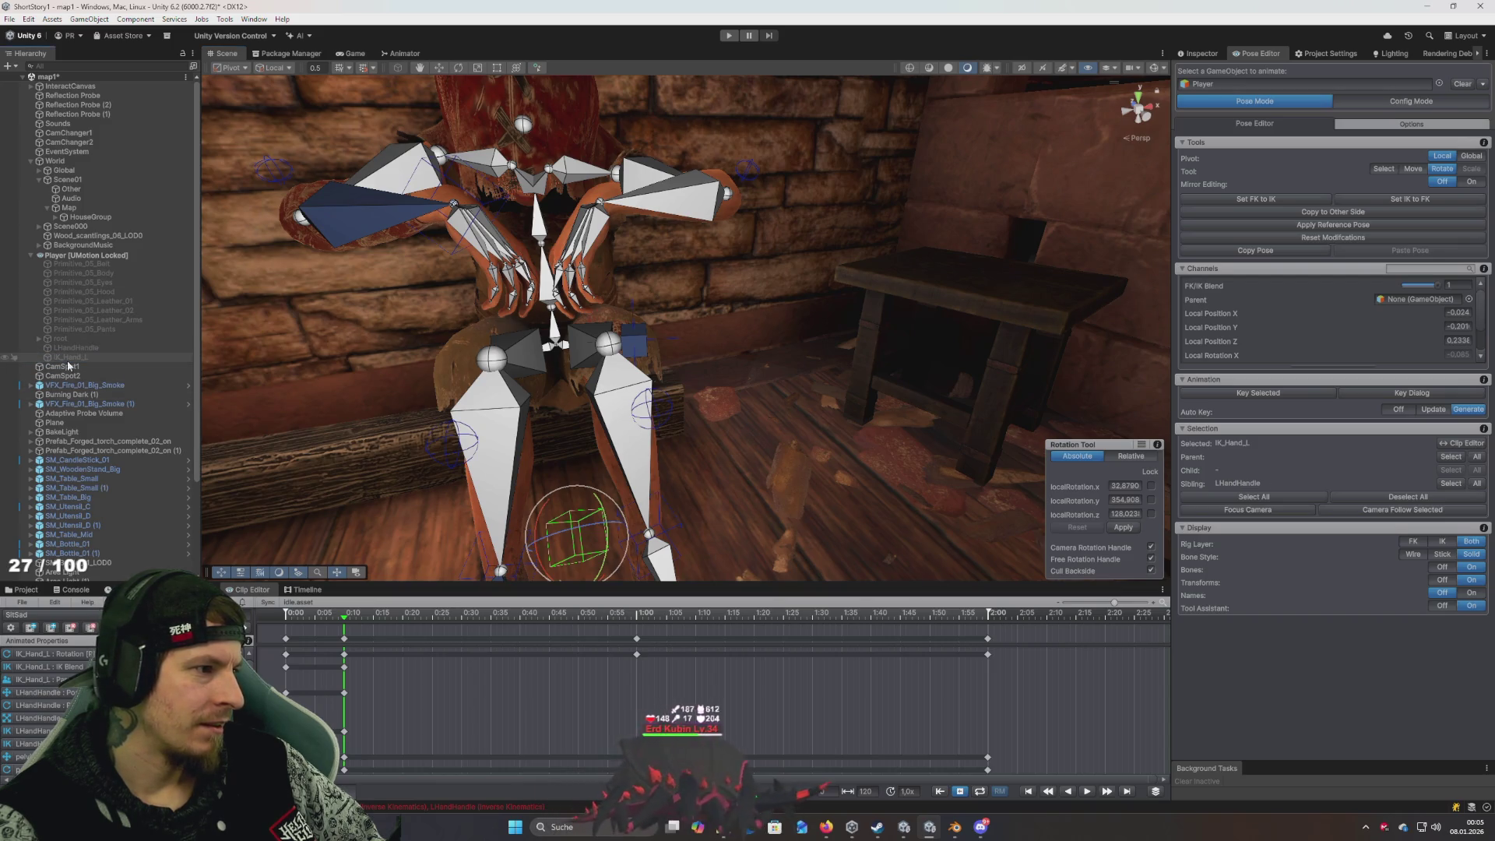
drag(736, 308, 637, 345)
key(w)
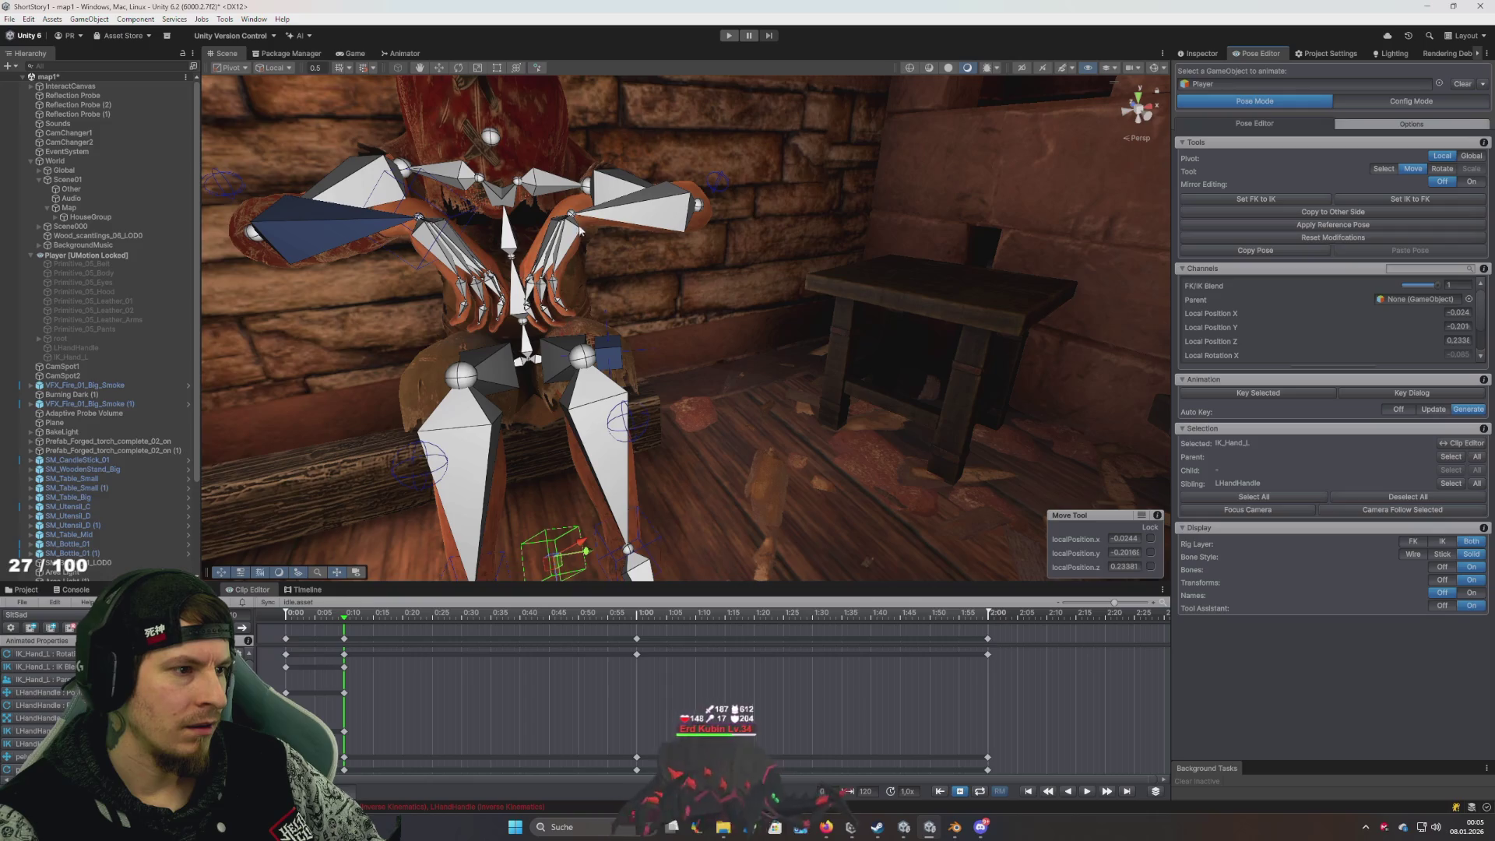
click(608, 355)
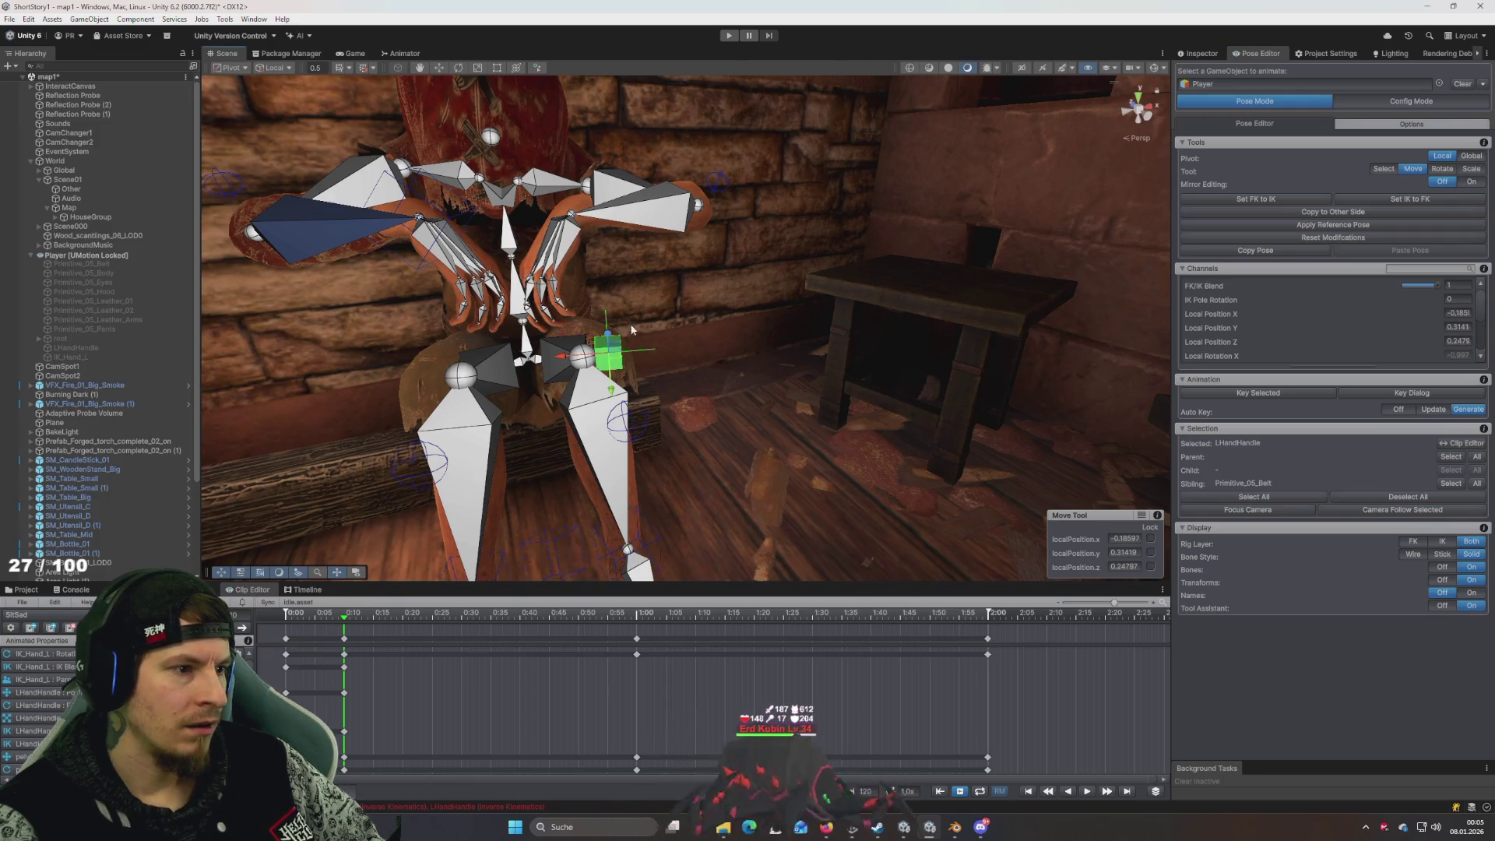
drag(557, 360, 610, 372)
click(78, 357)
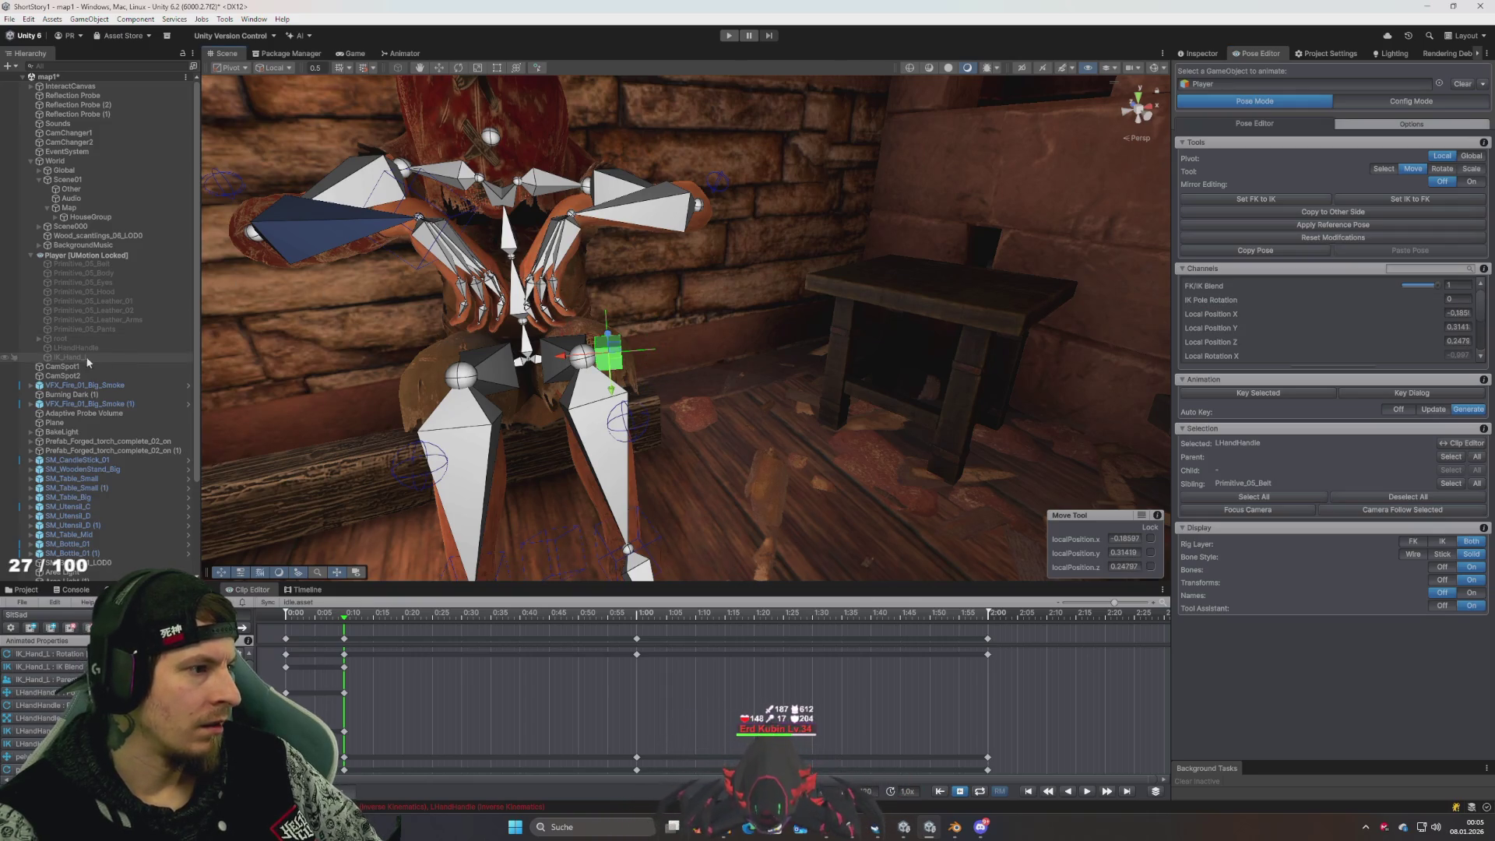
mouse_move(587, 545)
mouse_down()
mouse_move(654, 507)
mouse_move(707, 513)
mouse_move(653, 305)
mouse_move(685, 241)
mouse_move(561, 281)
mouse_up()
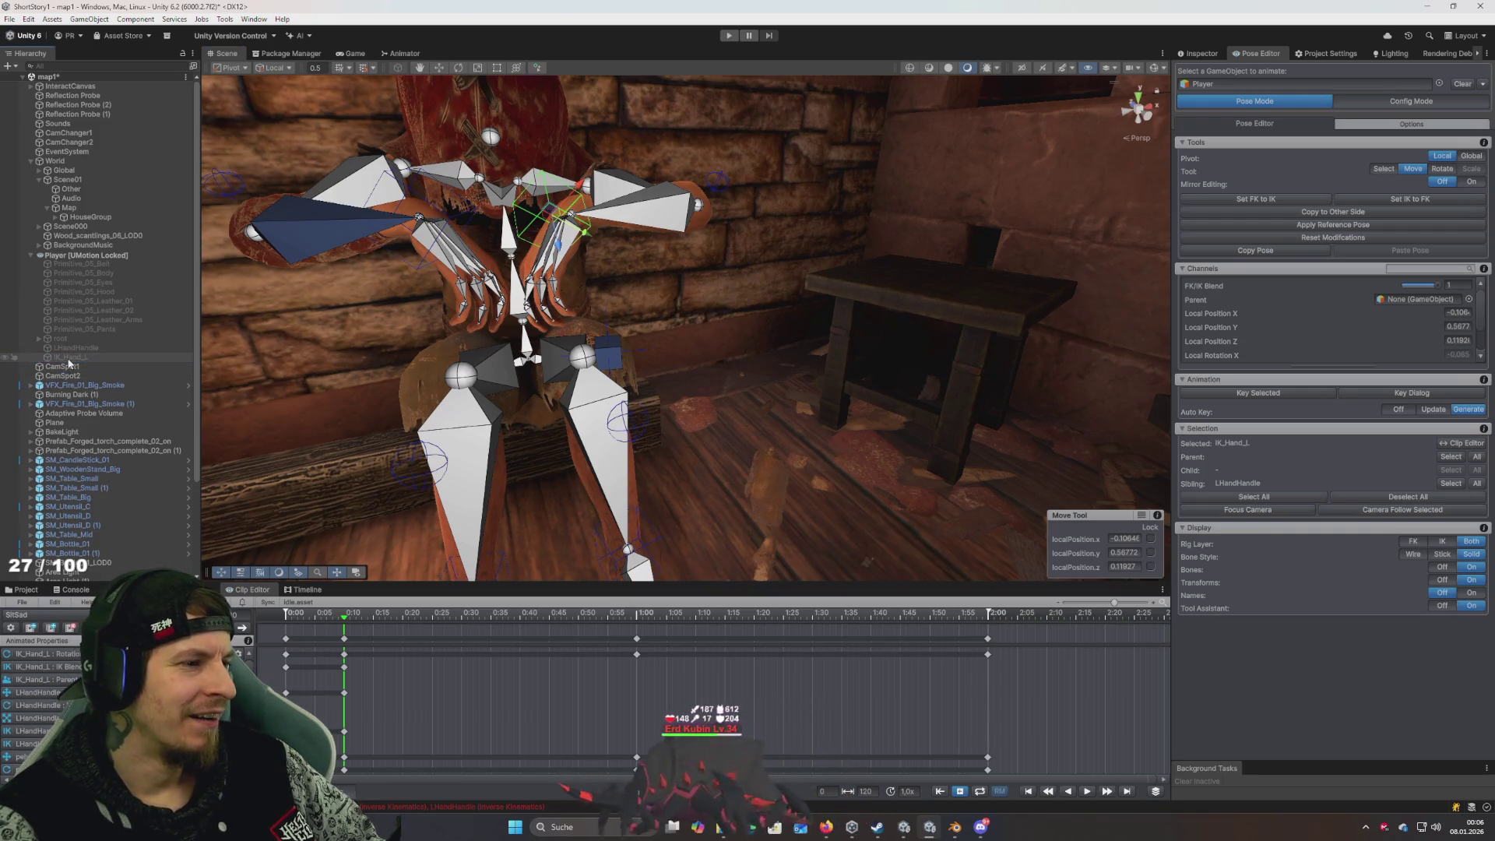
Undo the hand target edits back to Config Mode, with LHandHandle parented to Player
scroll(700, 304, down, 5)
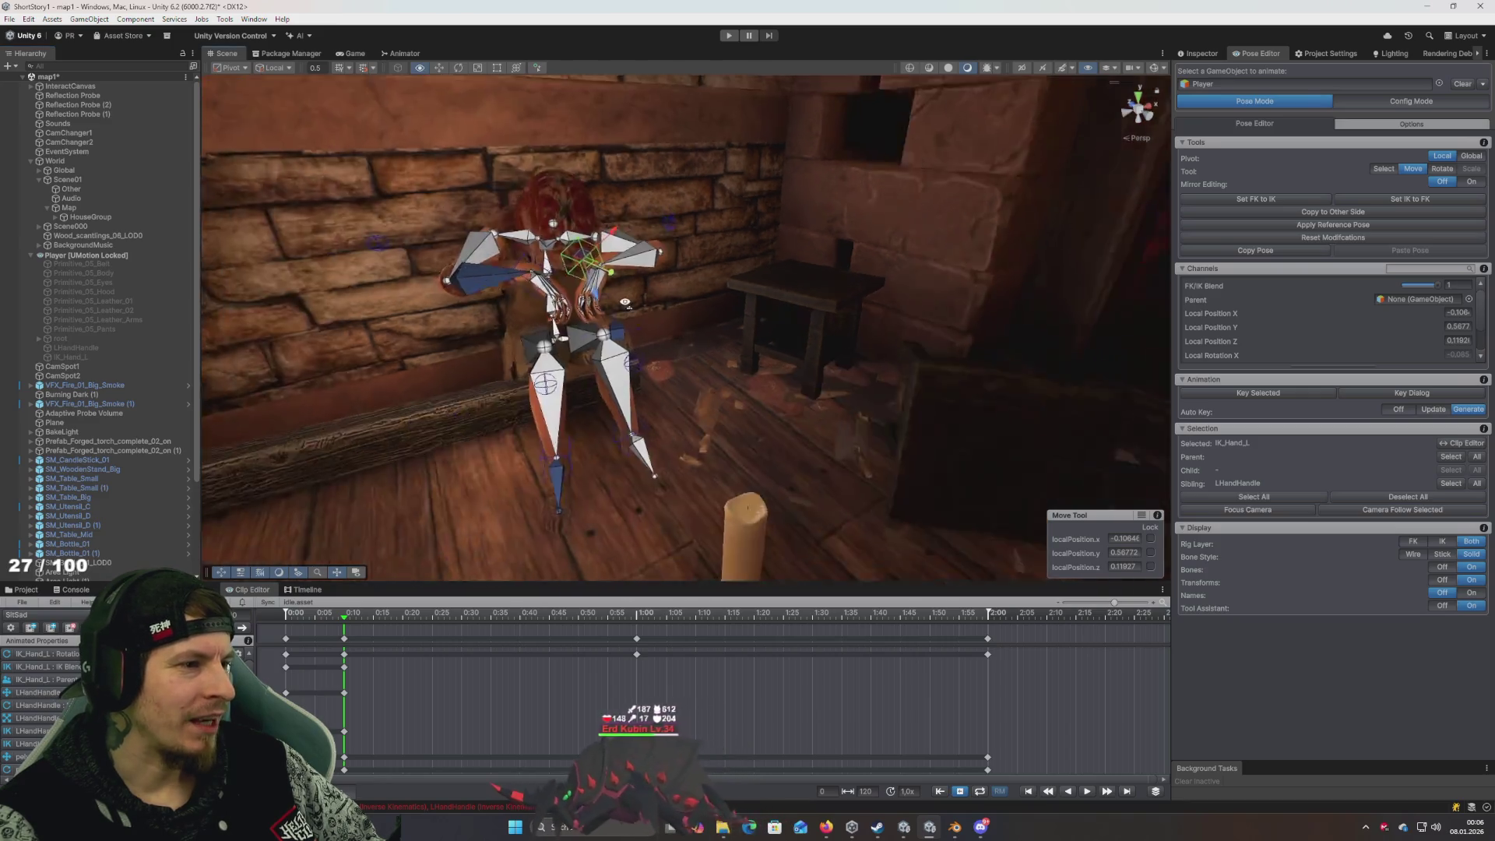
drag(701, 304, 742, 295)
scroll(742, 295, up, 5)
drag(545, 335, 627, 433)
drag(743, 325, 646, 345)
scroll(647, 344, down, 5)
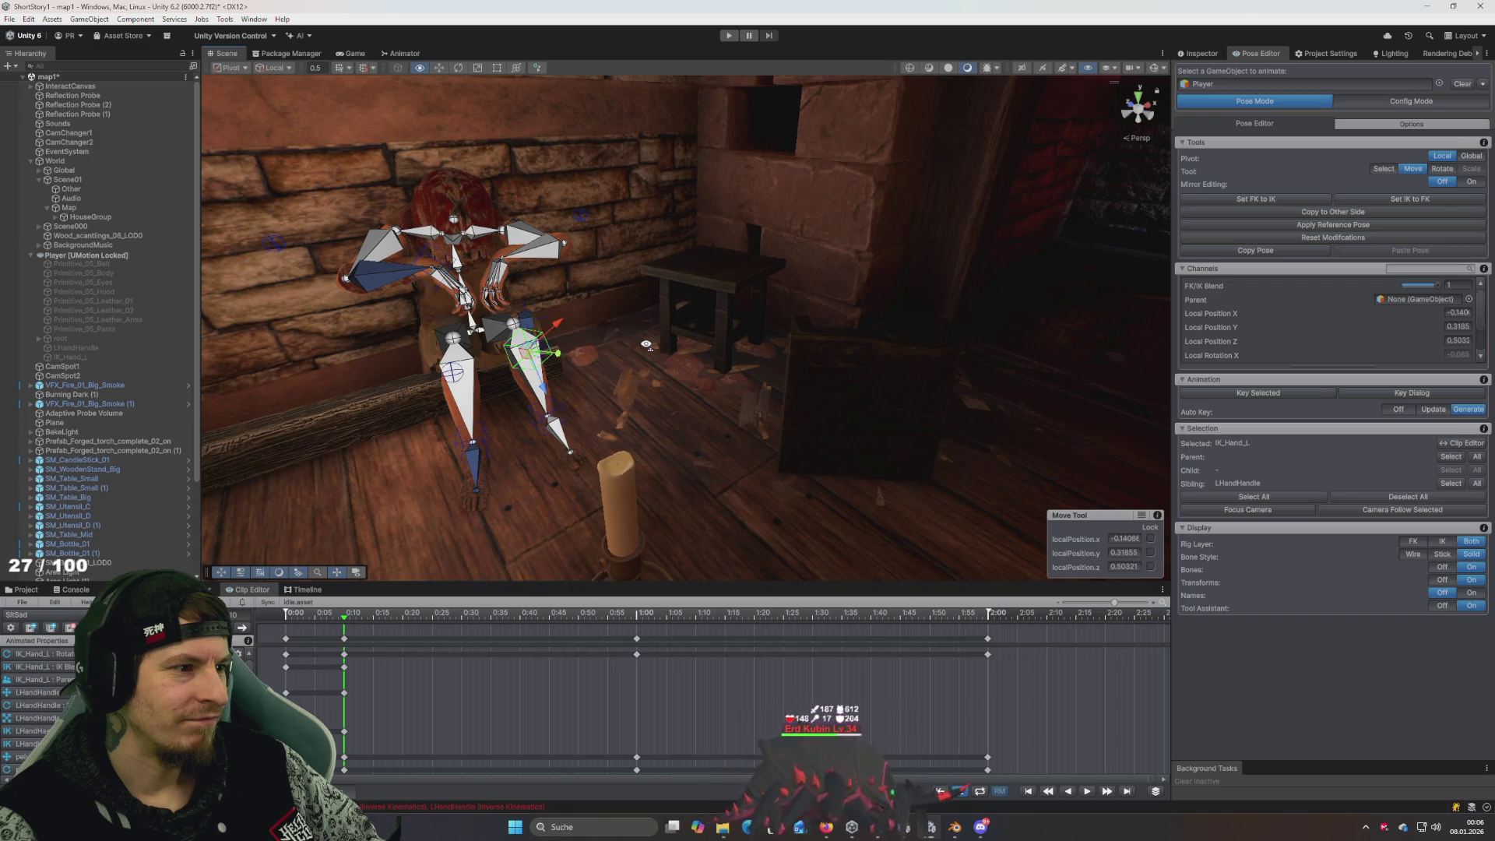
key(ctrl+z)
key(ctrl+z)
key(ctrl+z)
key(ctrl+z)
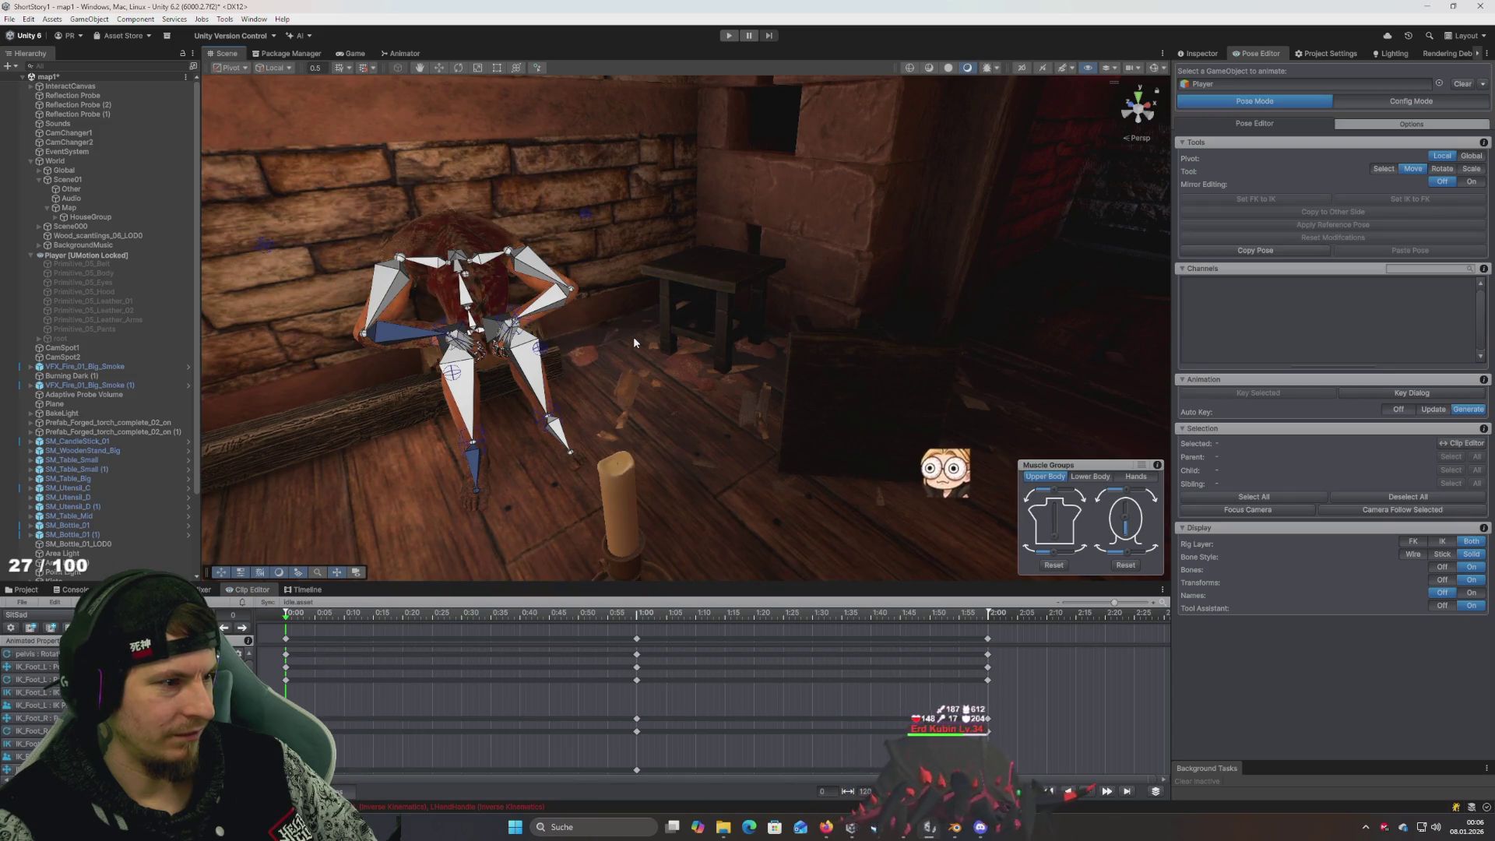
key(ctrl+z)
key(ctrl+z)
key(ctrl+z)
key(ctrl+y)
key(ctrl+y)
key(ctrl+y)
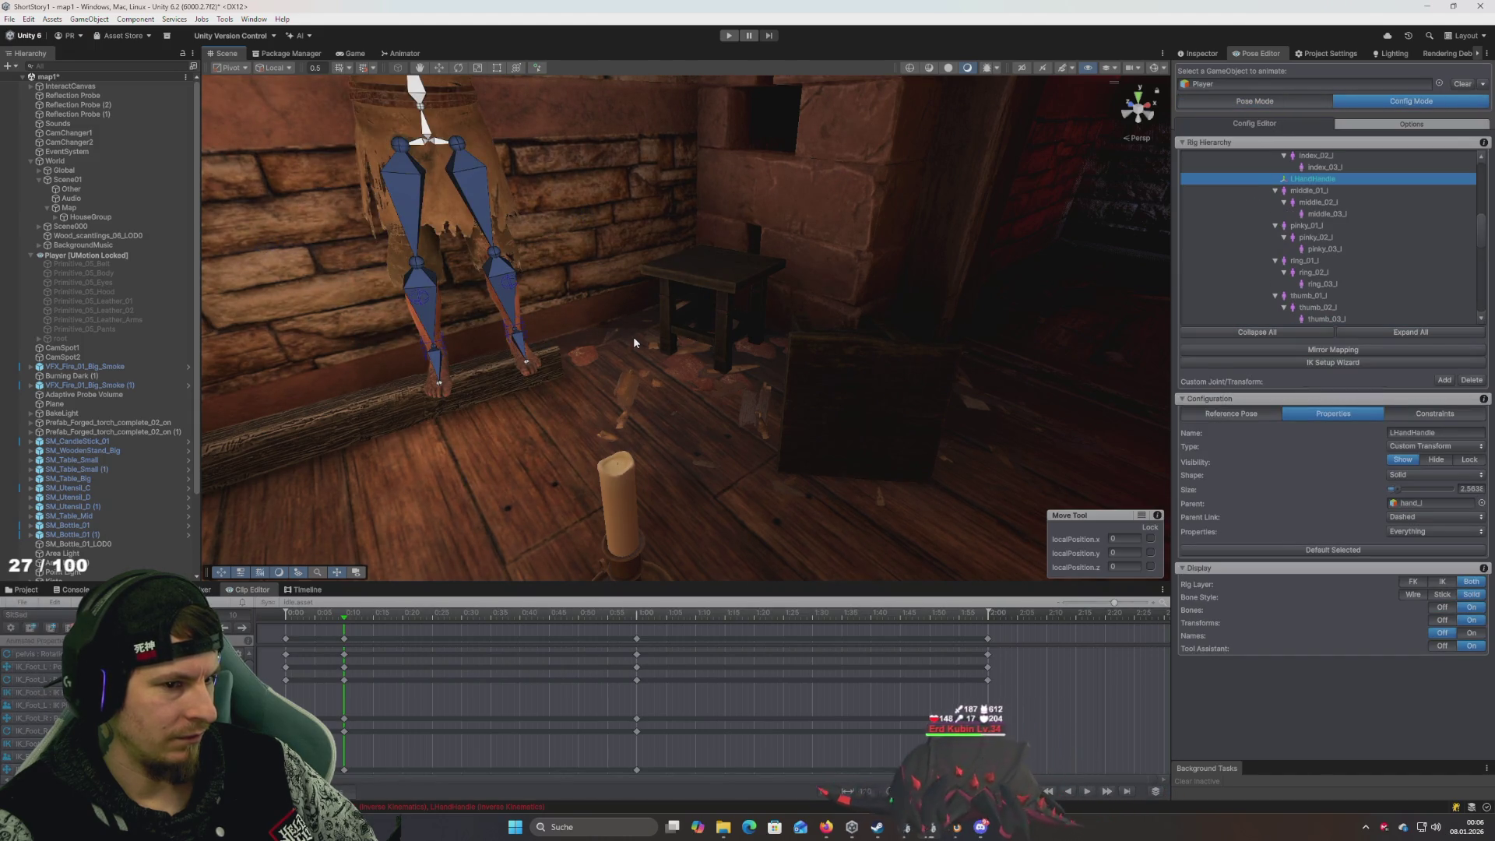
key(ctrl+y)
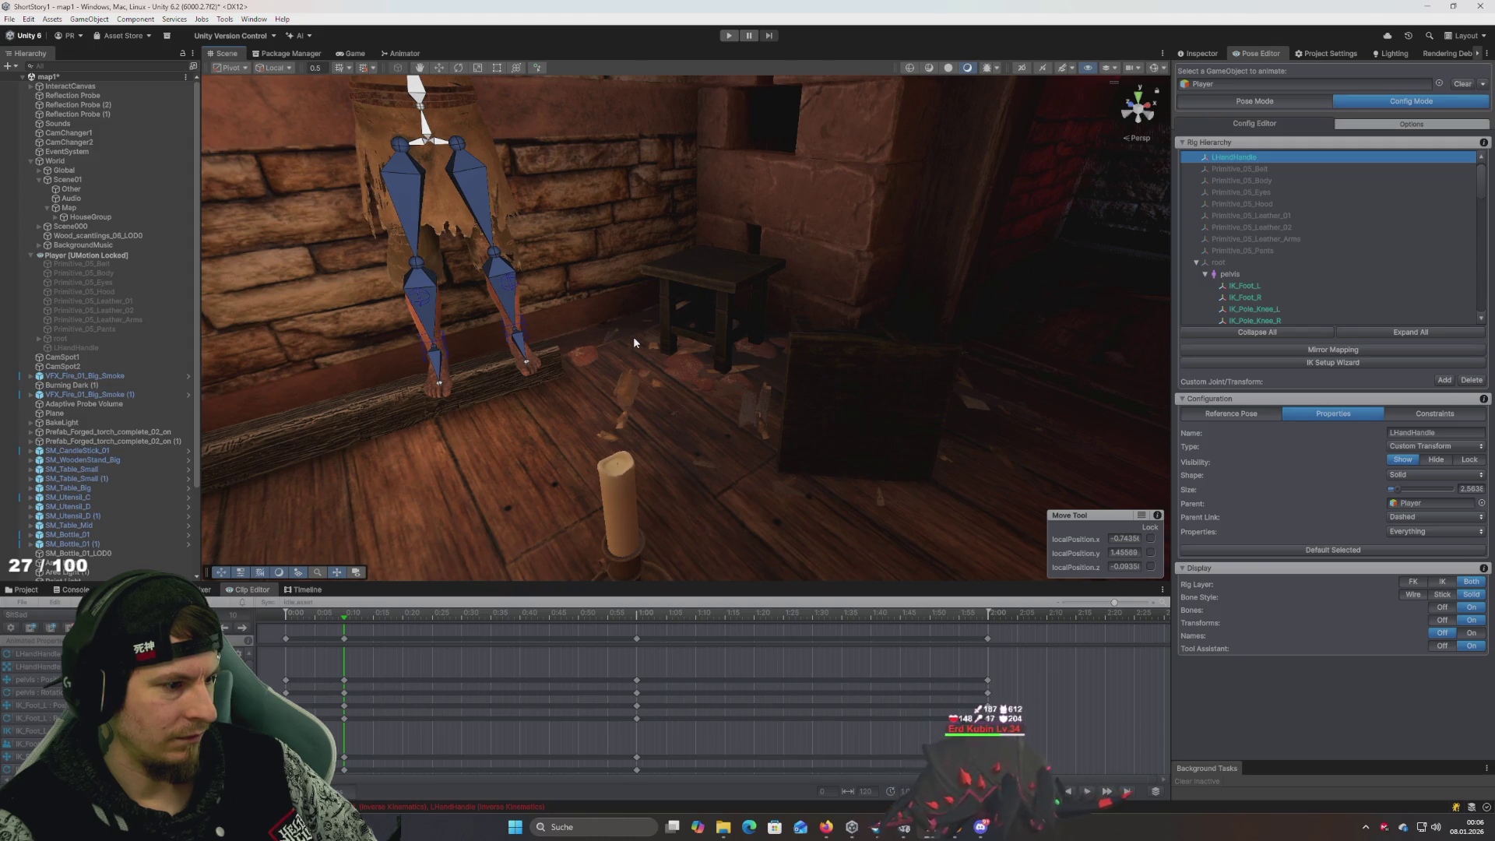
Redo LHandHandle's parenting under hand_l, return to Pose Mode and move the playhead to frame 0
key(ctrl+z)
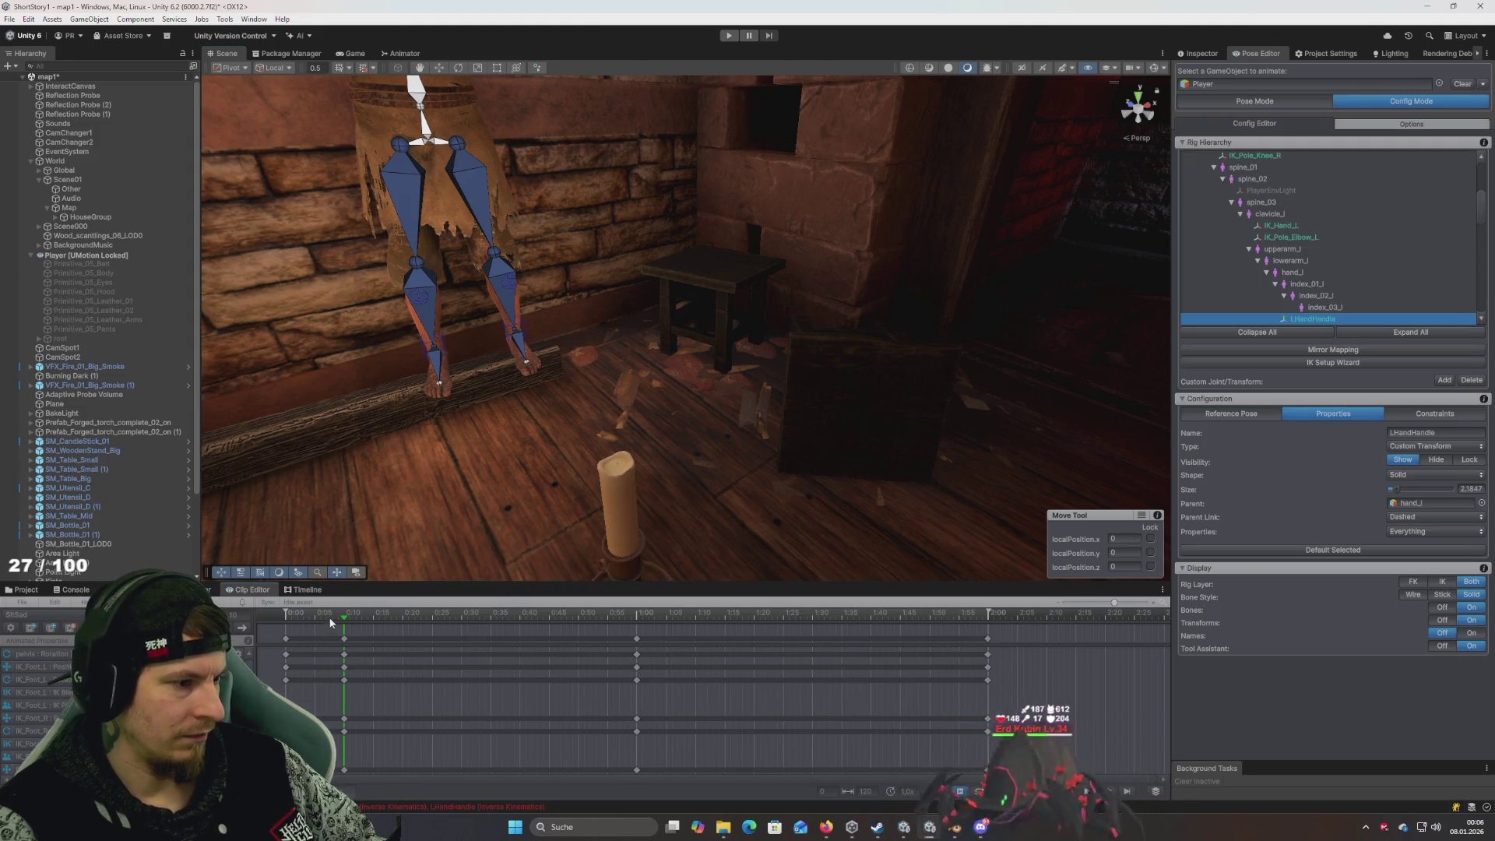
key(ctrl+z)
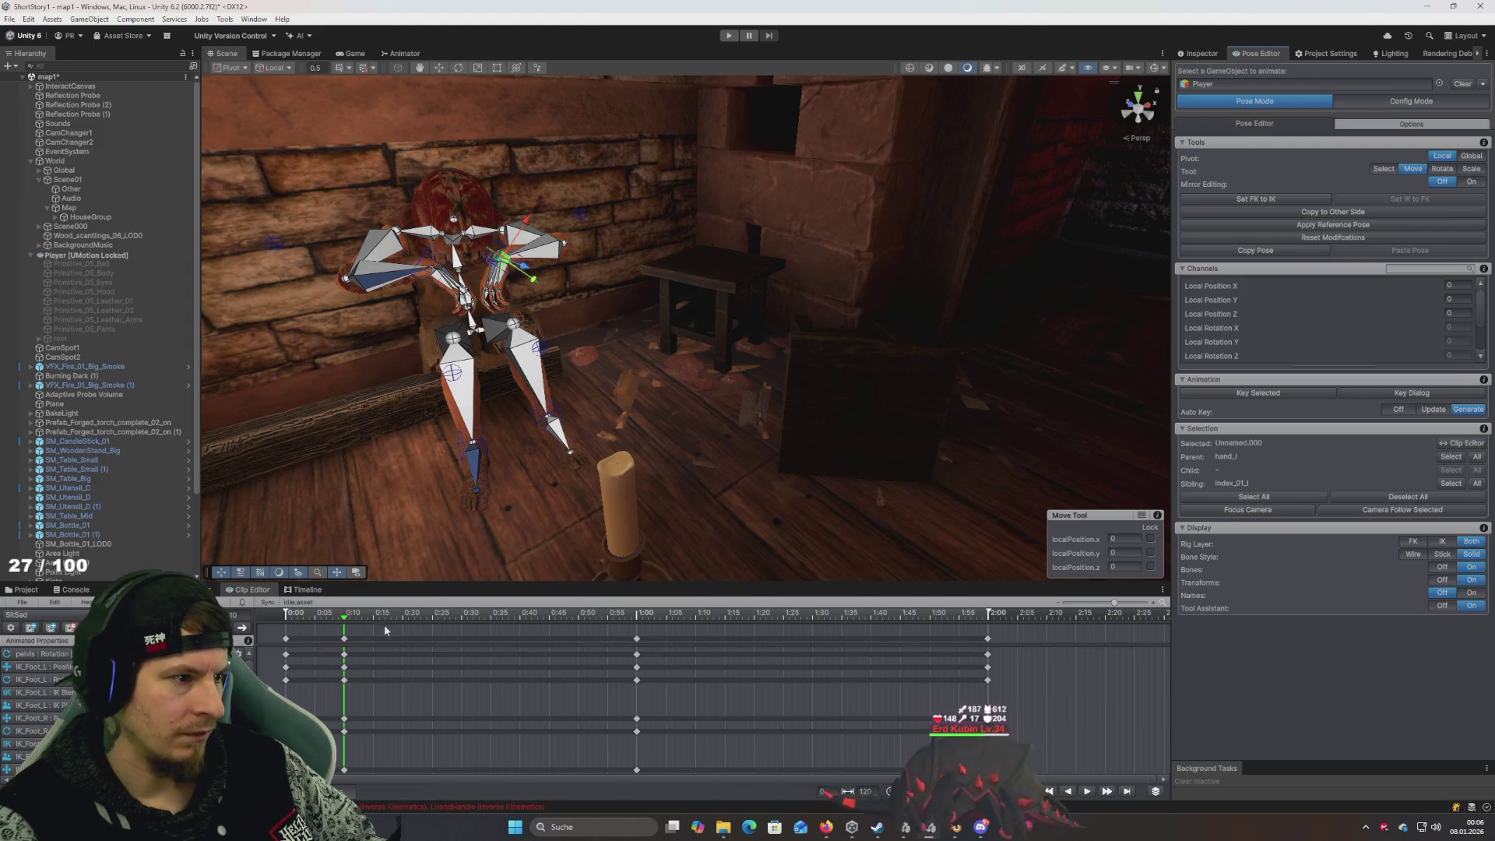
drag(364, 620, 264, 627)
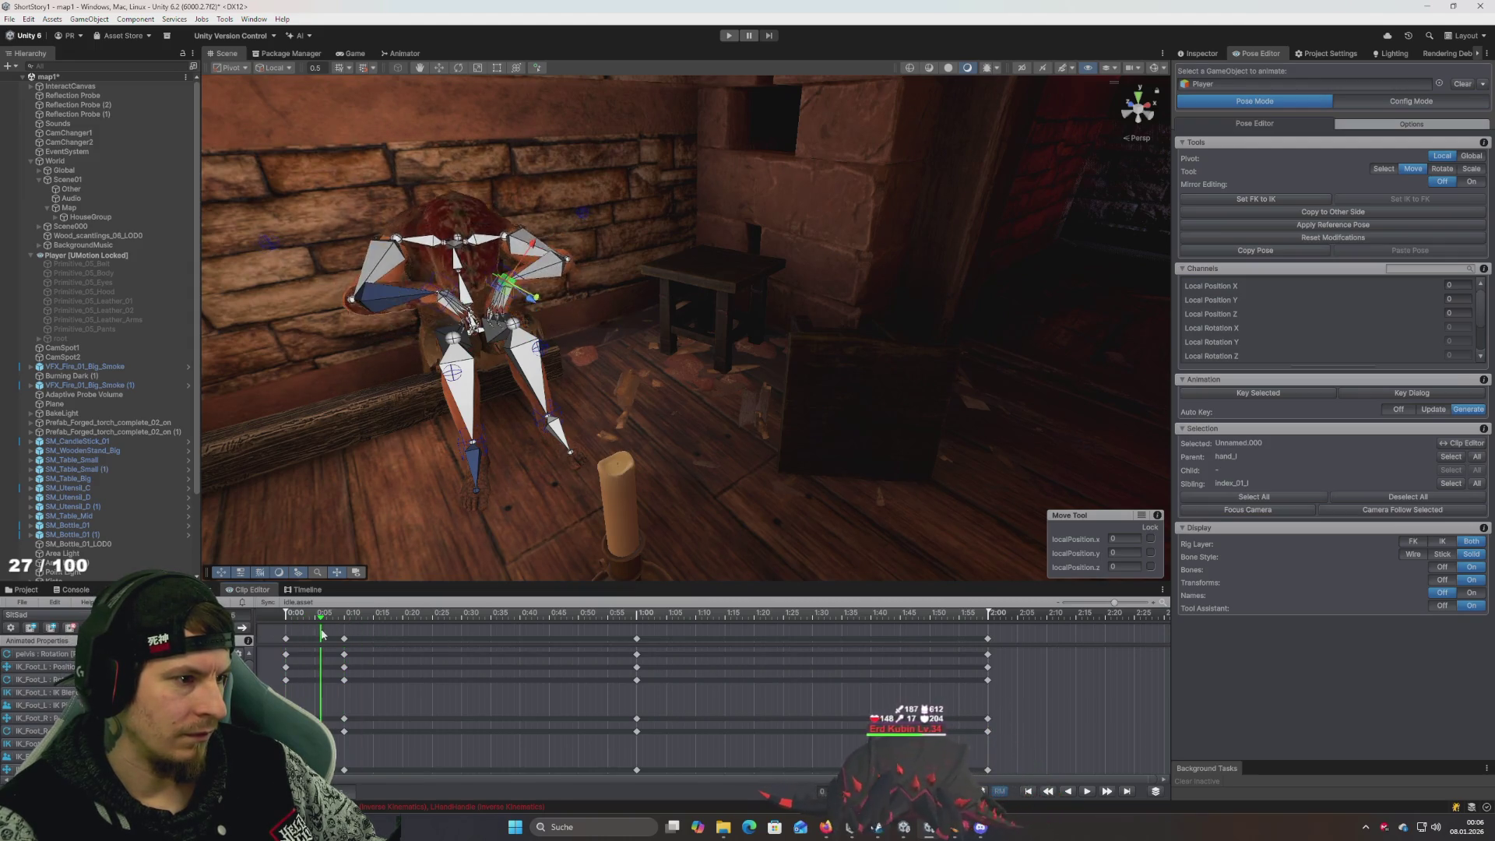
drag(417, 506, 468, 520)
scroll(468, 520, up, 10)
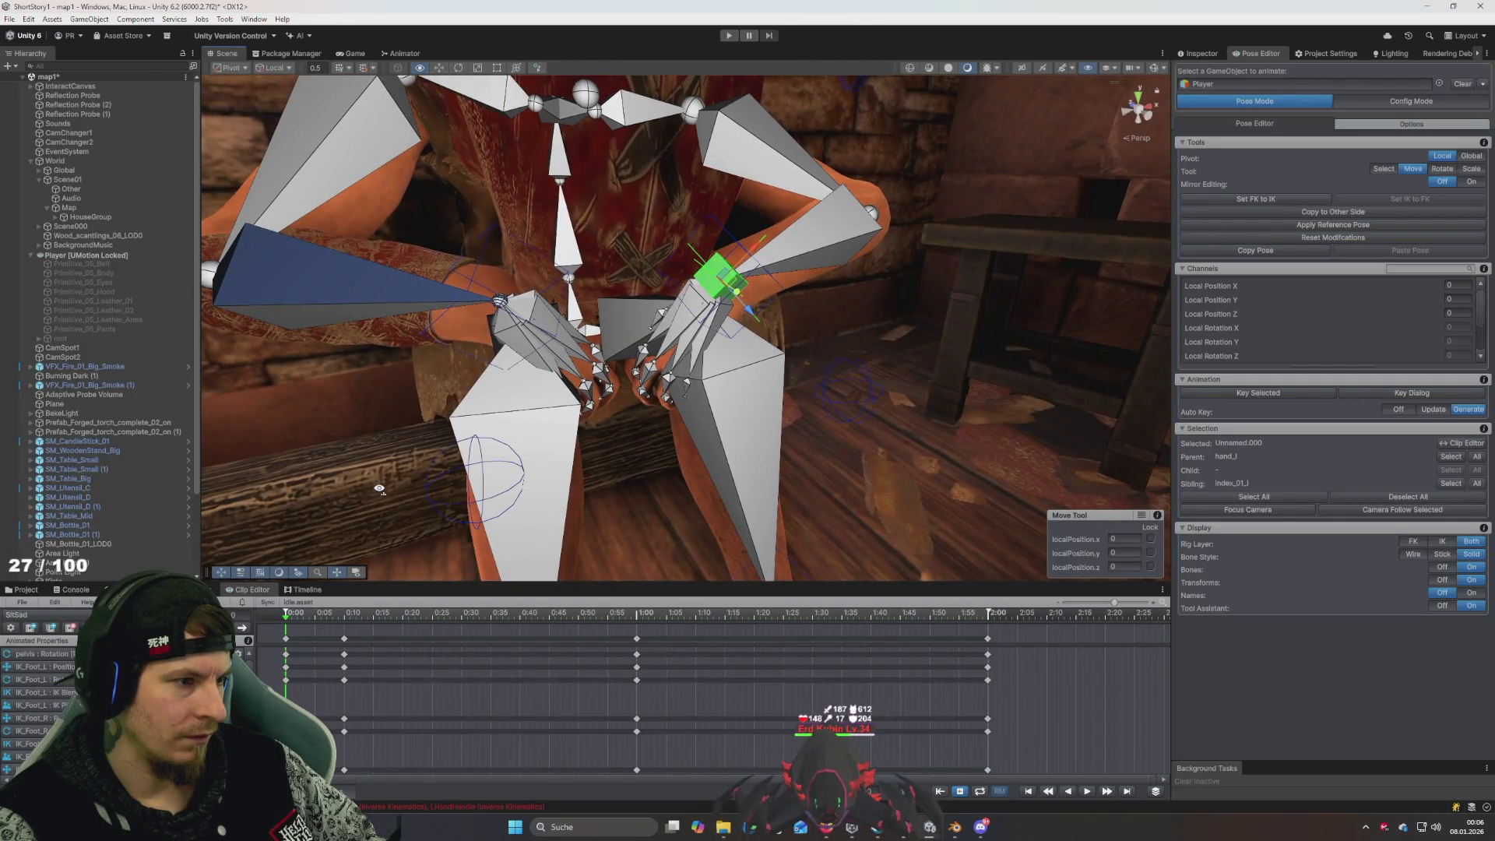
scroll(424, 493, down, 10)
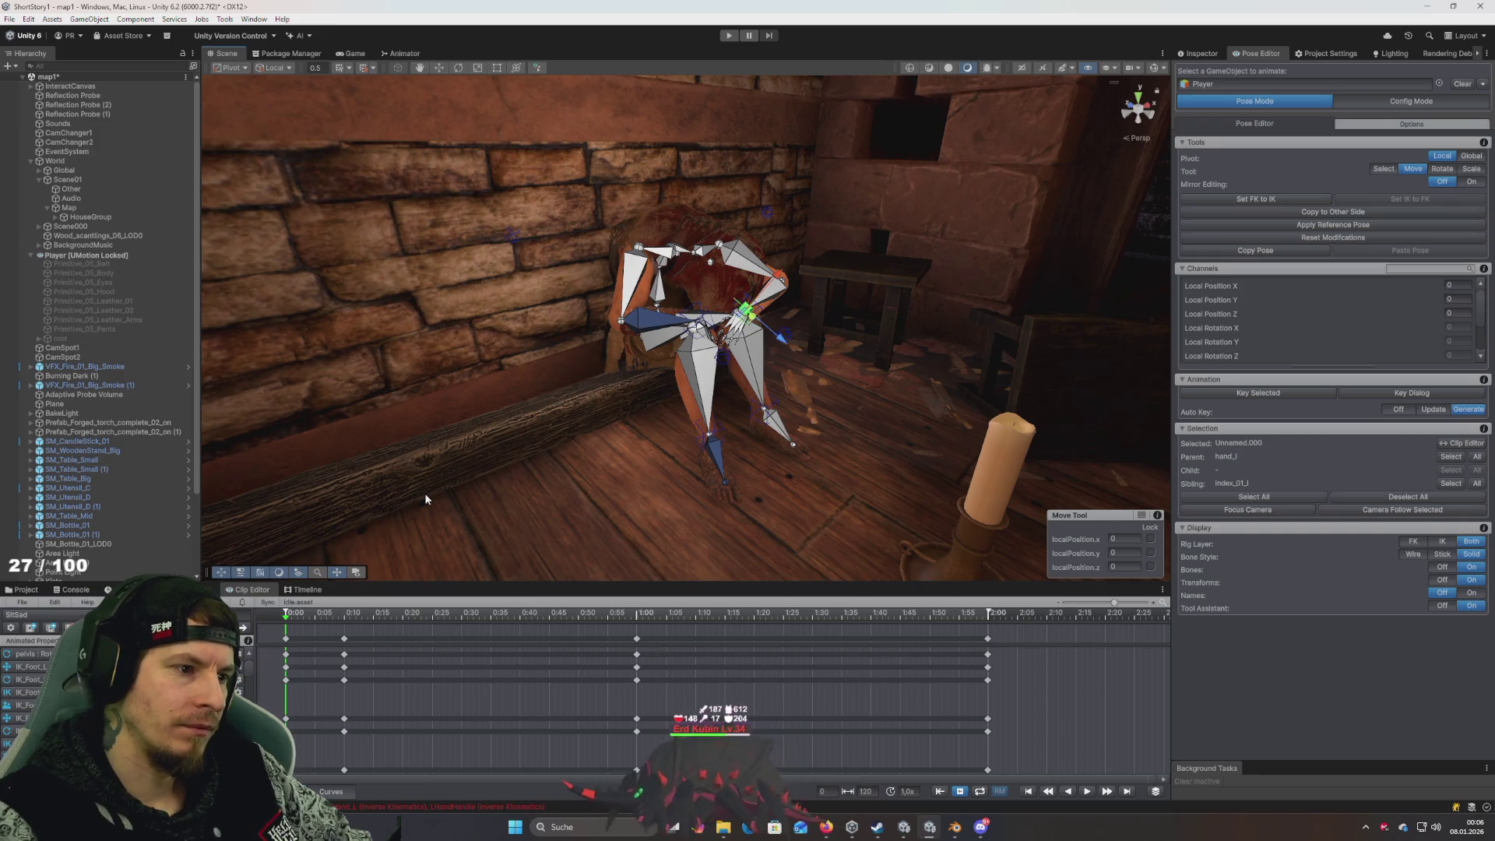
Select both hand IK targets and lock their global position
key(f)
mouse_move(598, 399)
mouse_down()
mouse_move(625, 380)
mouse_move(669, 384)
mouse_up()
drag(545, 362, 475, 352)
click(448, 350)
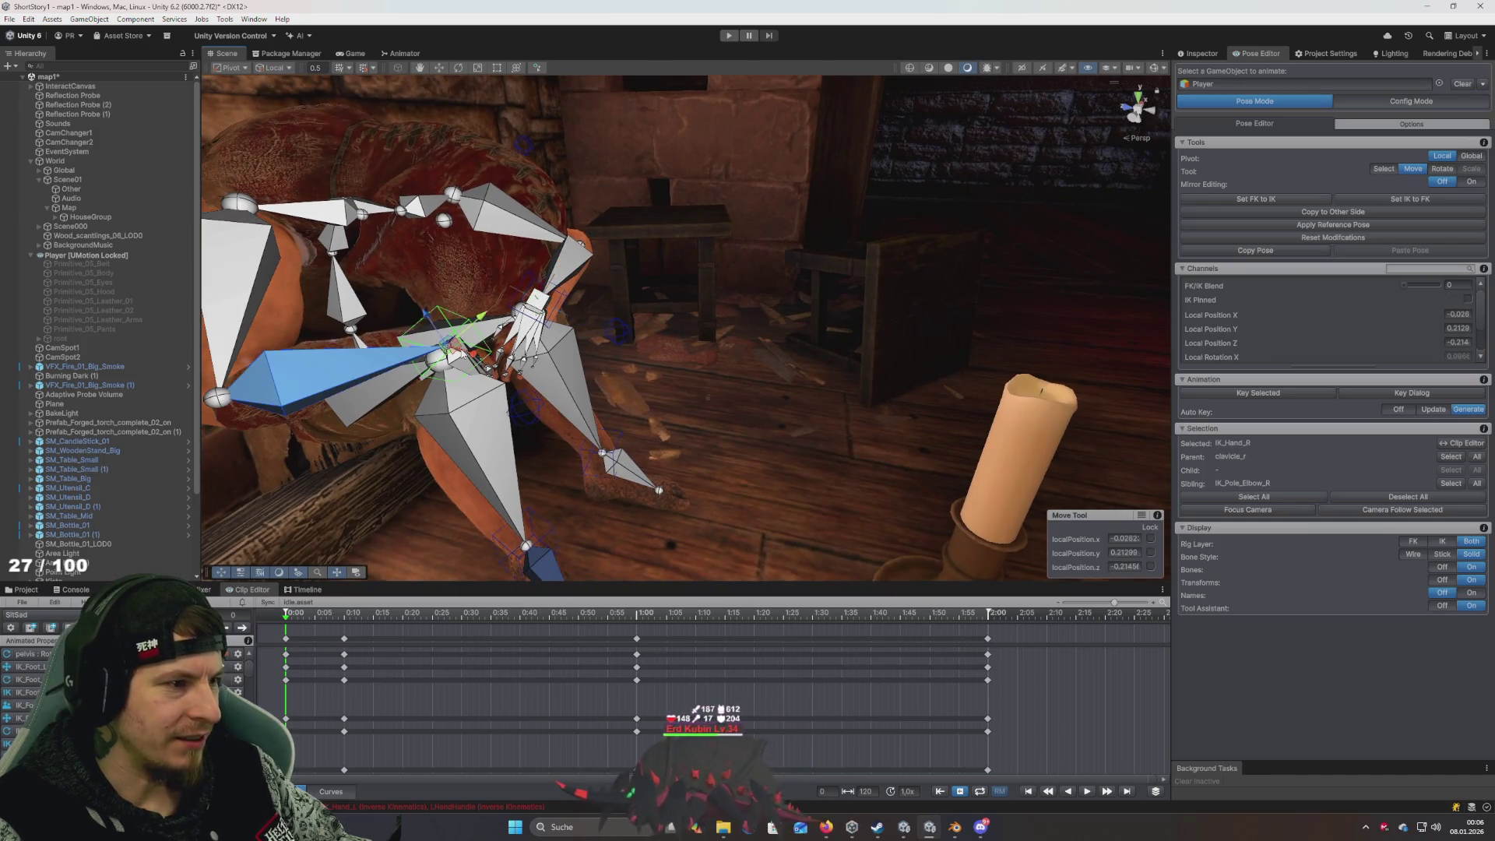
mouse_move(575, 363)
mouse_down()
mouse_move(523, 364)
mouse_move(646, 339)
mouse_up()
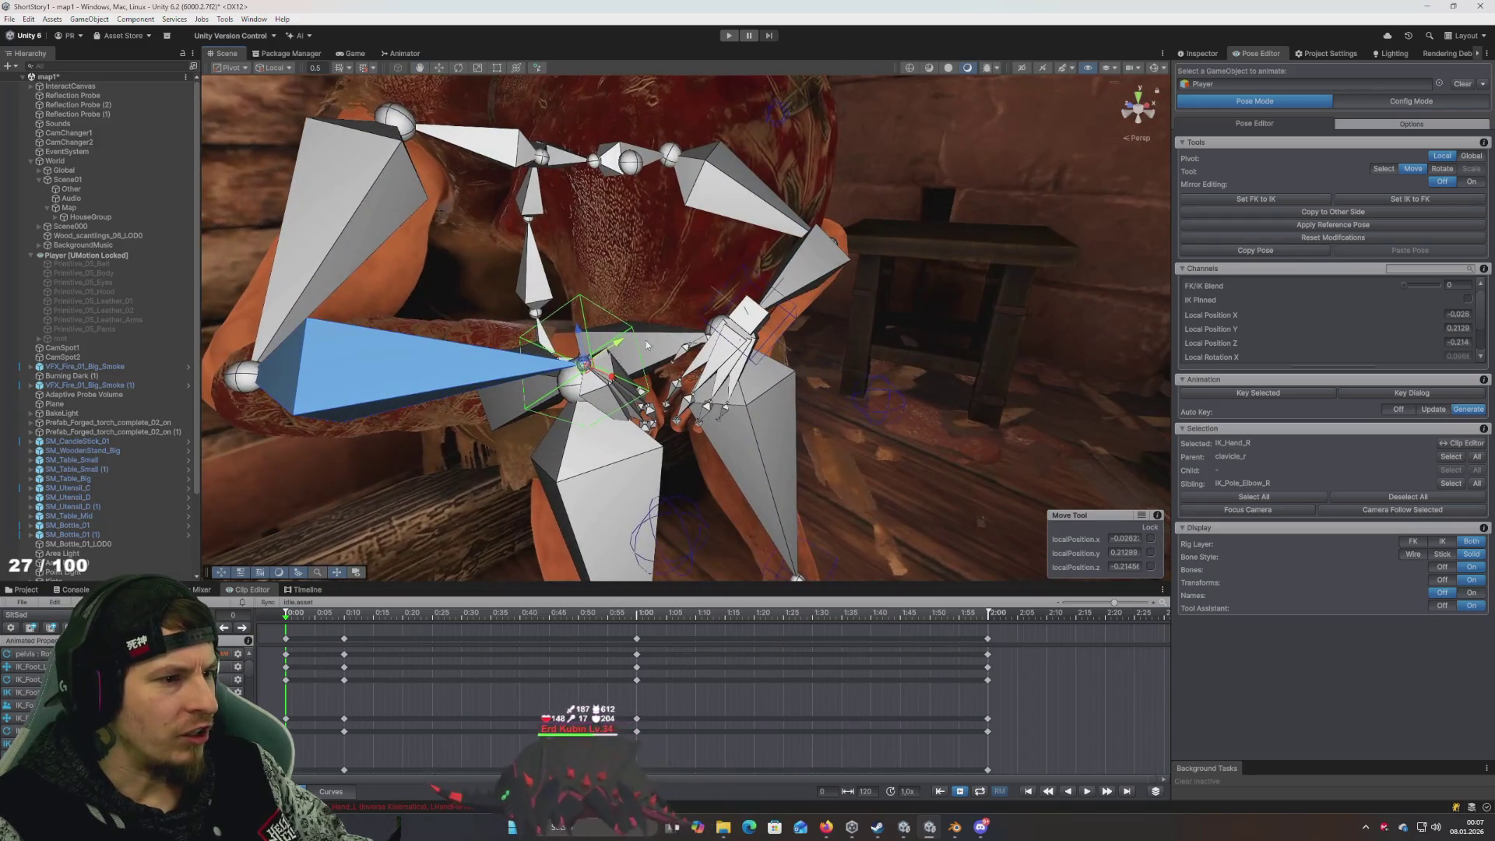
shift+click(744, 318)
click(1152, 538)
mouse_move(872, 421)
mouse_down()
mouse_move(789, 415)
mouse_move(748, 374)
mouse_up()
Rotate spine_02 to a local Z of about 347.48 to tilt the upper body
key(e)
click(759, 342)
click(798, 269)
mouse_move(811, 298)
mouse_down()
mouse_move(802, 315)
mouse_move(776, 301)
mouse_move(810, 296)
mouse_up()
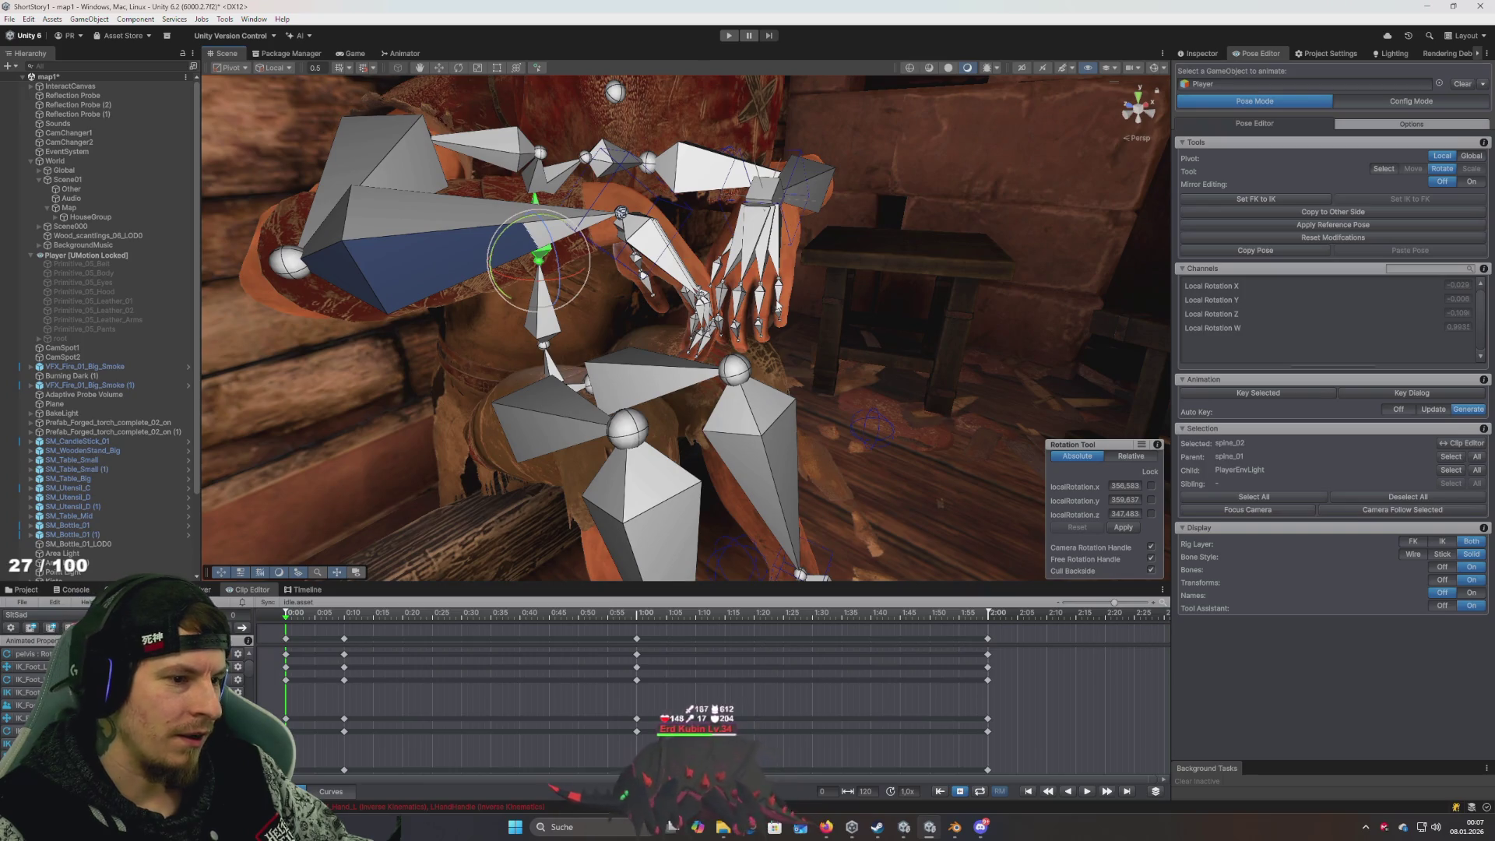
key(ctrl+a)
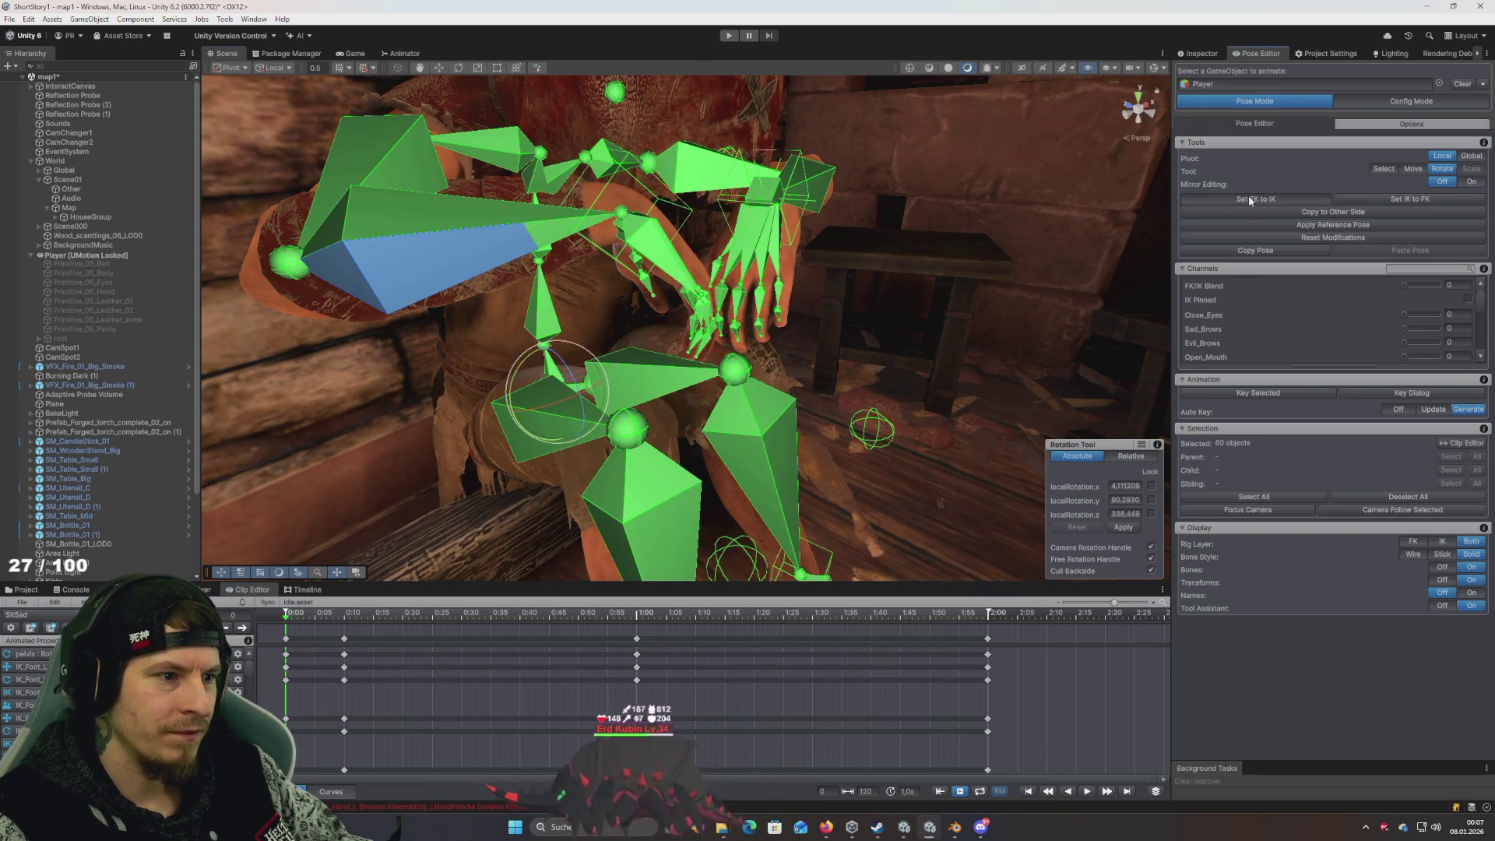
Match the IK targets to the current pose and select both hand targets at the first frame
click(1249, 198)
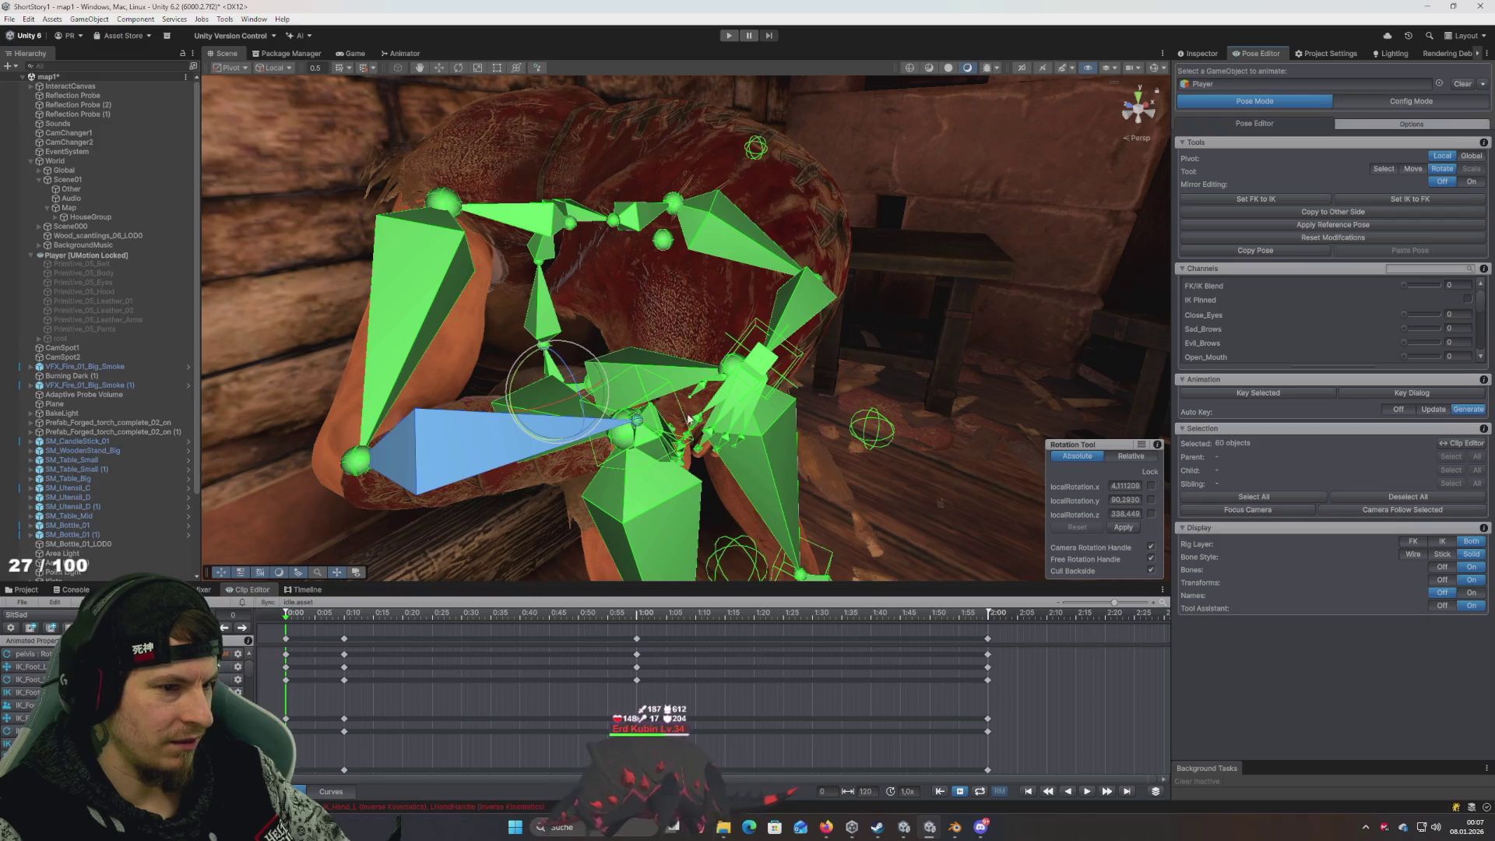
key(period)
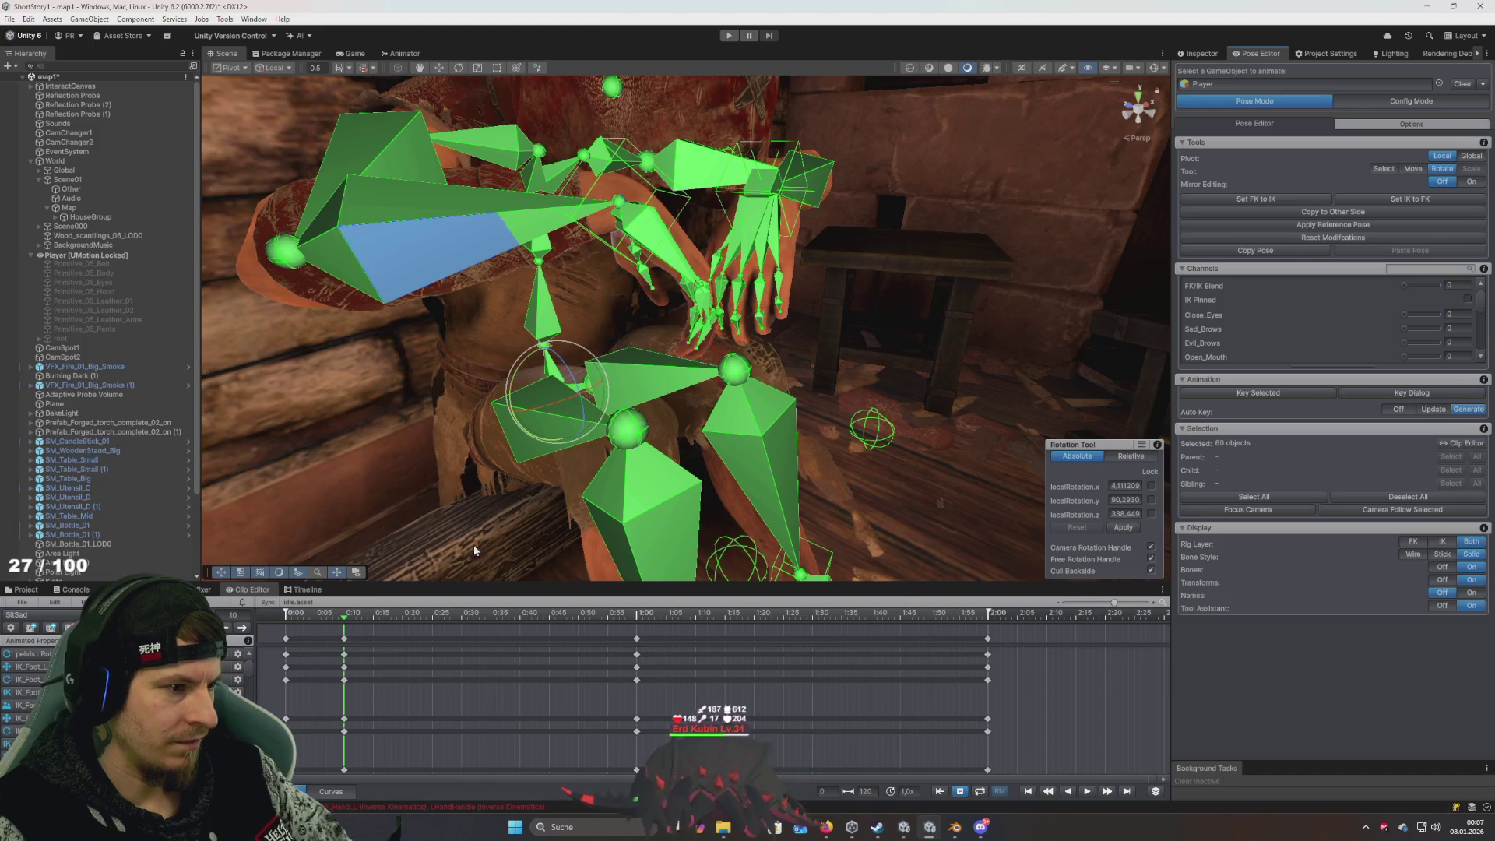
key(comma)
click(636, 420)
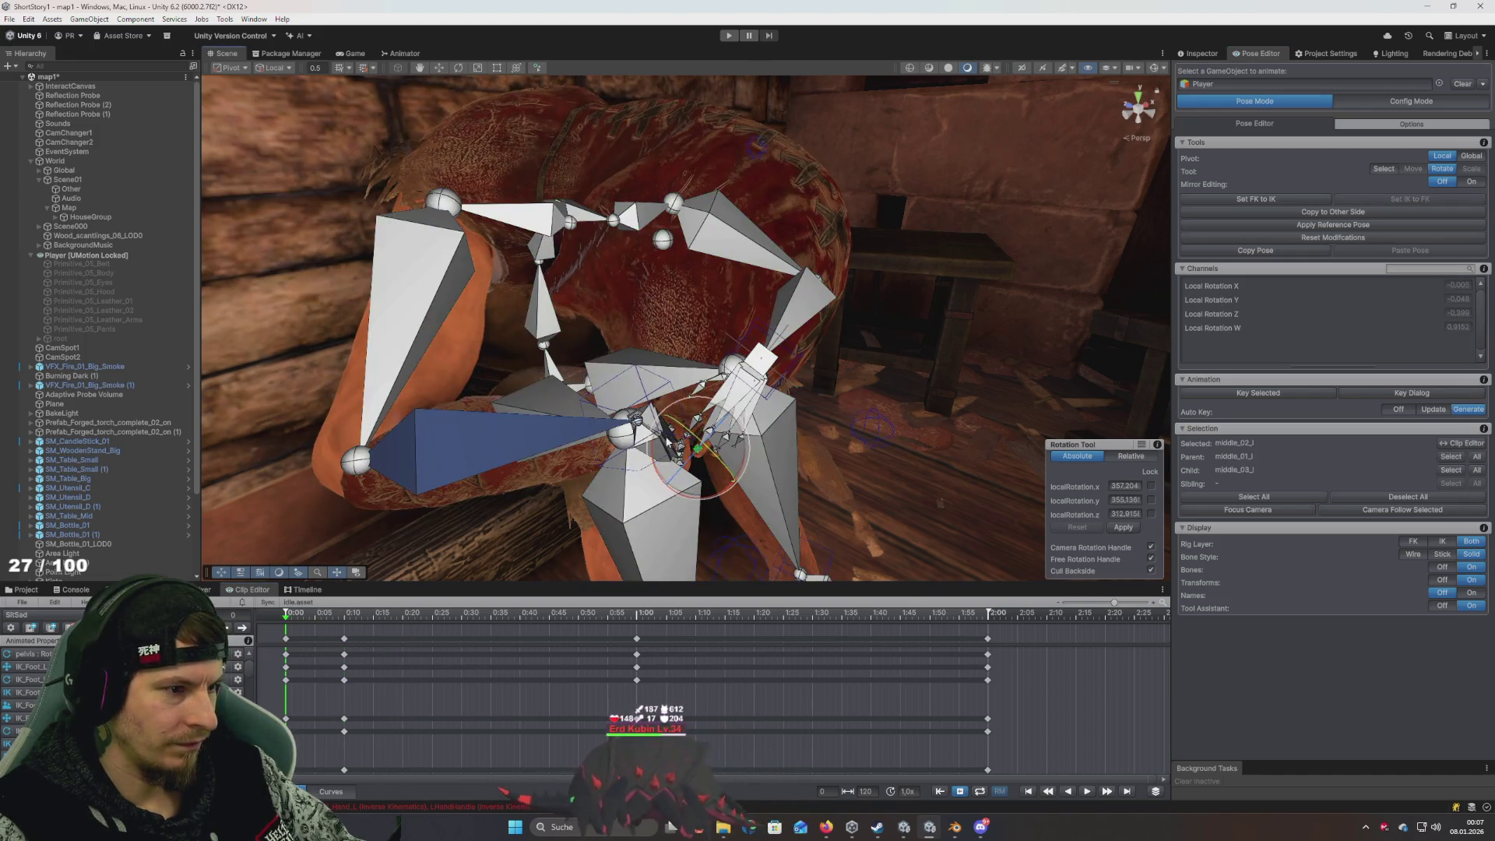
shift+click(750, 366)
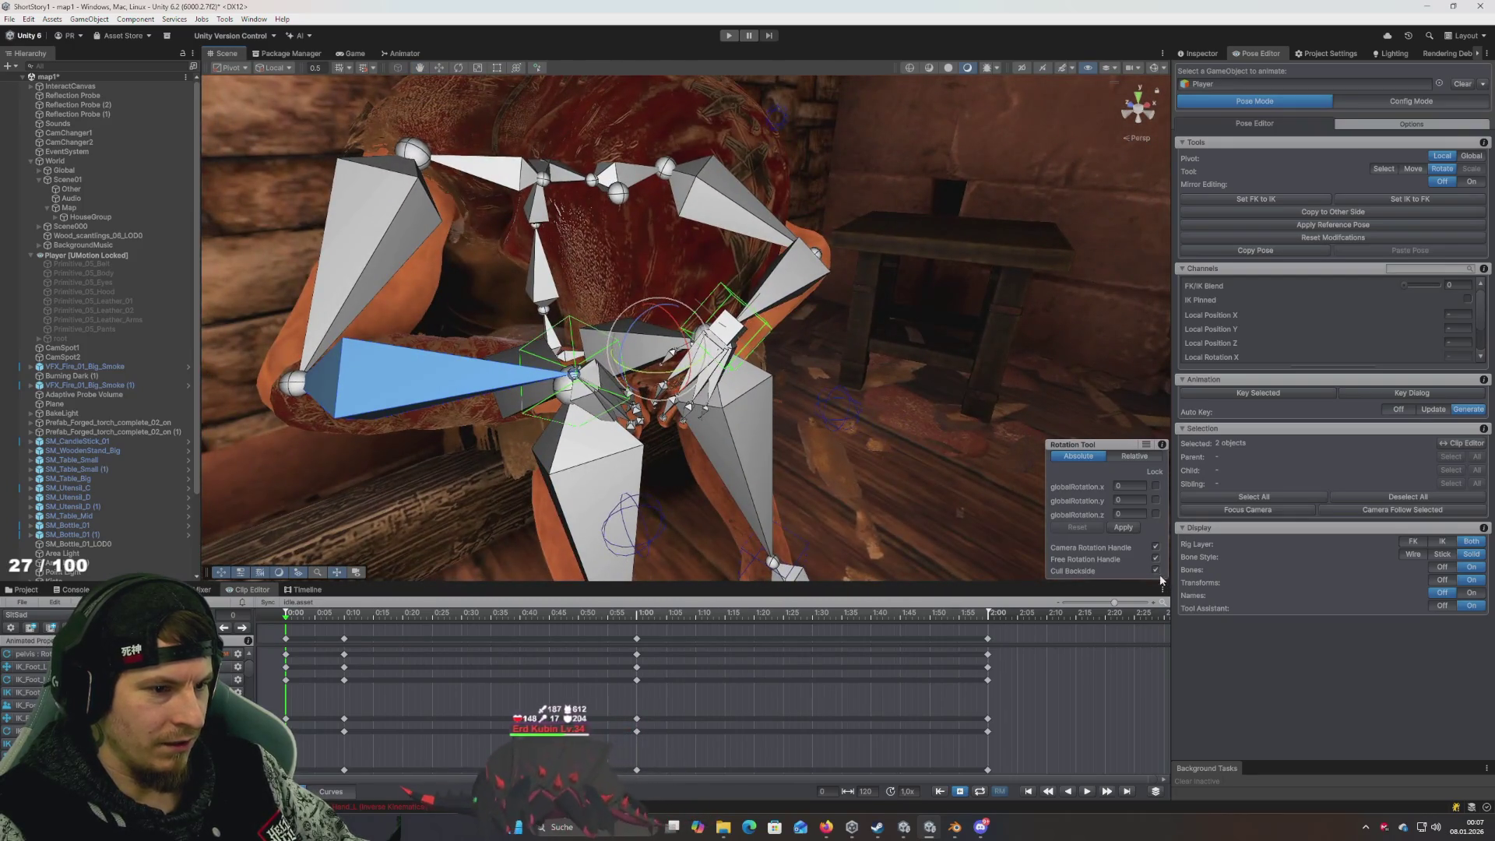
Lock global X, Y and Z rotation and show spine_02's absolute rotation (356.58, 358.64, 17.78)
click(1129, 456)
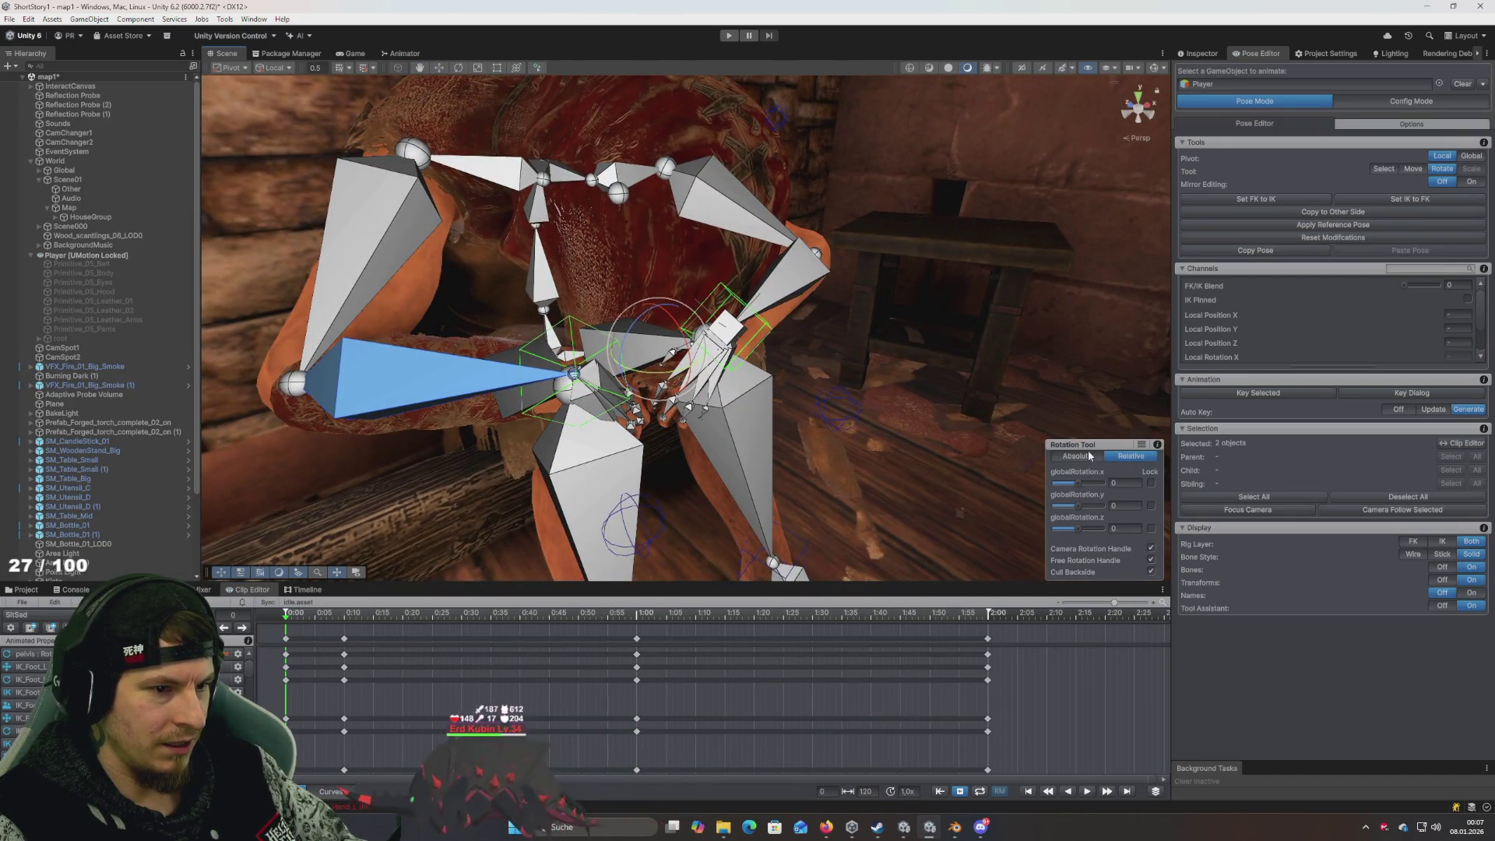
click(1152, 548)
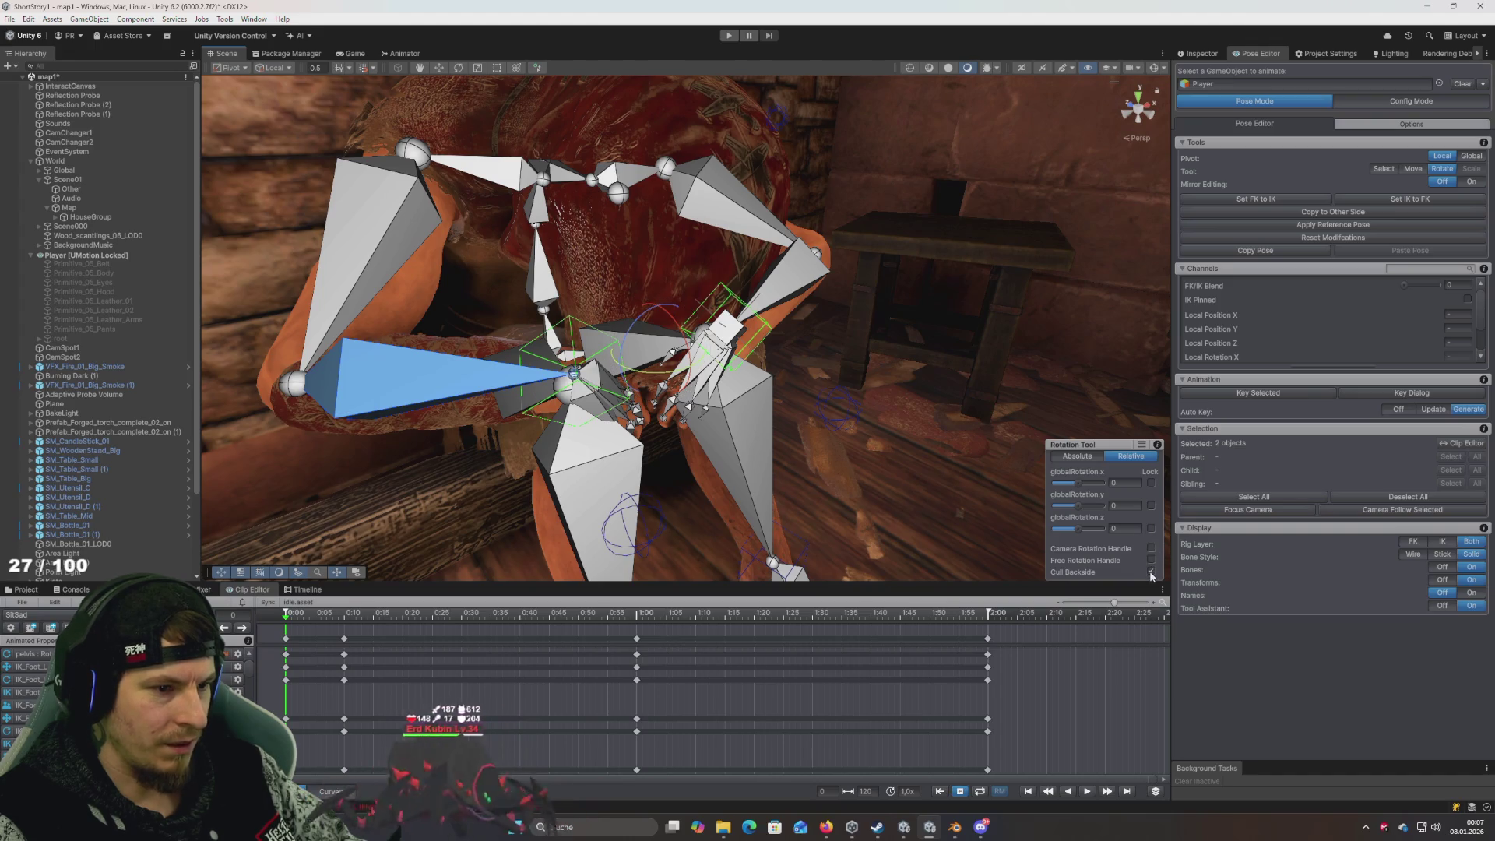
click(1152, 528)
click(1151, 505)
click(1151, 483)
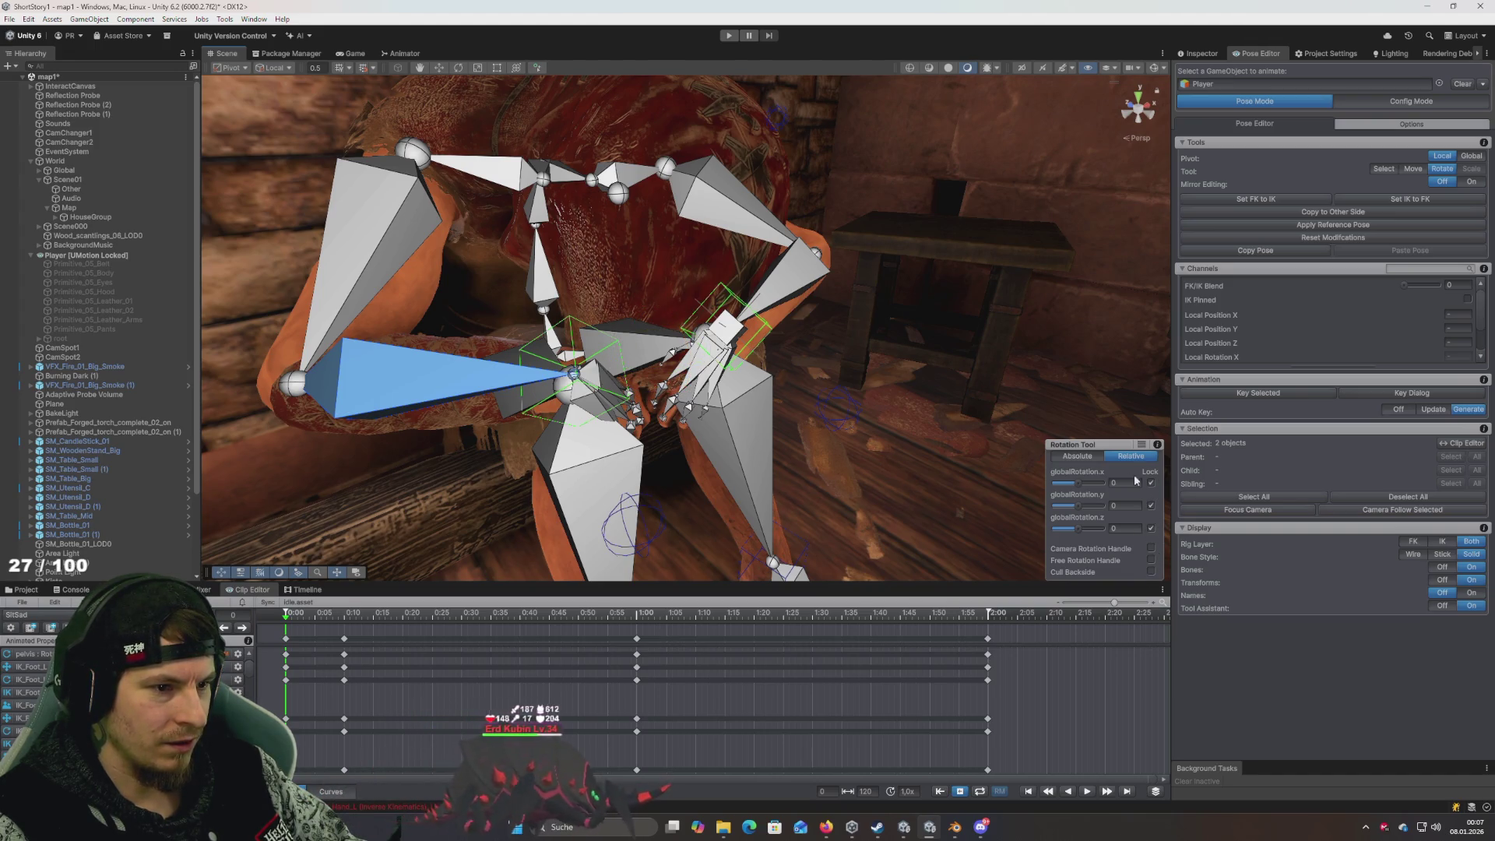
click(1083, 456)
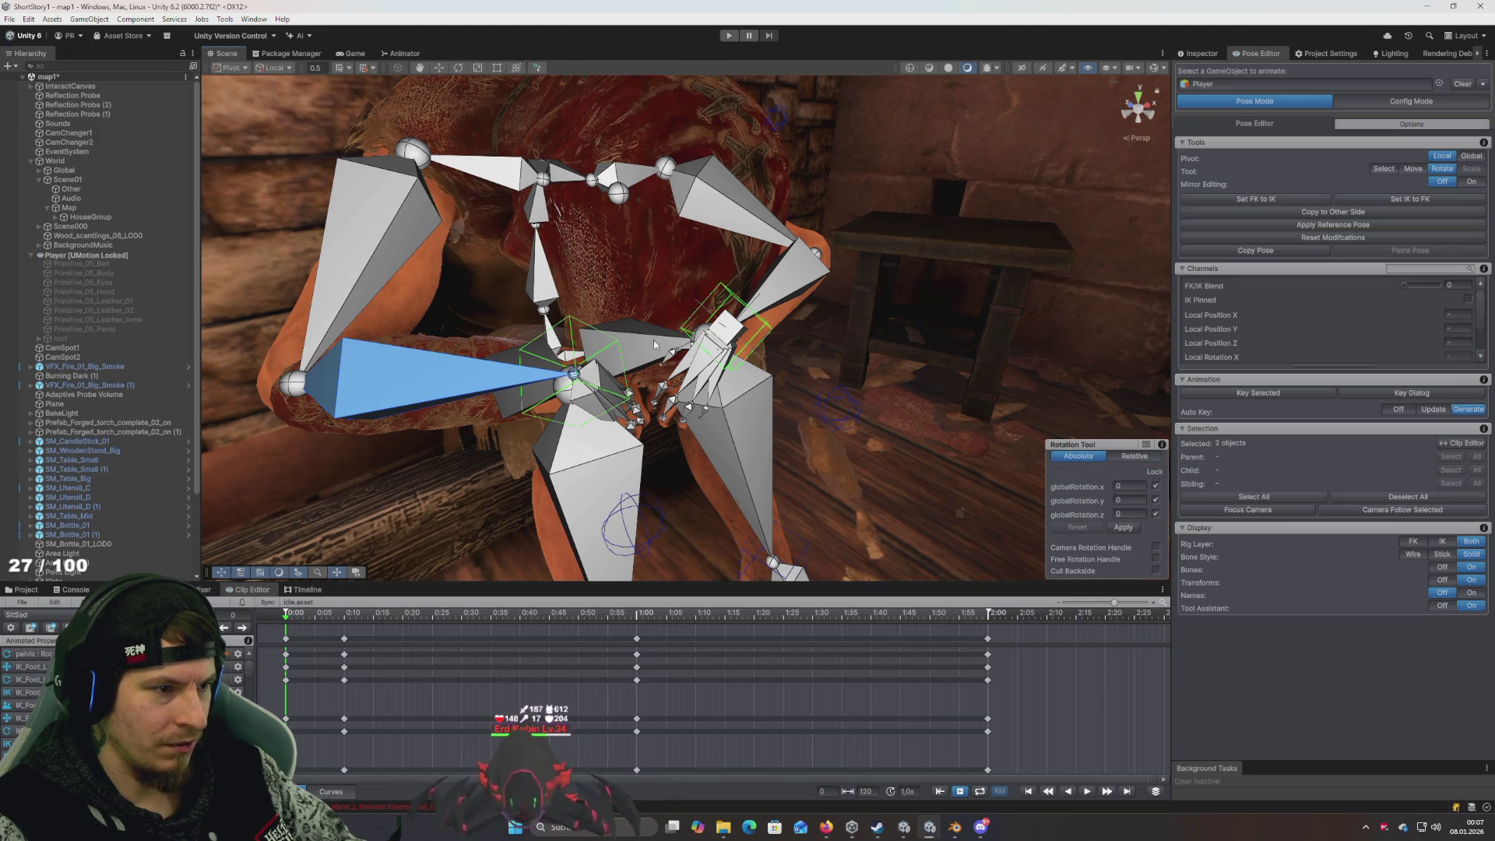
click(546, 222)
mouse_move(562, 249)
mouse_down()
mouse_move(581, 240)
mouse_move(608, 271)
mouse_move(656, 275)
mouse_move(646, 231)
mouse_up()
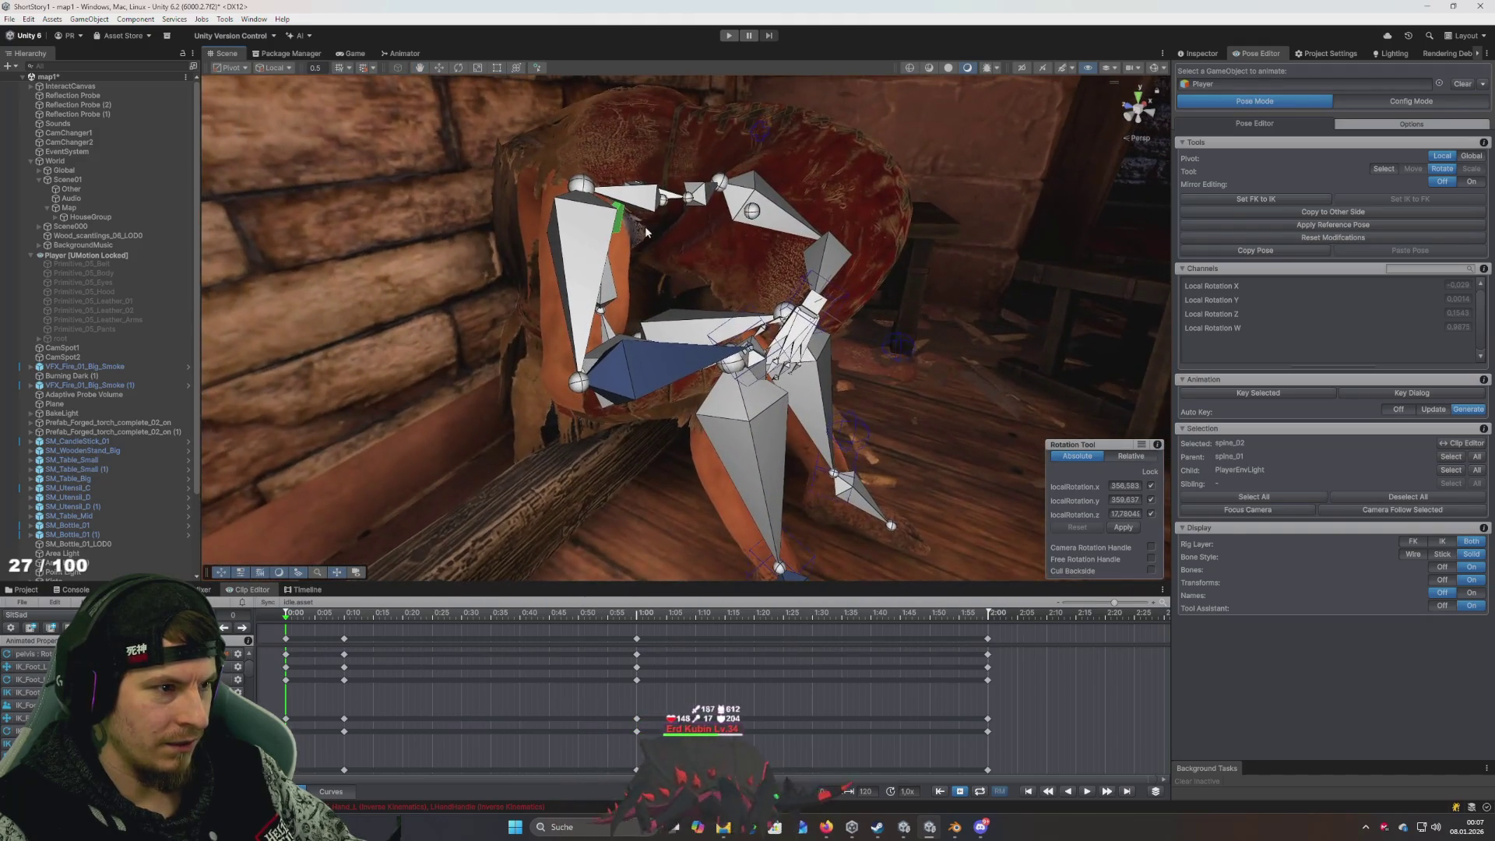
Unlock the X, Y and Z rotation axes and switch to relative rotation with global Y locked for IK_Hand_R and the hand bone
click(1152, 486)
click(1151, 500)
click(1151, 514)
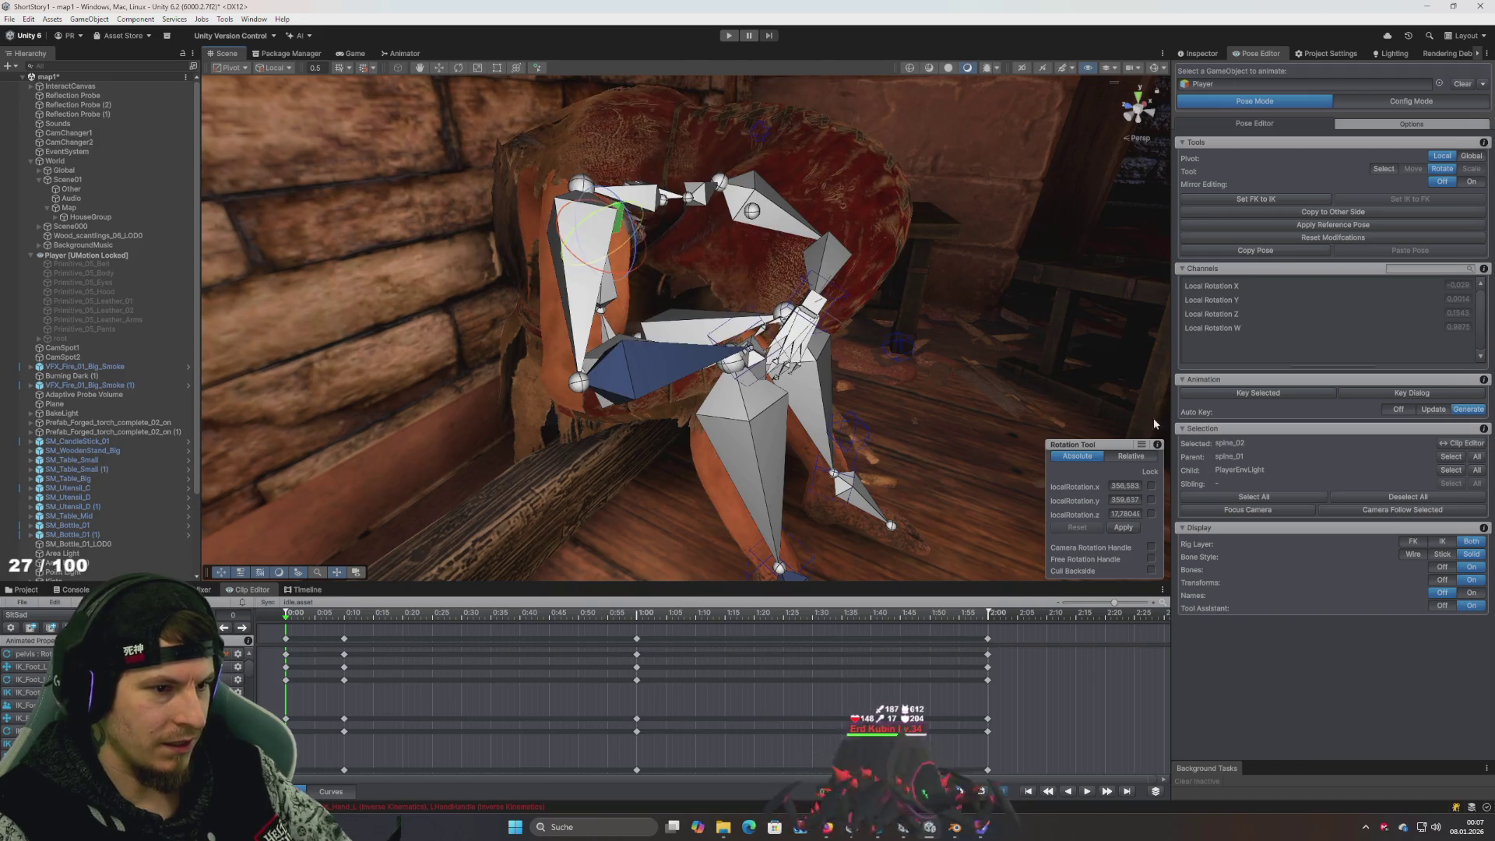
click(670, 358)
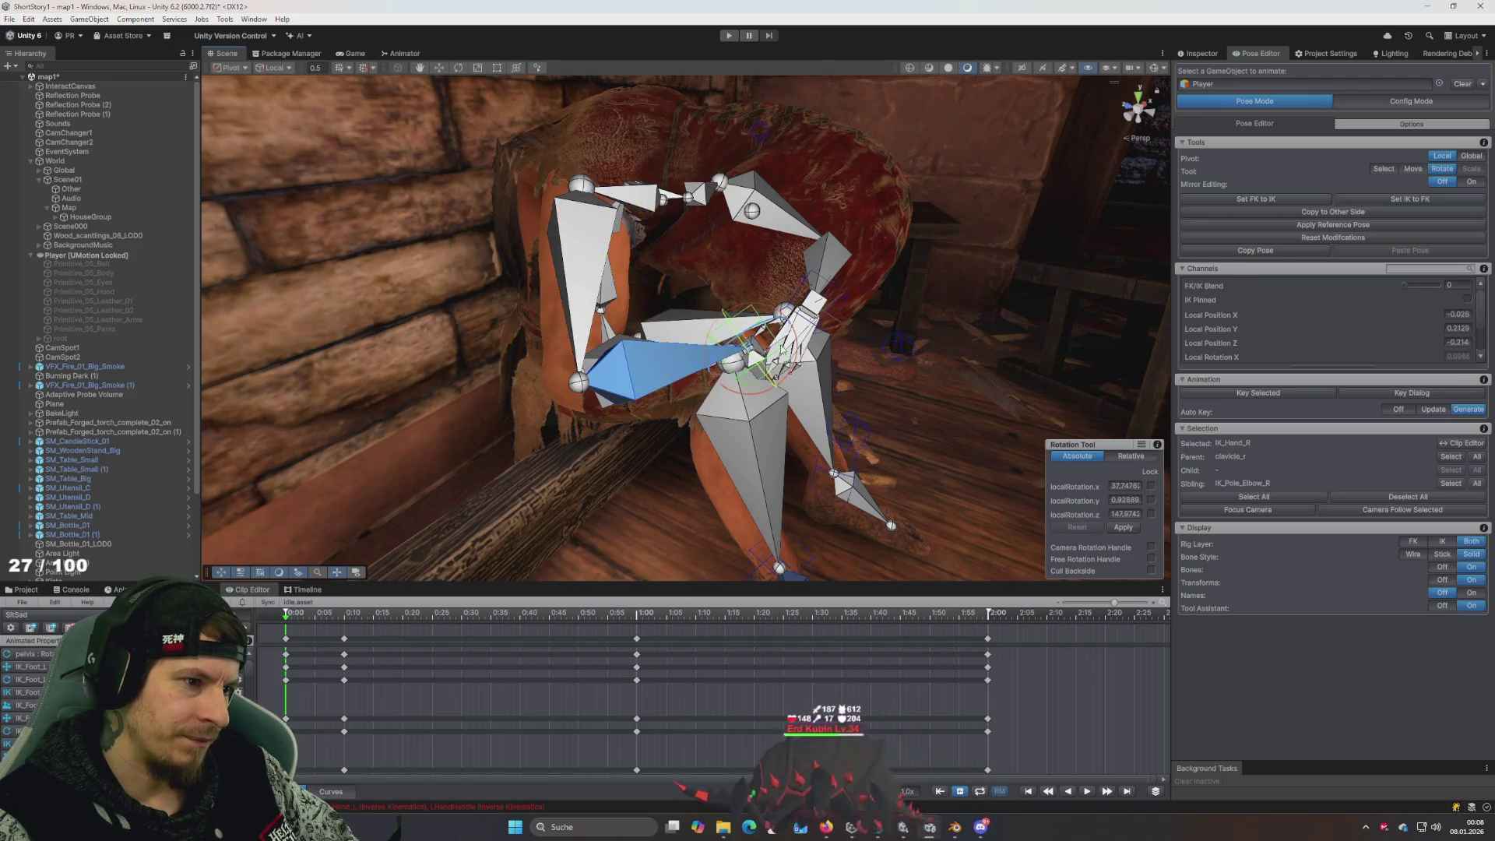
shift+click(810, 309)
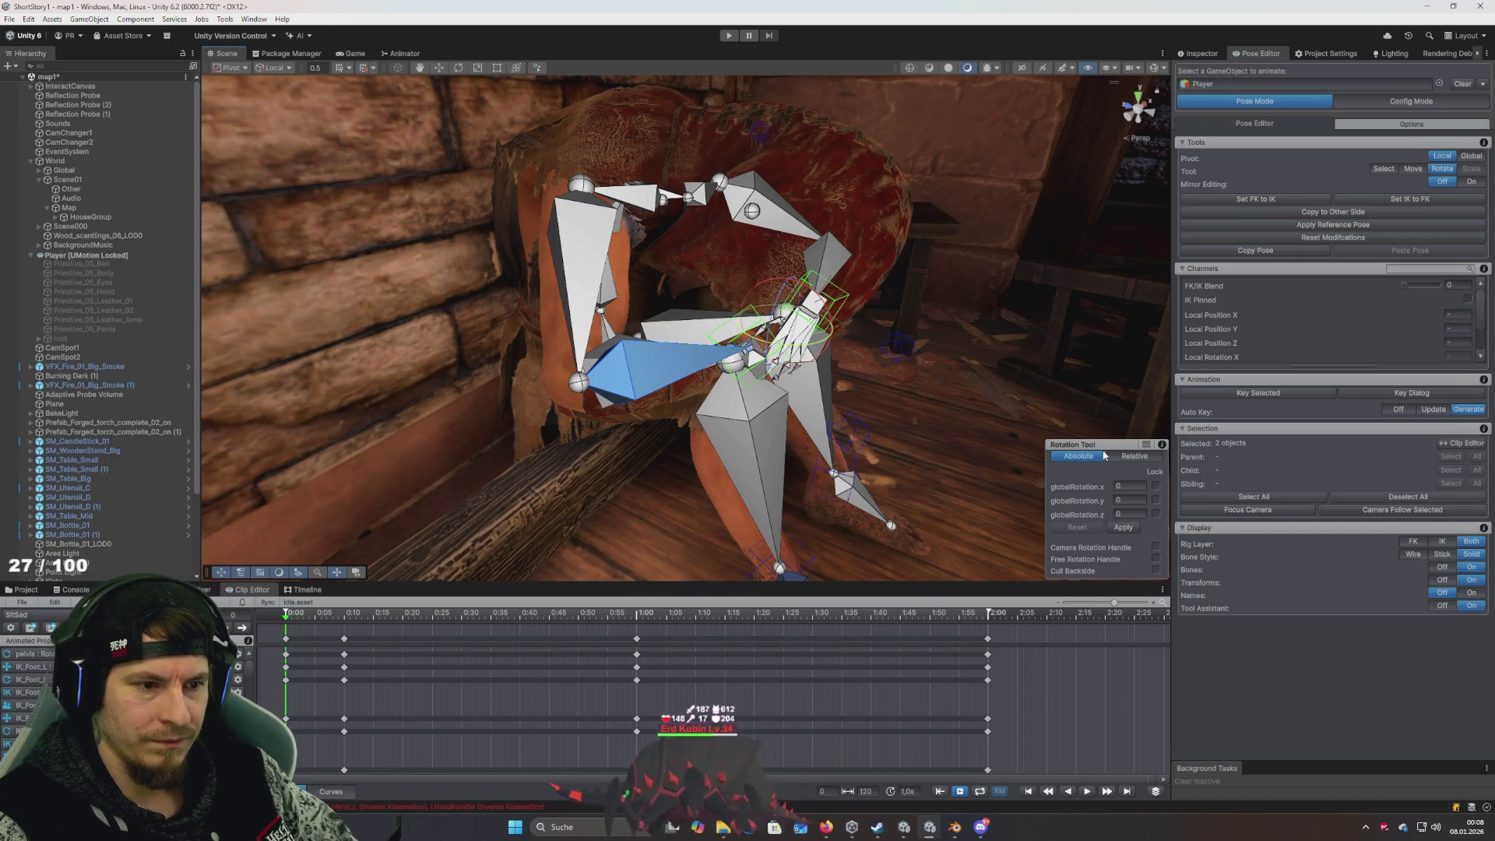
click(1131, 458)
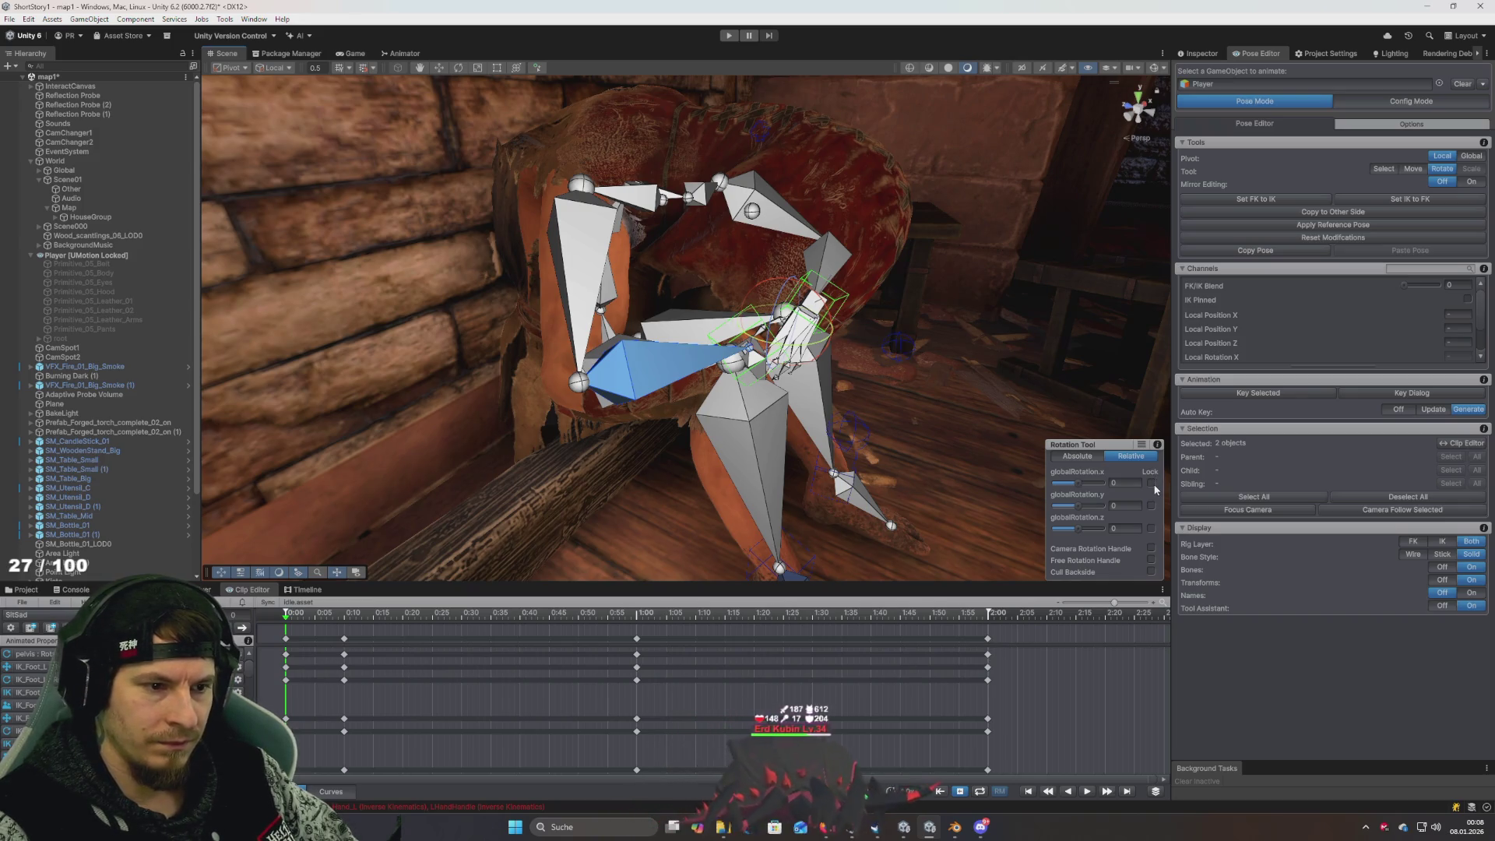
click(1152, 506)
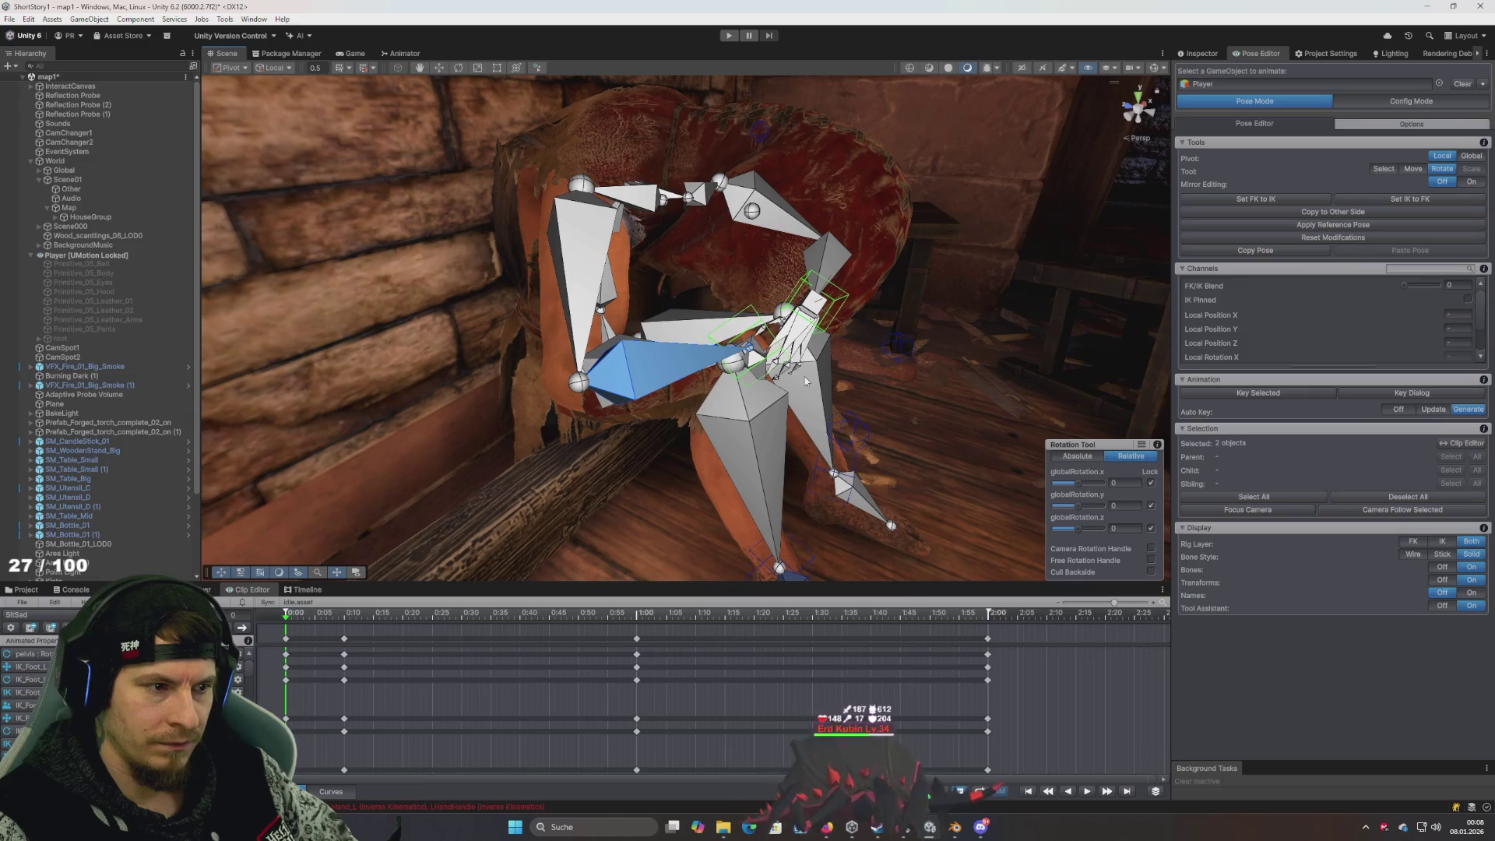
Select spine_01 with local Z unlocked, then reselect the right hand IK target
click(621, 286)
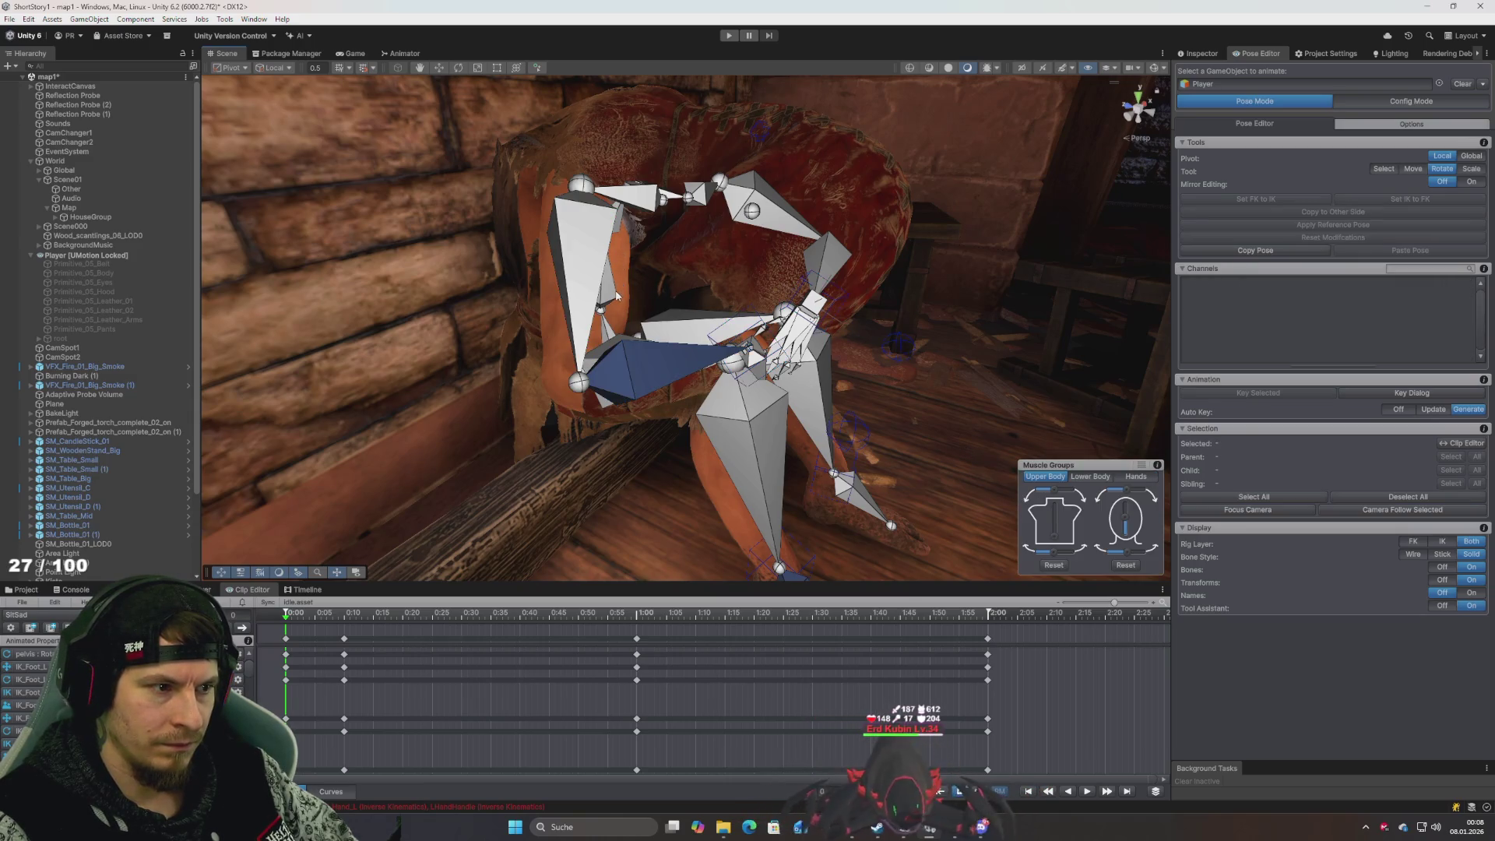
click(617, 295)
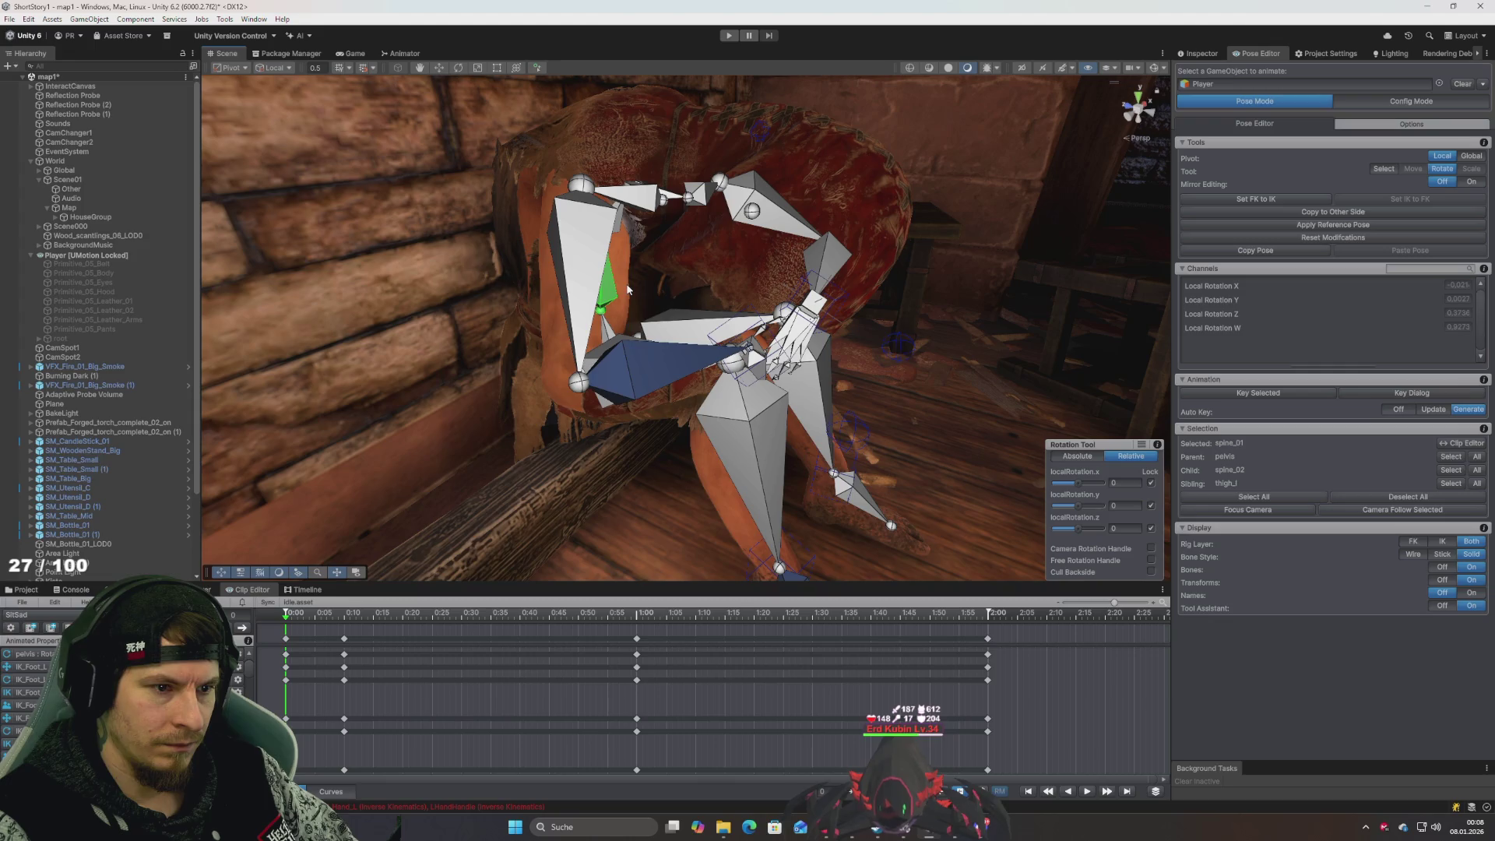
click(1152, 506)
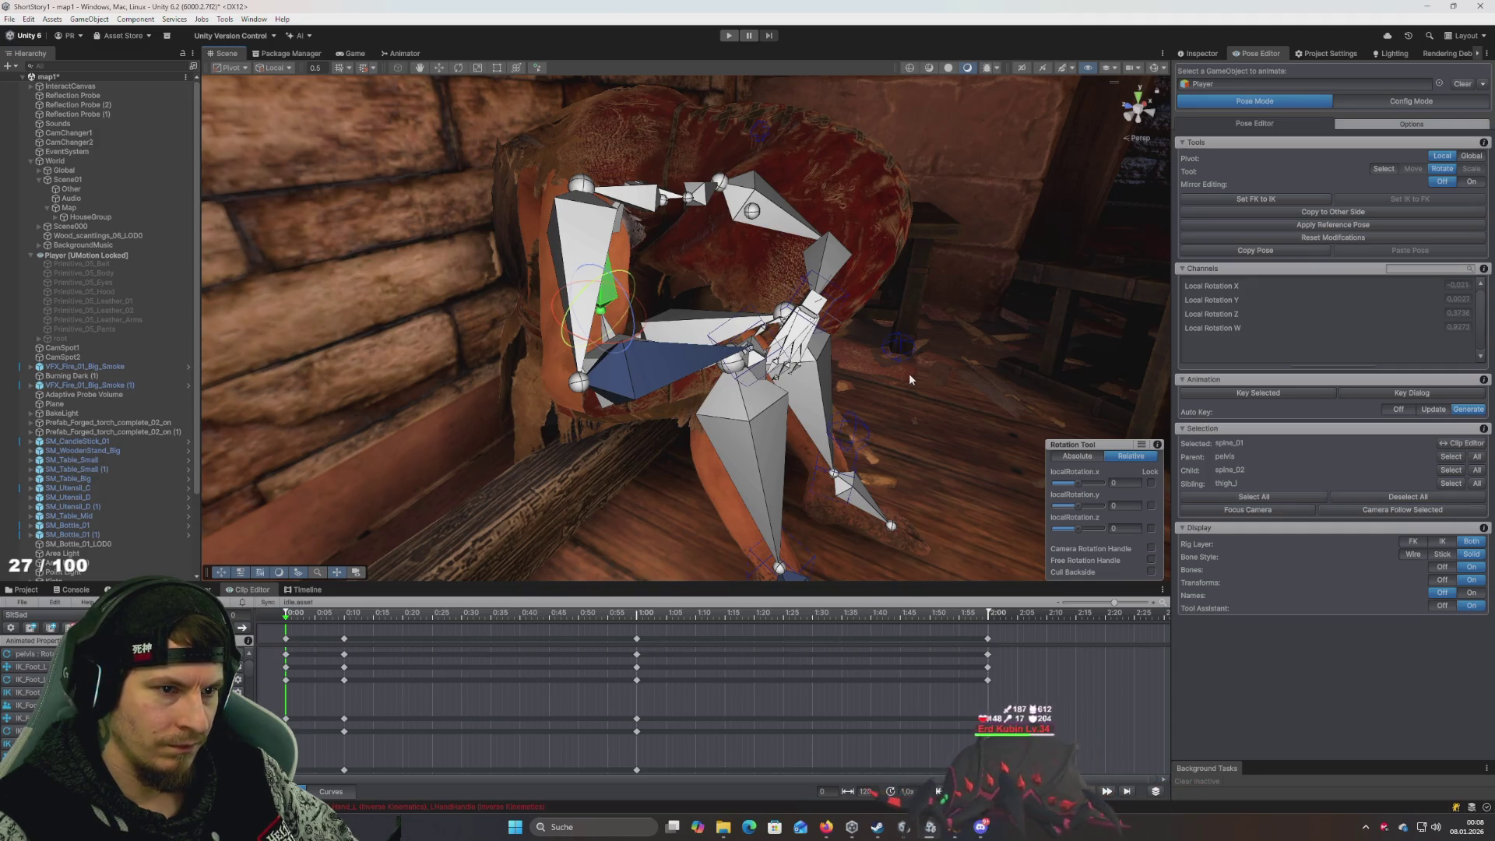
drag(909, 376, 754, 334)
click(661, 446)
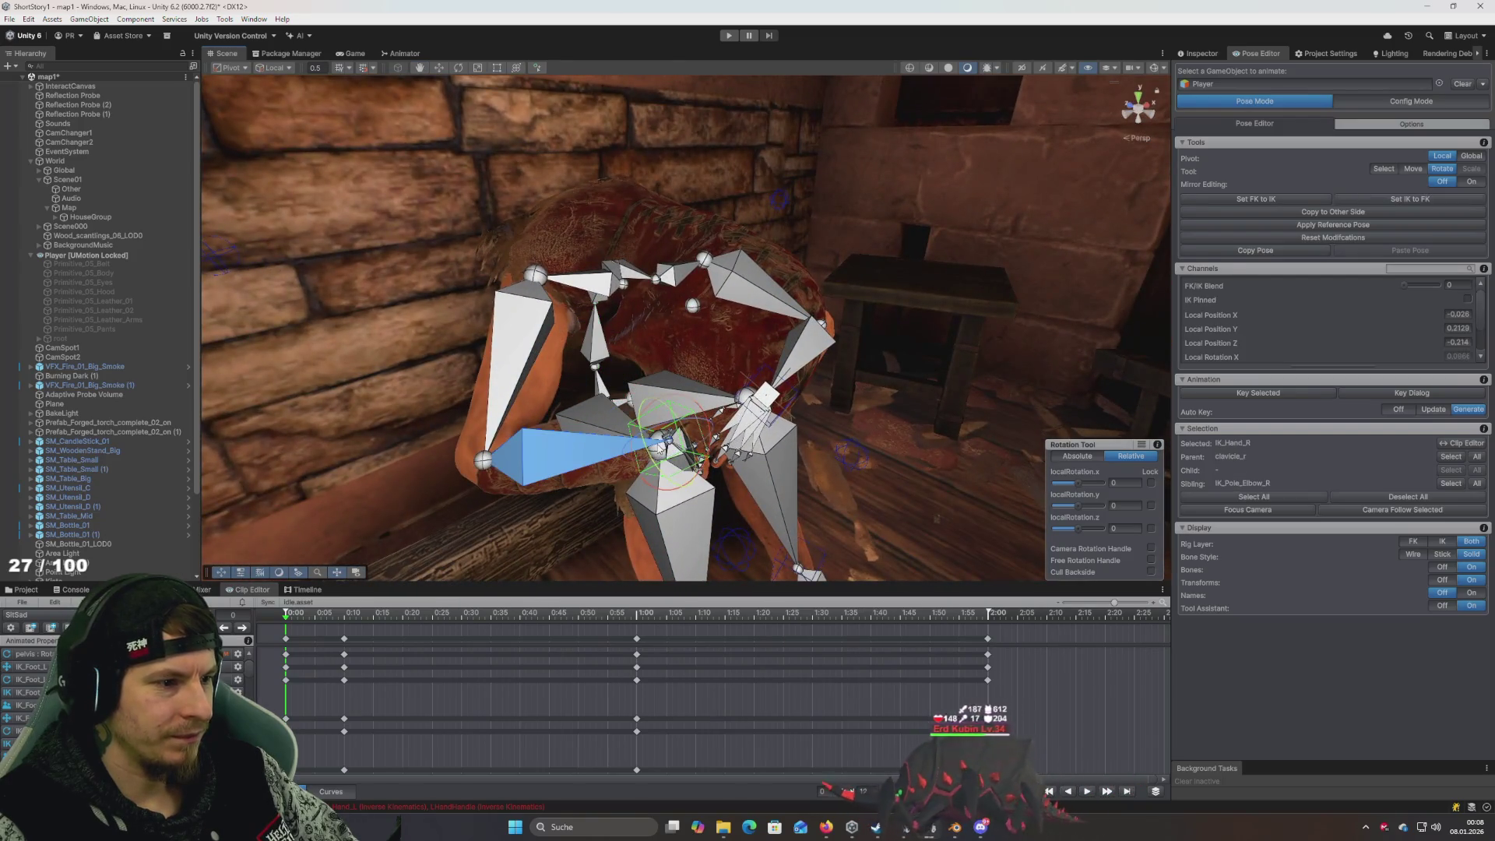
Toggle the bones off and on and show only the IK rig layer
click(1446, 568)
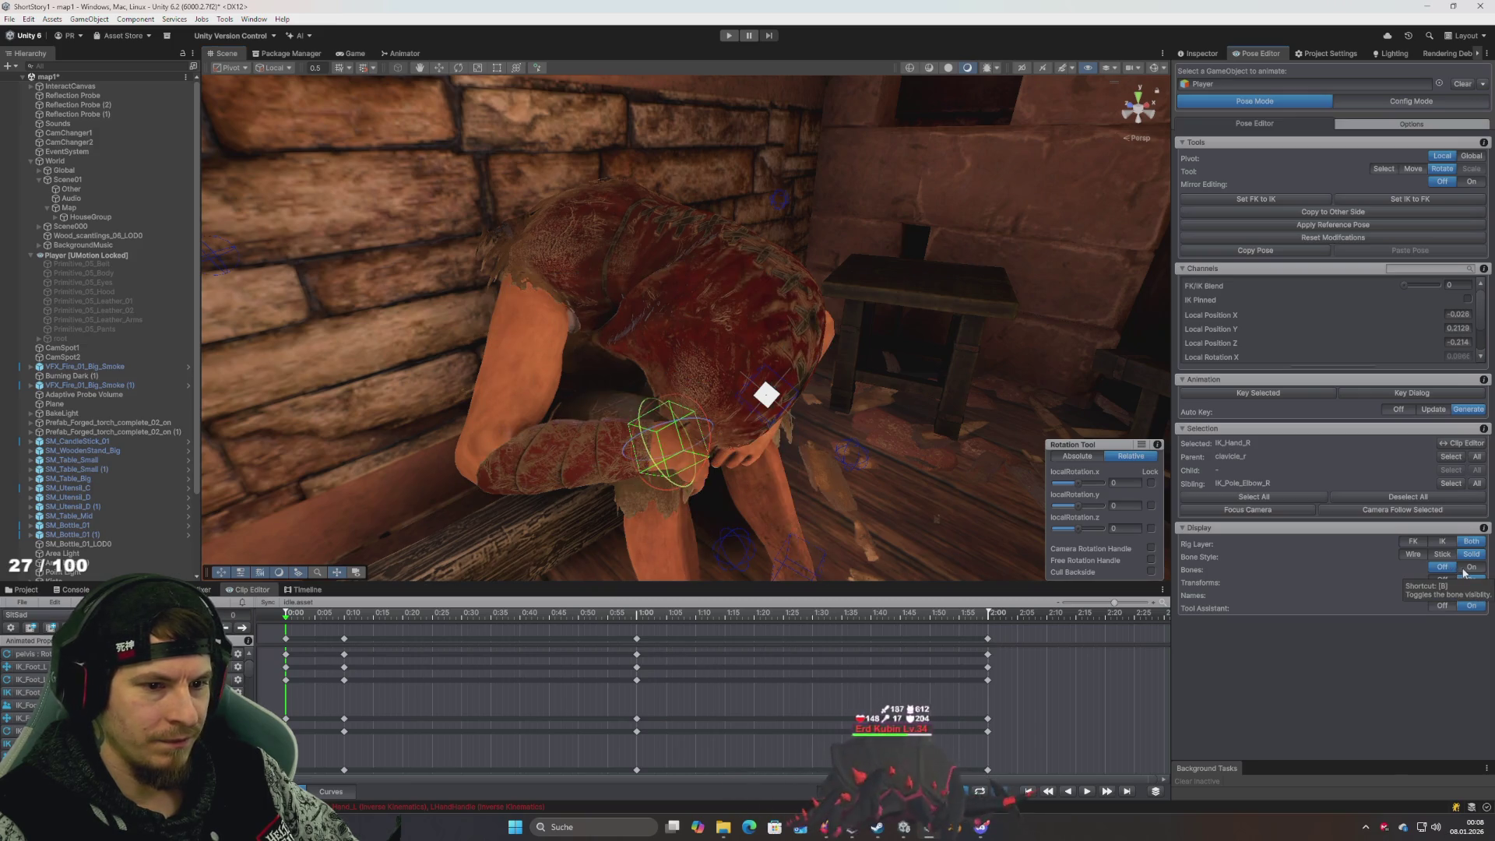
click(1469, 567)
click(1442, 542)
click(1413, 542)
click(1441, 542)
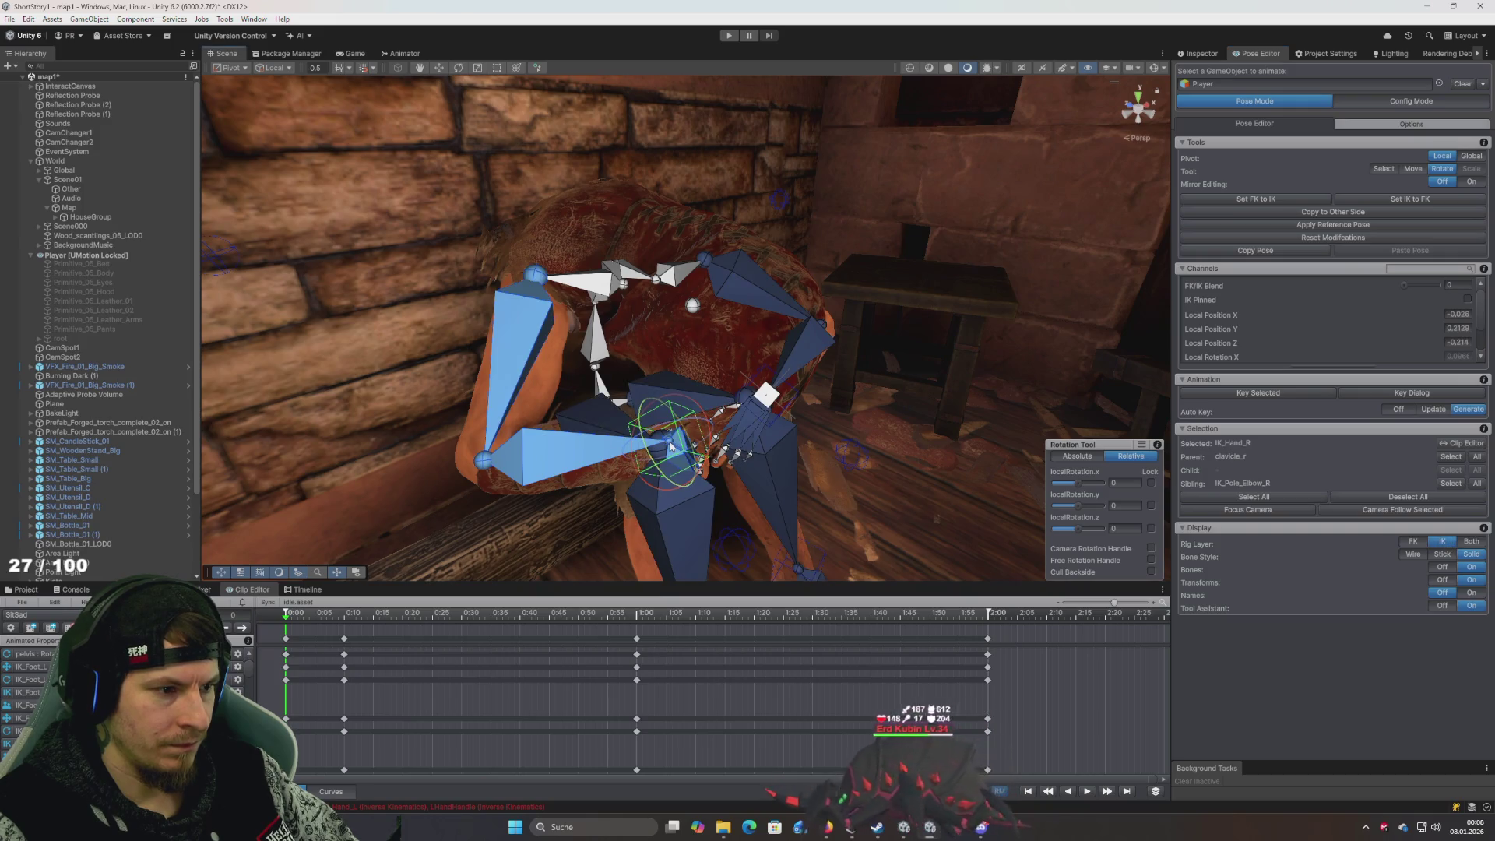
Zoom in on the right arm and select IK_Hand_R with the Move tool active
key(w)
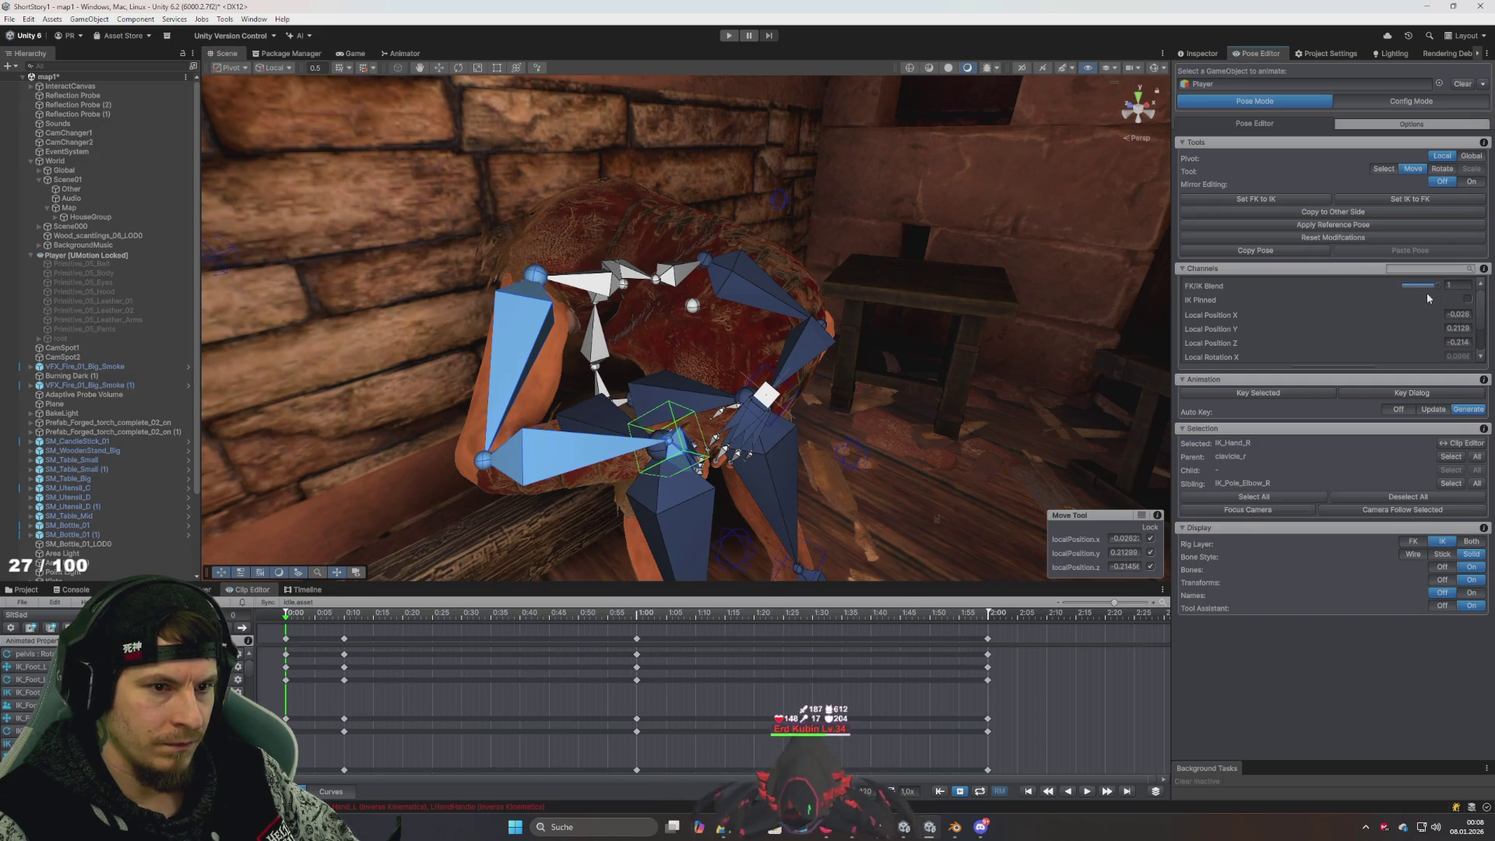
drag(652, 489, 657, 482)
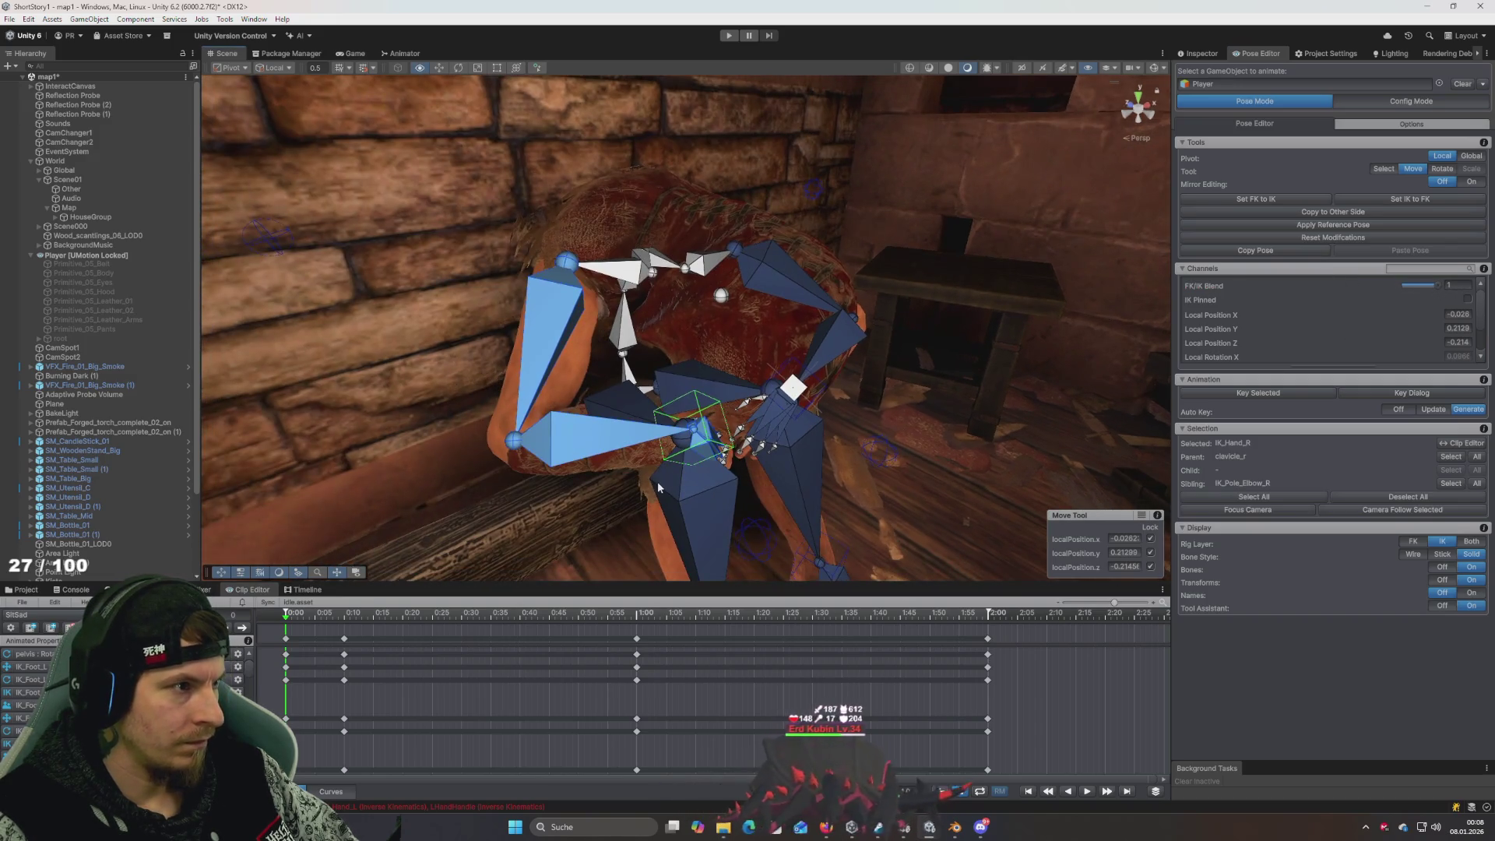
key(e)
key(w)
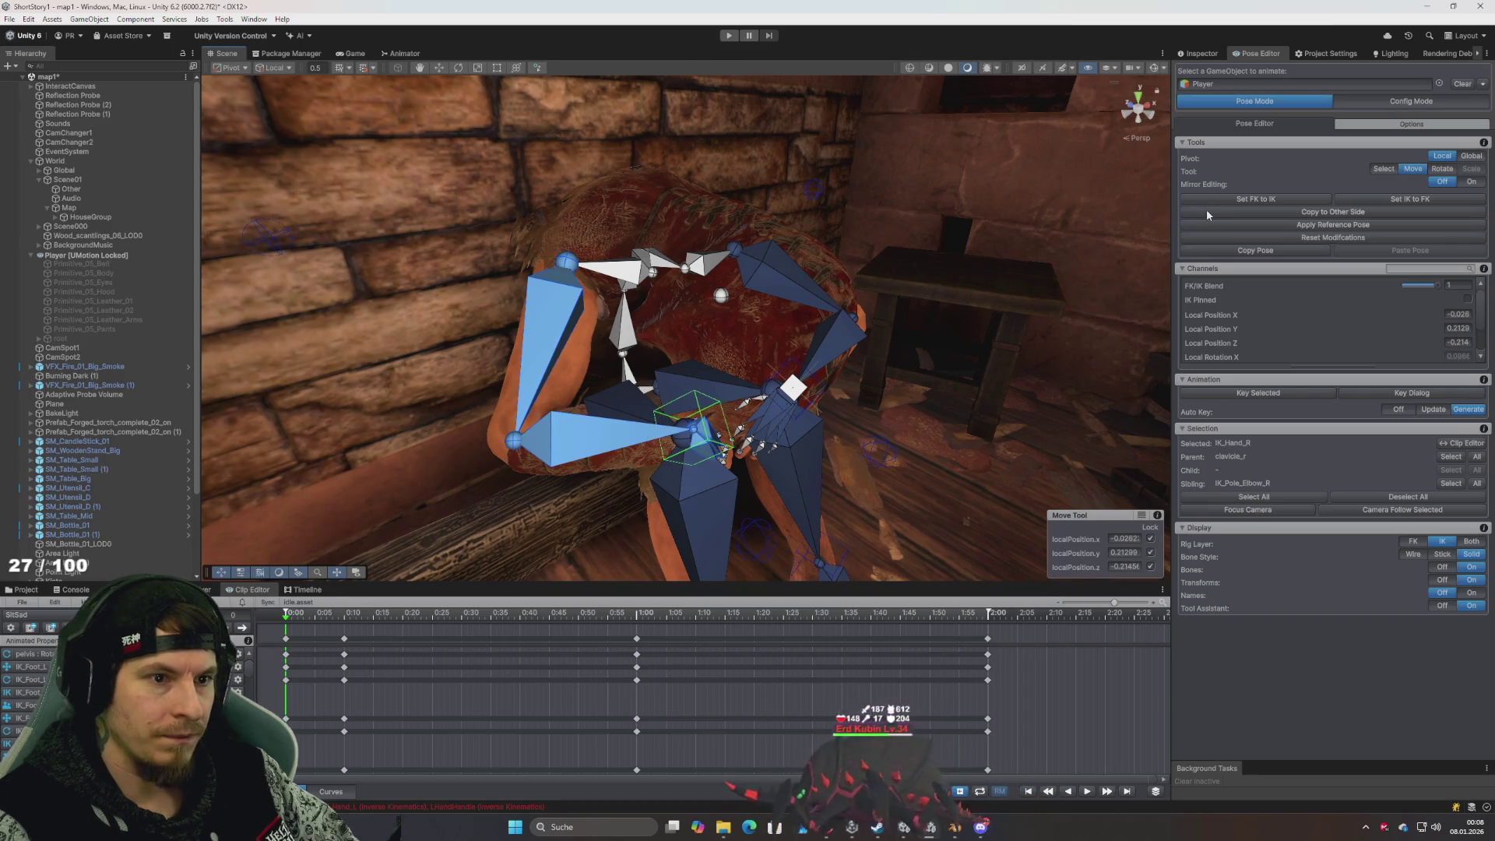
drag(1064, 353, 731, 428)
scroll(842, 404, up, 5)
scroll(731, 429, down, 5)
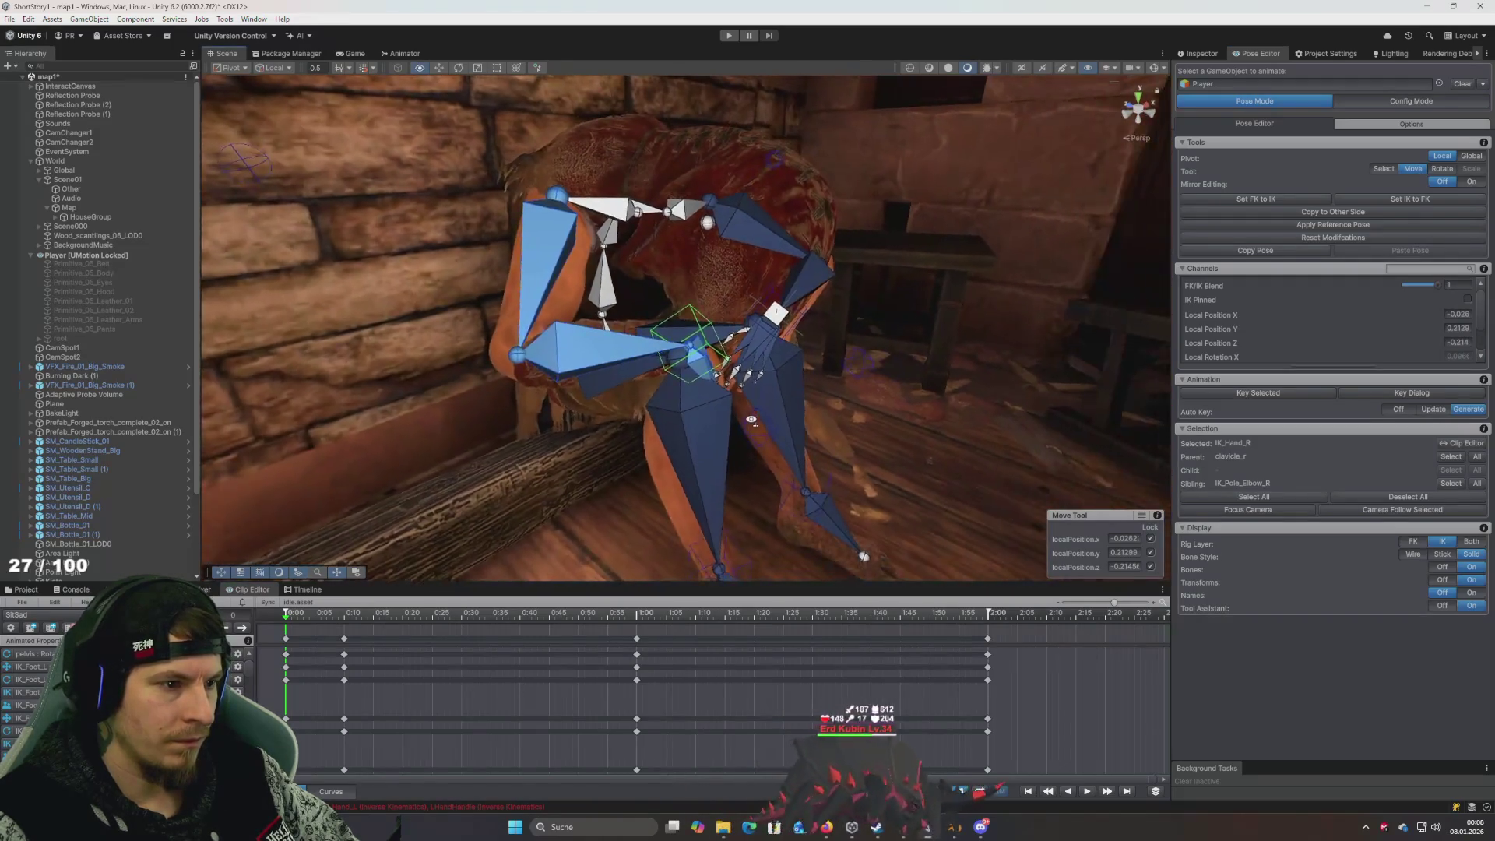
scroll(724, 430, up, 5)
scroll(713, 432, down, 5)
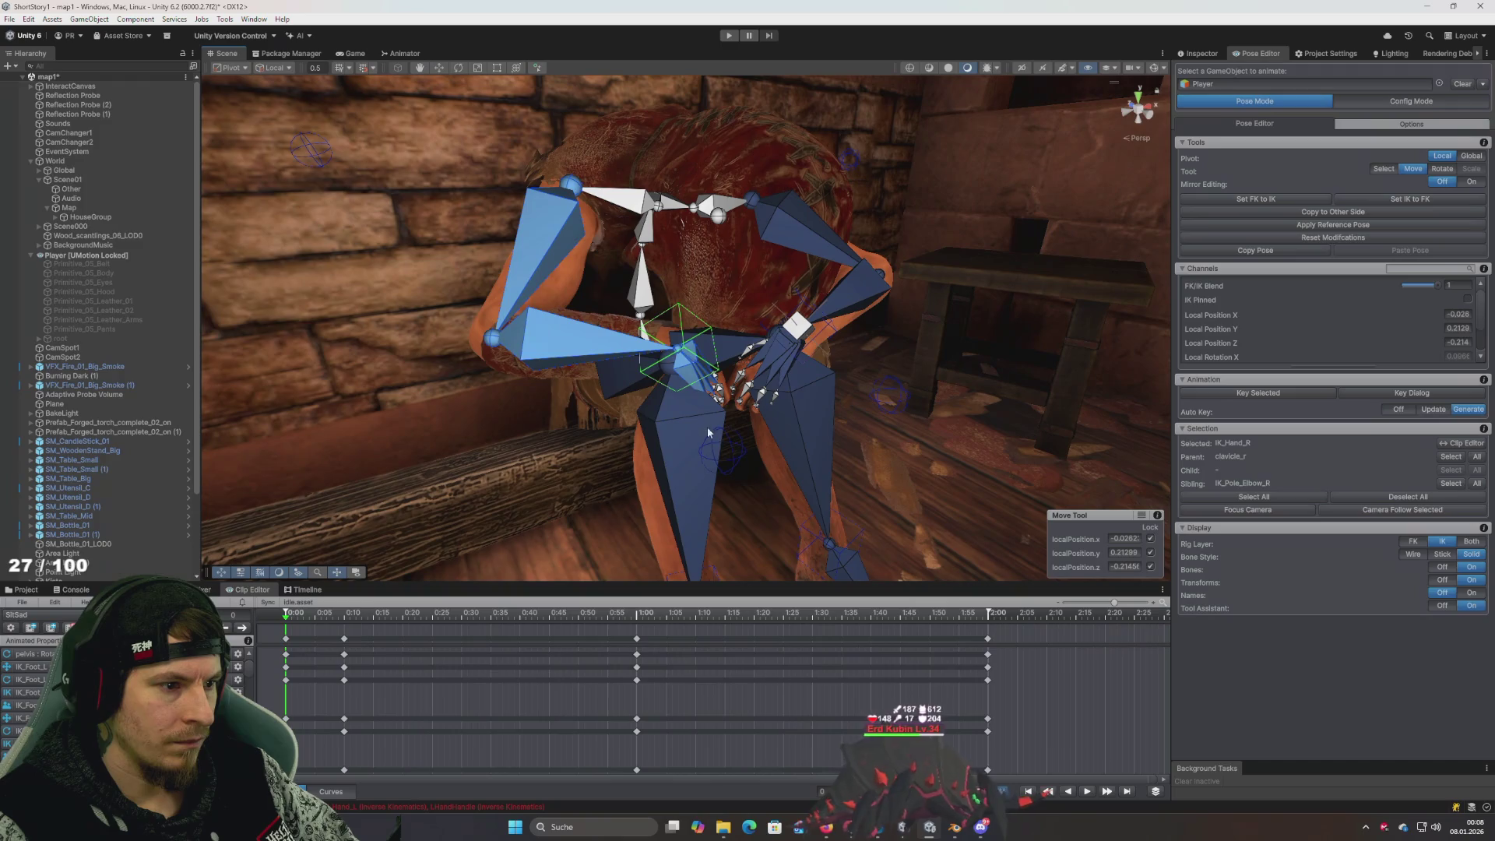
click(711, 438)
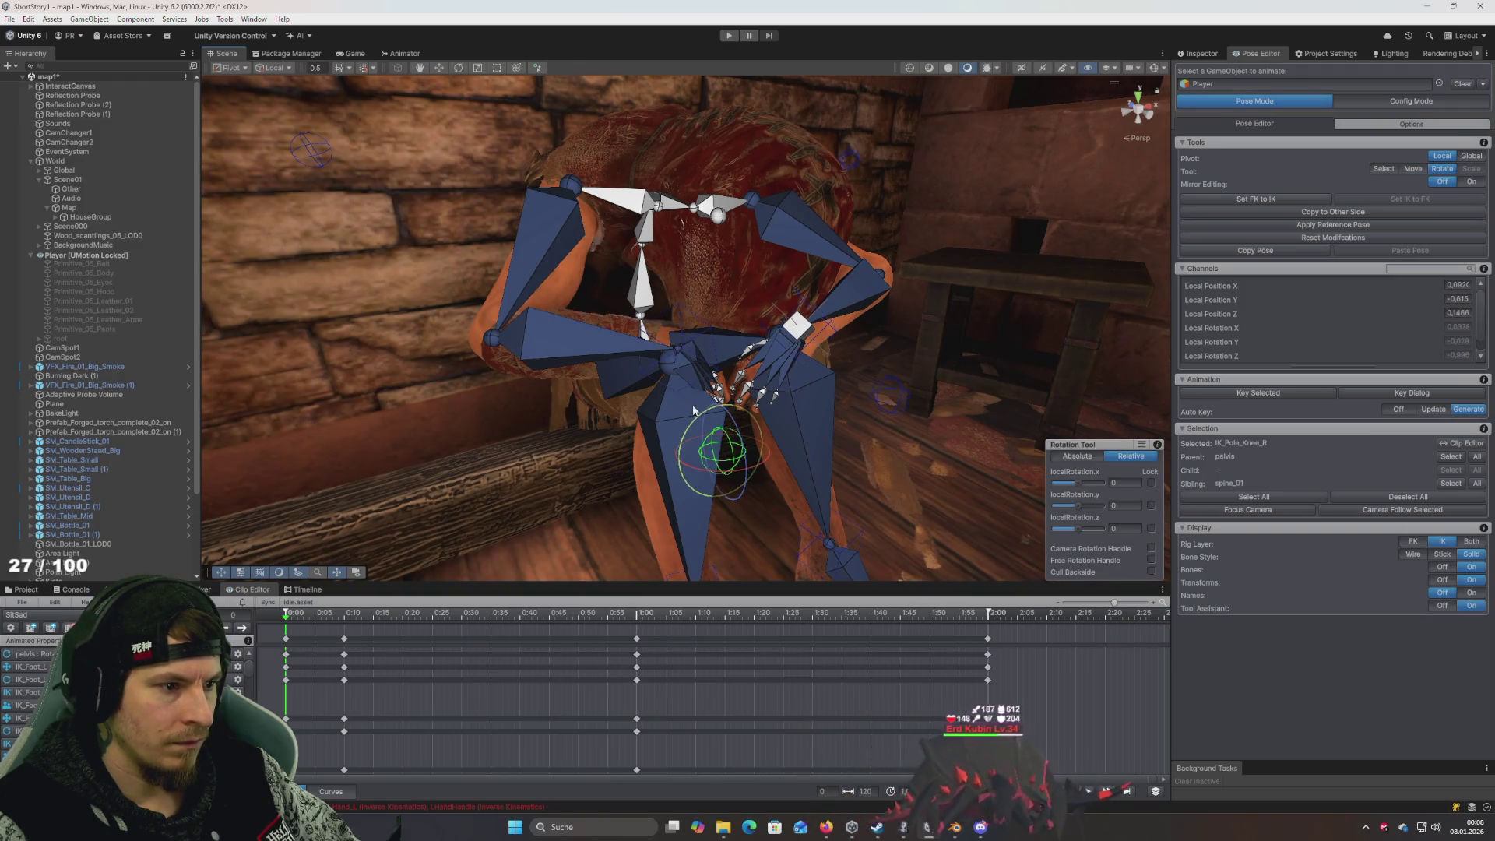
click(677, 349)
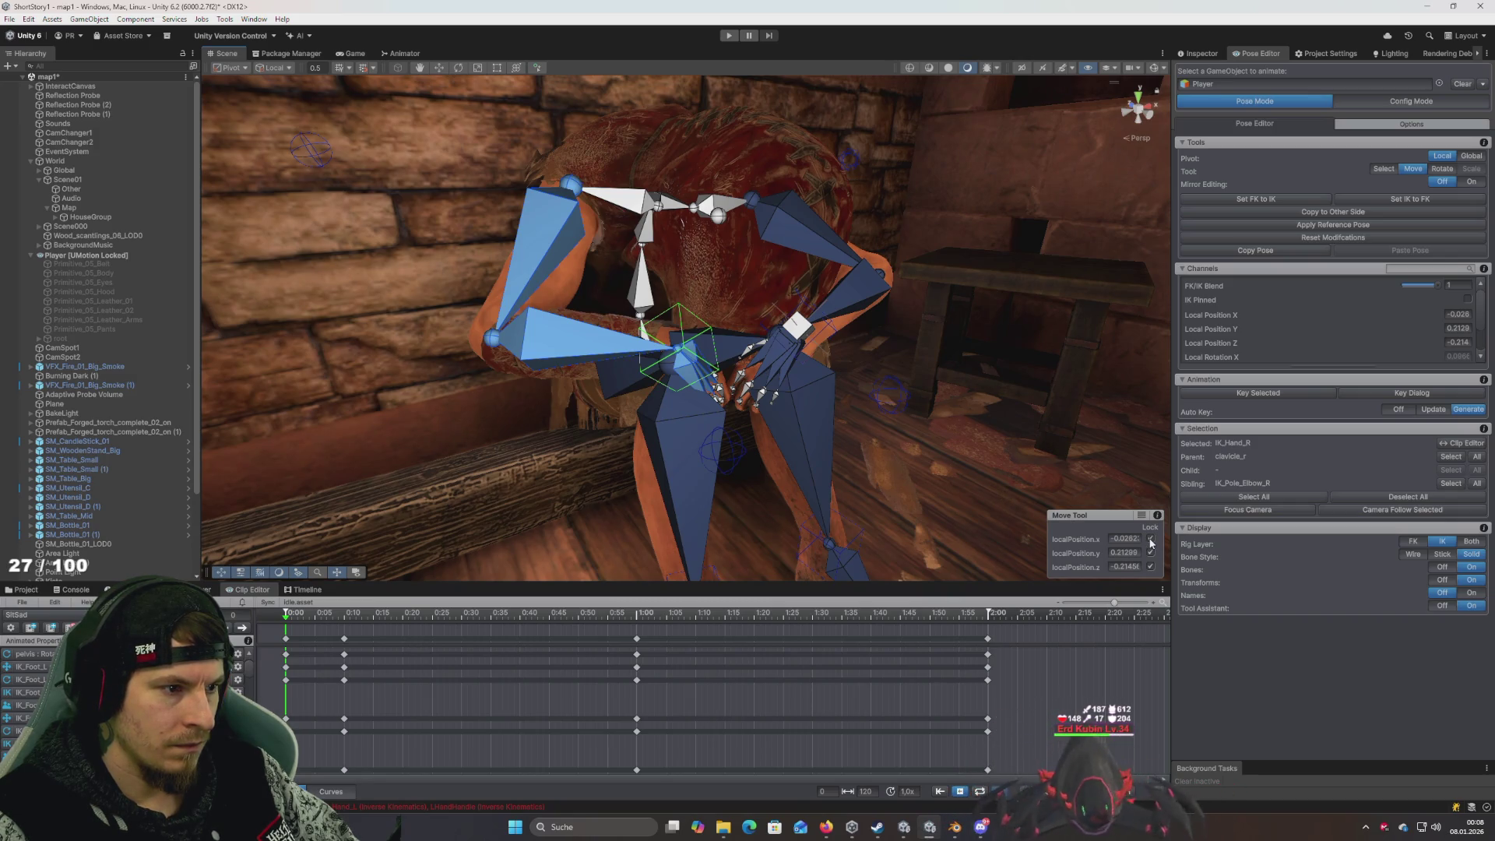
Drag the IK_Hand_R target to a new position for the right hand
click(760, 394)
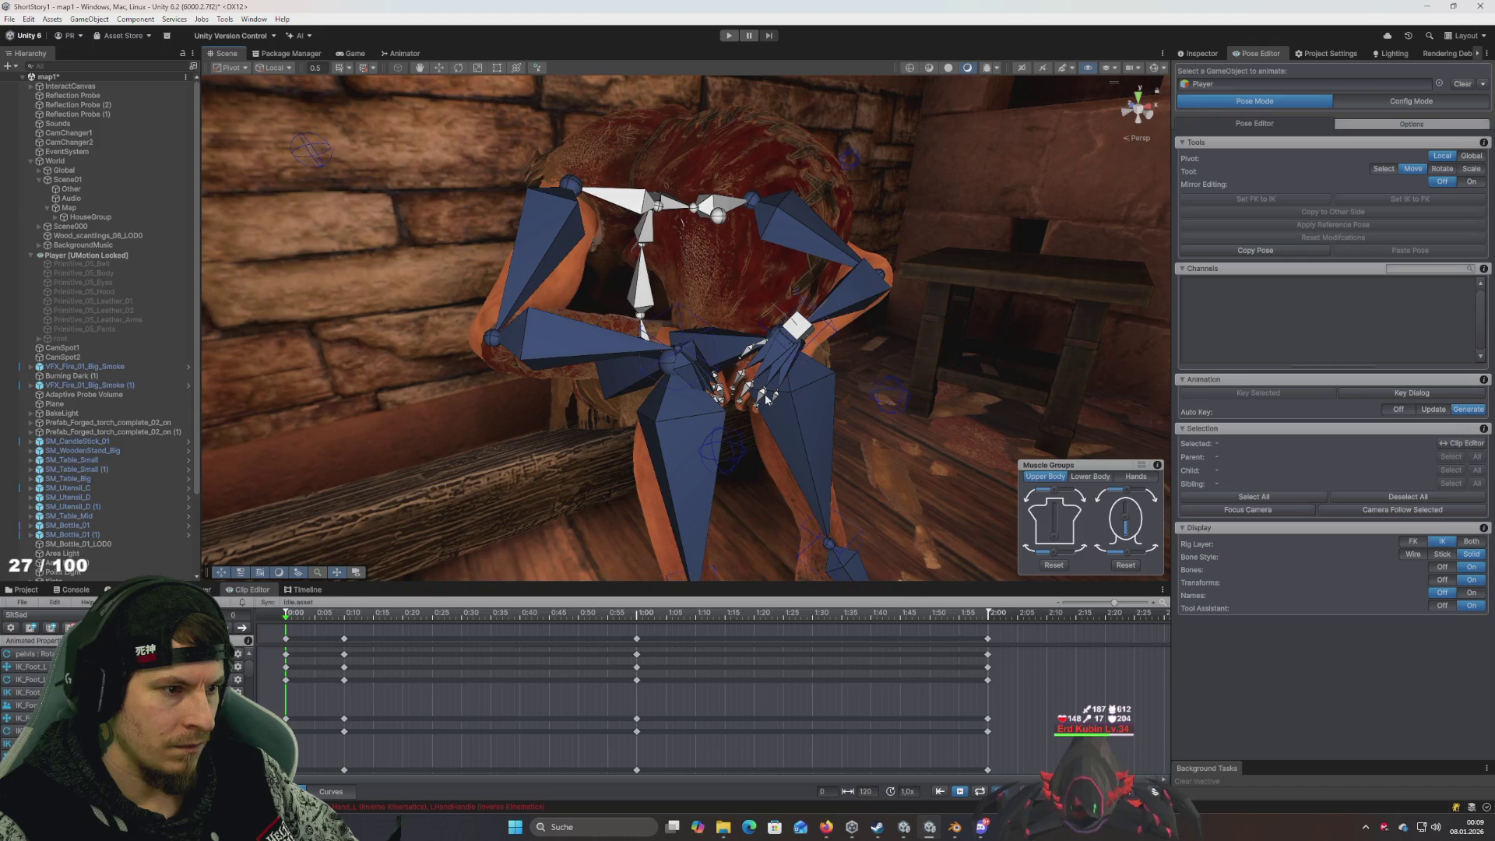
click(717, 215)
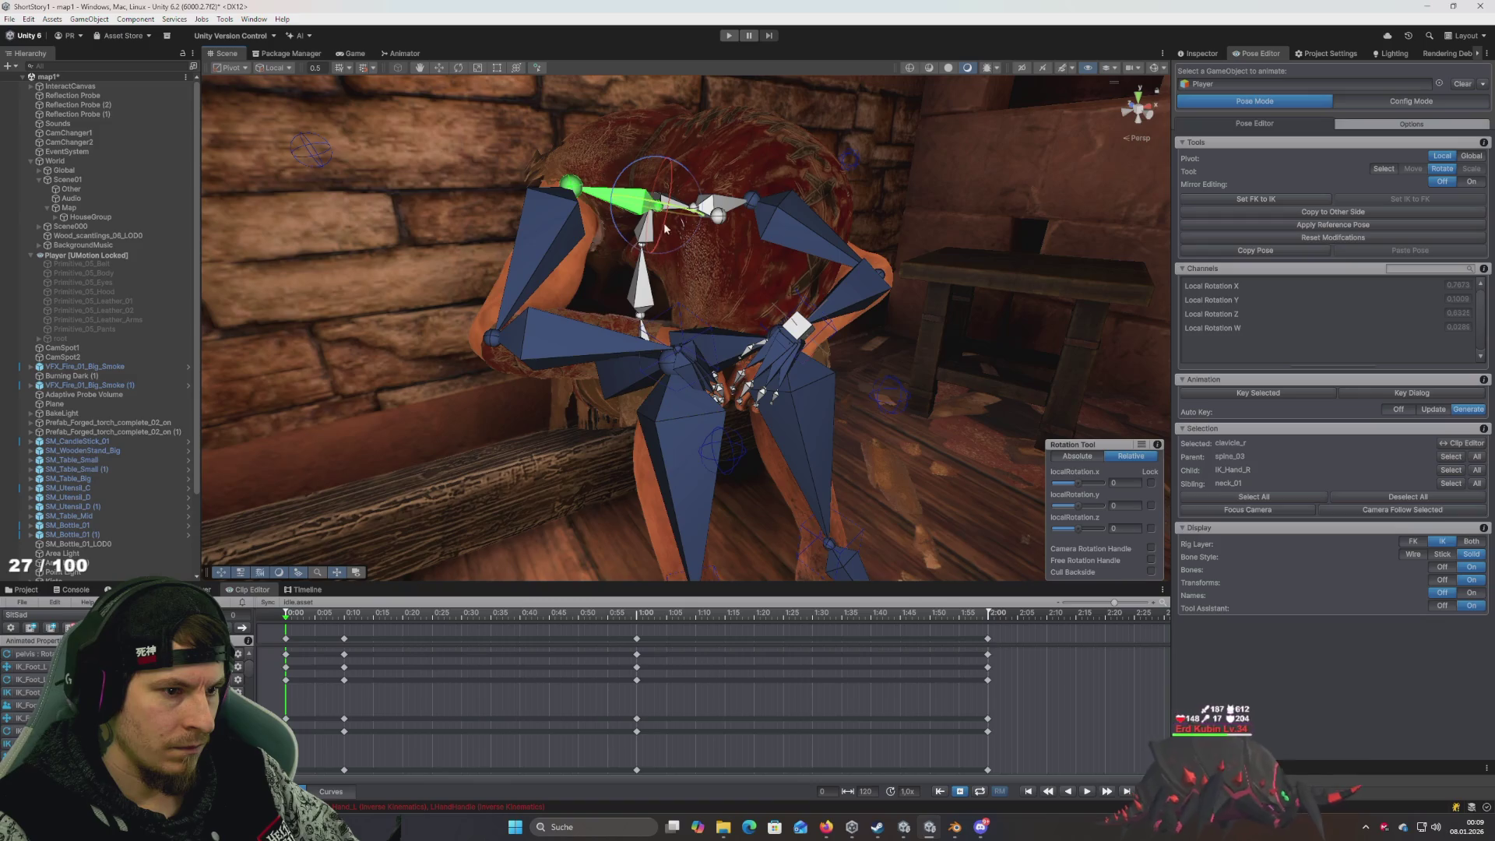
click(686, 352)
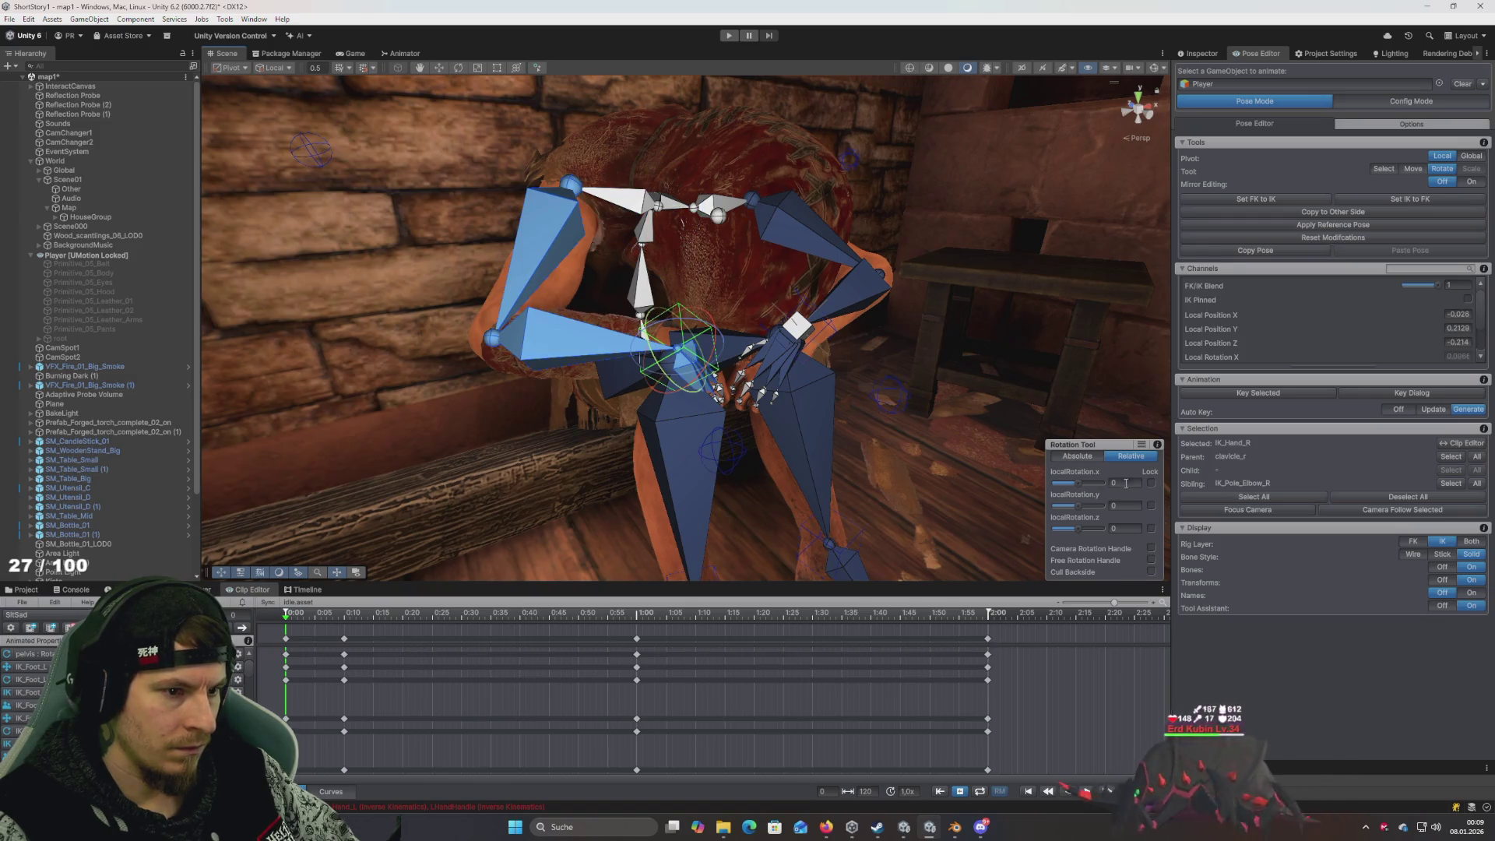
click(1079, 457)
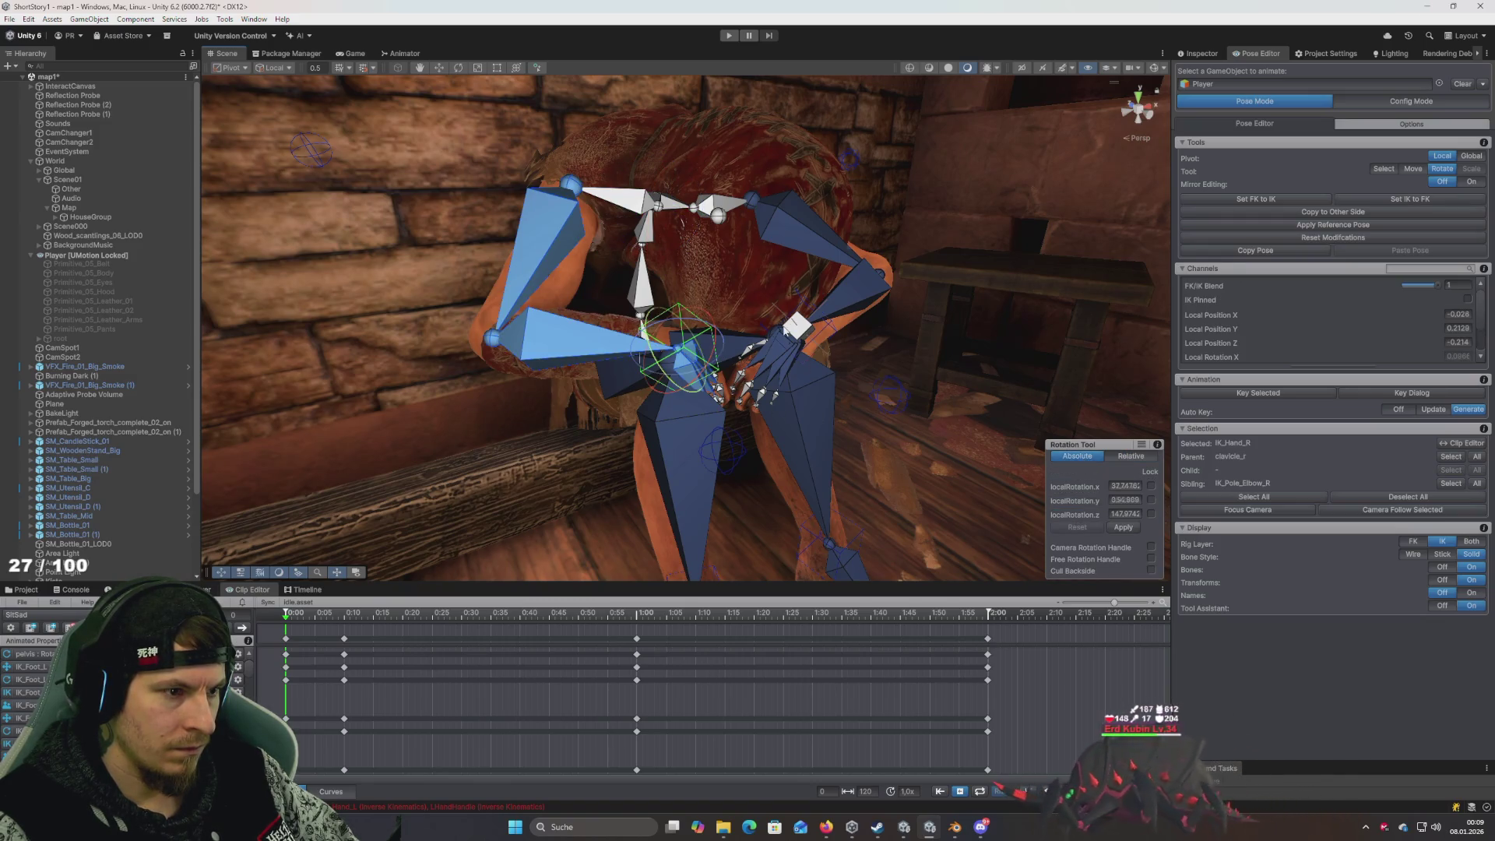
click(781, 334)
click(679, 359)
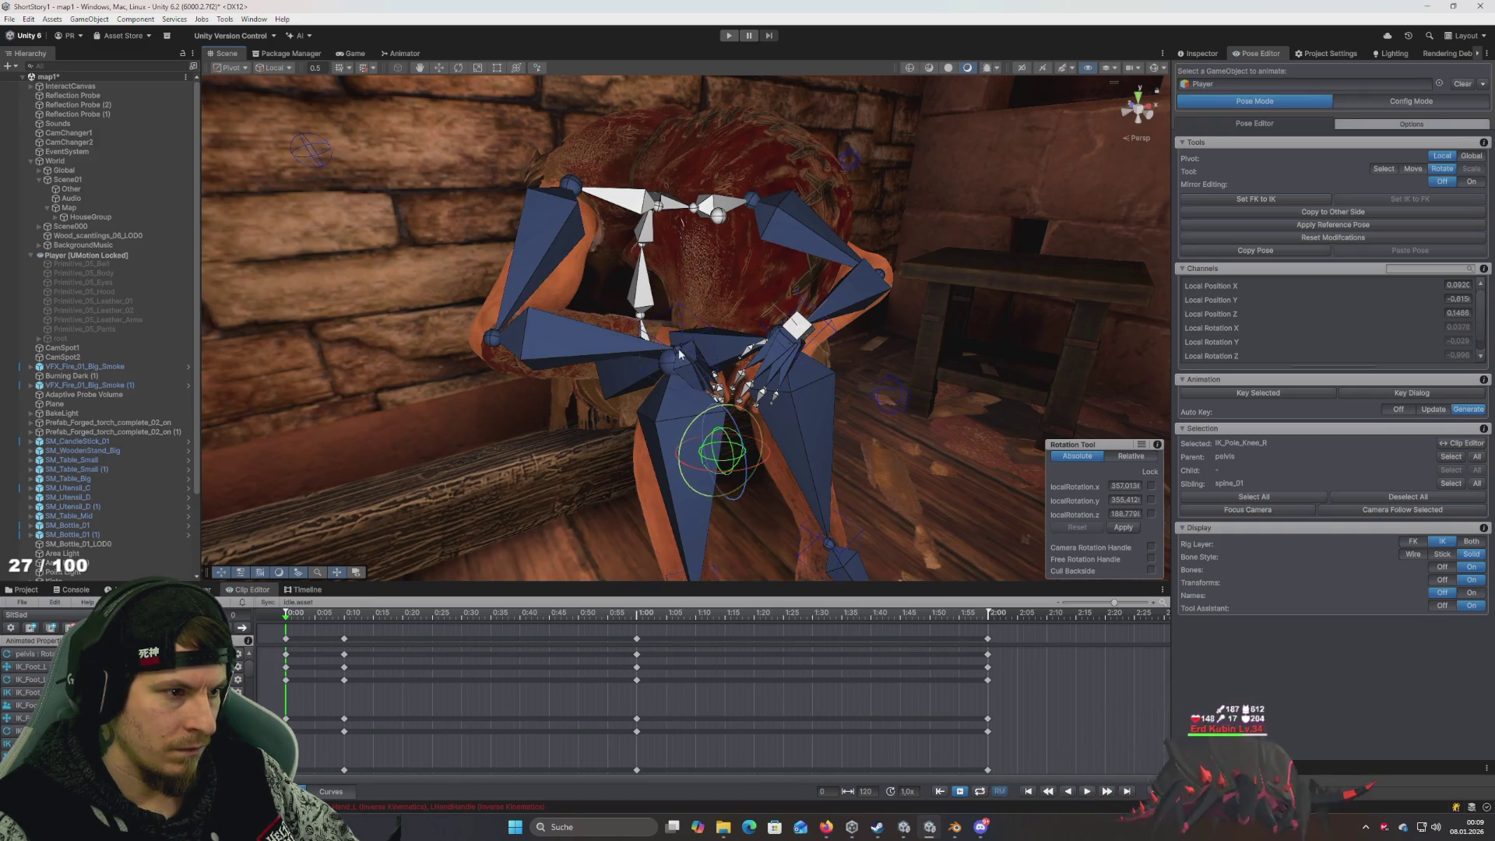
key(w)
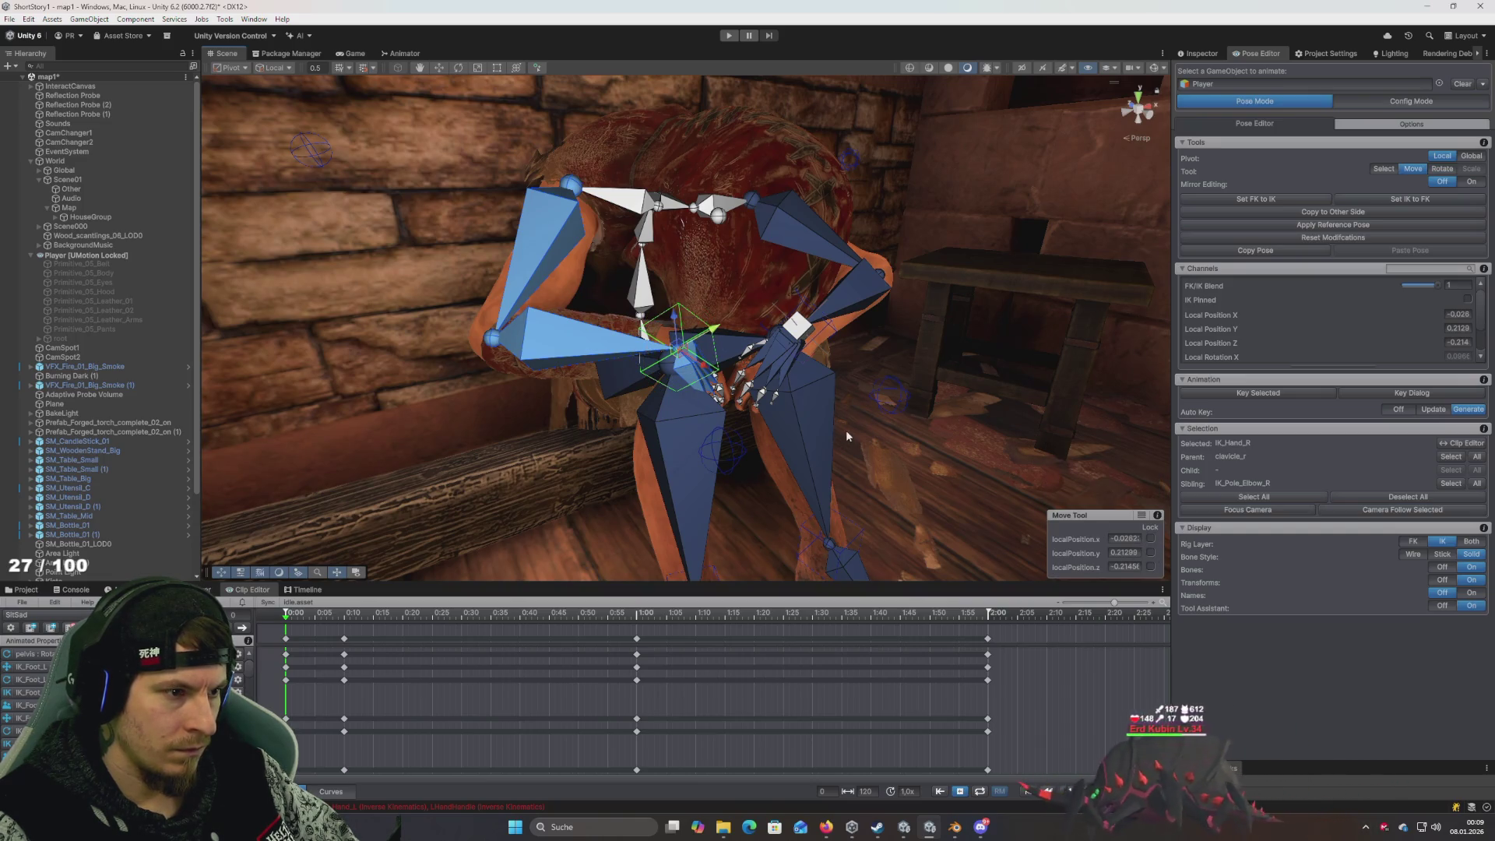
click(807, 331)
click(676, 351)
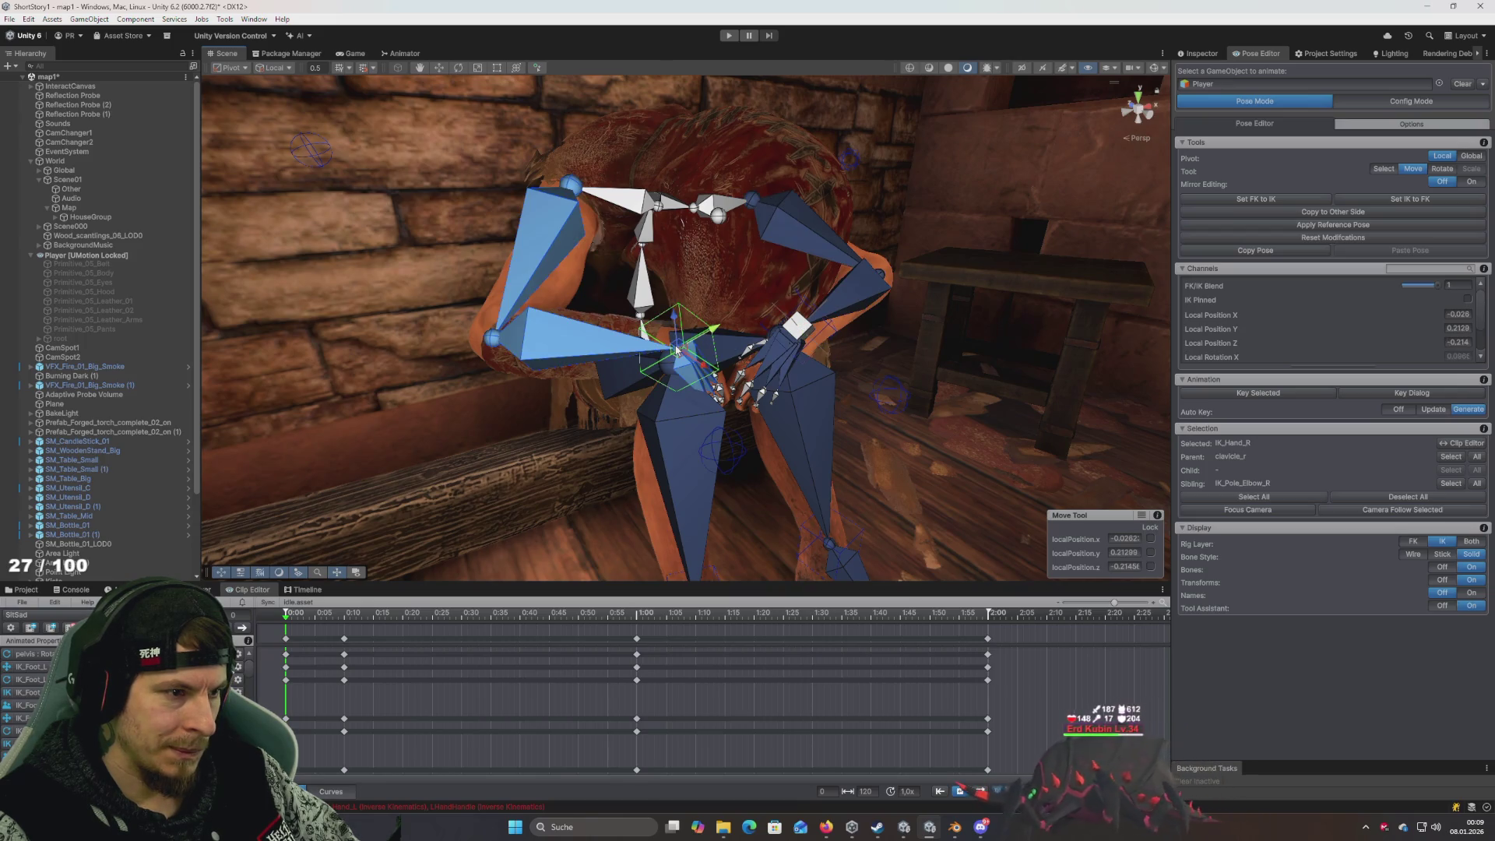
mouse_move(677, 352)
mouse_down()
mouse_move(685, 390)
mouse_move(705, 359)
mouse_move(748, 380)
mouse_move(677, 265)
mouse_move(747, 436)
mouse_move(788, 339)
mouse_move(768, 358)
mouse_move(885, 234)
mouse_move(791, 334)
mouse_up()
Revert the left hand target's move and select clavicle_r, rotated to about (355.22, 101.46, 166.82)
click(788, 338)
key(ctrl+z)
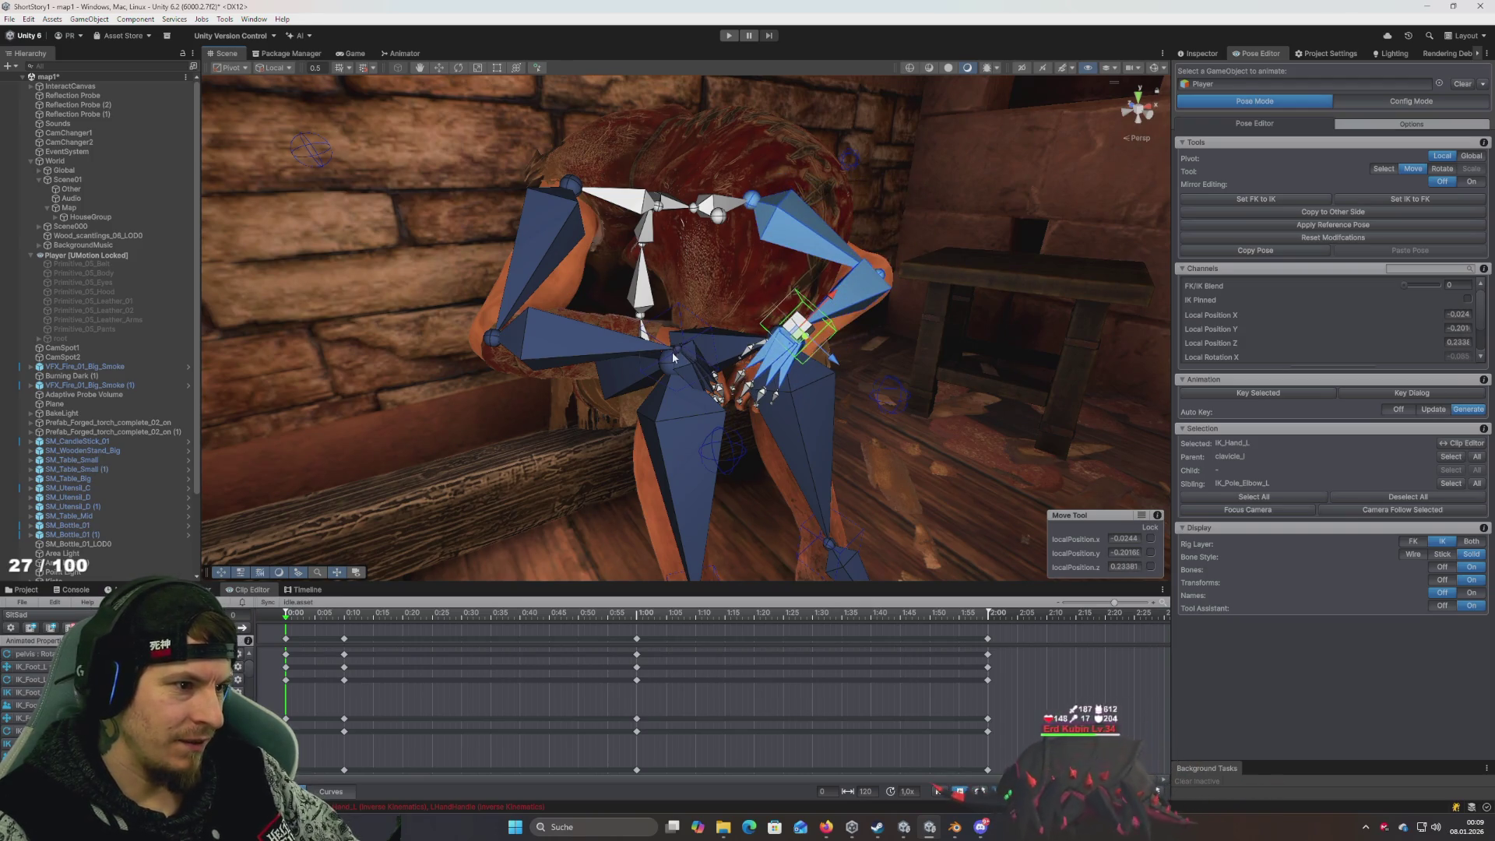
click(677, 352)
mouse_move(680, 256)
mouse_down()
mouse_move(584, 303)
mouse_move(632, 281)
mouse_move(645, 245)
mouse_move(692, 242)
mouse_move(662, 278)
mouse_up()
click(584, 302)
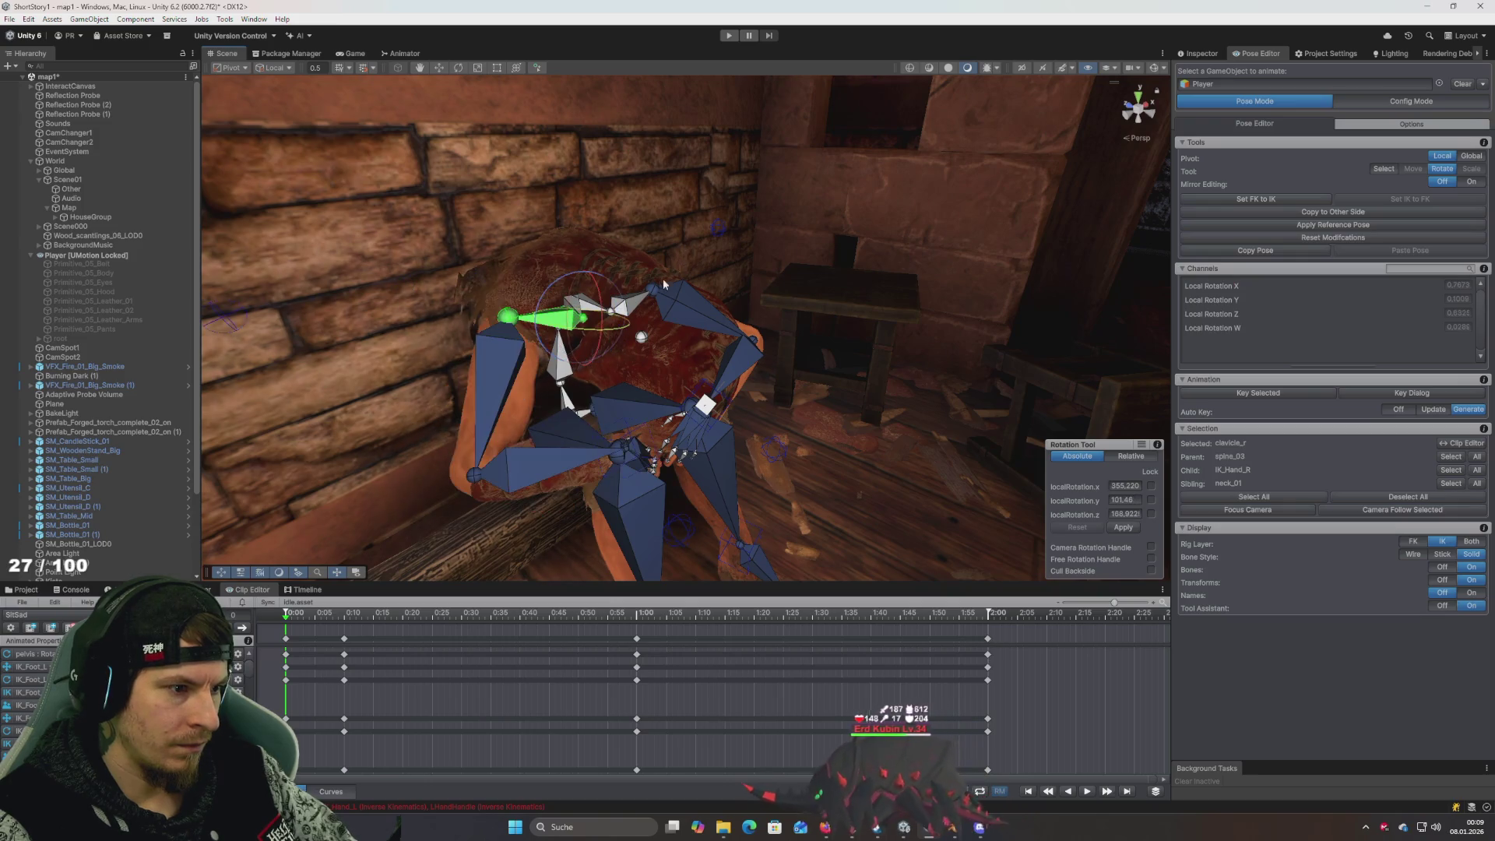